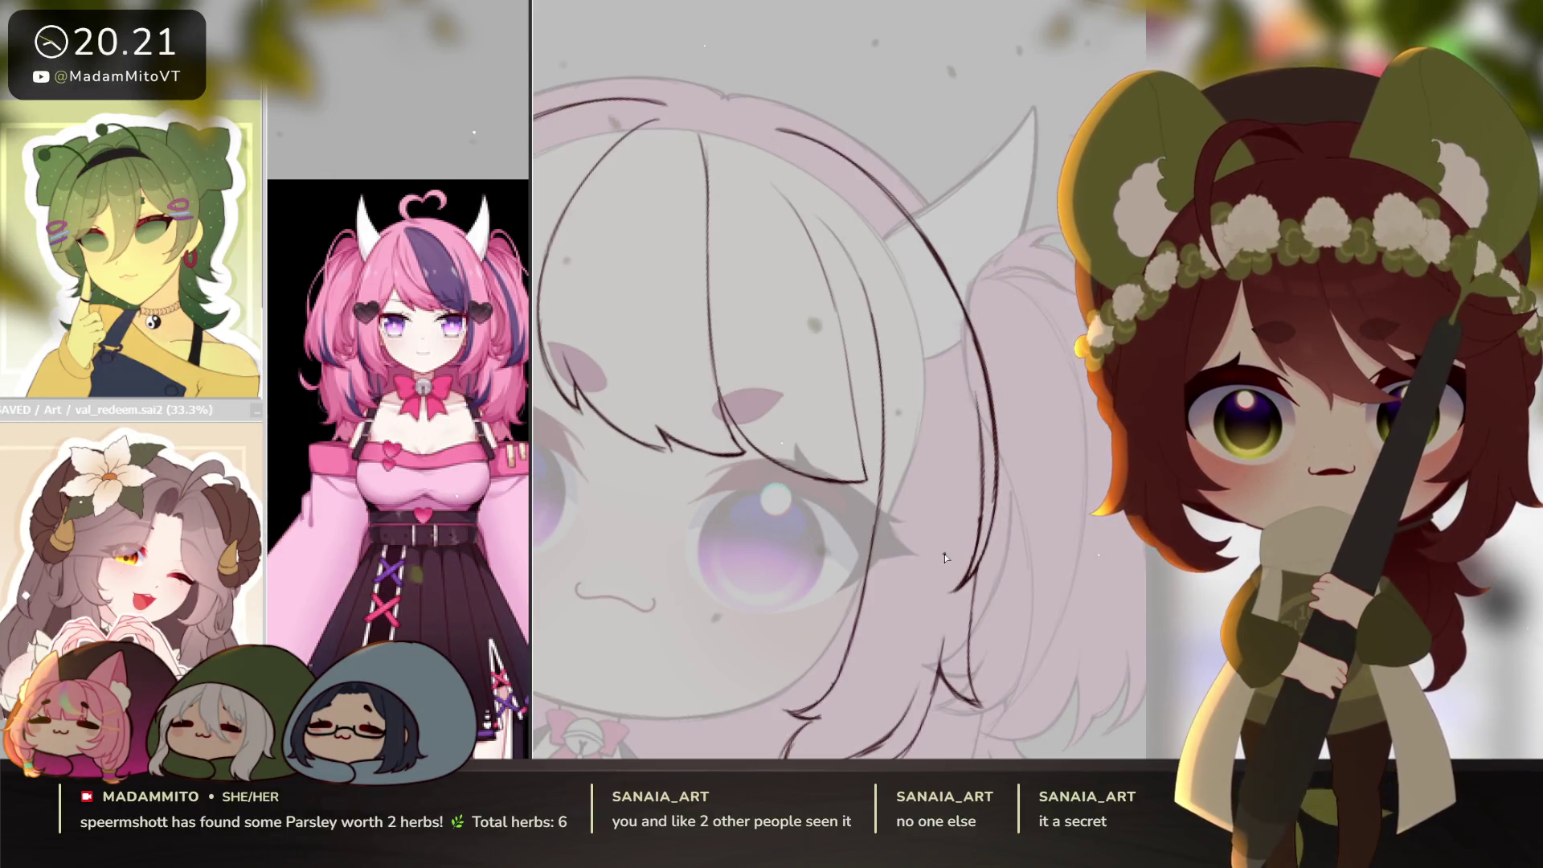
# Free-transform the bangs lineart, stretching its bottom edge slightly downward.
pyautogui.moveTo(945, 557); pyautogui.dragTo(953, 546)
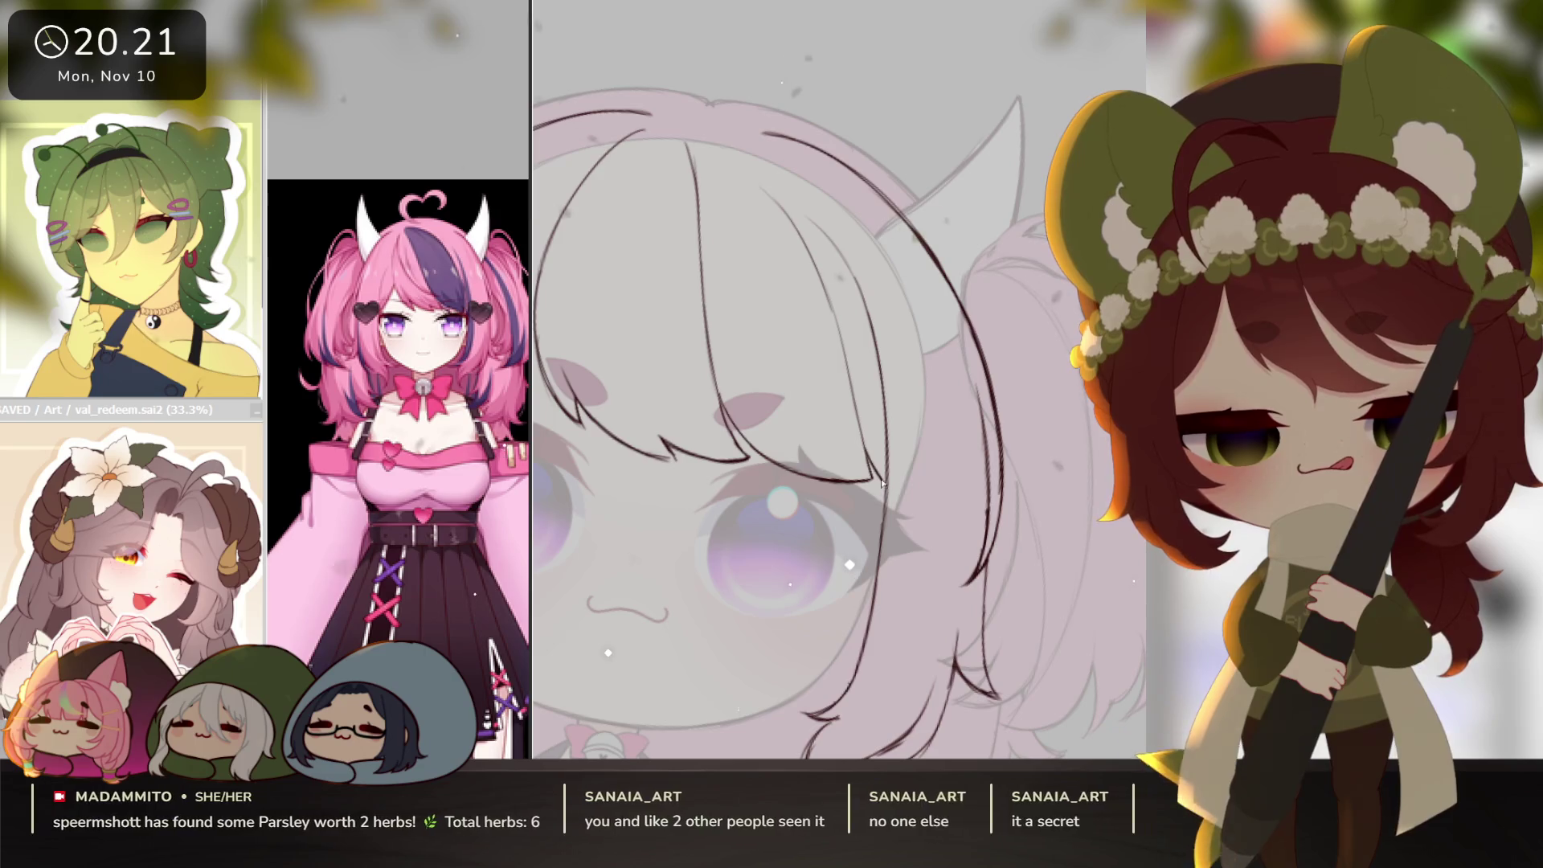
pyautogui.scroll(-3, 962, 527)
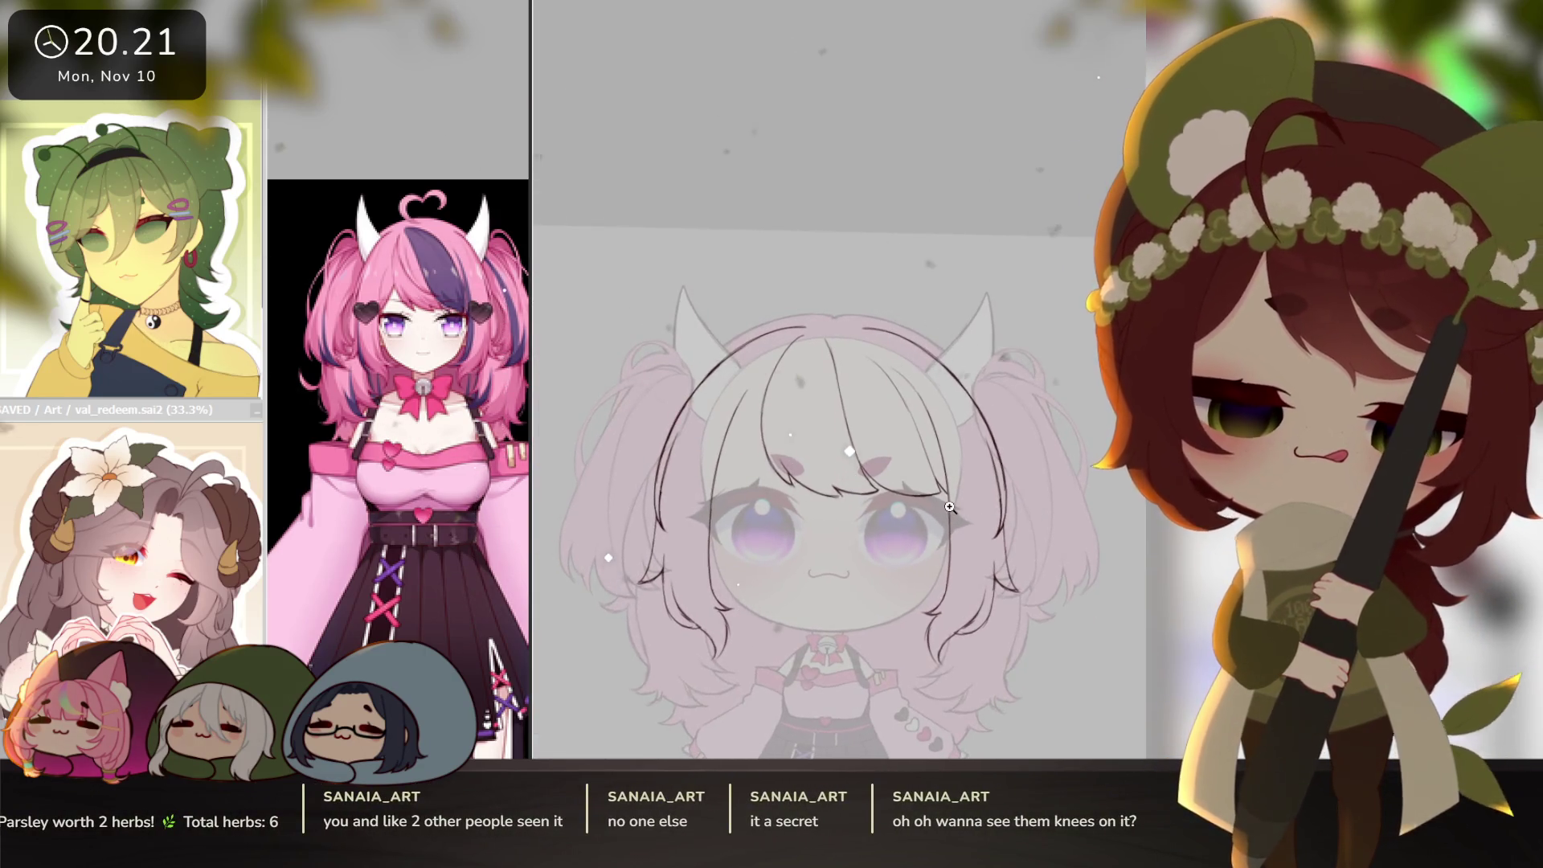
pyautogui.scroll(3, 934, 464)
pyautogui.scroll(-4, 962, 532)
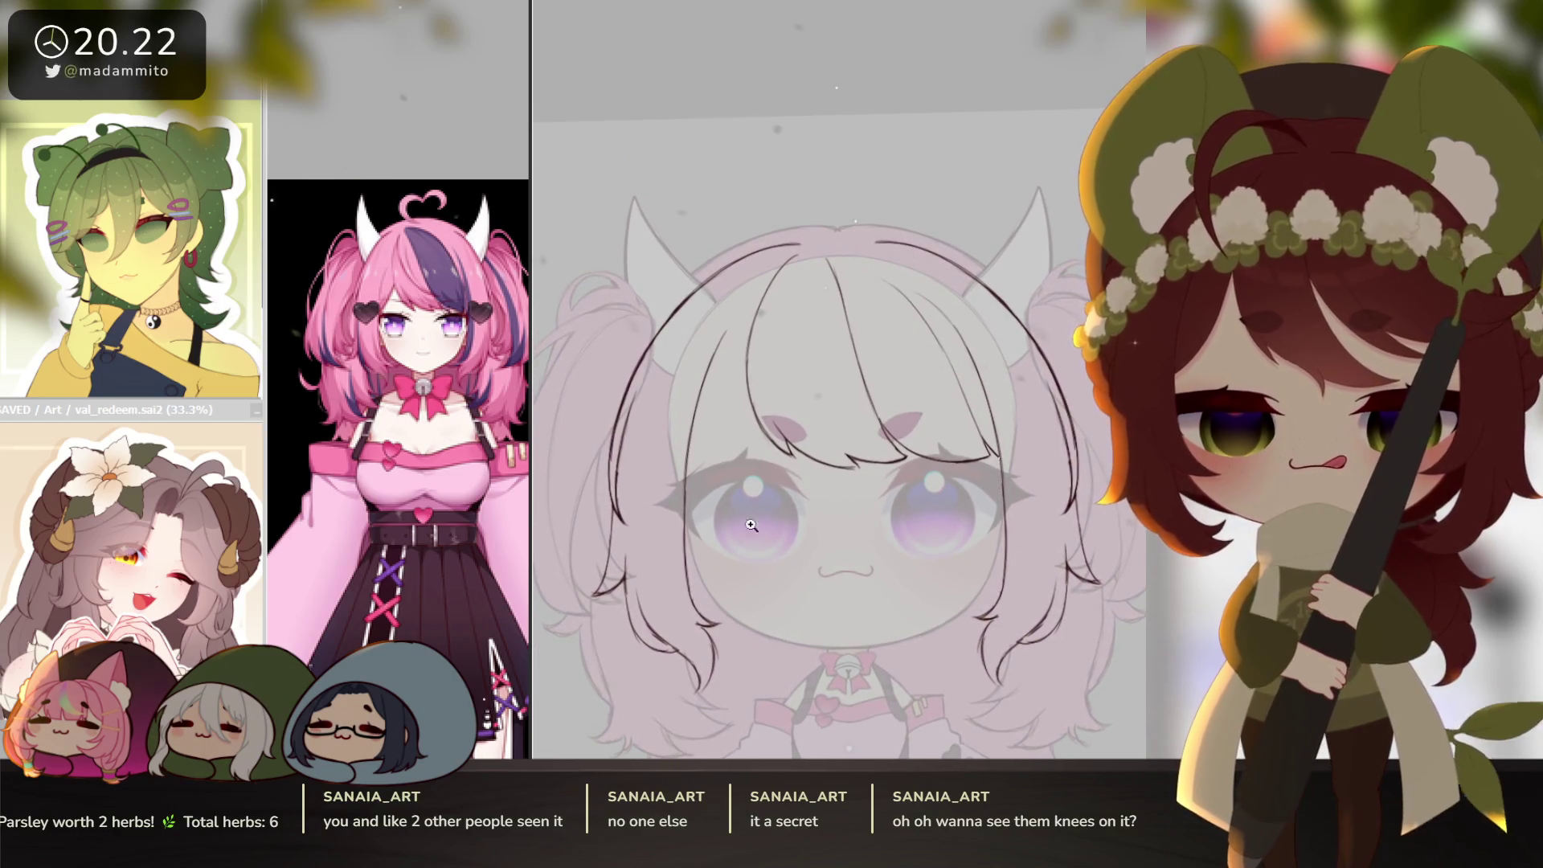
pyautogui.scroll(2, 750, 524)
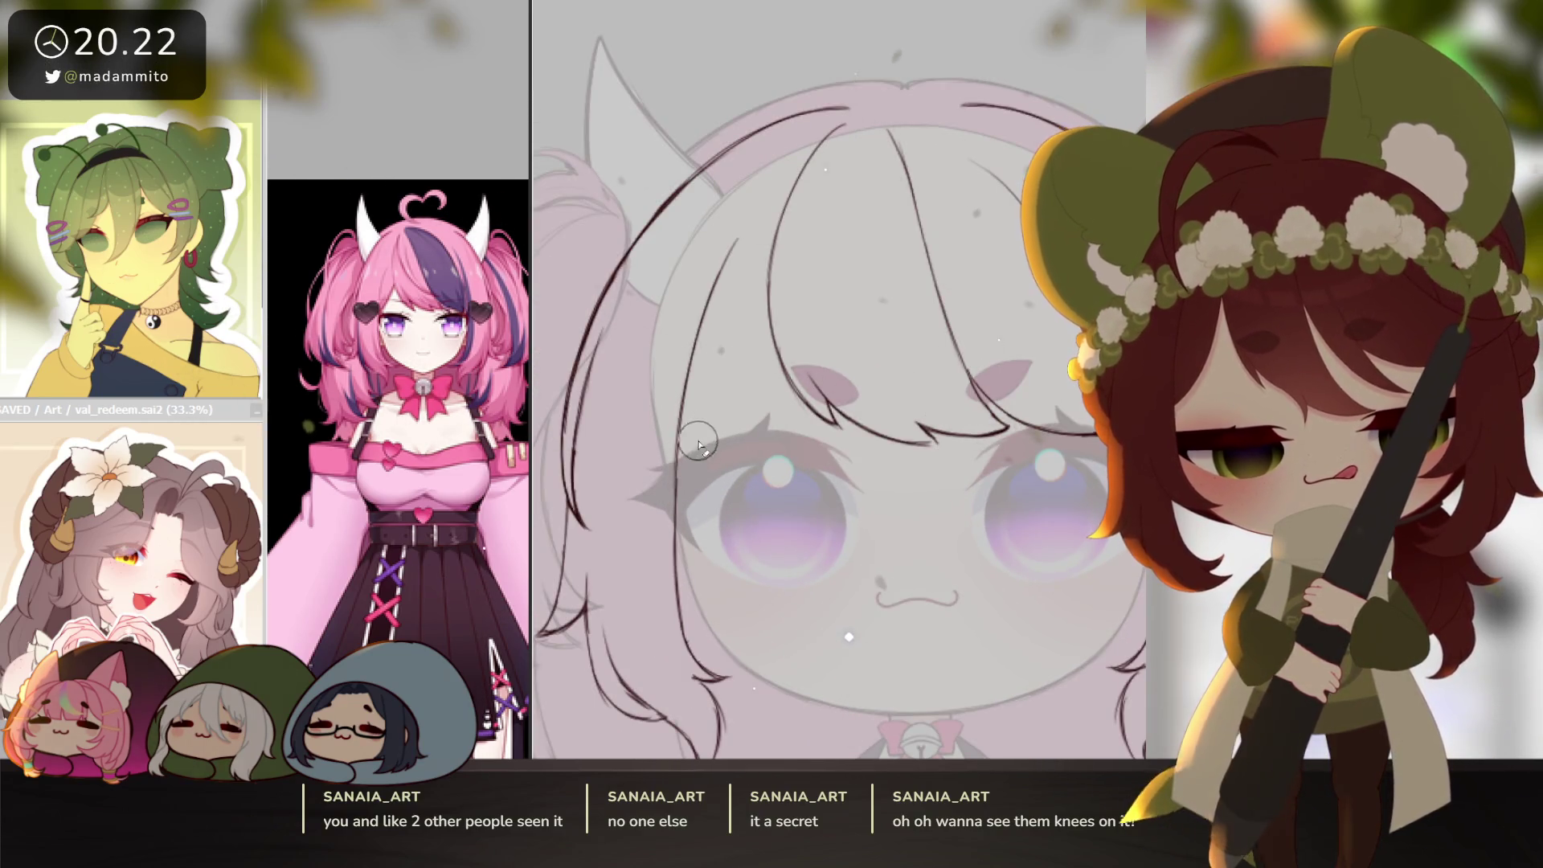
pyautogui.scroll(1, 707, 474)
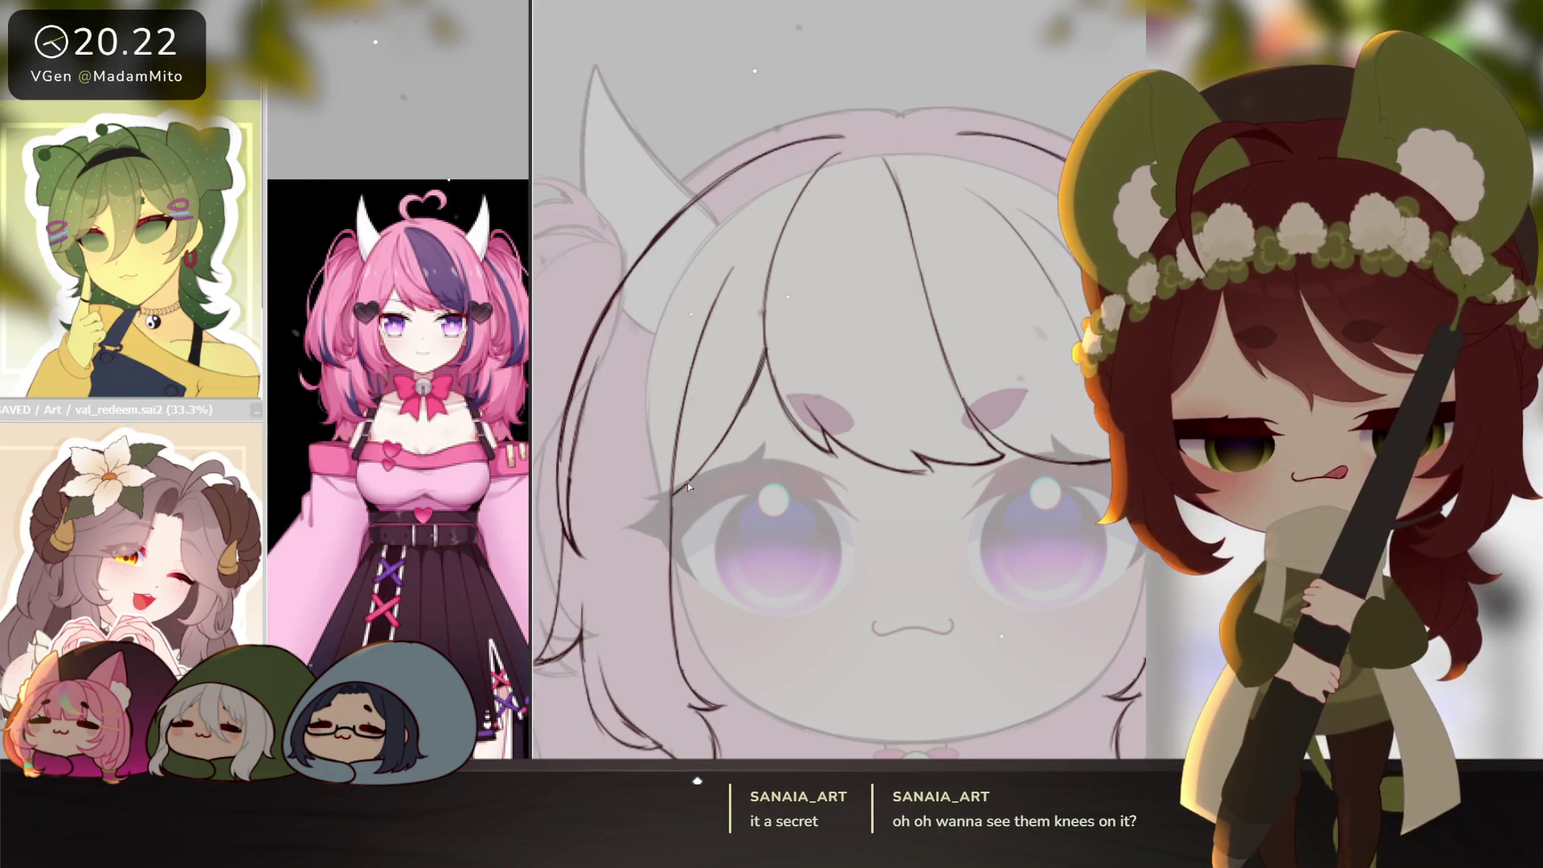
pyautogui.scroll(-5, 1036, 552)
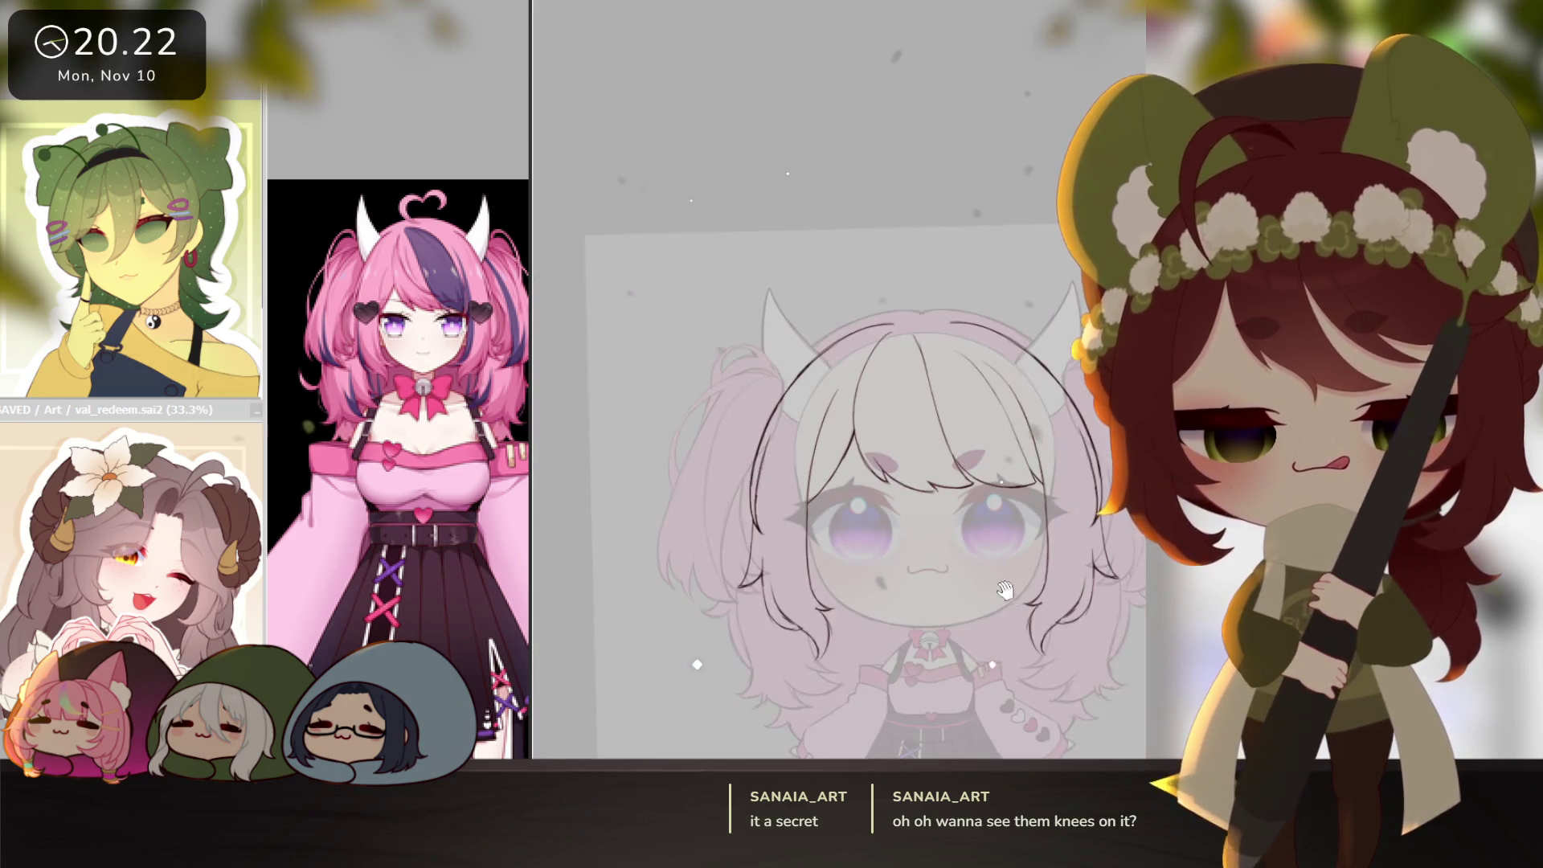
pyautogui.scroll(3, 1037, 551)
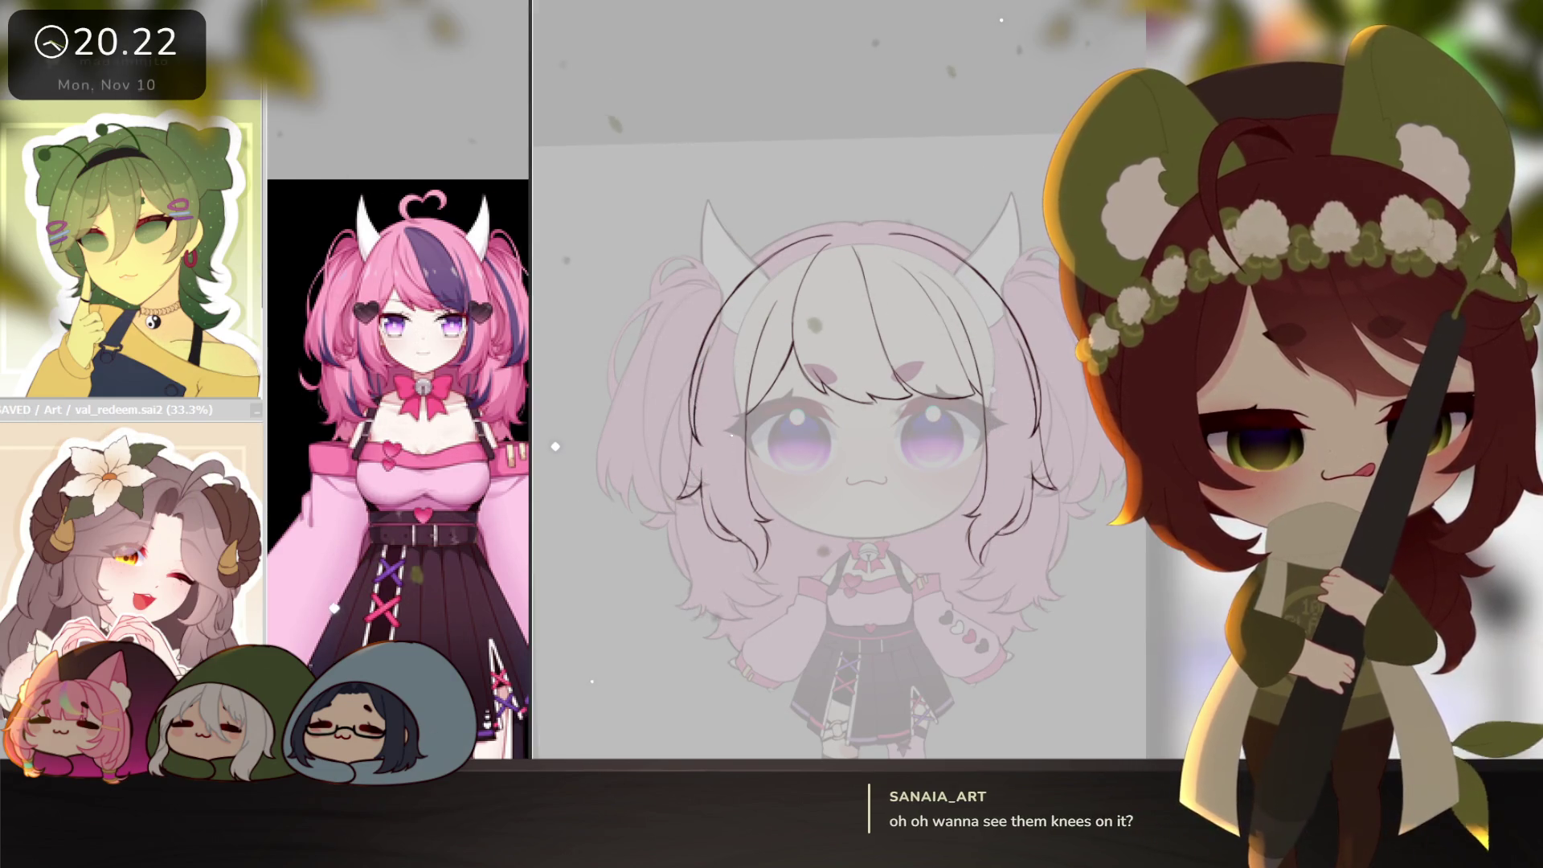
pyautogui.hotkey('ctrl', 't')
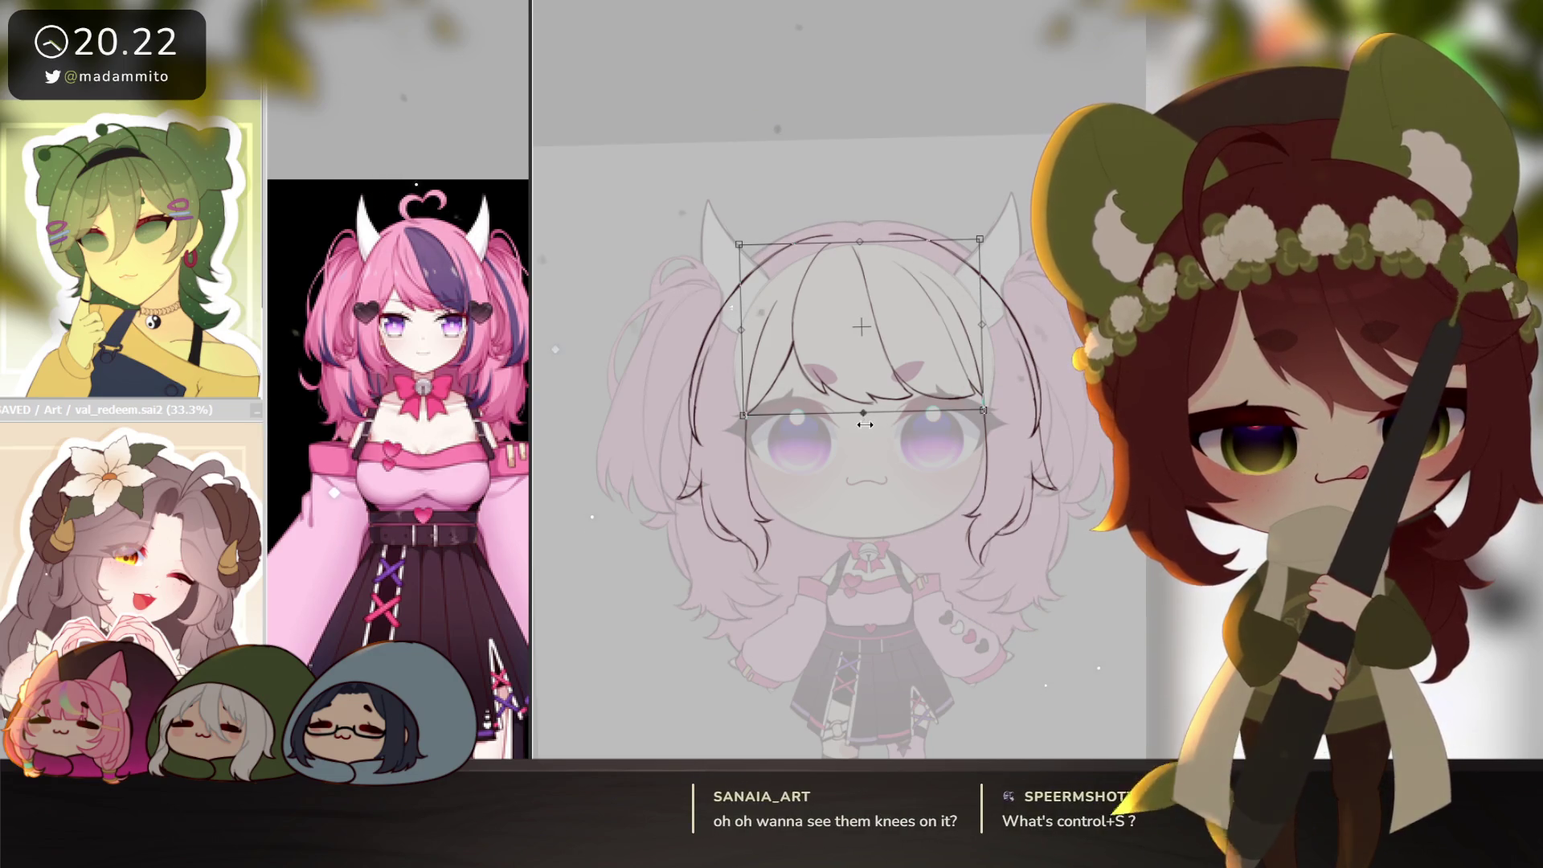
pyautogui.moveTo(880, 435); pyautogui.dragTo(879, 410)
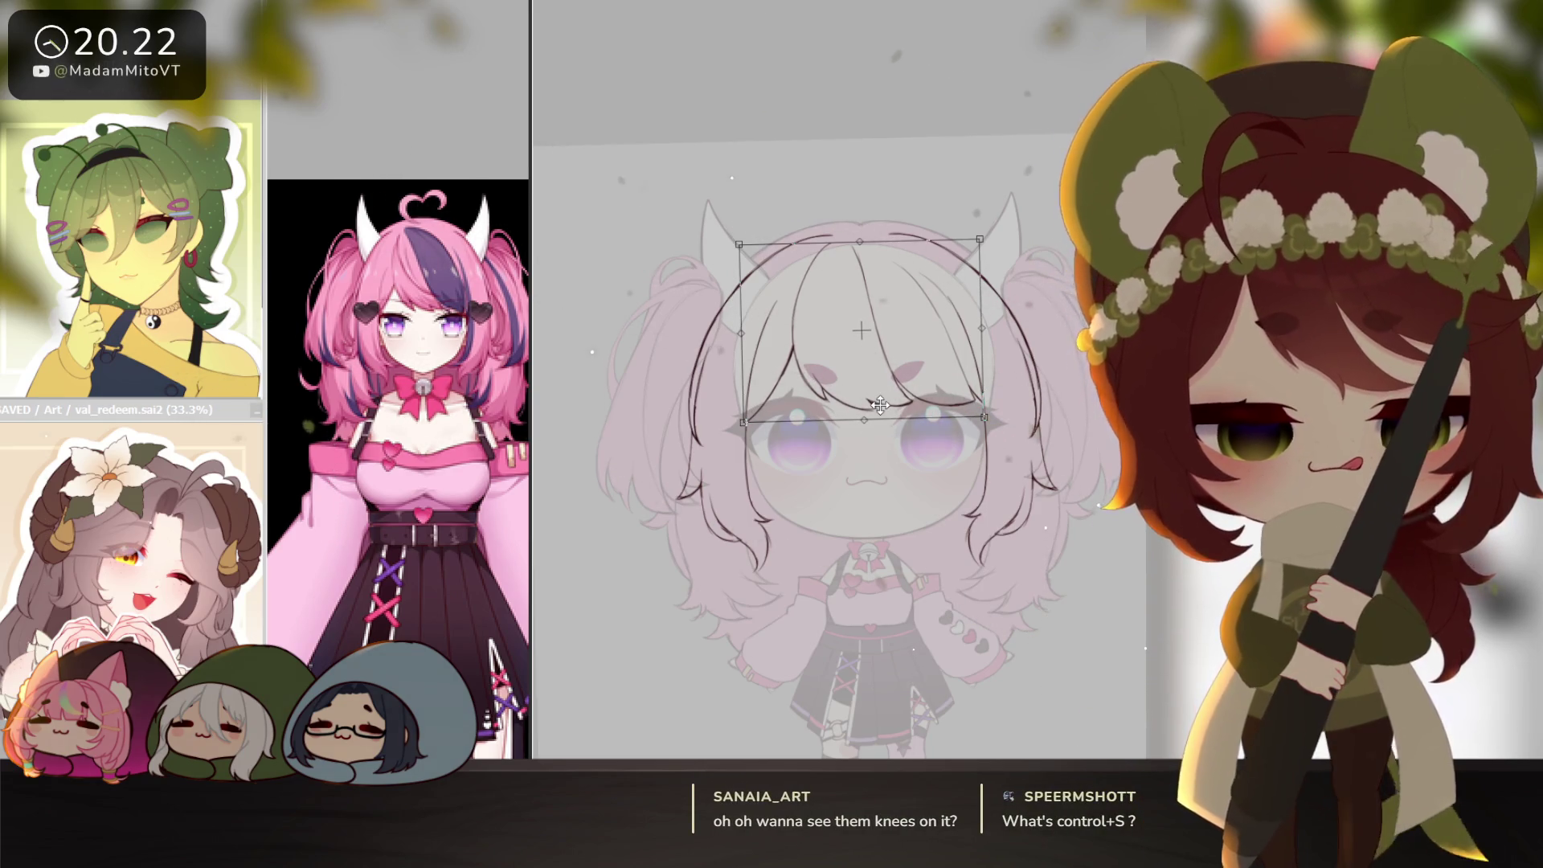
pyautogui.press('Return')
# Draw a long curved strand line through the bangs.
pyautogui.scroll(-3, 1016, 547)
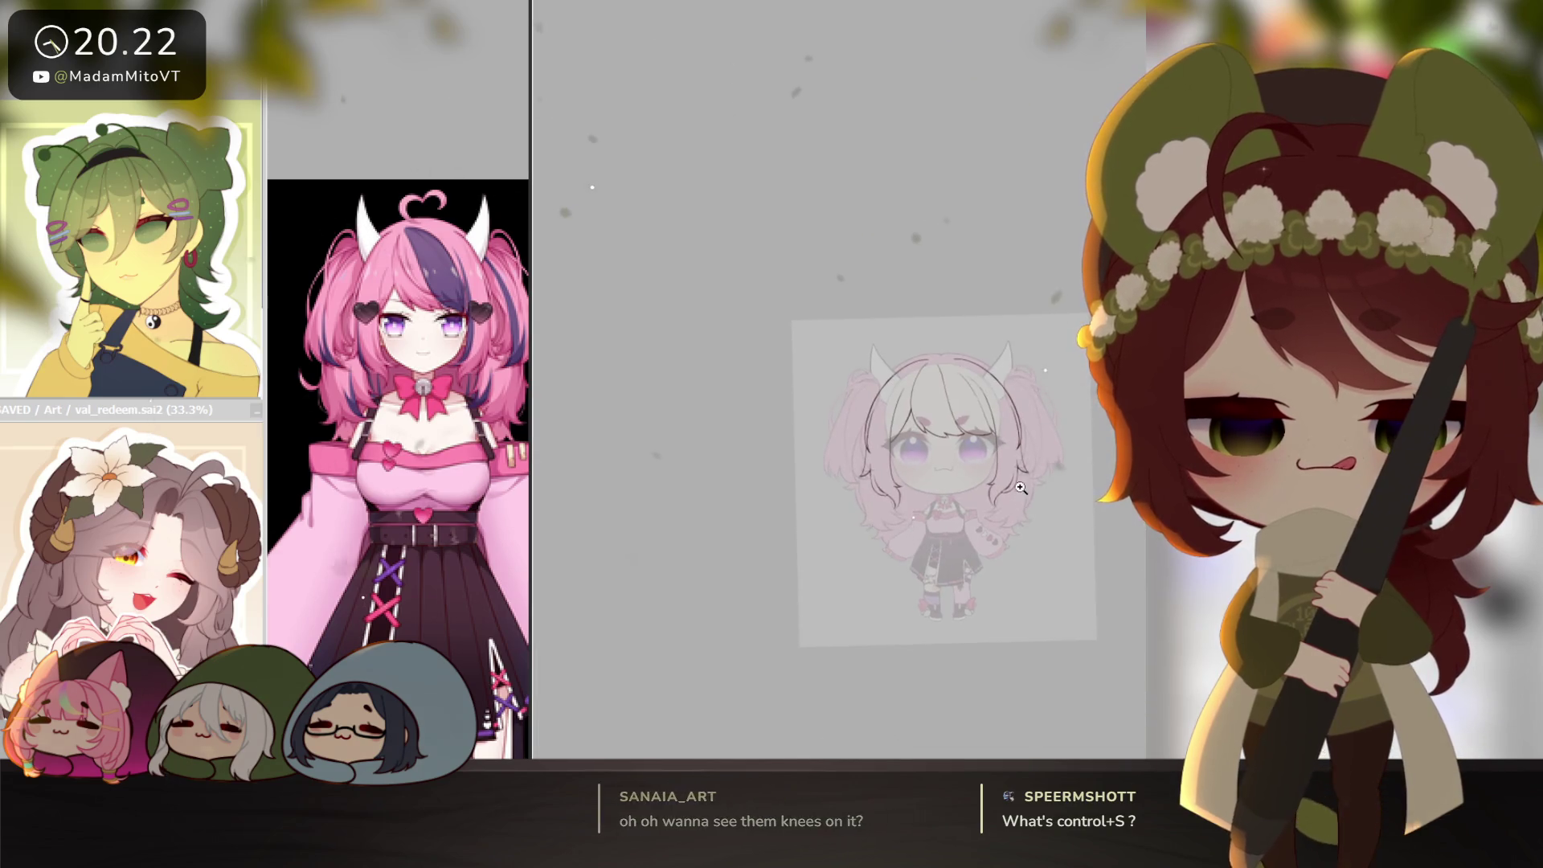
pyautogui.scroll(3, 1015, 547)
pyautogui.moveTo(1015, 547); pyautogui.dragTo(1019, 551)
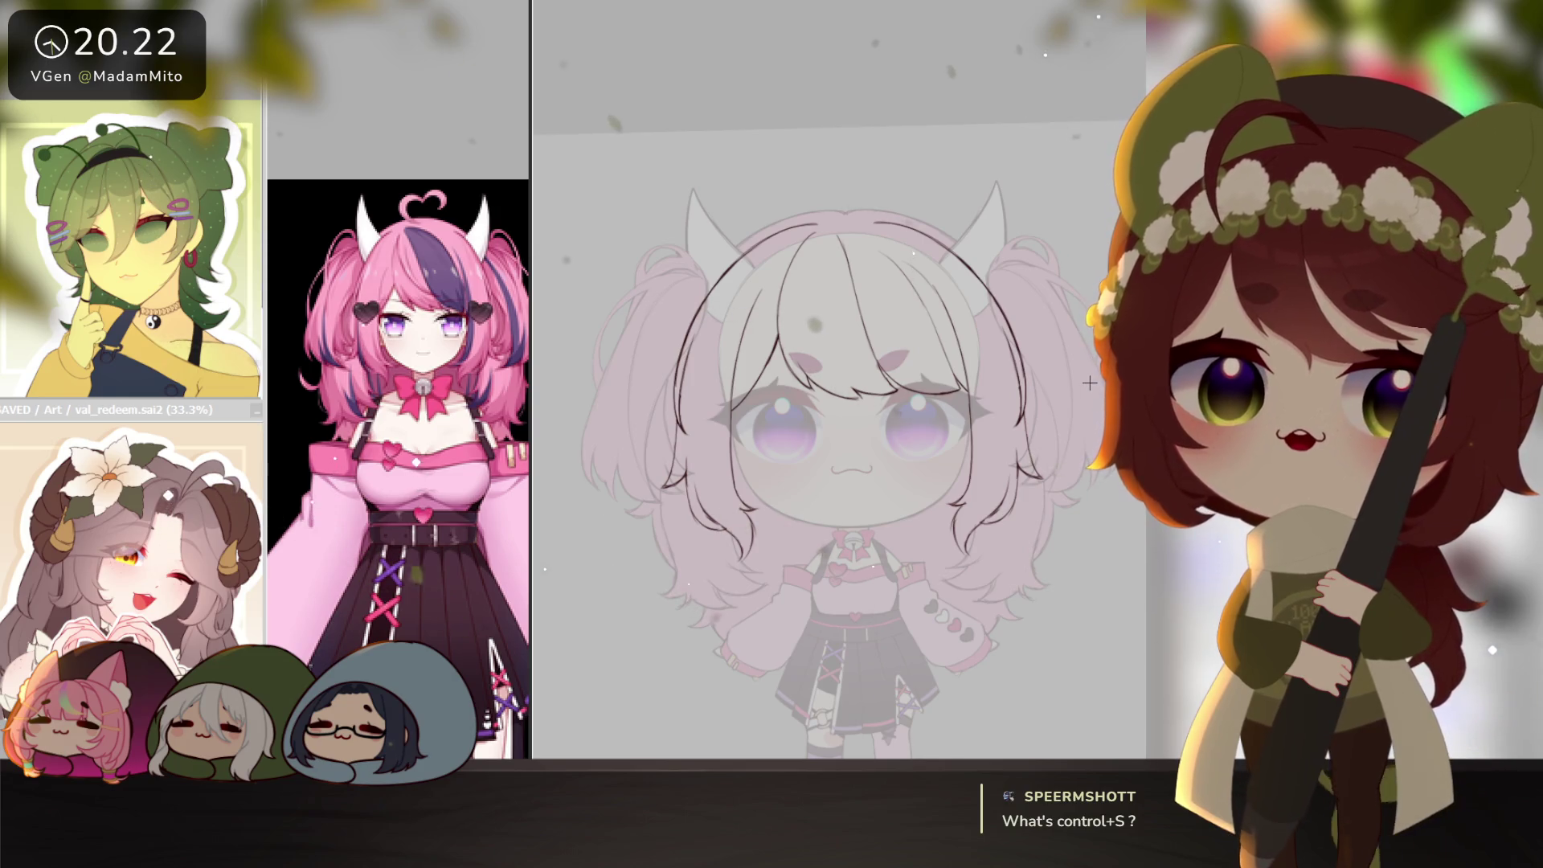
pyautogui.moveTo(994, 577); pyautogui.dragTo(1007, 568)
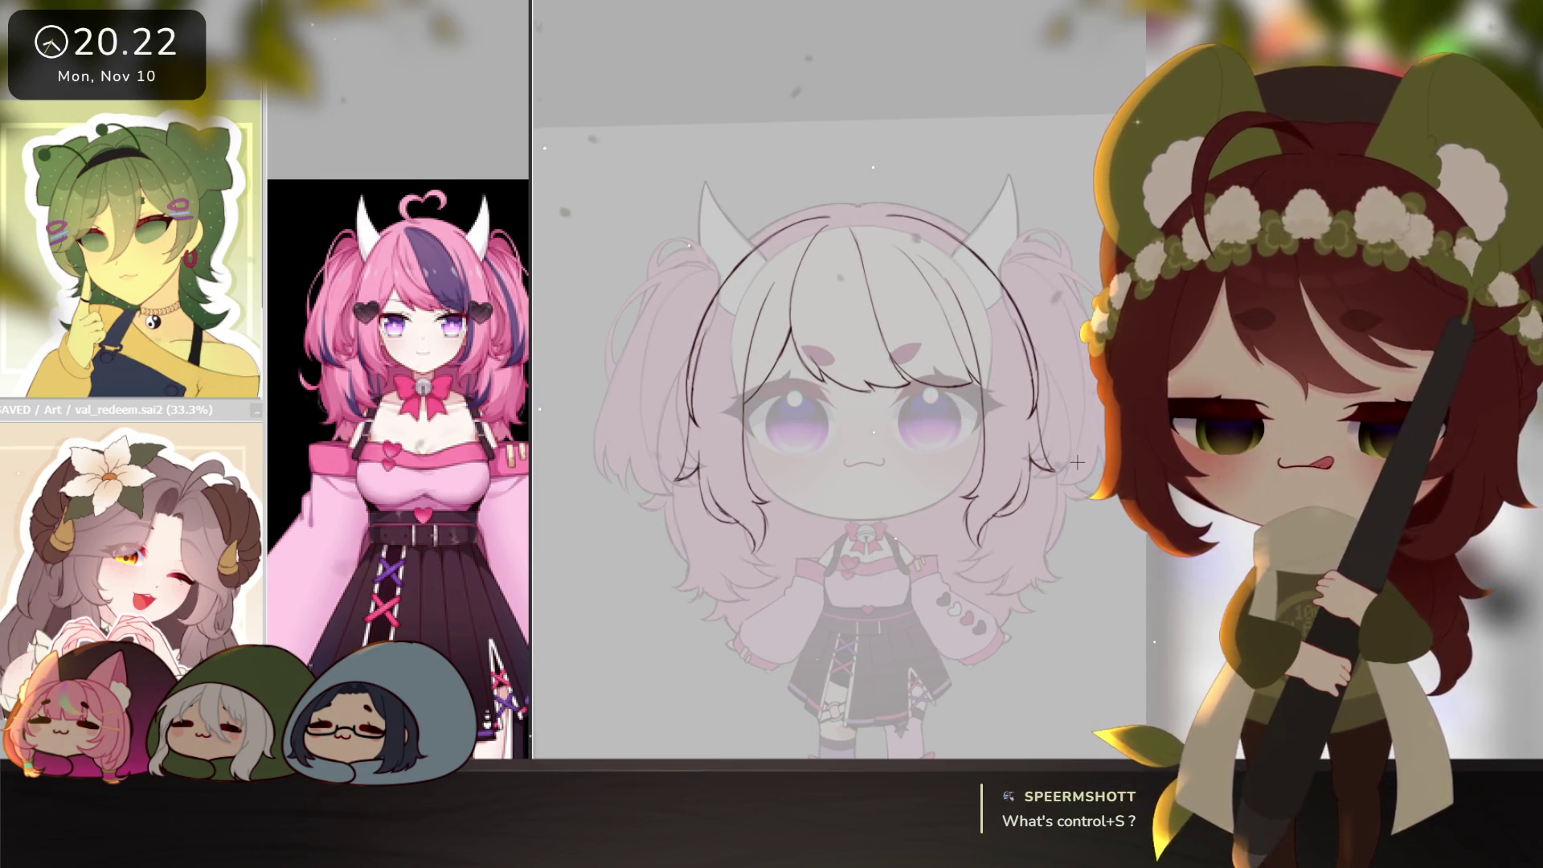
pyautogui.moveTo(1057, 552); pyautogui.dragTo(1036, 560)
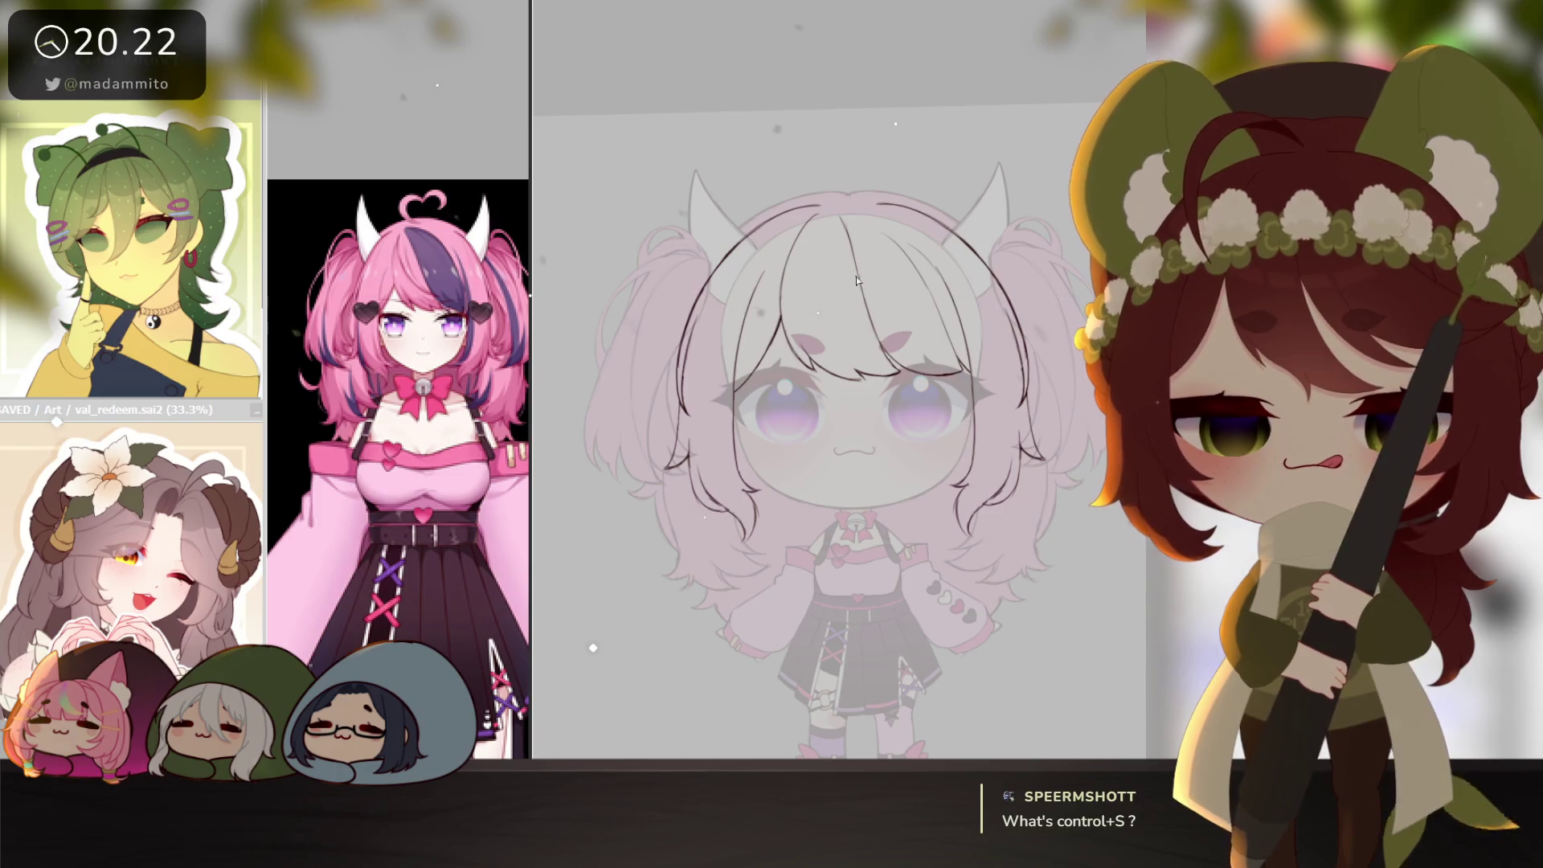
pyautogui.scroll(3, 827, 241)
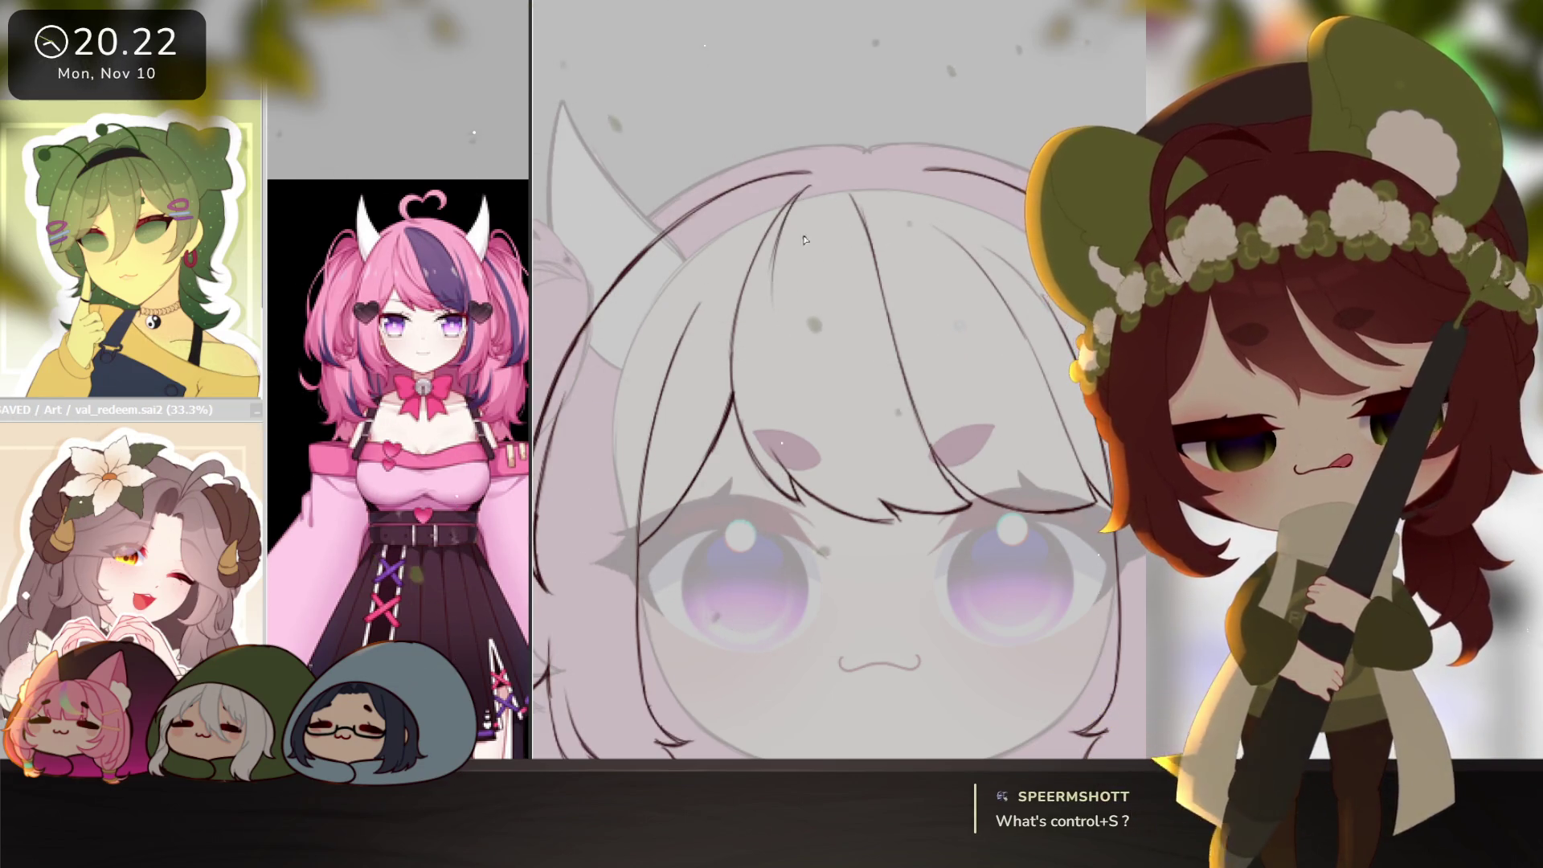
pyautogui.moveTo(814, 180); pyautogui.dragTo(796, 345)
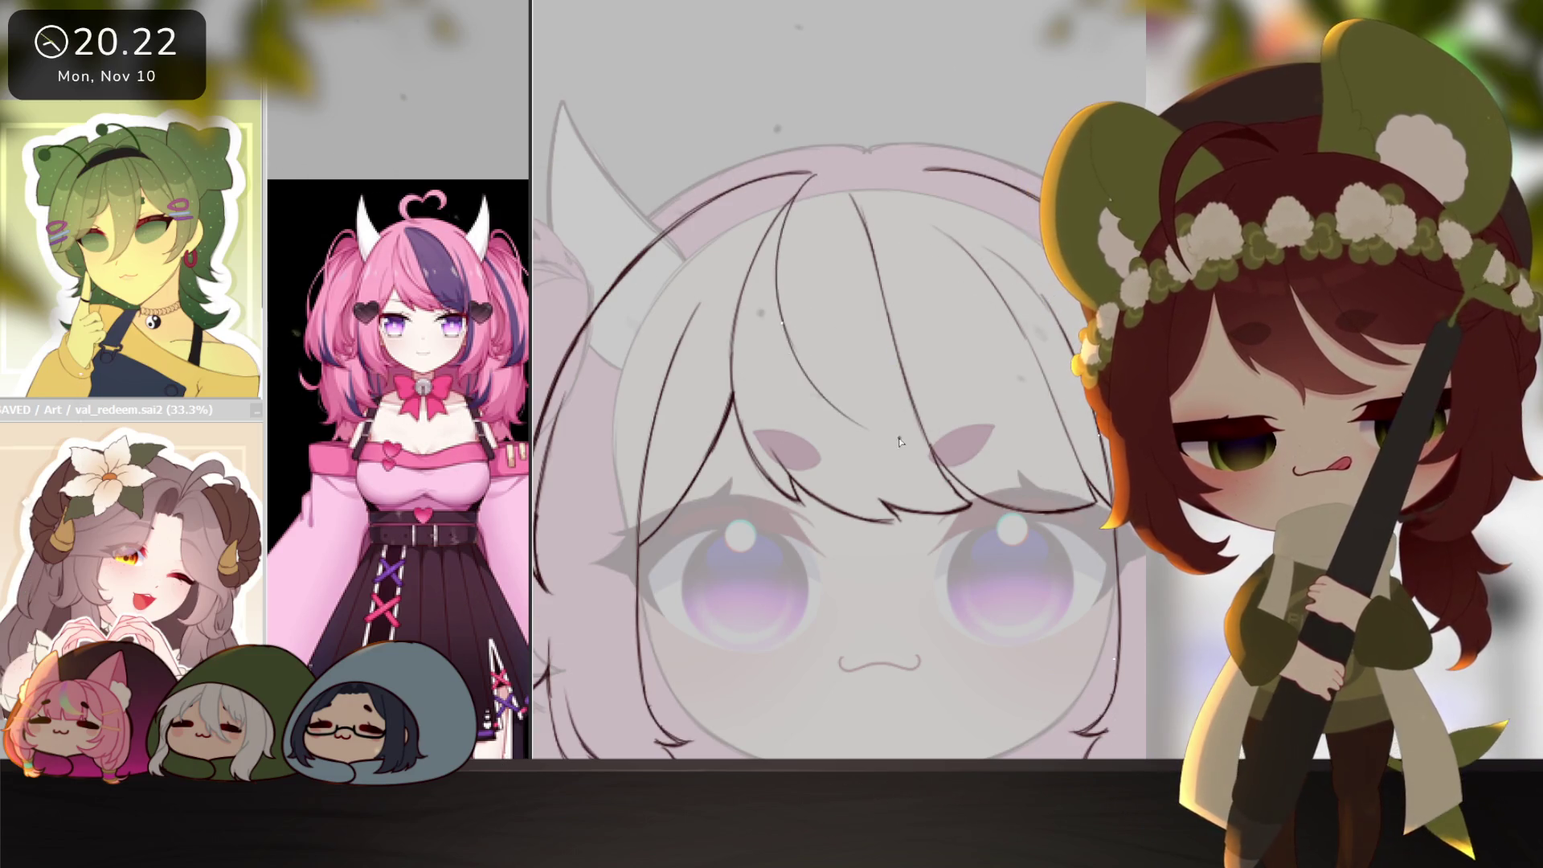
# Replace the long bang strand with a shorter one and straighten the view over the head.
pyautogui.hotkey('ctrl', 'z')
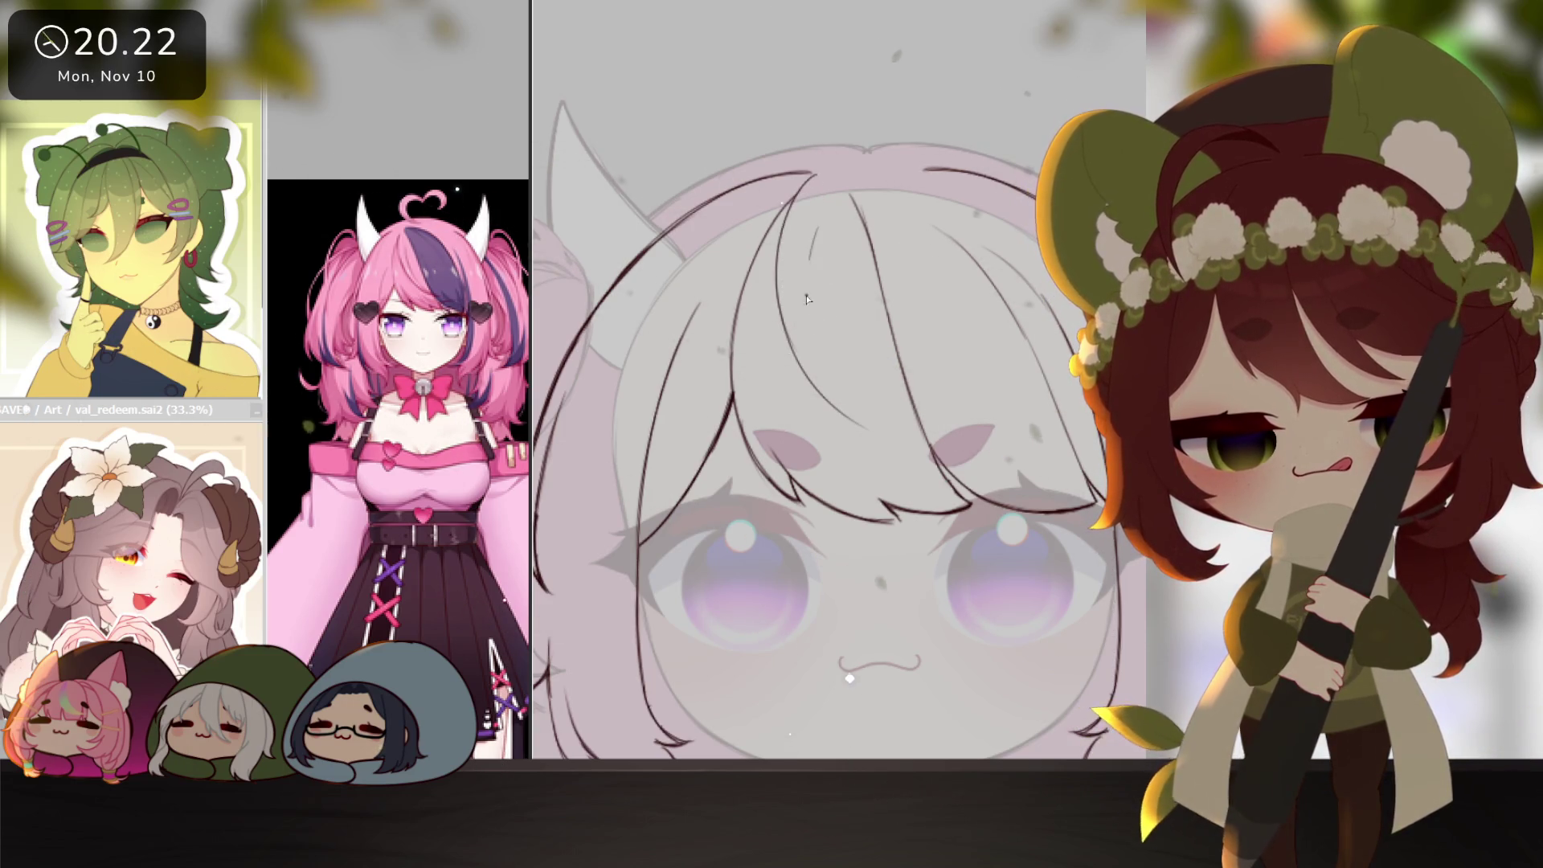
pyautogui.moveTo(811, 322); pyautogui.dragTo(854, 413)
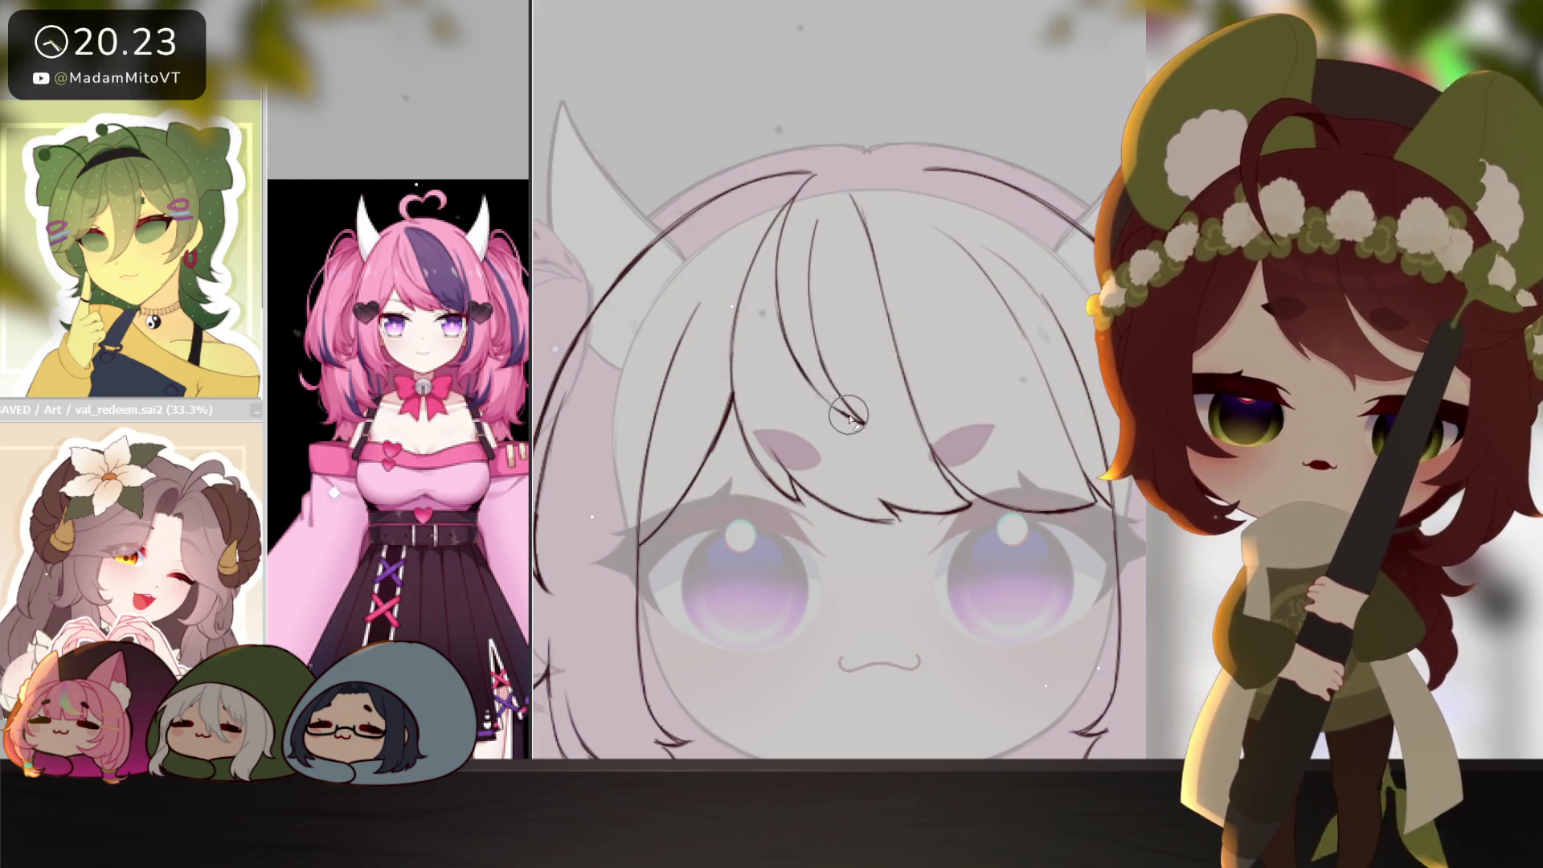
pyautogui.moveTo(970, 395); pyautogui.dragTo(829, 418)
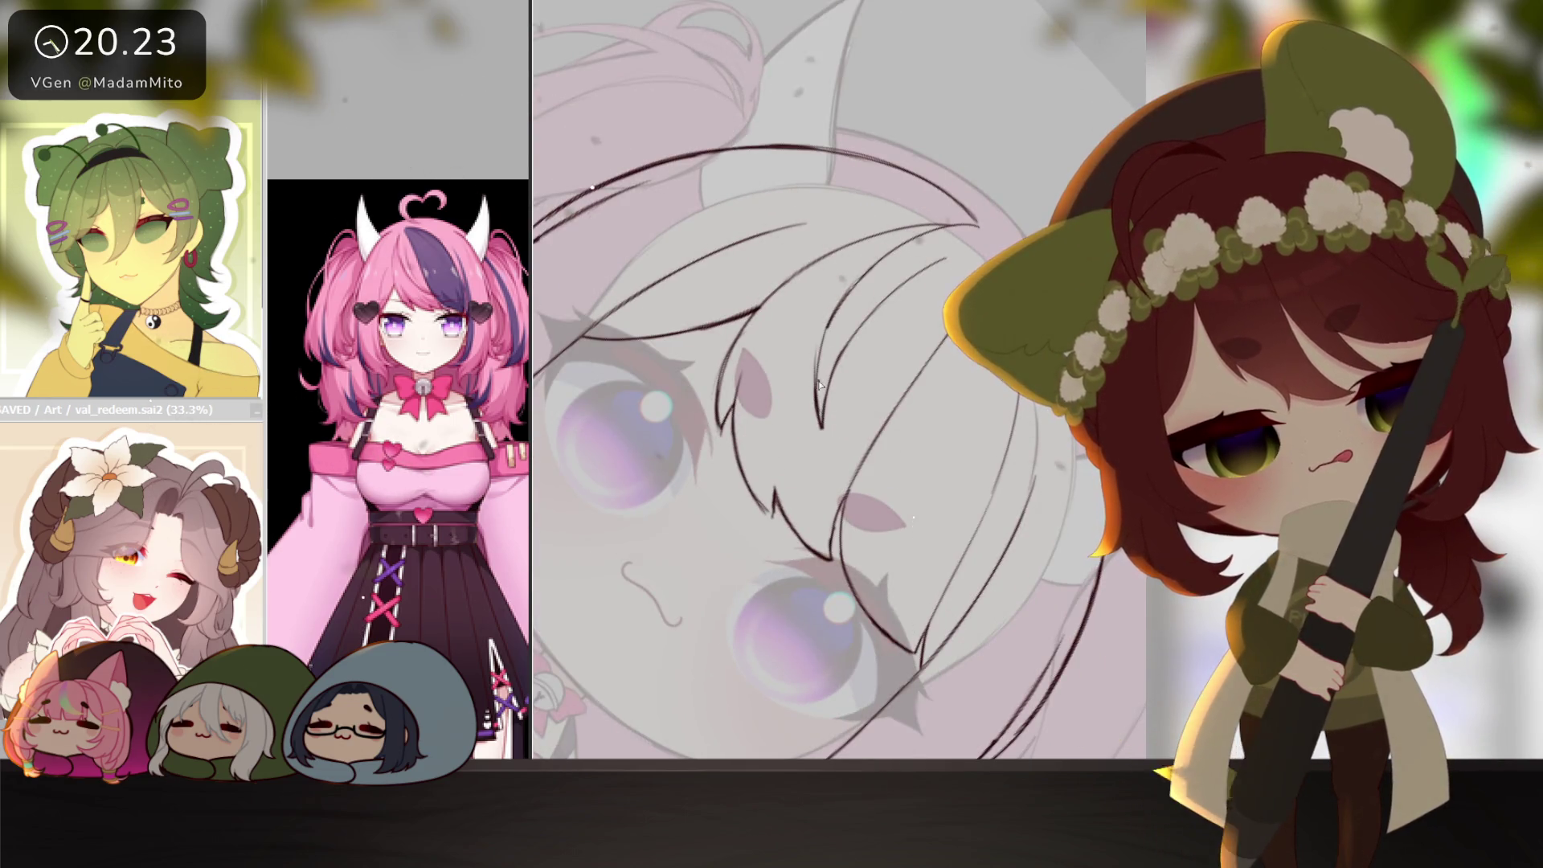
pyautogui.press('Delete')
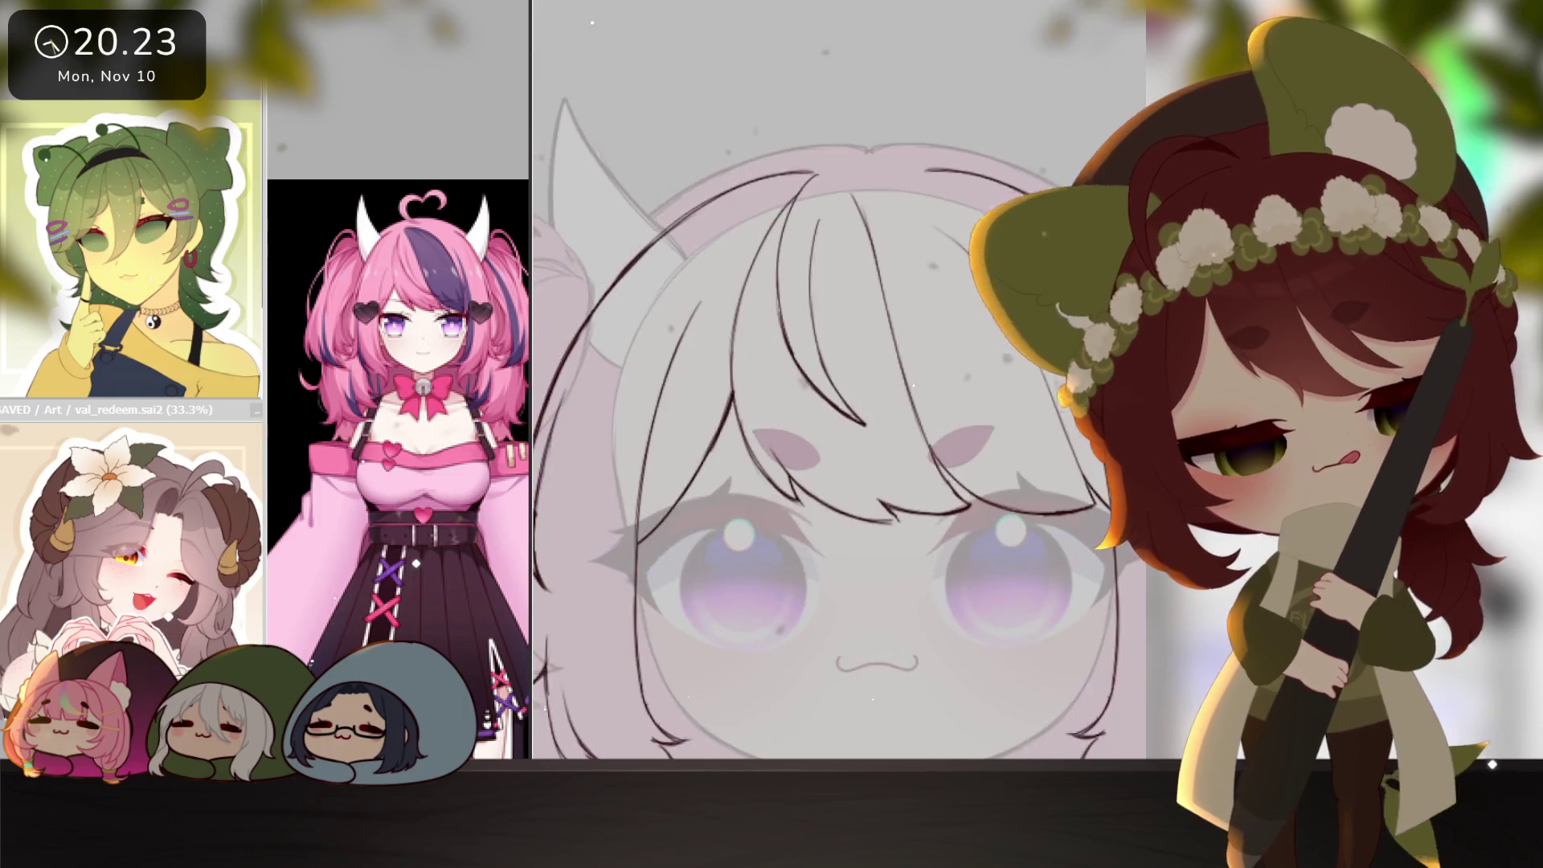
pyautogui.scroll(-5, 1033, 529)
pyautogui.scroll(2, 1033, 529)
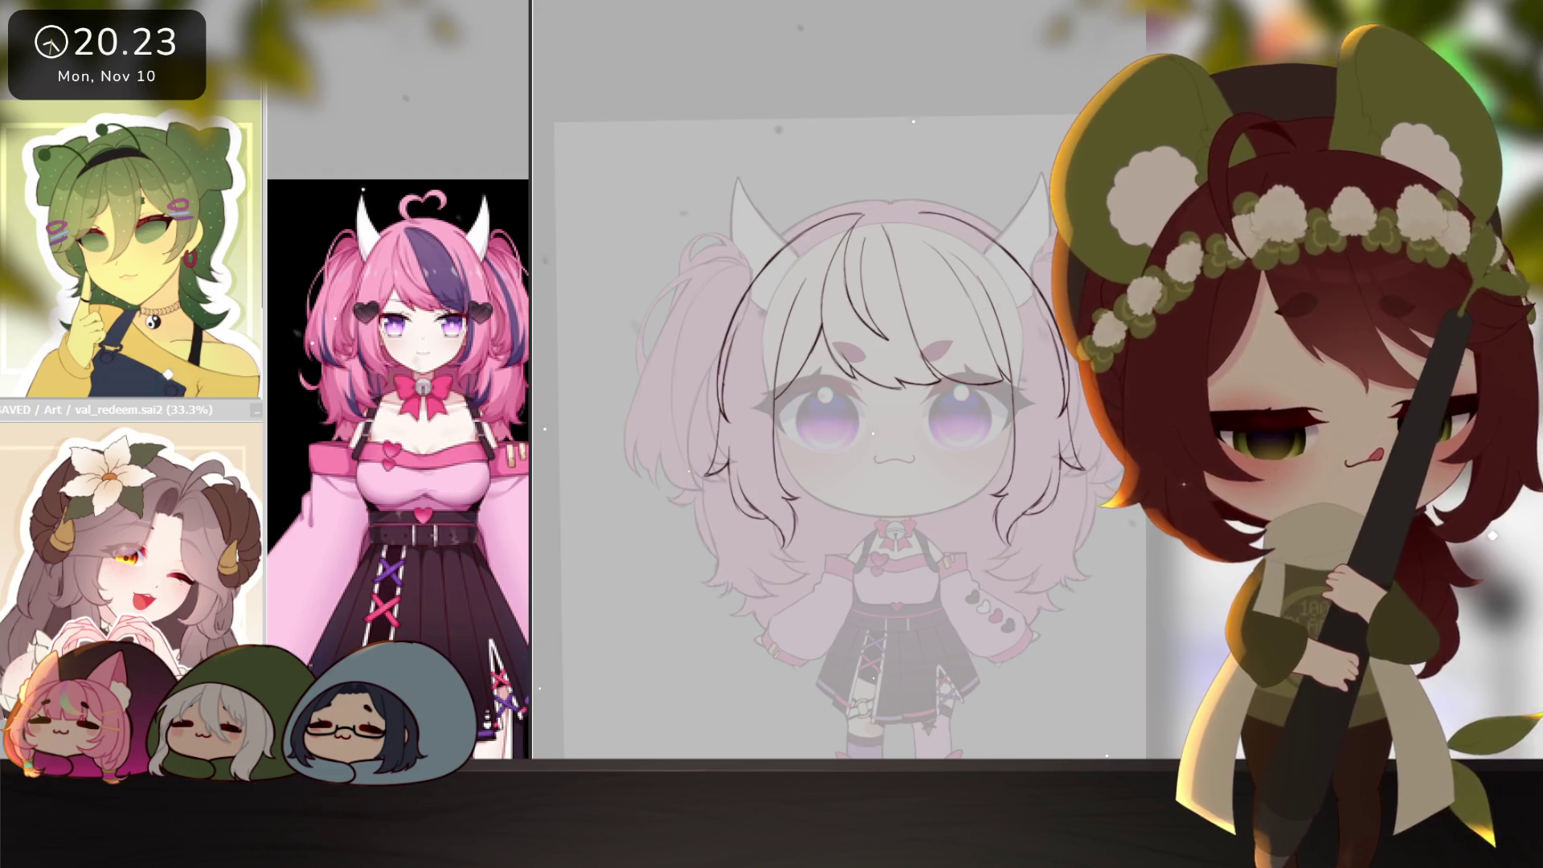
pyautogui.scroll(2, 892, 198)
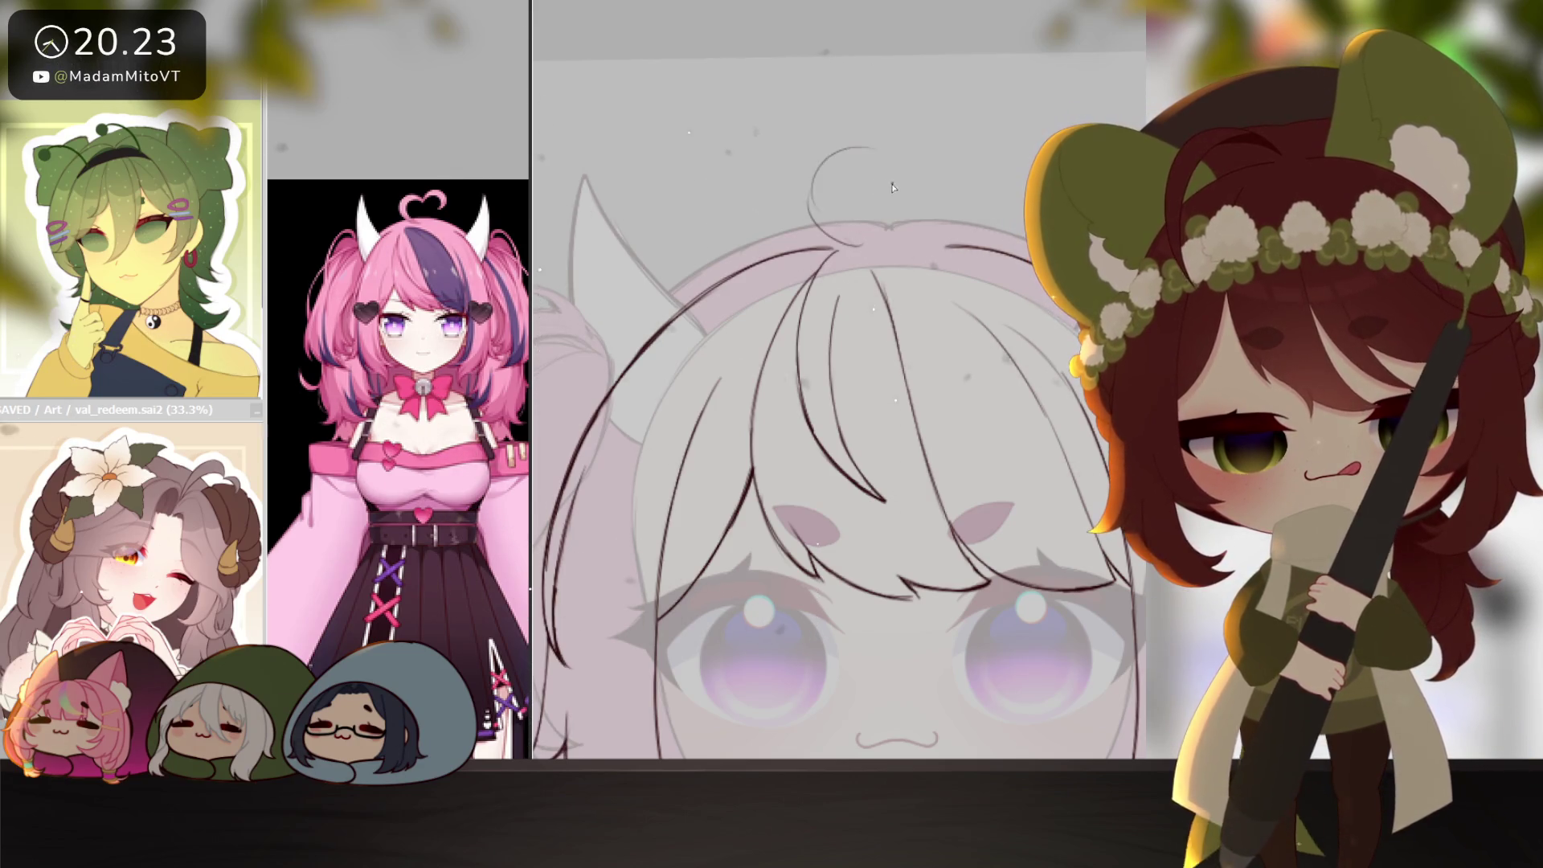
pyautogui.moveTo(902, 187); pyautogui.dragTo(973, 201)
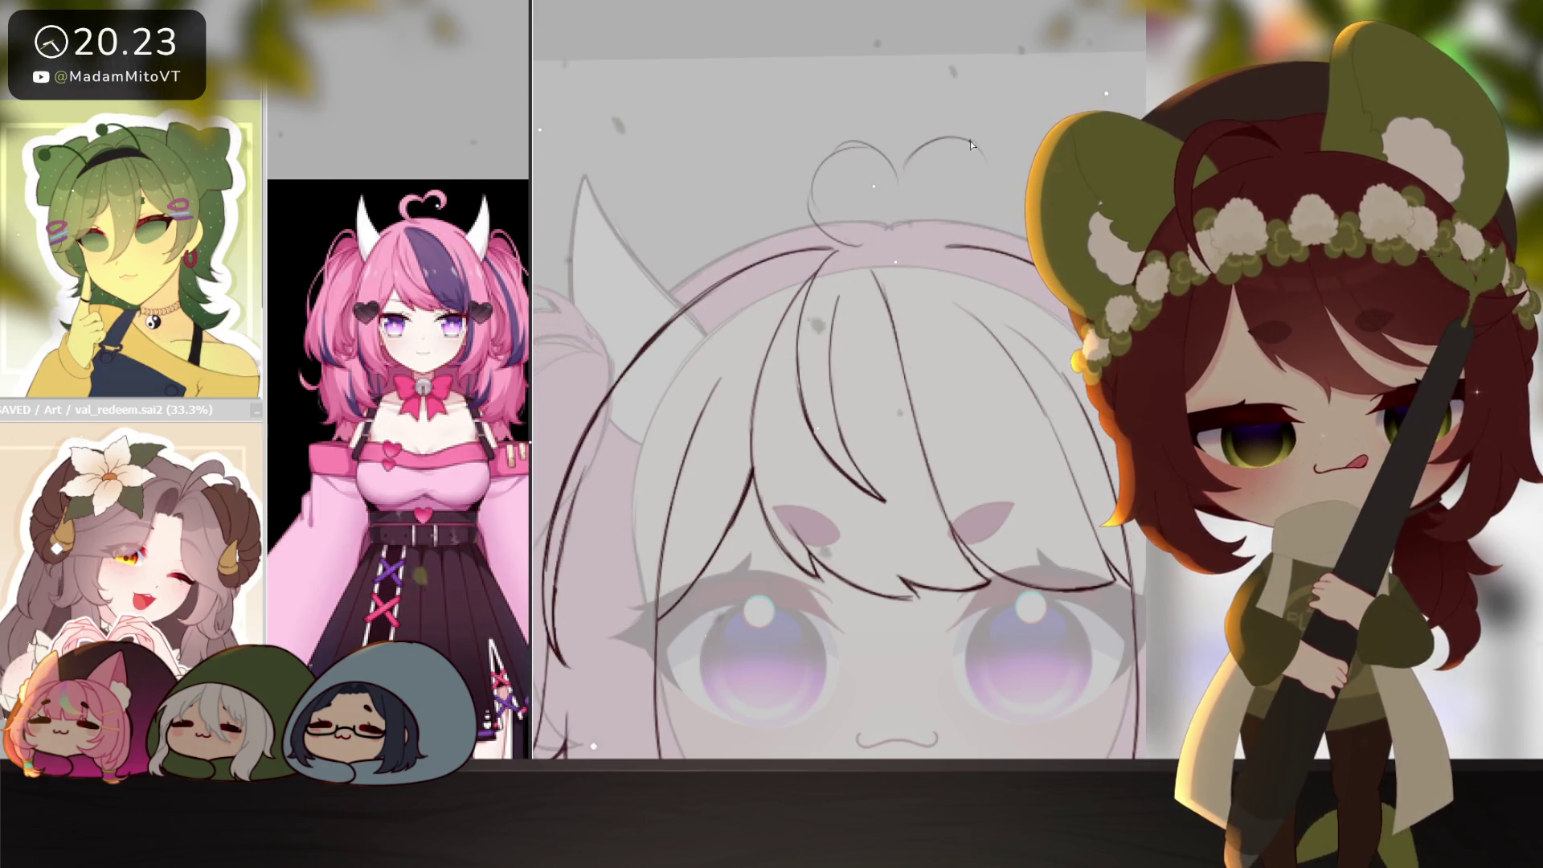
pyautogui.hotkey('ctrl', 'z')
pyautogui.moveTo(899, 167); pyautogui.dragTo(972, 193)
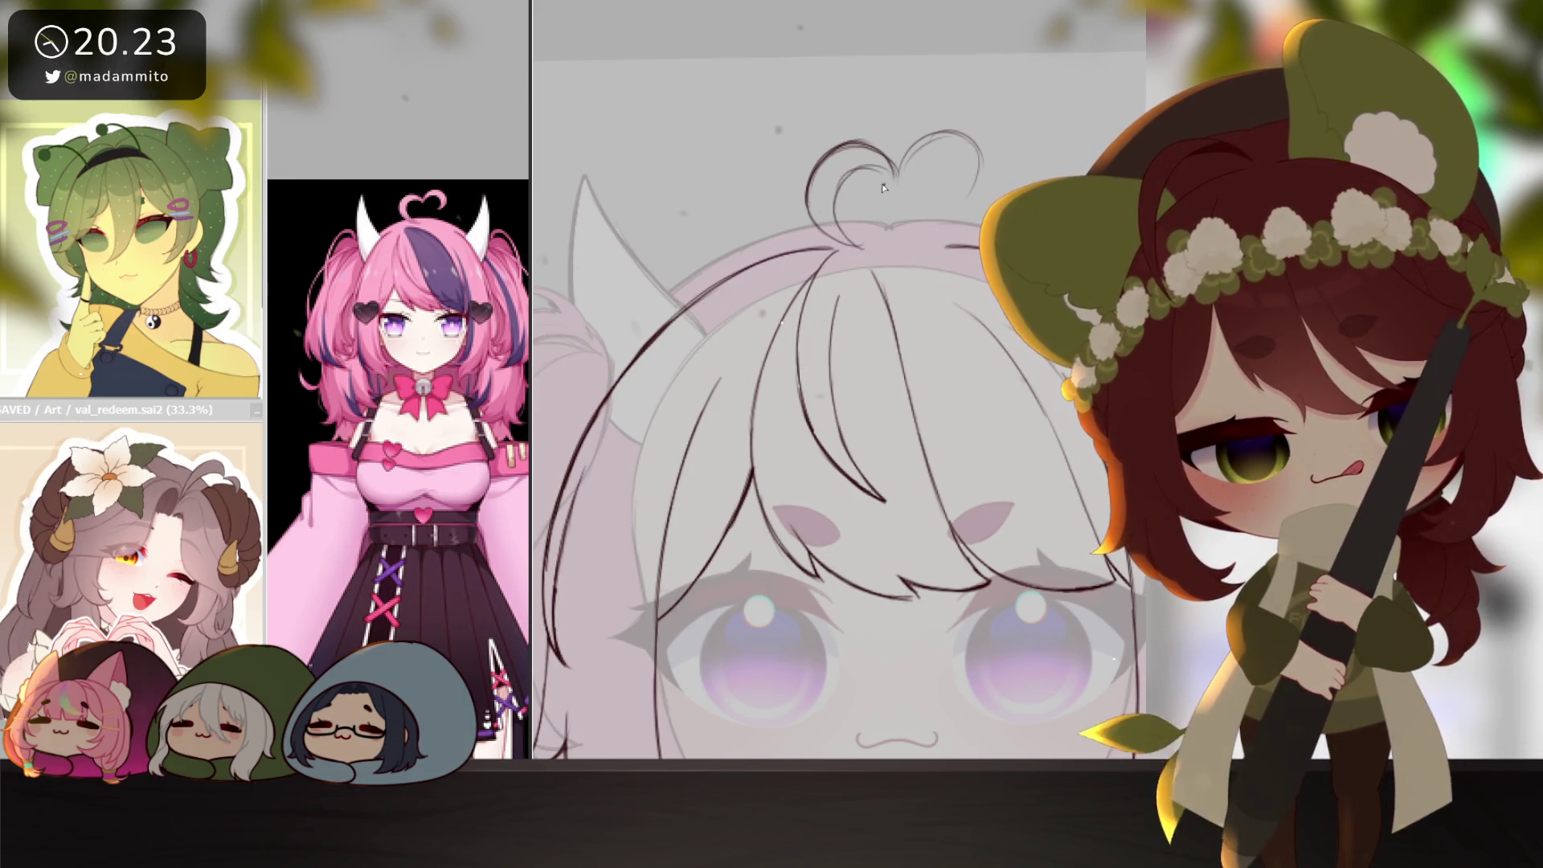
pyautogui.moveTo(888, 174)
pyautogui.mouseDown()
pyautogui.moveTo(839, 222)
pyautogui.moveTo(853, 245)
pyautogui.mouseUp()
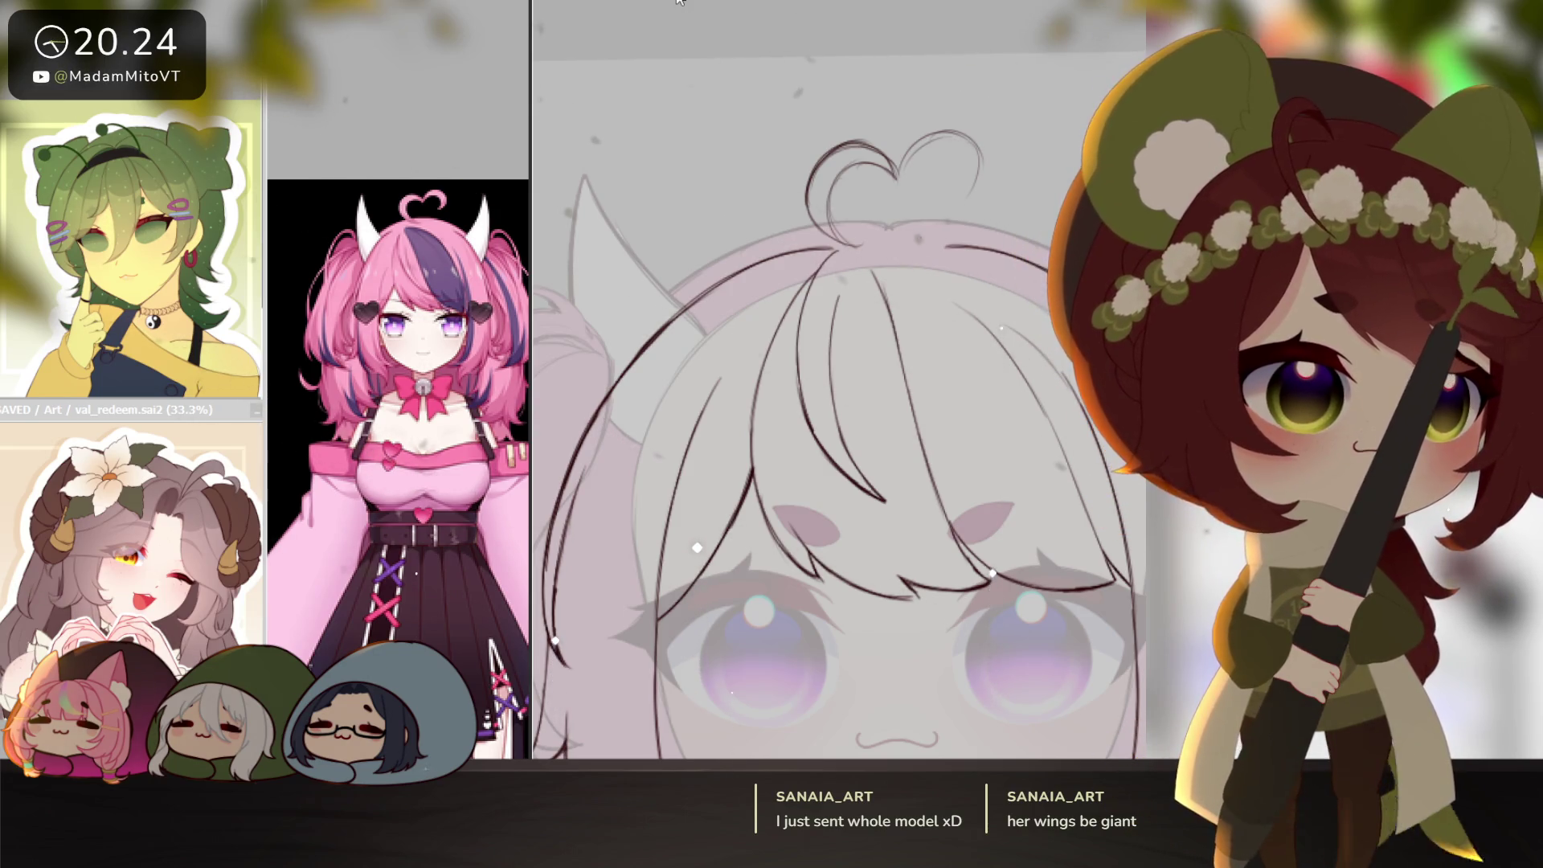
pyautogui.scroll(-1, 1091, 411)
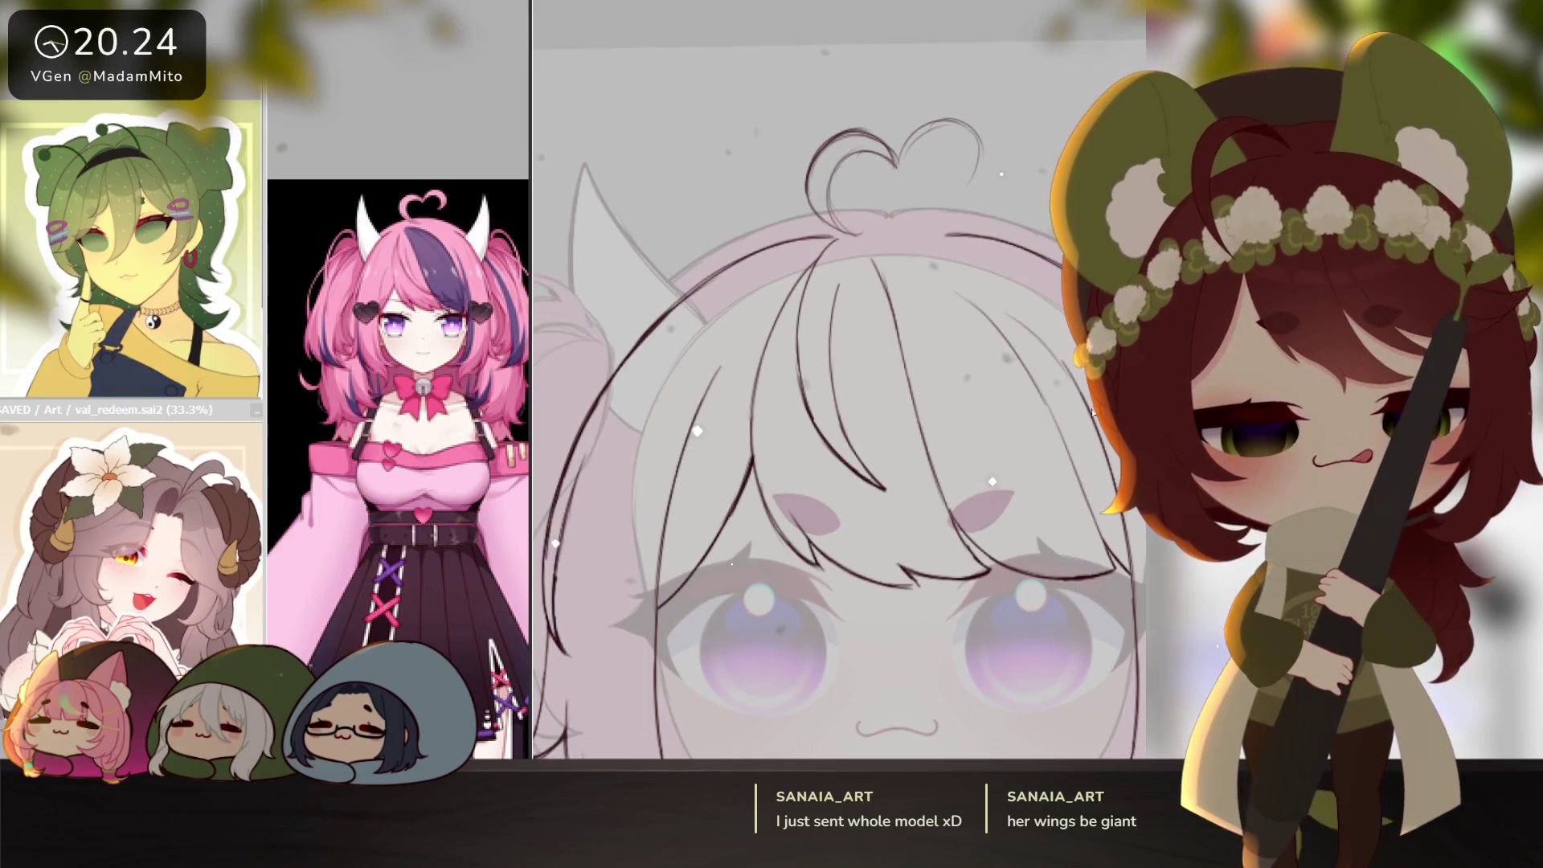
pyautogui.scroll(3, 926, 366)
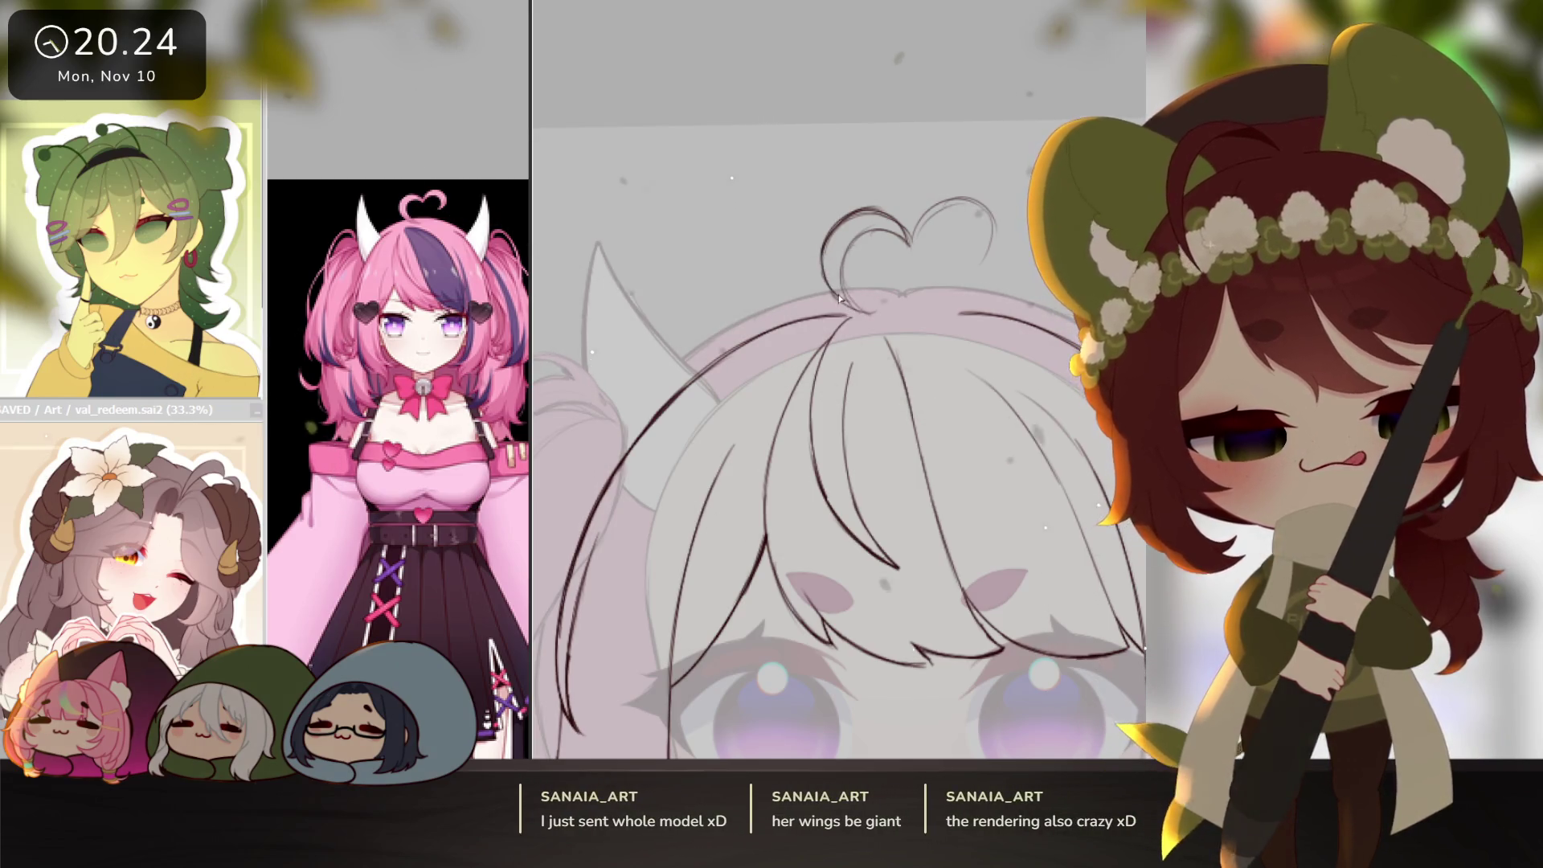
pyautogui.scroll(2, 860, 305)
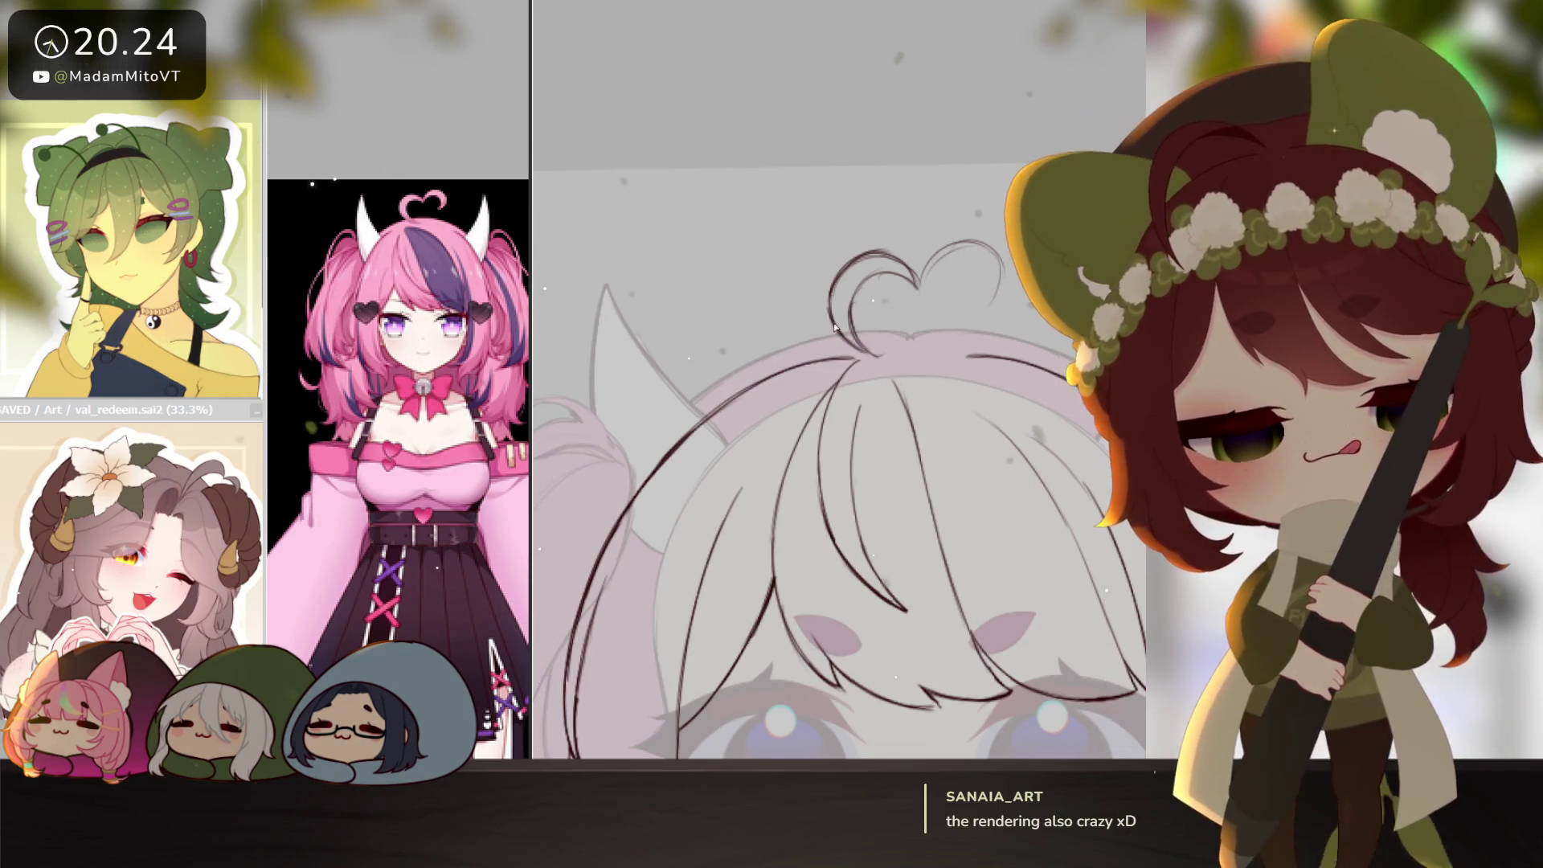
pyautogui.moveTo(834, 328); pyautogui.dragTo(990, 543)
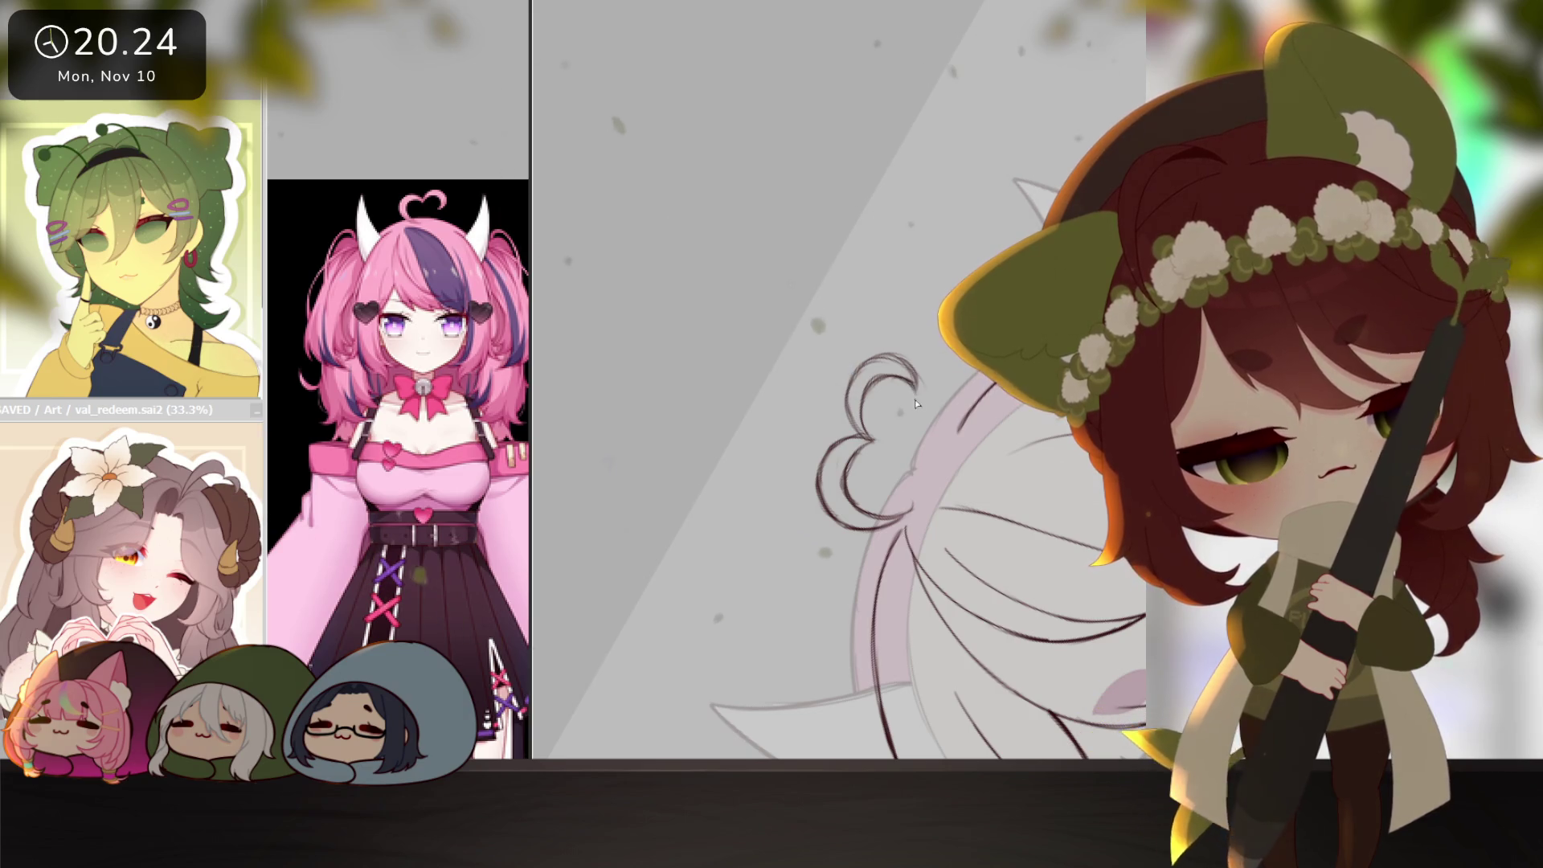
pyautogui.scroll(-5, 986, 536)
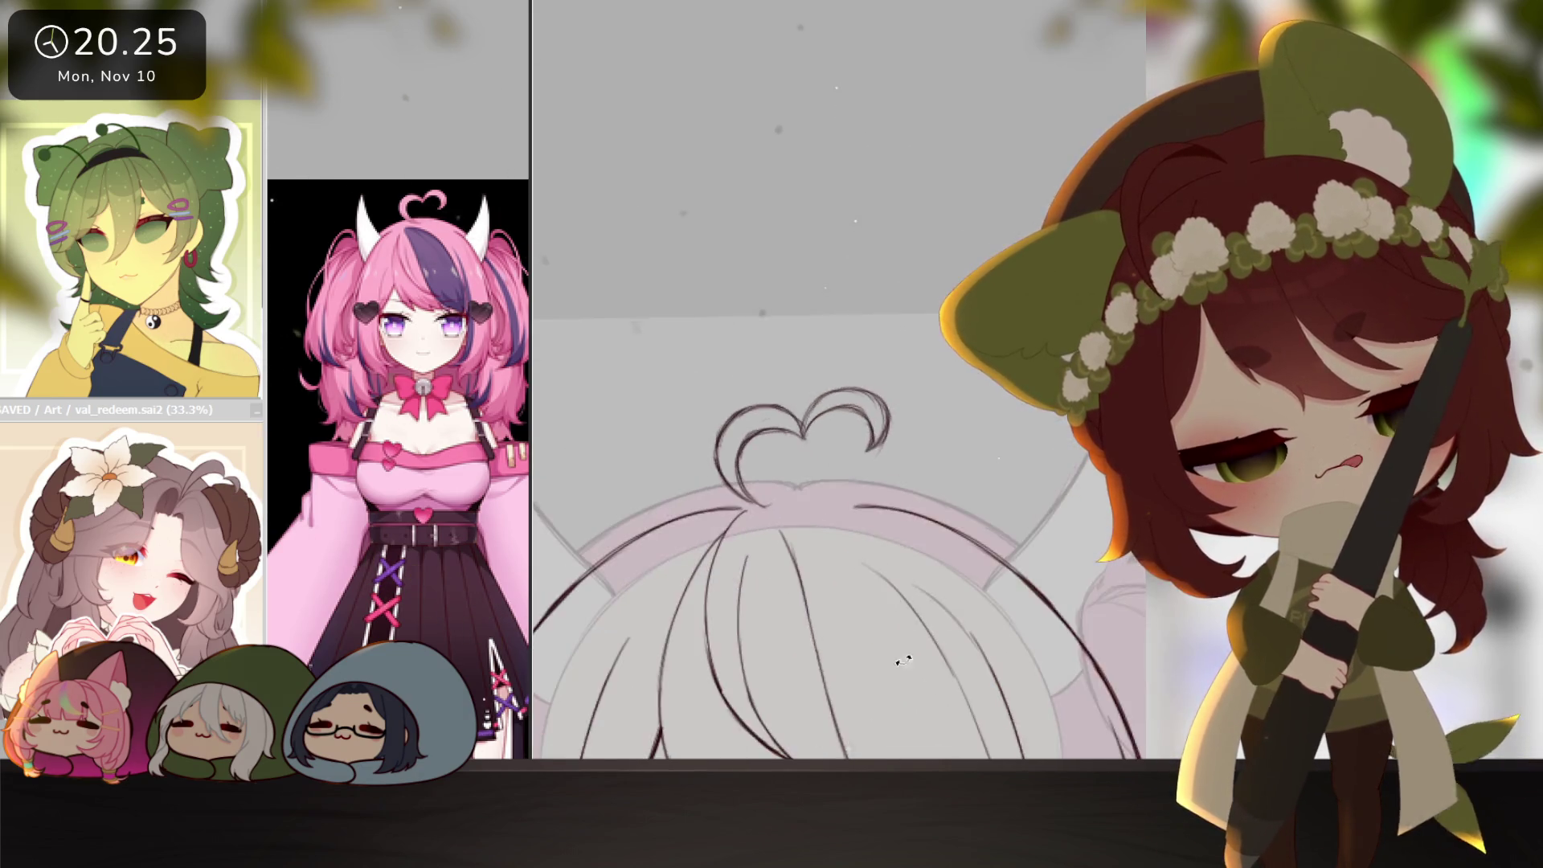
pyautogui.scroll(4, 986, 536)
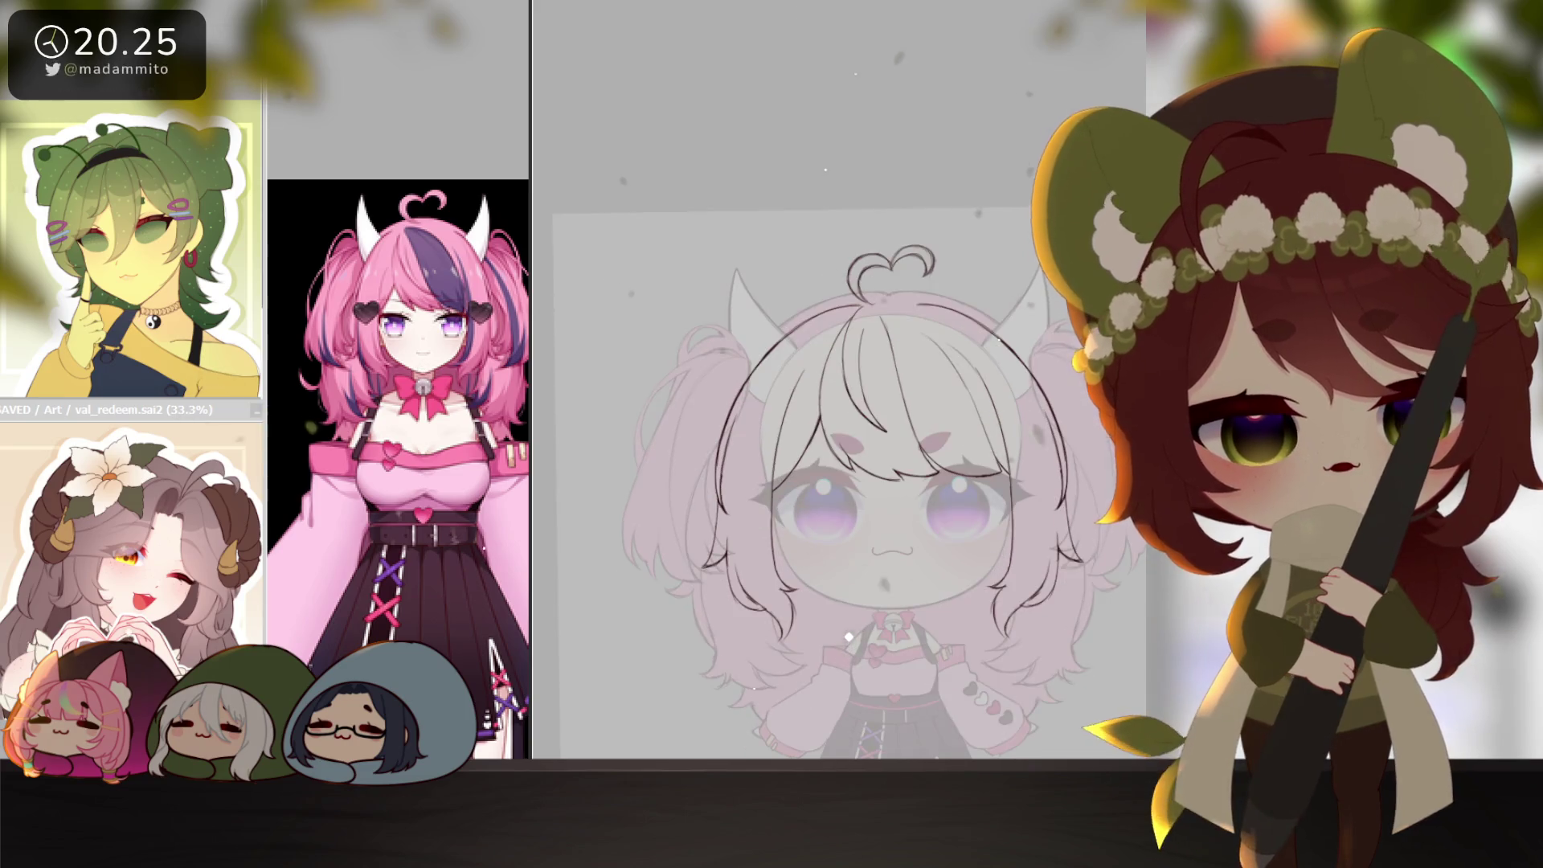
# Scale up the heart-shaped ahoge and nudge it slightly right and down.
pyautogui.hotkey('ctrl', 't')
pyautogui.moveTo(934, 238); pyautogui.dragTo(944, 240)
pyautogui.moveTo(939, 258); pyautogui.dragTo(938, 263)
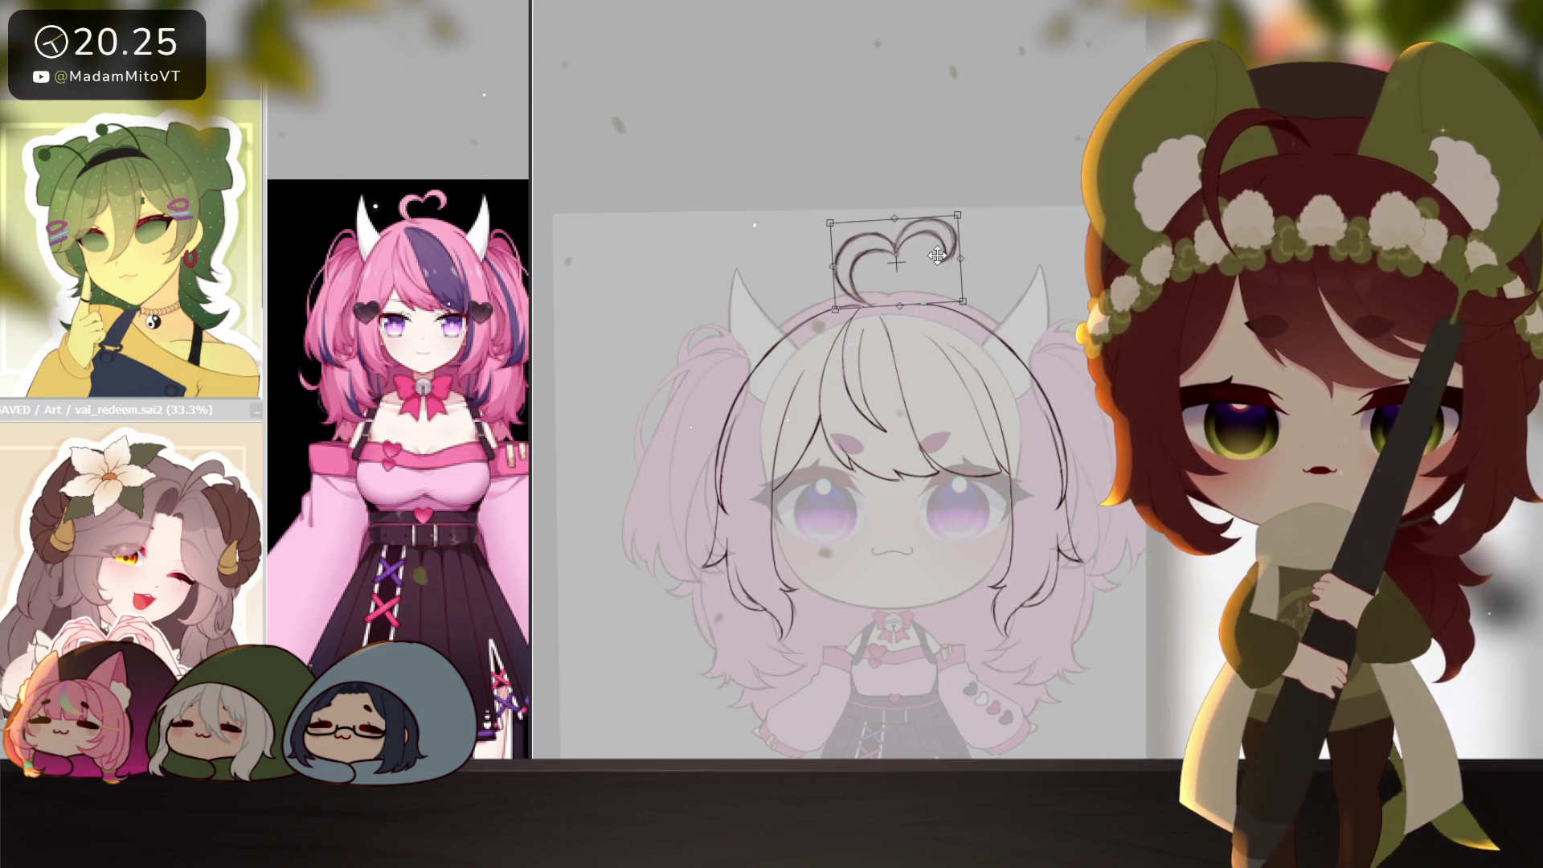
pyautogui.scroll(-2, 1059, 546)
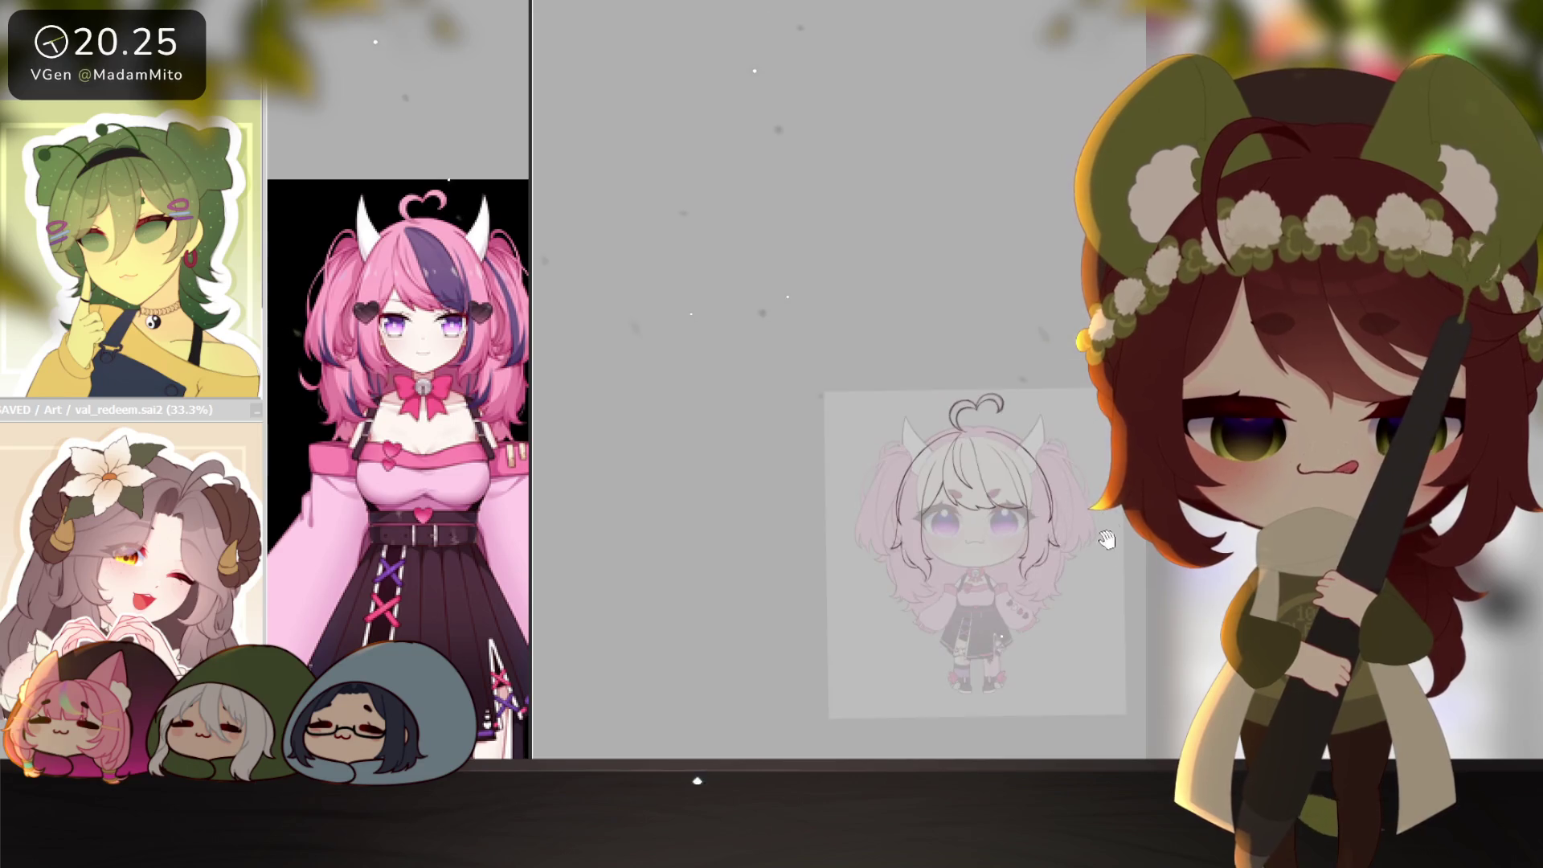
pyautogui.scroll(4, 1015, 550)
pyautogui.moveTo(1015, 550); pyautogui.dragTo(827, 414)
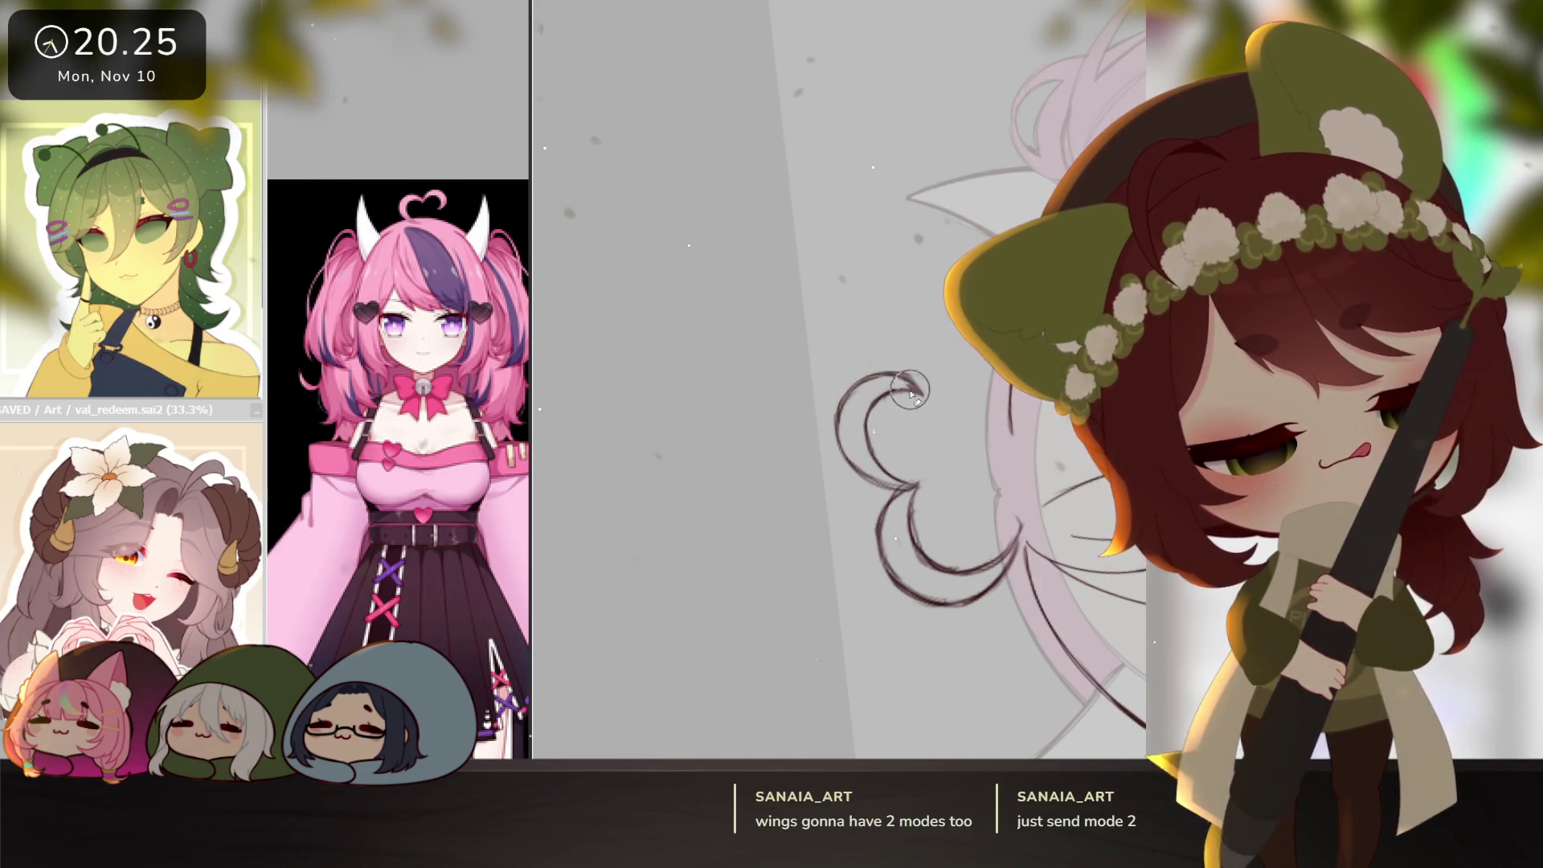
# Turn the view upright around the heart ahoge and mark the tuft as the selection area.
pyautogui.moveTo(966, 387); pyautogui.dragTo(855, 340)
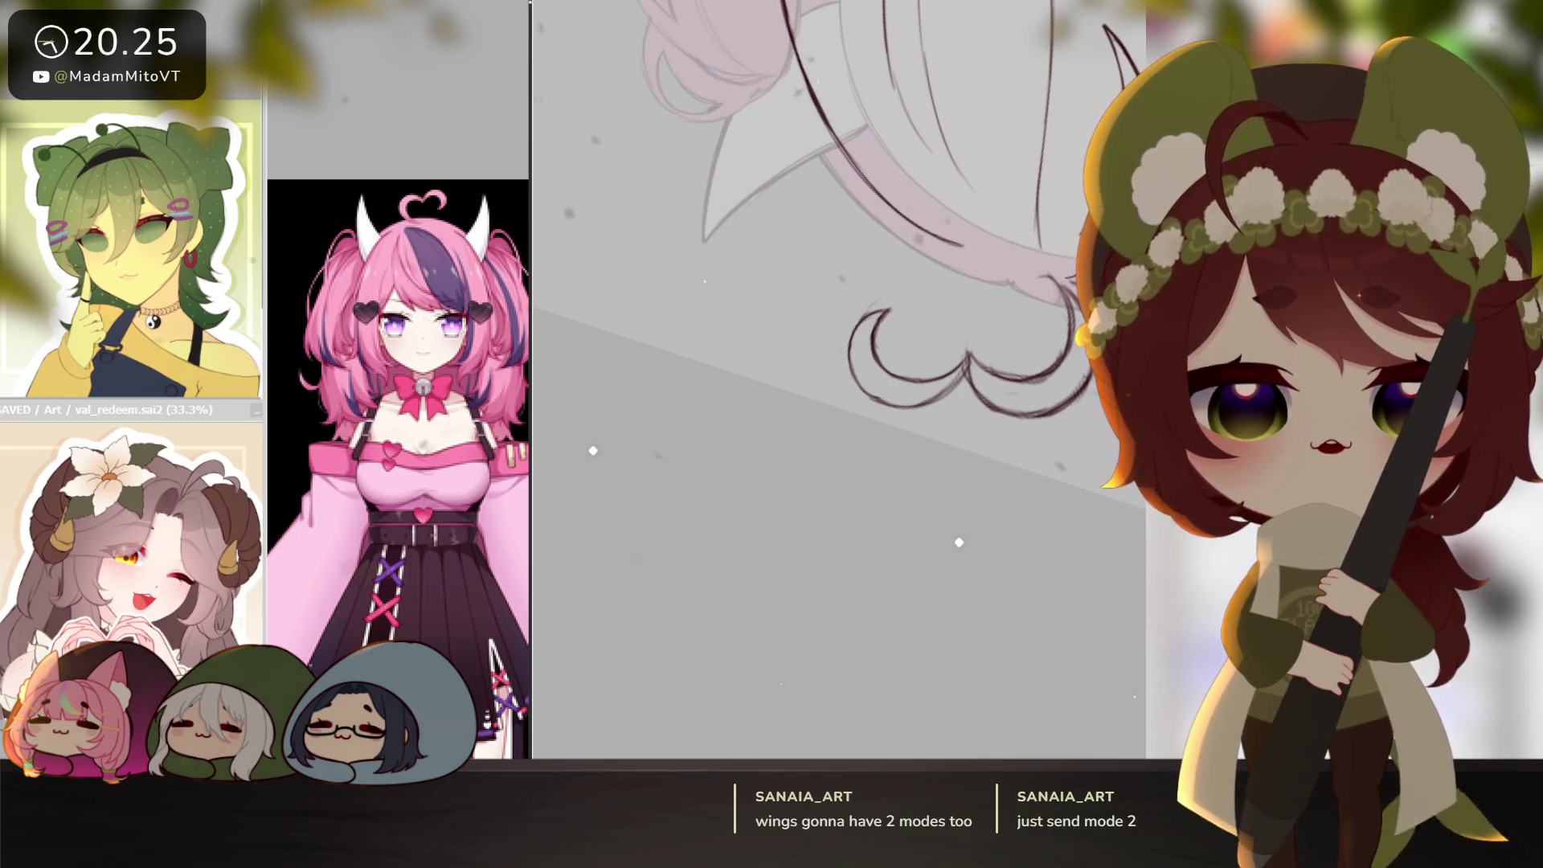
pyautogui.press('Delete')
pyautogui.press('Delete')
pyautogui.press('Delete')
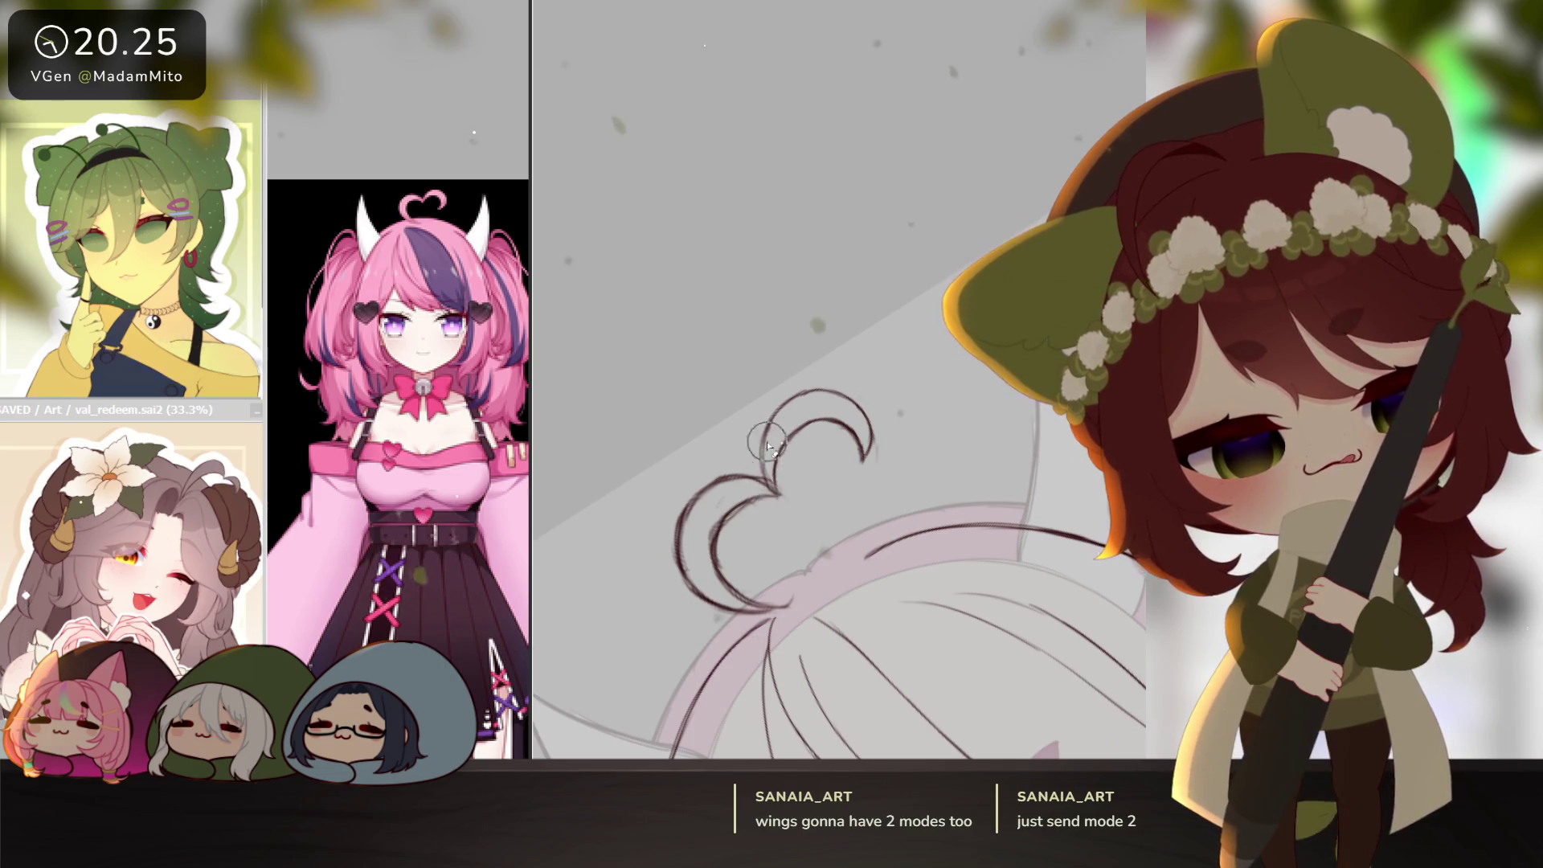
pyautogui.press('Delete')
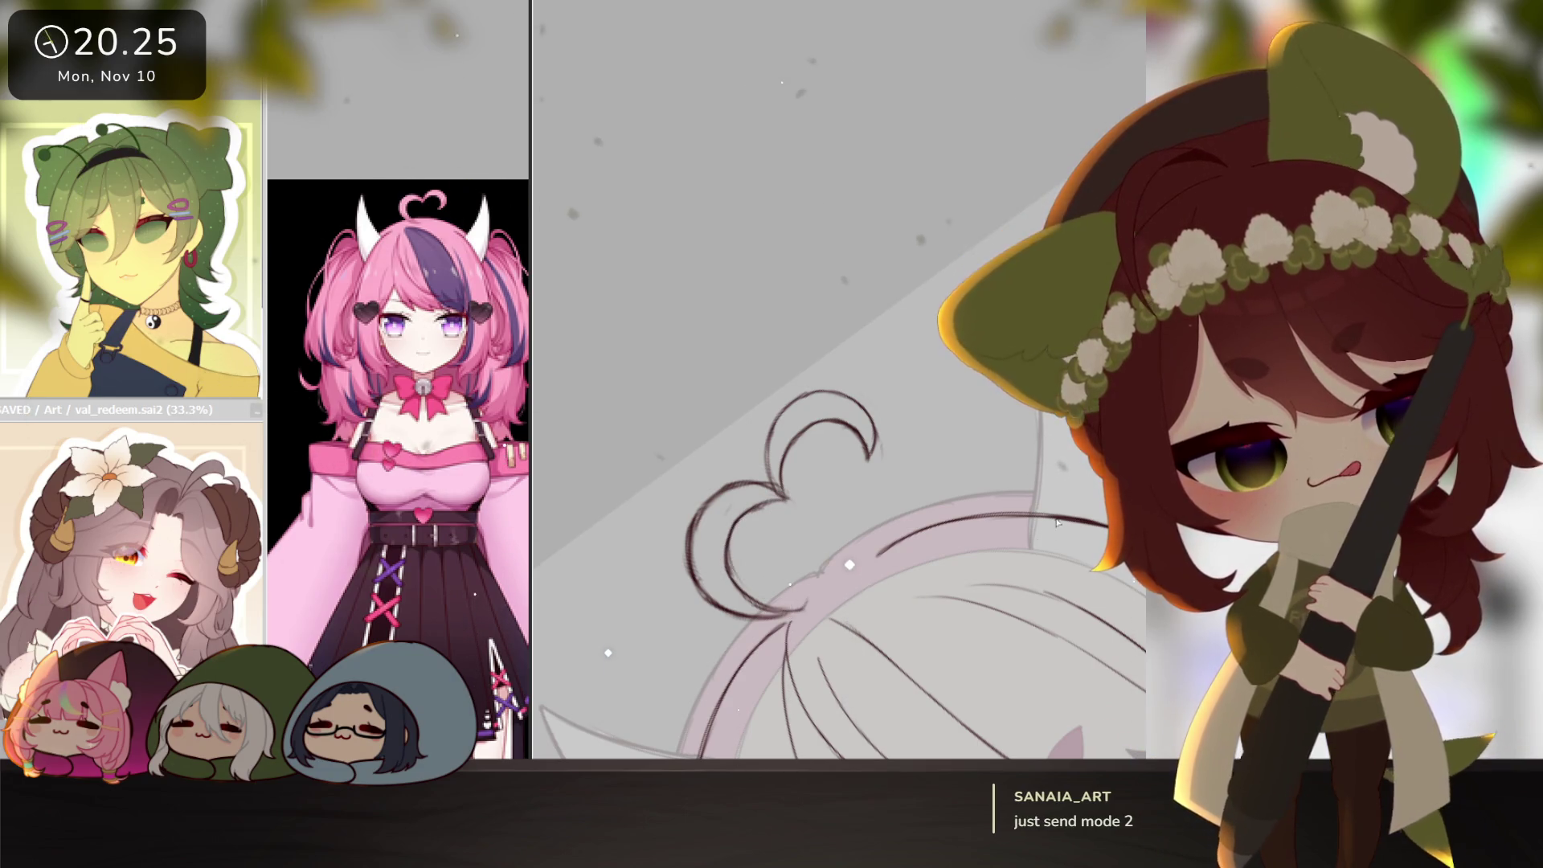
pyautogui.moveTo(976, 435); pyautogui.dragTo(928, 574)
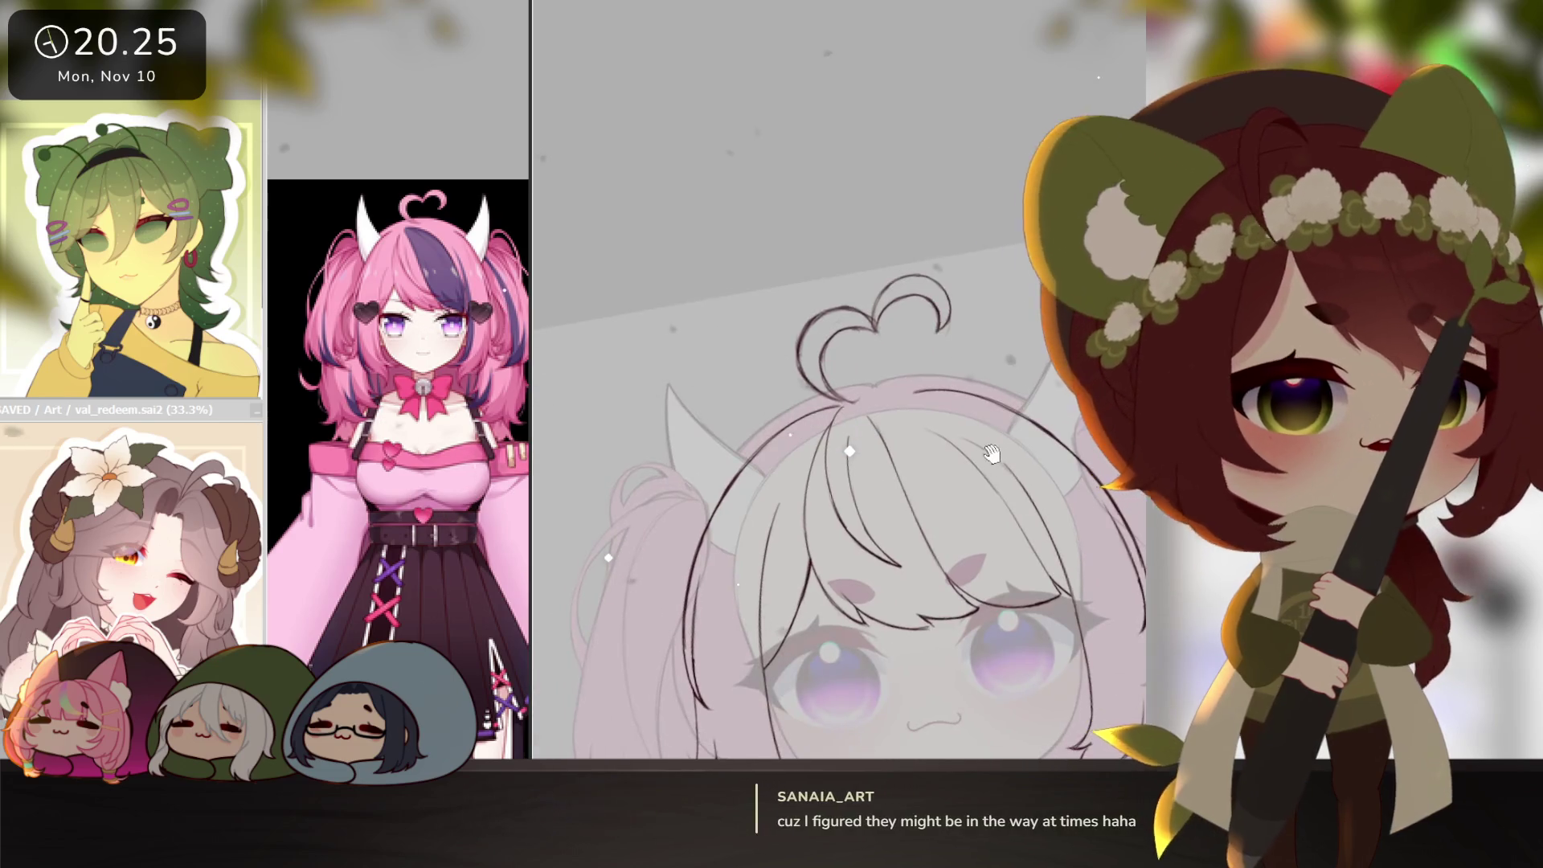
pyautogui.scroll(-3, 923, 589)
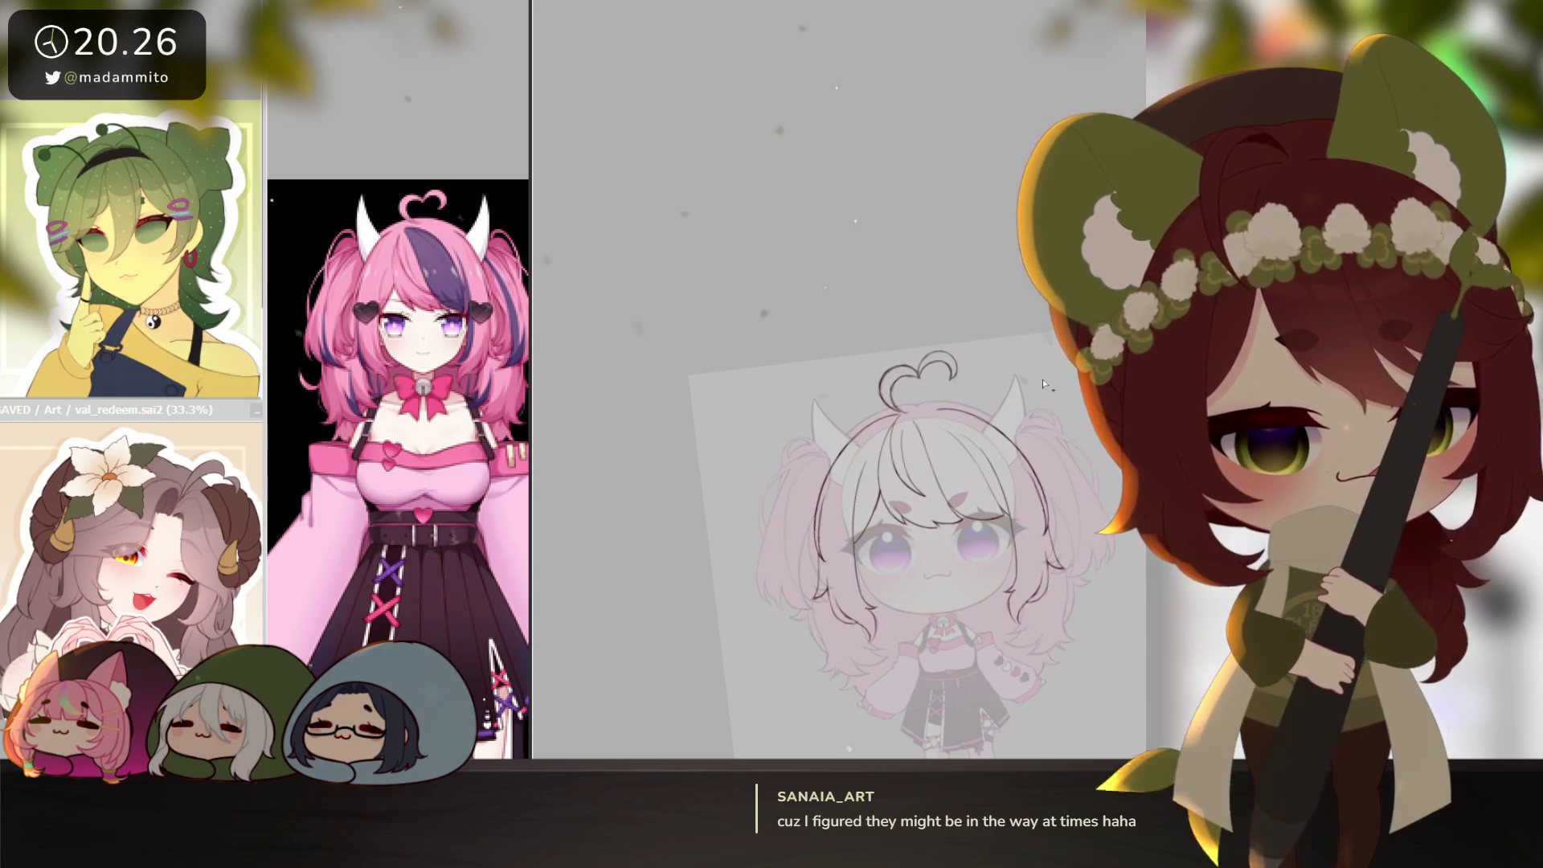
pyautogui.scroll(3, 960, 409)
pyautogui.hotkey('ctrl', 'i')
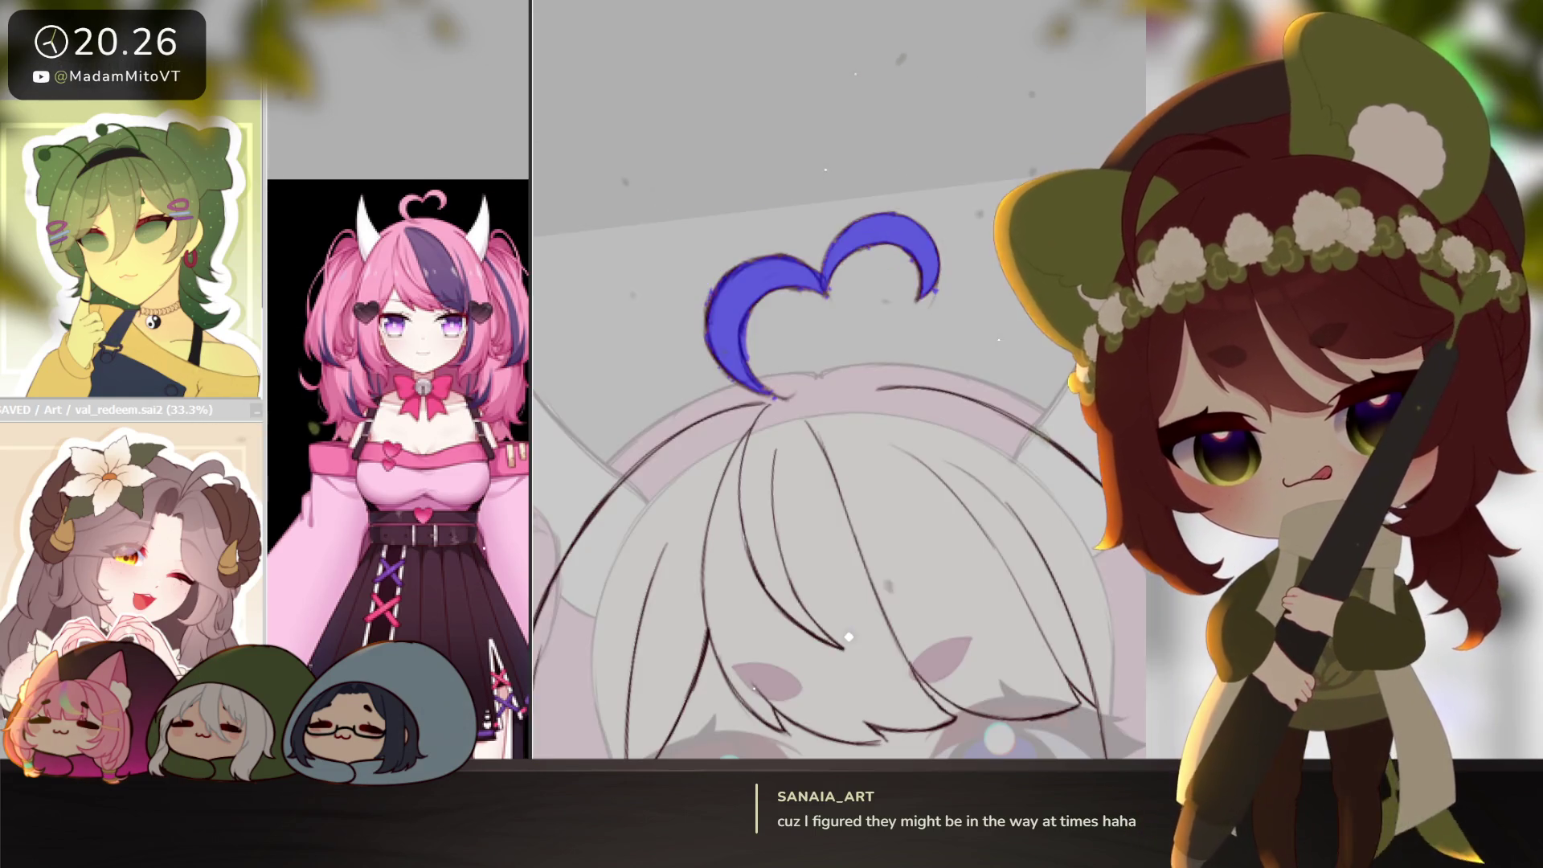
# Convert the marked heart tuft into a selection and return the artwork to full colour.
pyautogui.press('b')
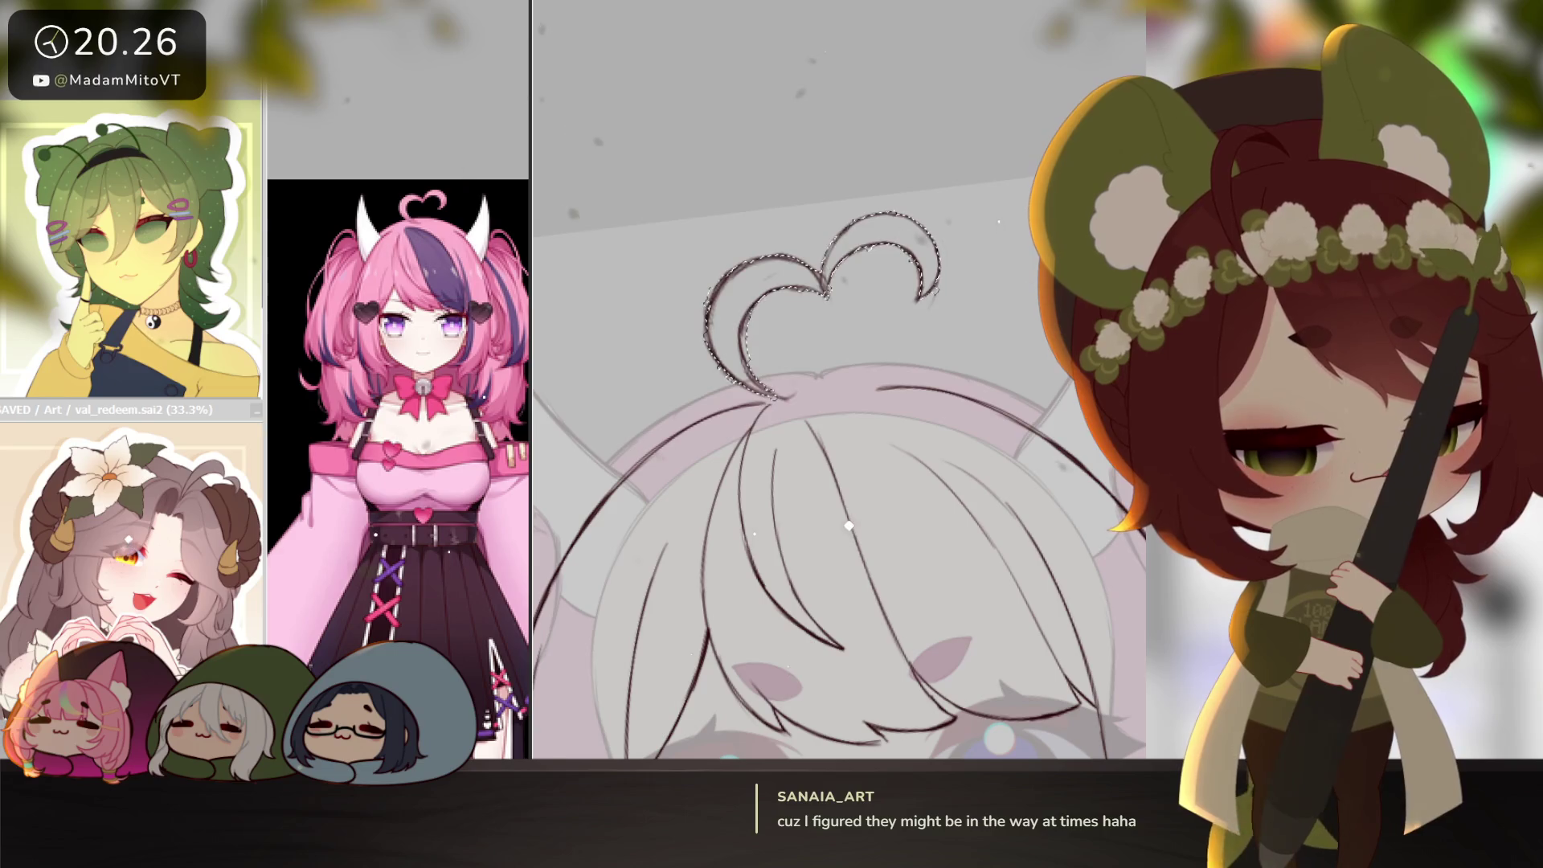
pyautogui.hotkey('ctrl', 'z')
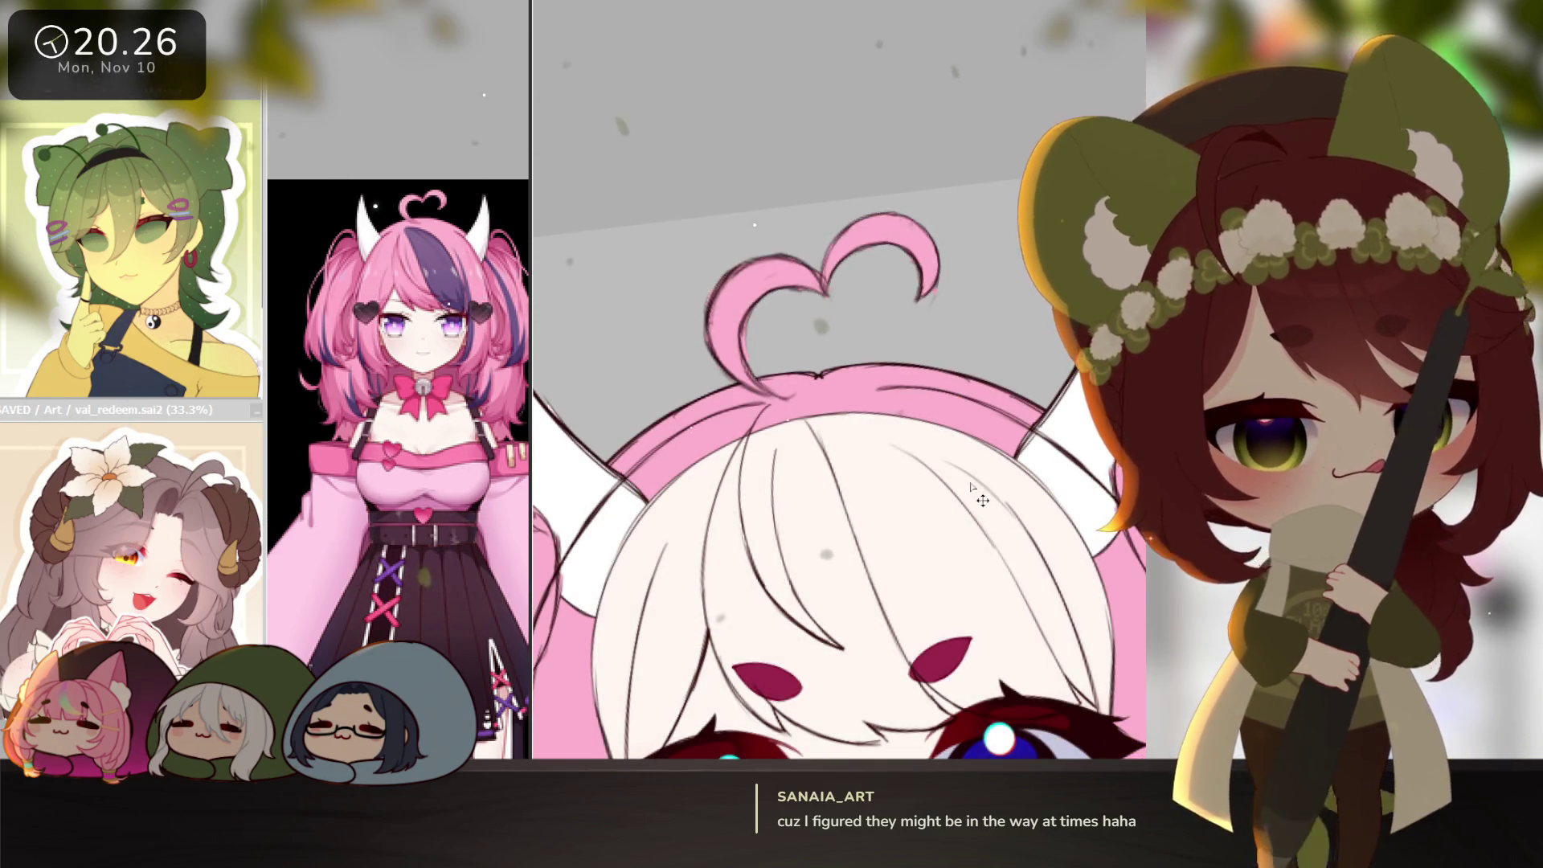
pyautogui.scroll(3, 747, 377)
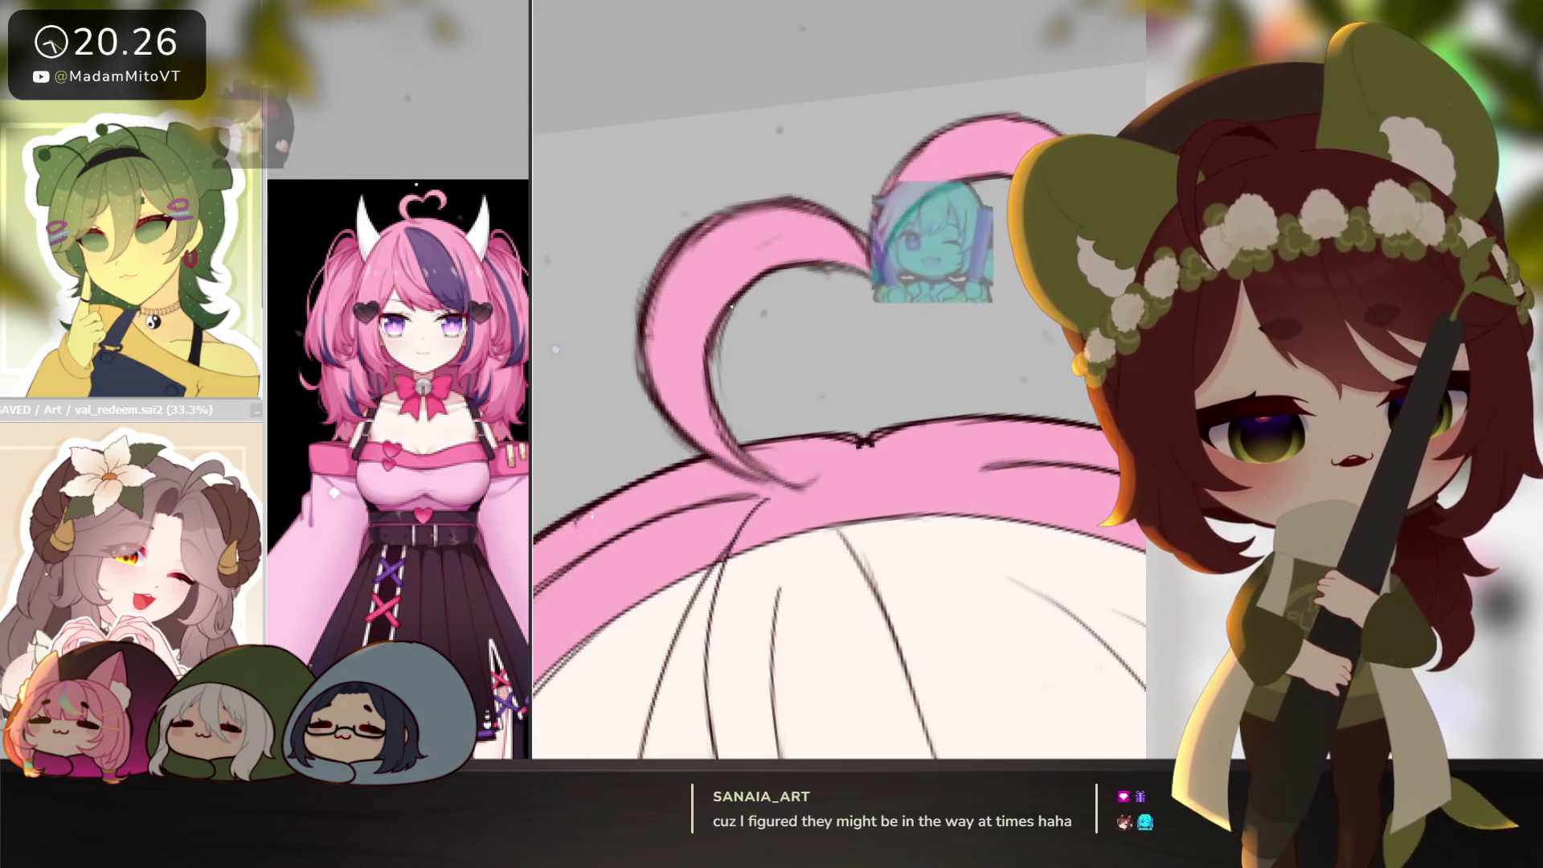
pyautogui.scroll(-3, 1079, 570)
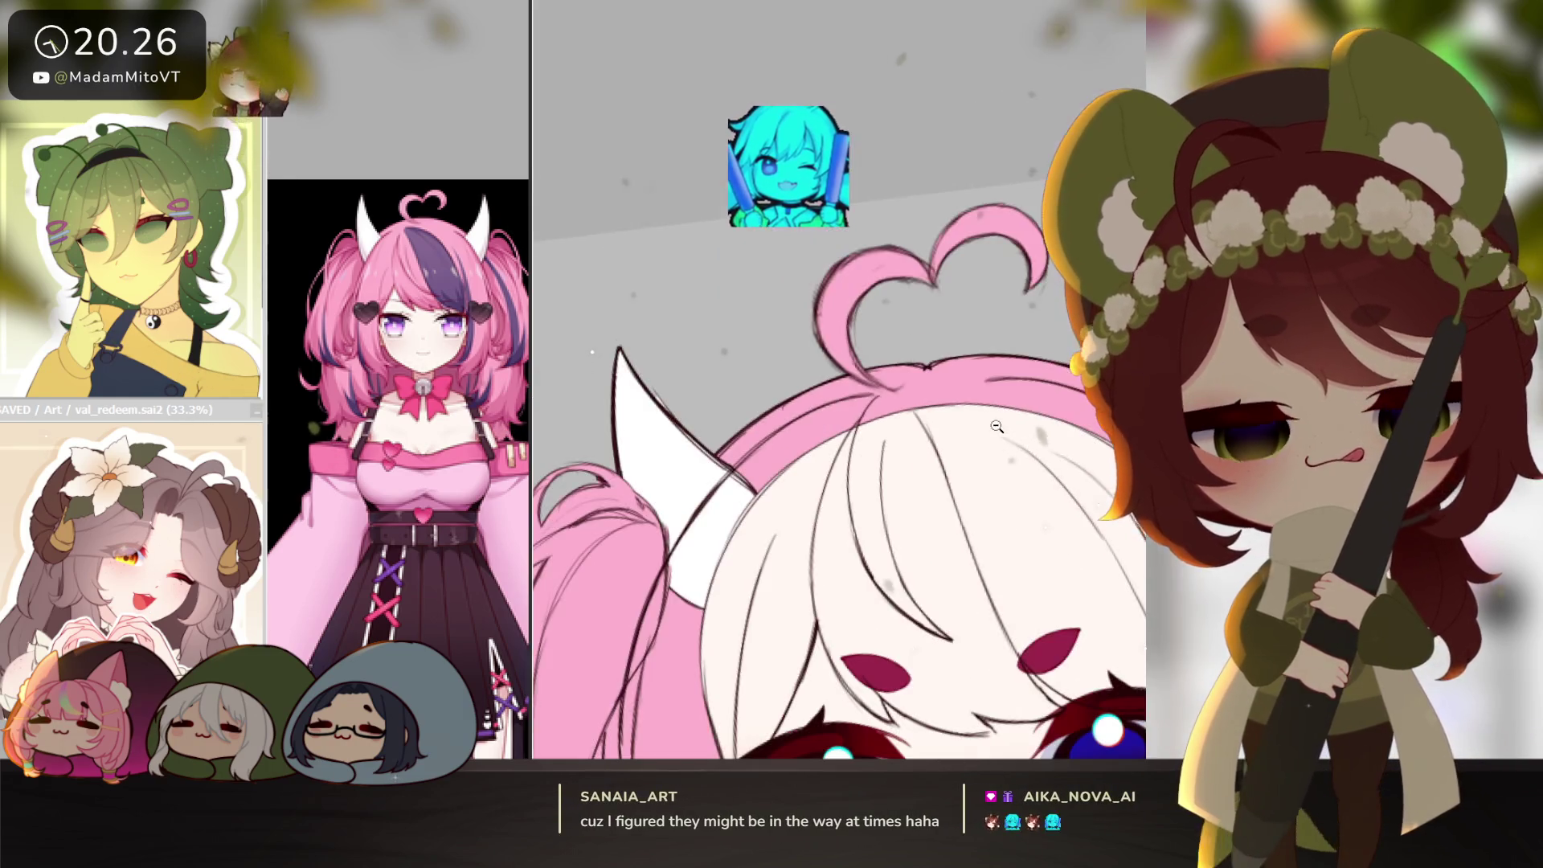
pyautogui.scroll(-2, 1079, 569)
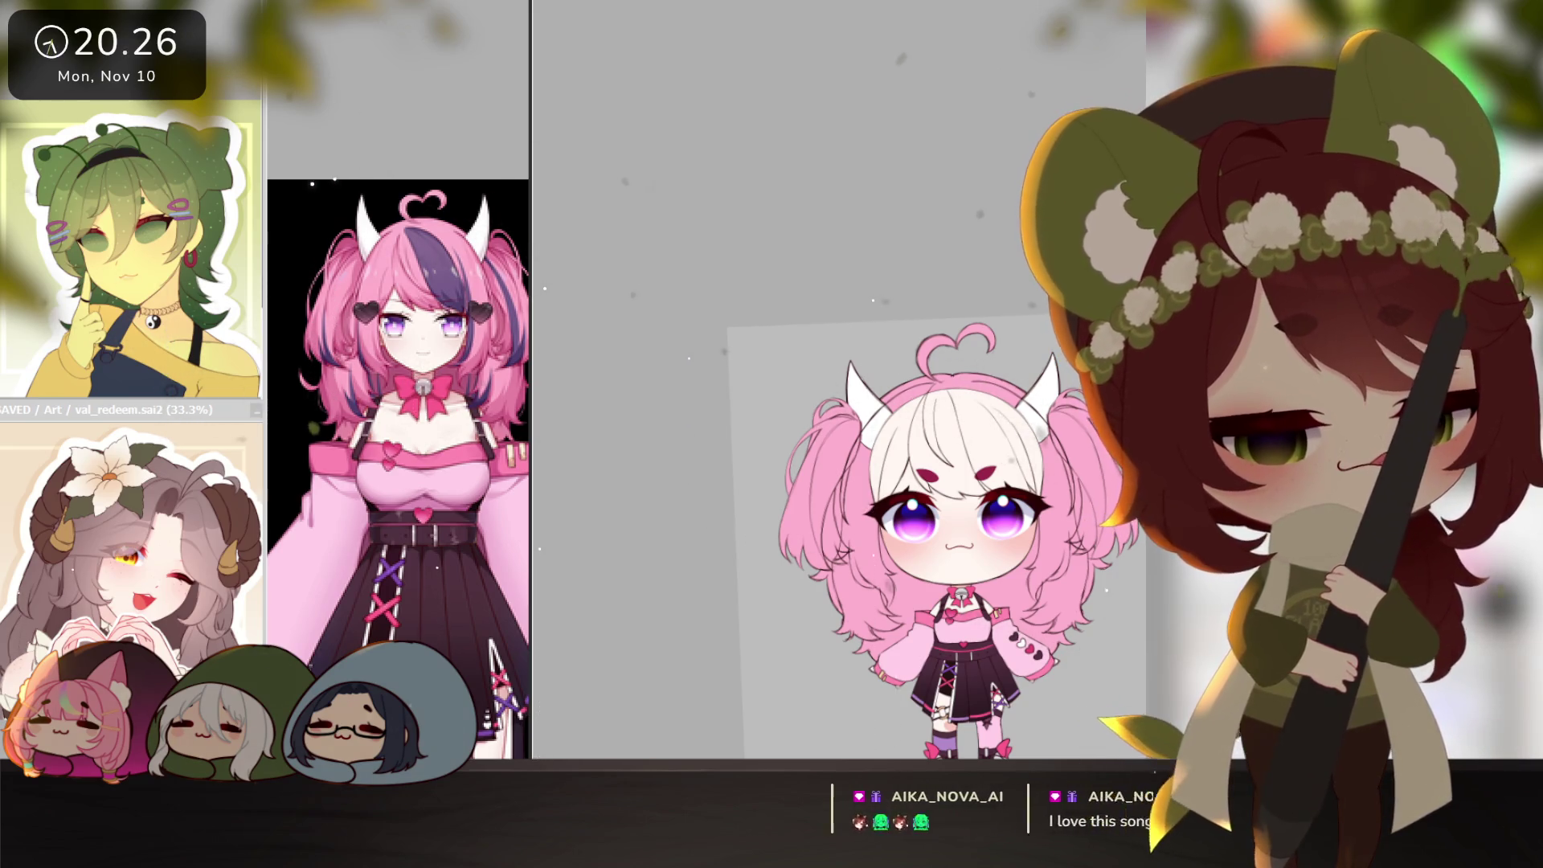
pyautogui.moveTo(971, 521); pyautogui.dragTo(923, 502)
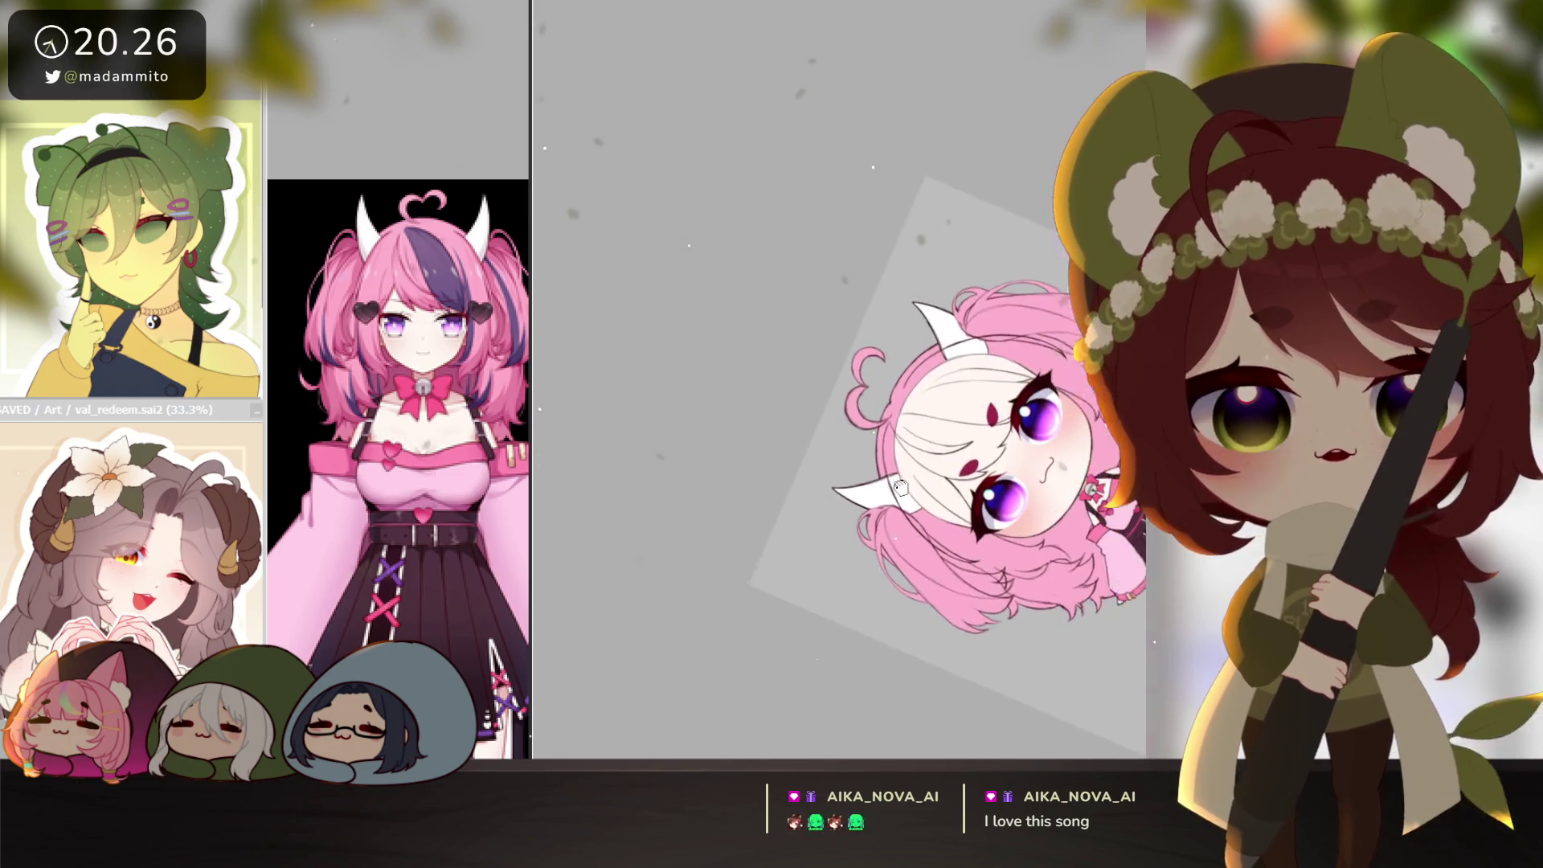
pyautogui.scroll(5, 857, 482)
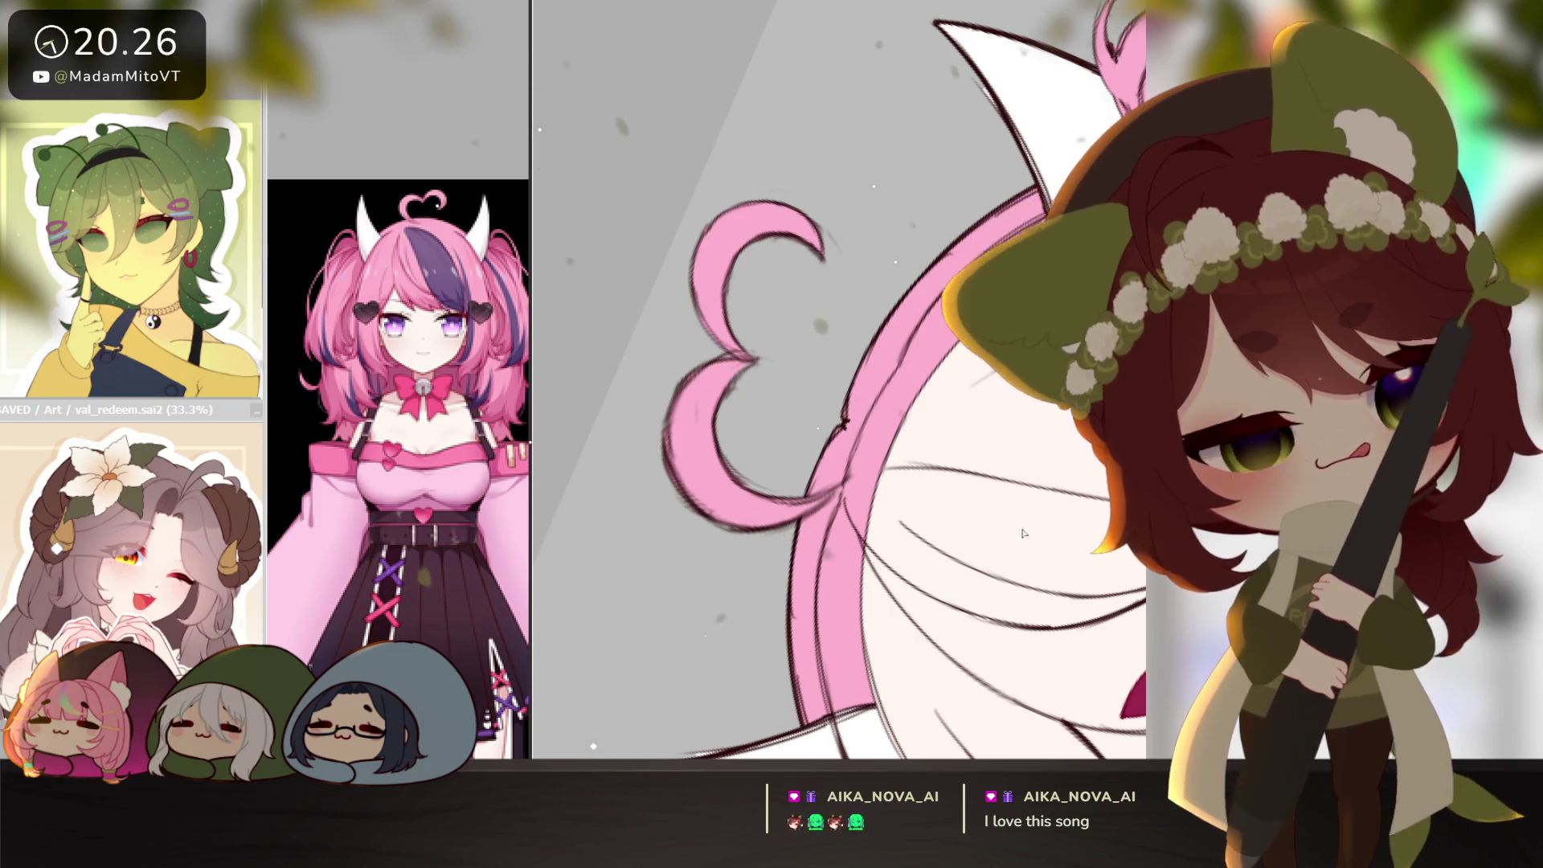
pyautogui.scroll(-5, 977, 412)
pyautogui.press('Home')
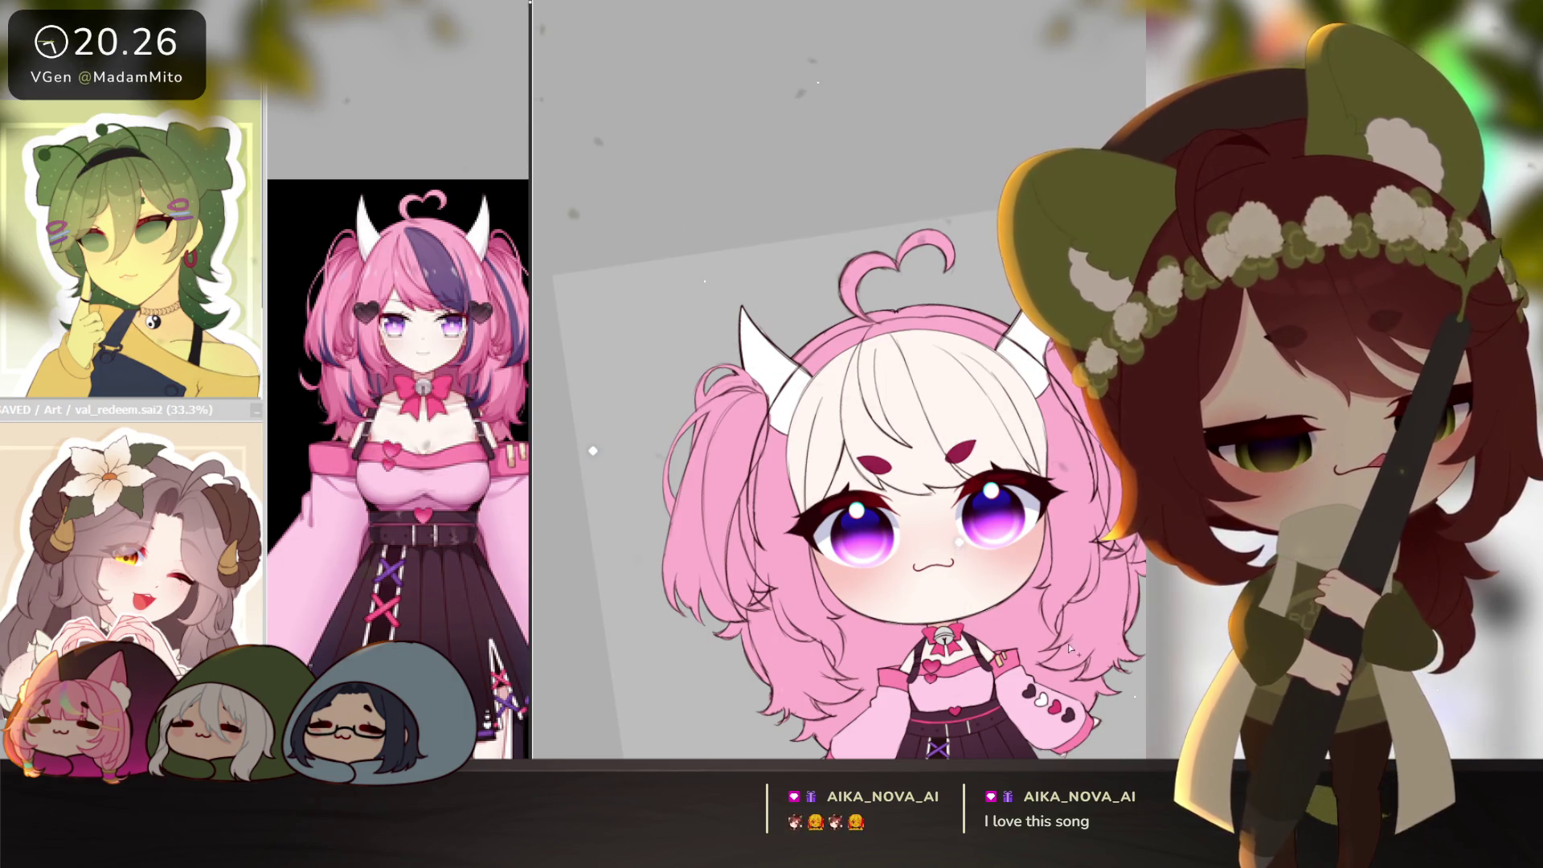
pyautogui.scroll(4, 1068, 649)
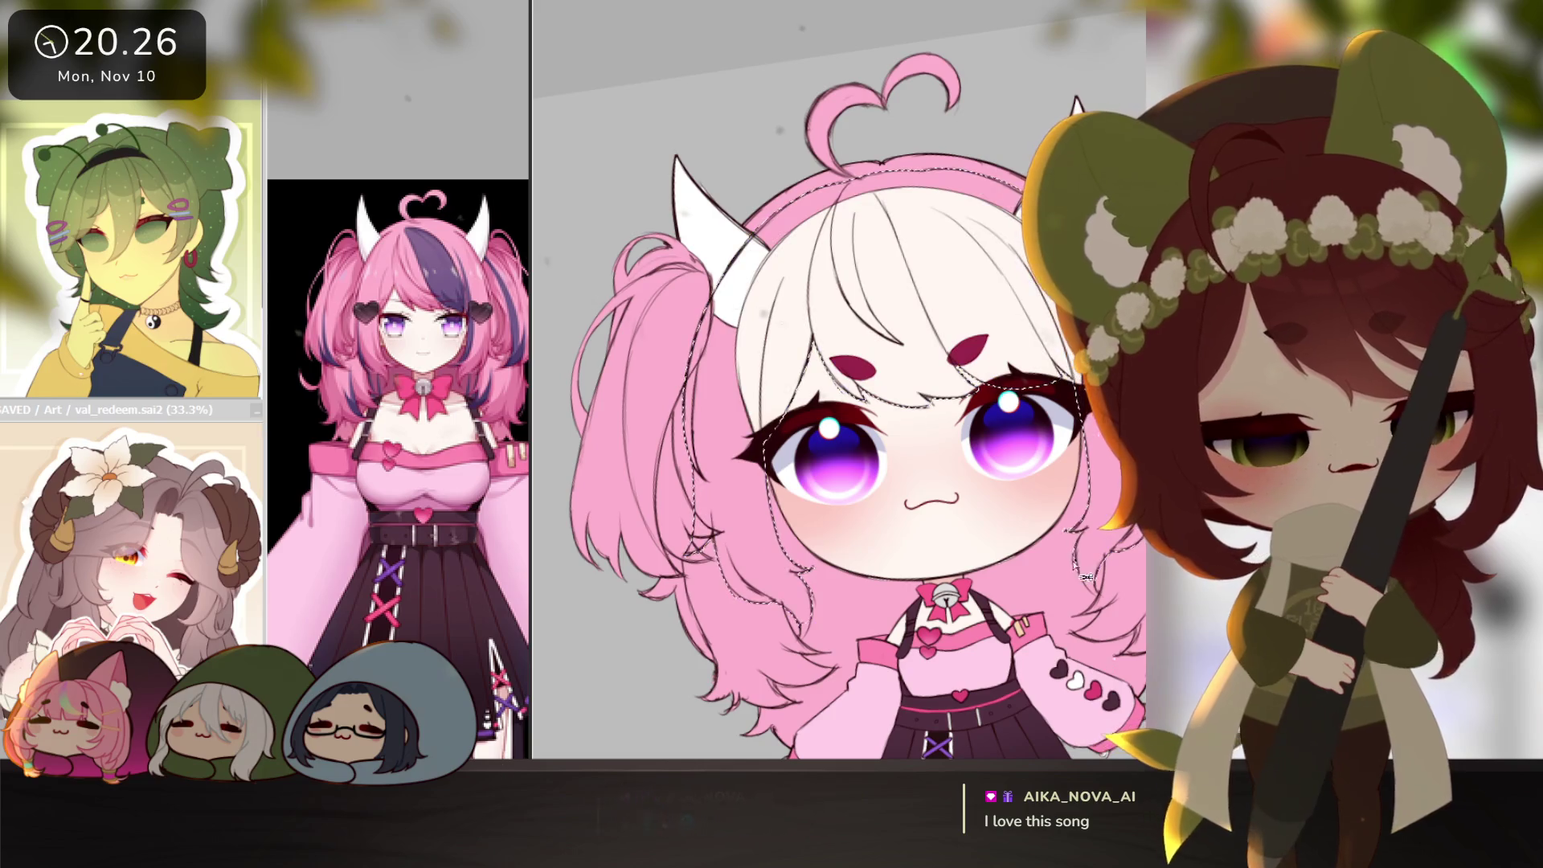
pyautogui.scroll(2, 809, 646)
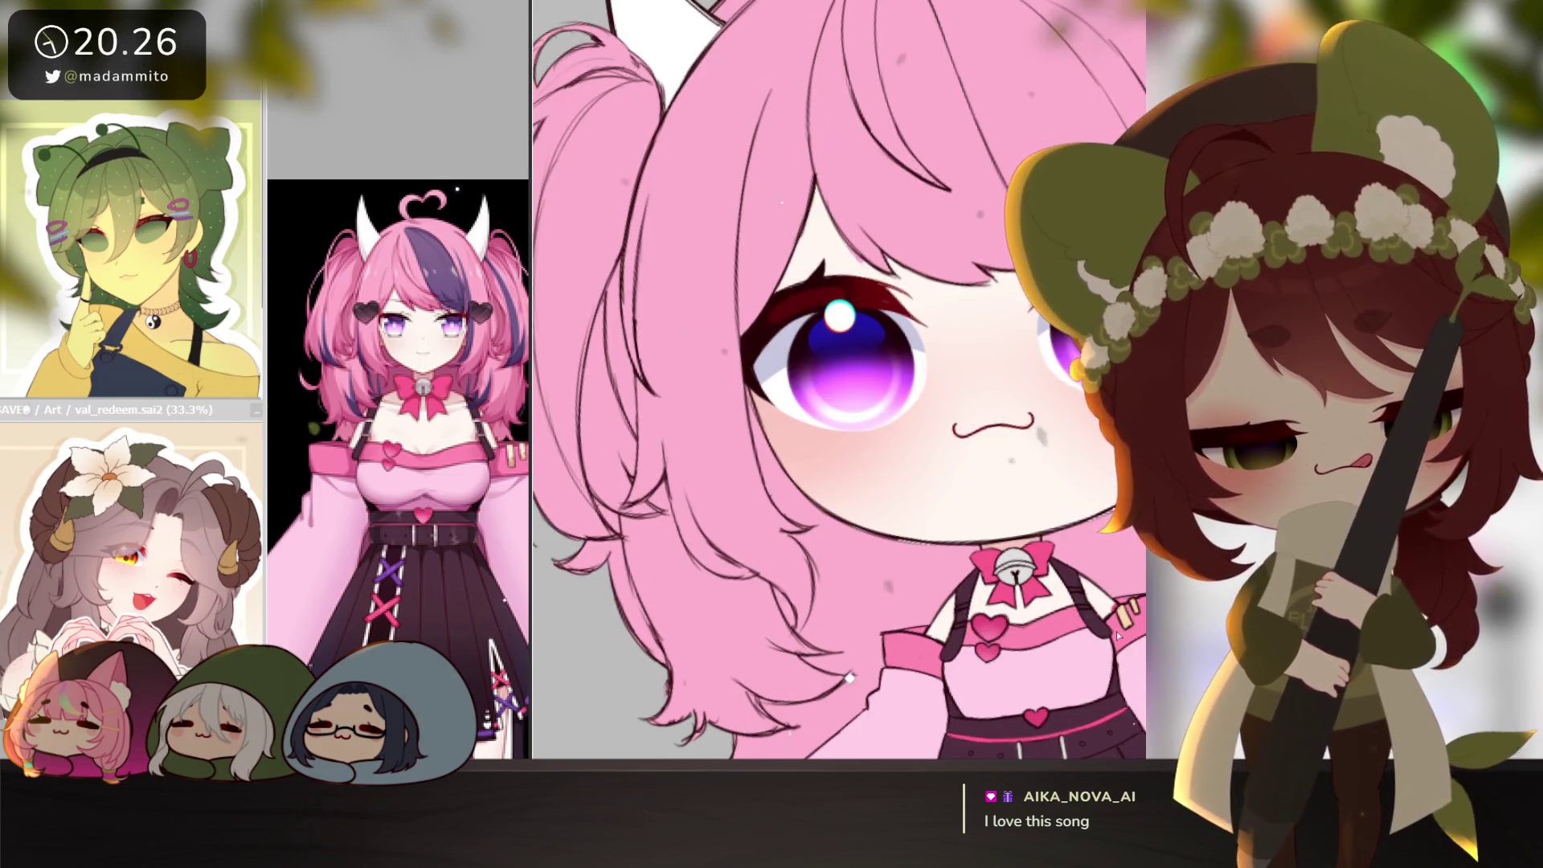
# Hide the face and body, then inspect the hair top, ahoge and lower strands.
pyautogui.press('Delete')
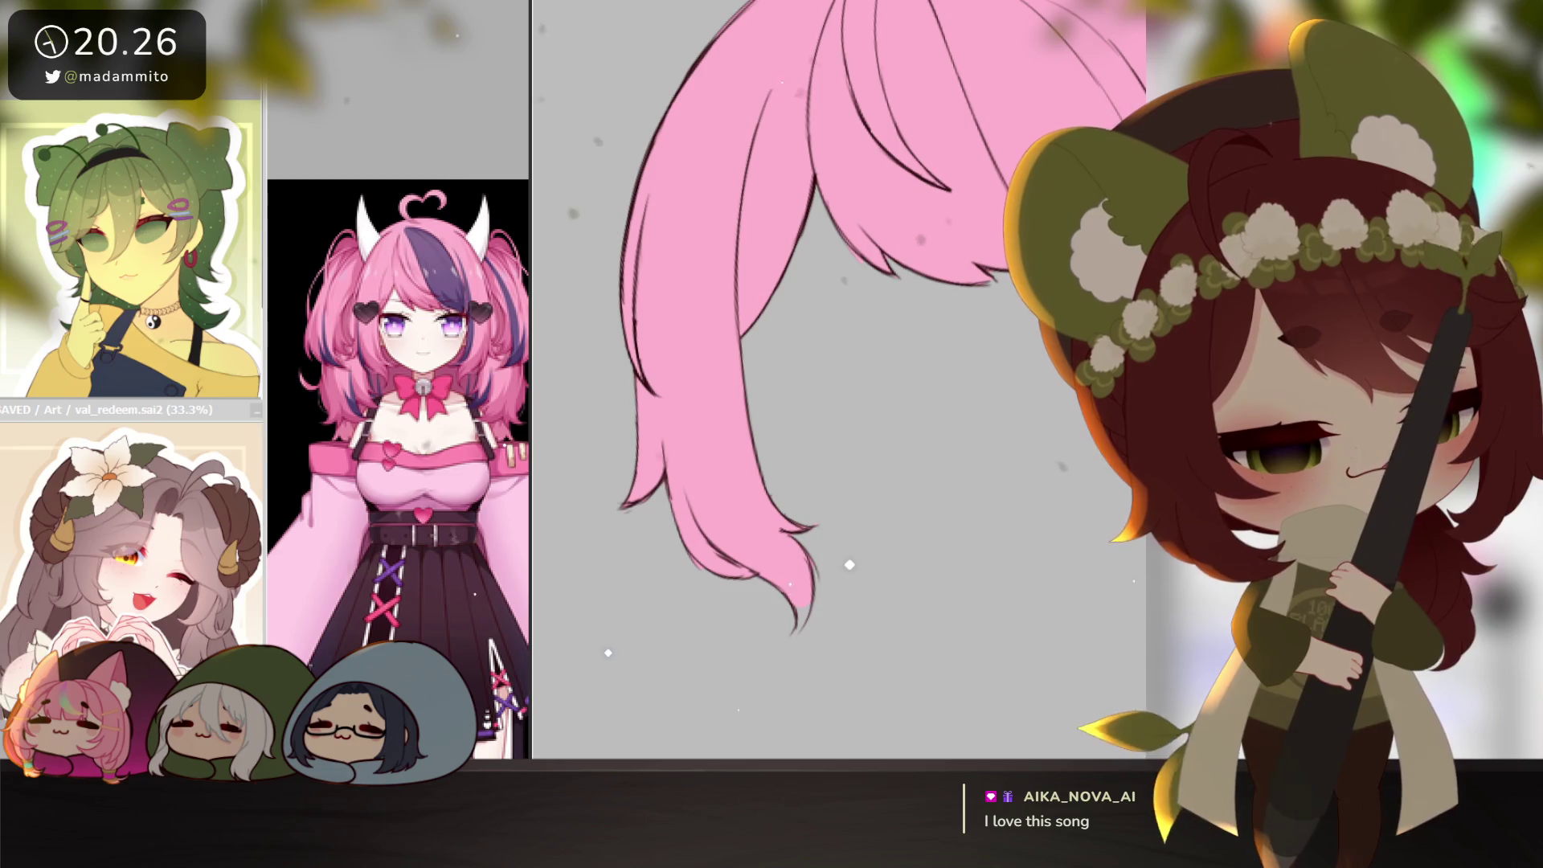
pyautogui.scroll(1, 889, 578)
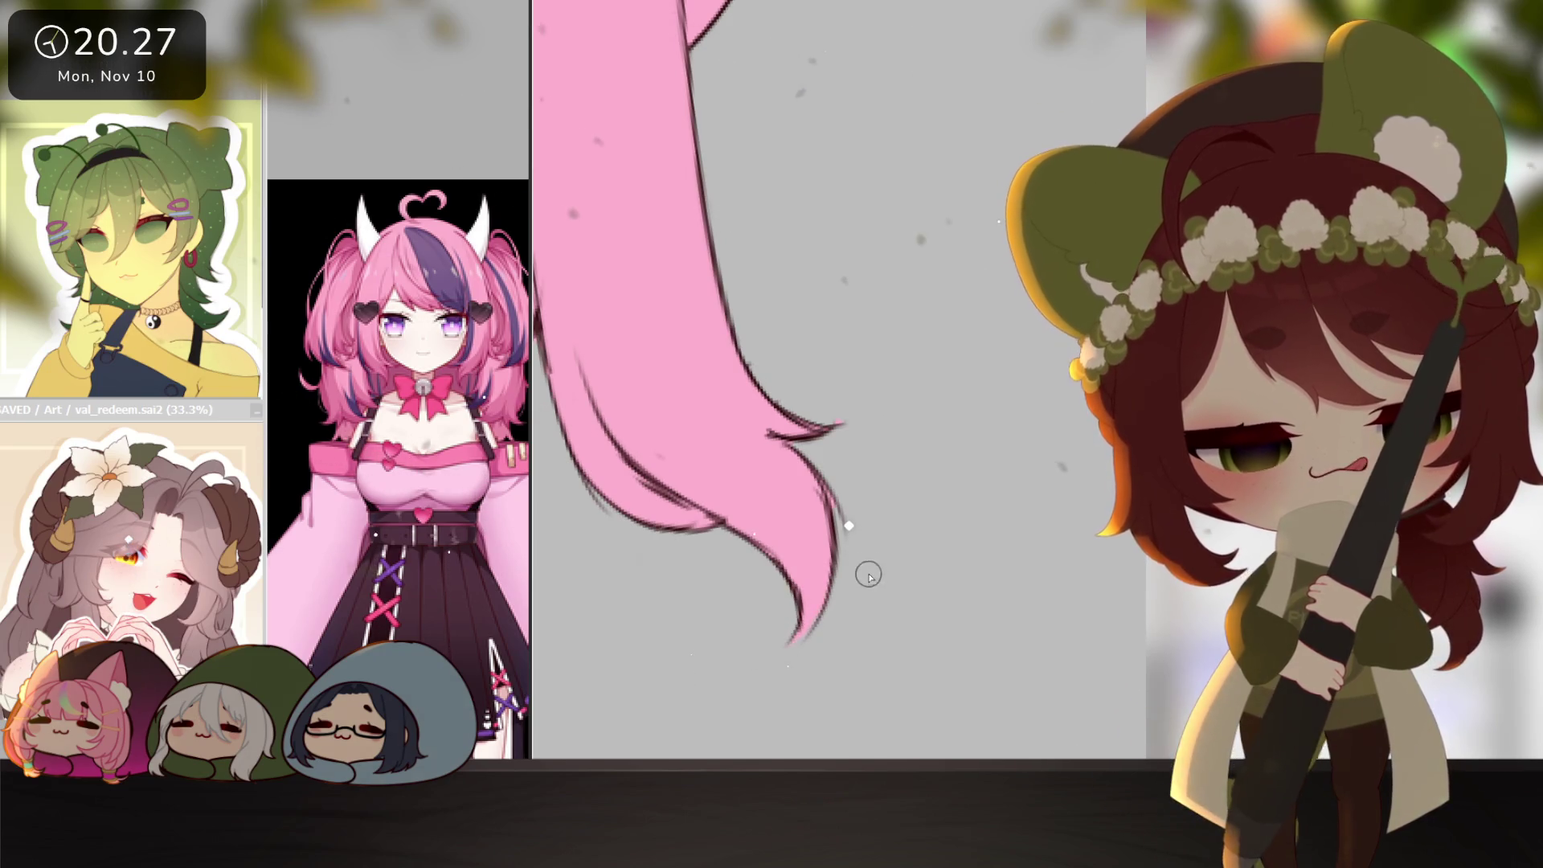
pyautogui.moveTo(842, 515)
pyautogui.mouseDown()
pyautogui.moveTo(950, 568)
pyautogui.moveTo(903, 616)
pyautogui.mouseUp()
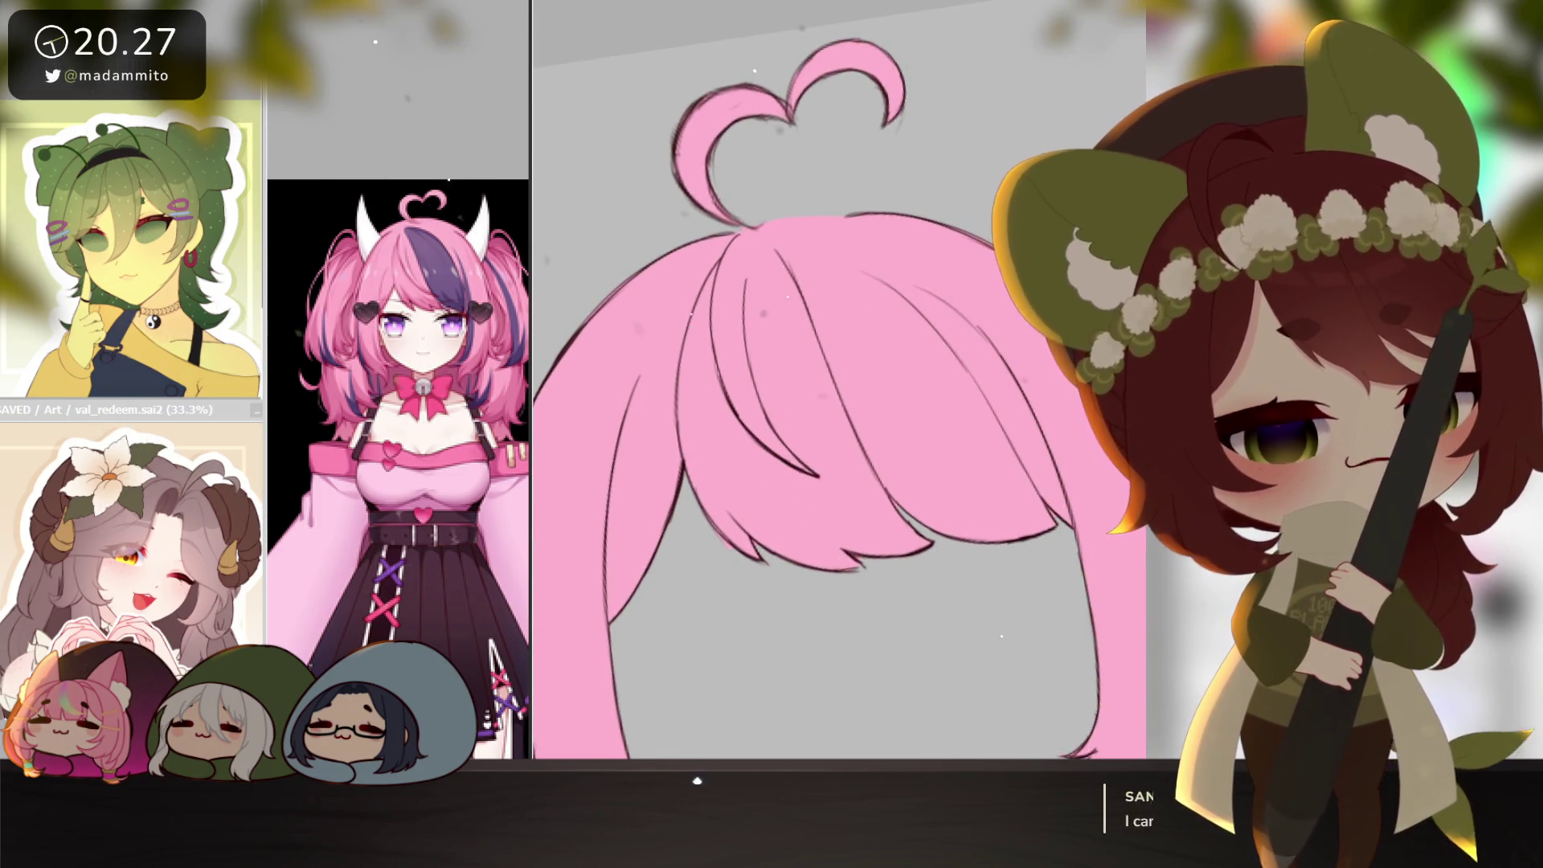
pyautogui.moveTo(954, 609); pyautogui.dragTo(967, 528)
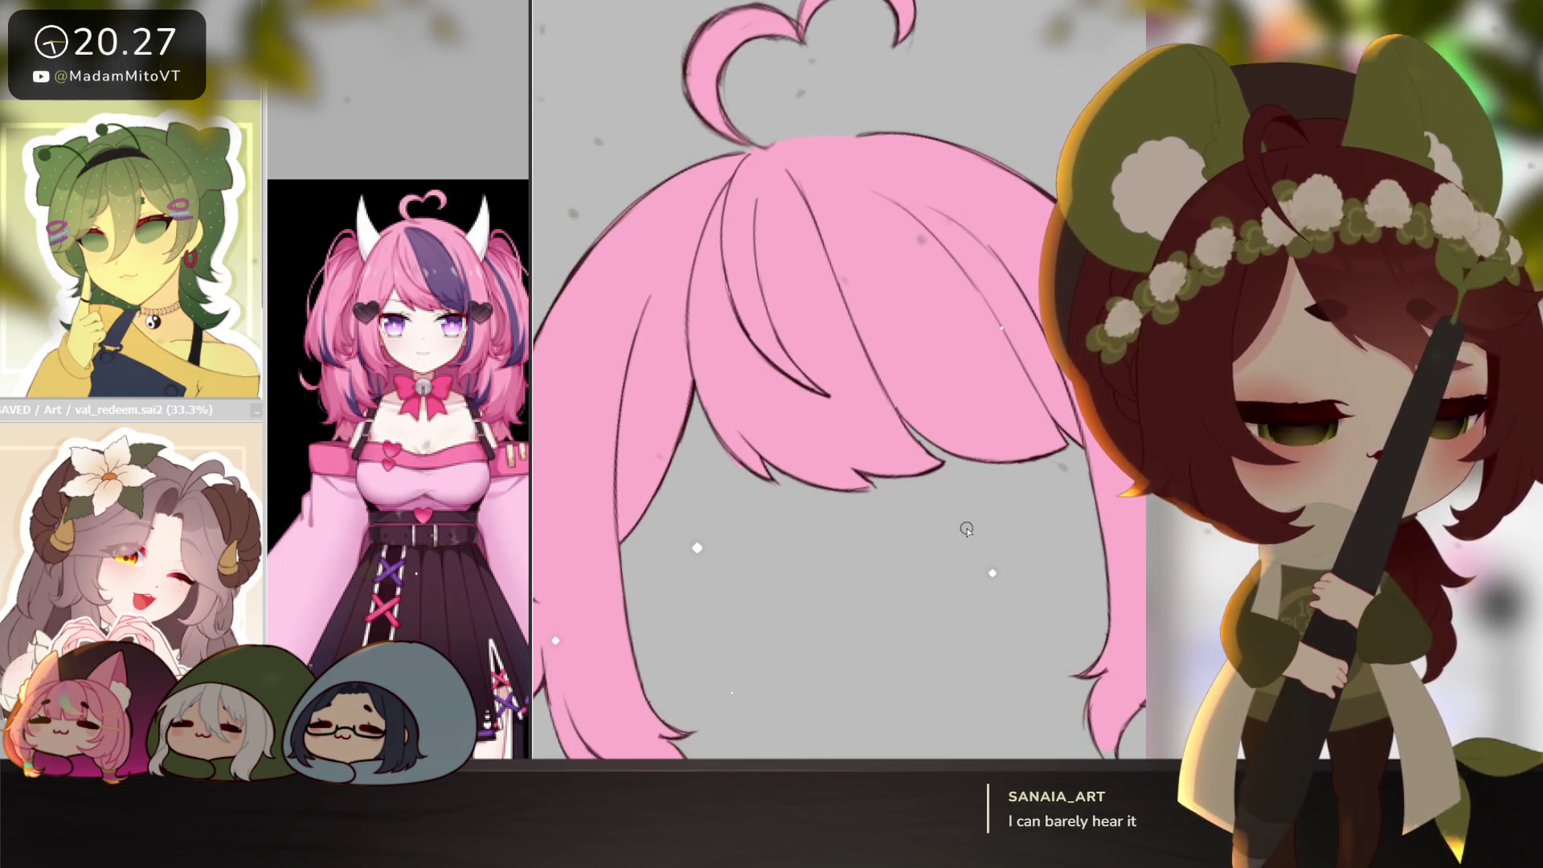
pyautogui.scroll(2, 1032, 508)
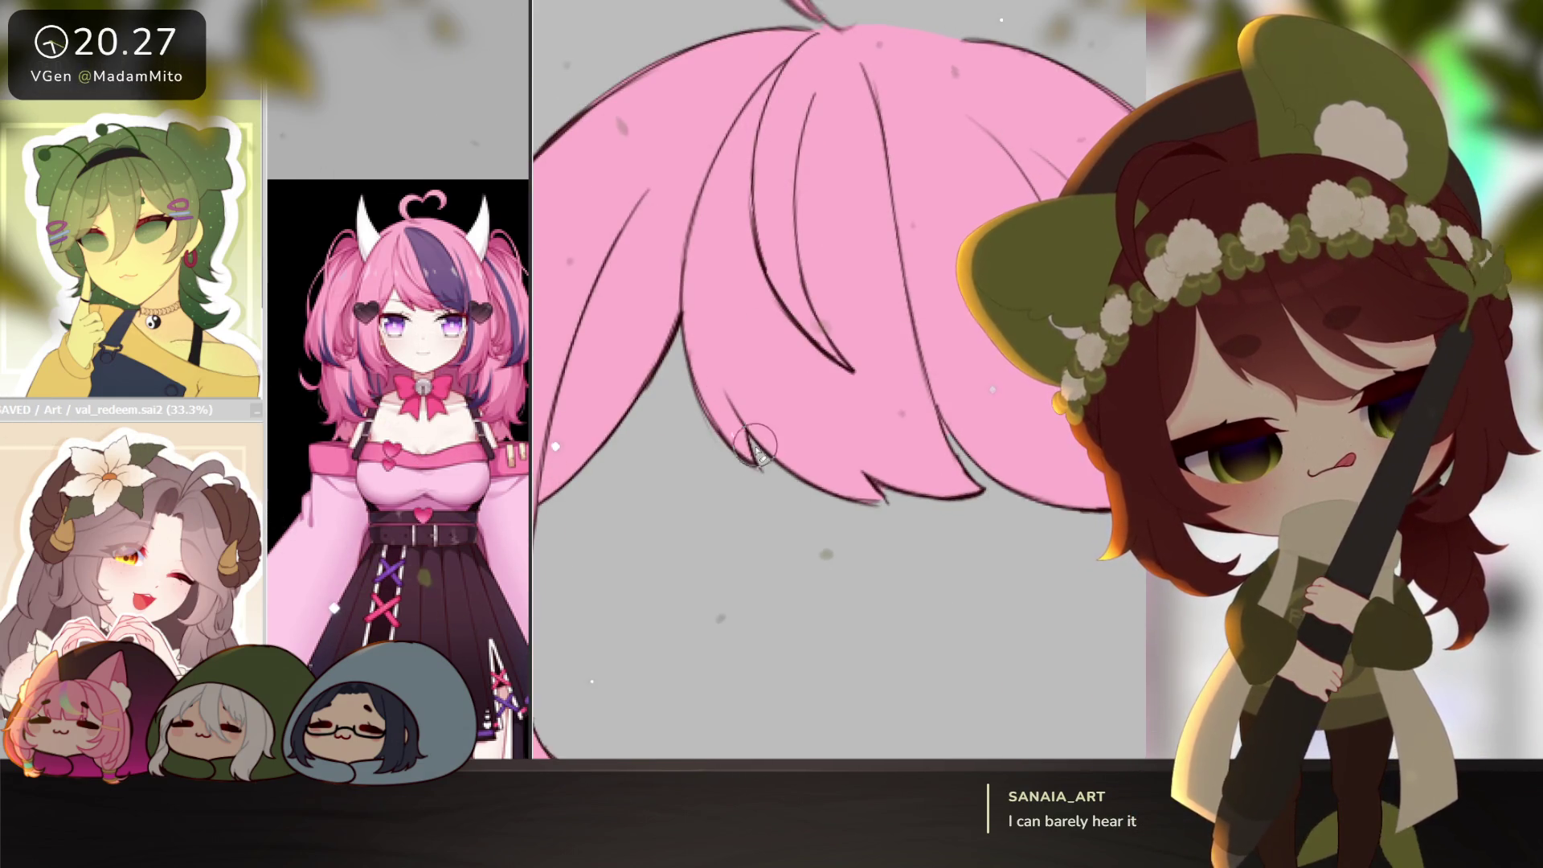
pyautogui.scroll(-1, 884, 547)
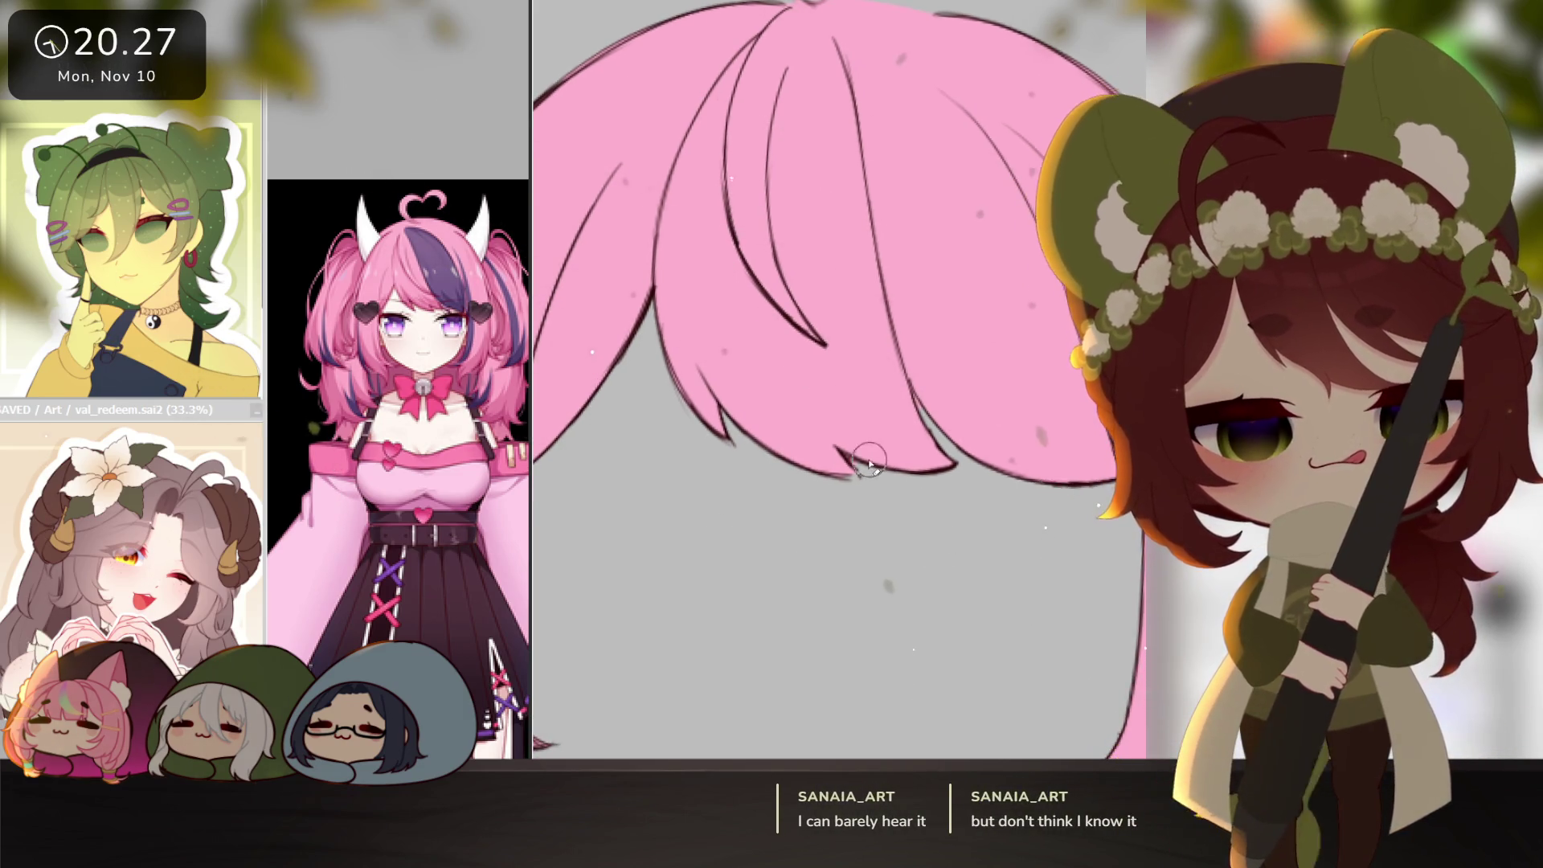
pyautogui.scroll(-2, 924, 450)
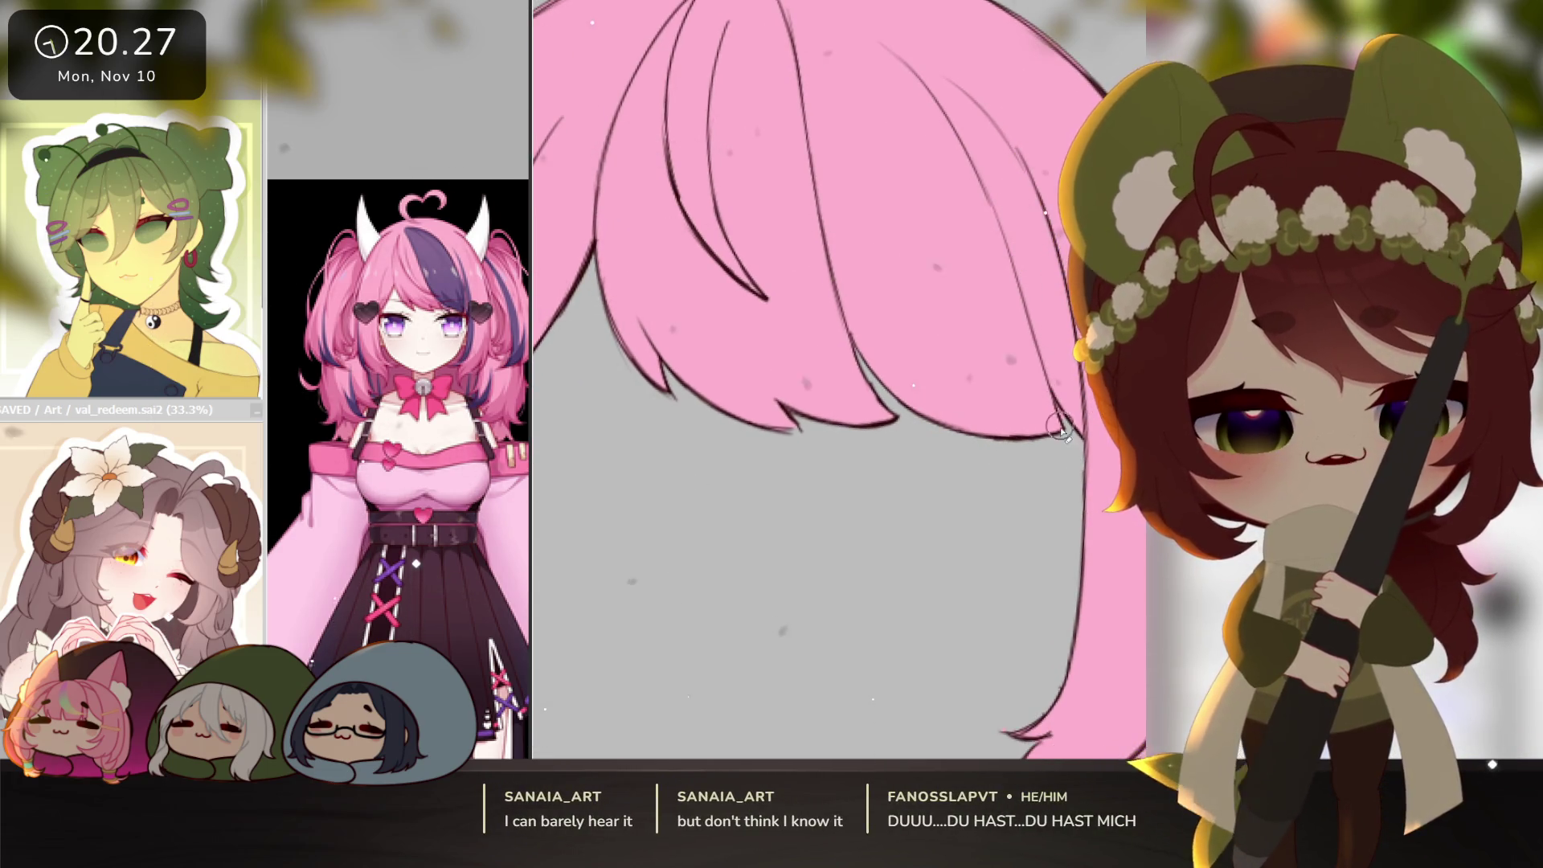
pyautogui.moveTo(1151, 772); pyautogui.dragTo(1035, 543)
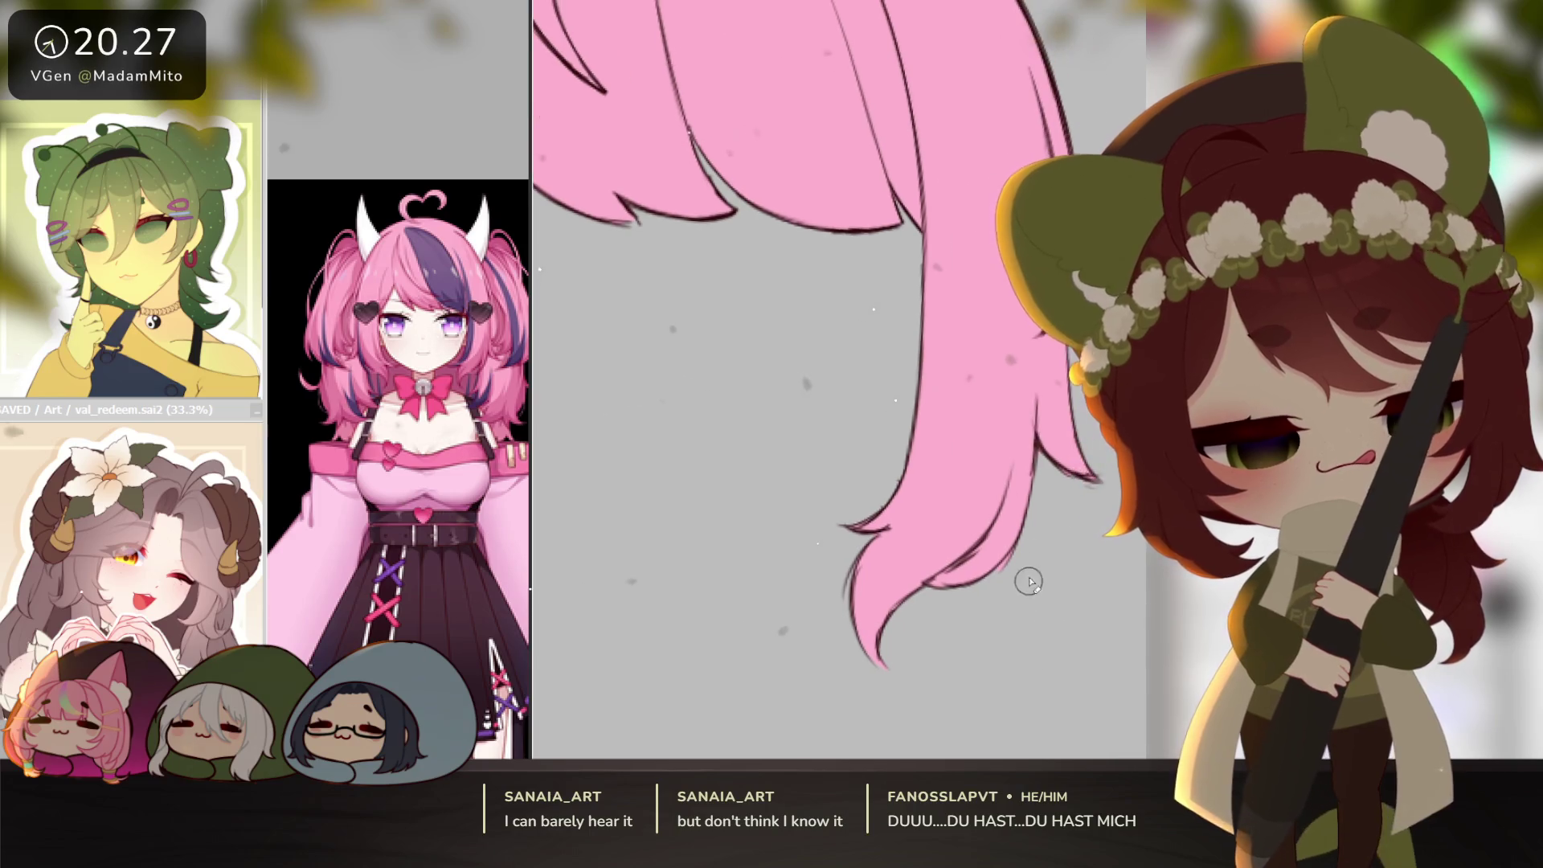
pyautogui.scroll(-5, 1040, 526)
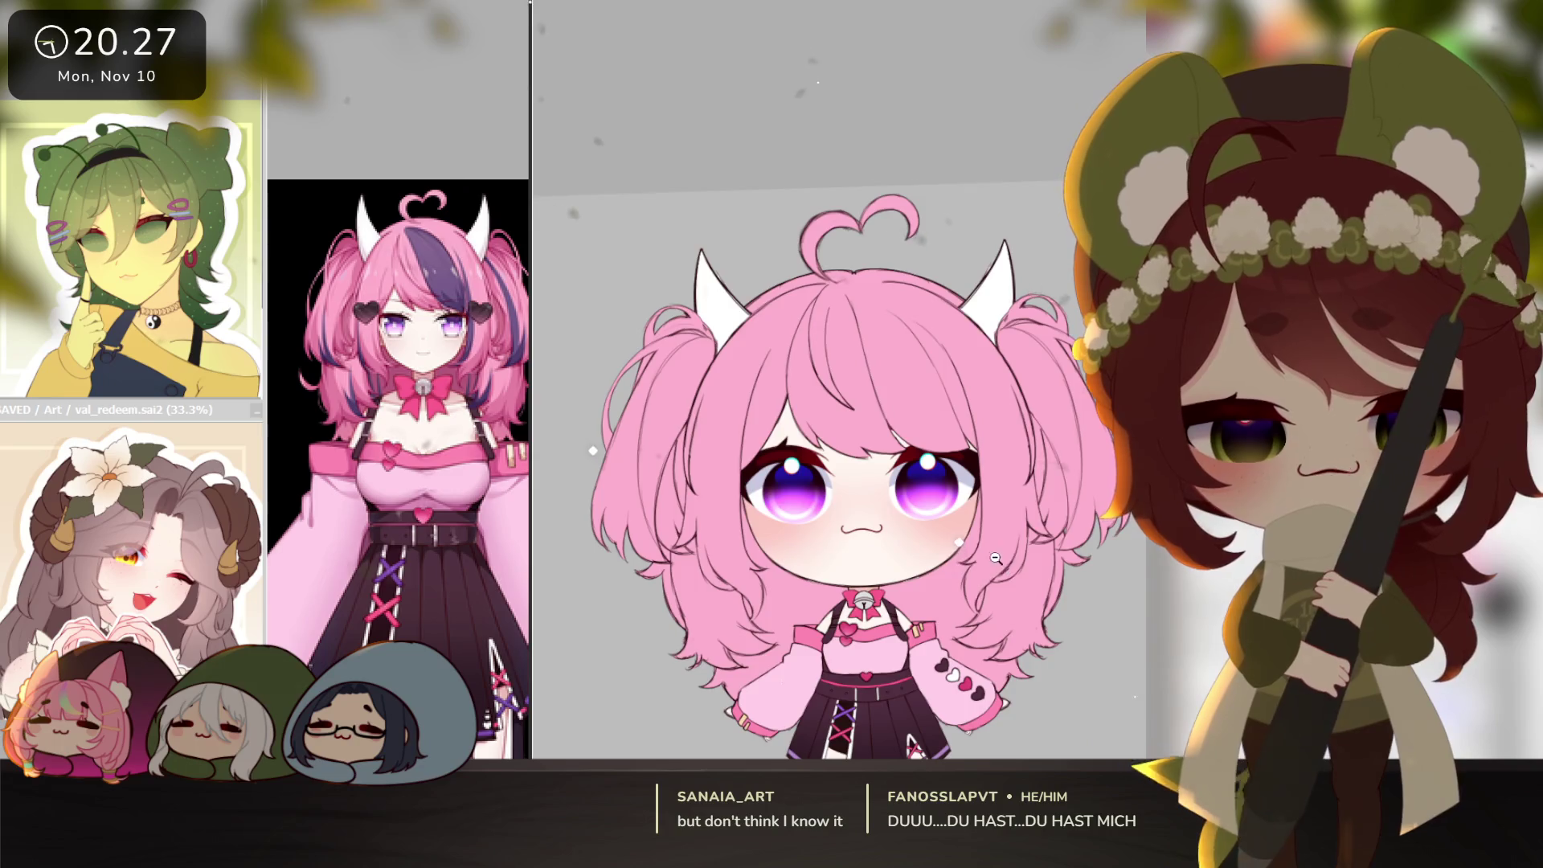
# Zoom out, recentre and rotate the view to frame the chibi's hair.
pyautogui.keyDown('ctrl'); pyautogui.keyDown('alt'); pyautogui.click(995, 558); pyautogui.keyUp('alt'); pyautogui.keyUp('ctrl')
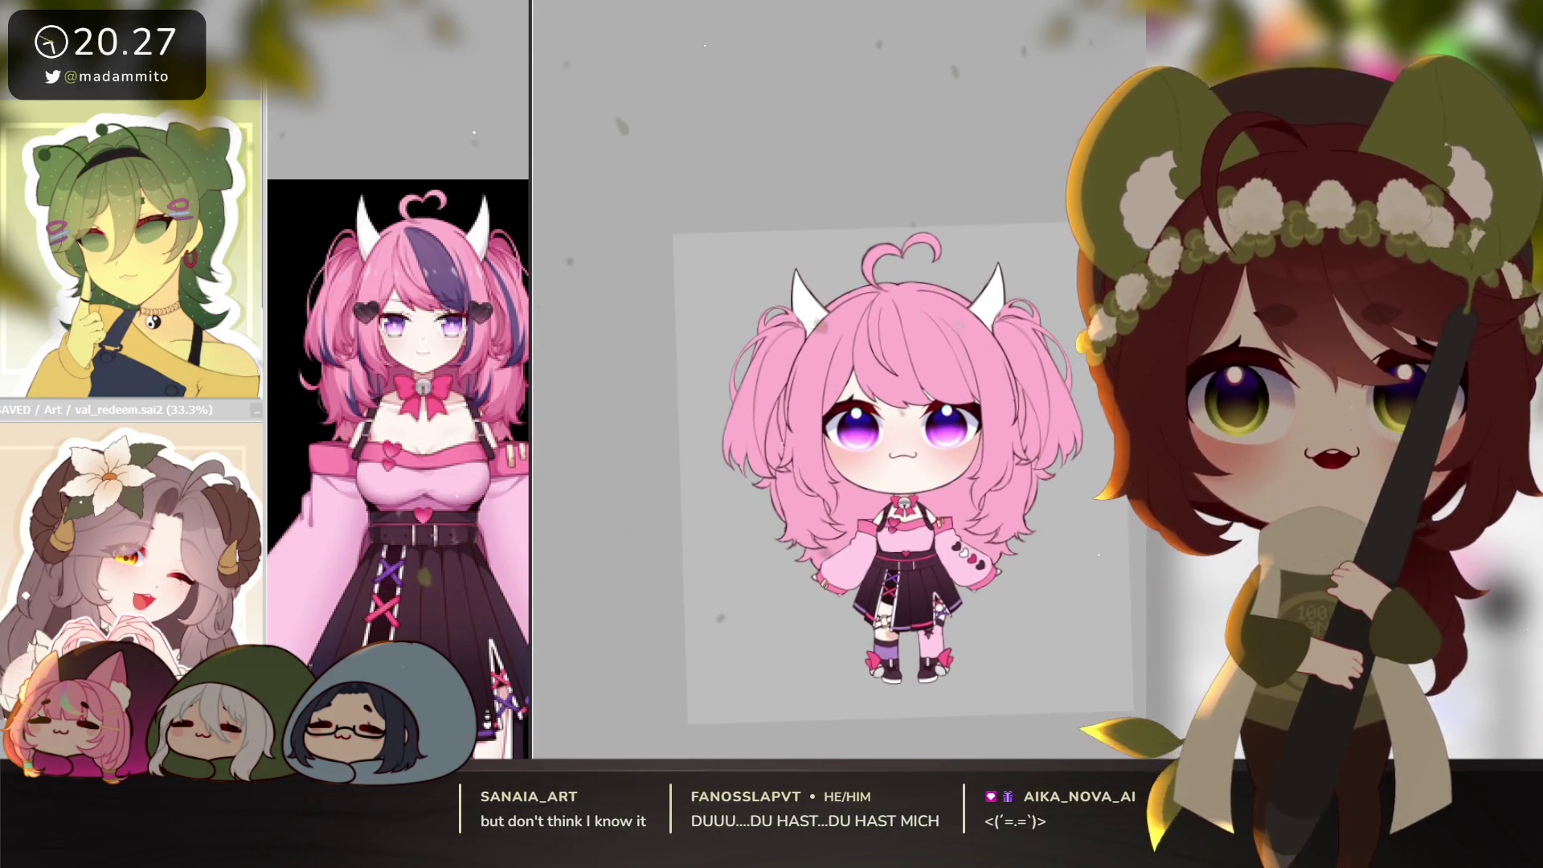
pyautogui.moveTo(1015, 637)
pyautogui.mouseDown()
pyautogui.moveTo(954, 614)
pyautogui.moveTo(969, 623)
pyautogui.mouseUp()
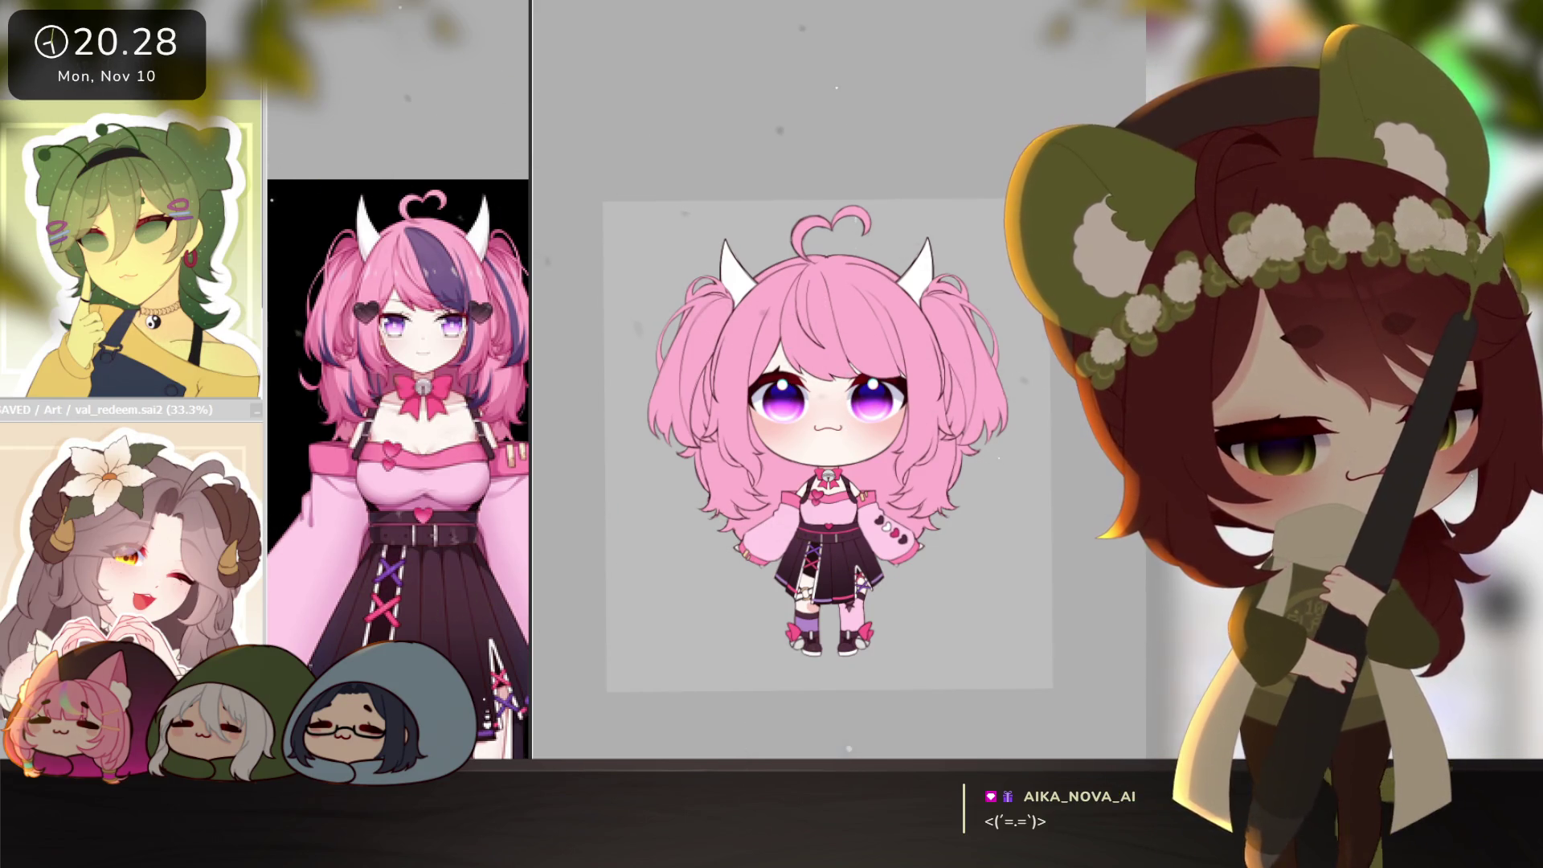
pyautogui.scroll(5, 970, 480)
pyautogui.moveTo(898, 543); pyautogui.dragTo(868, 546)
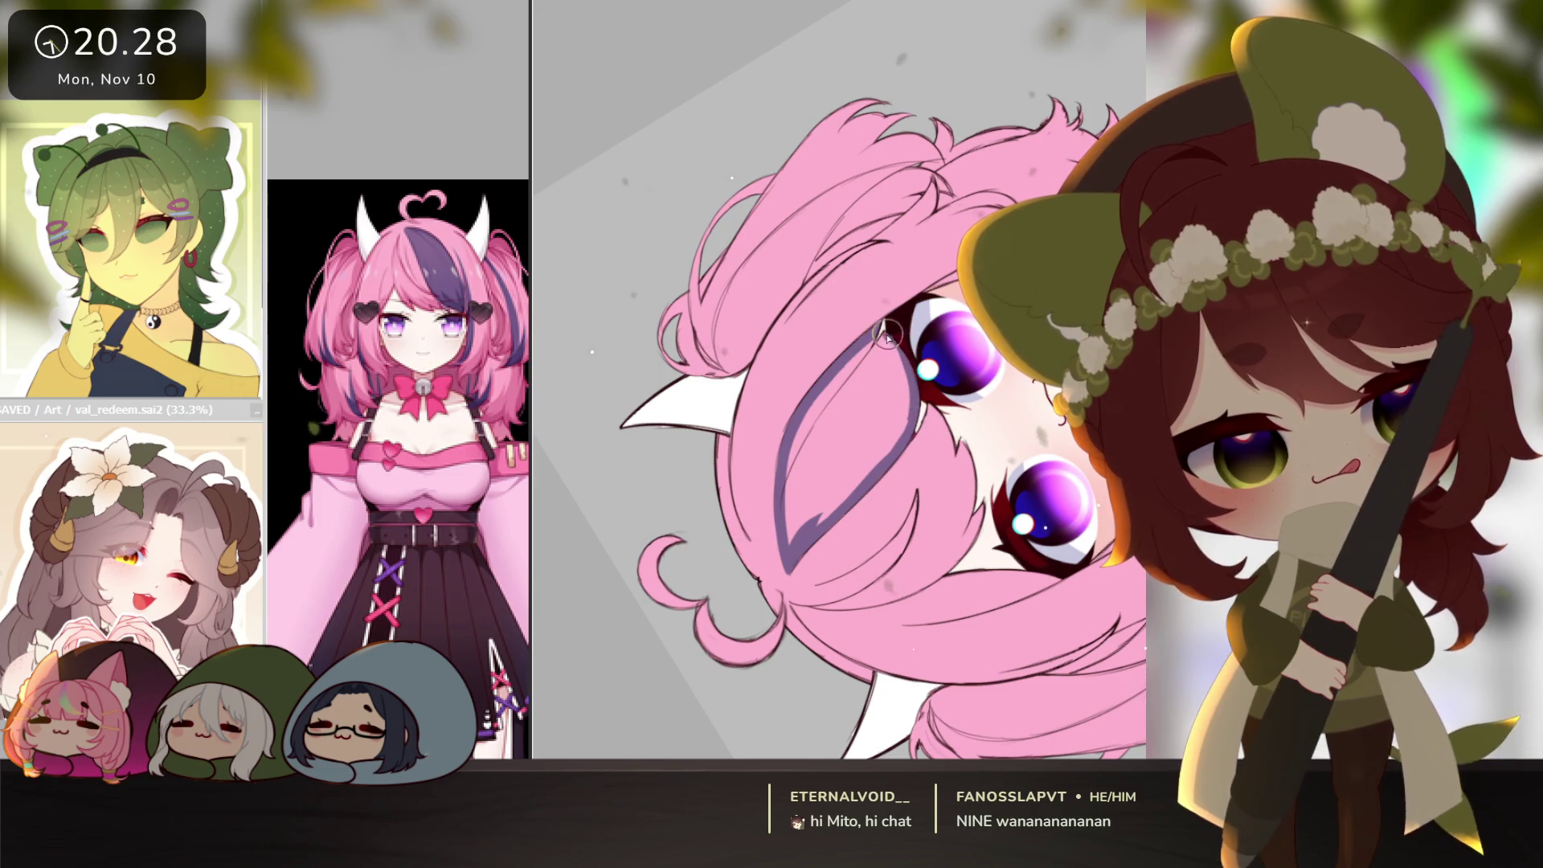
# Bucket-fill the outlined bangs streak with purple, then pan around to review it.
pyautogui.click(884, 426)
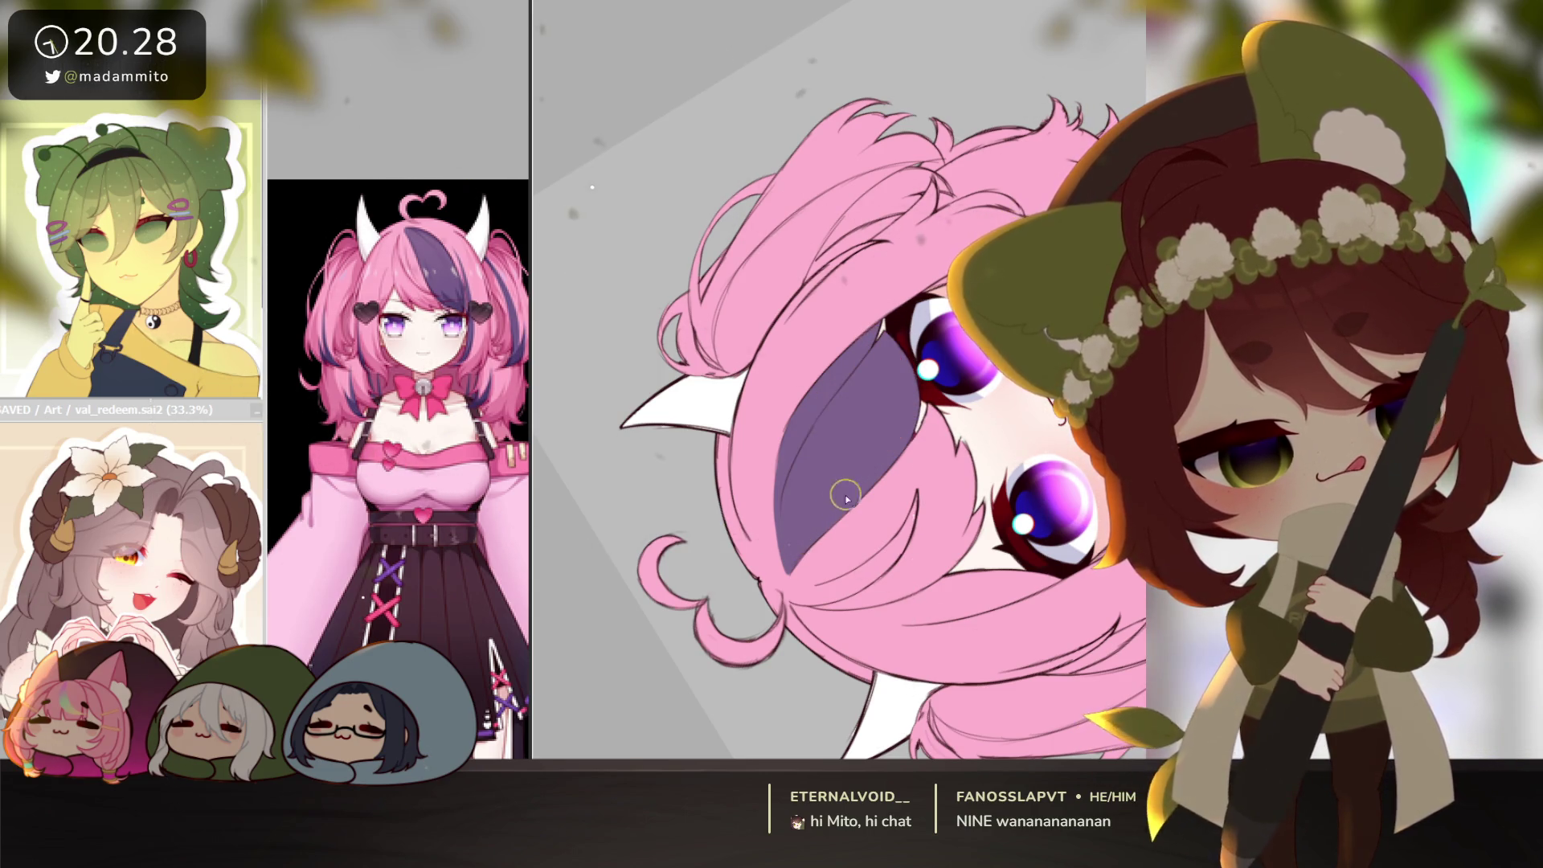
pyautogui.moveTo(792, 549); pyautogui.dragTo(937, 544)
pyautogui.scroll(-5, 903, 674)
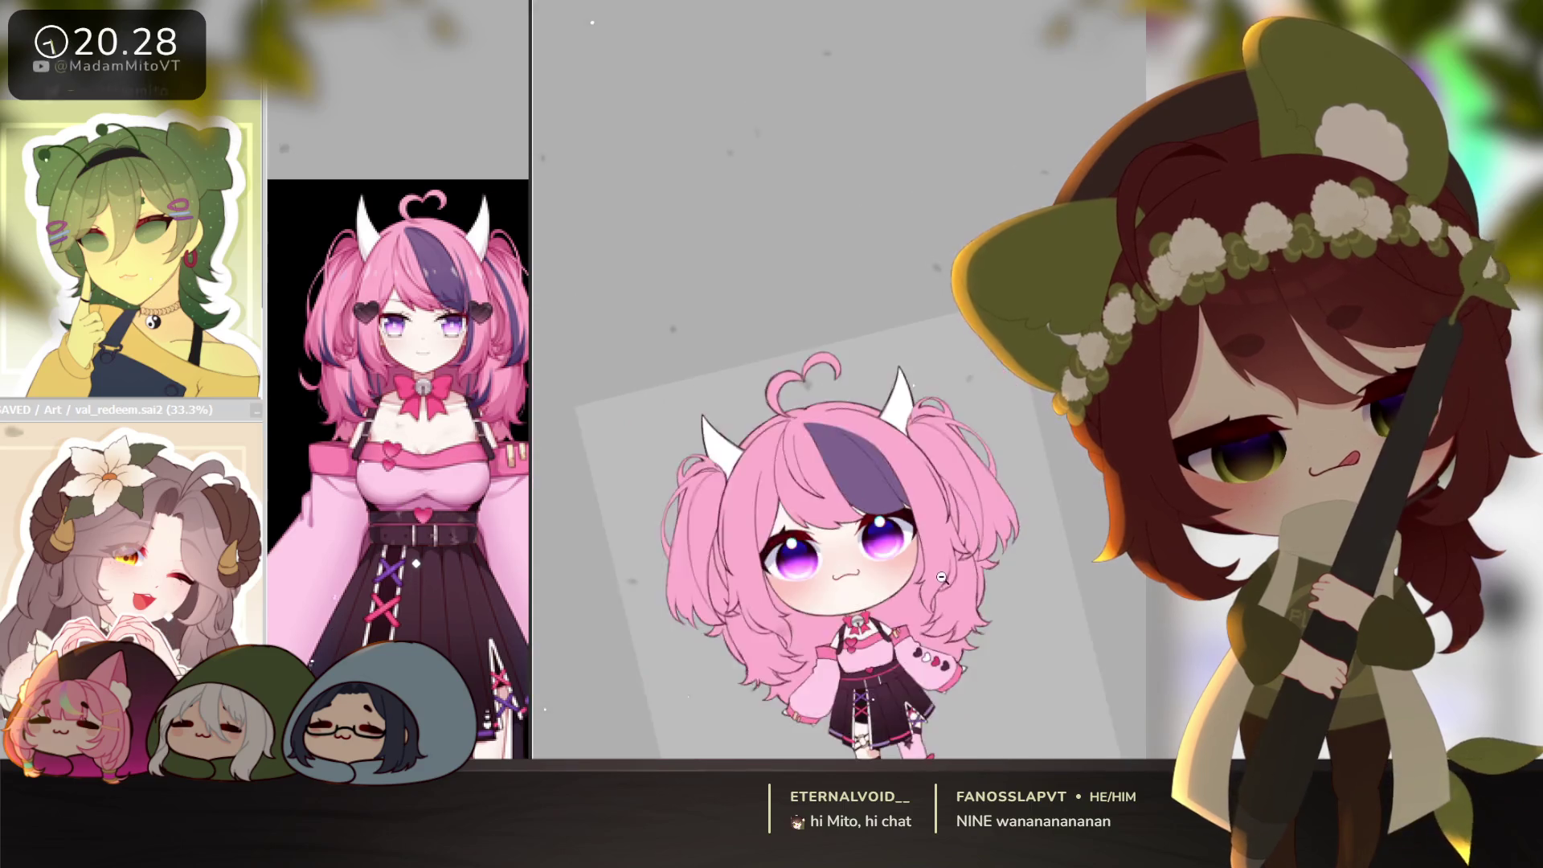
pyautogui.scroll(3, 1055, 564)
pyautogui.moveTo(1055, 564)
pyautogui.mouseDown()
pyautogui.moveTo(1010, 530)
pyautogui.moveTo(988, 562)
pyautogui.moveTo(948, 554)
pyautogui.moveTo(1025, 543)
pyautogui.mouseUp()
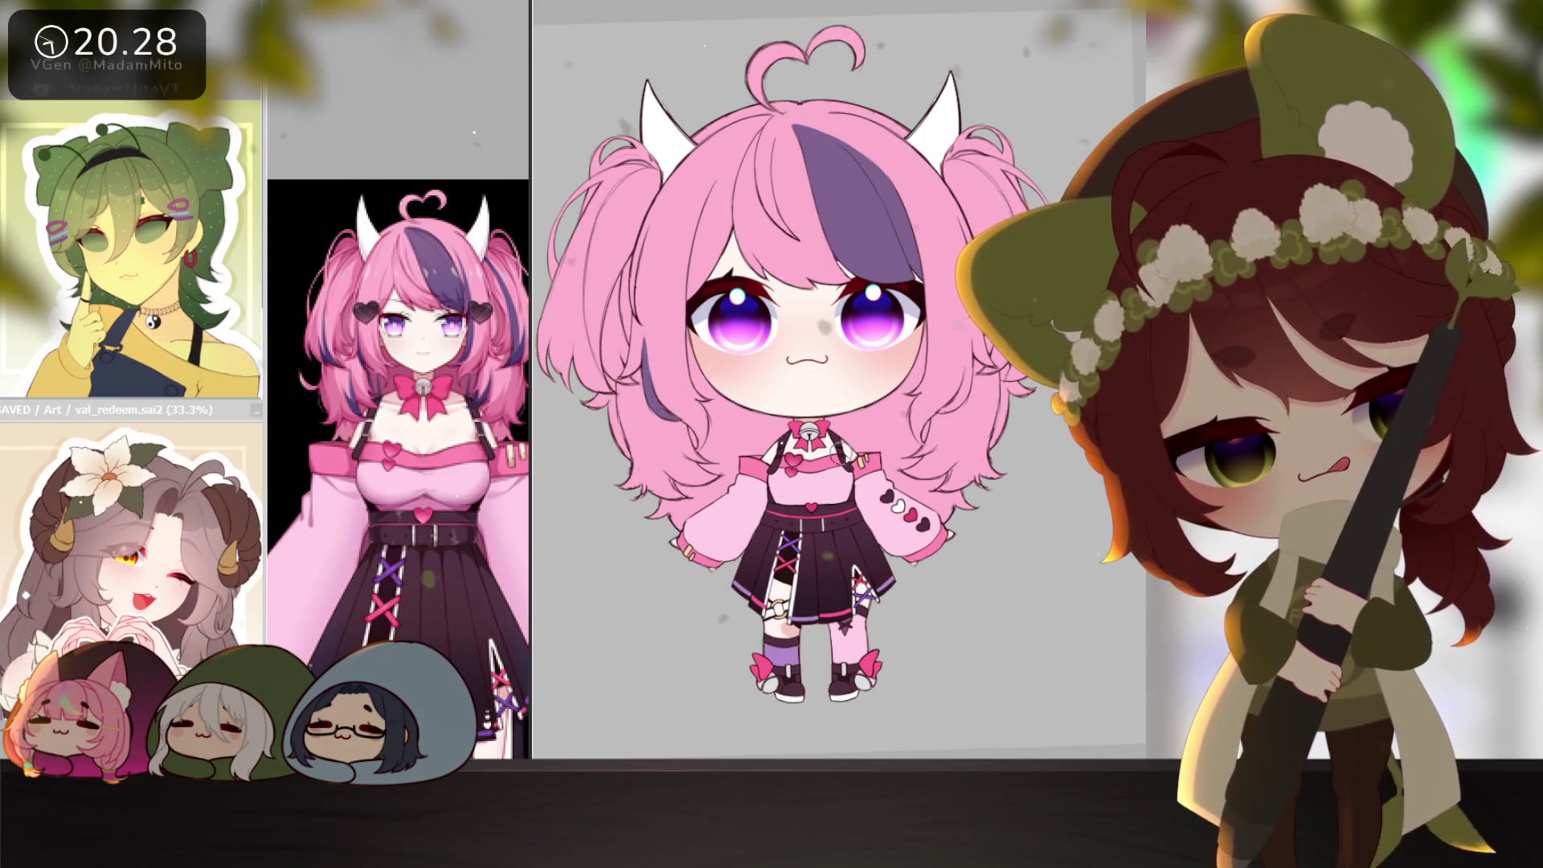
pyautogui.scroll(4, 649, 391)
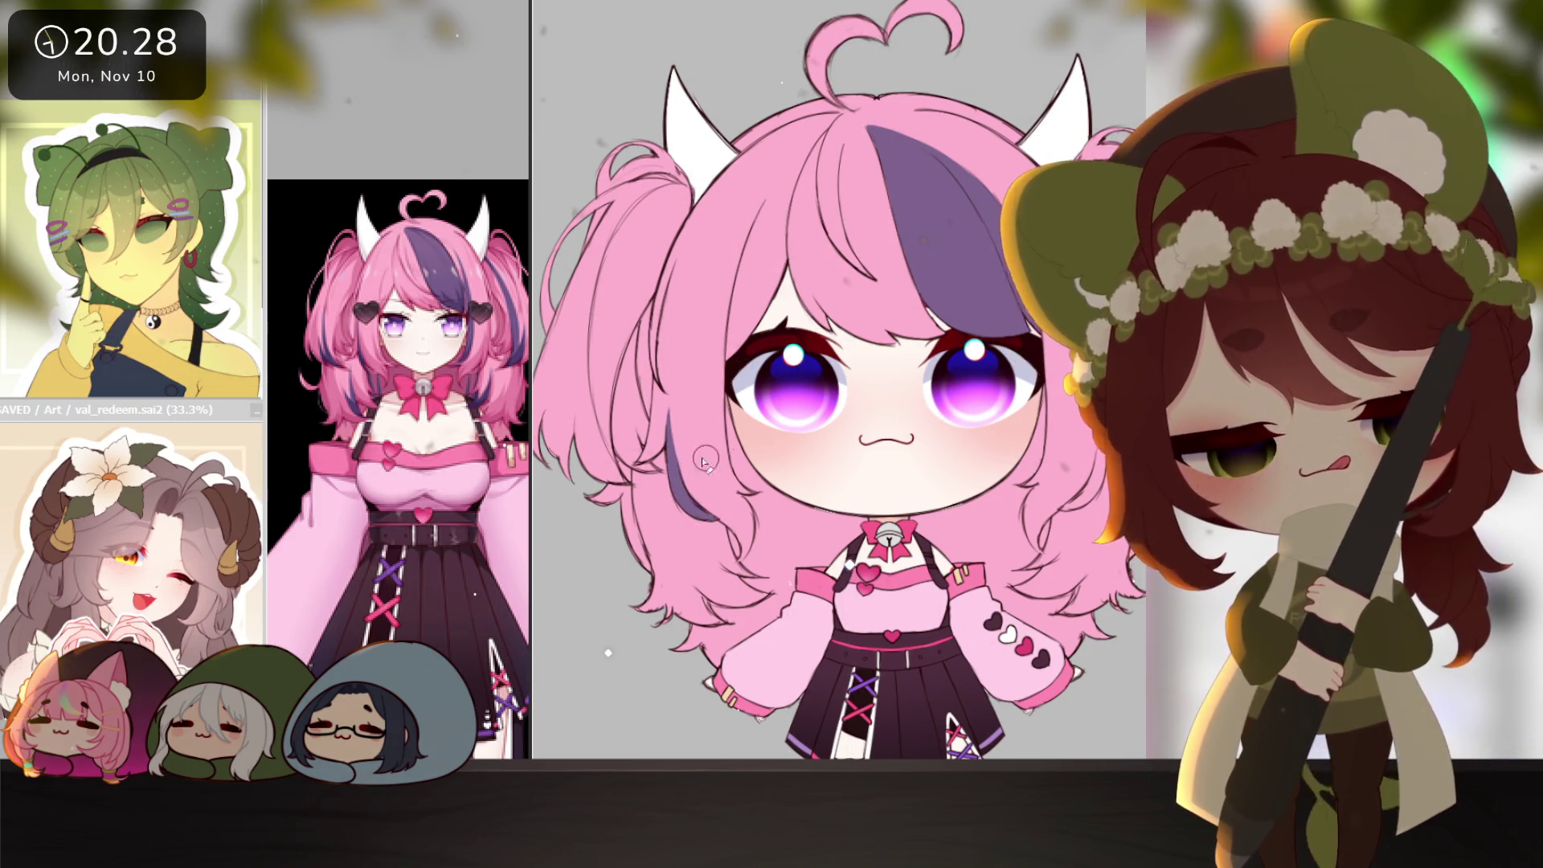
pyautogui.moveTo(1090, 562); pyautogui.dragTo(989, 566)
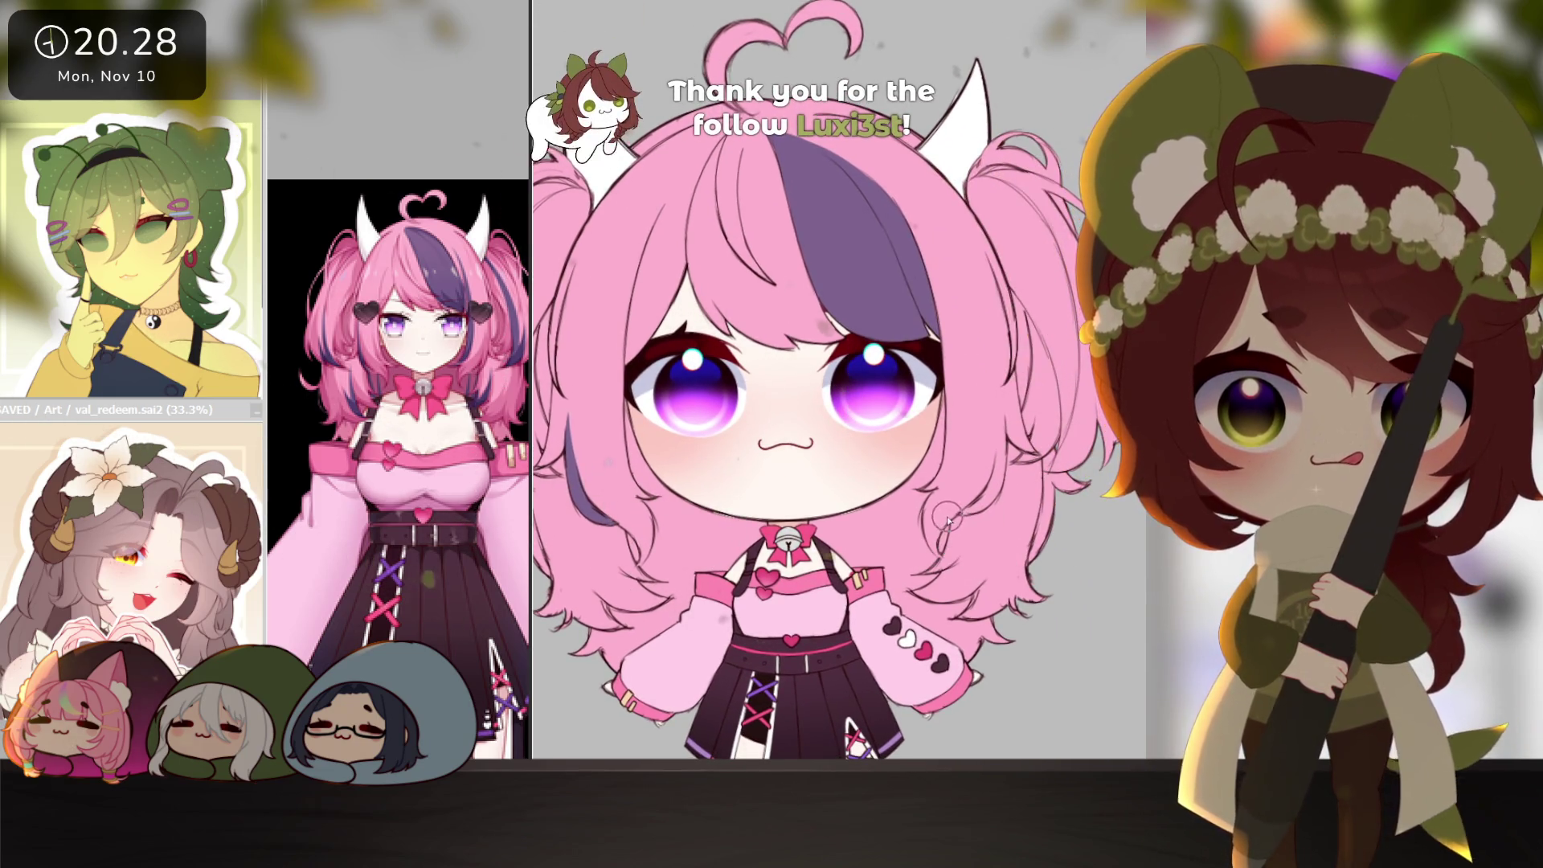
pyautogui.scroll(3, 938, 498)
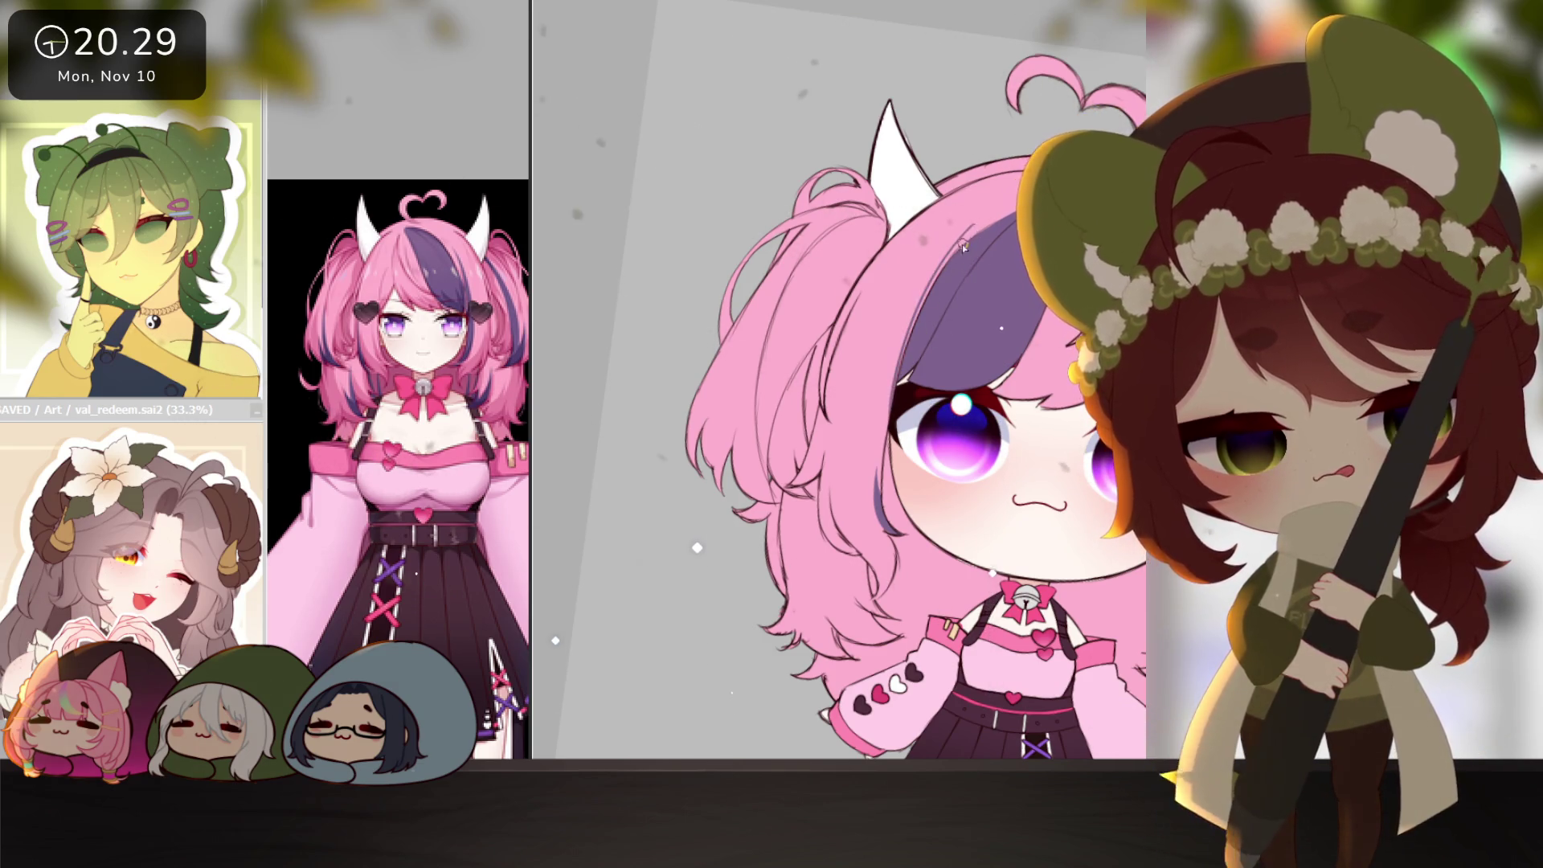
# Stroke a dark, thicker strand line along the purple streak's edge several times.
pyautogui.moveTo(958, 234)
pyautogui.mouseDown()
pyautogui.moveTo(893, 402)
pyautogui.moveTo(882, 523)
pyautogui.mouseUp()
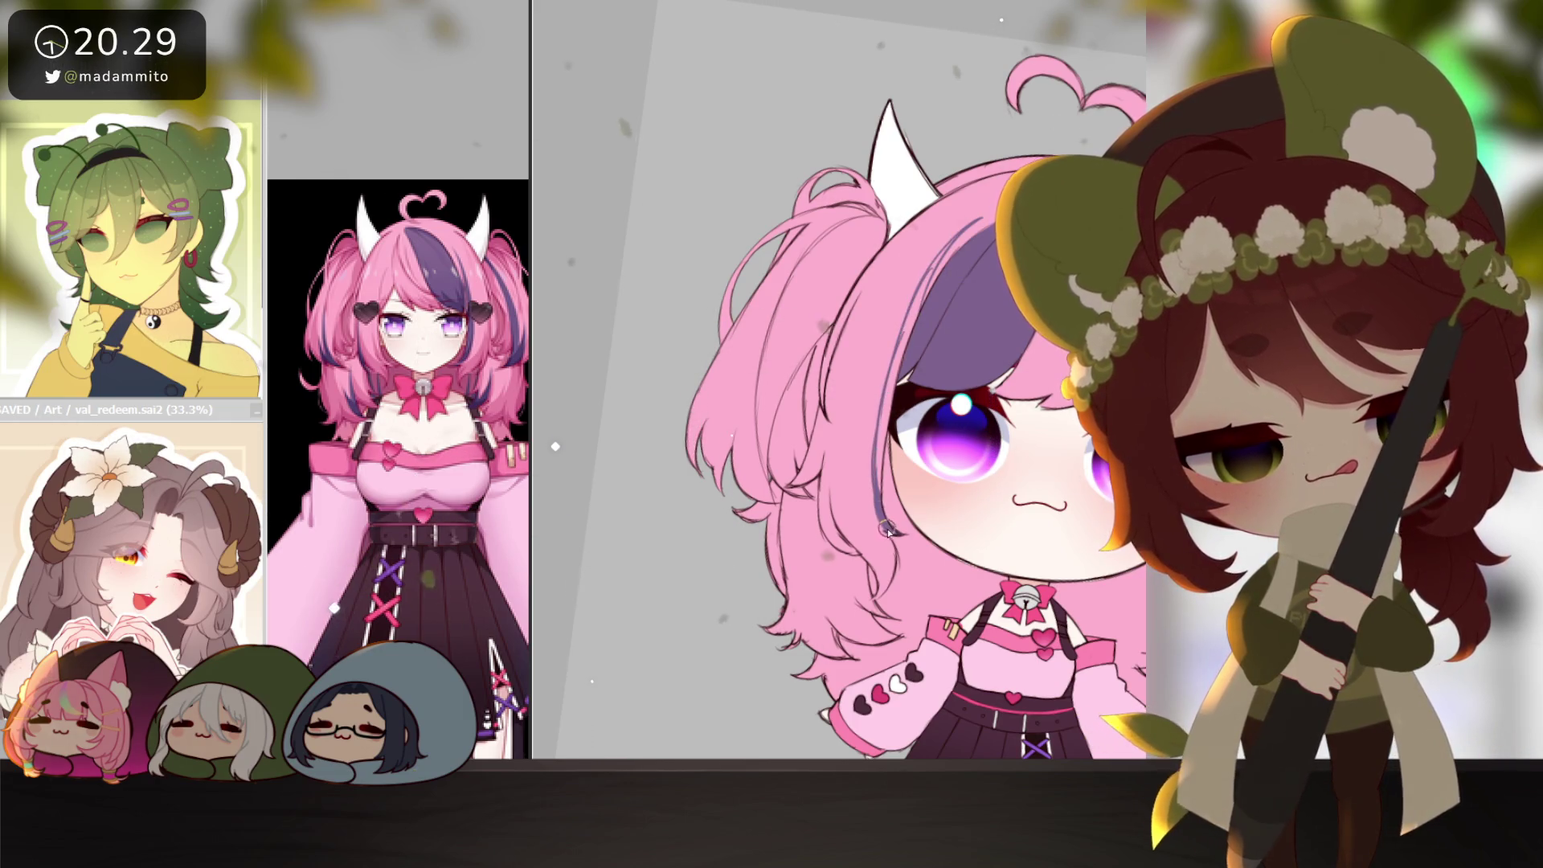
pyautogui.moveTo(887, 416); pyautogui.dragTo(876, 532)
pyautogui.moveTo(902, 370); pyautogui.dragTo(879, 483)
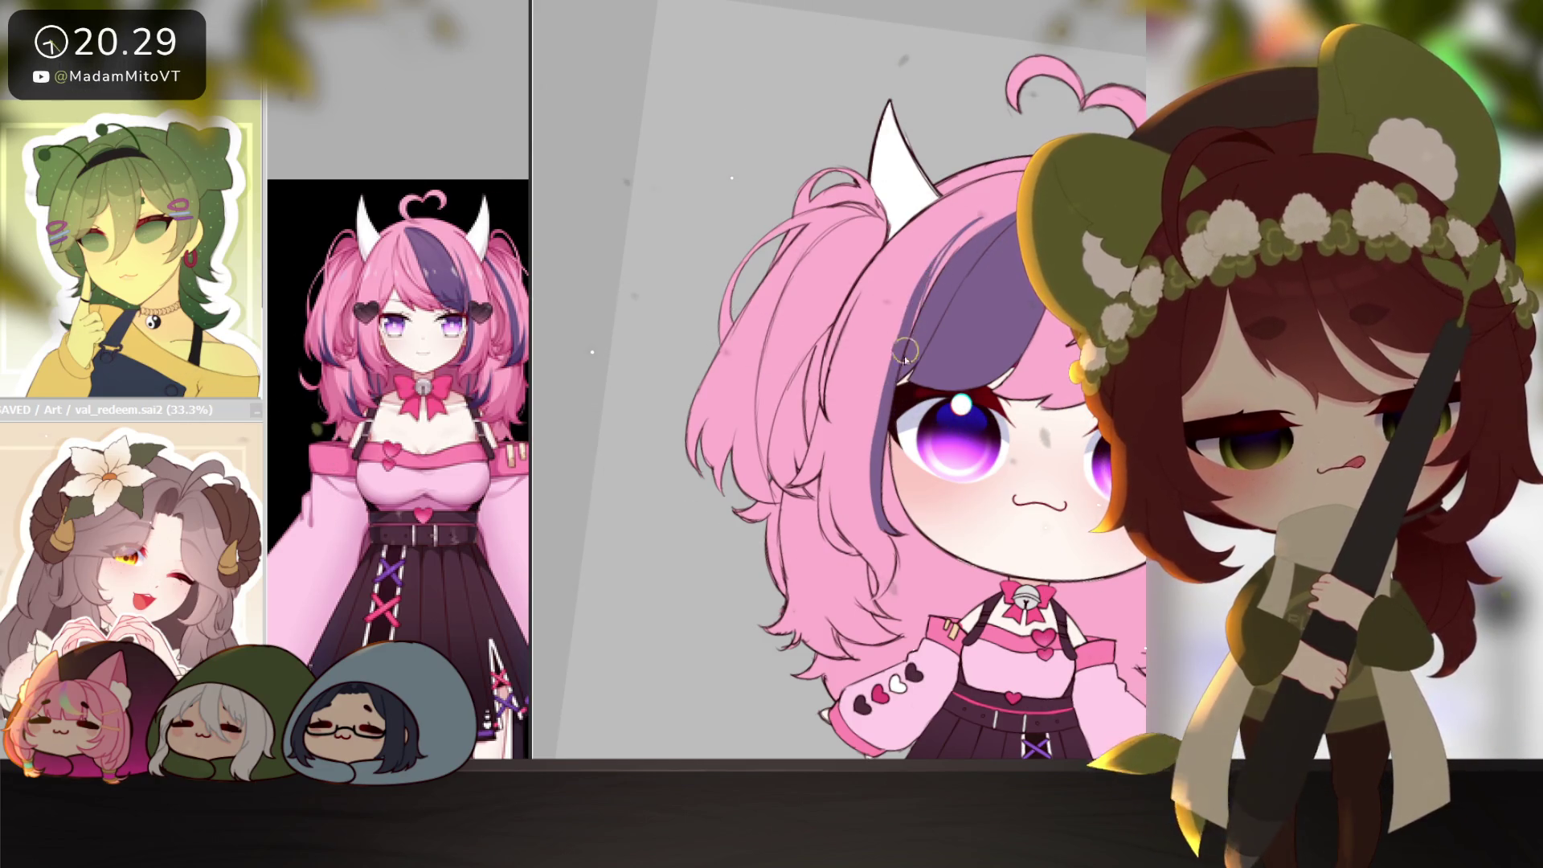
pyautogui.moveTo(917, 315)
pyautogui.mouseDown()
pyautogui.moveTo(900, 172)
pyautogui.moveTo(989, 233)
pyautogui.moveTo(1045, 378)
pyautogui.moveTo(989, 547)
pyautogui.moveTo(888, 609)
pyautogui.mouseUp()
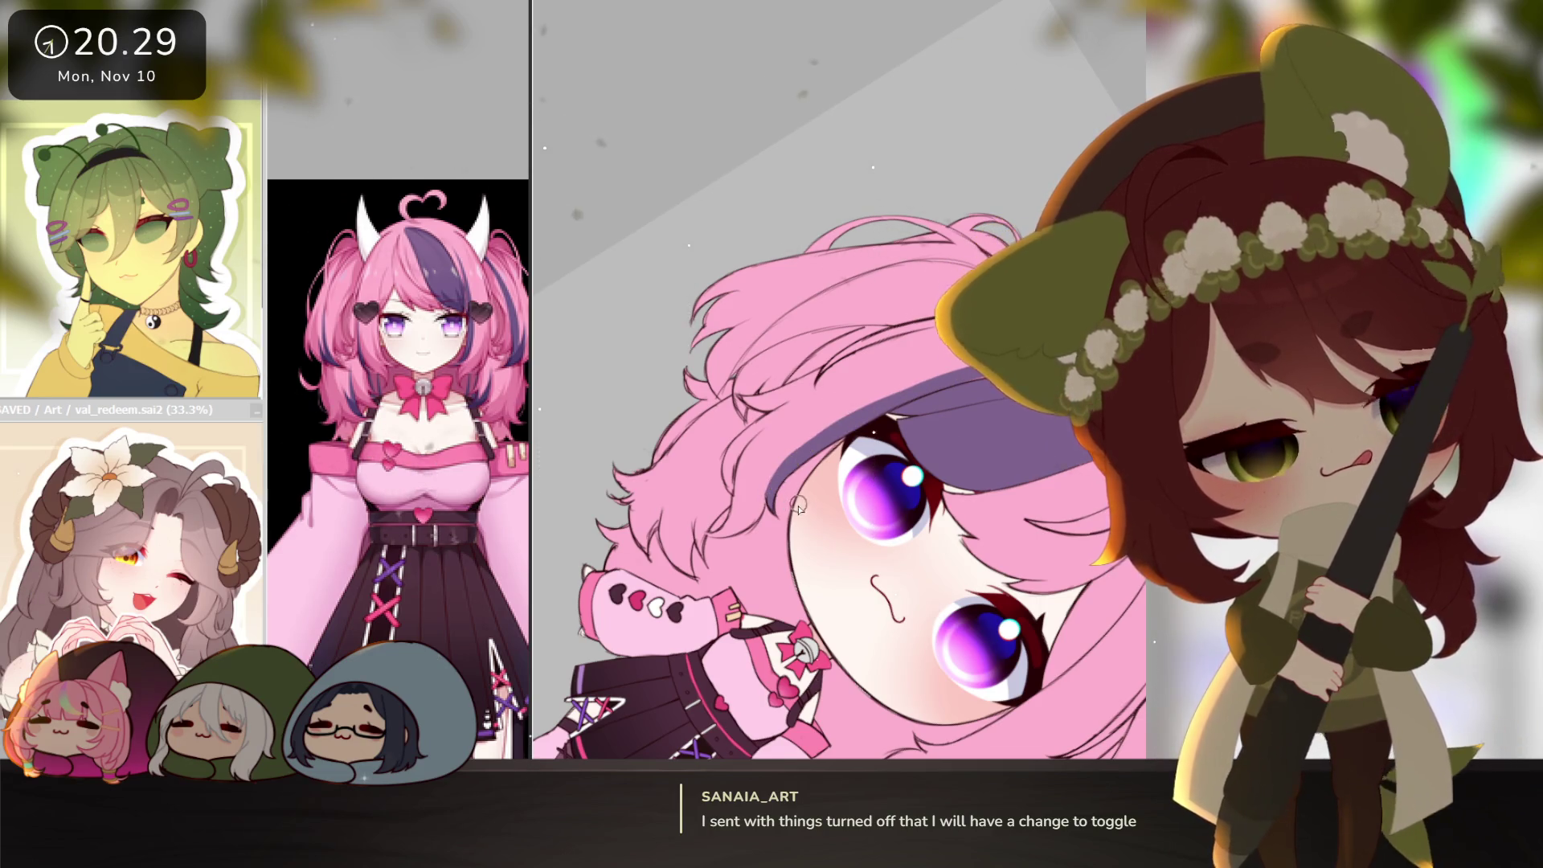
pyautogui.scroll(2, 798, 506)
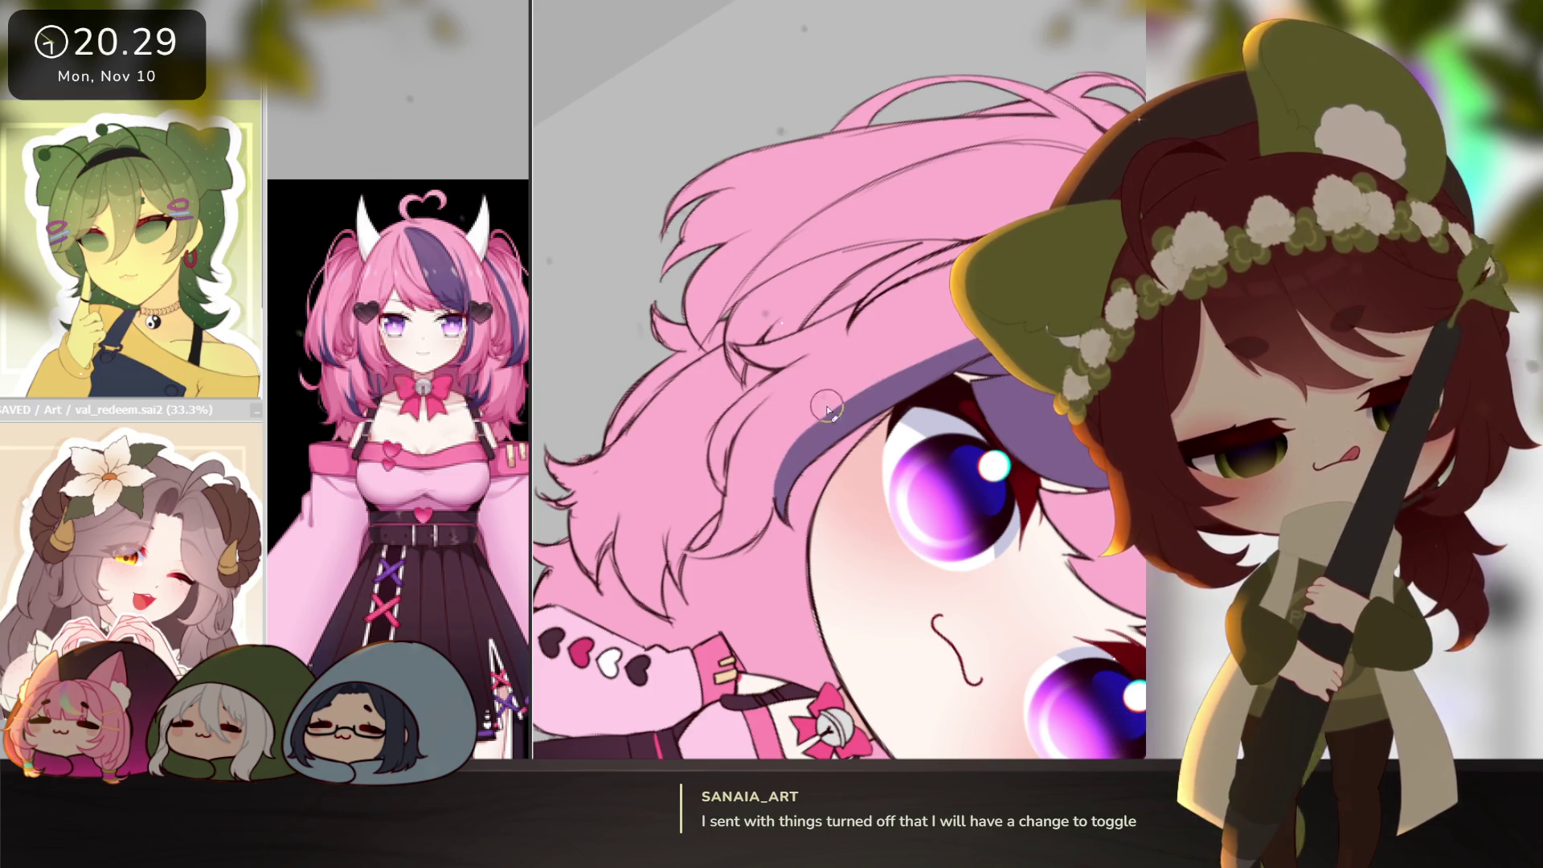
pyautogui.scroll(-5, 827, 410)
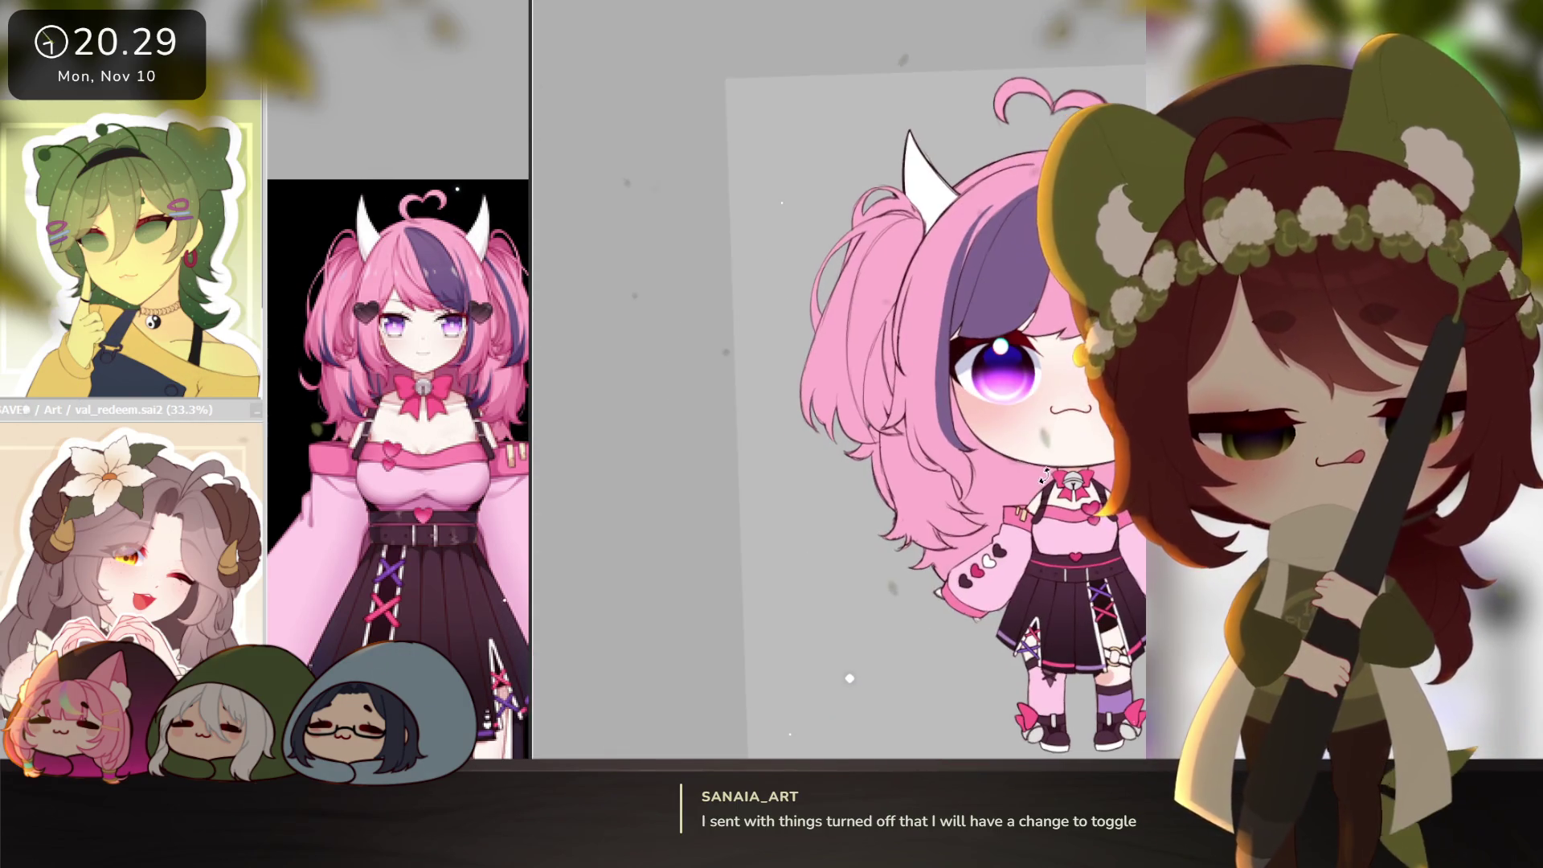
# Paint along the edge of the purple streak in the bangs.
pyautogui.press('Delete')
pyautogui.moveTo(787, 490)
pyautogui.mouseDown()
pyautogui.moveTo(960, 474)
pyautogui.moveTo(970, 458)
pyautogui.mouseUp()
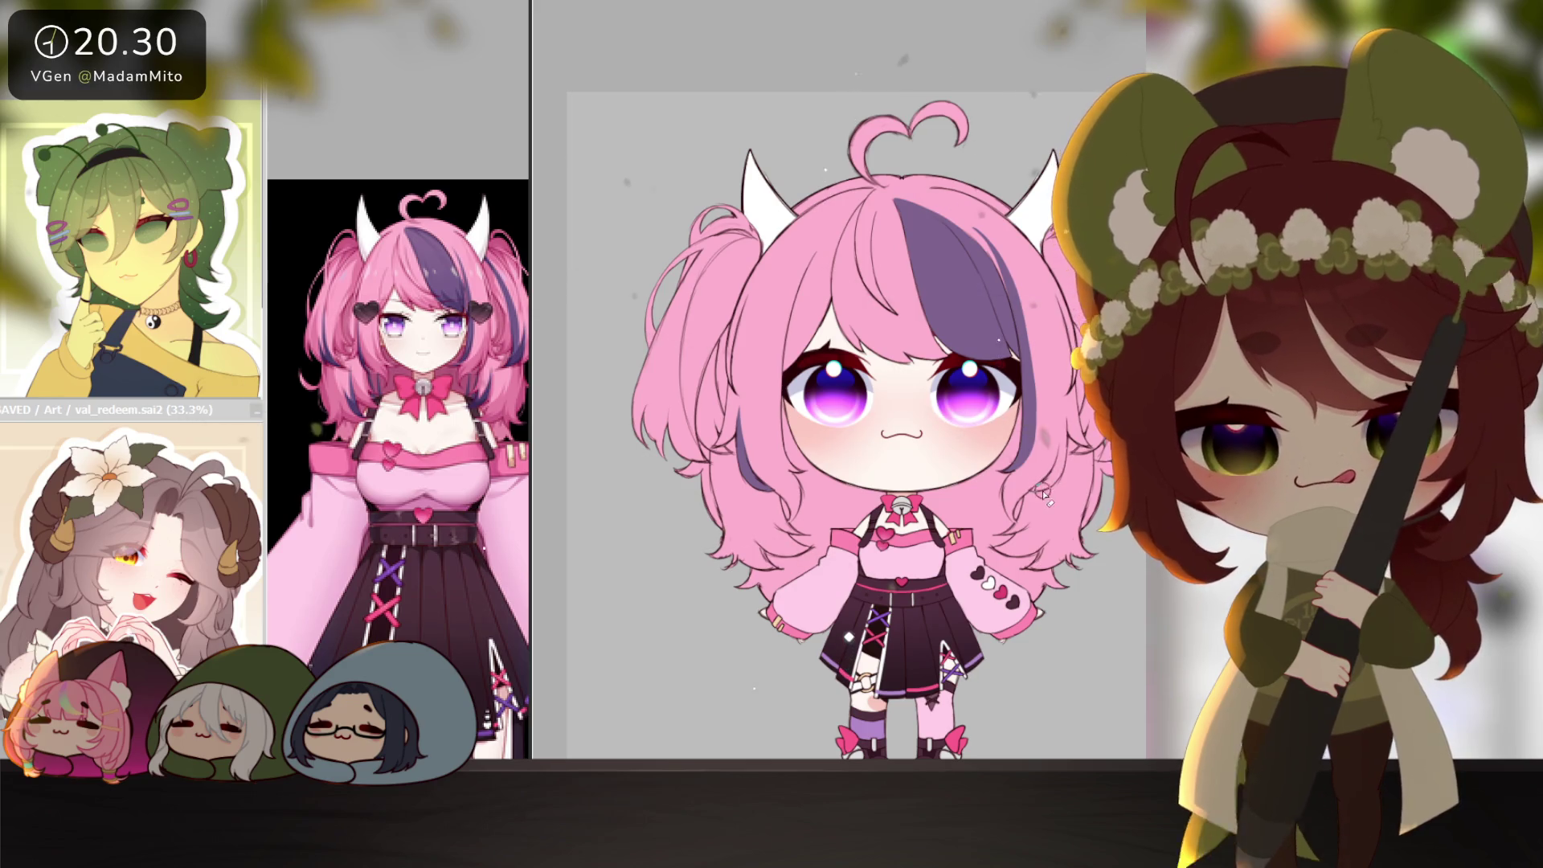
pyautogui.scroll(-3, 1044, 502)
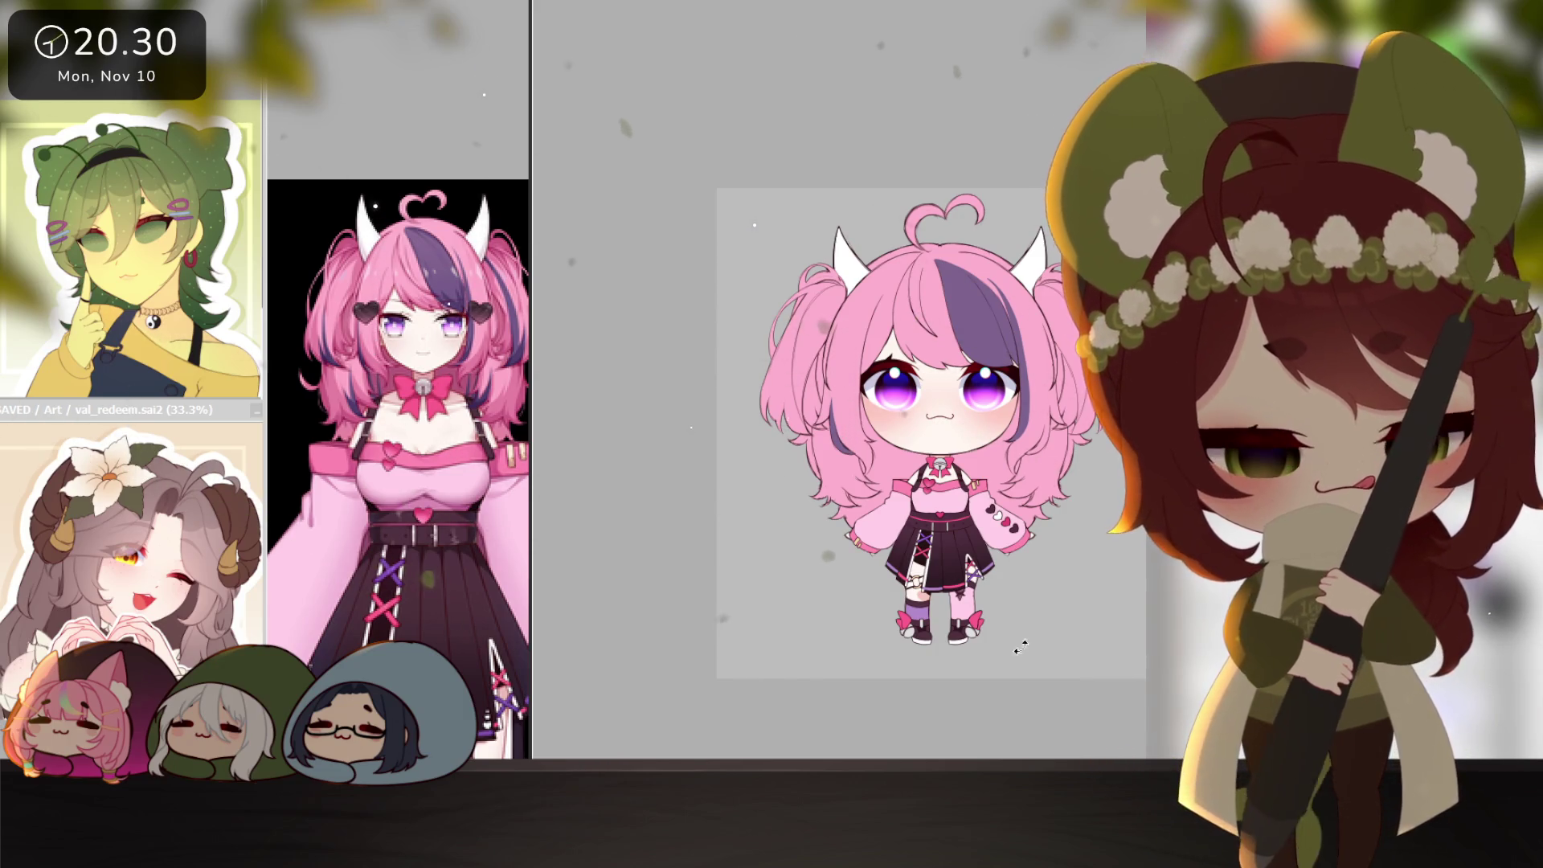
pyautogui.moveTo(1018, 641); pyautogui.dragTo(910, 432)
pyautogui.scroll(5, 910, 432)
pyautogui.press('Home')
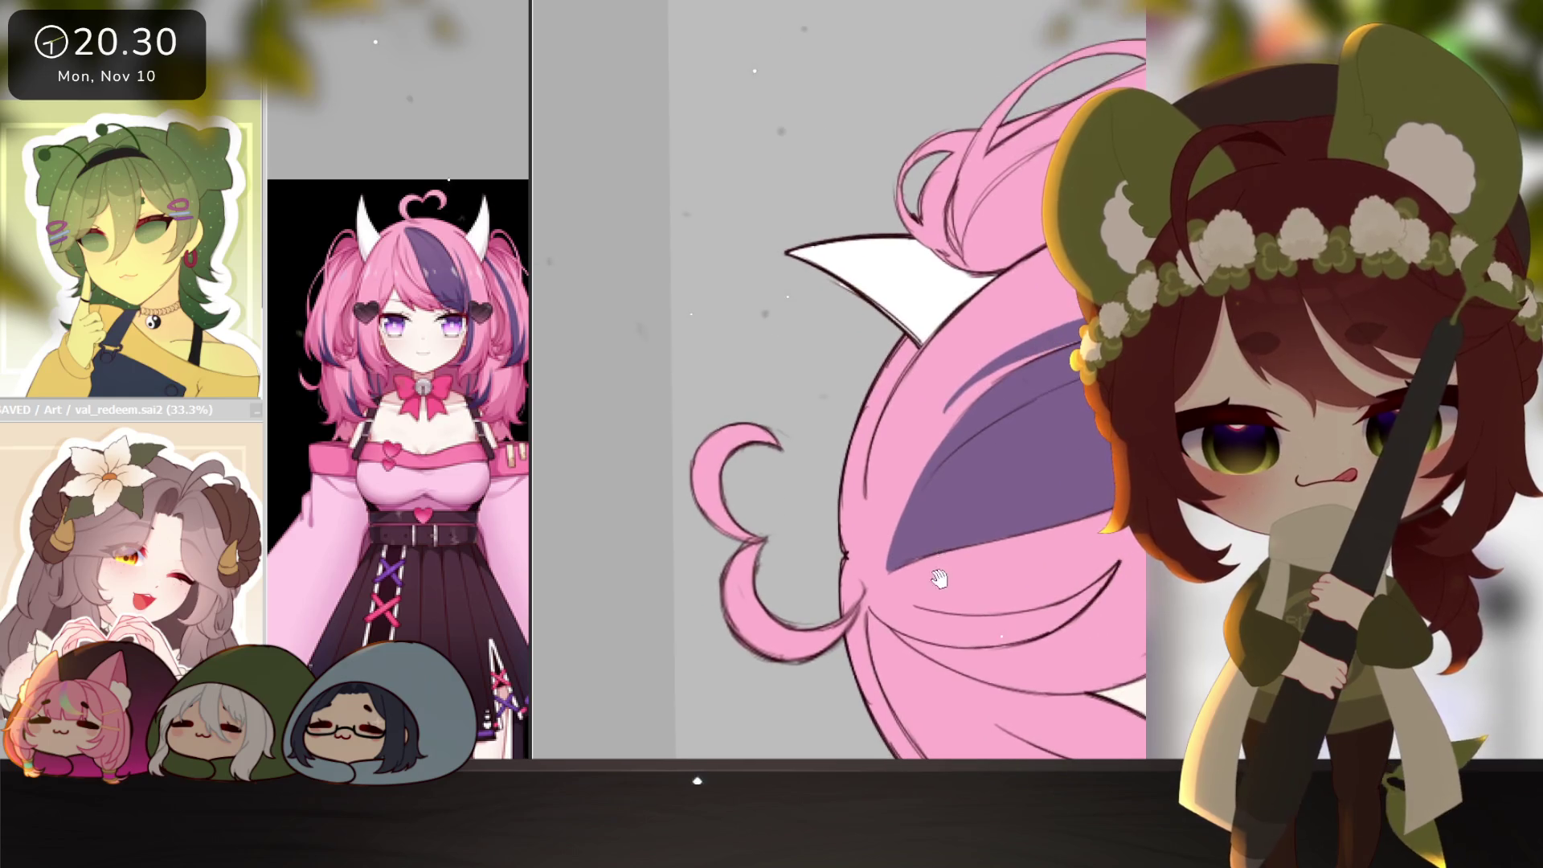
pyautogui.moveTo(890, 546)
pyautogui.mouseDown()
pyautogui.moveTo(964, 413)
pyautogui.moveTo(1049, 372)
pyautogui.mouseUp()
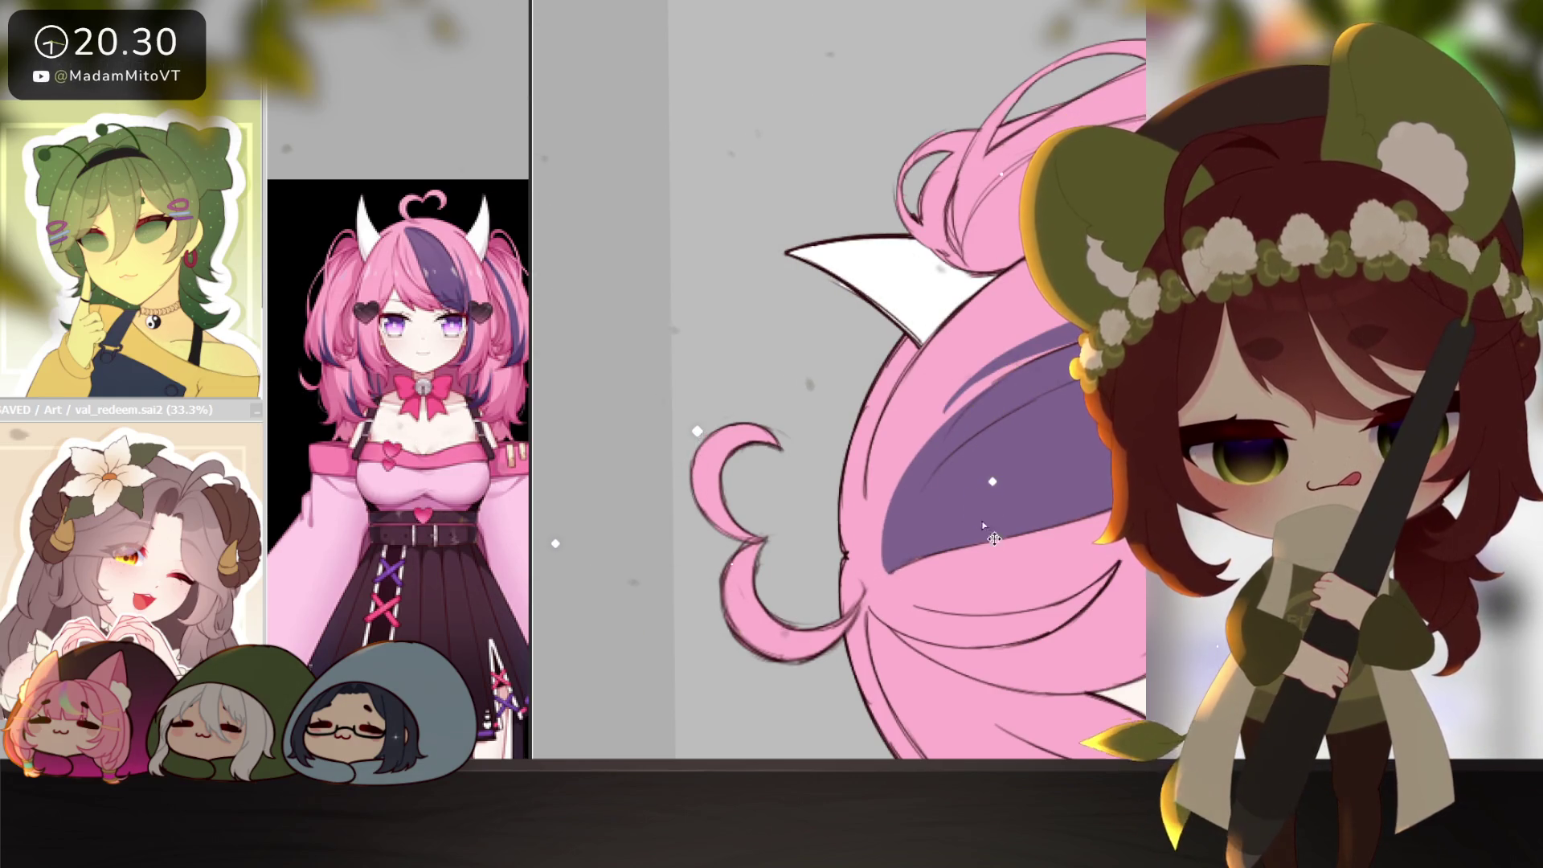
pyautogui.scroll(-8, 982, 526)
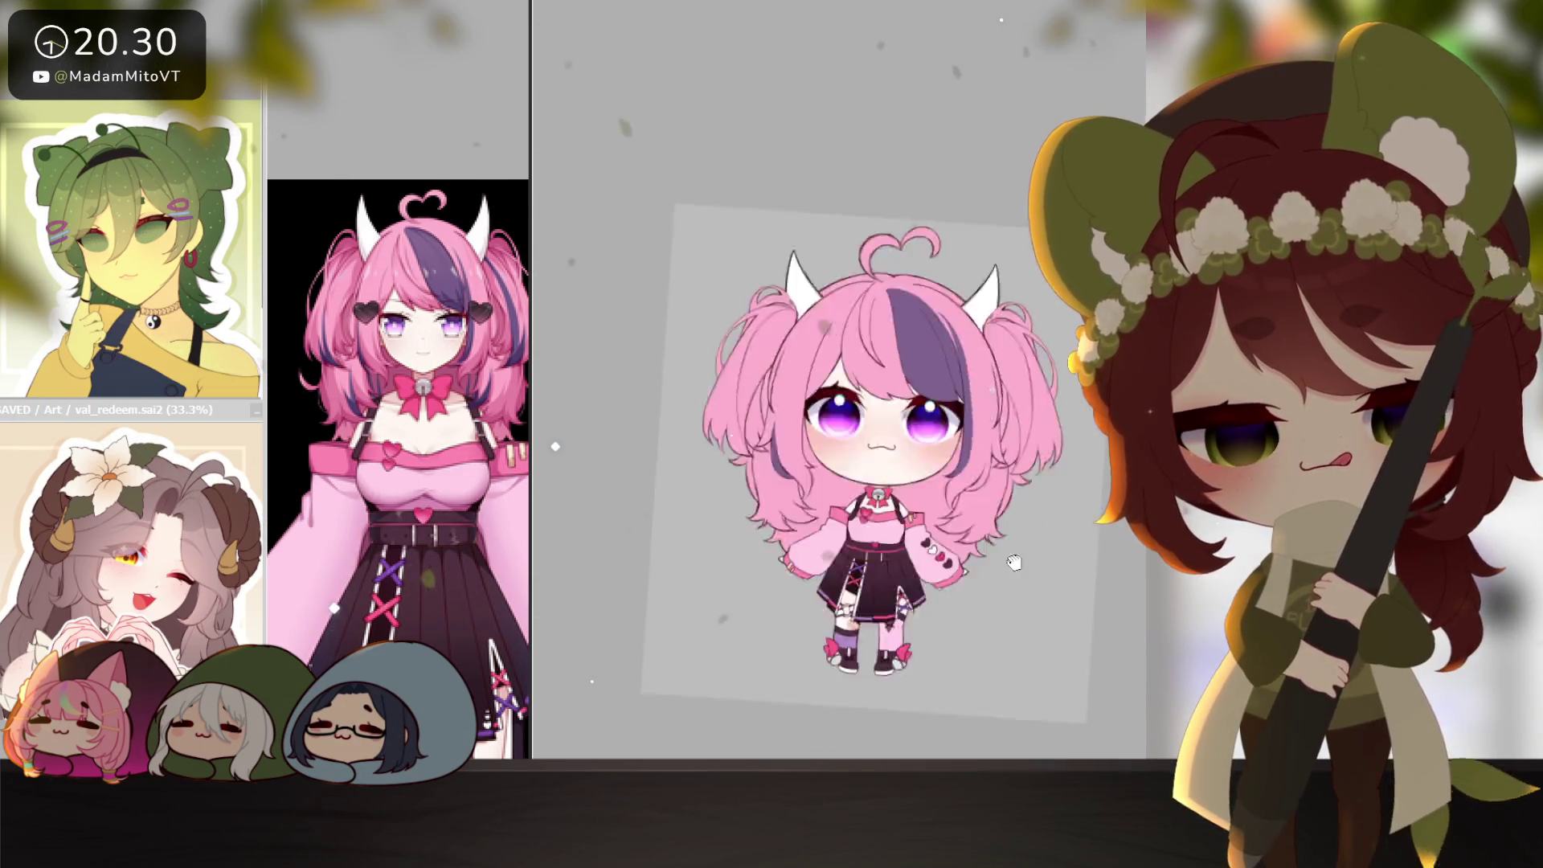
# Move the pigtail's purple streak up and to the left.
pyautogui.moveTo(1013, 562); pyautogui.dragTo(1026, 548)
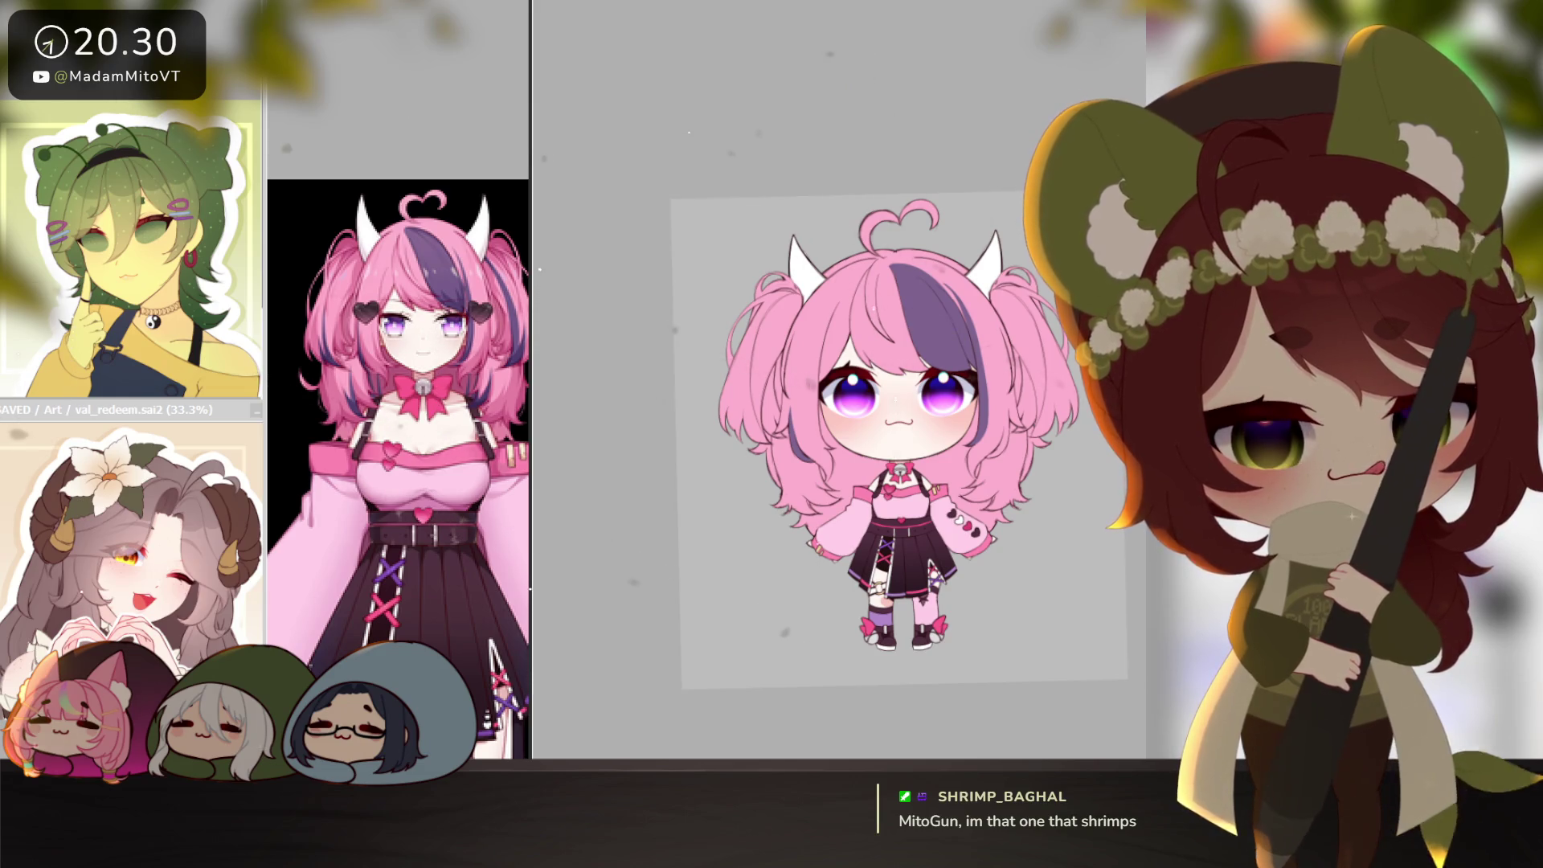
pyautogui.scroll(3, 765, 401)
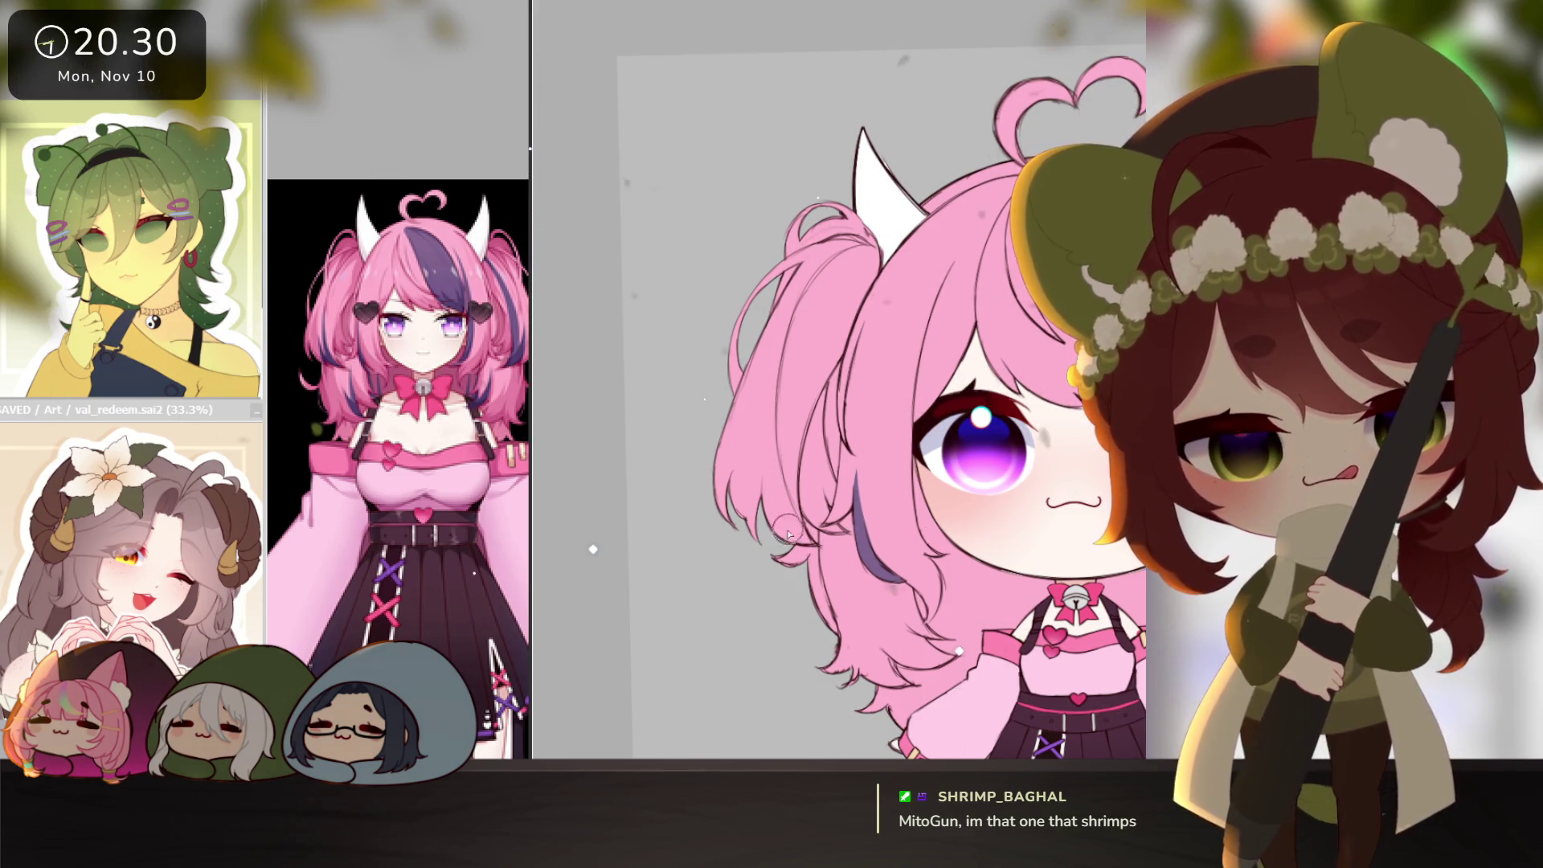
pyautogui.moveTo(835, 526); pyautogui.dragTo(769, 405)
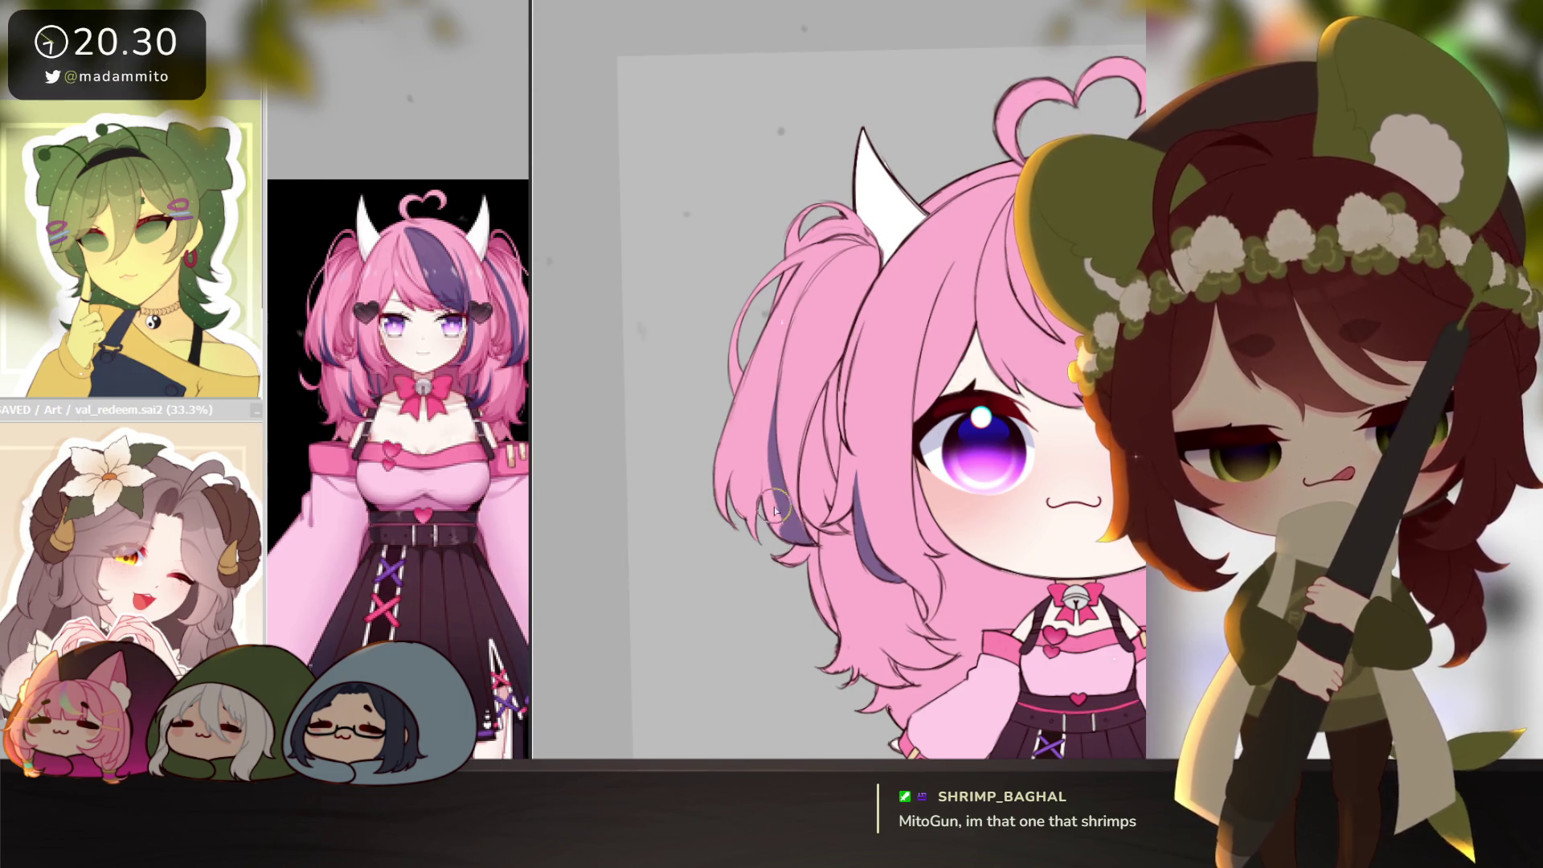
pyautogui.moveTo(805, 543); pyautogui.dragTo(770, 472)
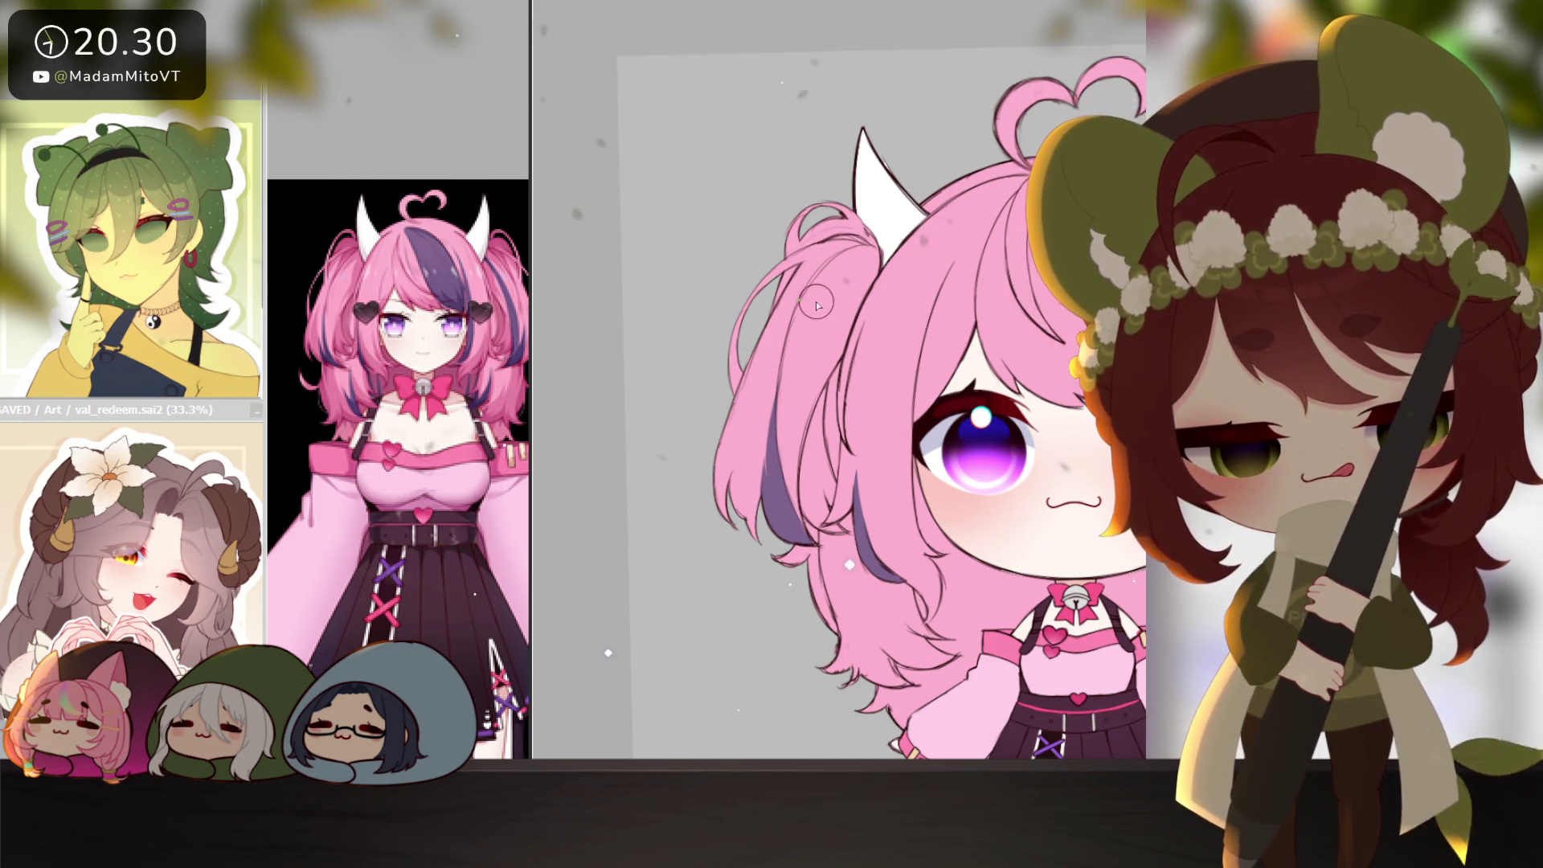
pyautogui.scroll(-5, 884, 369)
# Raise the head slightly on the body with a free transform.
pyautogui.hotkey('ctrl', 't')
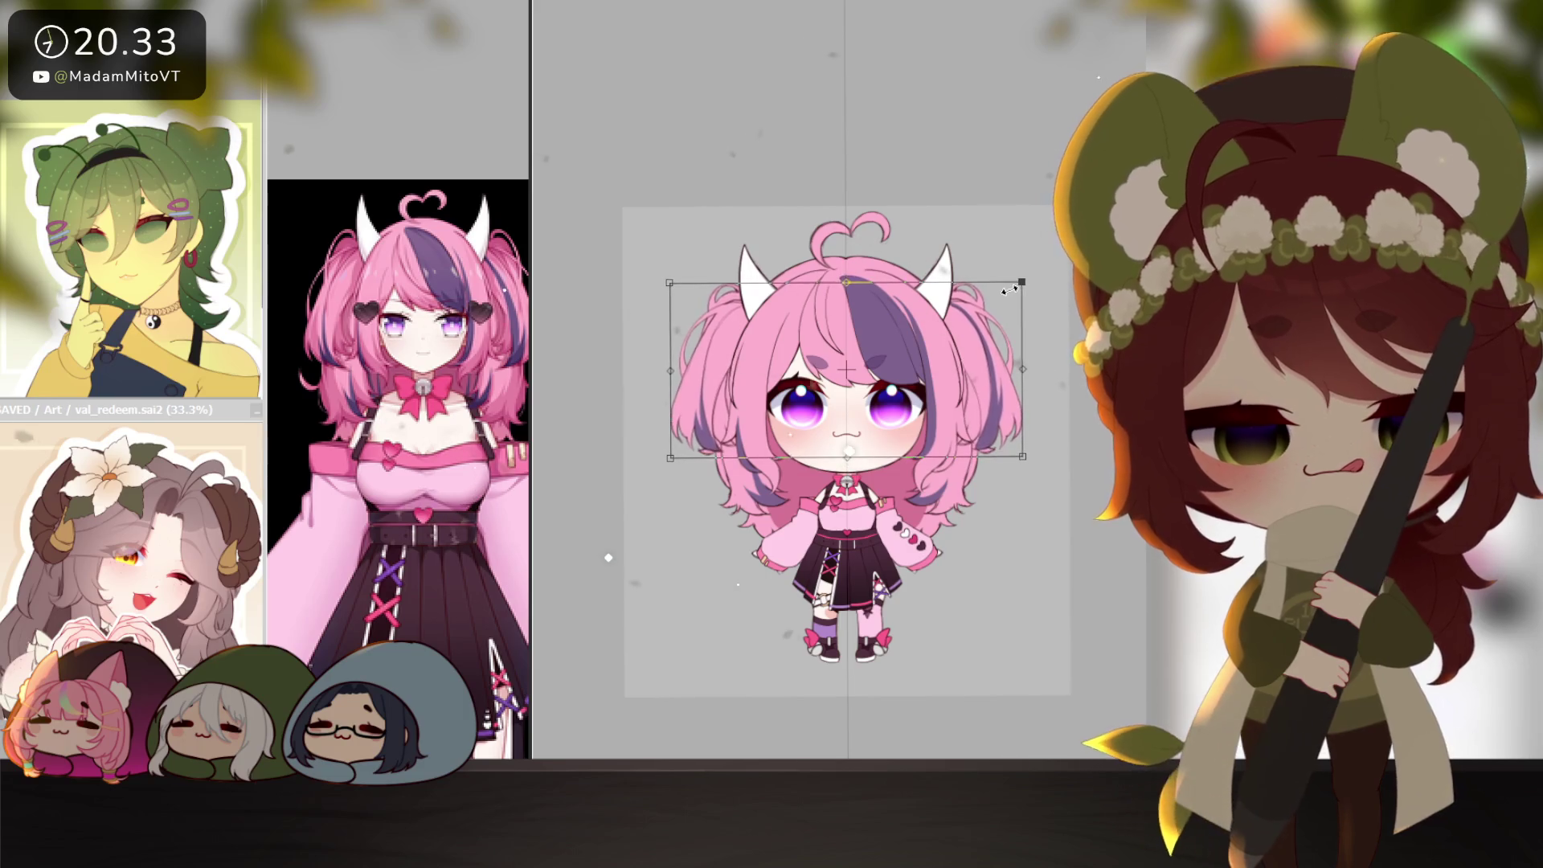
pyautogui.moveTo(997, 347); pyautogui.dragTo(997, 339)
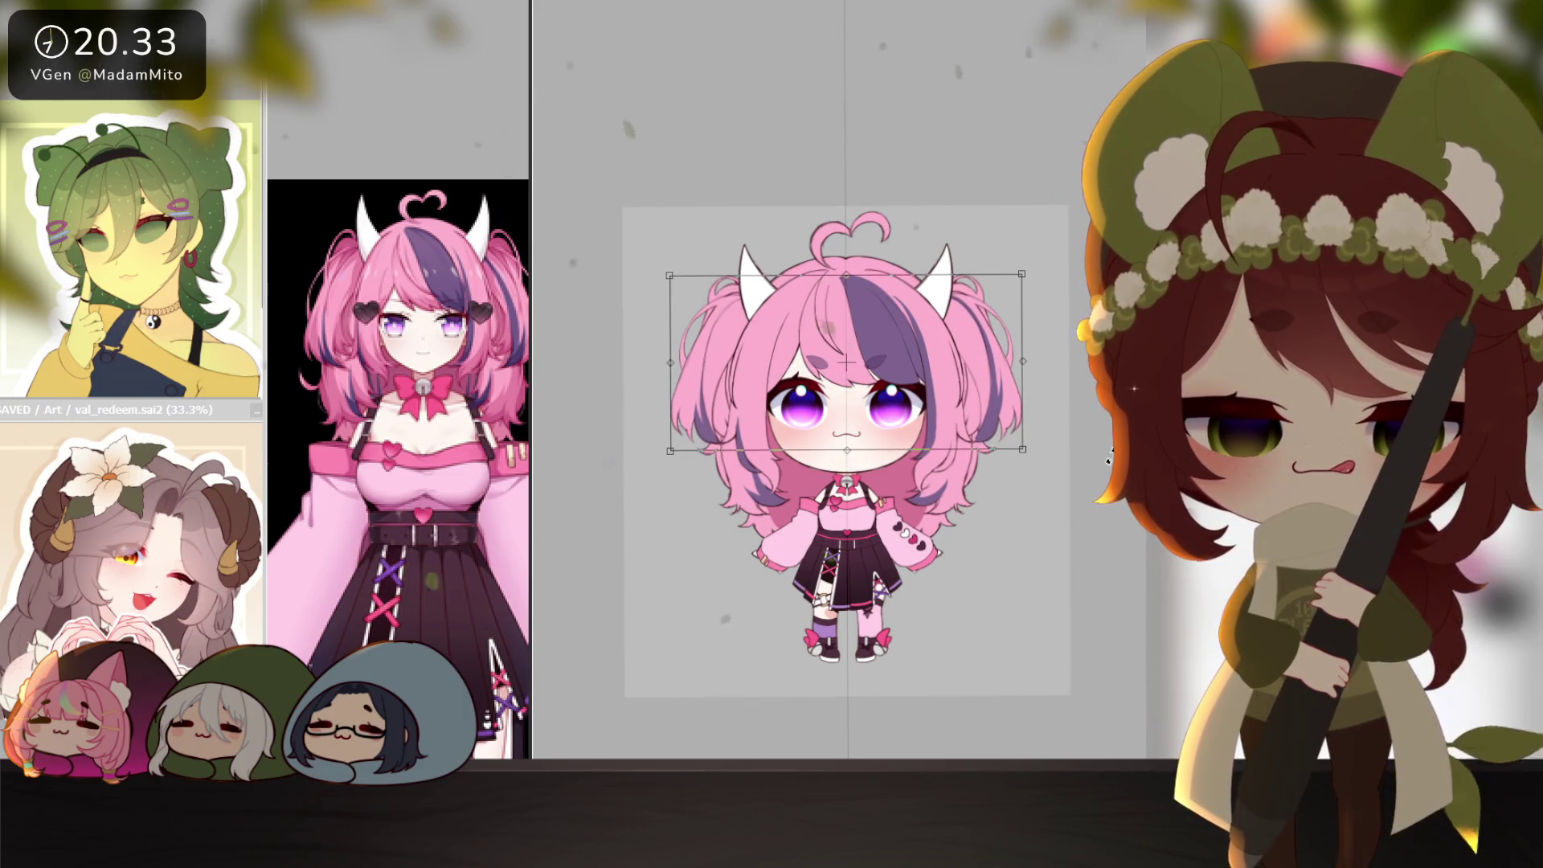
pyautogui.press('Return')
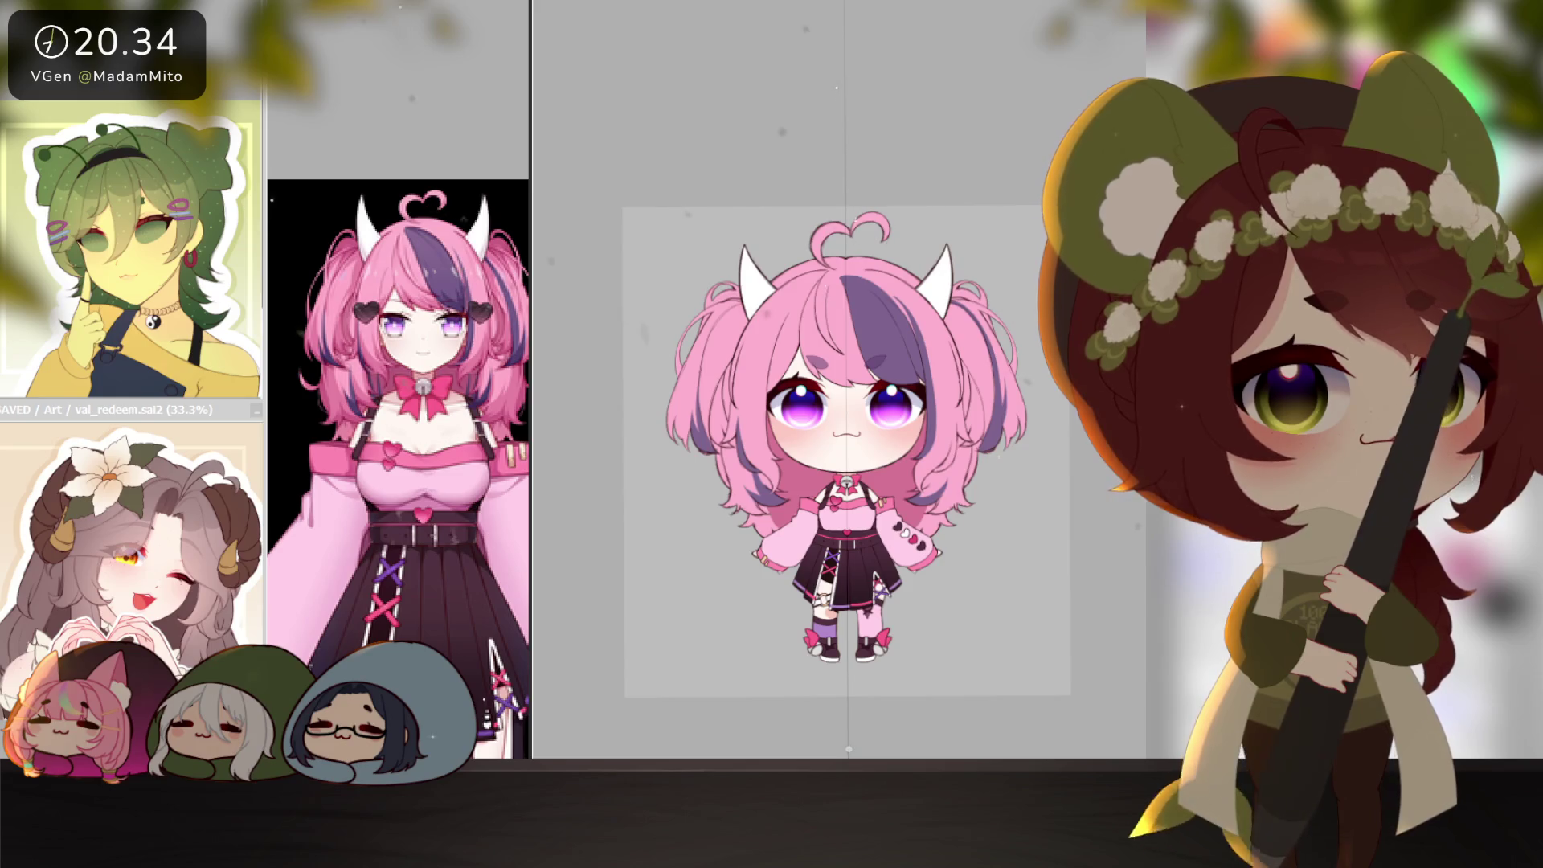
pyautogui.moveTo(1058, 637); pyautogui.dragTo(978, 623)
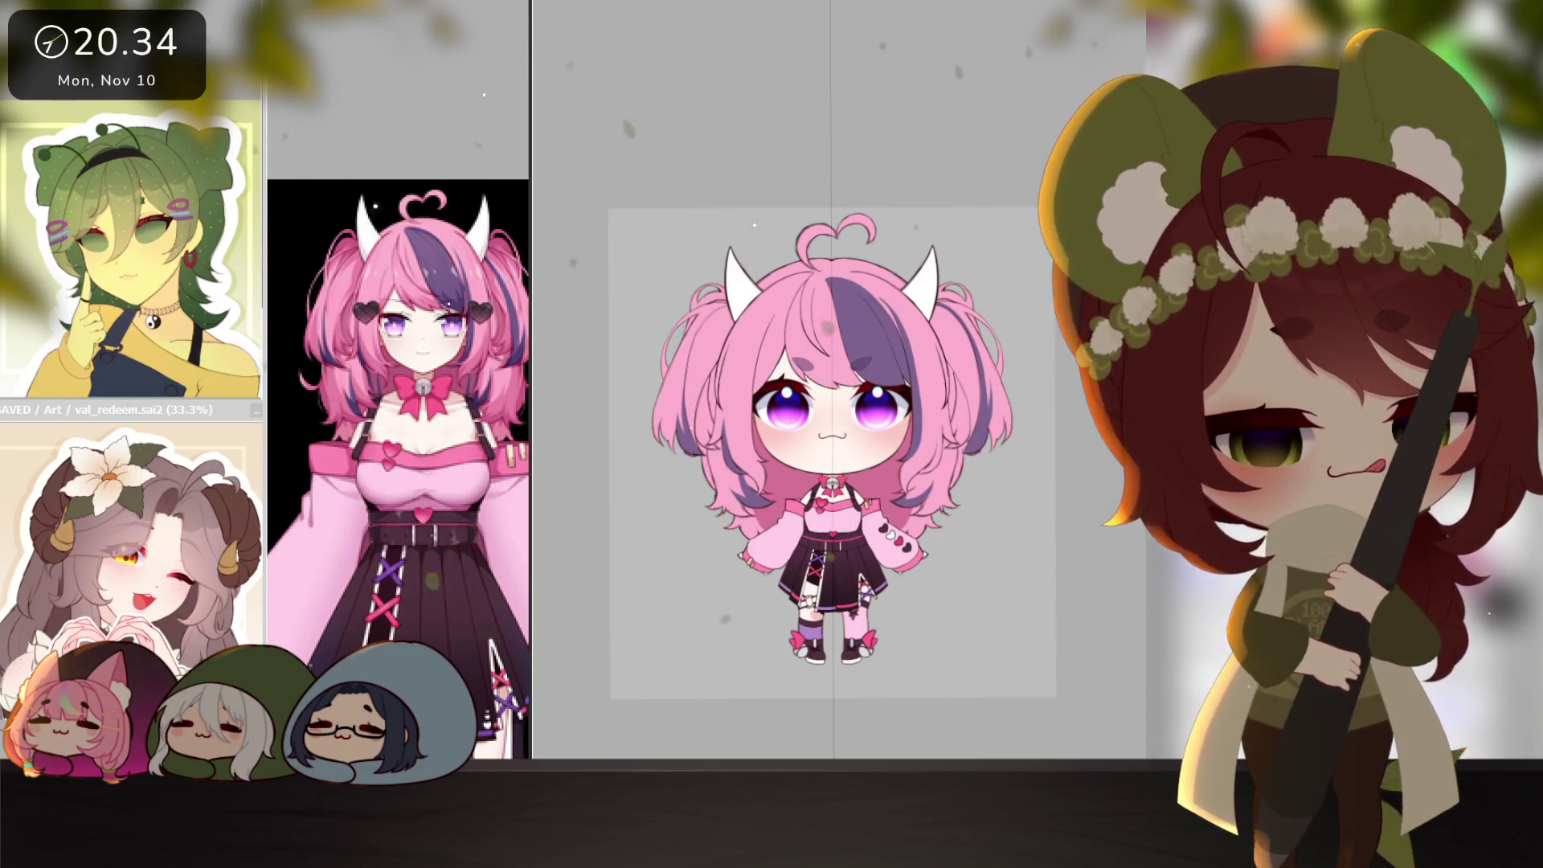
pyautogui.click(872, 427)
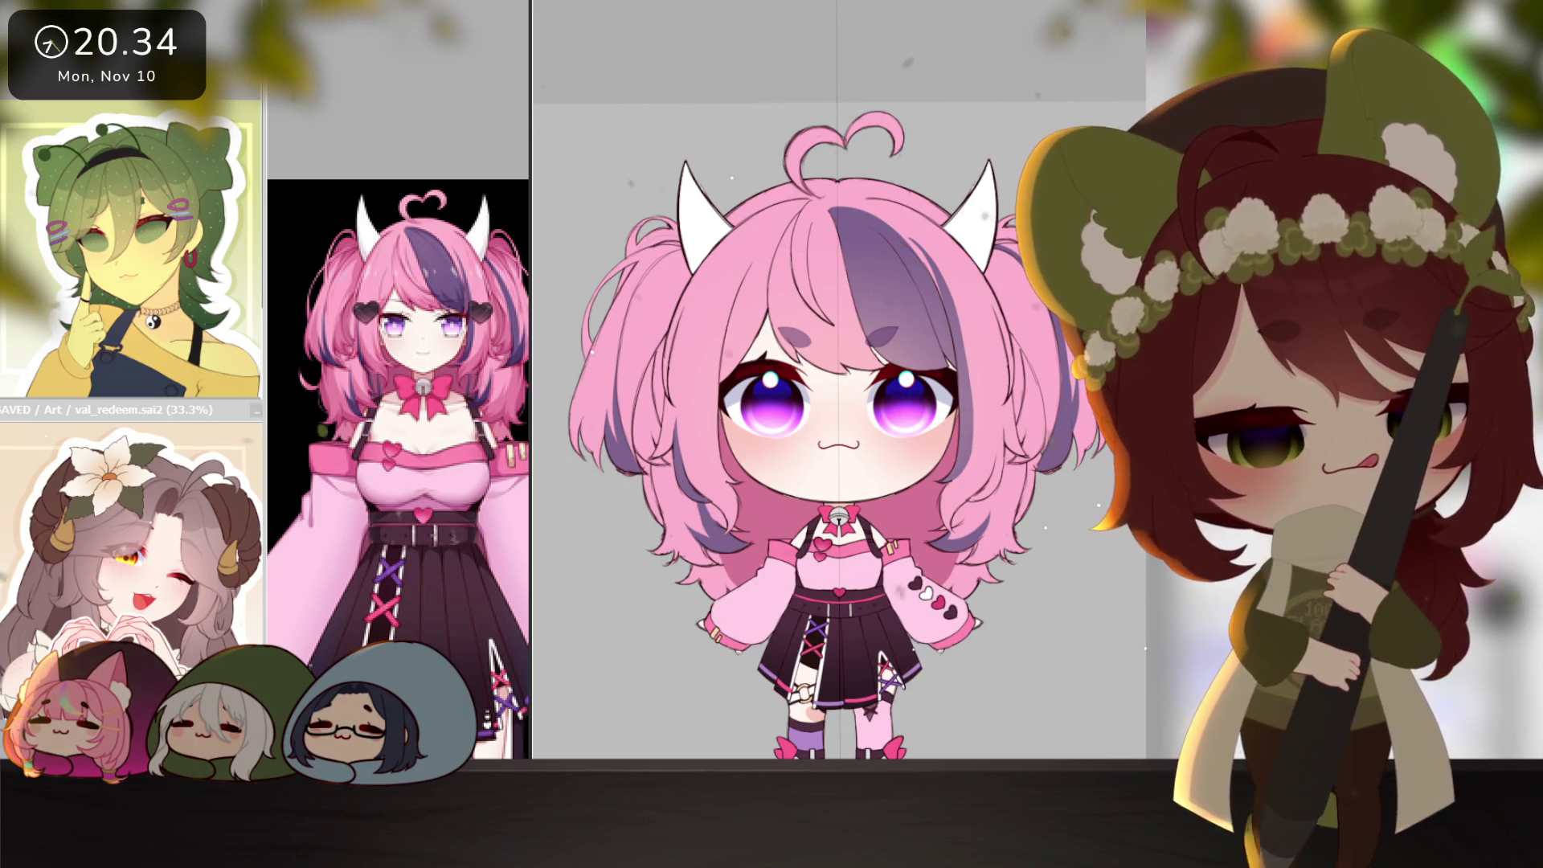
# Paint a broad soft light pink highlight across the top of the hair.
pyautogui.press('Delete')
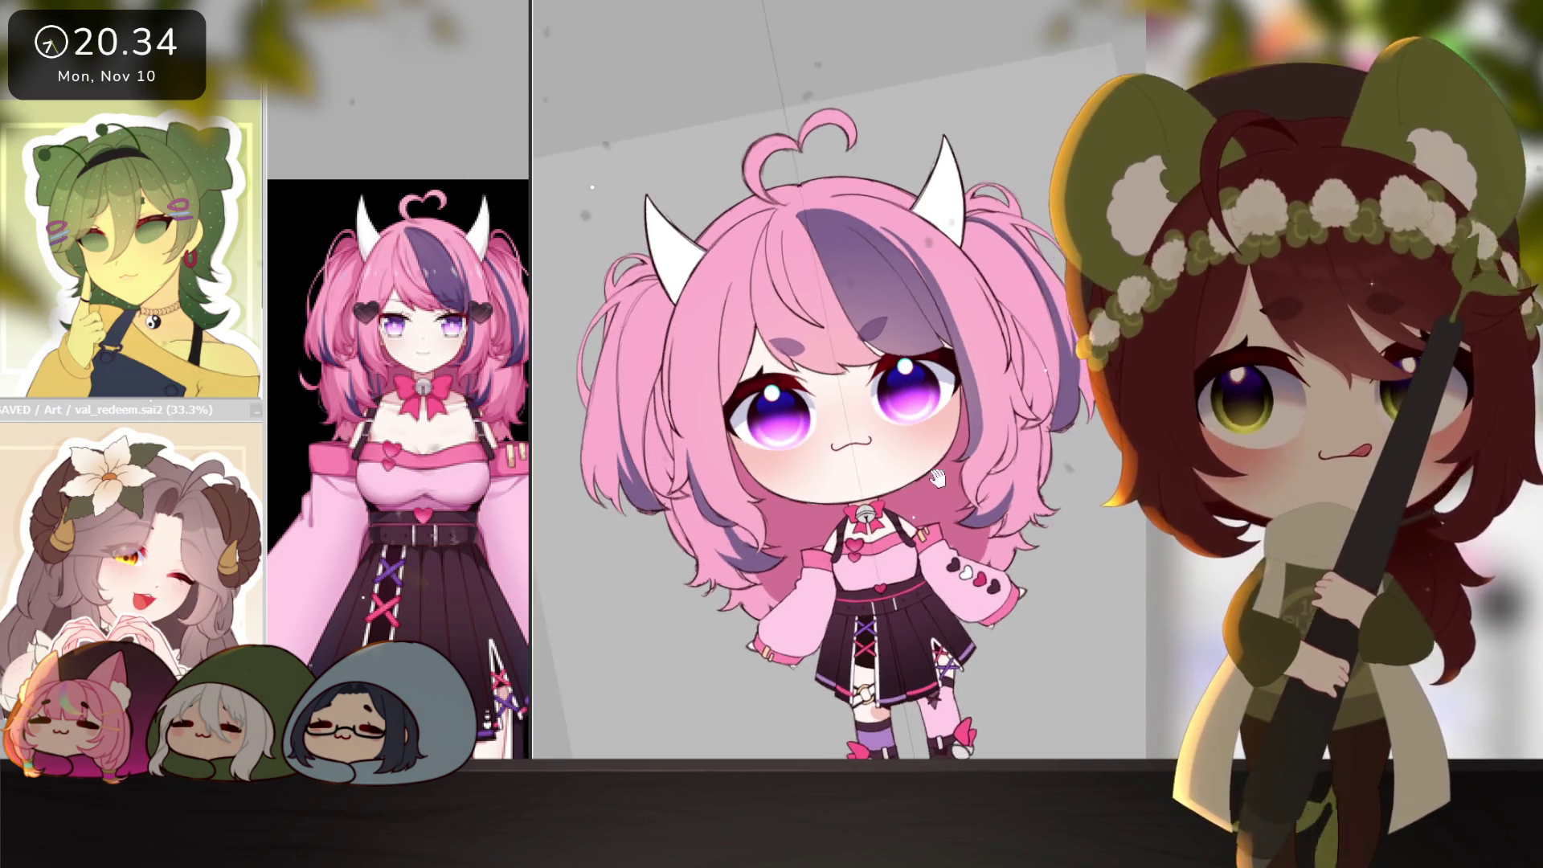
pyautogui.moveTo(840, 353)
pyautogui.mouseDown()
pyautogui.moveTo(771, 314)
pyautogui.moveTo(884, 321)
pyautogui.moveTo(948, 265)
pyautogui.mouseUp()
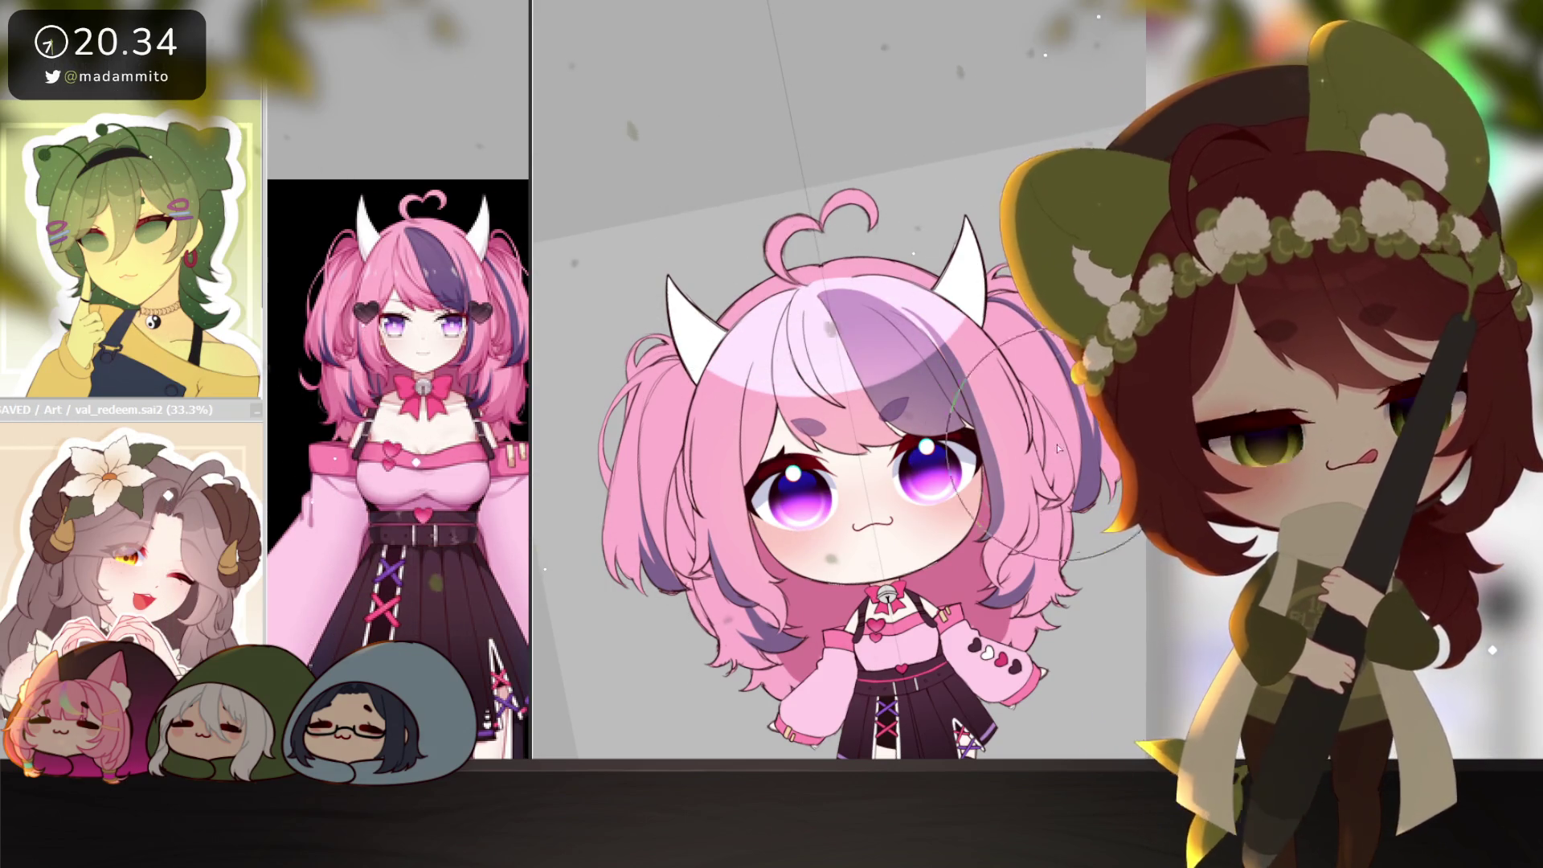
pyautogui.press(']')
pyautogui.press(']')
pyautogui.press(']')
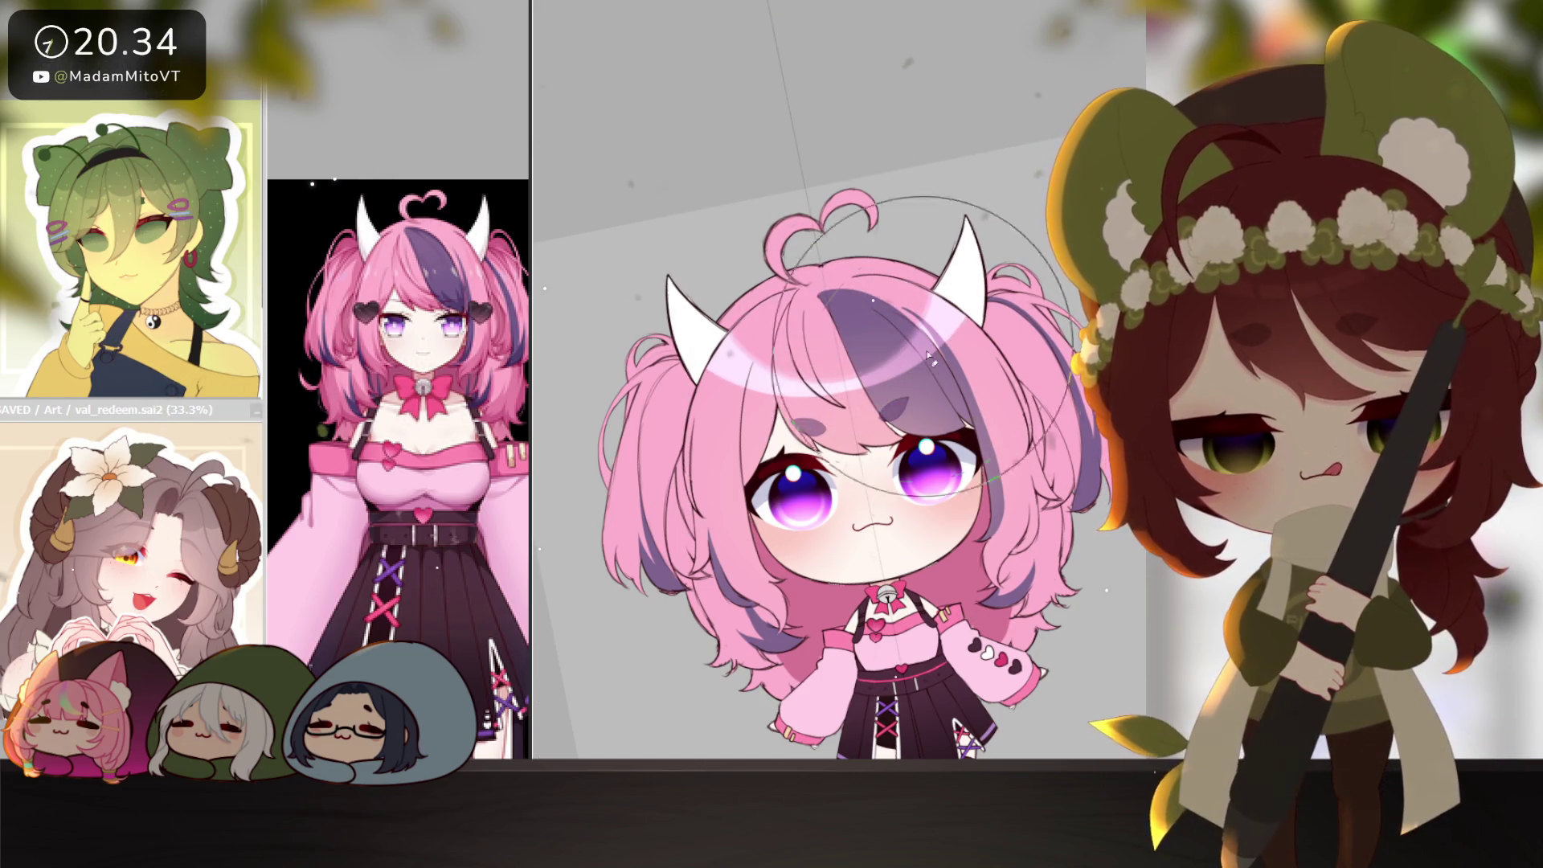
pyautogui.scroll(1, 683, 353)
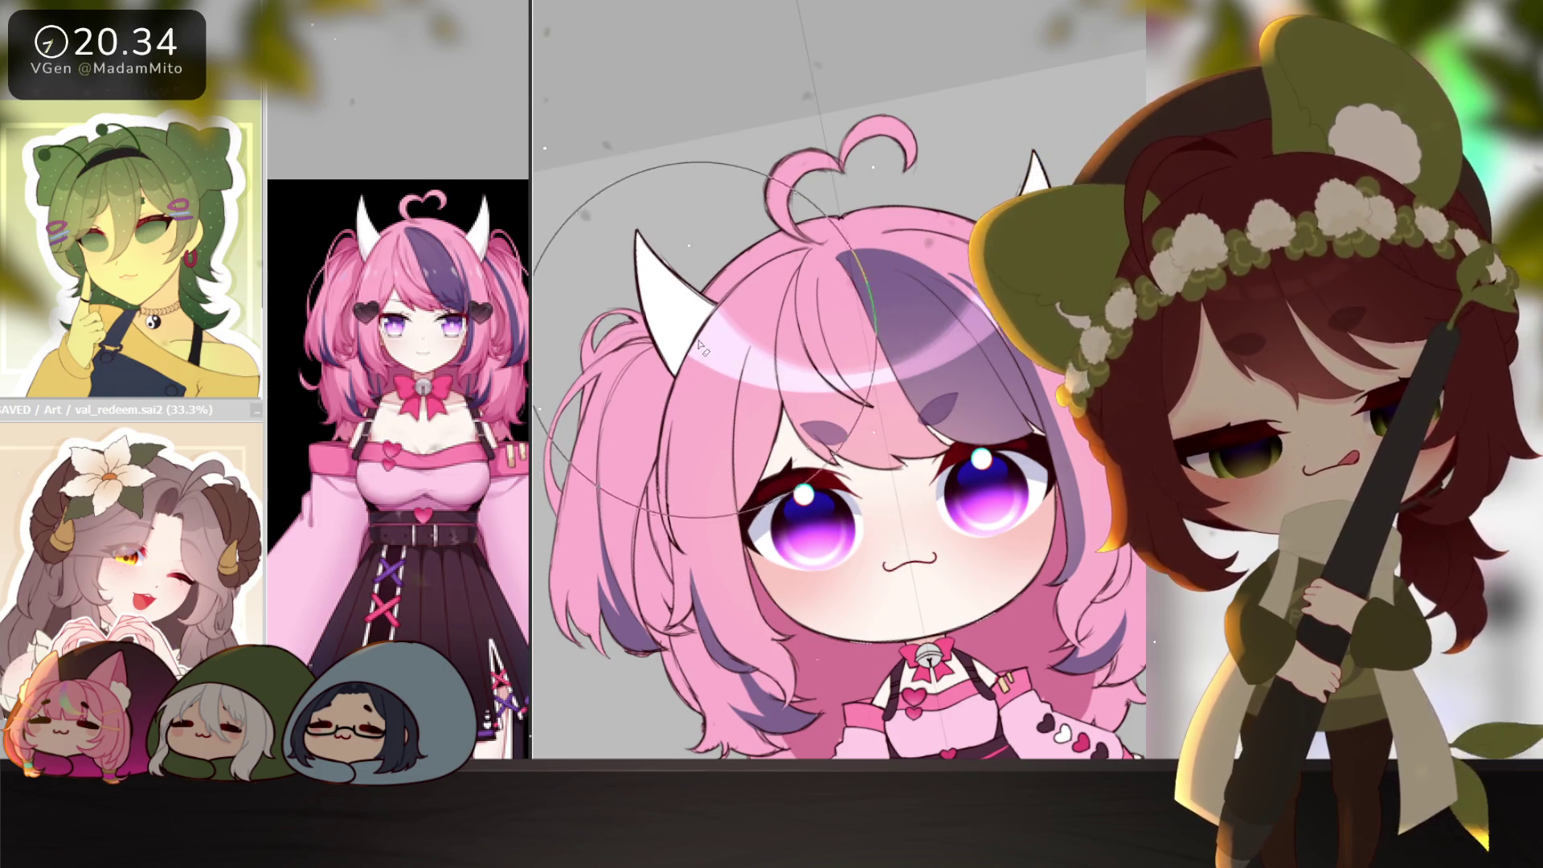
pyautogui.press('[')
pyautogui.press('[')
pyautogui.press('[')
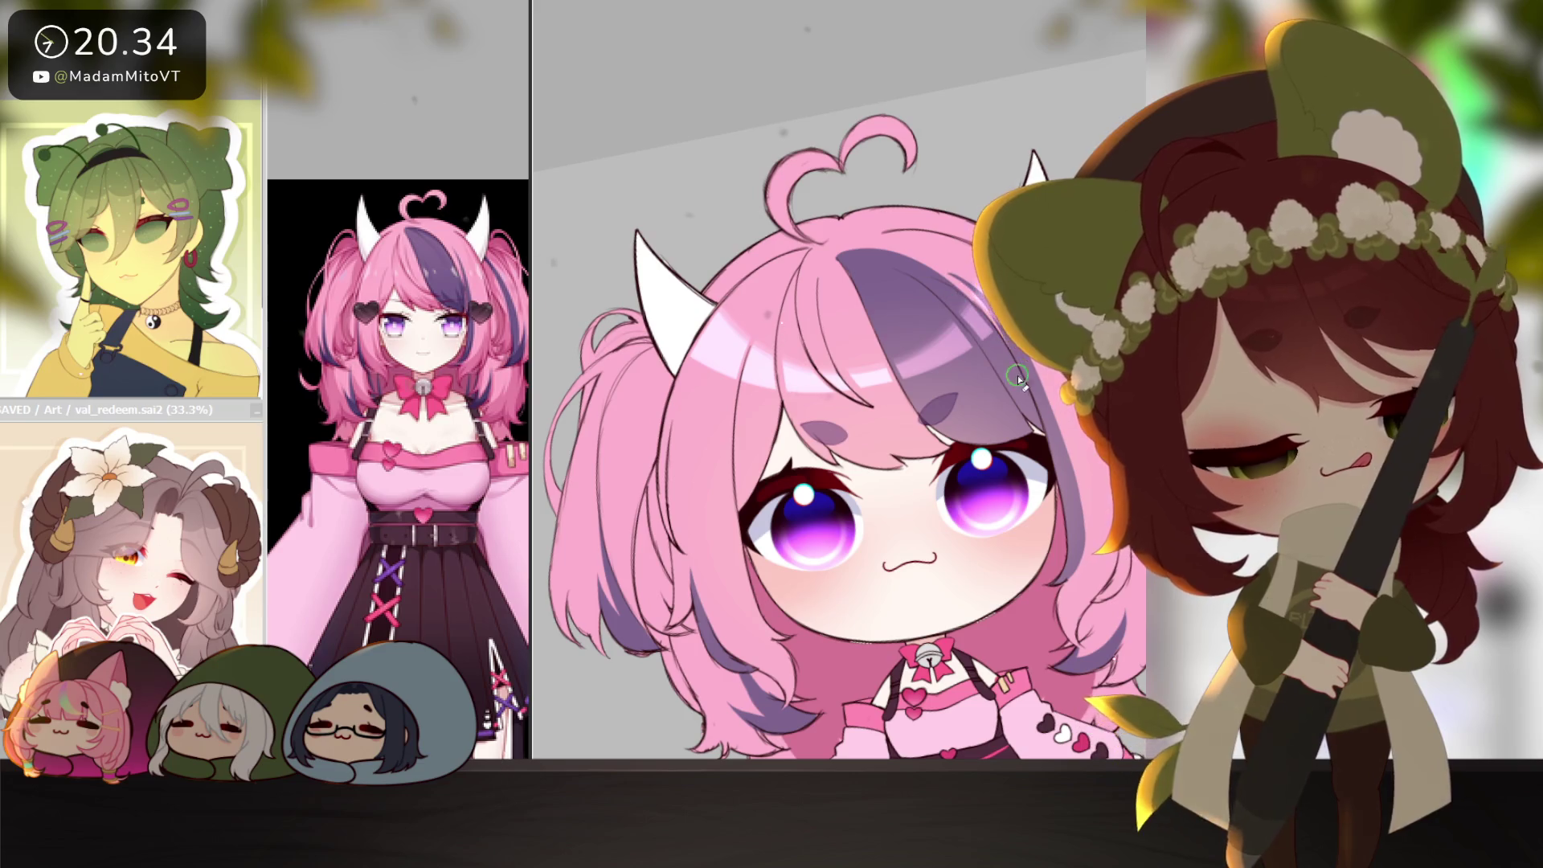
pyautogui.scroll(-3, 1014, 378)
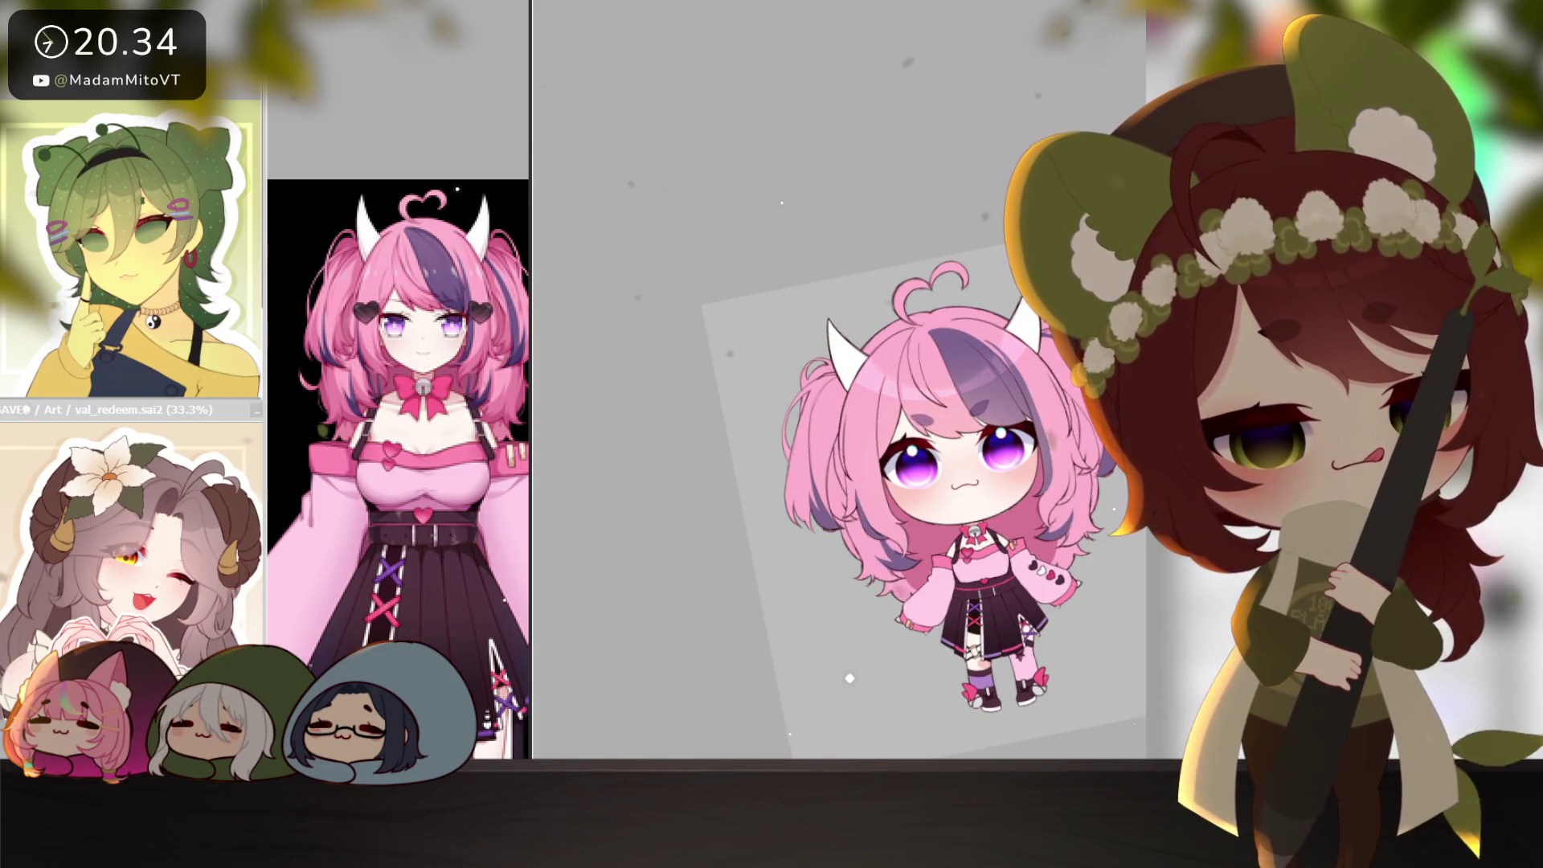
pyautogui.press('Delete')
pyautogui.scroll(2, 1011, 498)
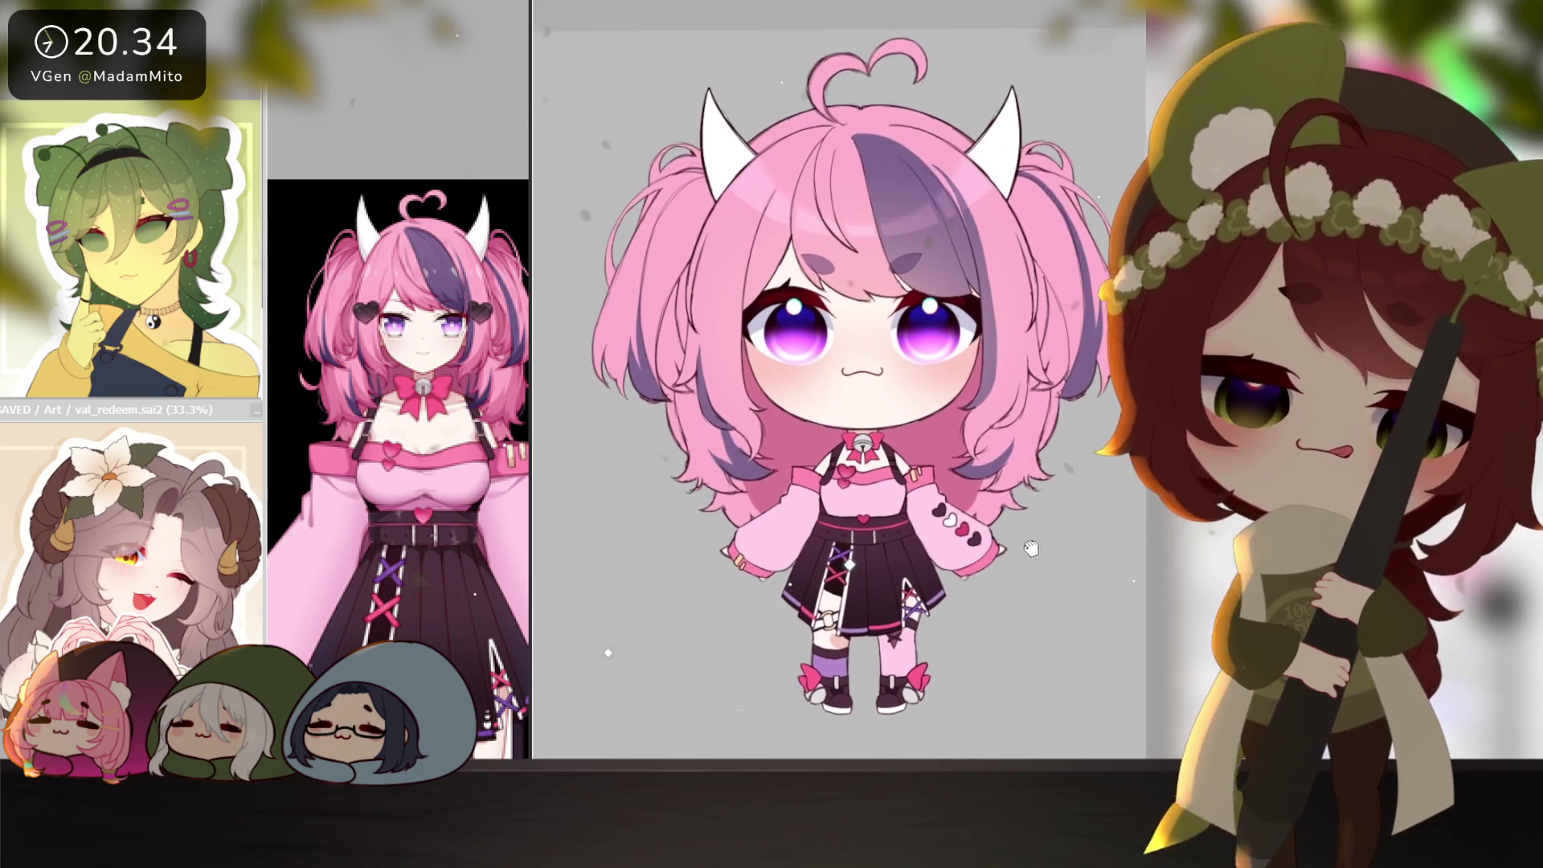
pyautogui.scroll(-2, 1010, 498)
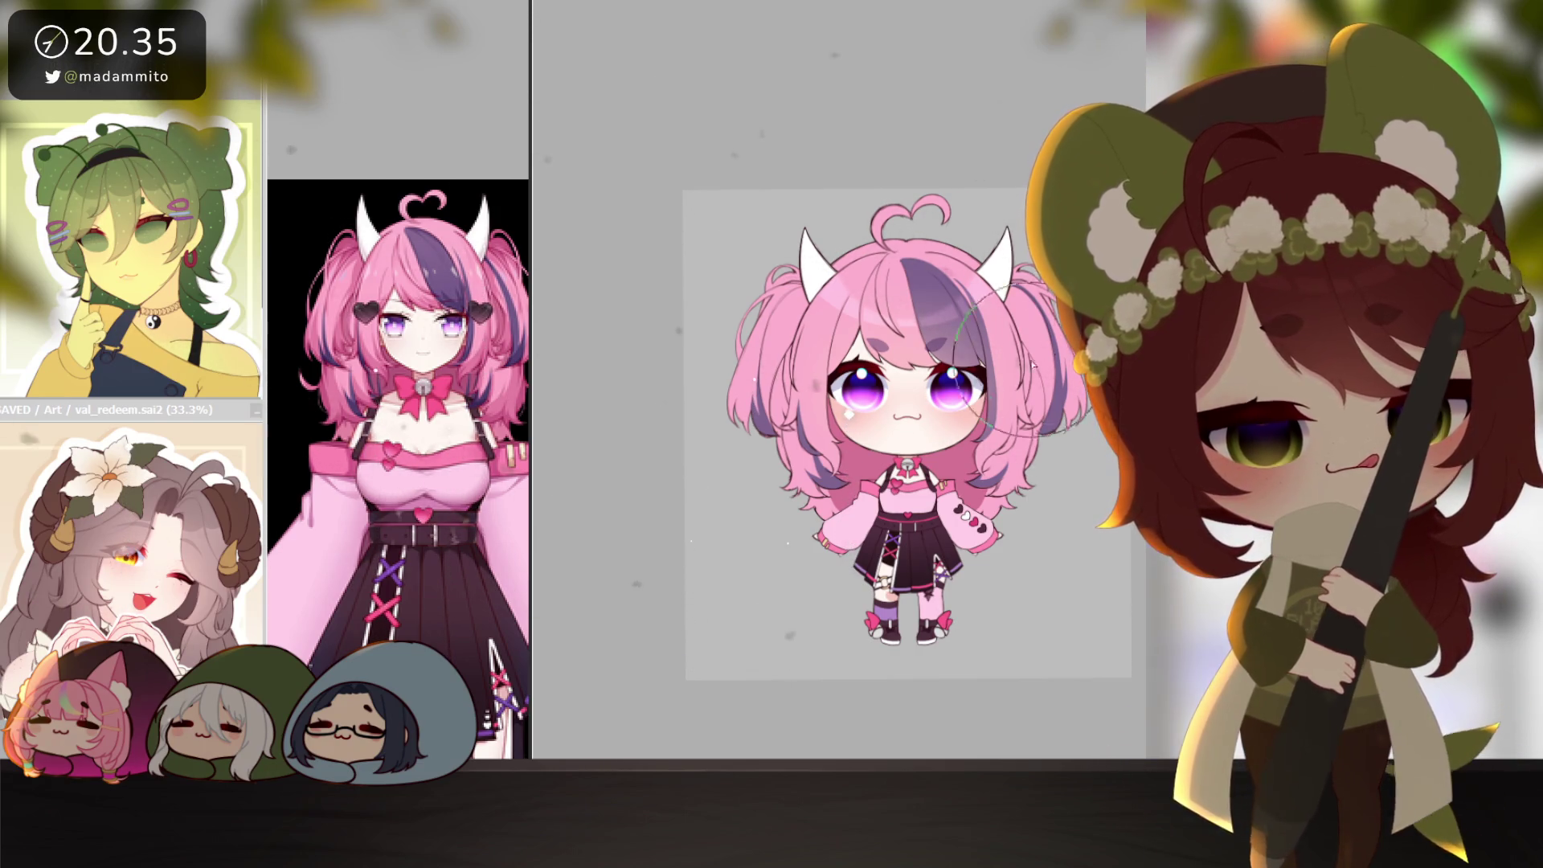
pyautogui.scroll(4, 965, 410)
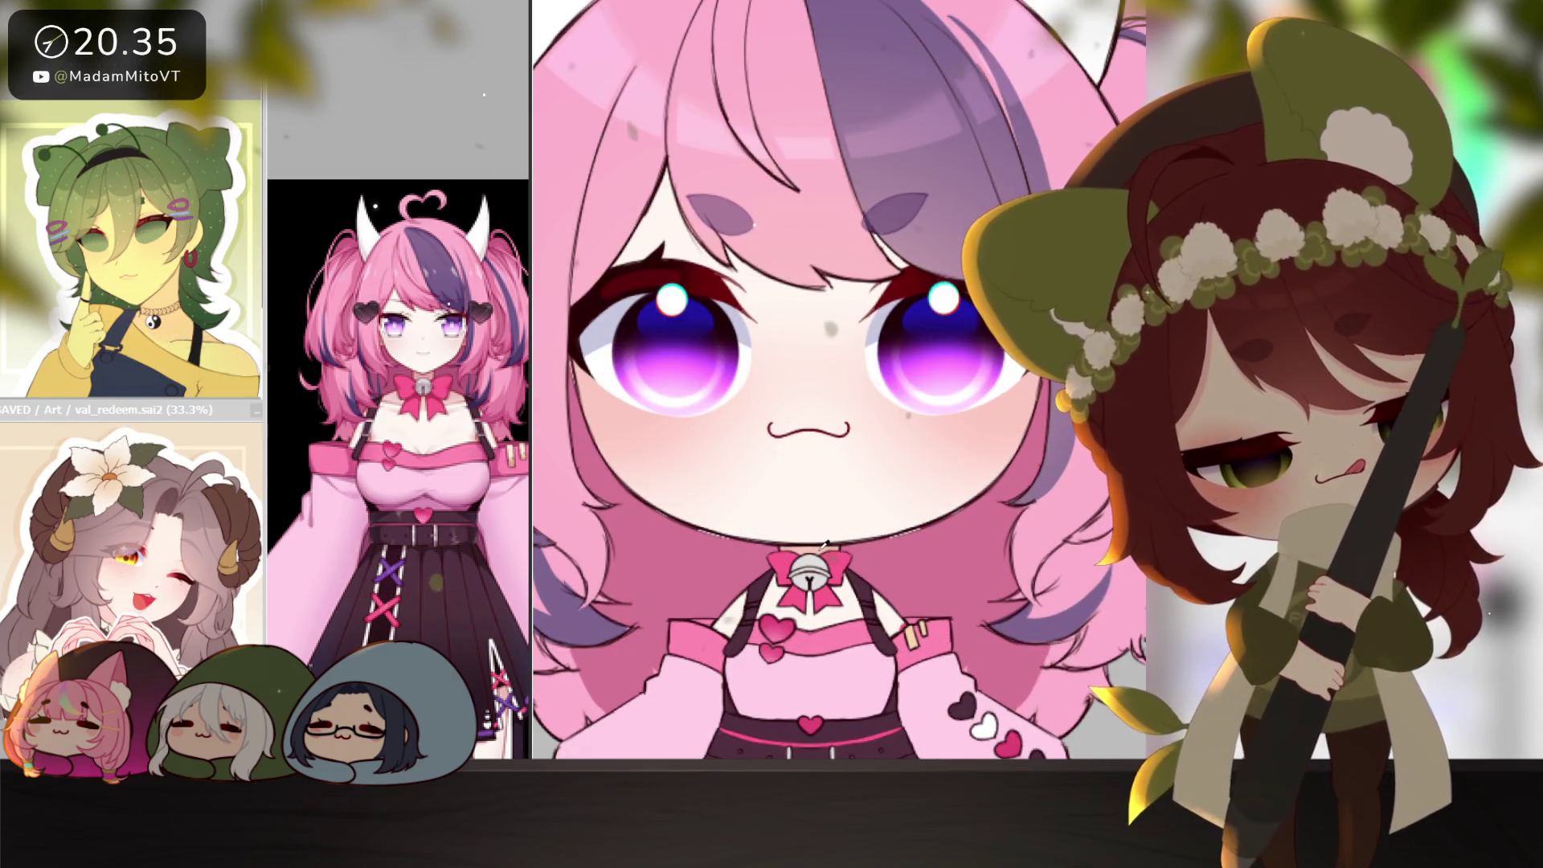
pyautogui.moveTo(807, 196); pyautogui.dragTo(1010, 345)
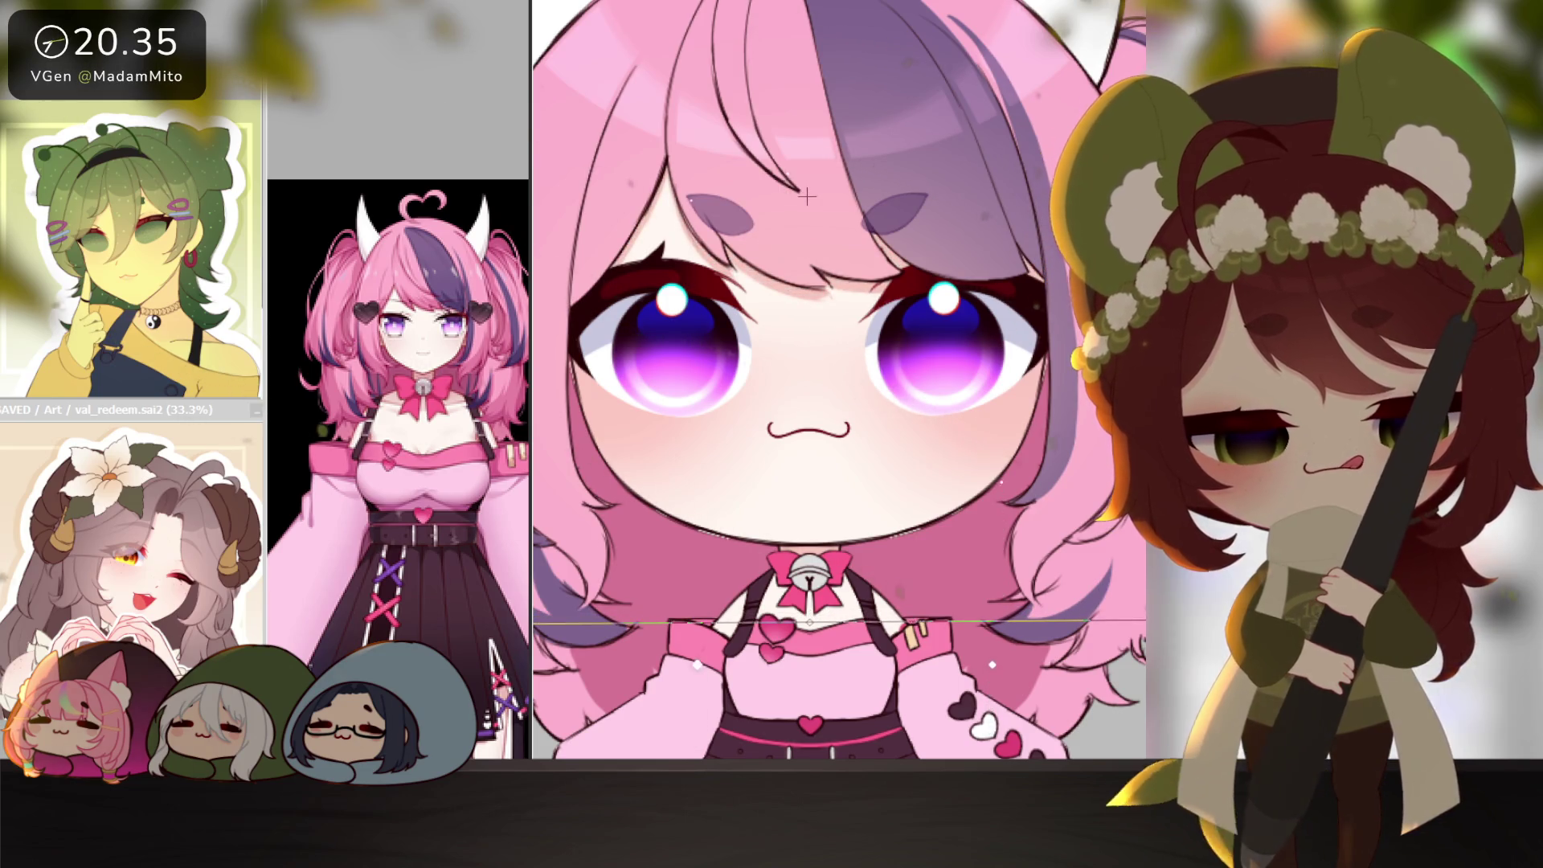
pyautogui.scroll(-5, 807, 196)
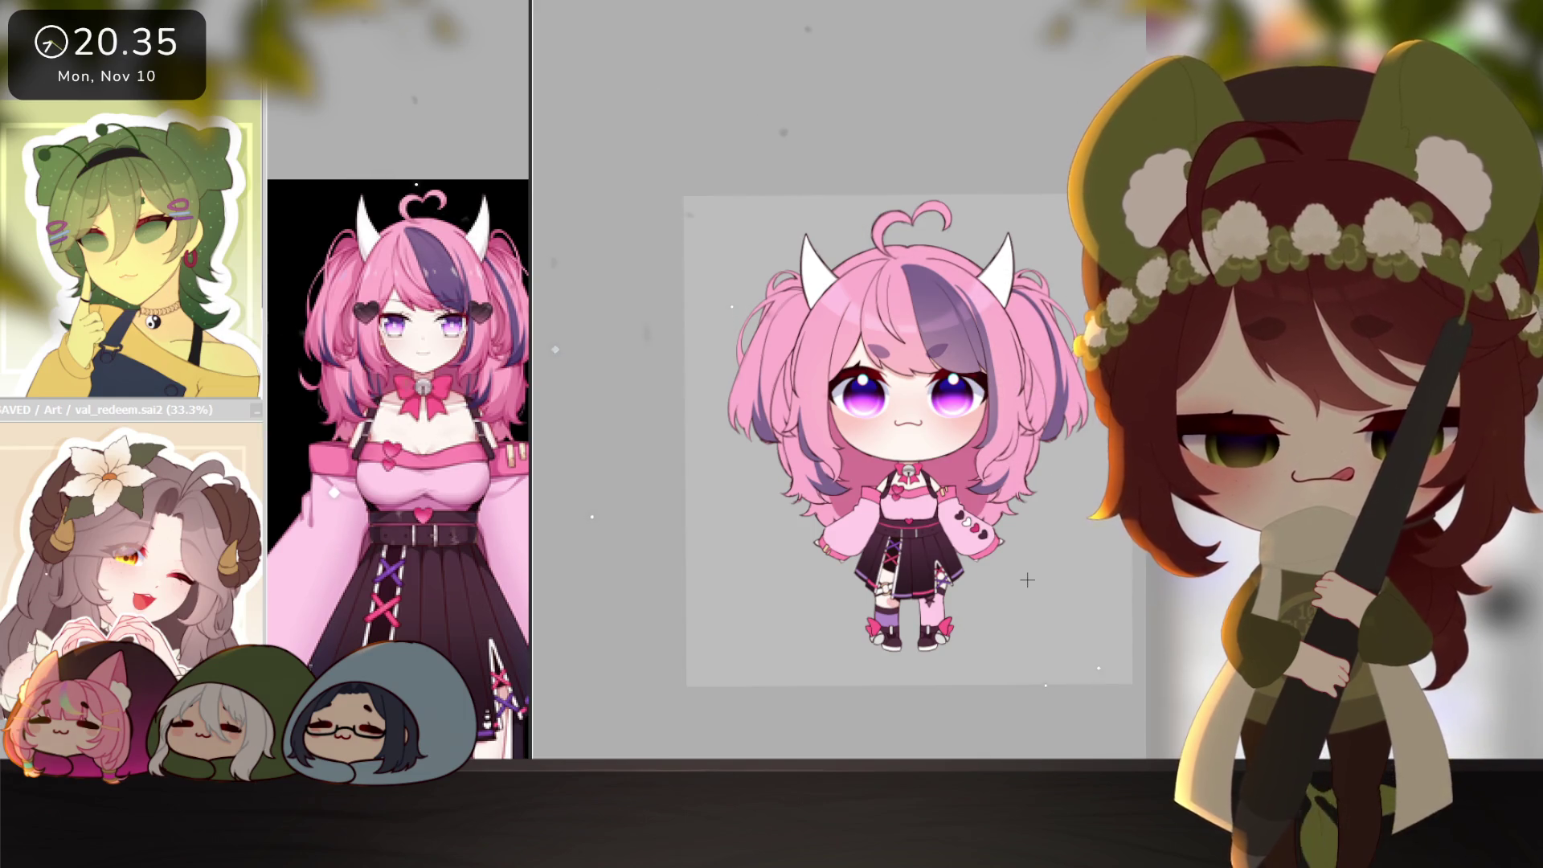
pyautogui.moveTo(1027, 579); pyautogui.dragTo(1015, 575)
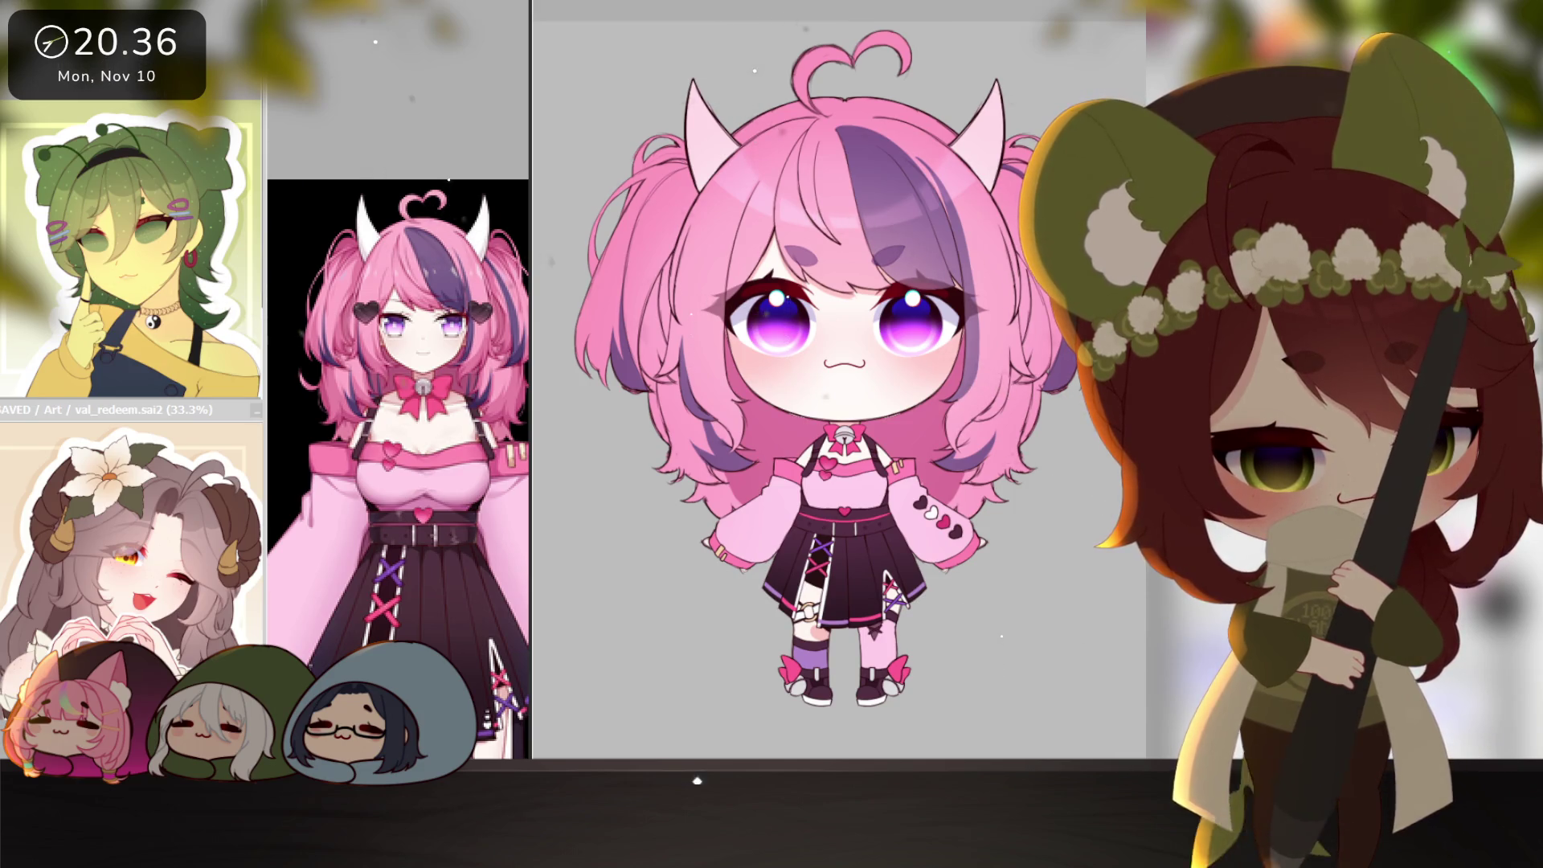
pyautogui.click(769, 380)
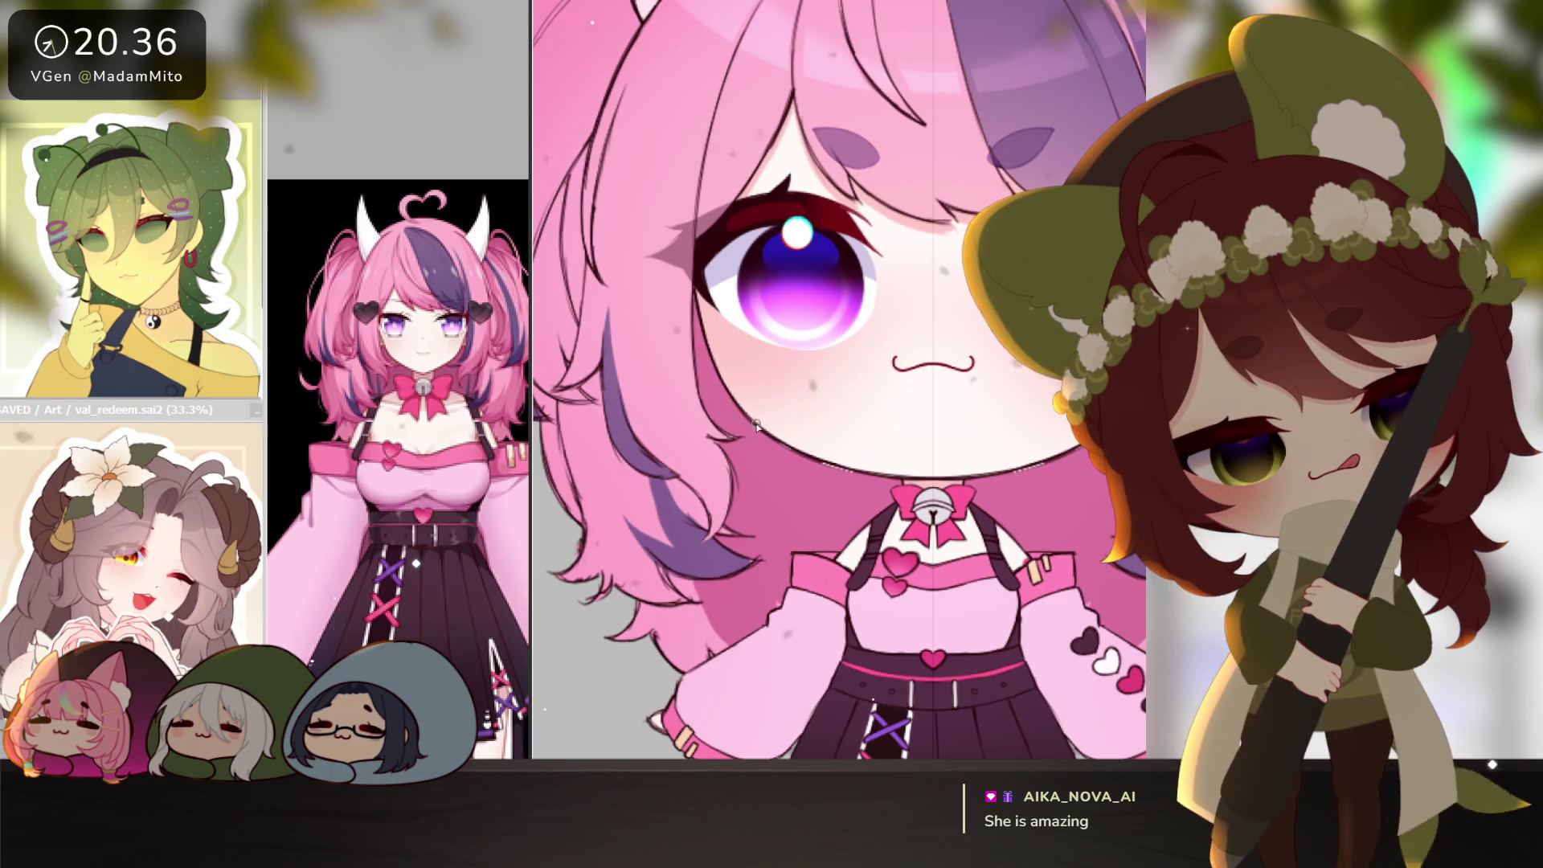
pyautogui.press('End')
pyautogui.press('End')
pyautogui.press('End')
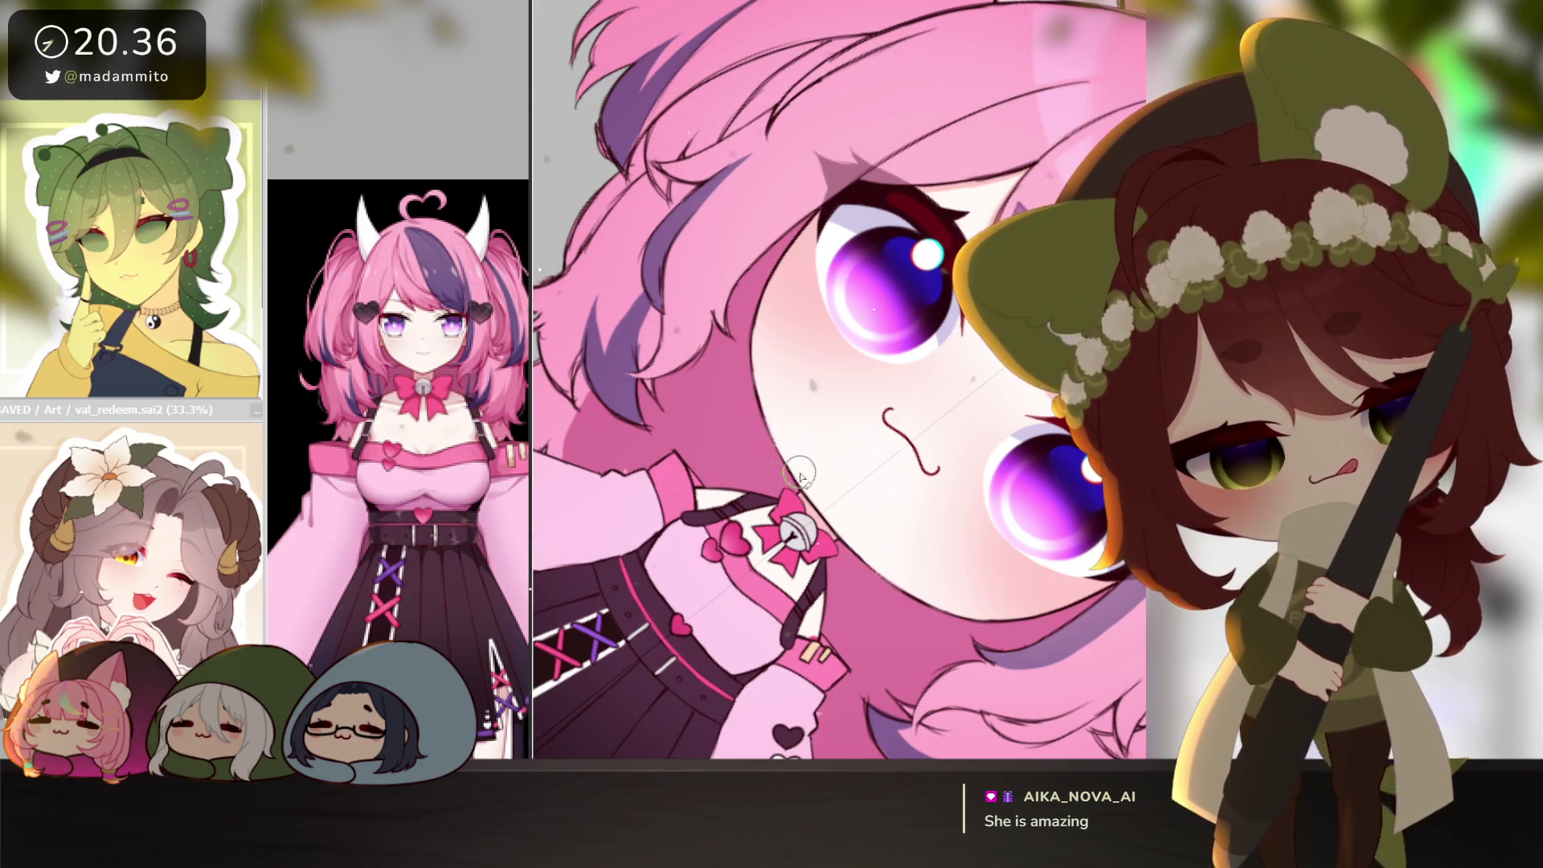
pyautogui.press('End')
pyautogui.scroll(2, 748, 398)
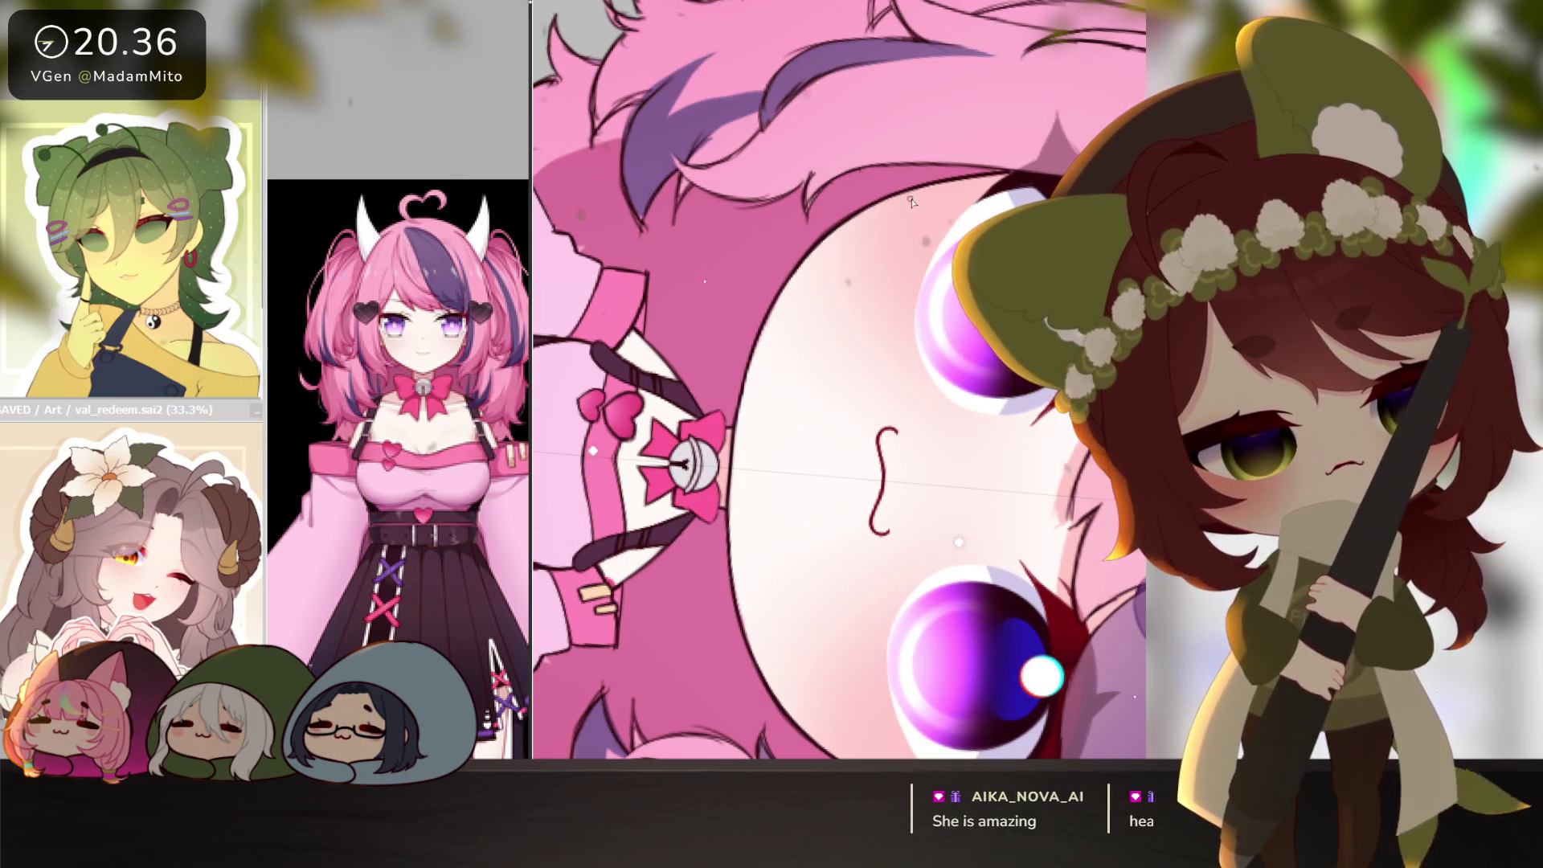
pyautogui.scroll(-3, 884, 306)
pyautogui.press('Delete')
pyautogui.moveTo(982, 312); pyautogui.dragTo(1000, 446)
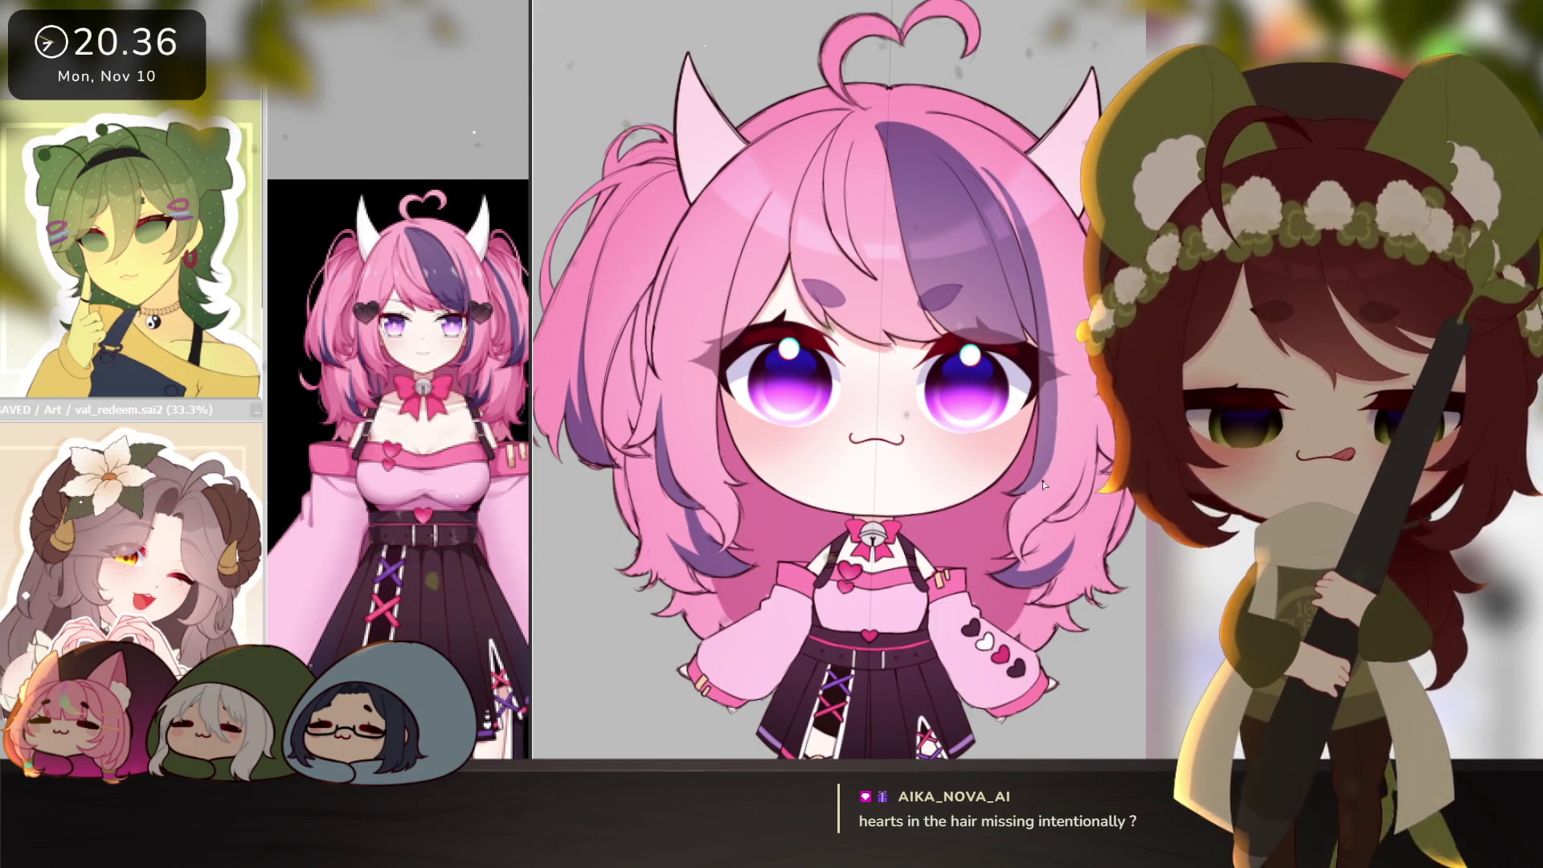
pyautogui.click(729, 407)
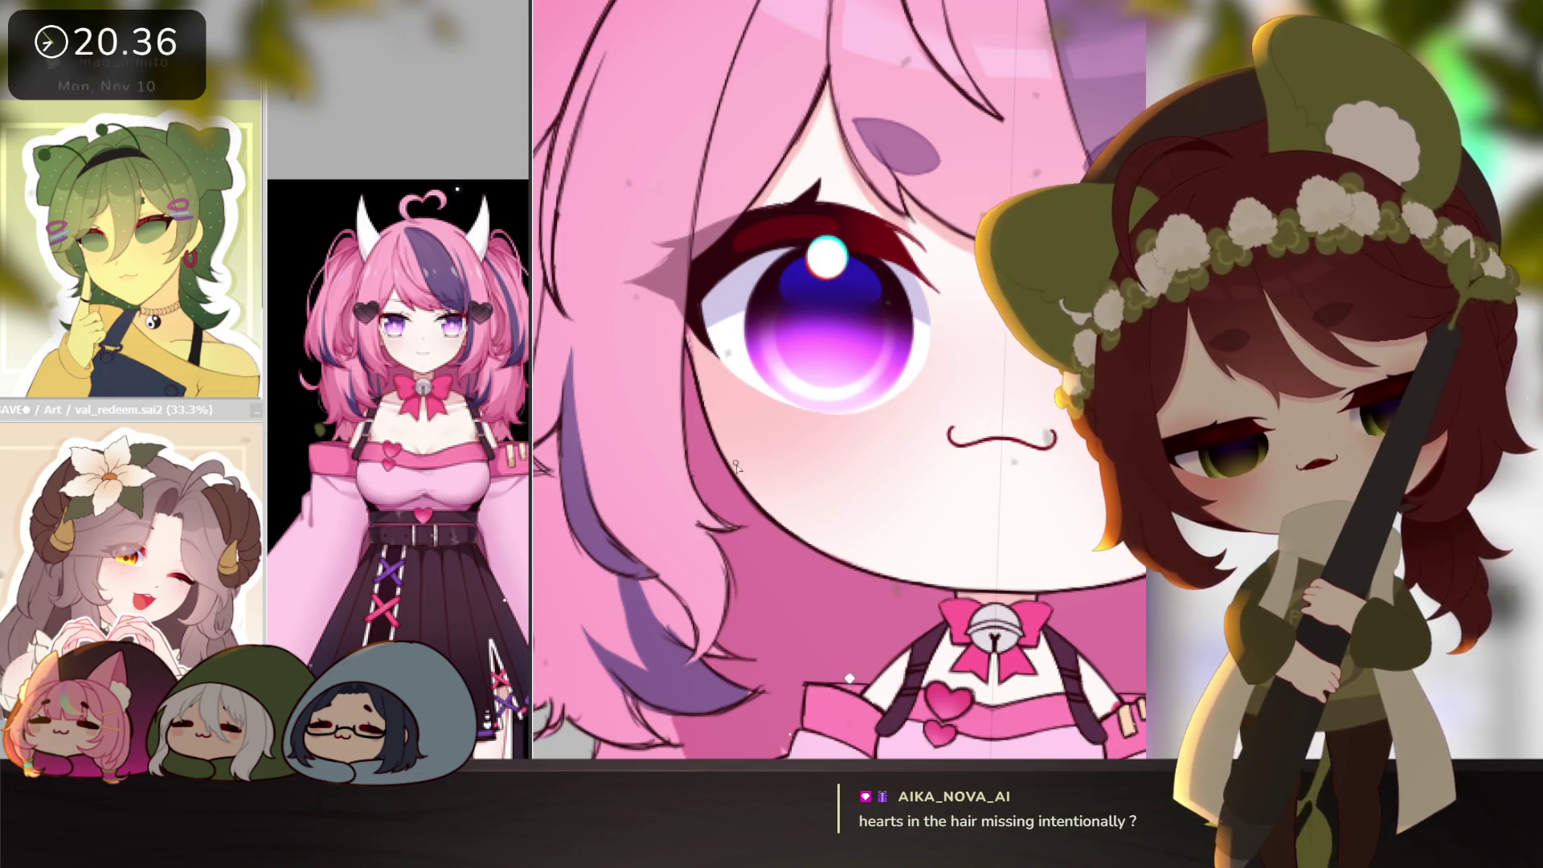
pyautogui.moveTo(1004, 399); pyautogui.dragTo(768, 492)
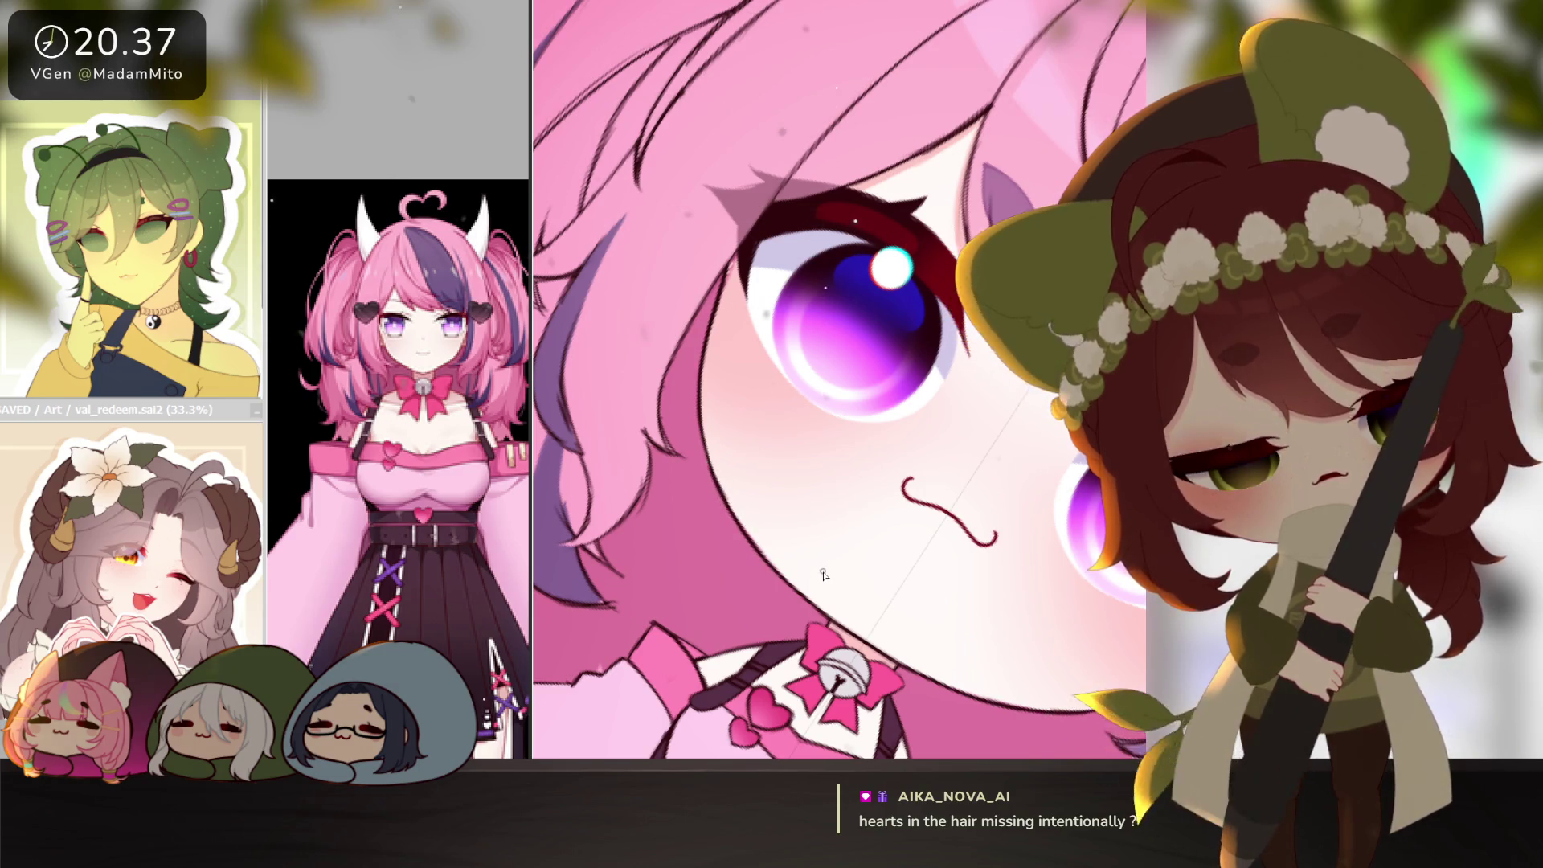
pyautogui.moveTo(746, 533); pyautogui.dragTo(964, 462)
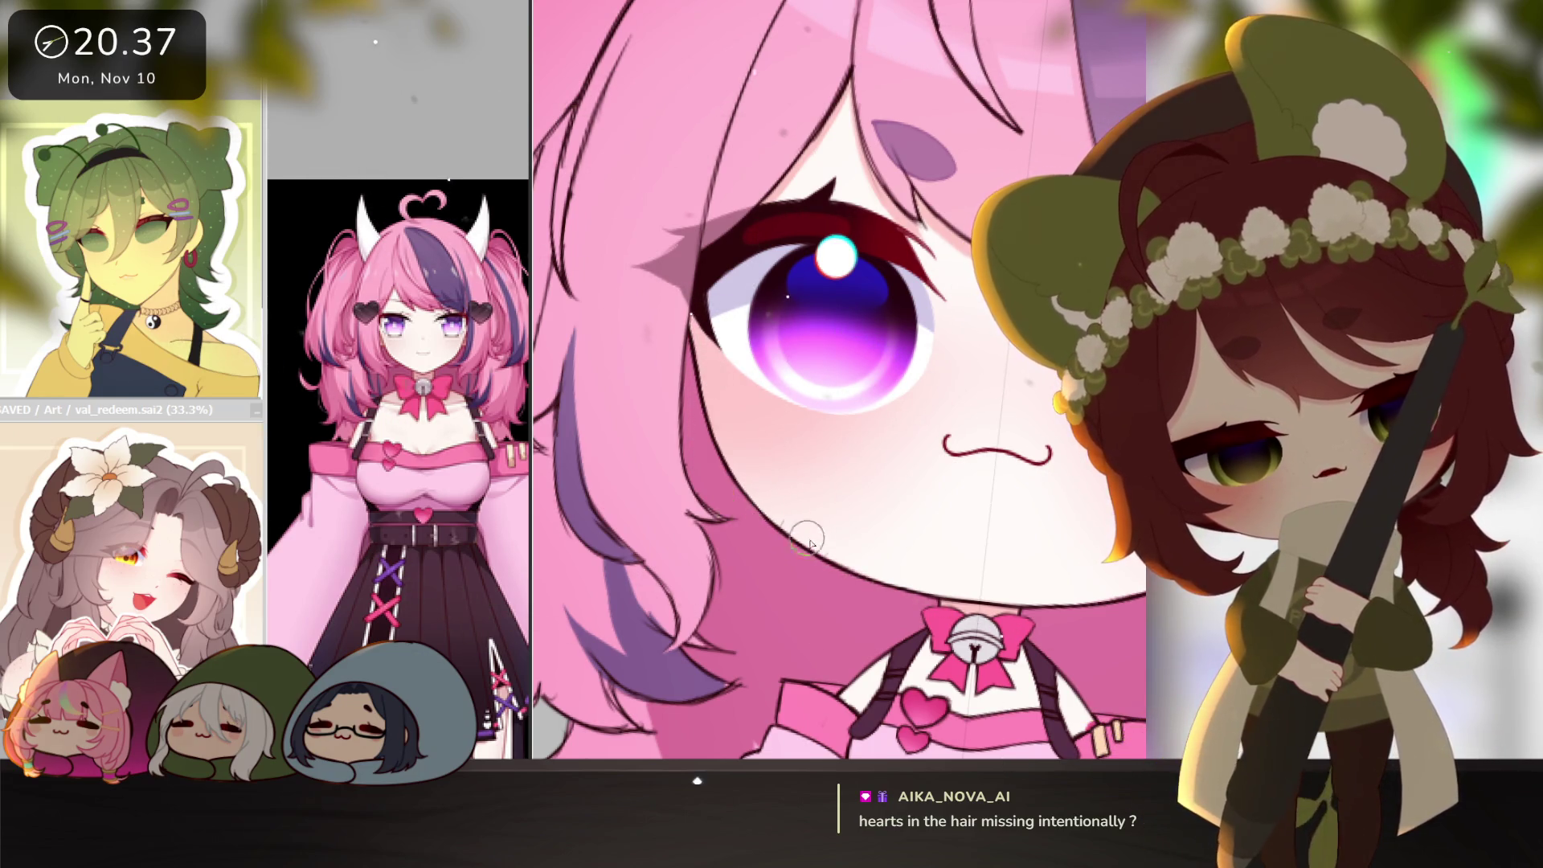
pyautogui.scroll(-3, 1068, 484)
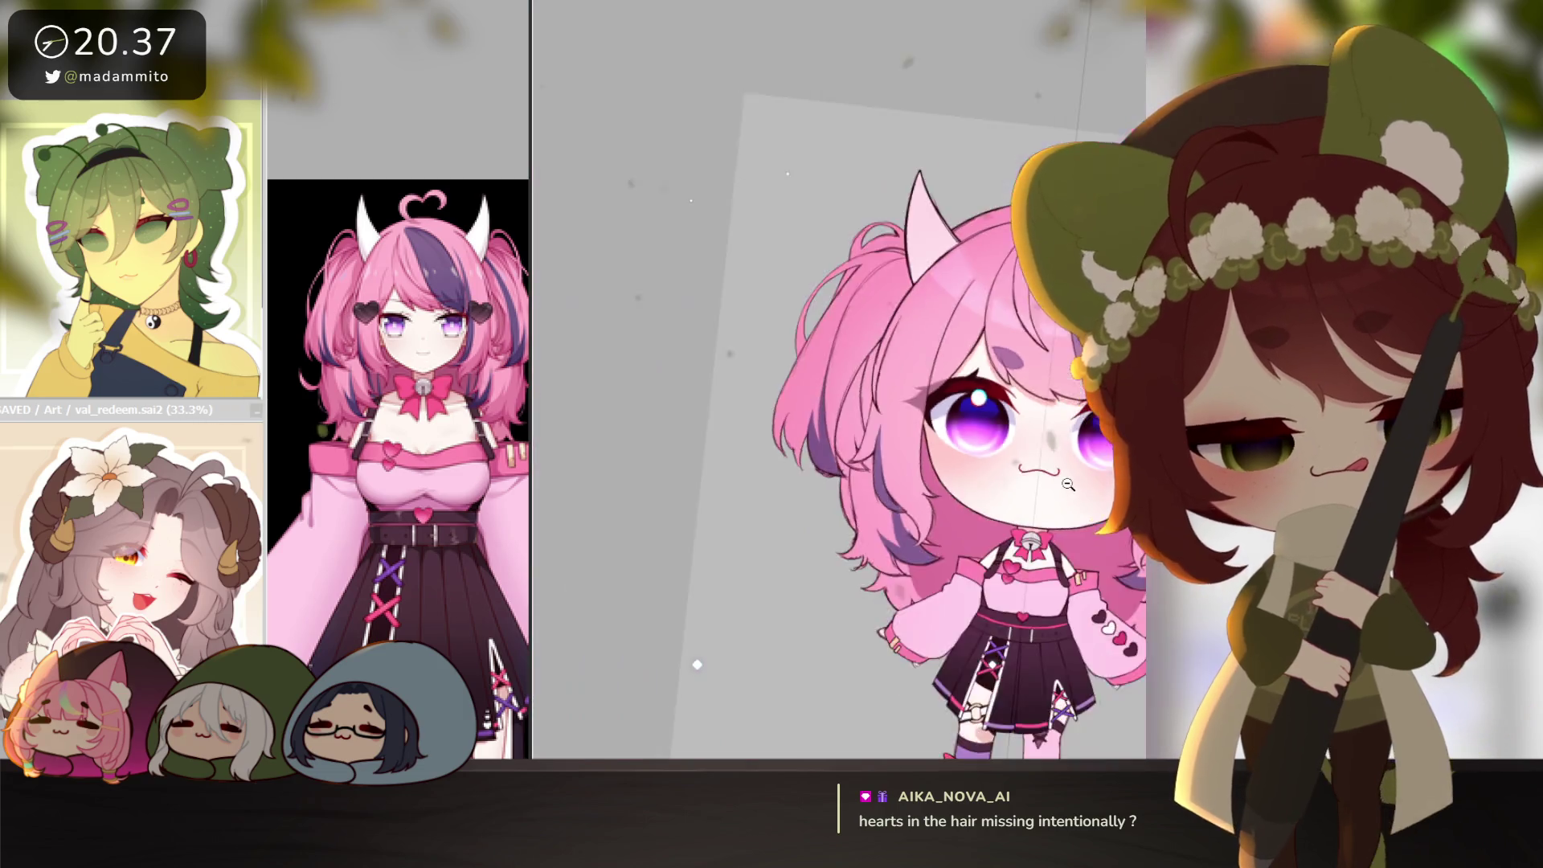
pyautogui.scroll(-5, 1068, 485)
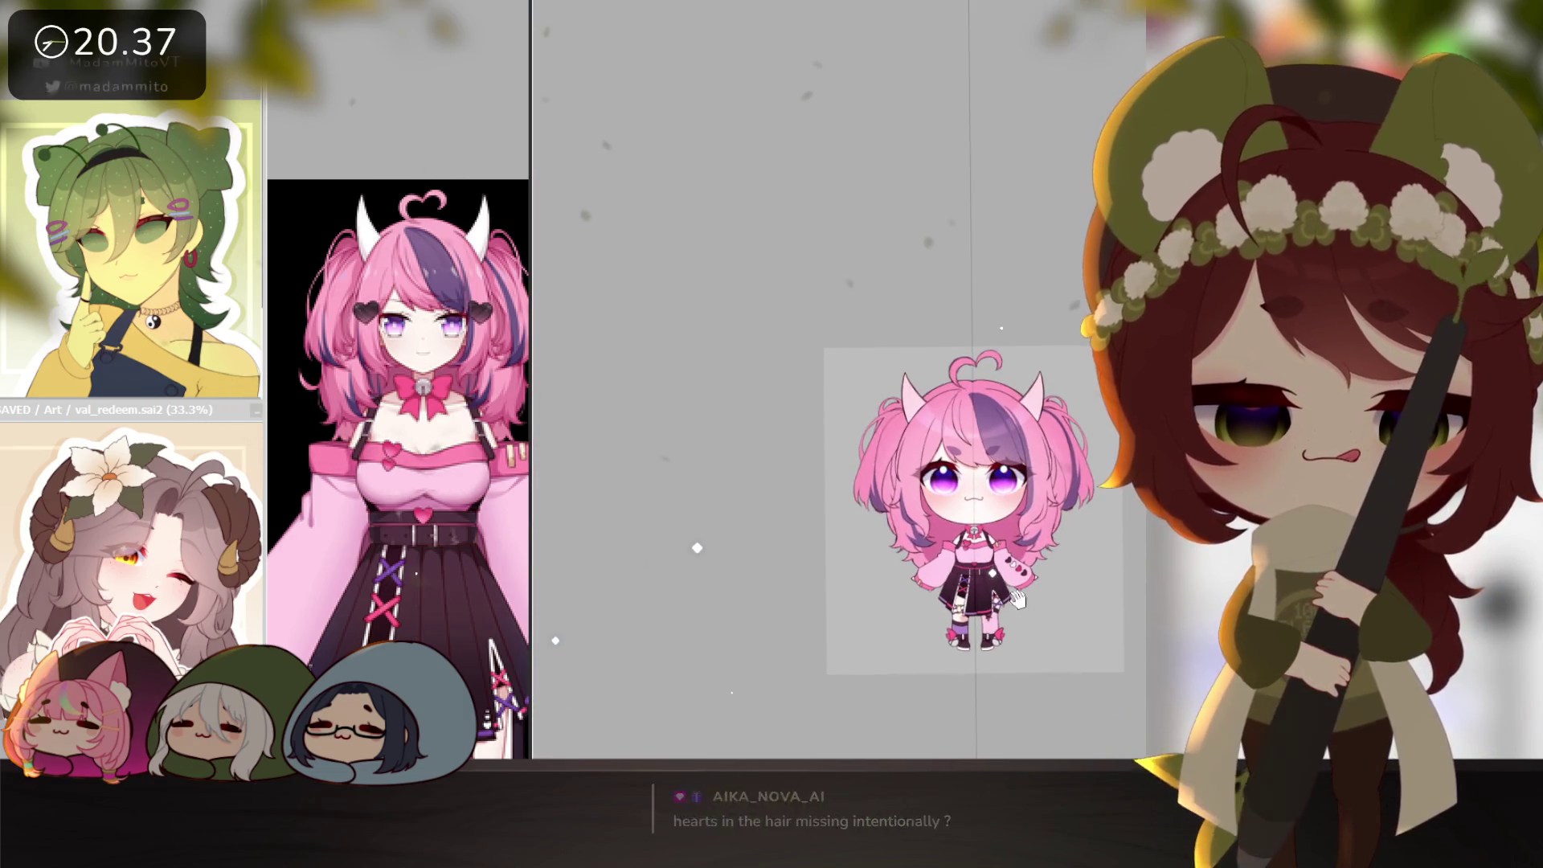
# Draw a heart-shaped clip outline beside the chibi's left eye.
pyautogui.scroll(4, 1017, 598)
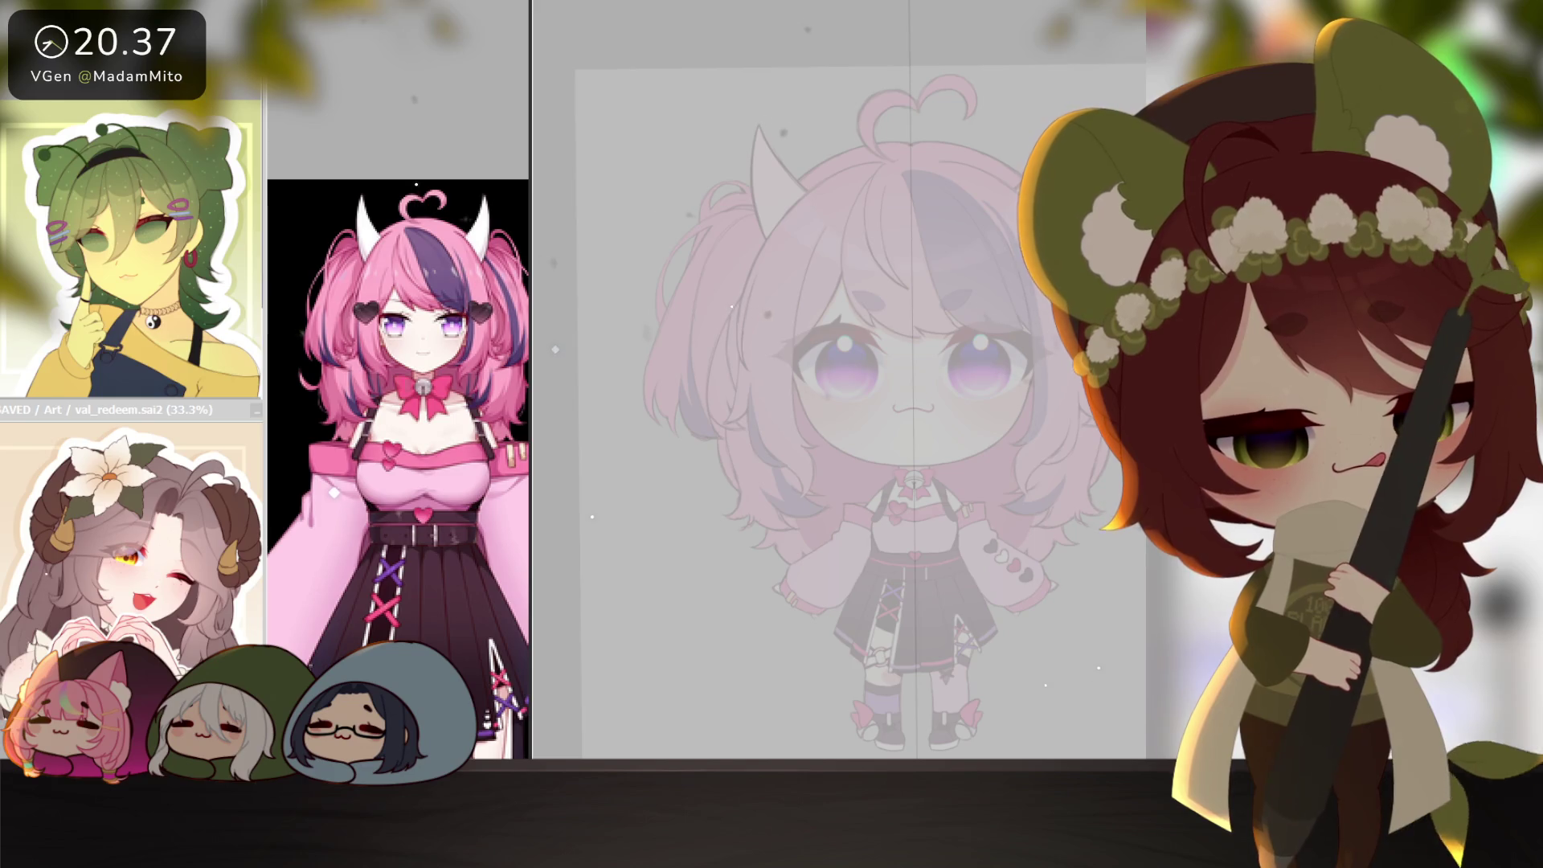
pyautogui.scroll(5, 814, 379)
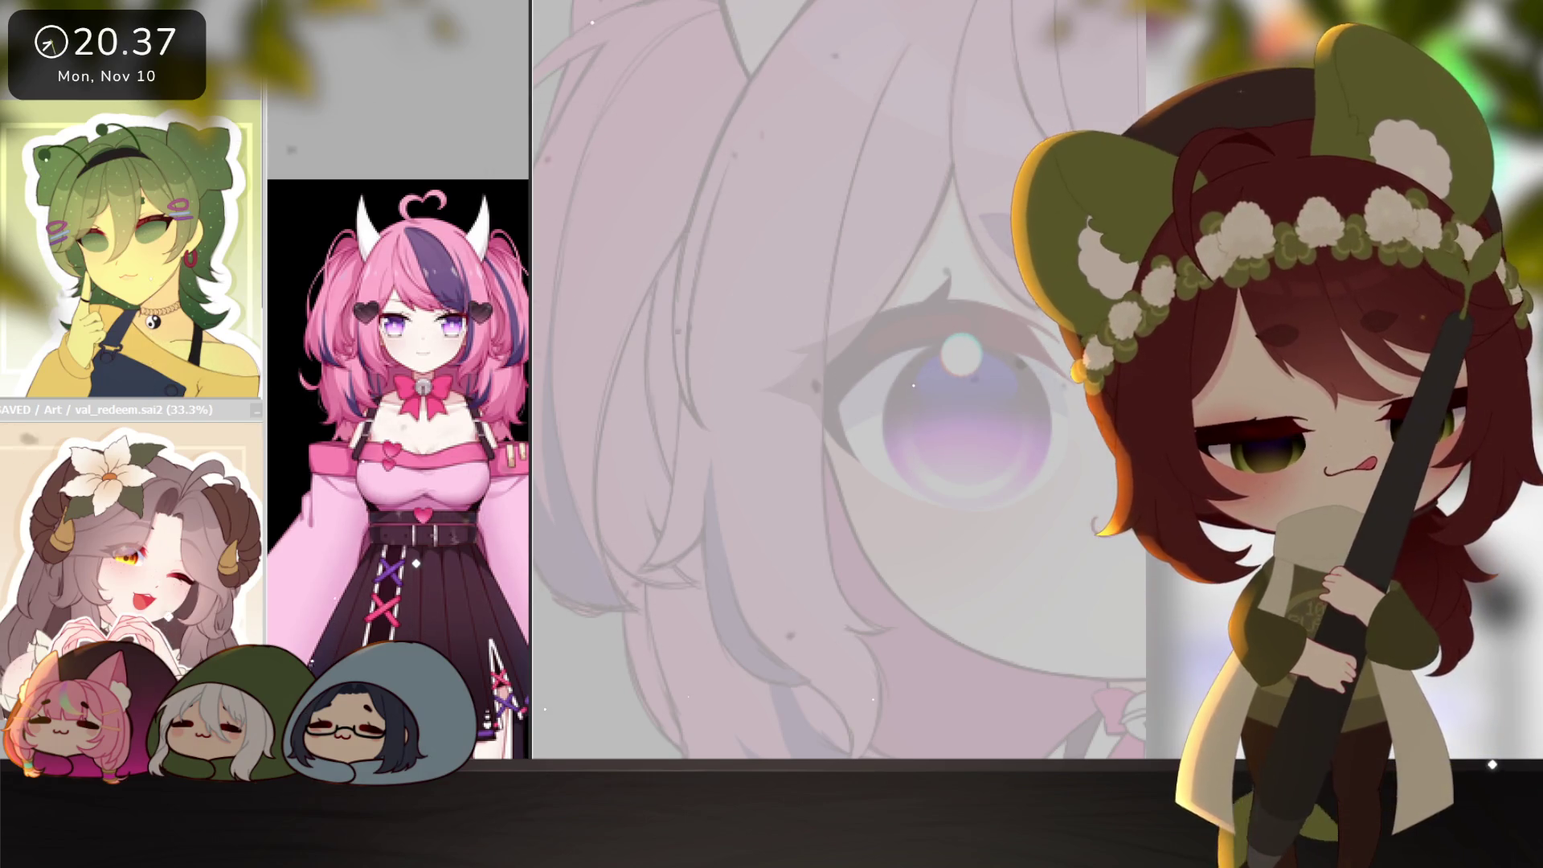
pyautogui.moveTo(768, 506); pyautogui.dragTo(795, 552)
pyautogui.moveTo(762, 357)
pyautogui.mouseDown()
pyautogui.moveTo(811, 319)
pyautogui.moveTo(850, 384)
pyautogui.mouseUp()
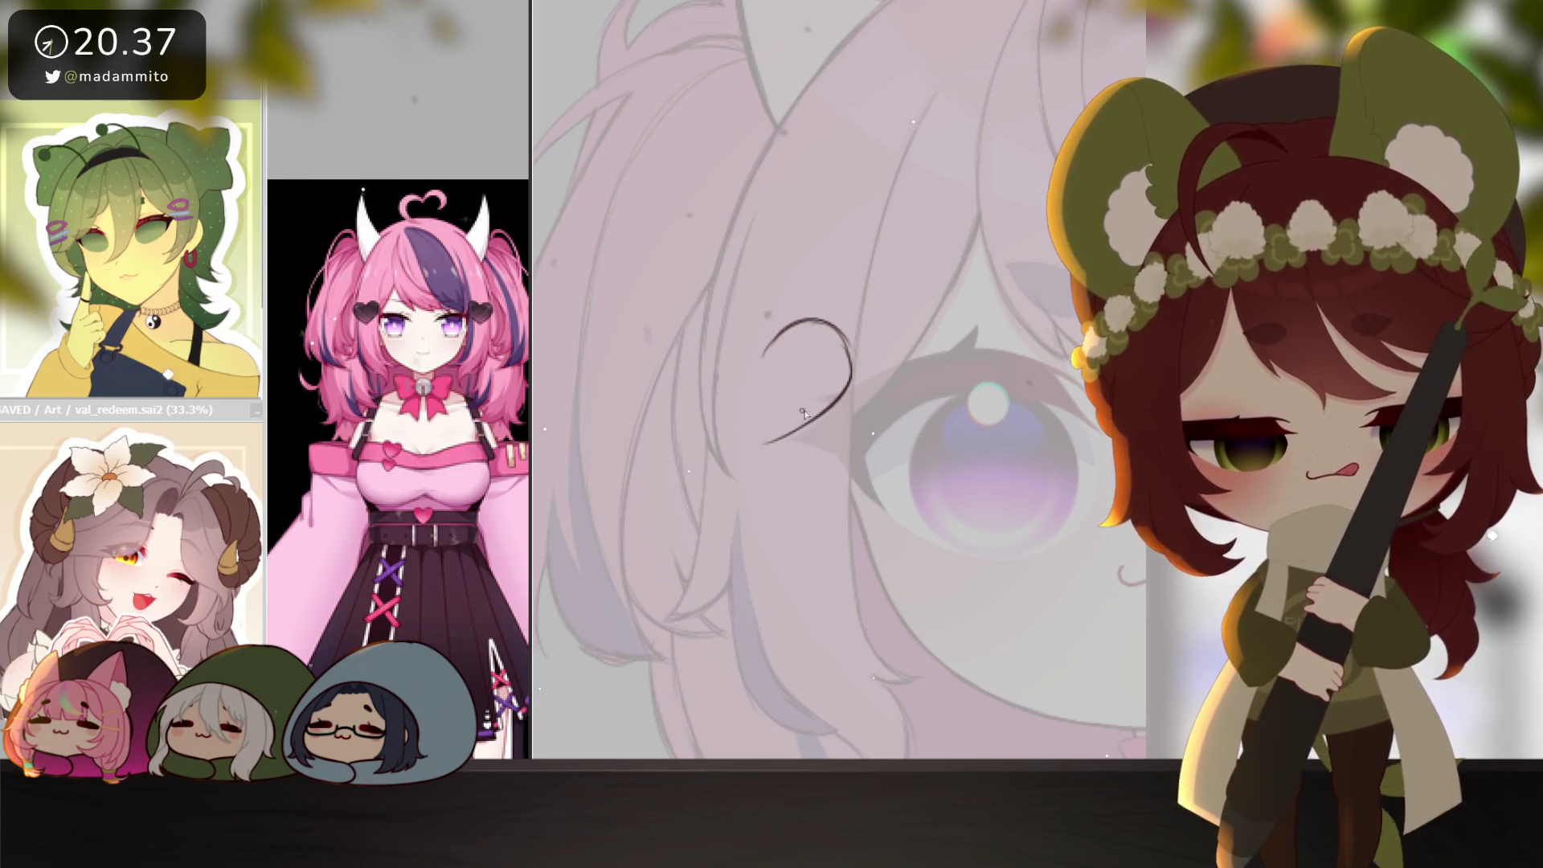
pyautogui.moveTo(751, 449)
pyautogui.mouseDown()
pyautogui.moveTo(696, 393)
pyautogui.moveTo(682, 353)
pyautogui.moveTo(716, 318)
pyautogui.mouseUp()
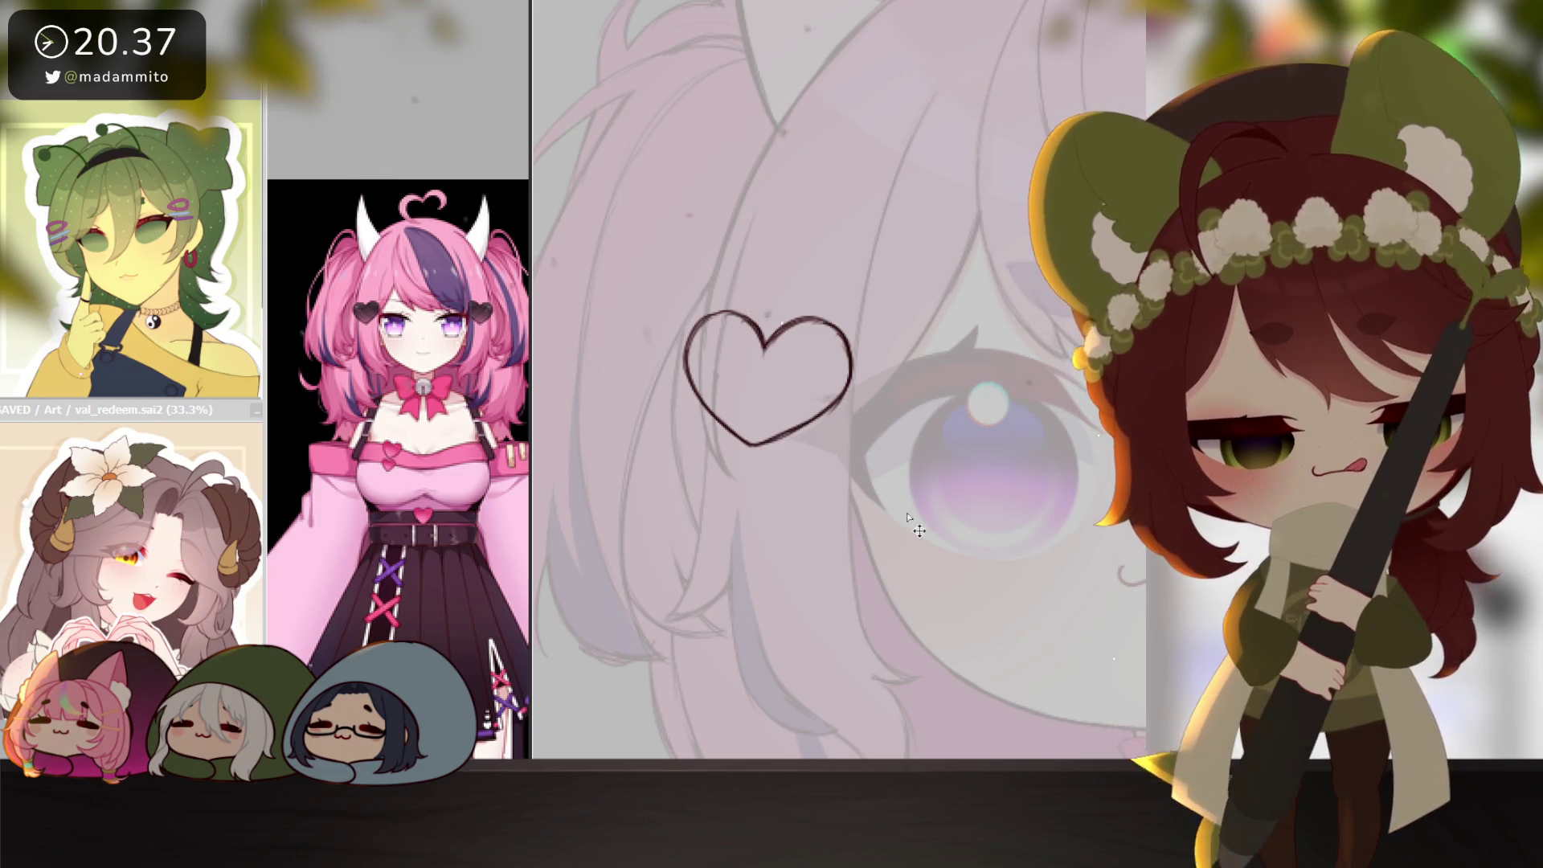
# Magic Wand the empty area around the hearts and invert the selection onto them.
pyautogui.scroll(-5, 918, 530)
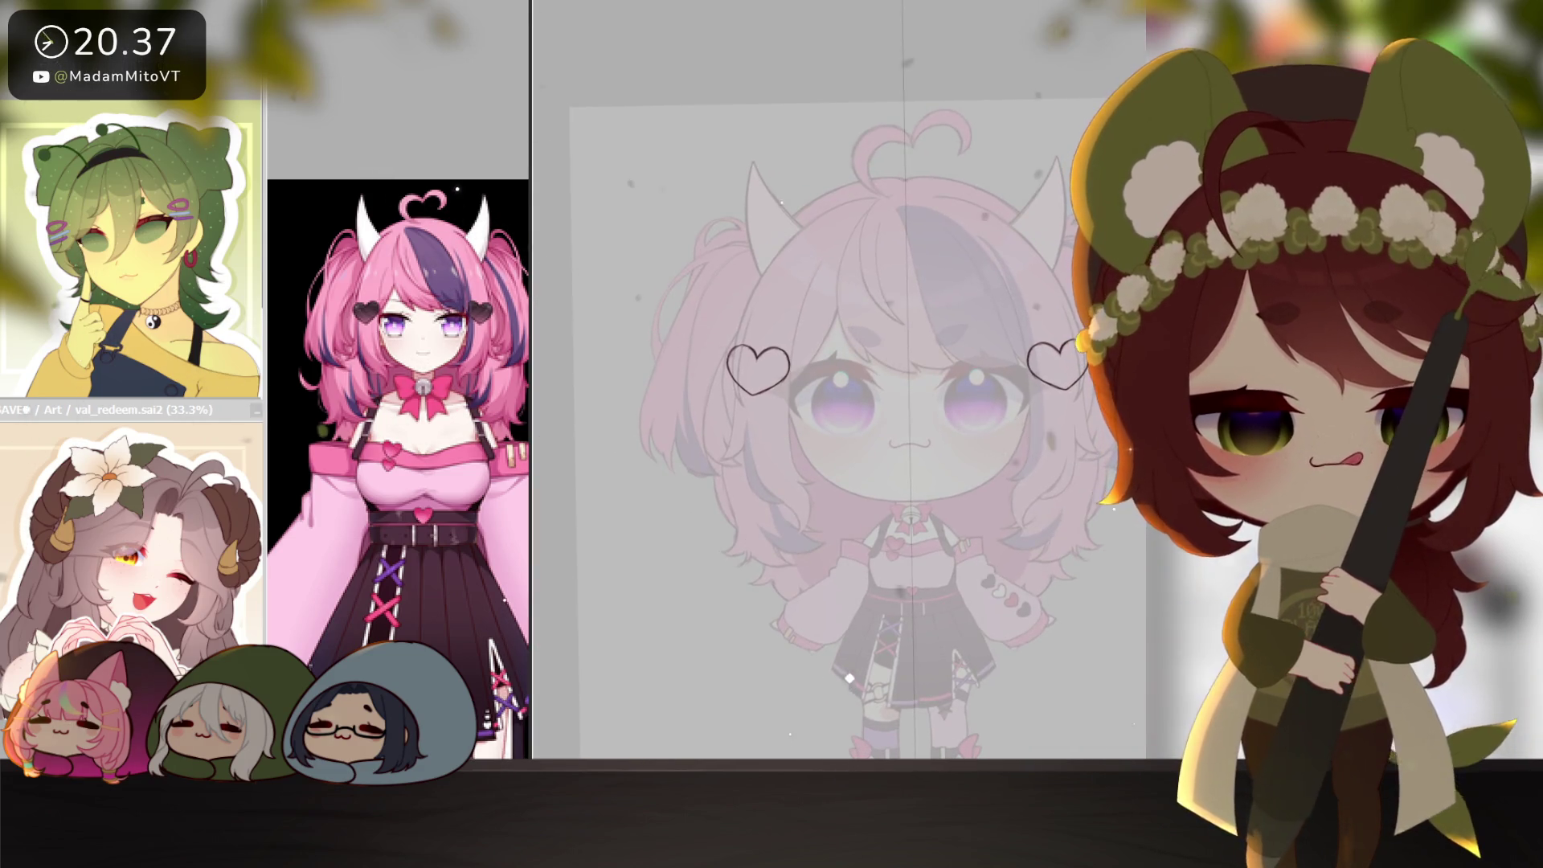
pyautogui.click(762, 247)
pyautogui.hotkey('ctrl', 'i')
pyautogui.scroll(3, 792, 377)
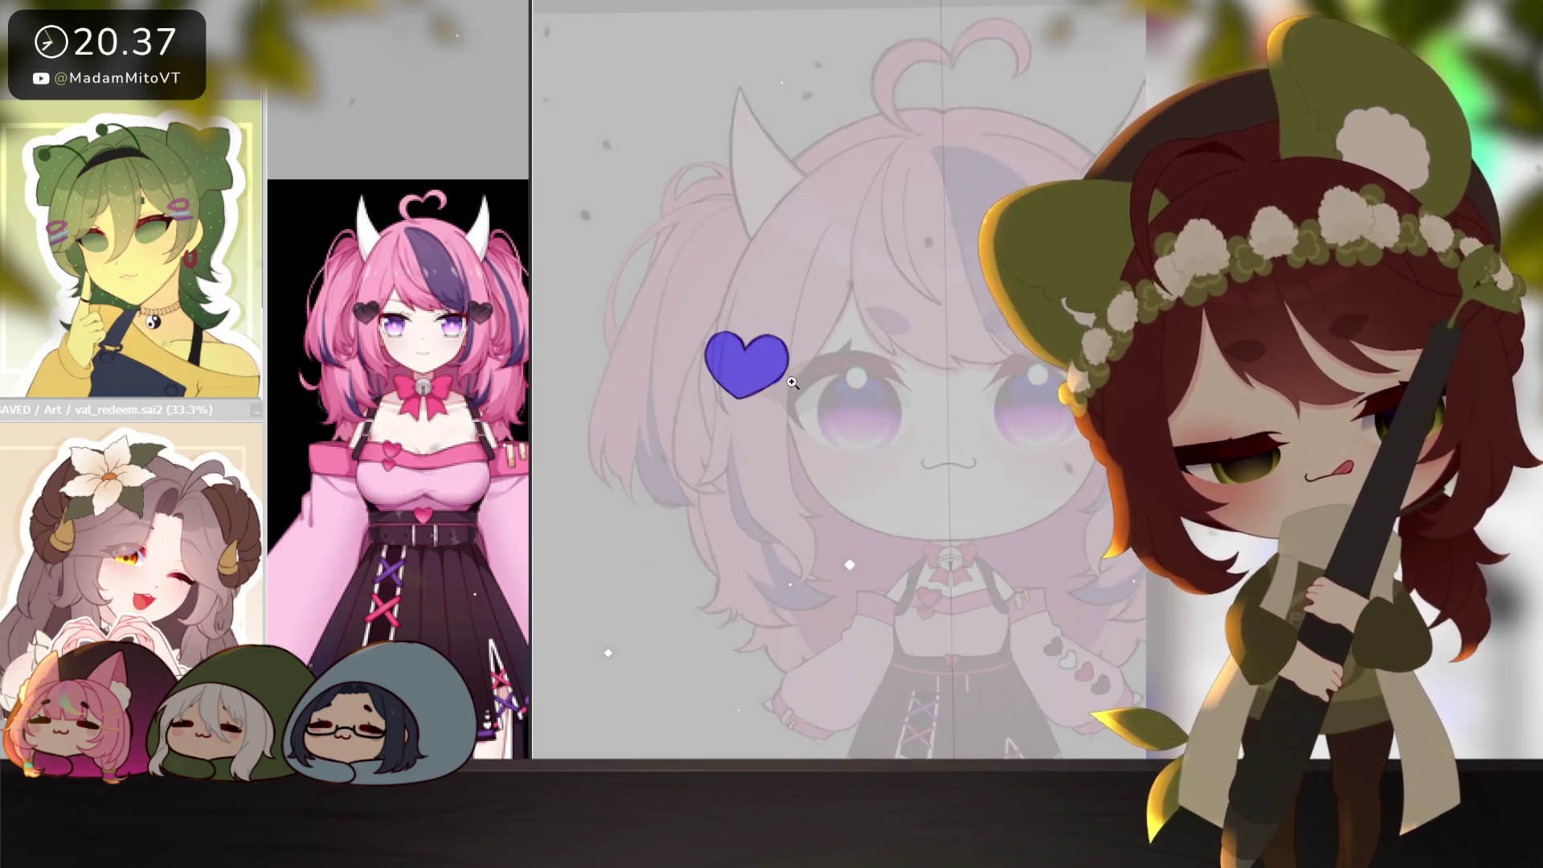
pyautogui.hotkey('ctrl', 'd')
pyautogui.scroll(5, 414, 377)
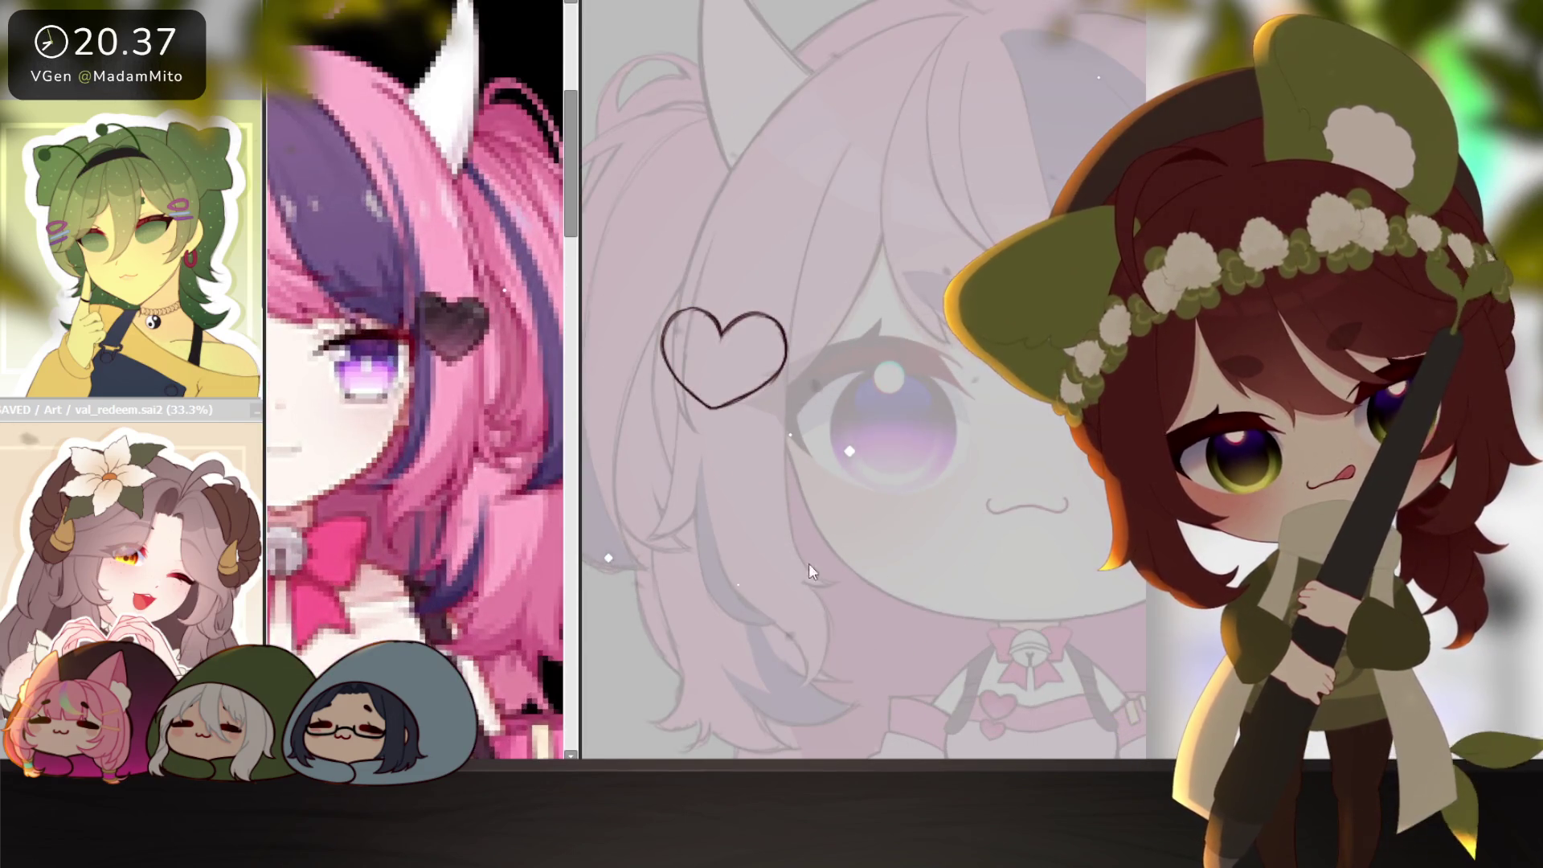
# Fill the selected heart clips solid dark grey to match the reference's black clips.
pyautogui.moveTo(579, 402); pyautogui.dragTo(530, 401)
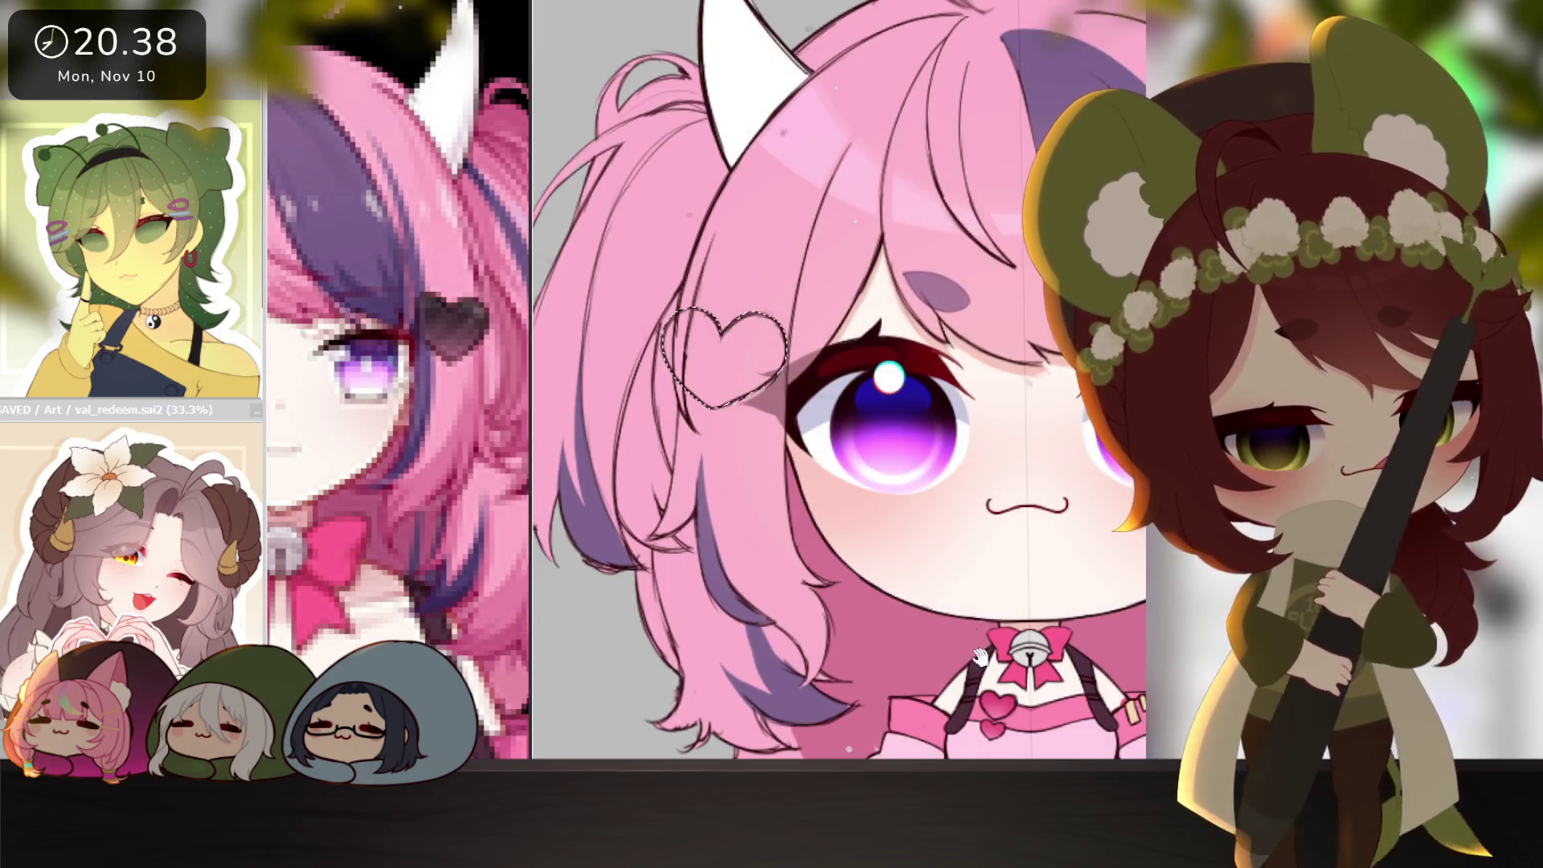
pyautogui.moveTo(980, 655); pyautogui.dragTo(953, 406)
pyautogui.moveTo(916, 257)
pyautogui.mouseDown()
pyautogui.moveTo(932, 566)
pyautogui.moveTo(950, 600)
pyautogui.mouseUp()
pyautogui.hotkey('alt', 'BackSpace')
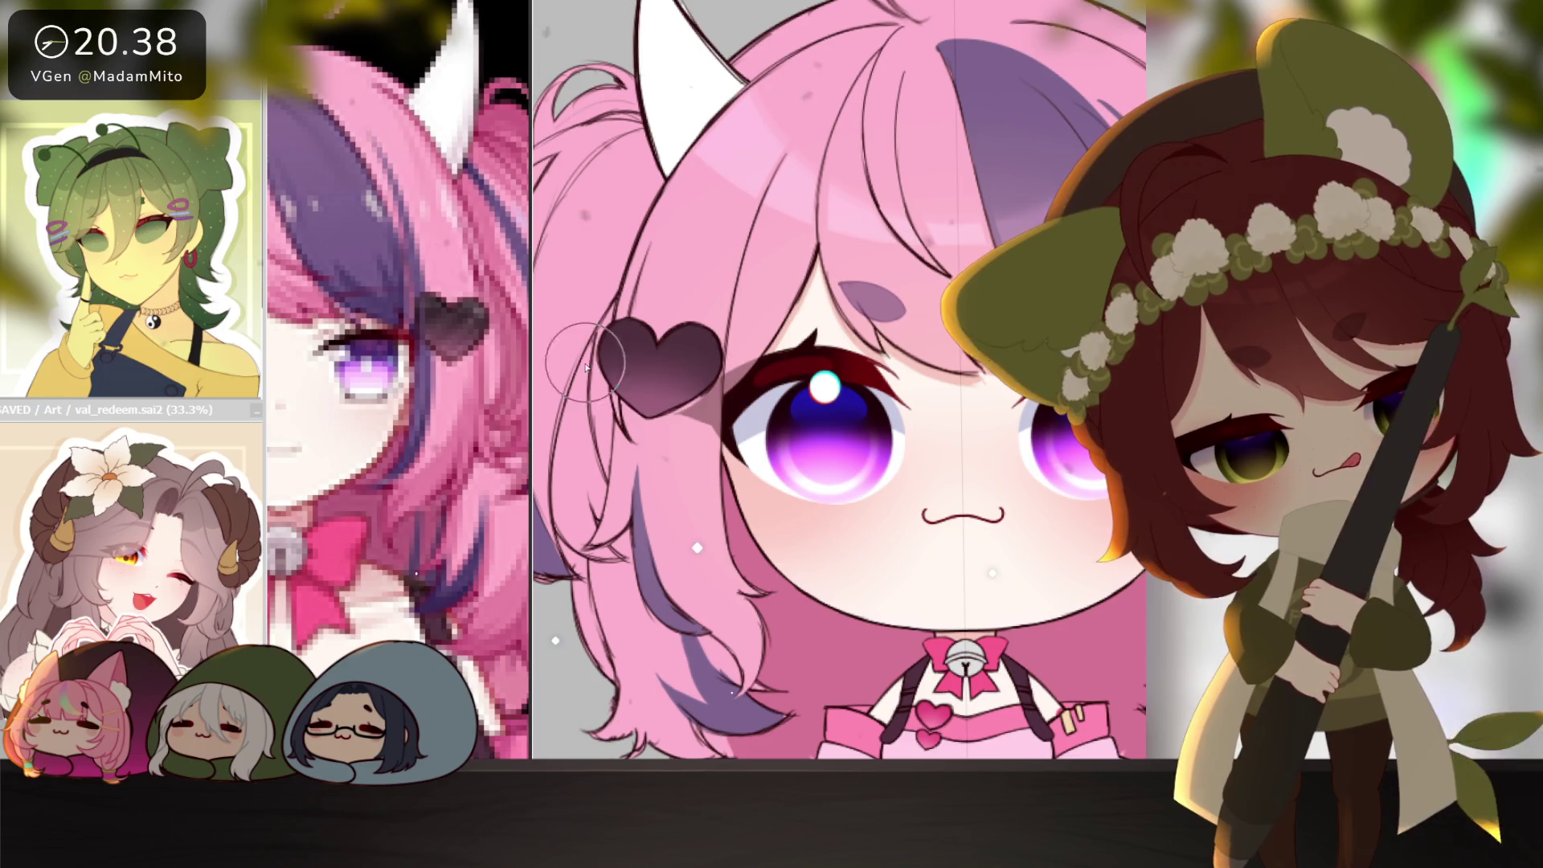
# Tint the chibi's horns pale pink and straighten the tilted canvas view.
pyautogui.keyDown('ctrl'); pyautogui.keyDown('alt'); pyautogui.click(966, 576); pyautogui.keyUp('alt'); pyautogui.keyUp('ctrl')
pyautogui.keyDown('ctrl'); pyautogui.keyDown('alt'); pyautogui.click(966, 577); pyautogui.keyUp('alt'); pyautogui.keyUp('ctrl')
pyautogui.keyDown('ctrl'); pyautogui.click(820, 450); pyautogui.keyUp('ctrl')
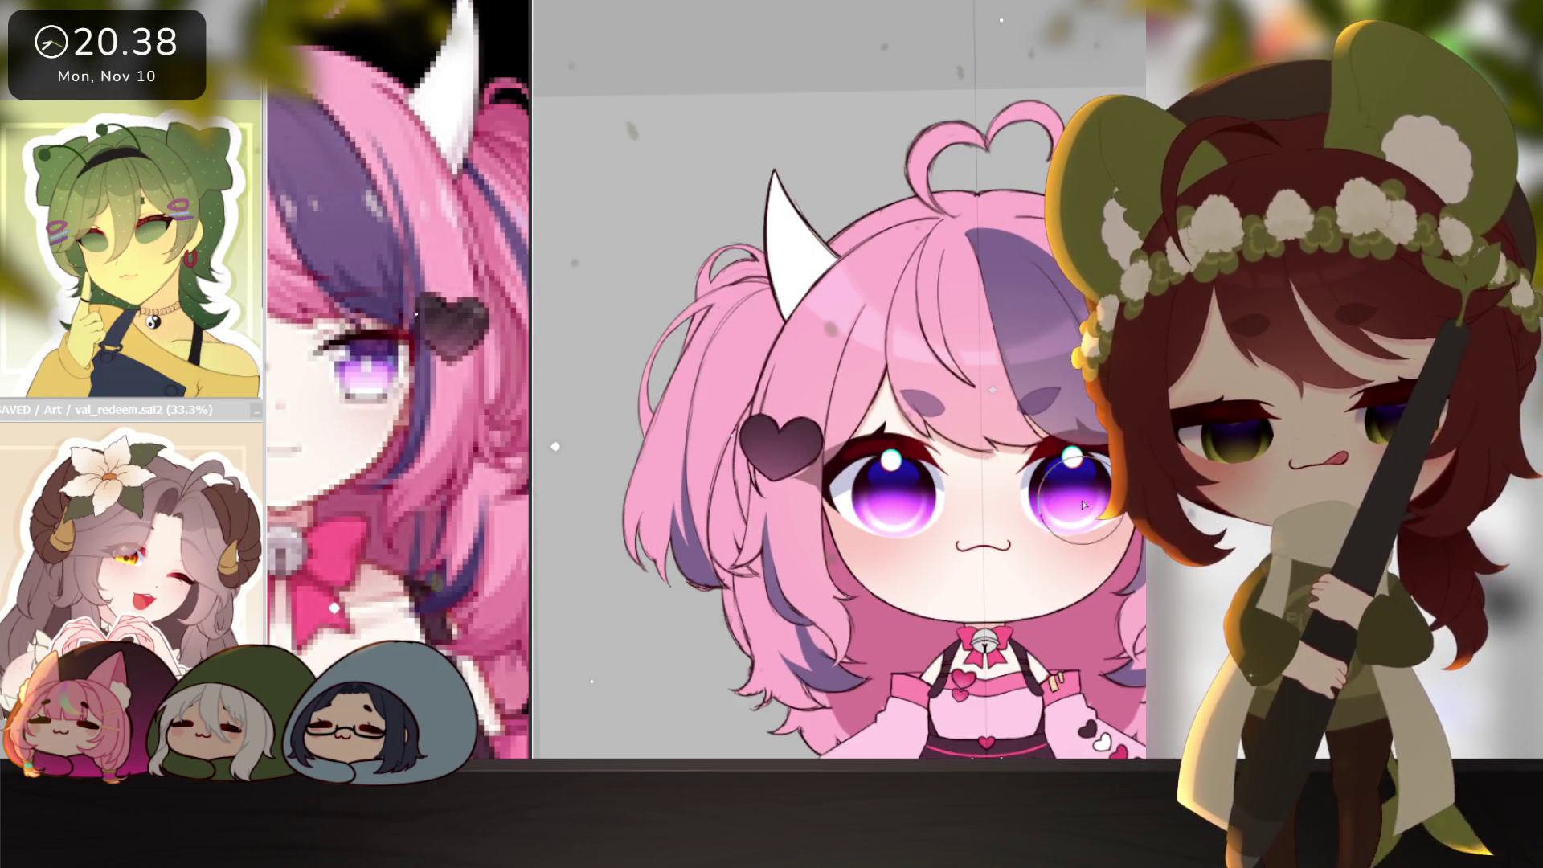
pyautogui.scroll(-2, 821, 446)
pyautogui.moveTo(1036, 590); pyautogui.dragTo(1000, 547)
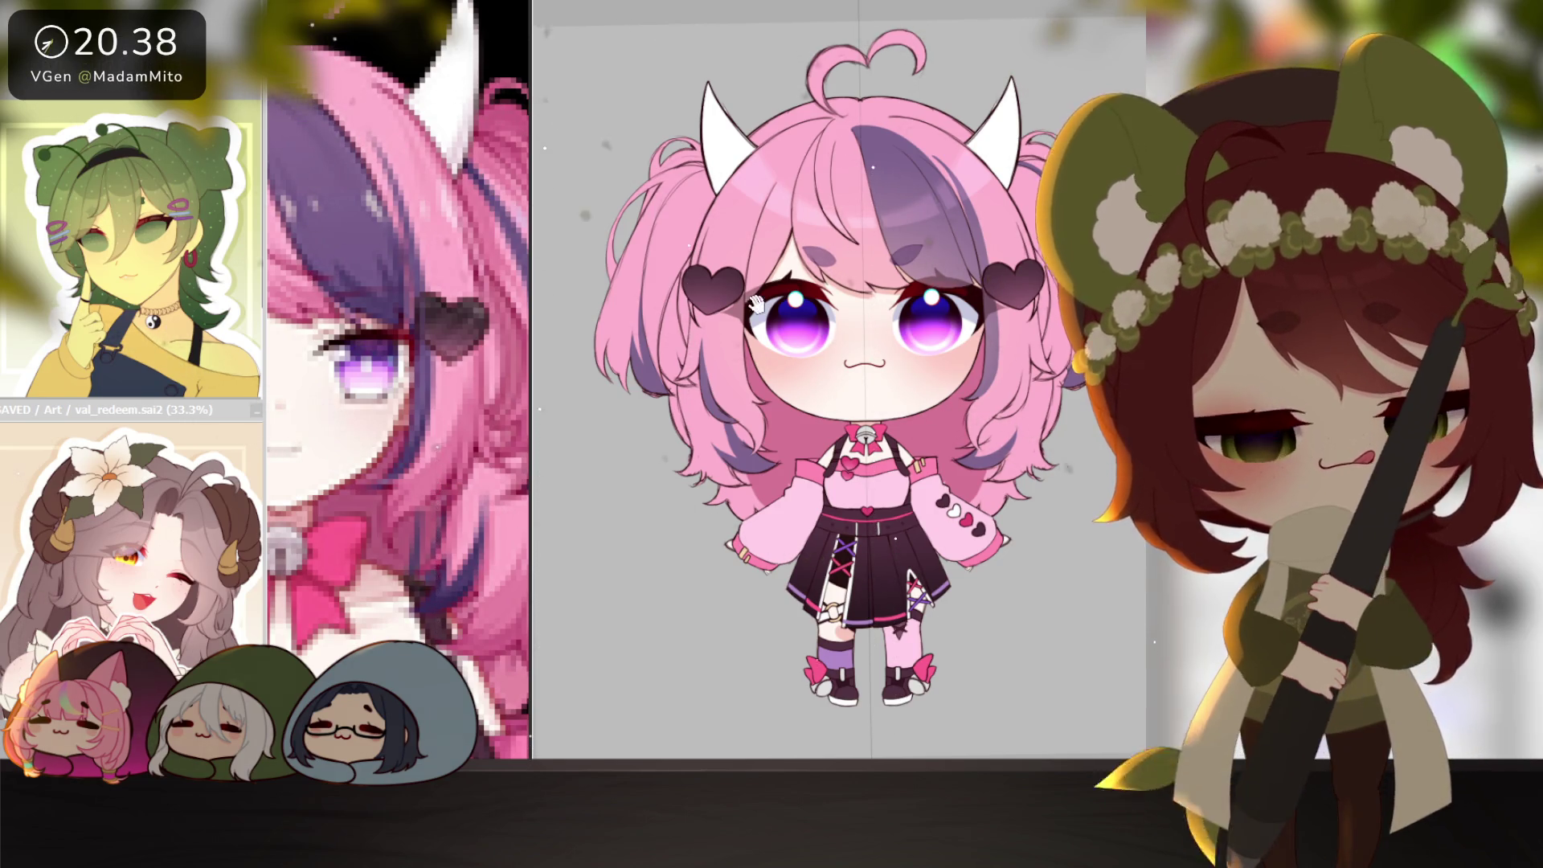
pyautogui.scroll(3, 701, 325)
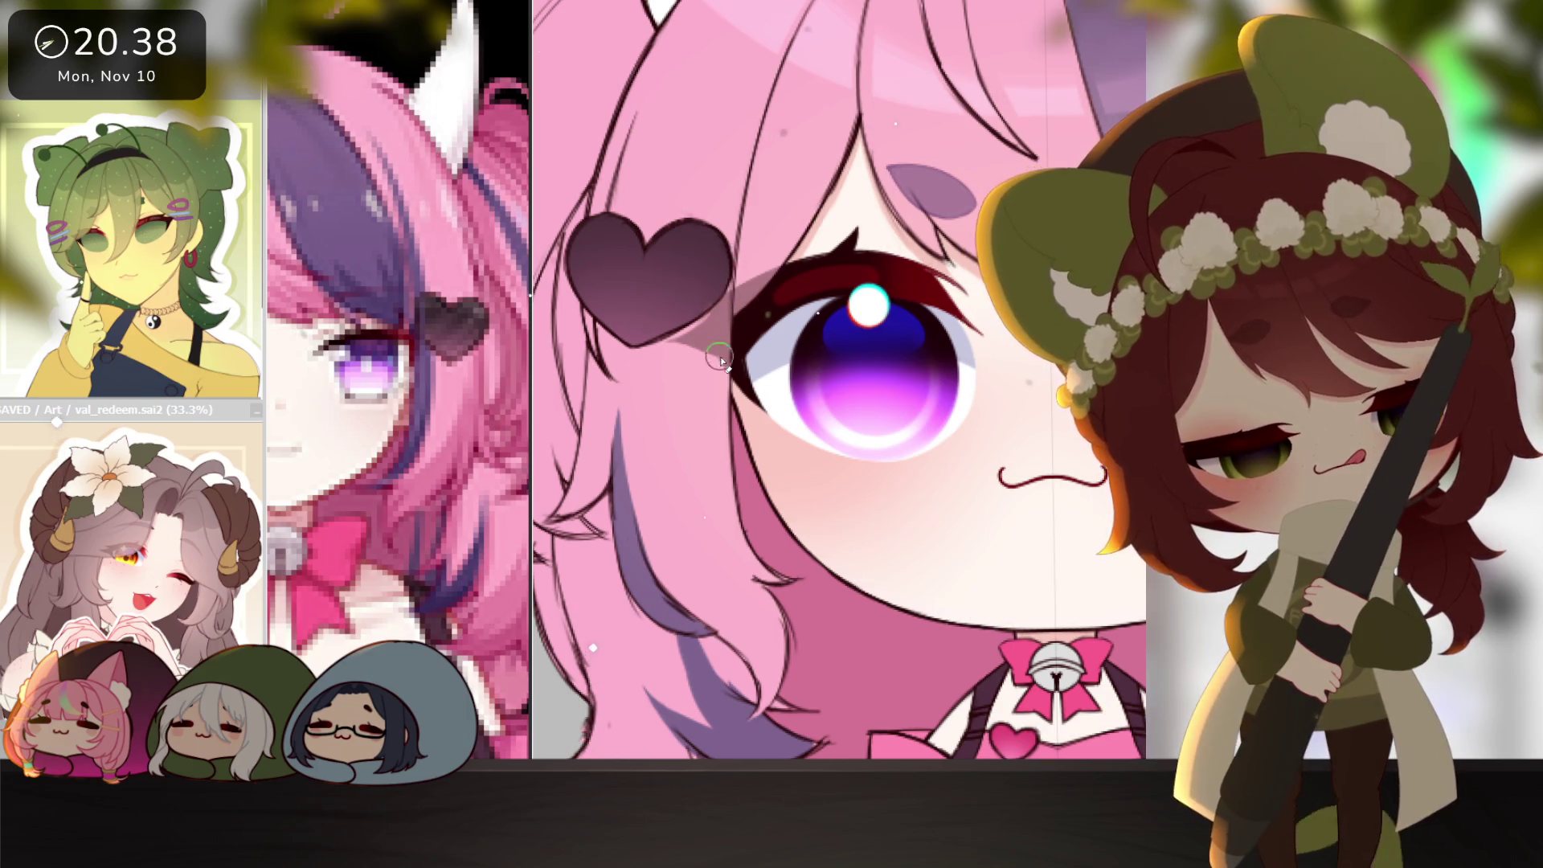
pyautogui.scroll(-4, 734, 271)
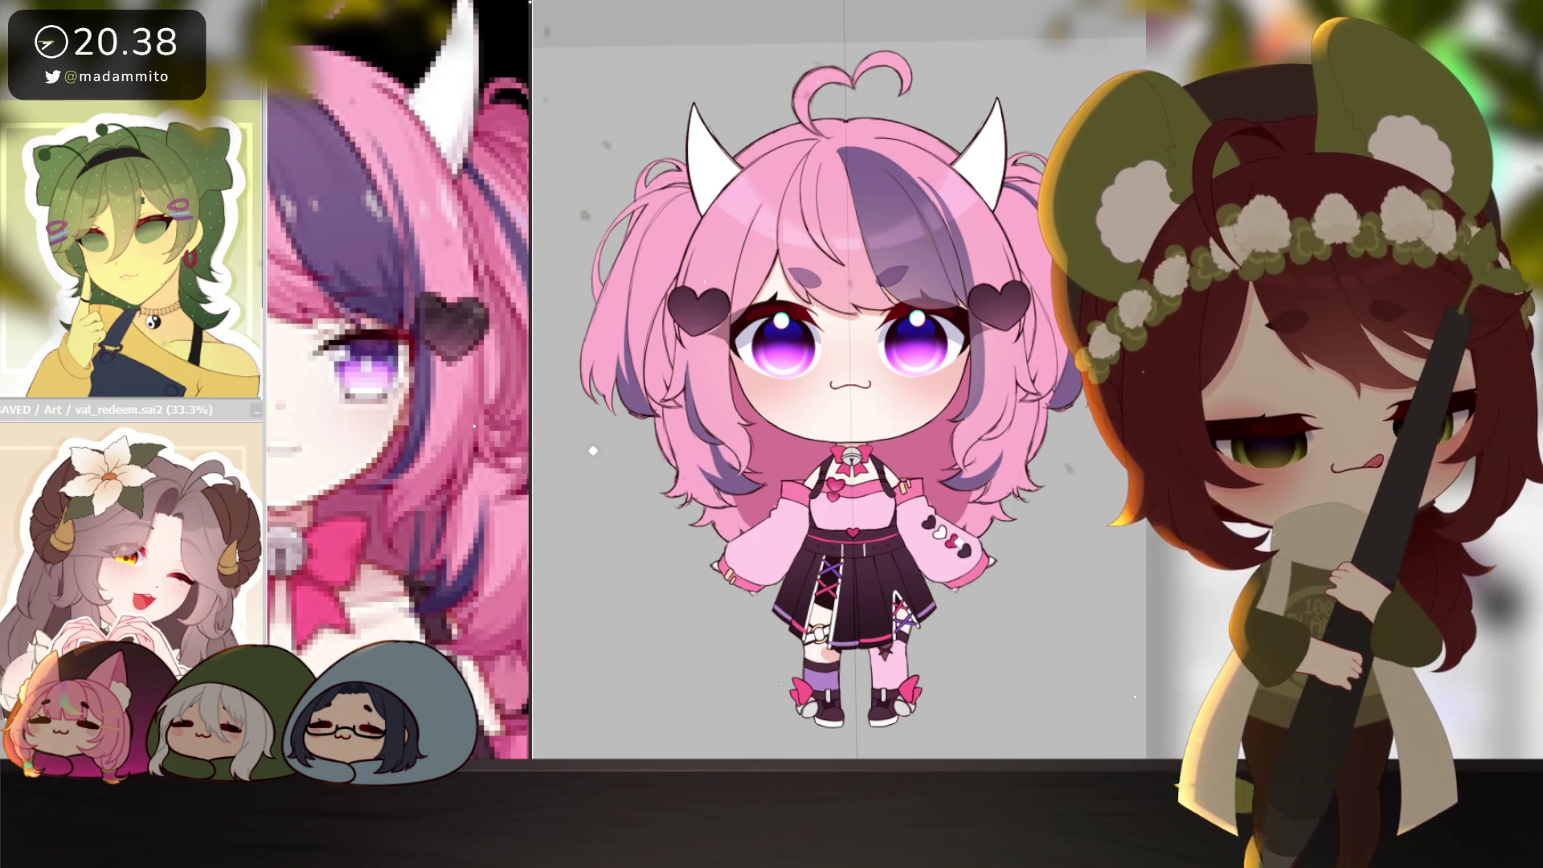
pyautogui.hotkey('ctrl', 'z')
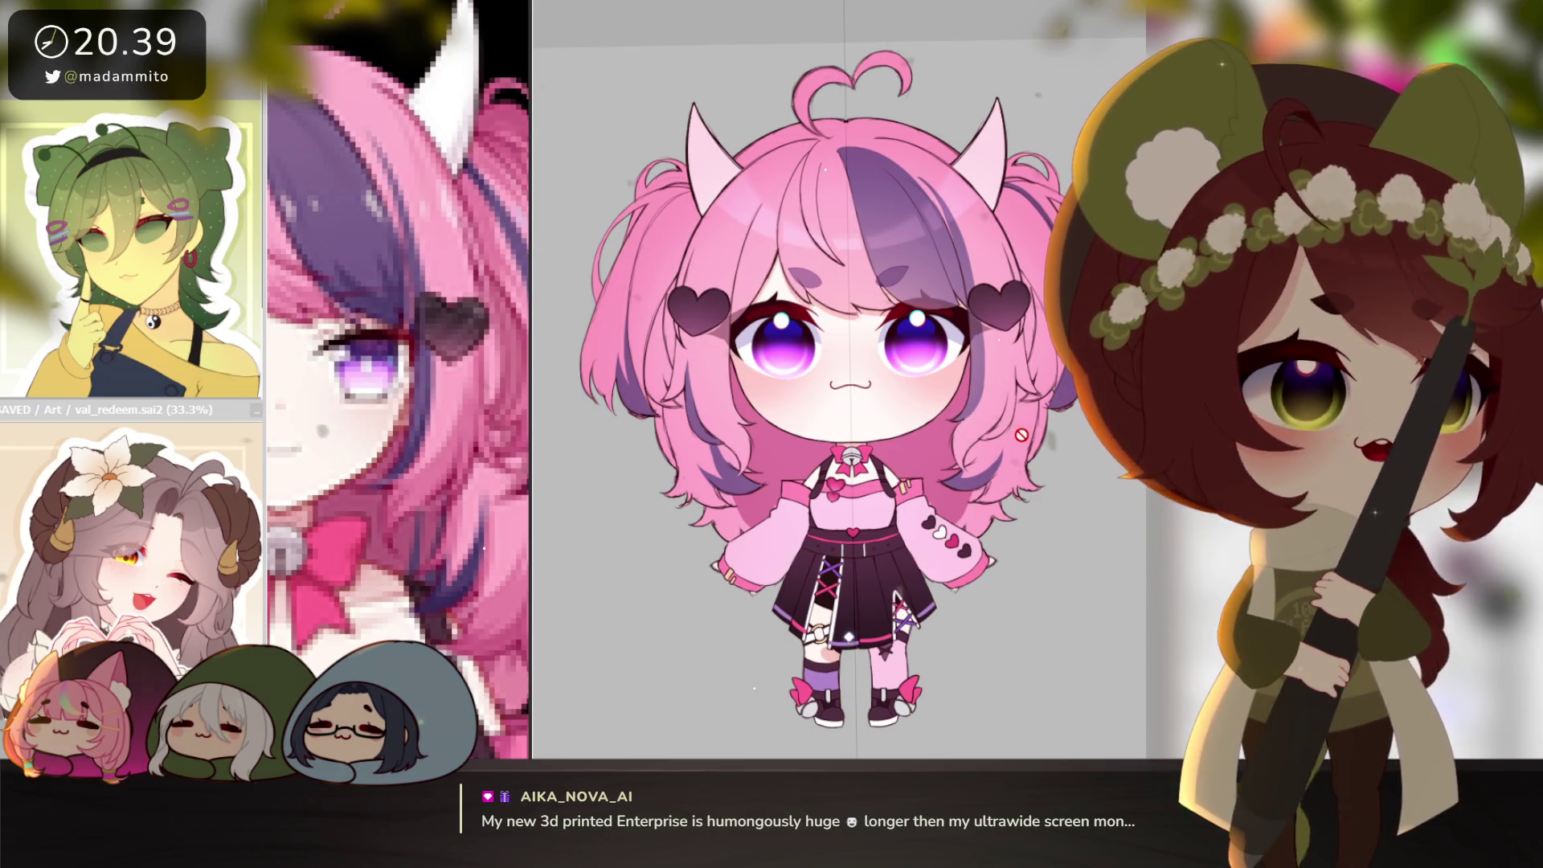
pyautogui.scroll(-3, 1016, 498)
pyautogui.press('Home')
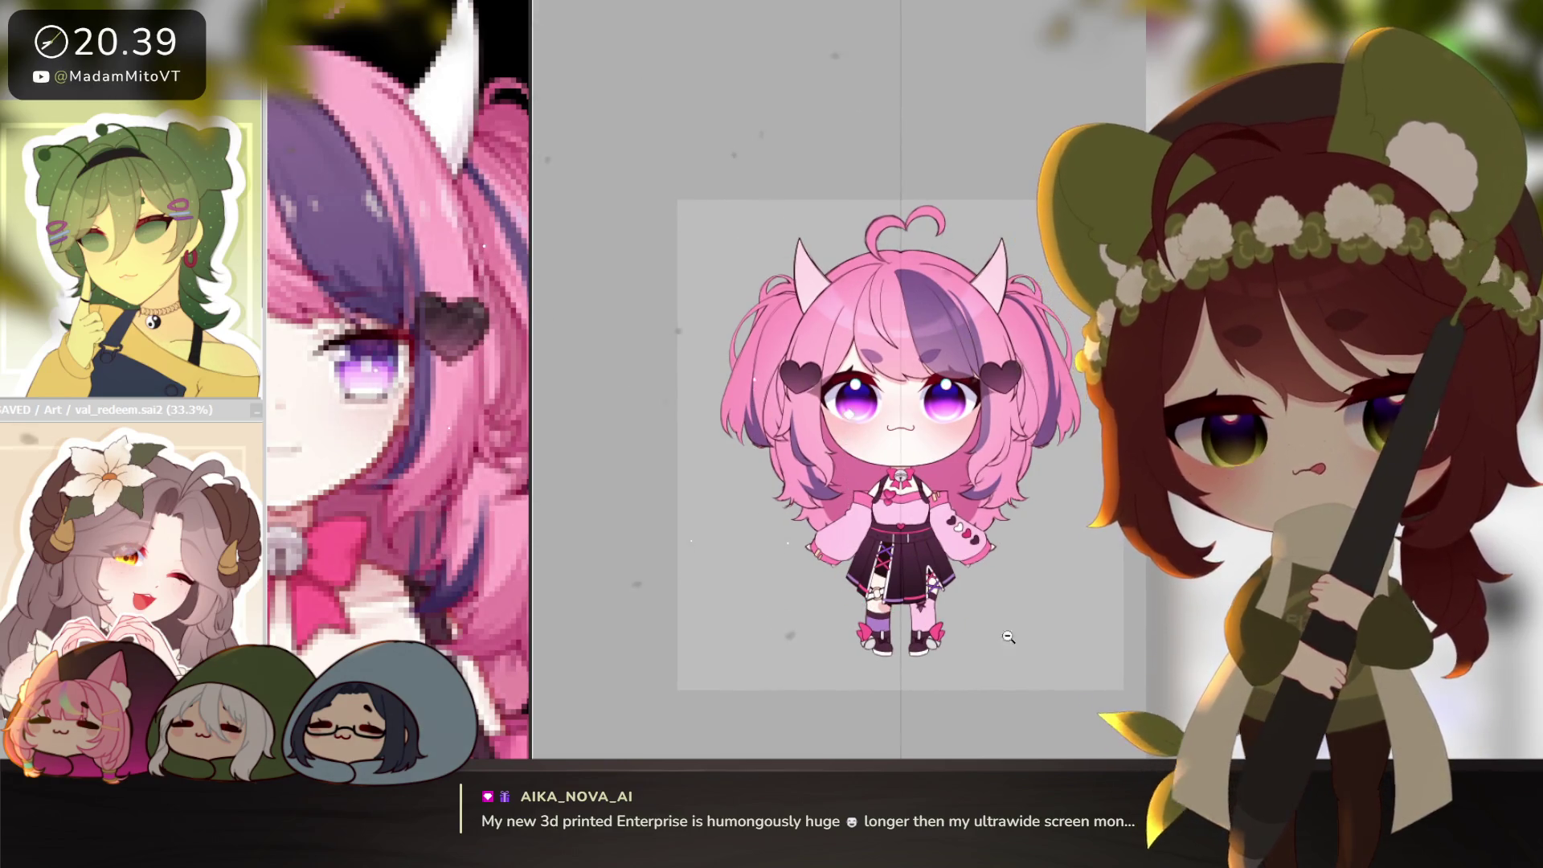
# Select the whole canvas, apply and commit a free transform, then invert and deselect.
pyautogui.scroll(-2, 931, 587)
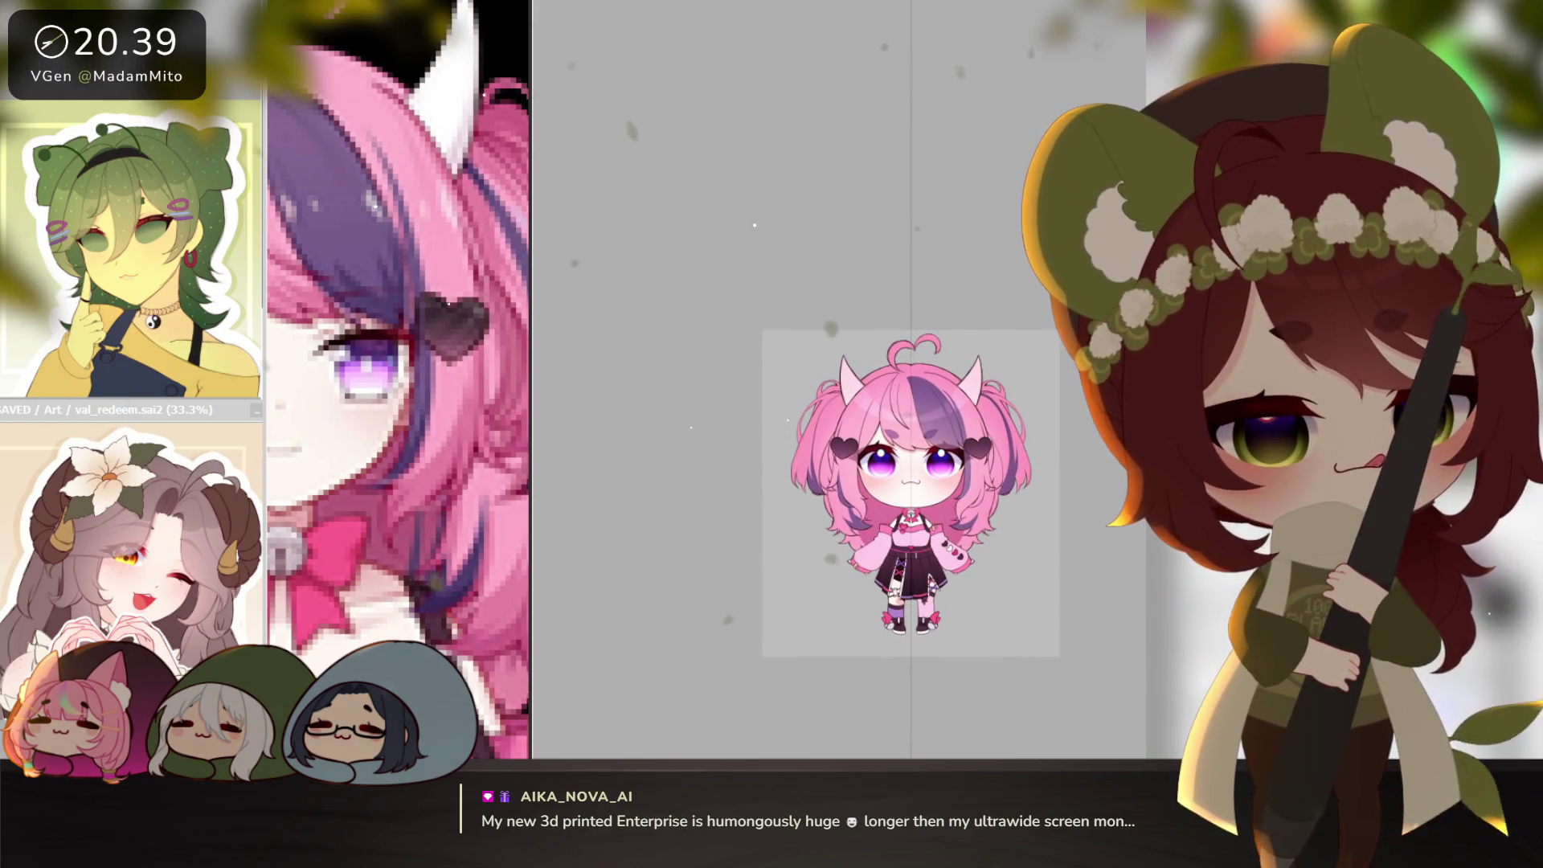
pyautogui.scroll(2, 950, 581)
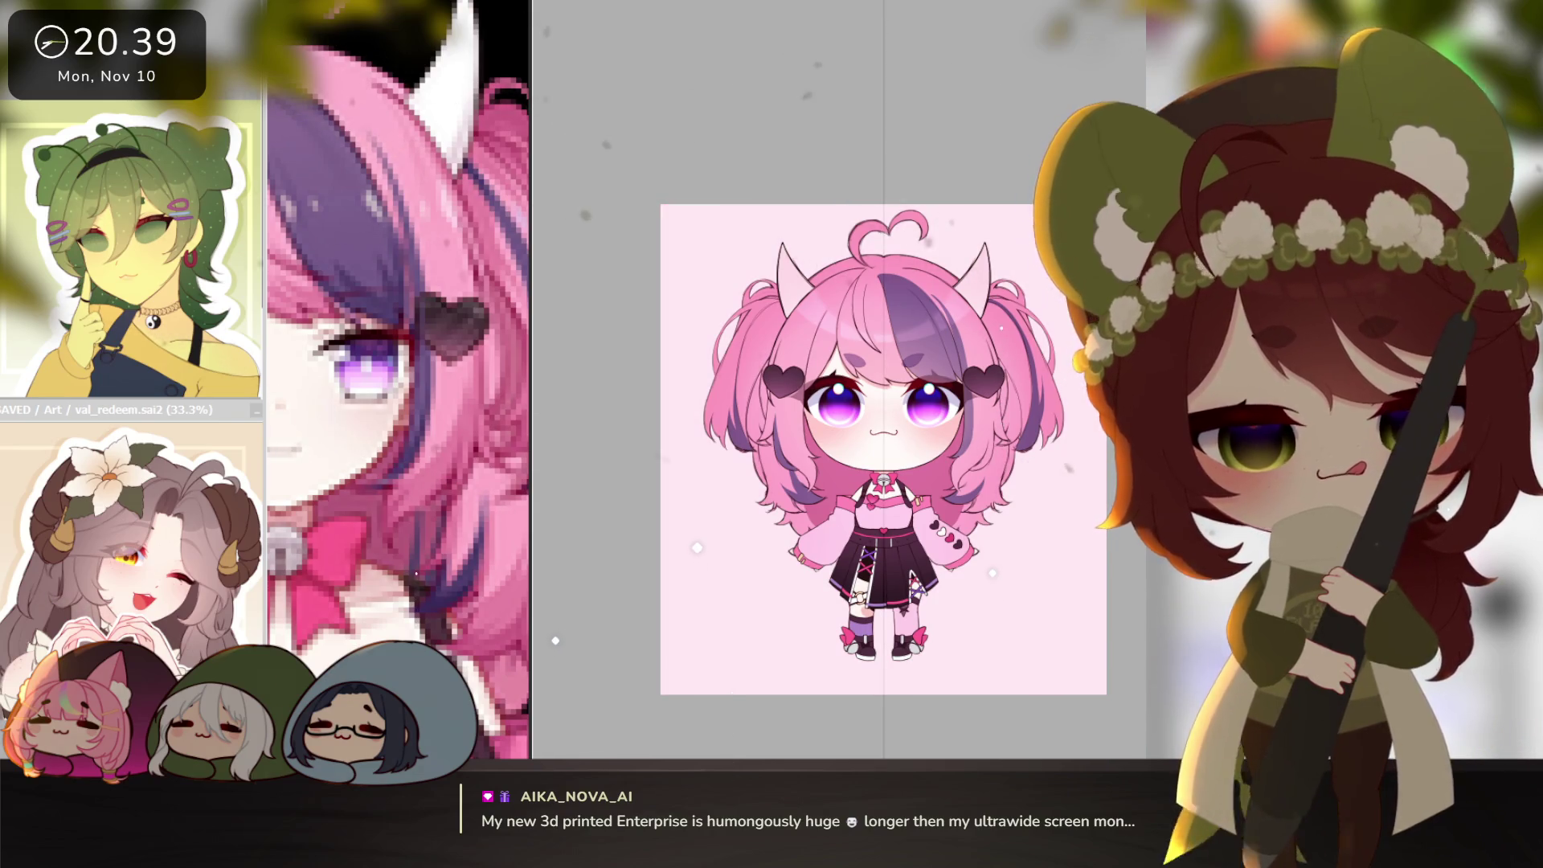
pyautogui.moveTo(1034, 565); pyautogui.dragTo(1009, 554)
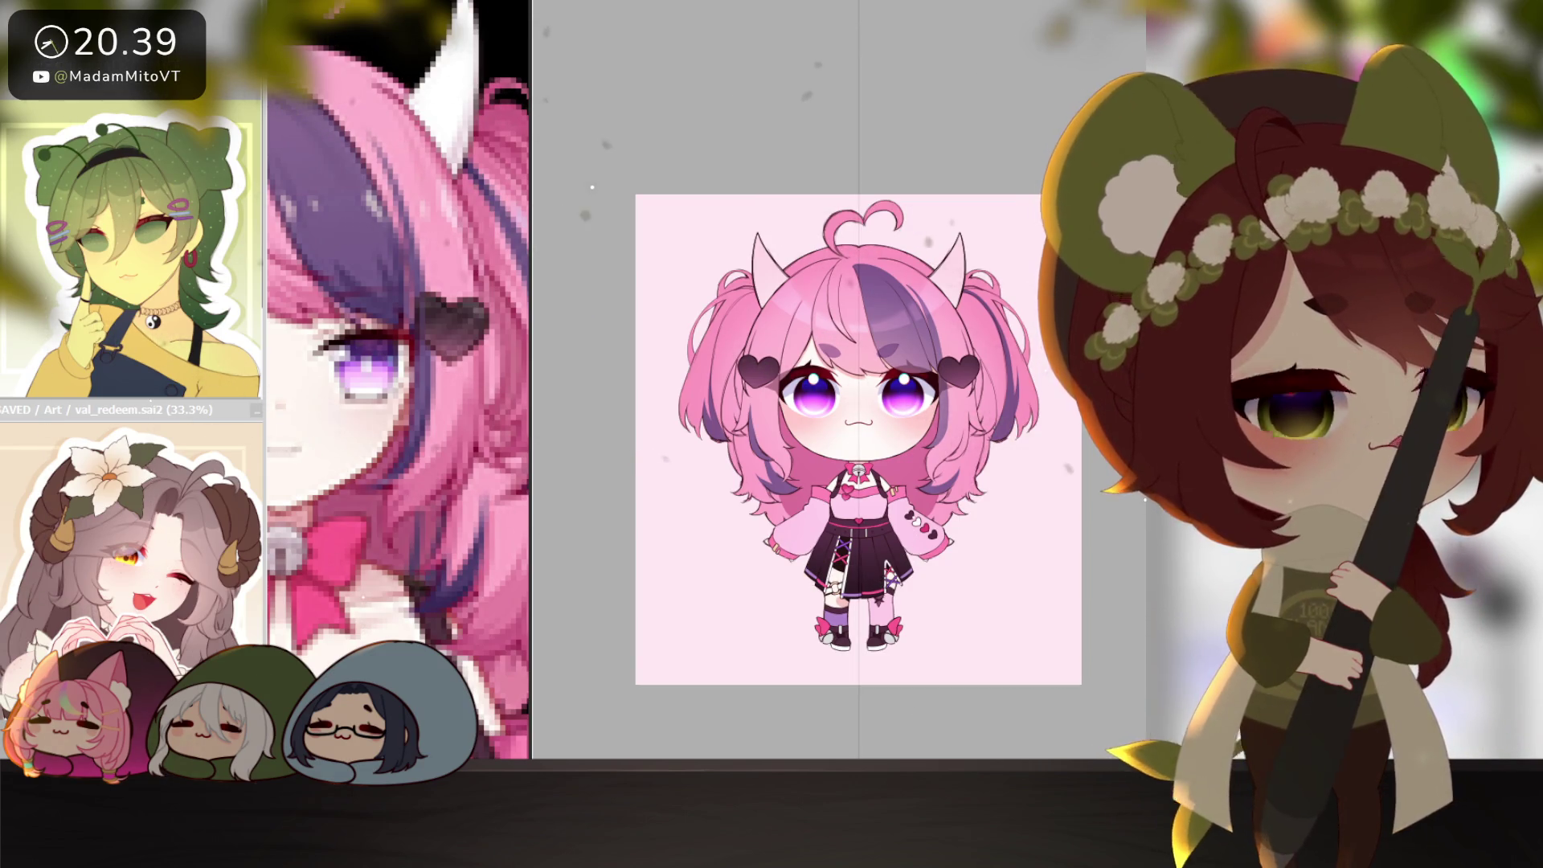
pyautogui.hotkey('ctrl', 'a')
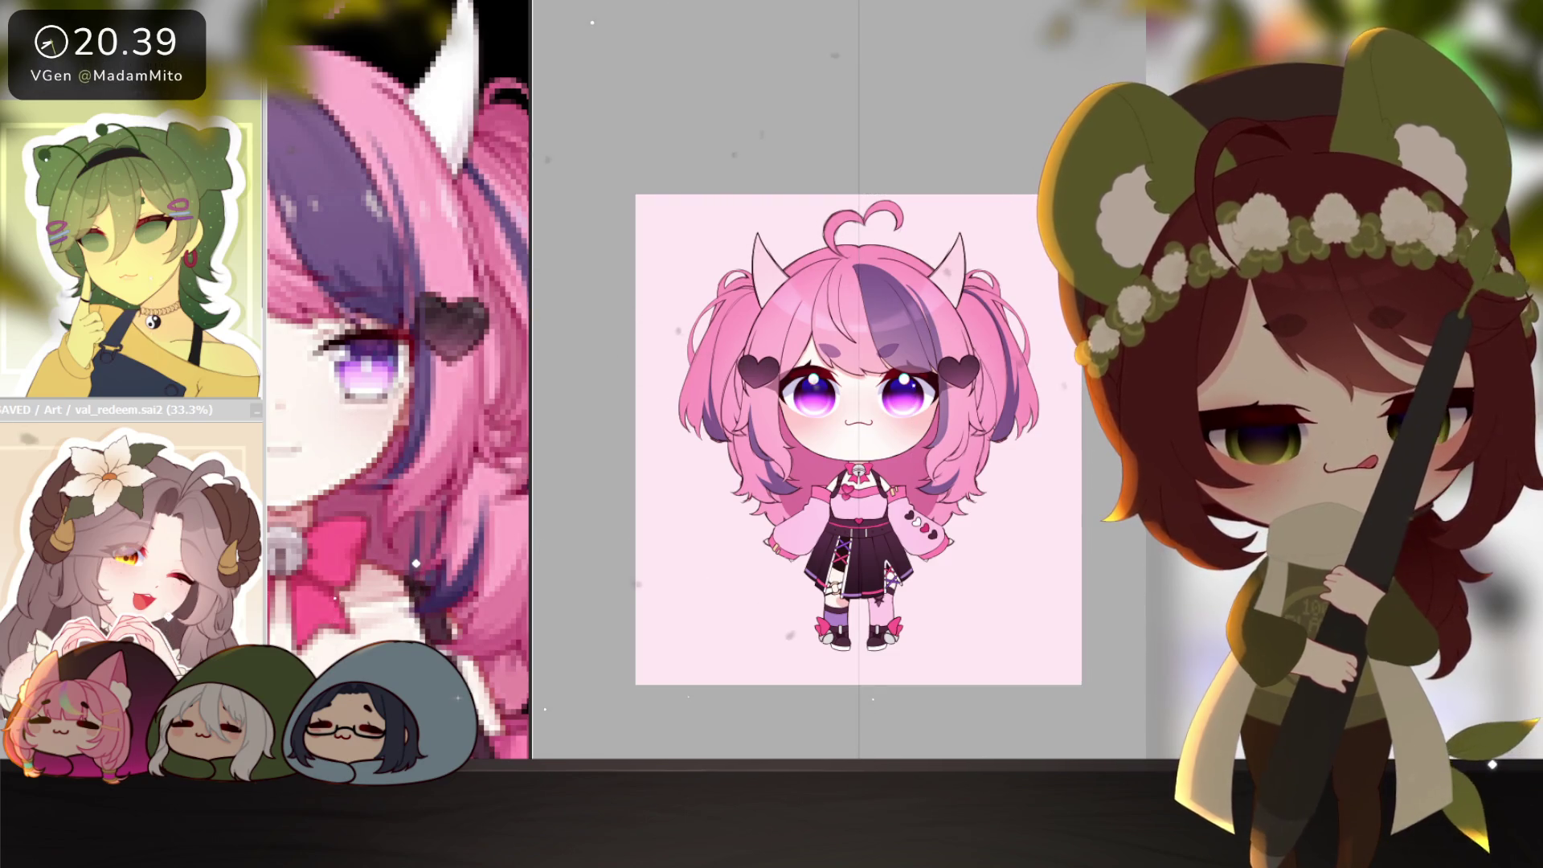
pyautogui.hotkey('ctrl', 't')
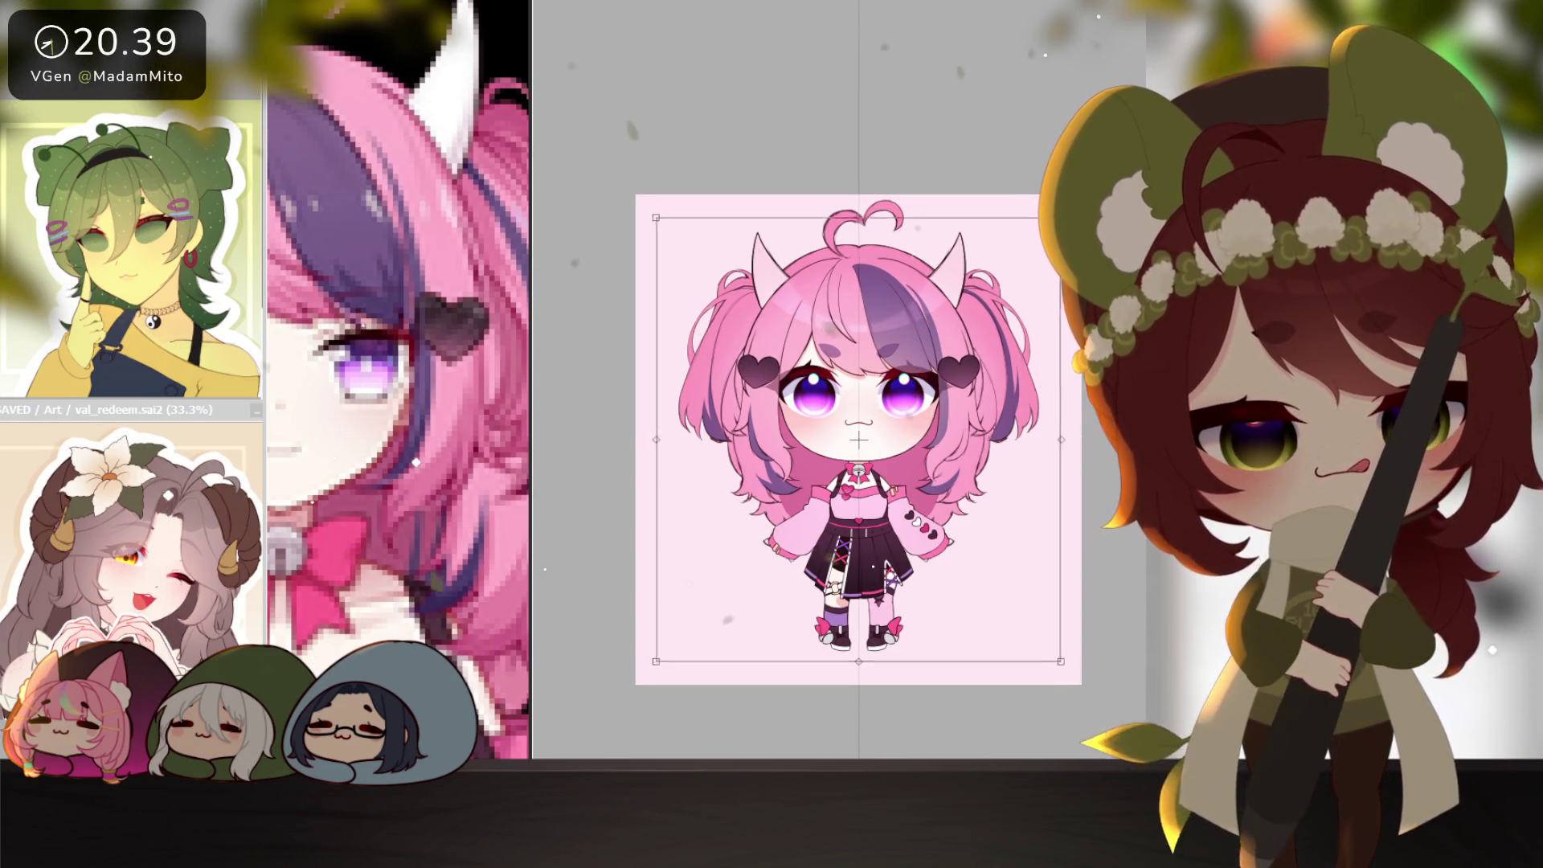
pyautogui.press('Return')
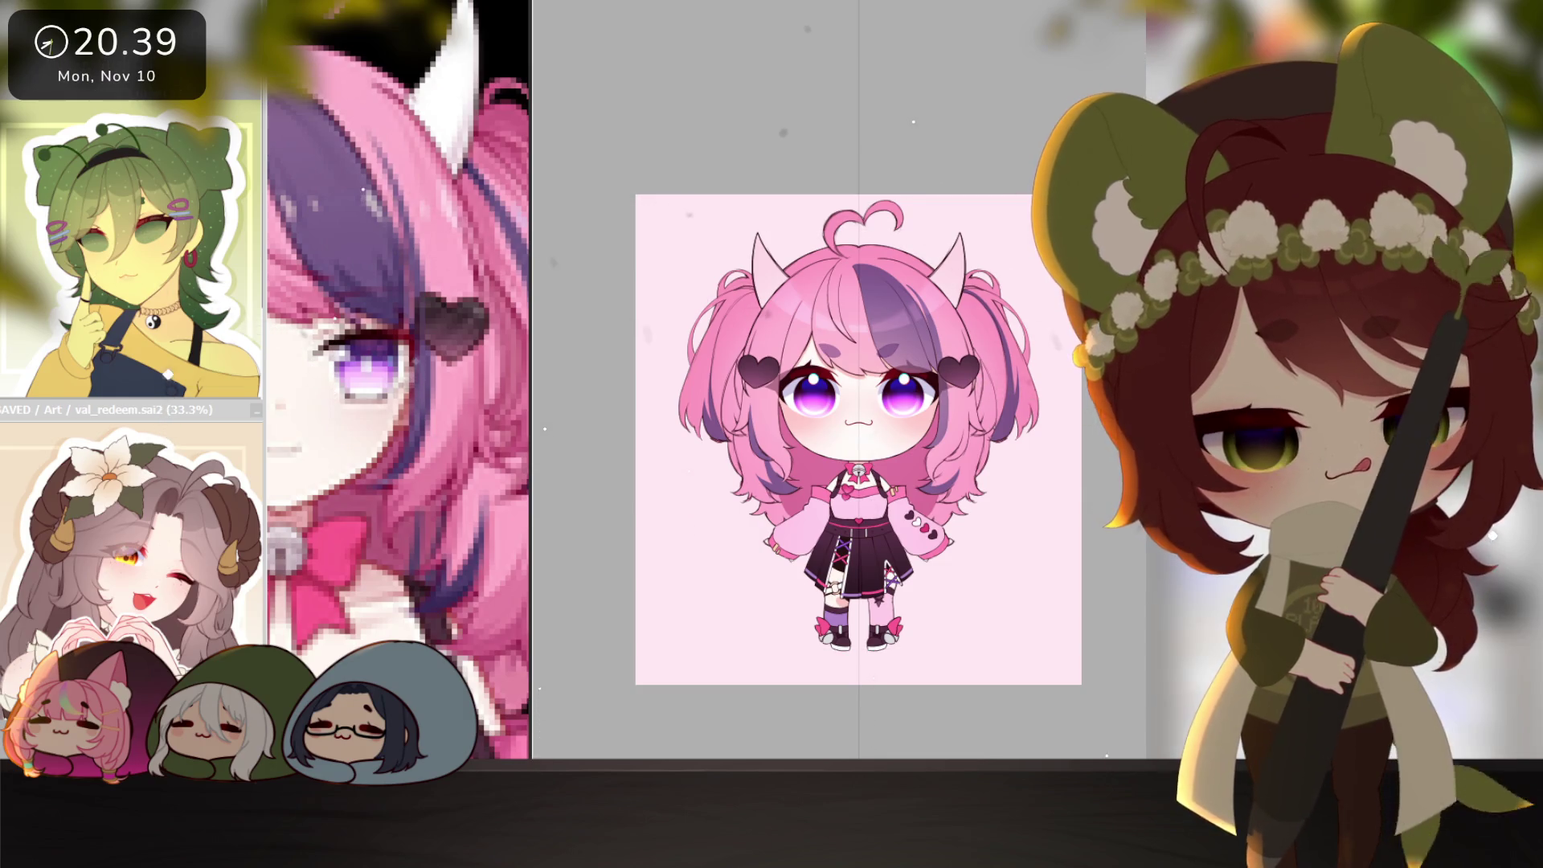
pyautogui.hotkey('ctrl', 'i')
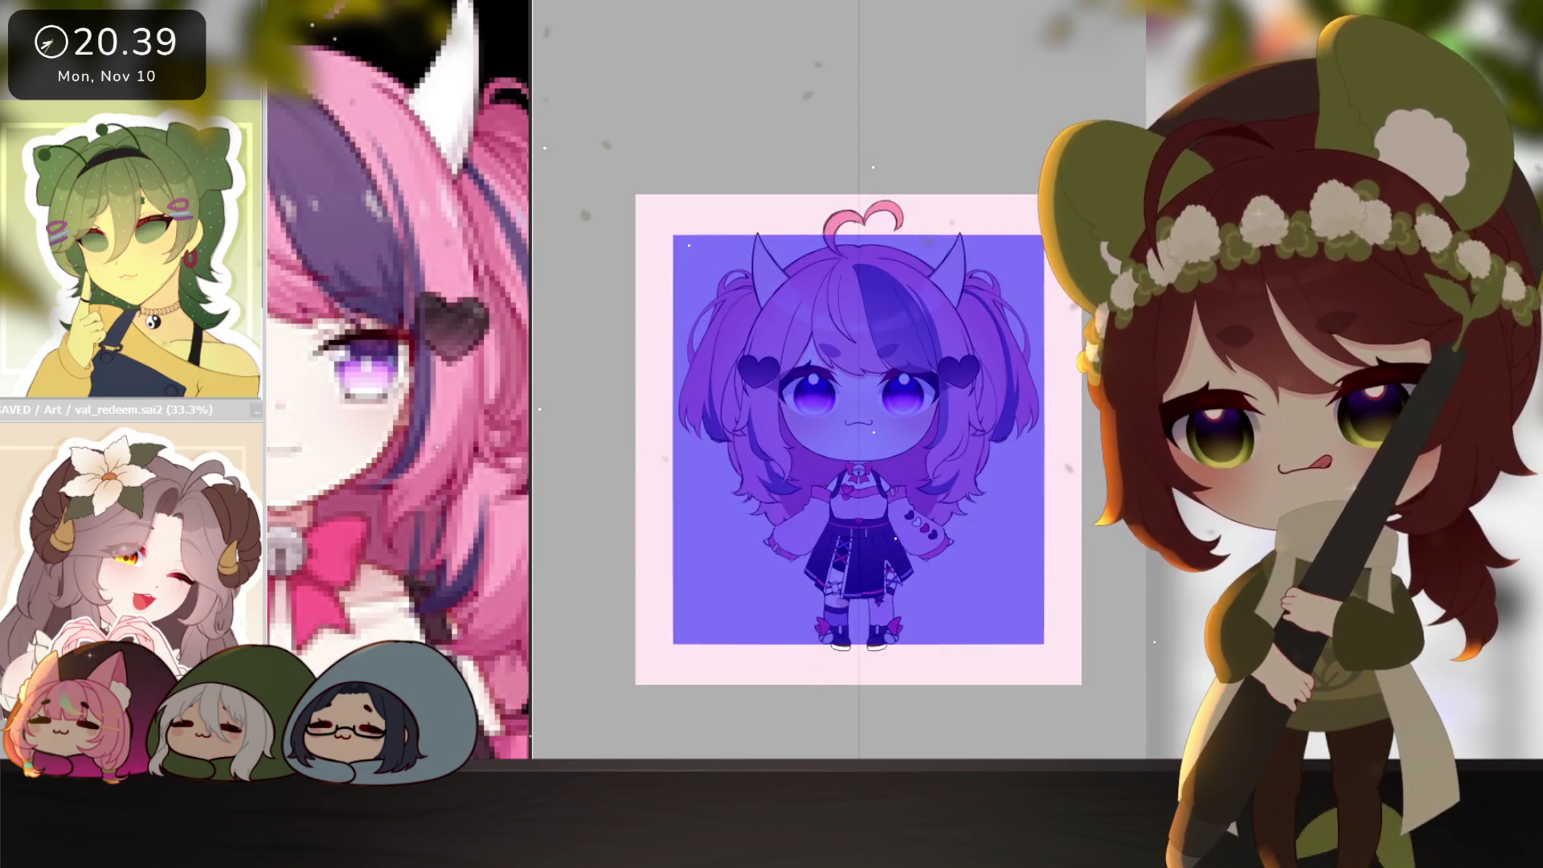
pyautogui.hotkey('ctrl', 'd')
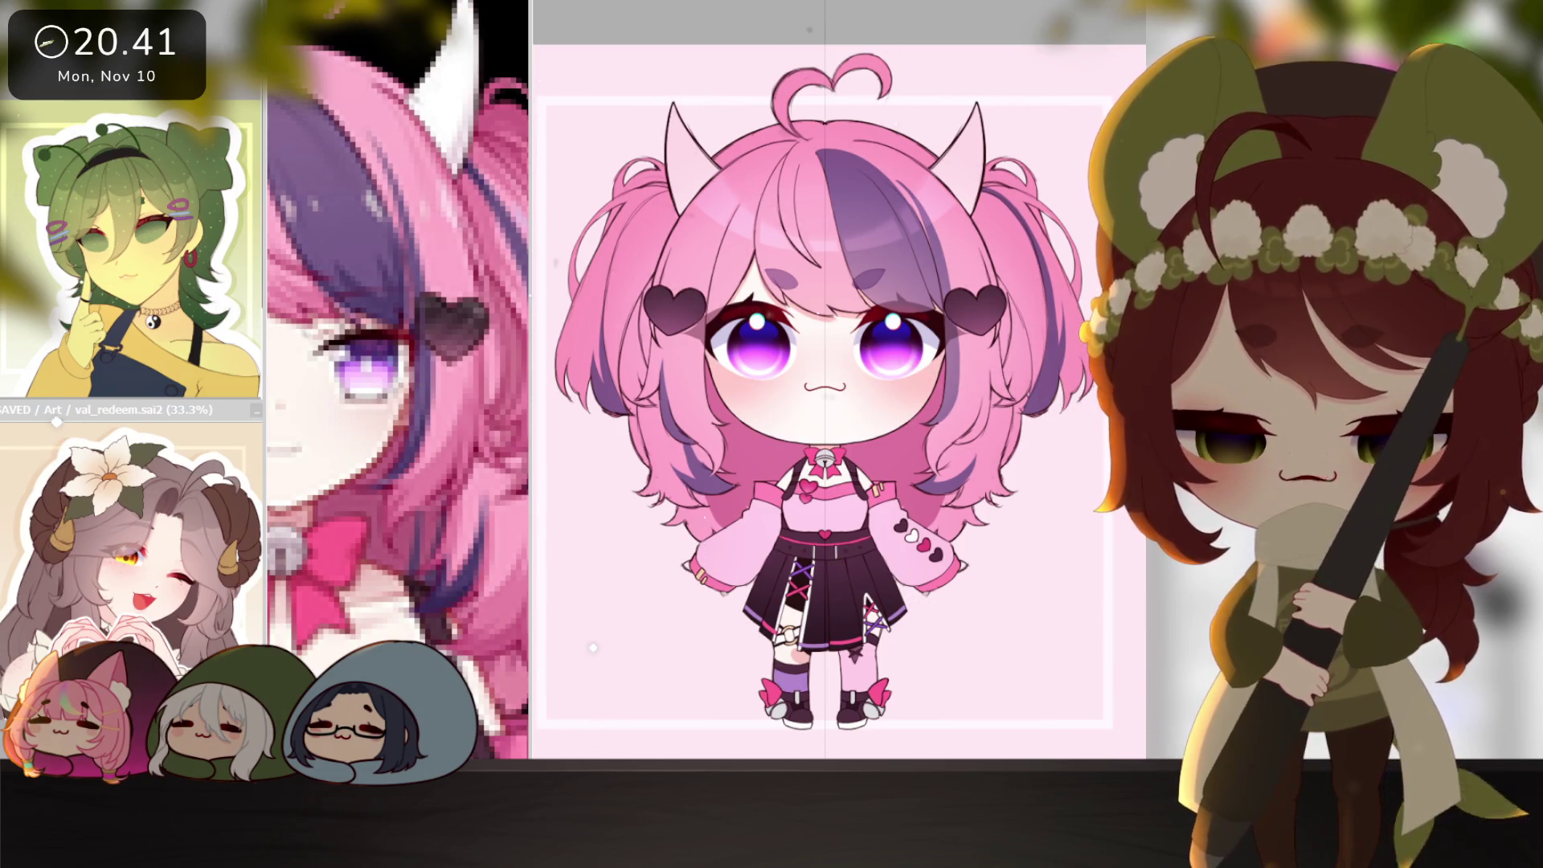
# Dock the demon maid reference beside the canvas, framed down to the knees, and widen the canvas area.
pyautogui.moveTo(159, 149); pyautogui.dragTo(397, 0)
pyautogui.click(582, 554)
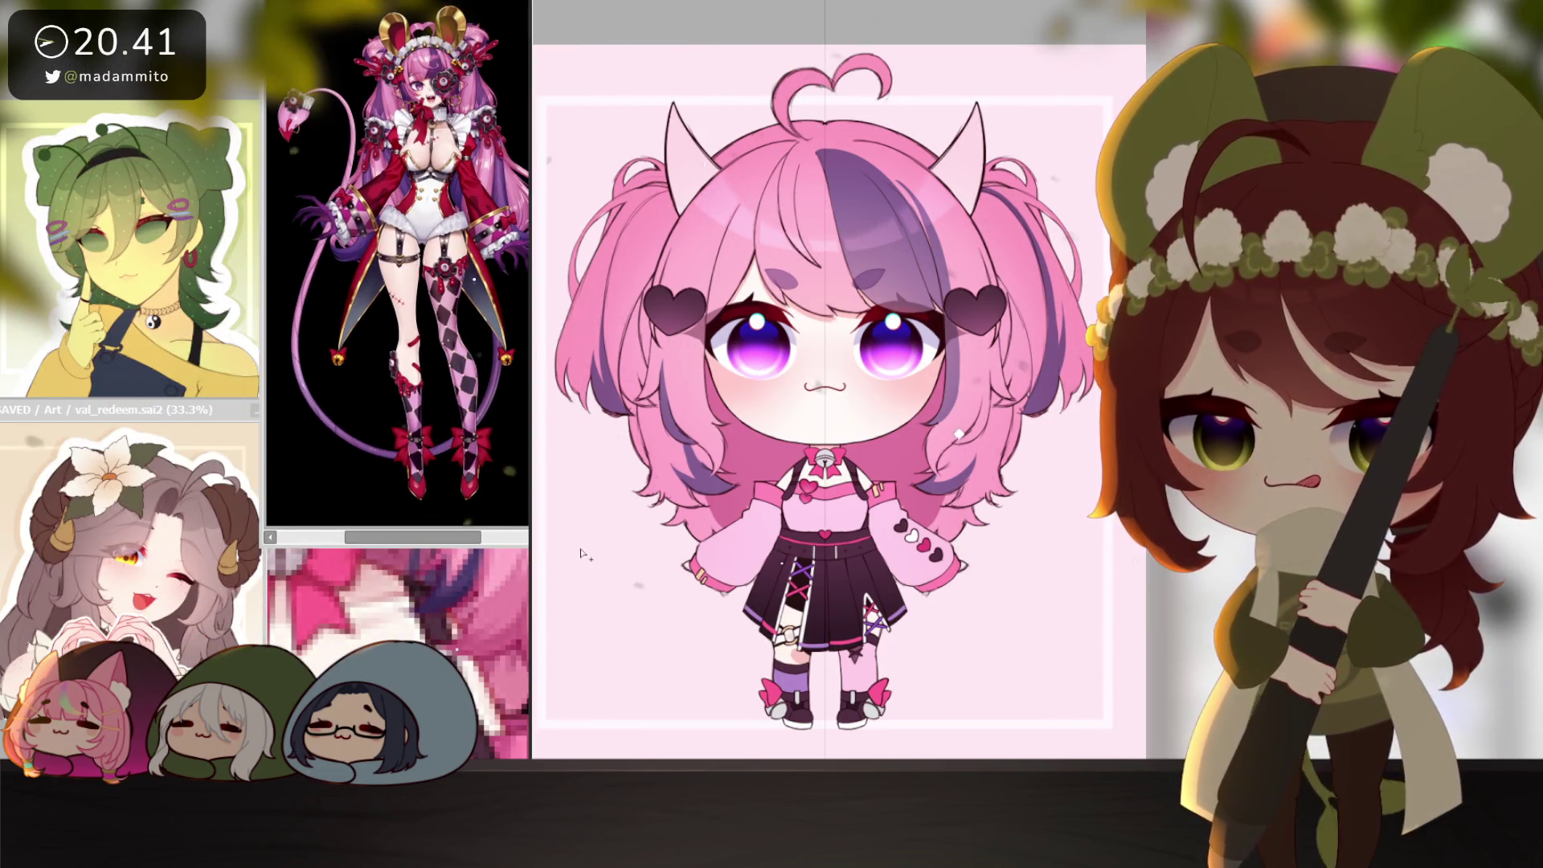
pyautogui.click(500, 534)
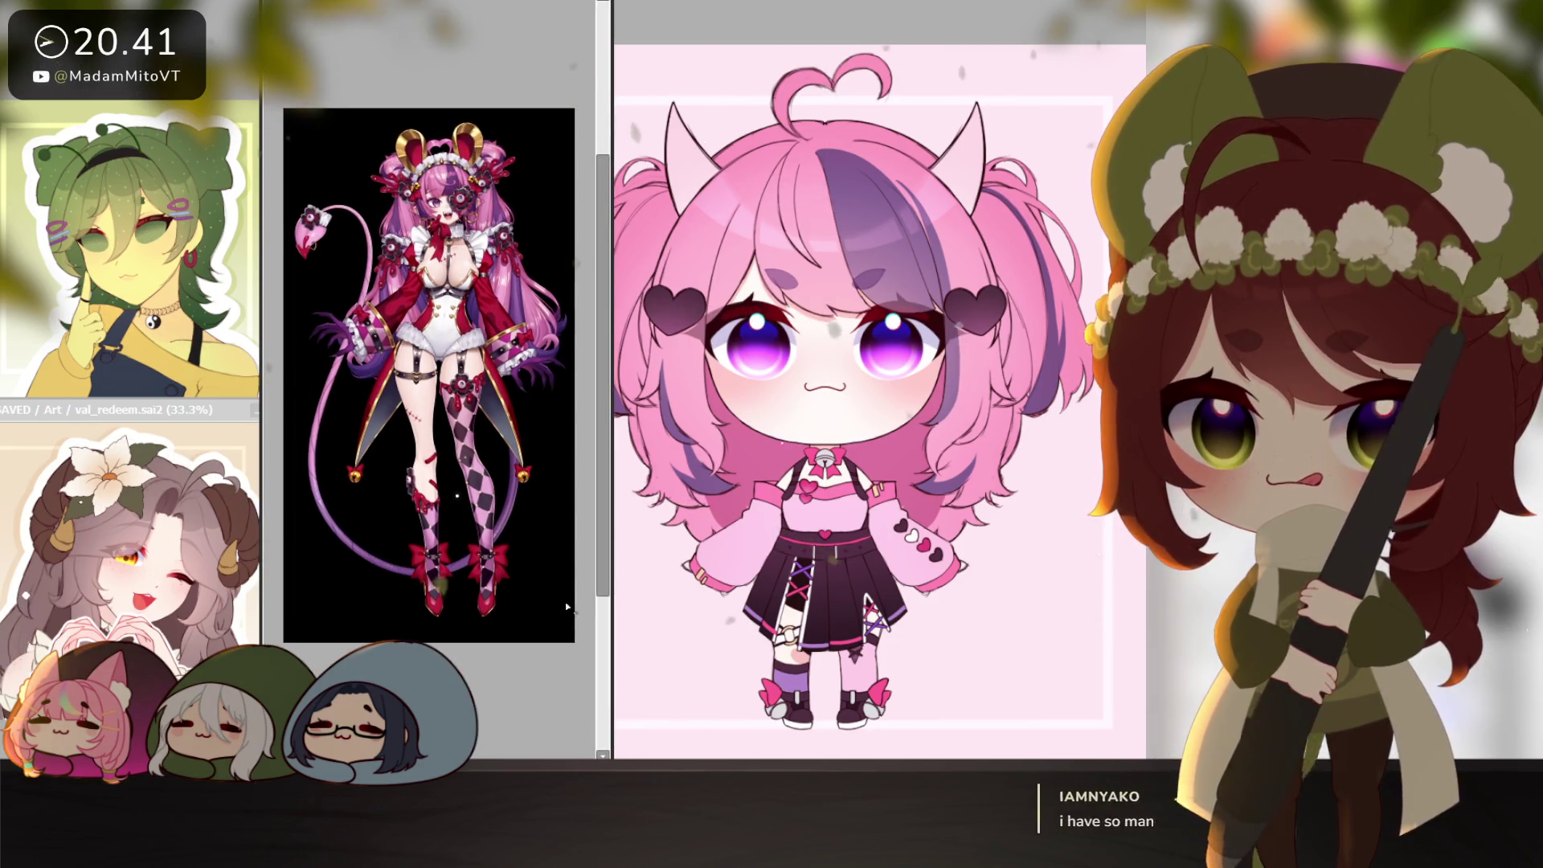
pyautogui.scroll(5, 437, 195)
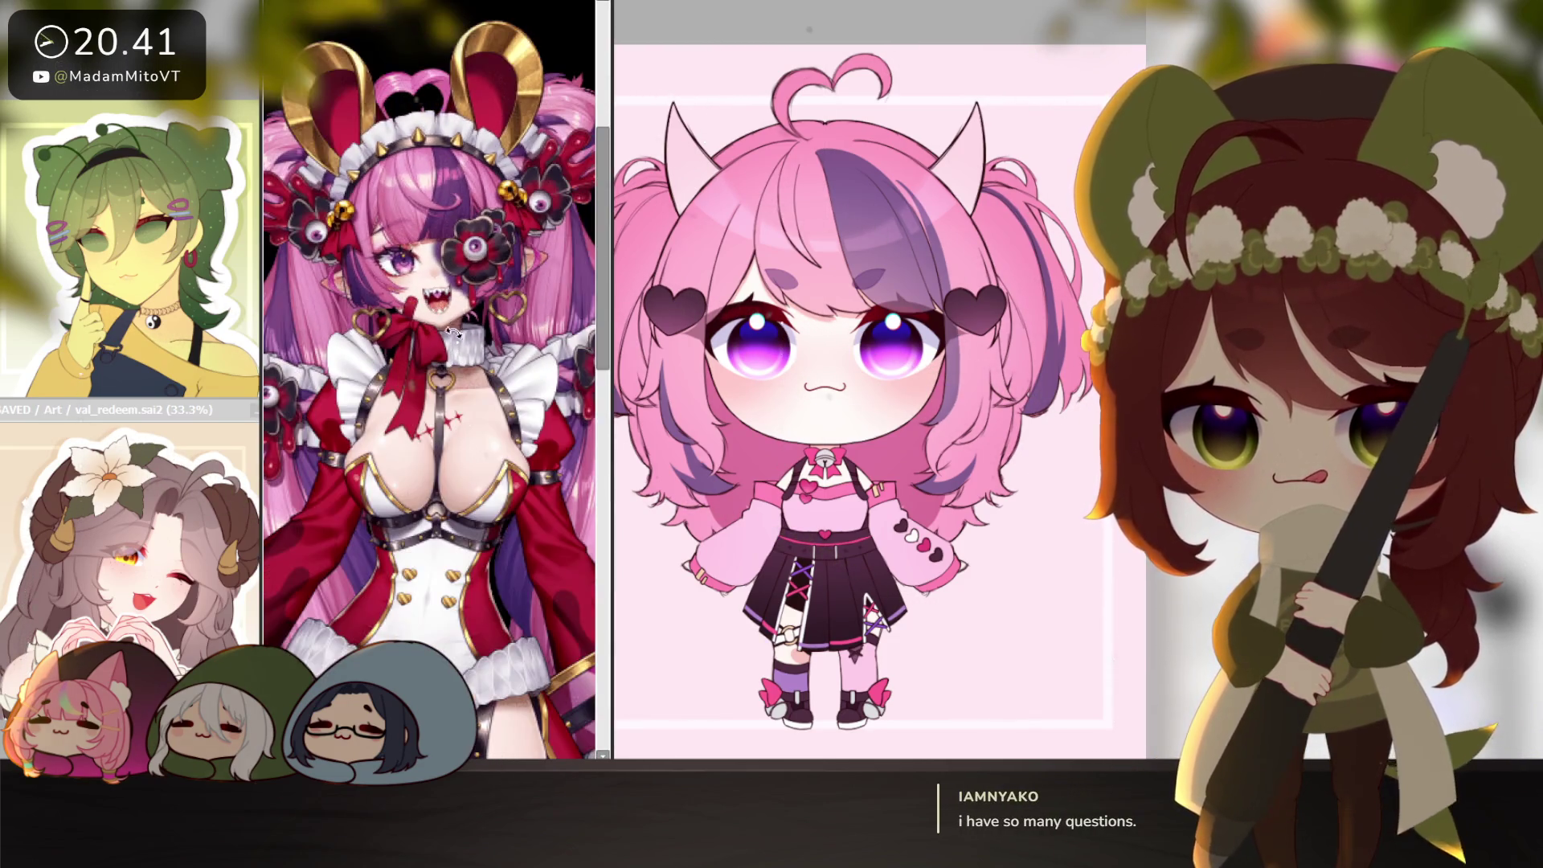
pyautogui.scroll(-4, 474, 312)
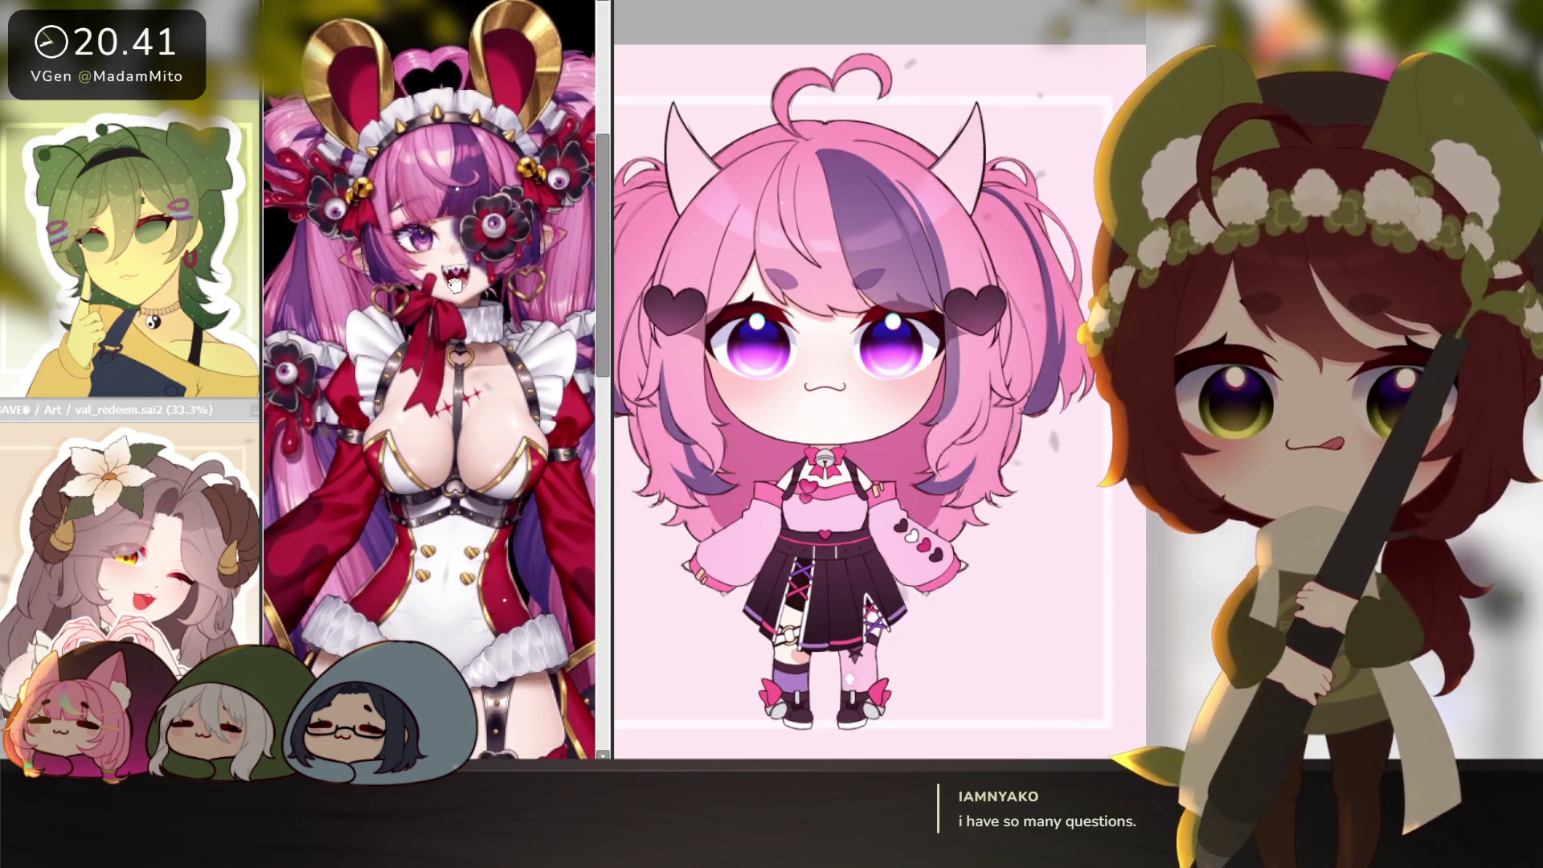
pyautogui.moveTo(466, 336); pyautogui.dragTo(483, 297)
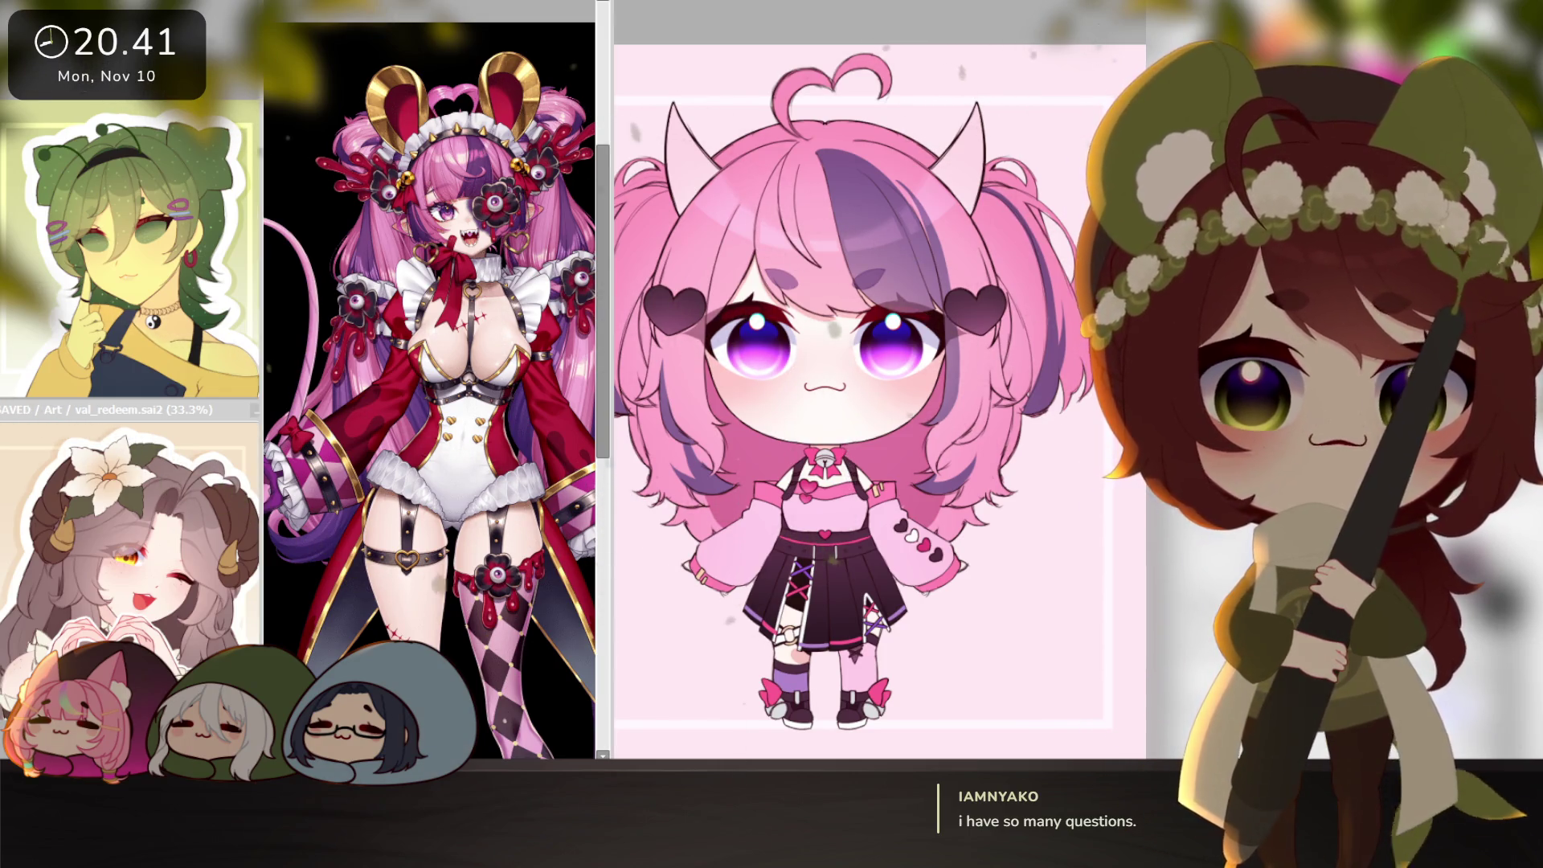
pyautogui.moveTo(604, 445); pyautogui.dragTo(531, 446)
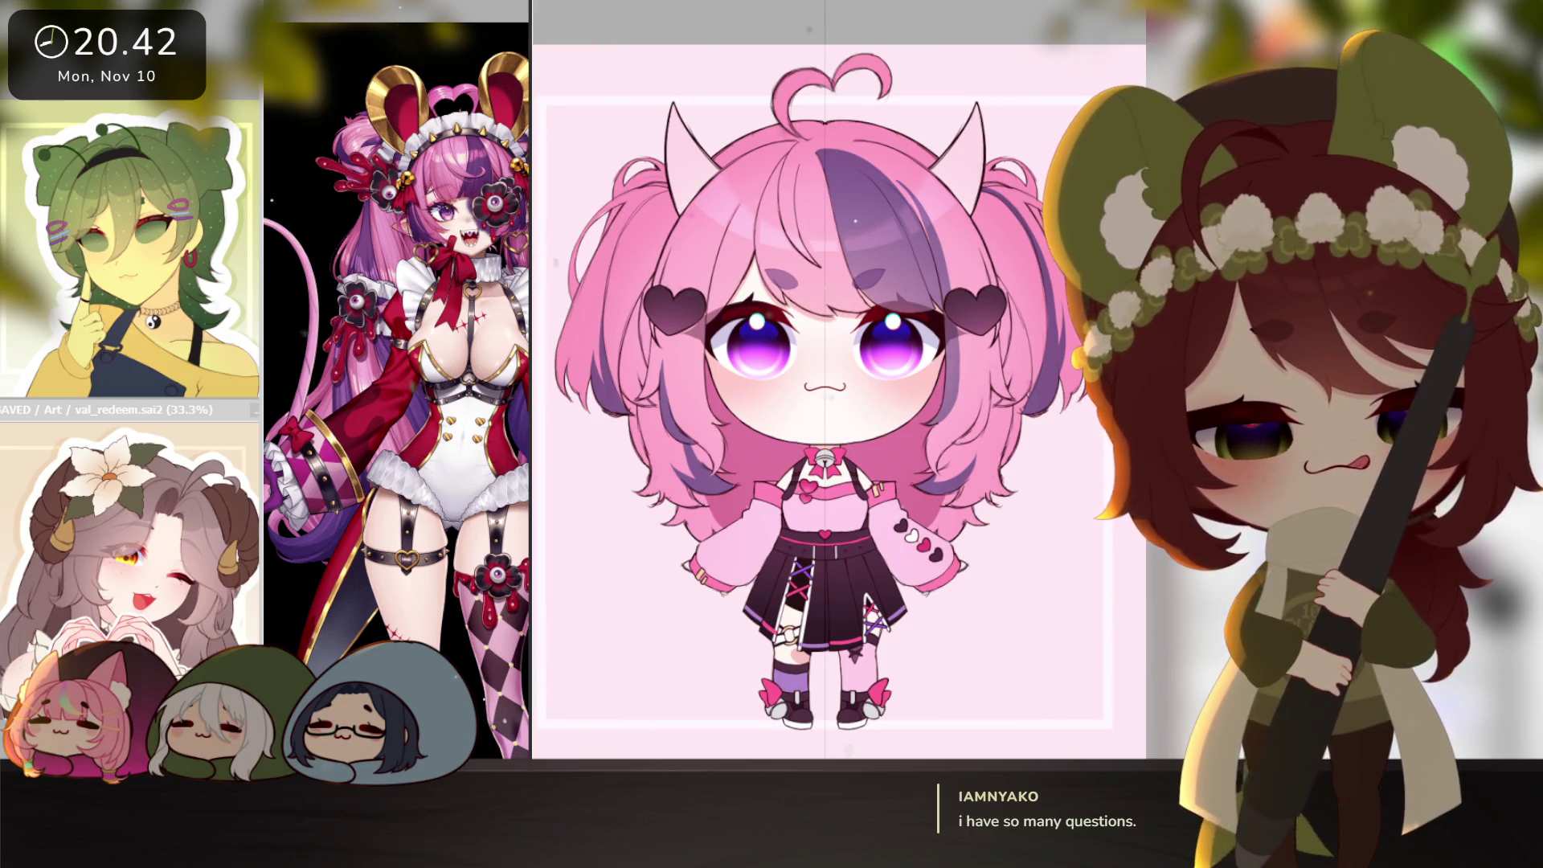
pyautogui.scroll(-2, 1015, 567)
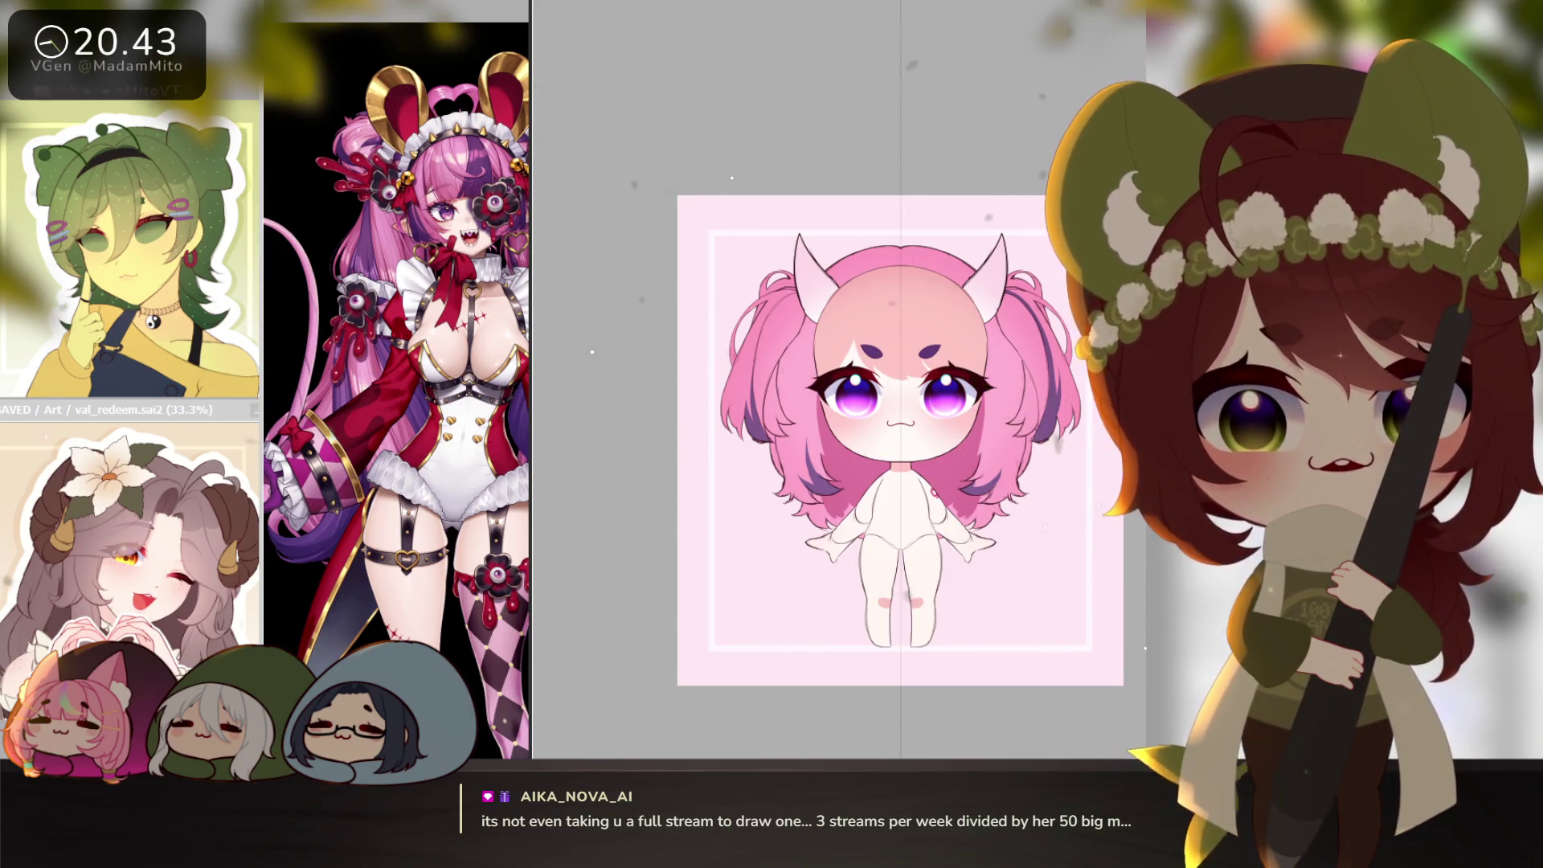
# Hide the chibi's horns and pigtails, leaving the bare base body.
pyautogui.hotkey('ctrl', 'z')
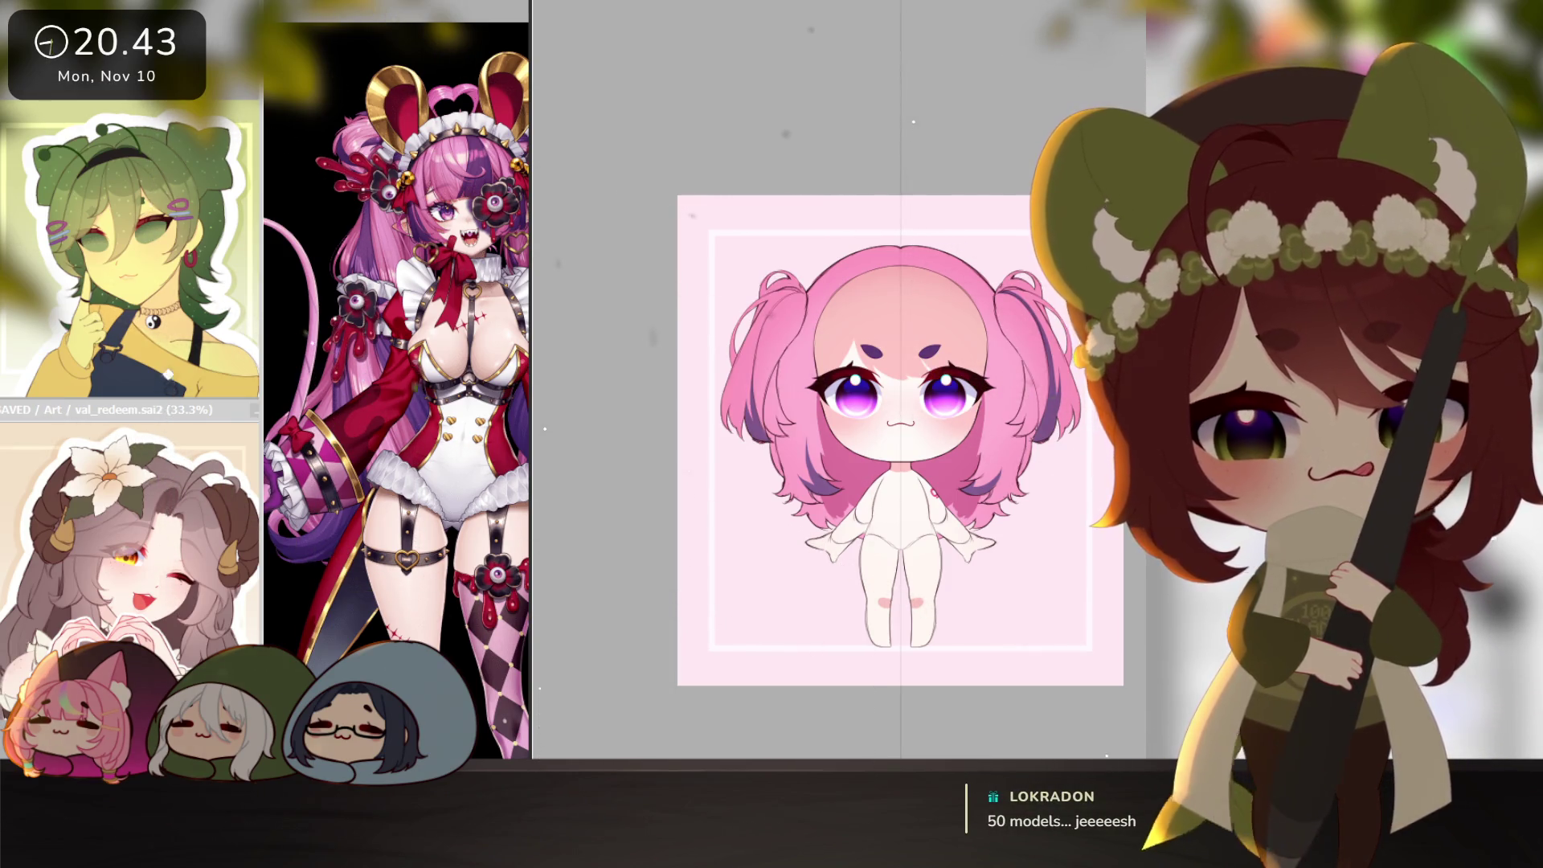
pyautogui.hotkey('ctrl', 'z')
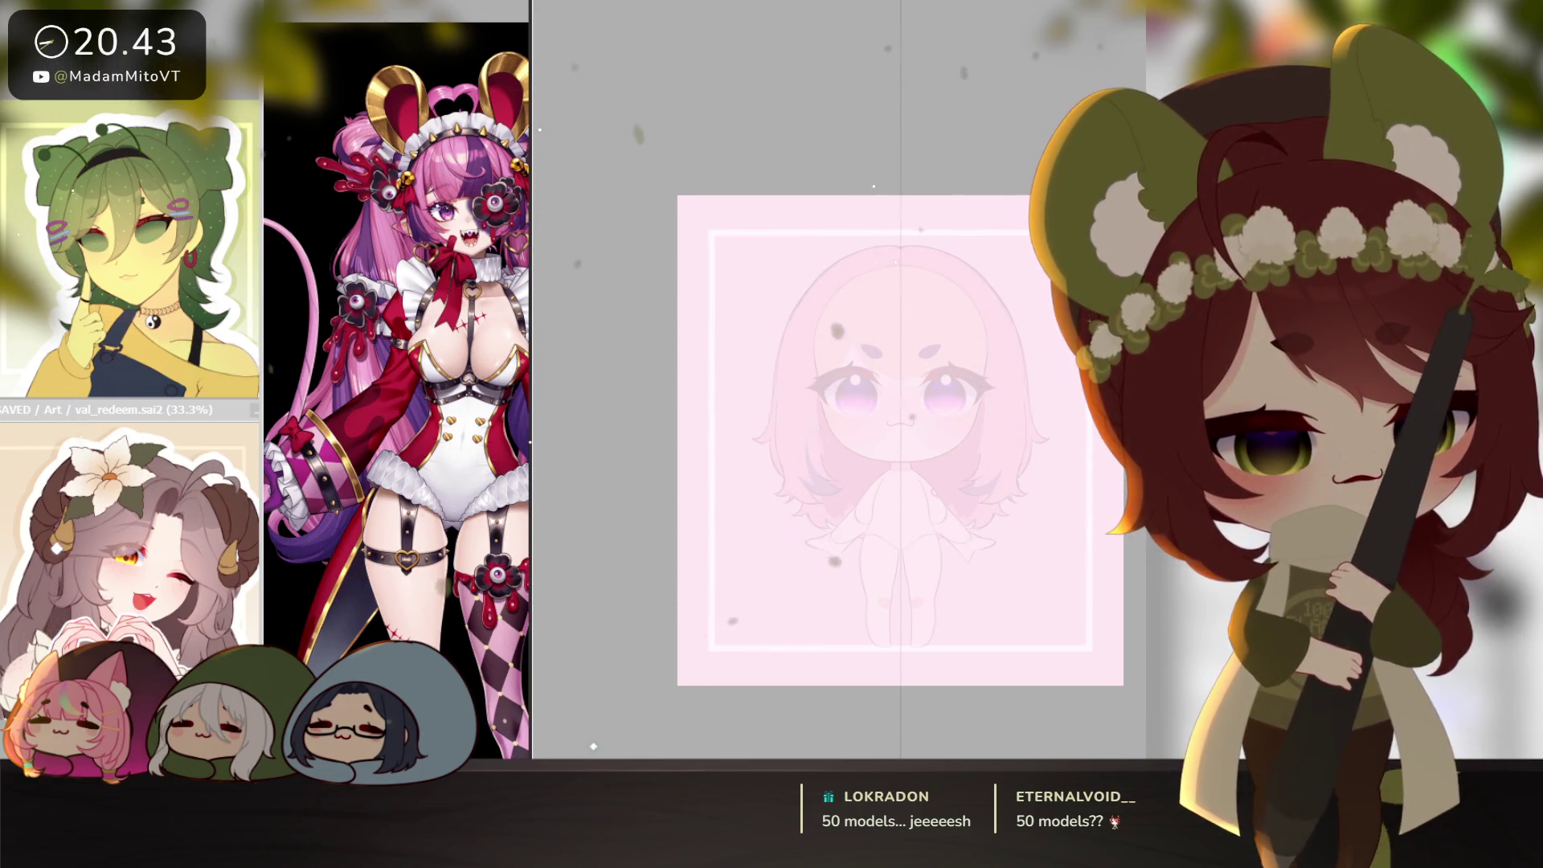
pyautogui.scroll(-4, 499, 562)
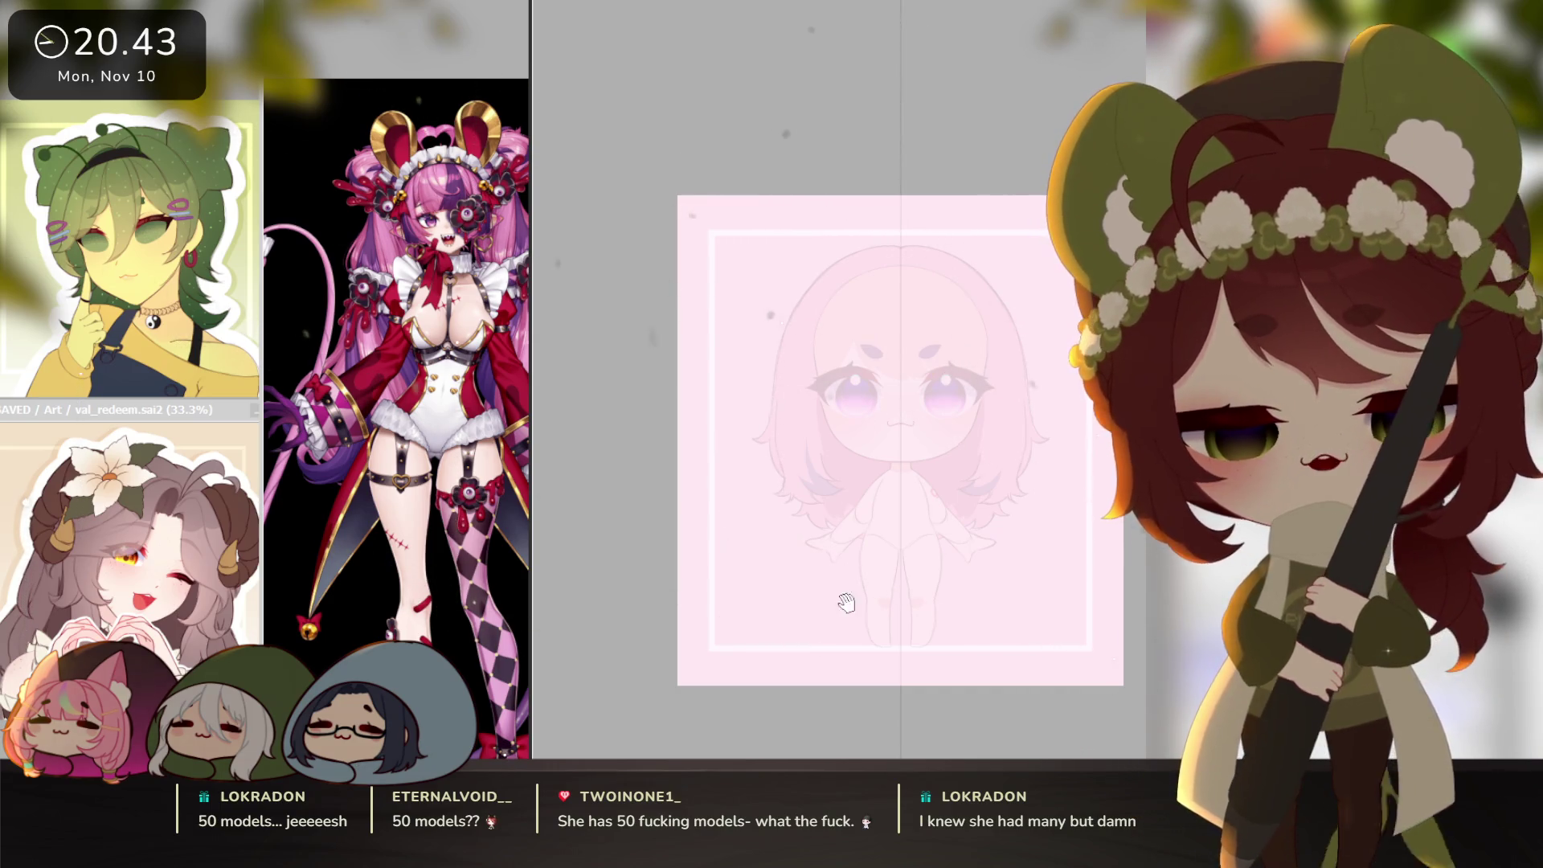
pyautogui.scroll(2, 464, 580)
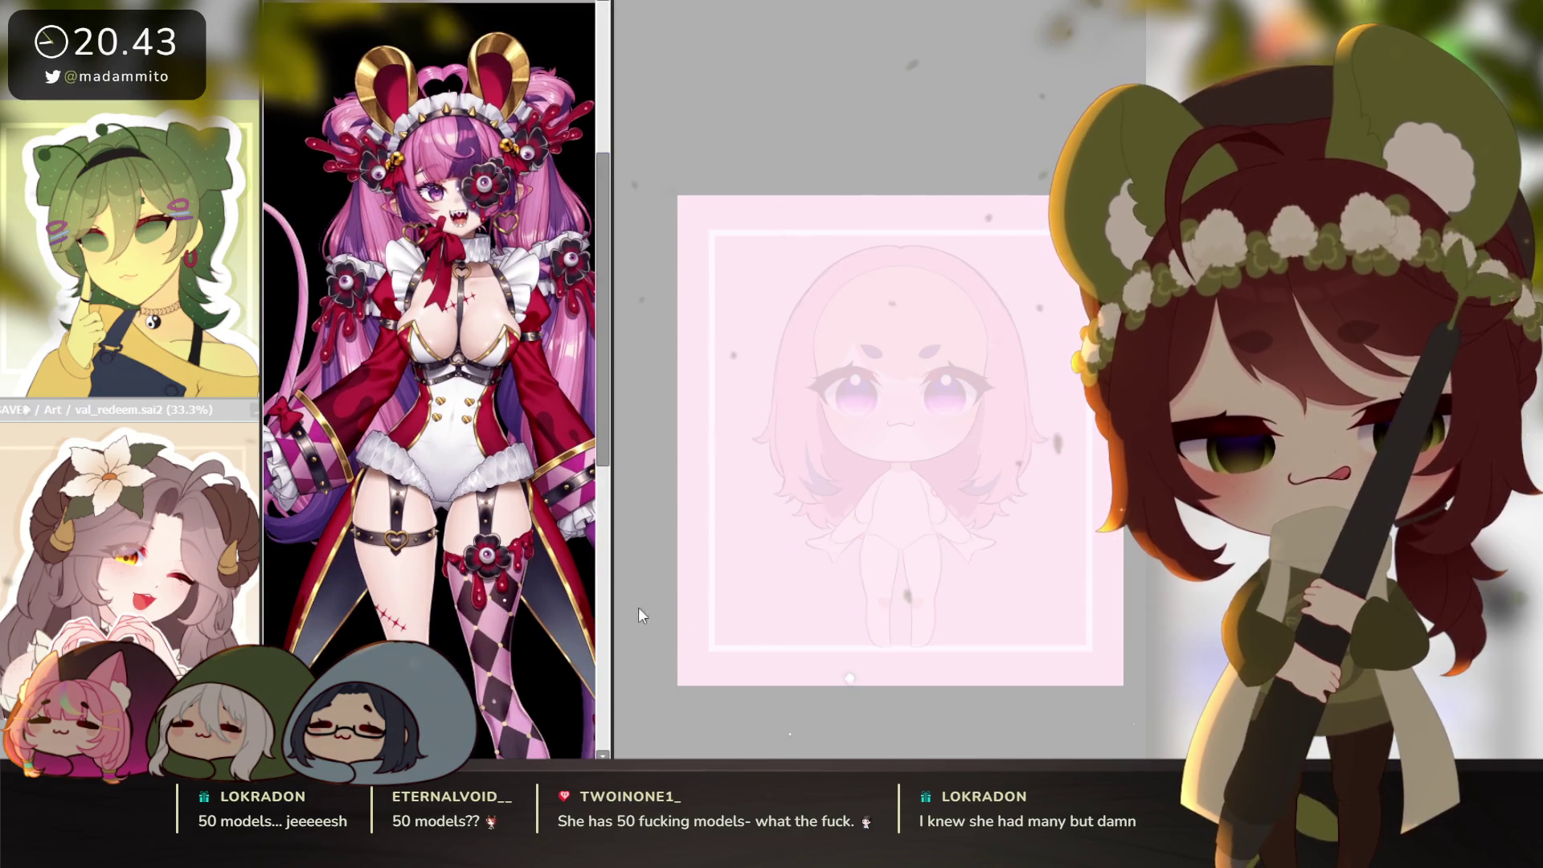
pyautogui.scroll(5, 842, 515)
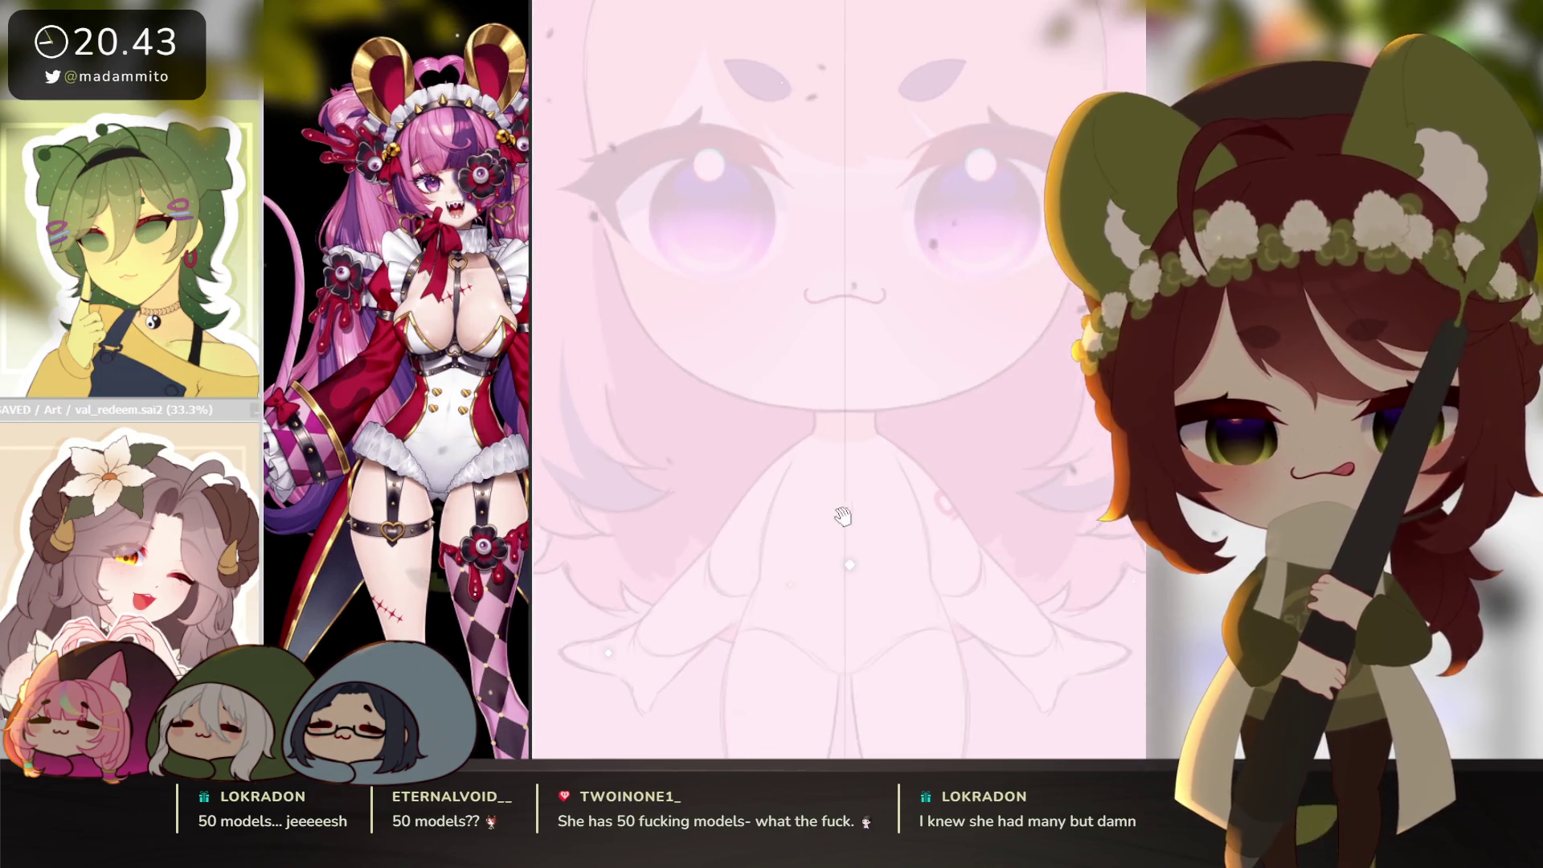
# Draw the collar's left diagonal edge, mirrored on the right, redoing an overshooting stroke.
pyautogui.scroll(1, 841, 515)
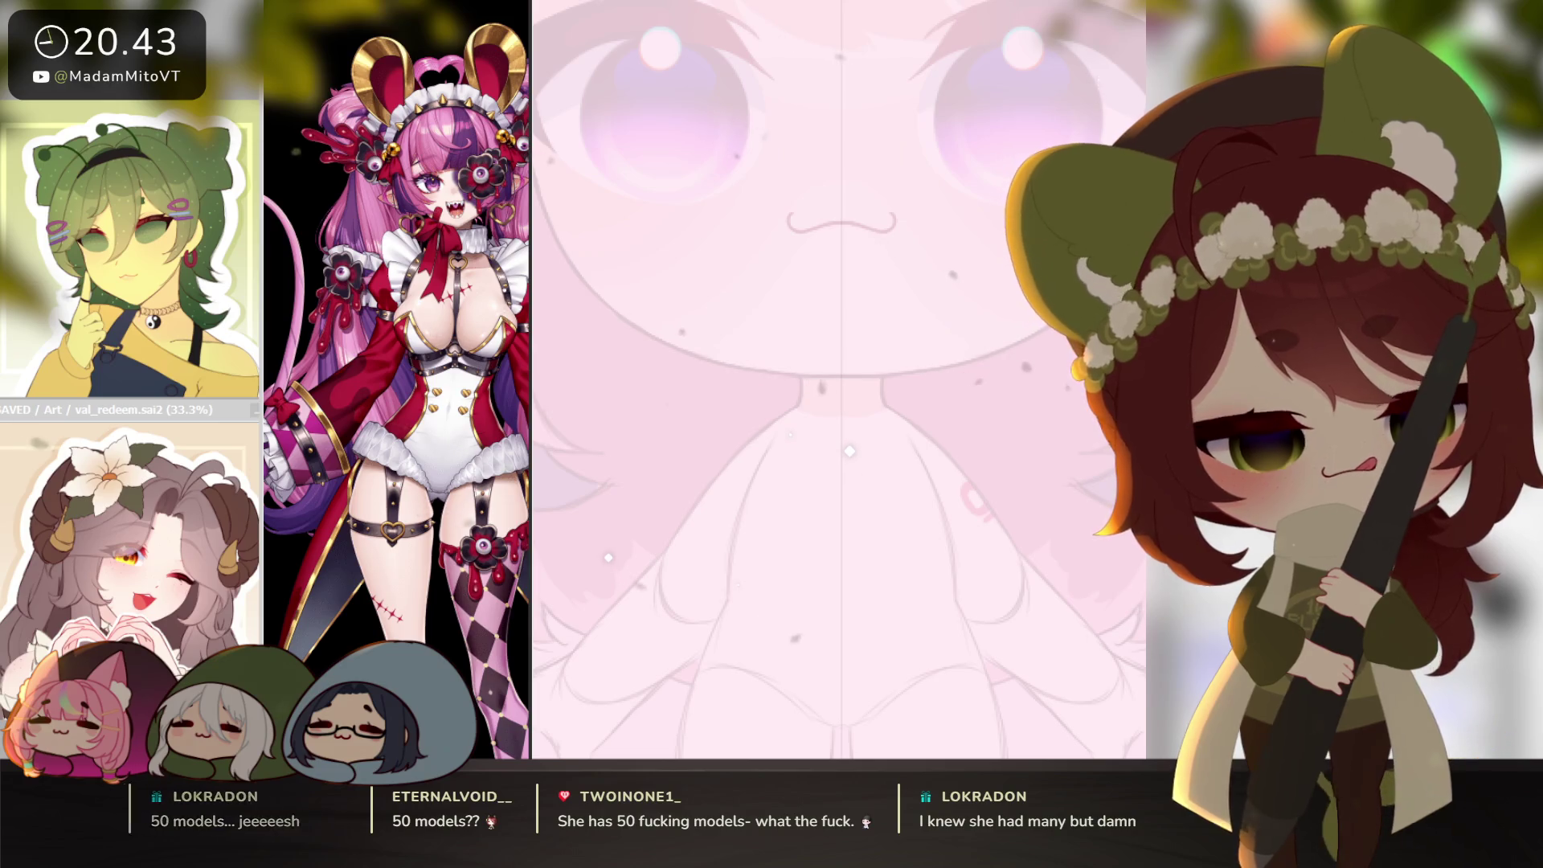
pyautogui.moveTo(748, 486)
pyautogui.mouseDown()
pyautogui.moveTo(796, 411)
pyautogui.moveTo(755, 476)
pyautogui.mouseUp()
pyautogui.hotkey('ctrl', 'z')
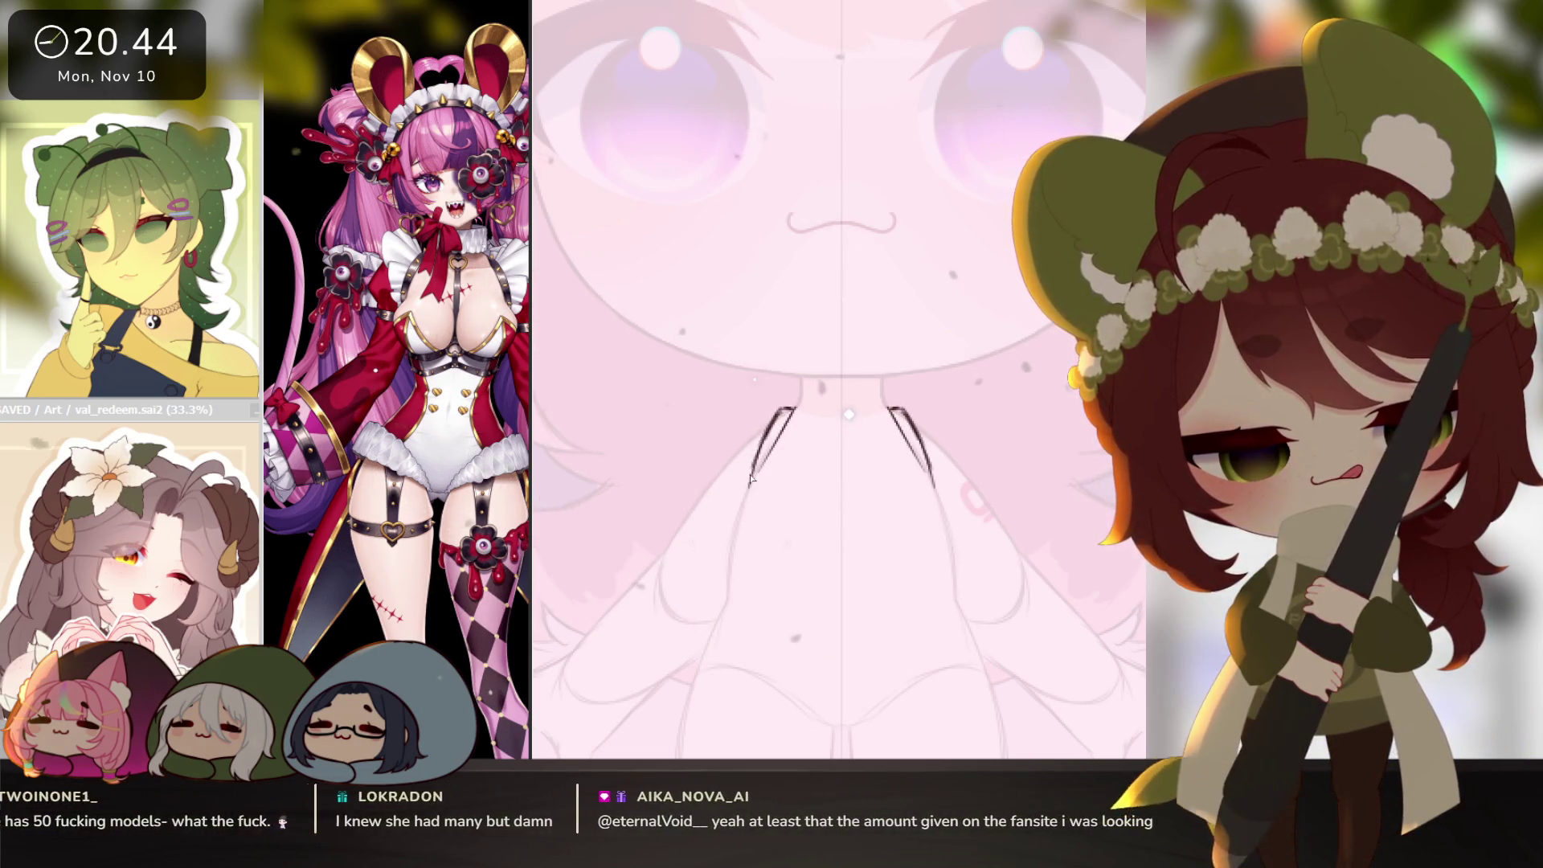
pyautogui.moveTo(779, 433); pyautogui.dragTo(747, 494)
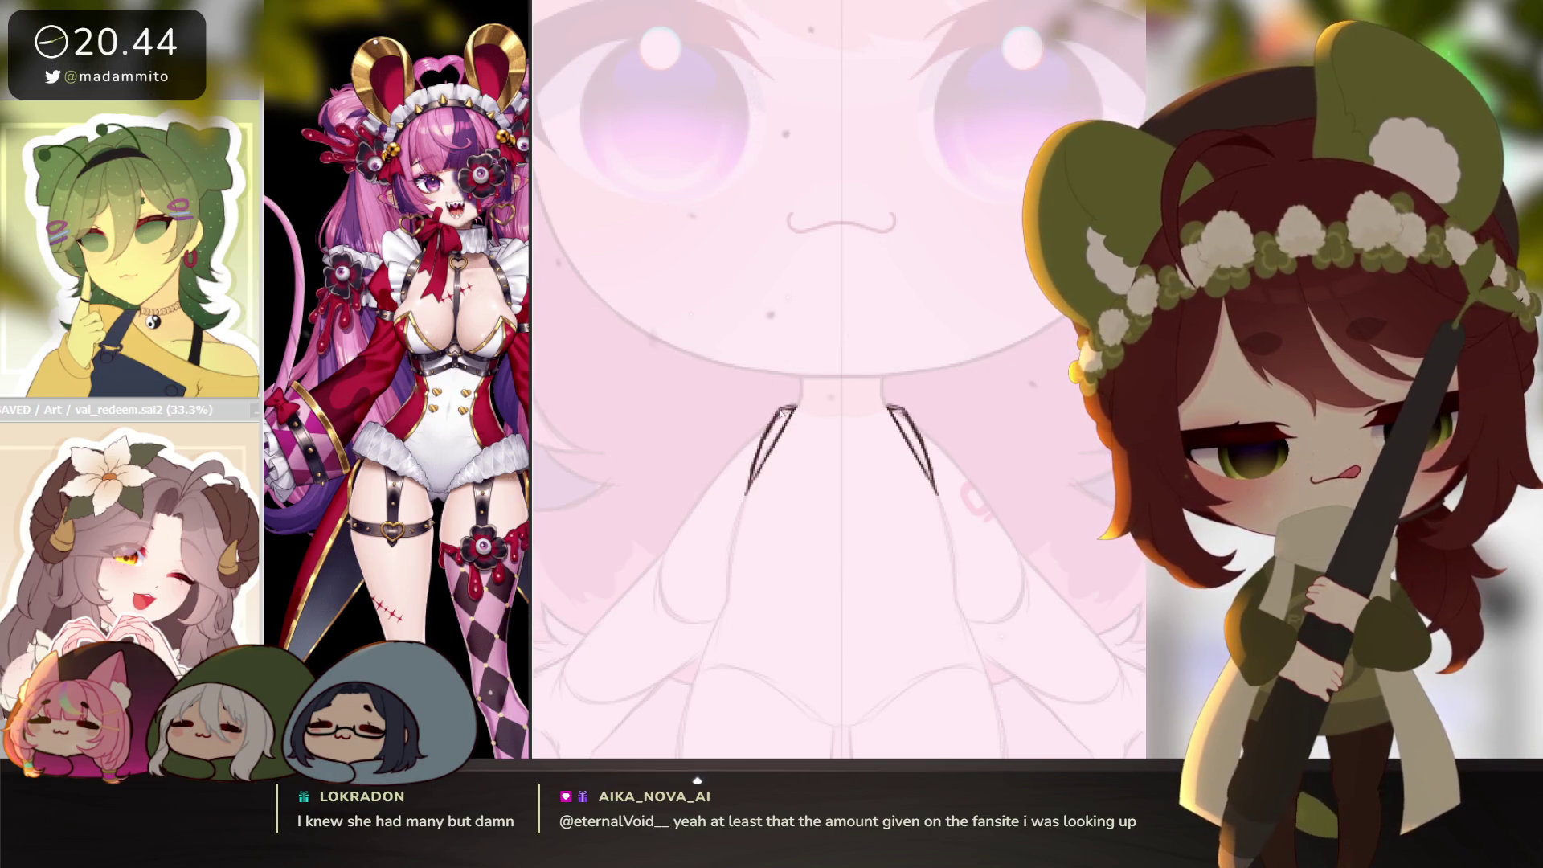
pyautogui.moveTo(876, 591); pyautogui.dragTo(855, 595)
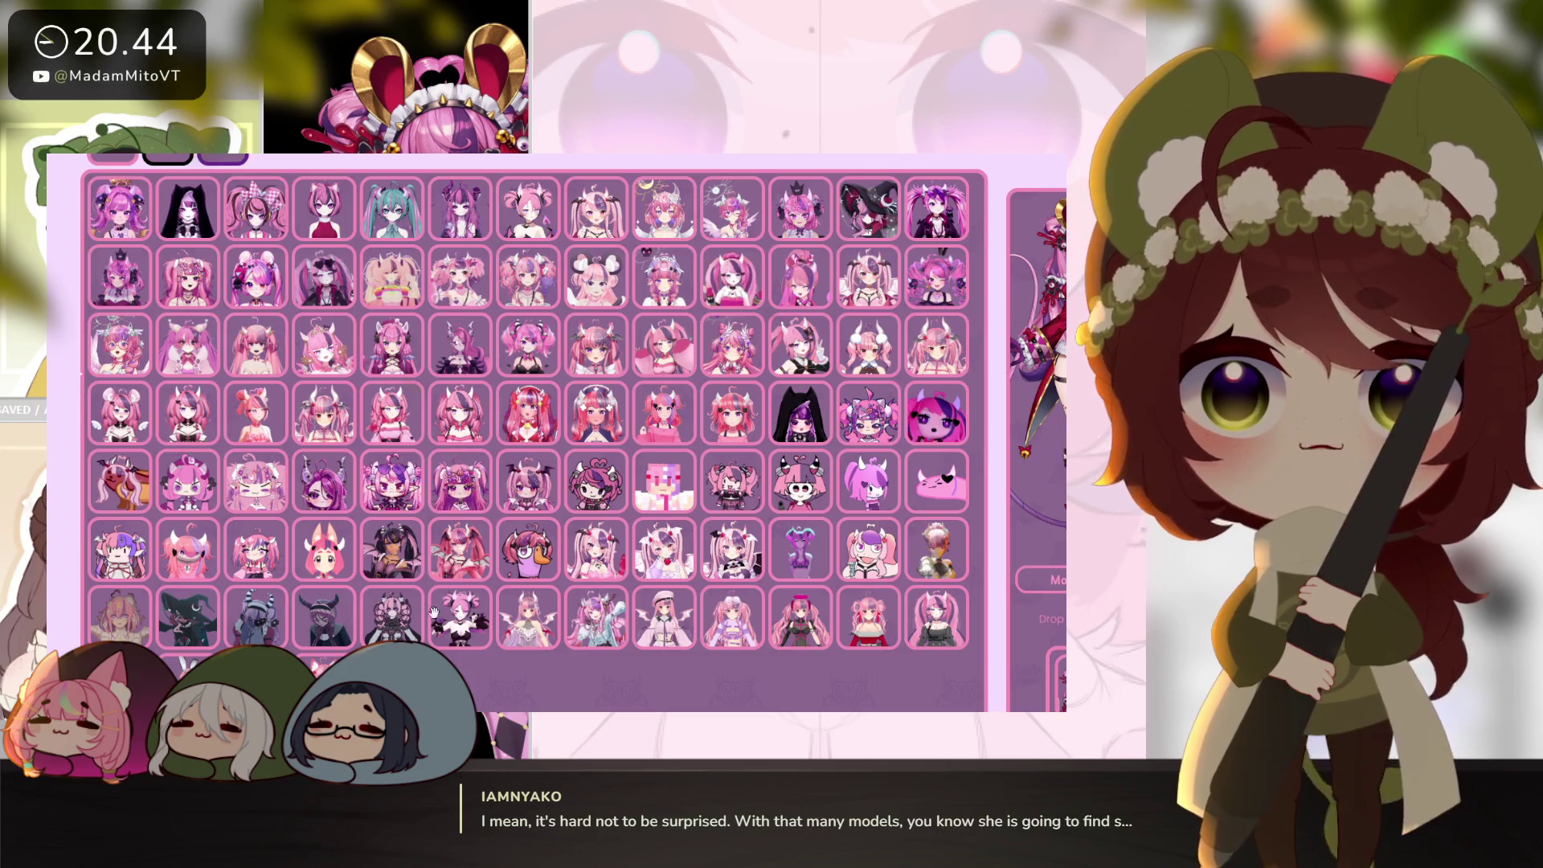
# Drag the pink worm model from the gallery grid into the right-hand panel.
pyautogui.scroll(1, 434, 612)
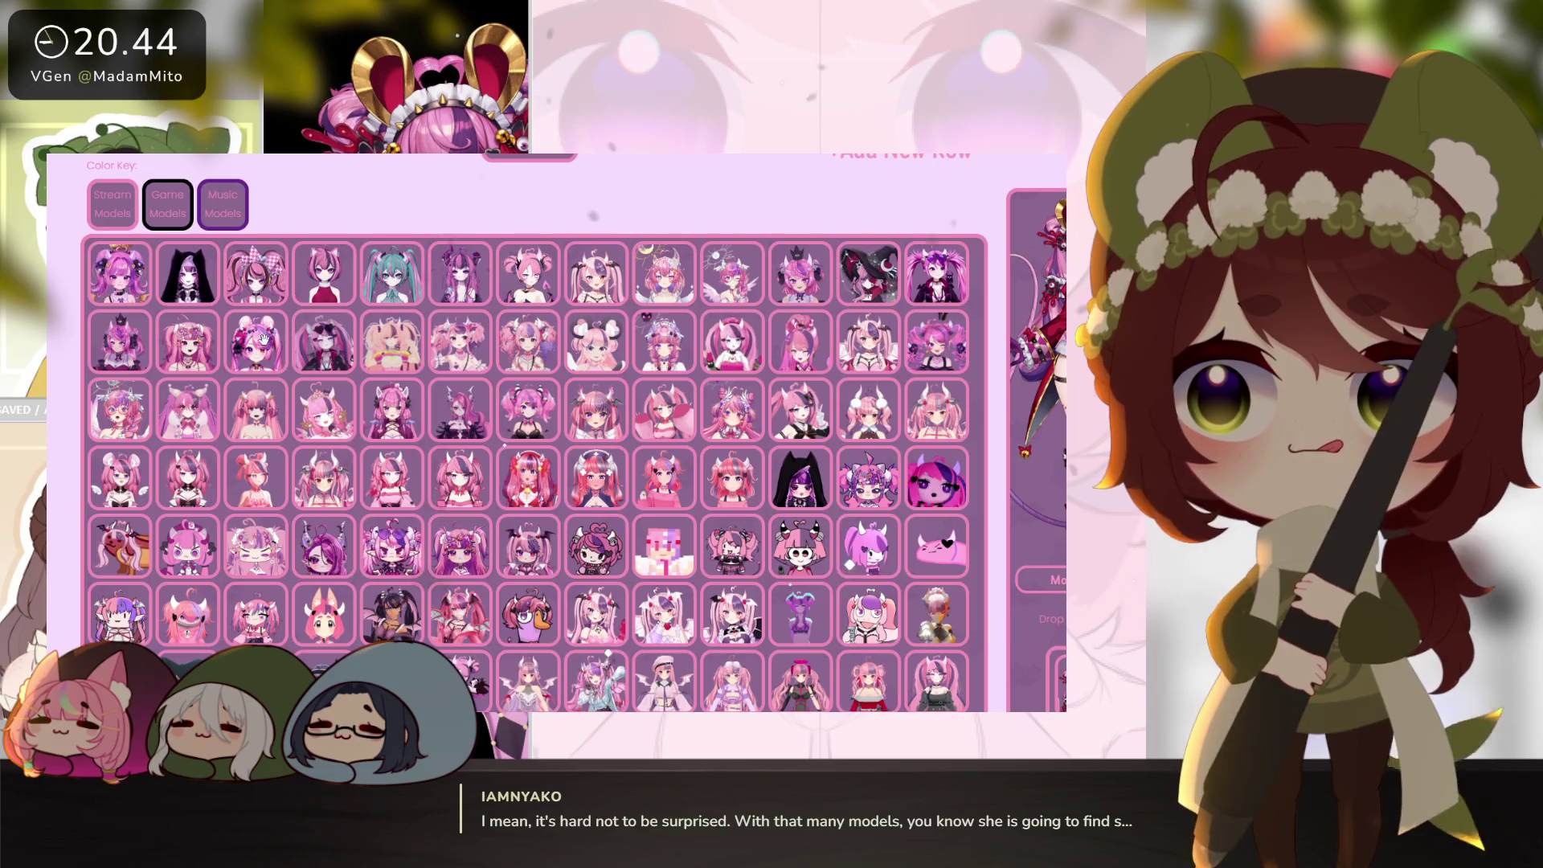
pyautogui.scroll(-1, 162, 267)
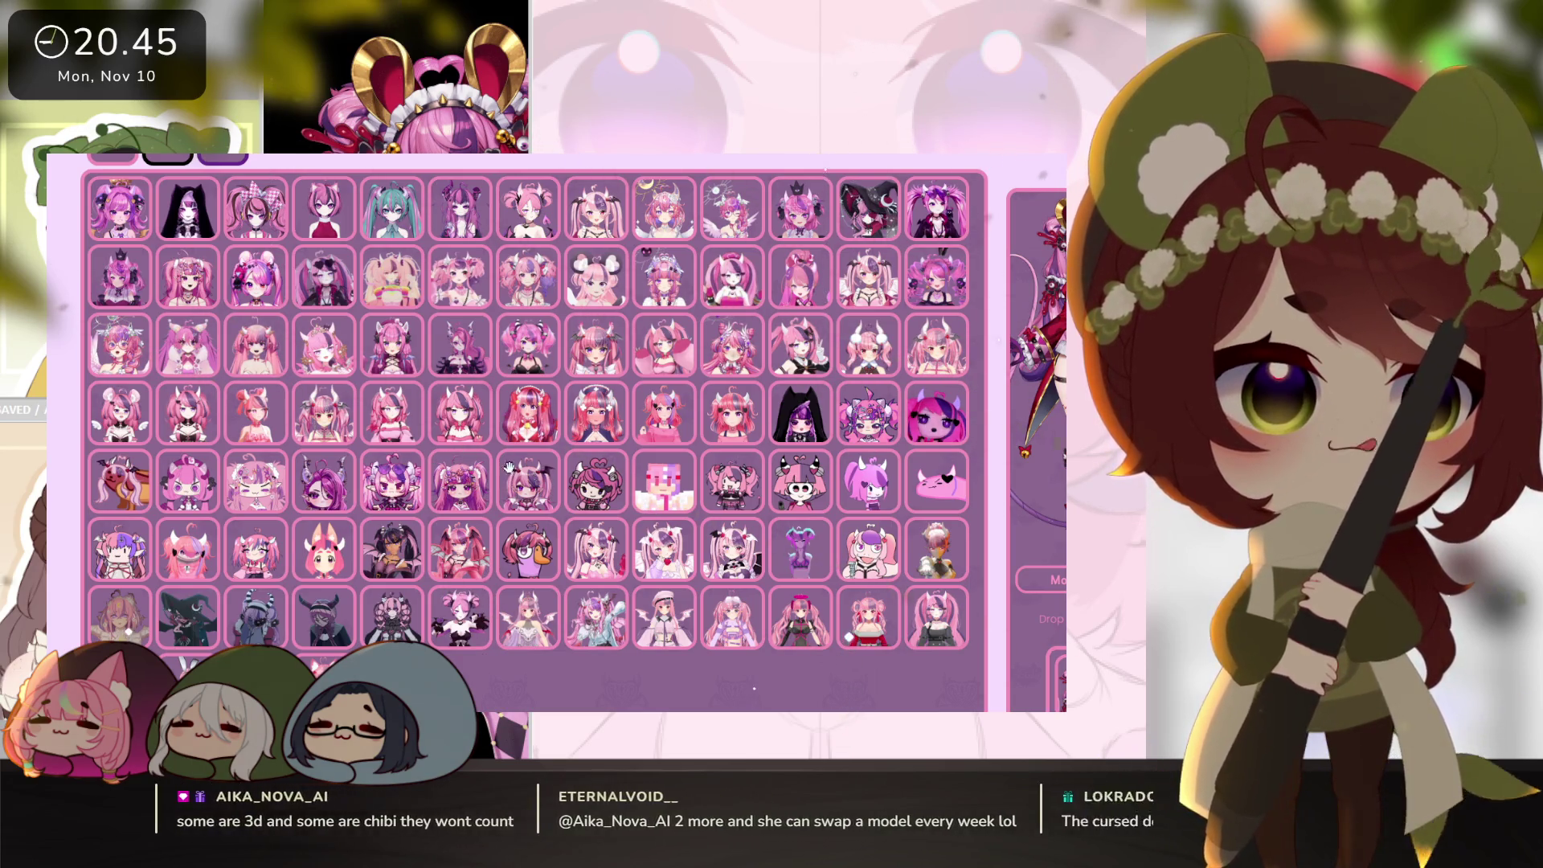
pyautogui.moveTo(937, 483); pyautogui.dragTo(1036, 431)
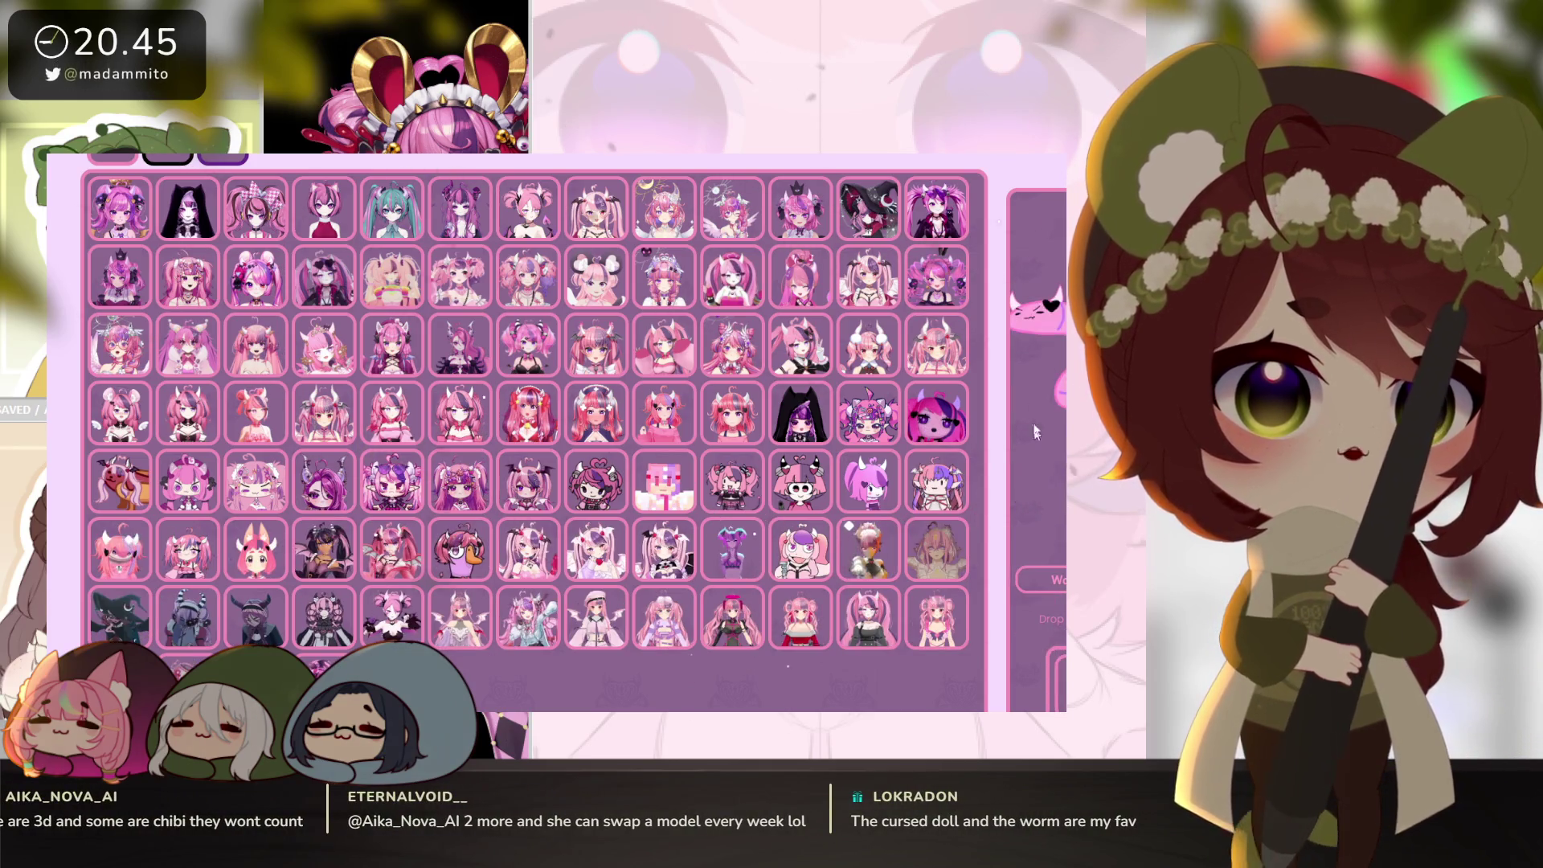
pyautogui.rightClick(1042, 334)
pyautogui.press('Escape')
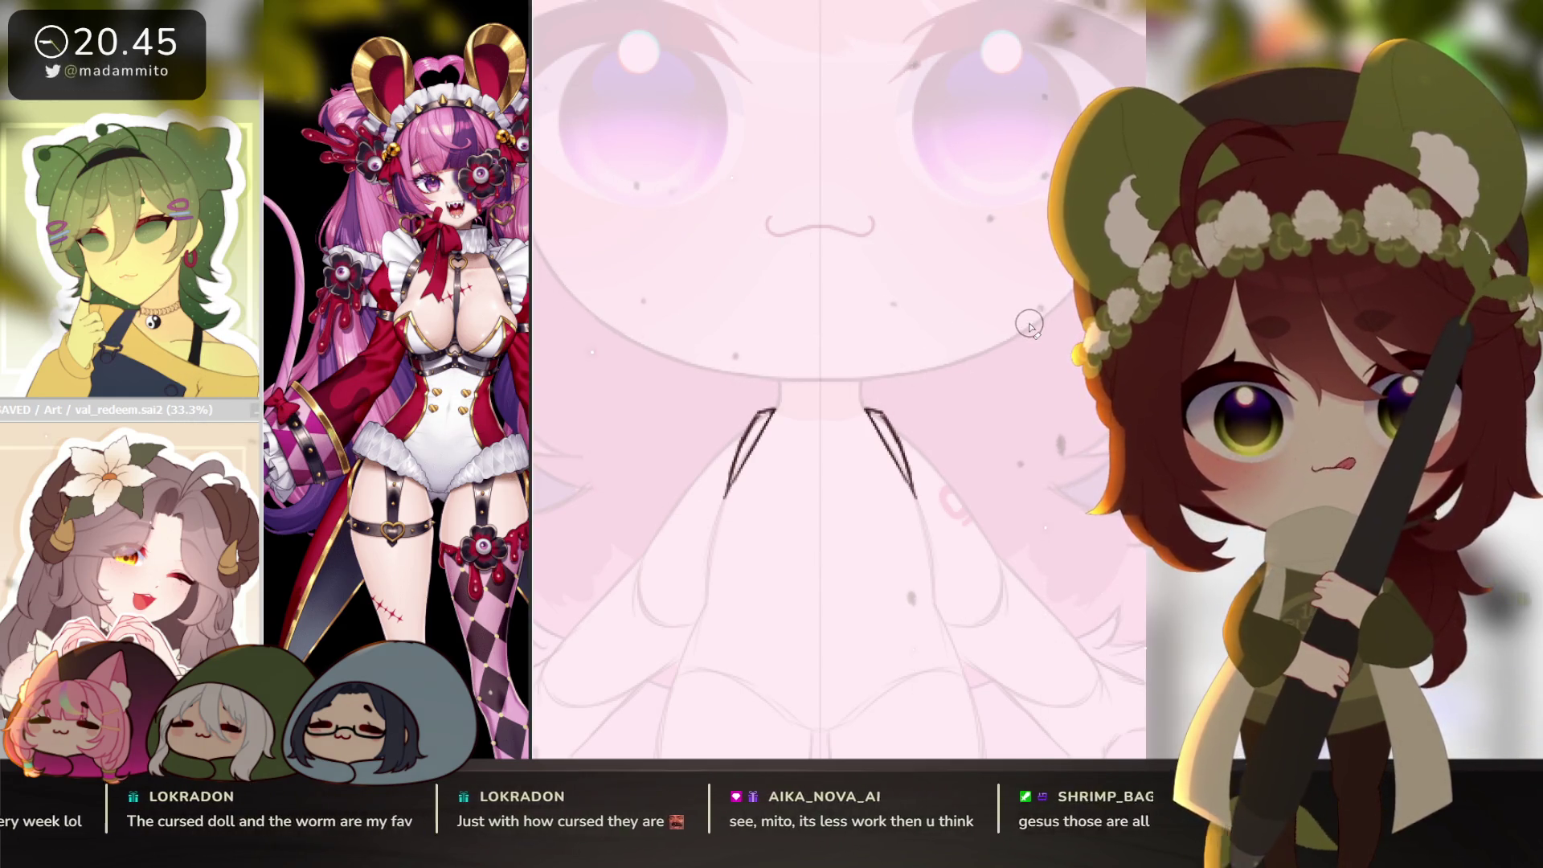
# Sketch the mirrored curved ruffle top above the left diagonal collar line, redoing a bad stroke.
pyautogui.moveTo(739, 362); pyautogui.dragTo(819, 357)
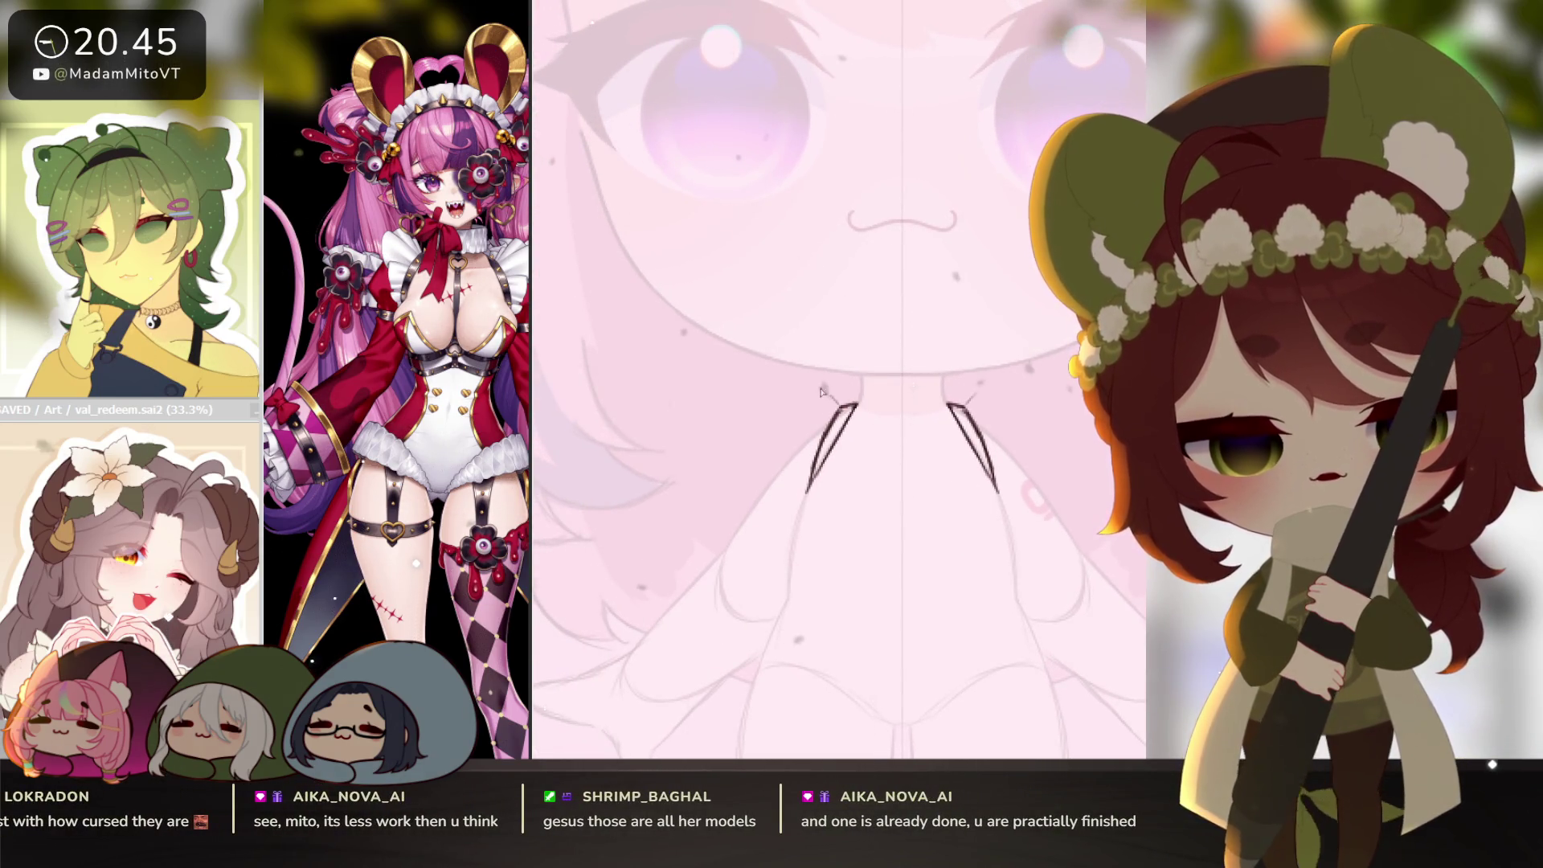
pyautogui.moveTo(819, 386)
pyautogui.mouseDown()
pyautogui.moveTo(841, 406)
pyautogui.moveTo(791, 386)
pyautogui.moveTo(771, 414)
pyautogui.mouseUp()
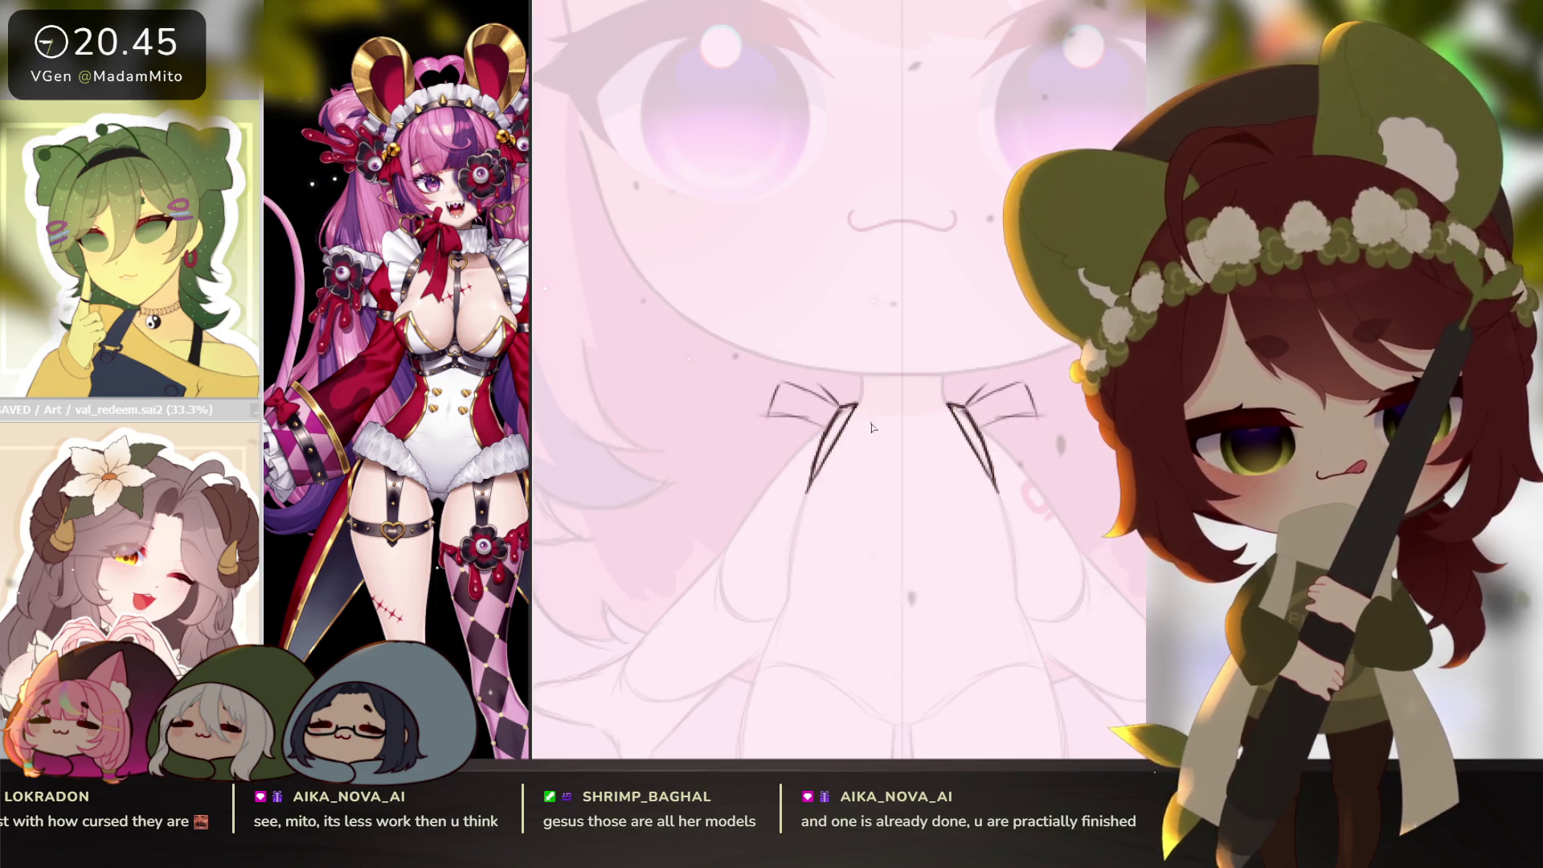
pyautogui.hotkey('ctrl', 'z')
pyautogui.hotkey('ctrl', 'z')
pyautogui.hotkey('ctrl', 'z')
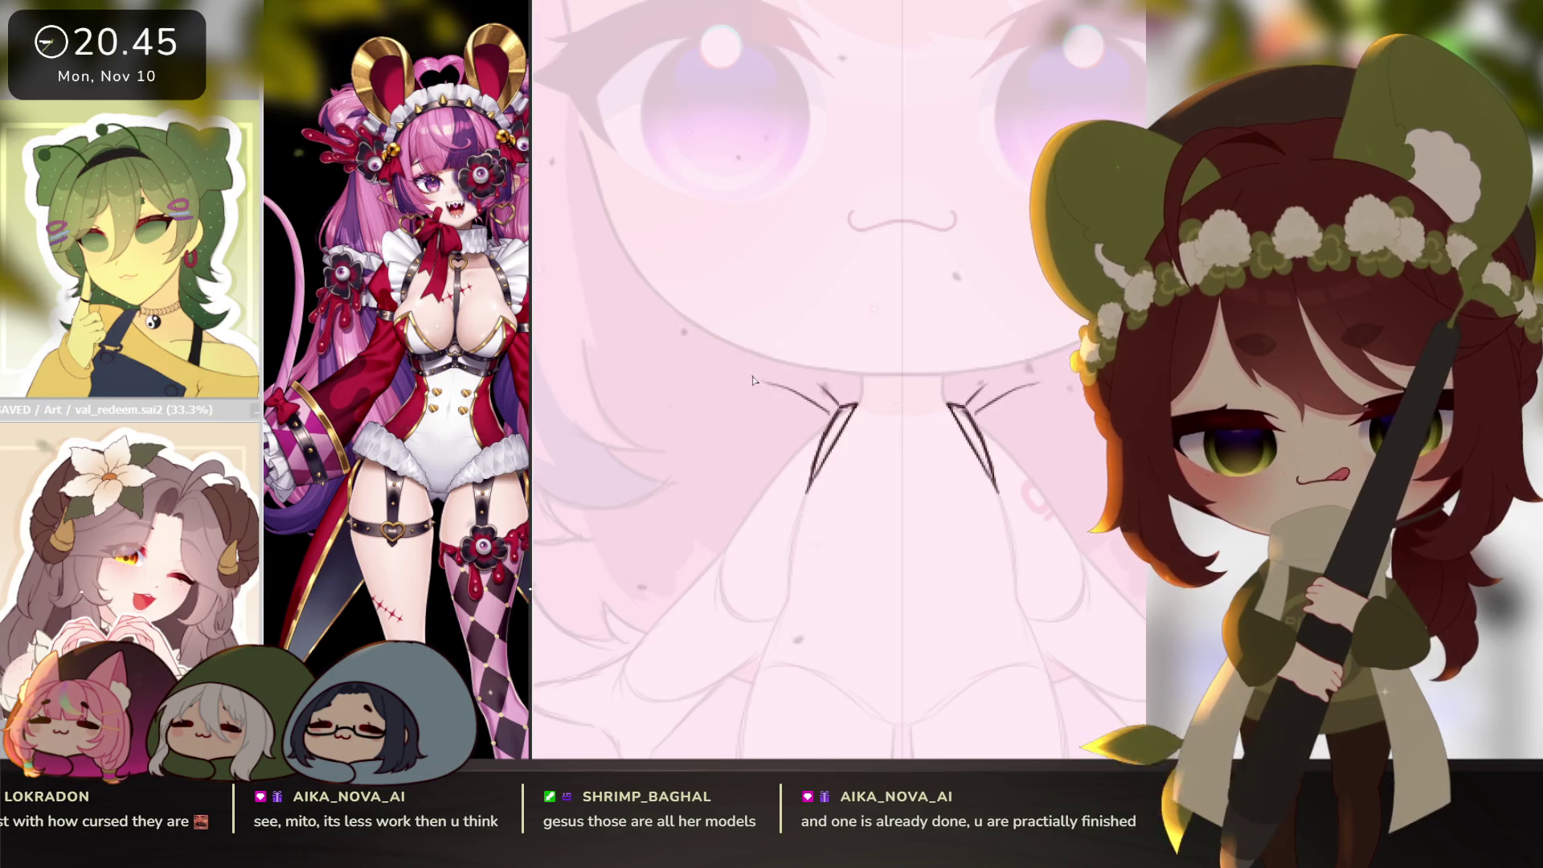
pyautogui.moveTo(756, 416)
pyautogui.mouseDown()
pyautogui.moveTo(765, 383)
pyautogui.moveTo(758, 452)
pyautogui.mouseUp()
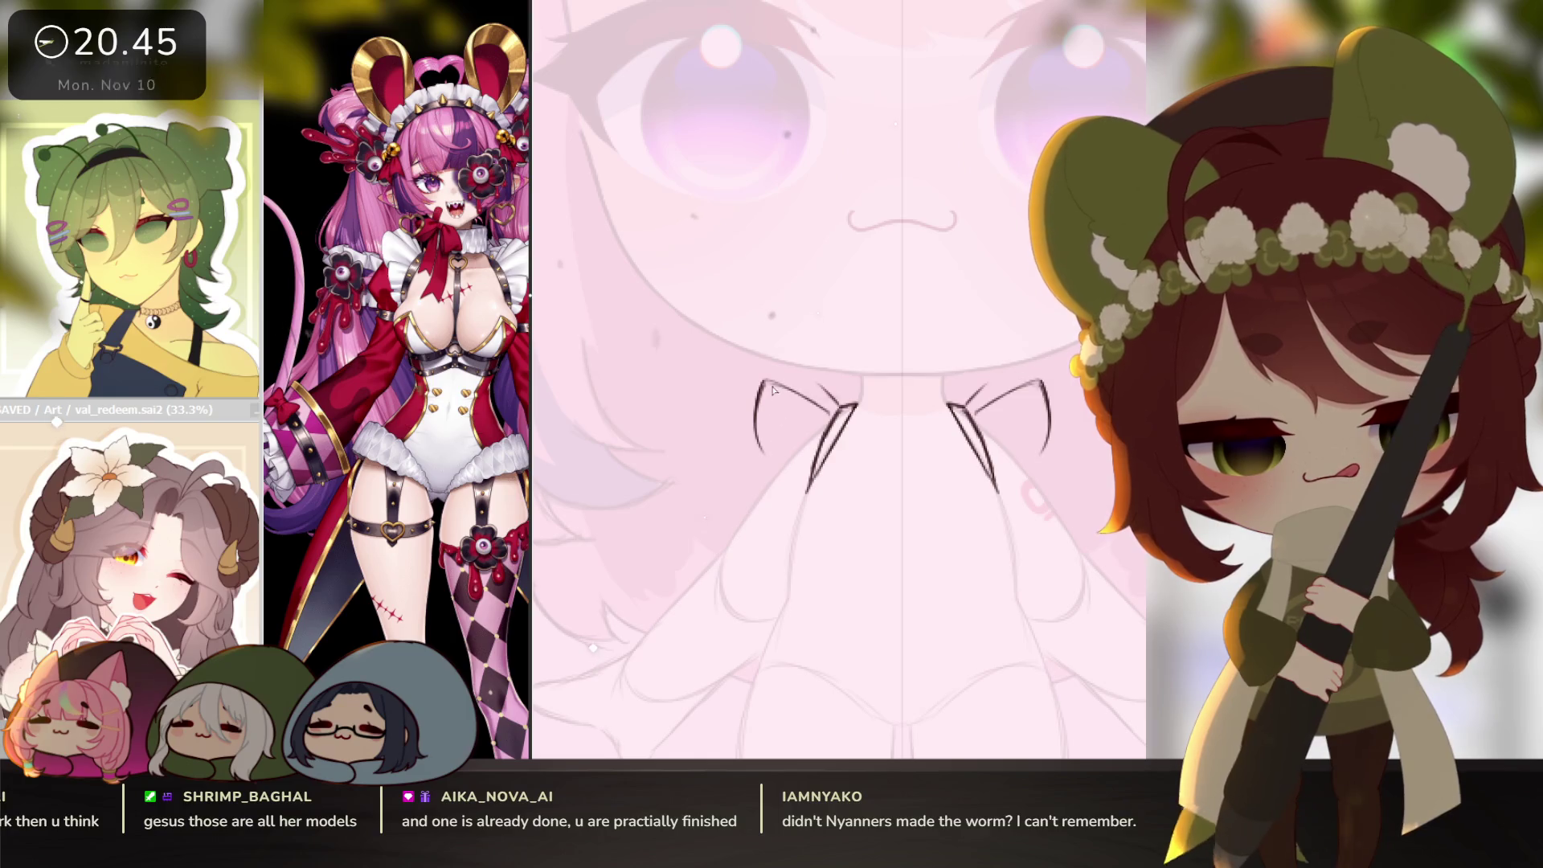
pyautogui.moveTo(865, 466); pyautogui.dragTo(861, 474)
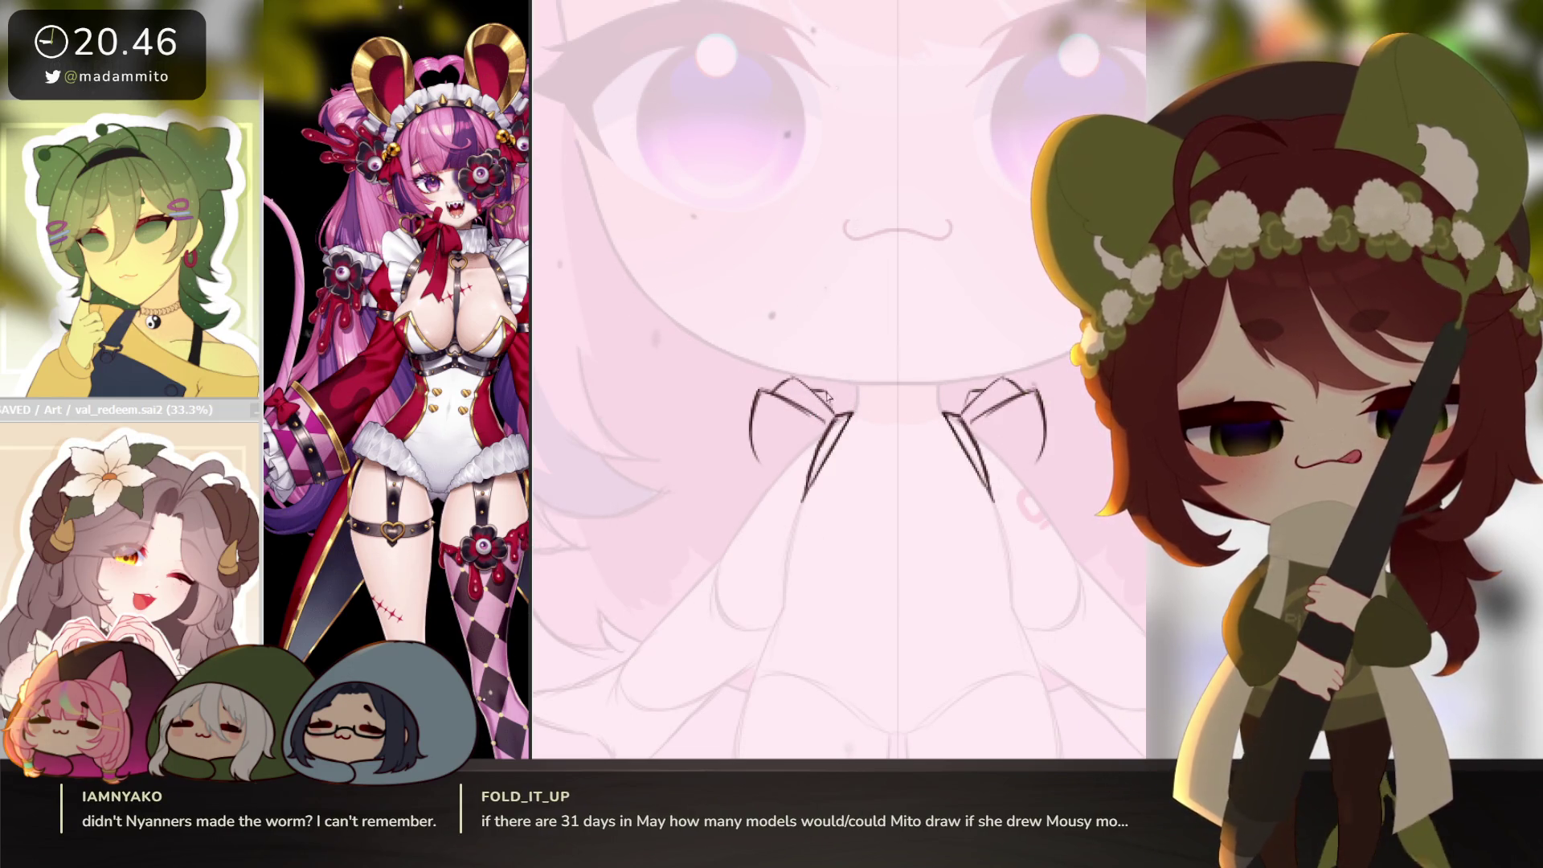
pyautogui.moveTo(903, 499); pyautogui.dragTo(910, 476)
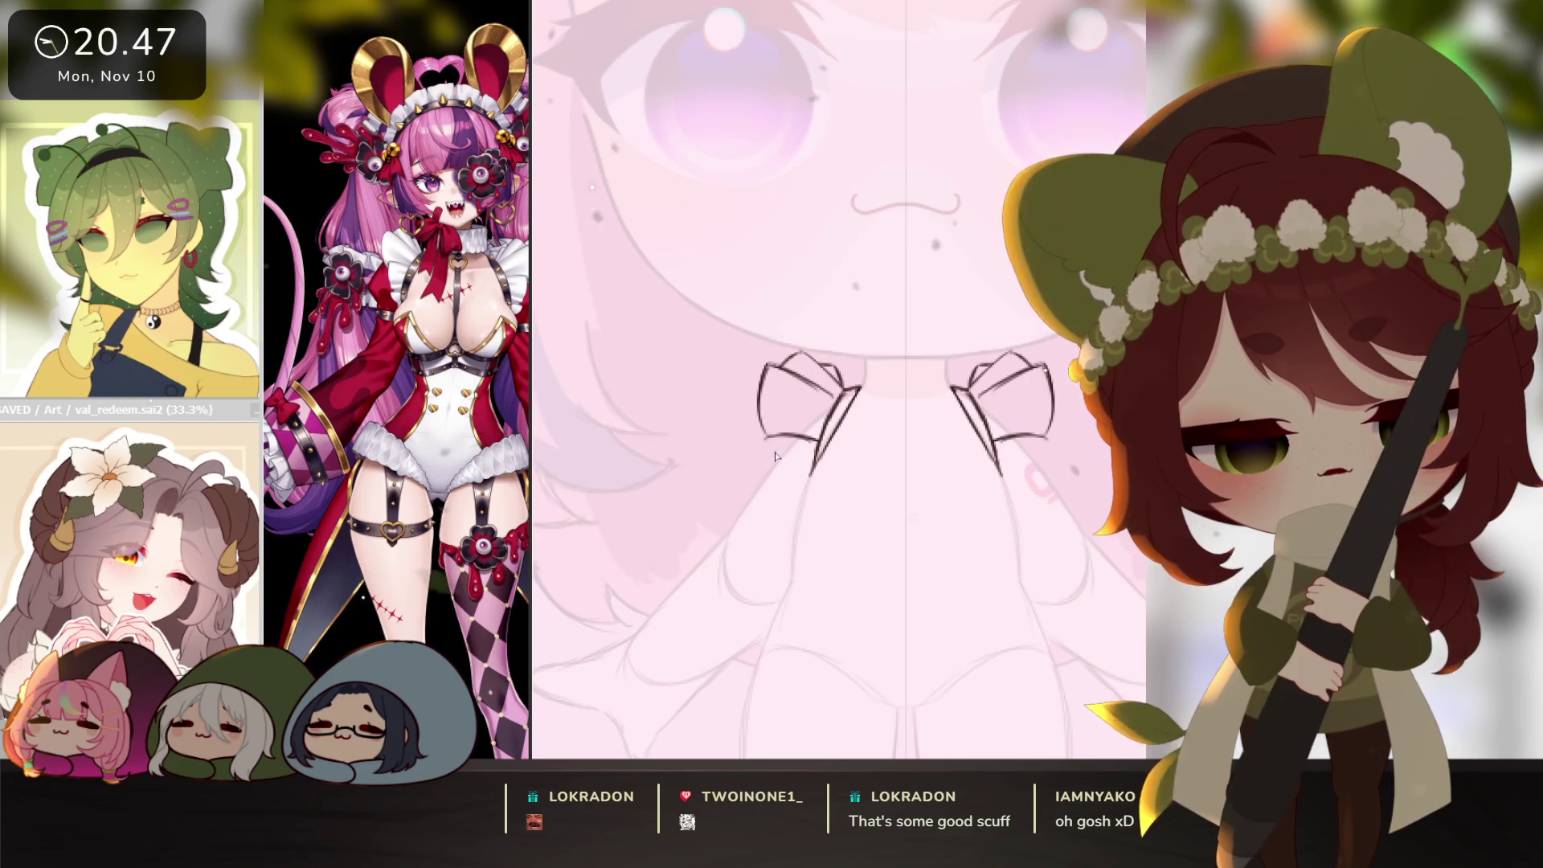
# Add ruffle lines curving down from the left bow and lengthen its lower tip.
pyautogui.moveTo(767, 439); pyautogui.dragTo(773, 476)
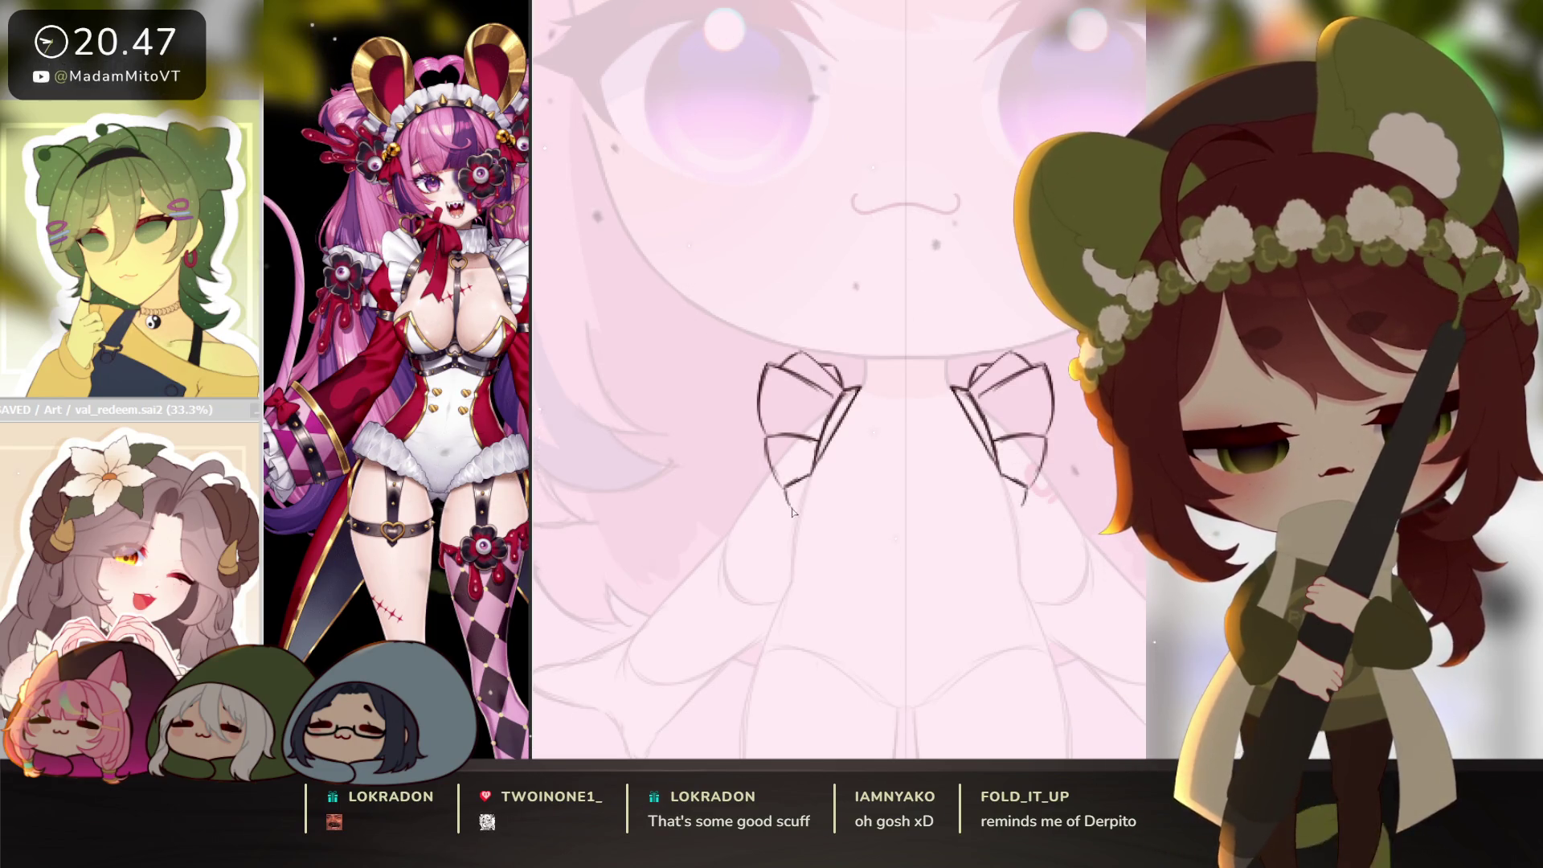
pyautogui.moveTo(784, 485); pyautogui.dragTo(791, 509)
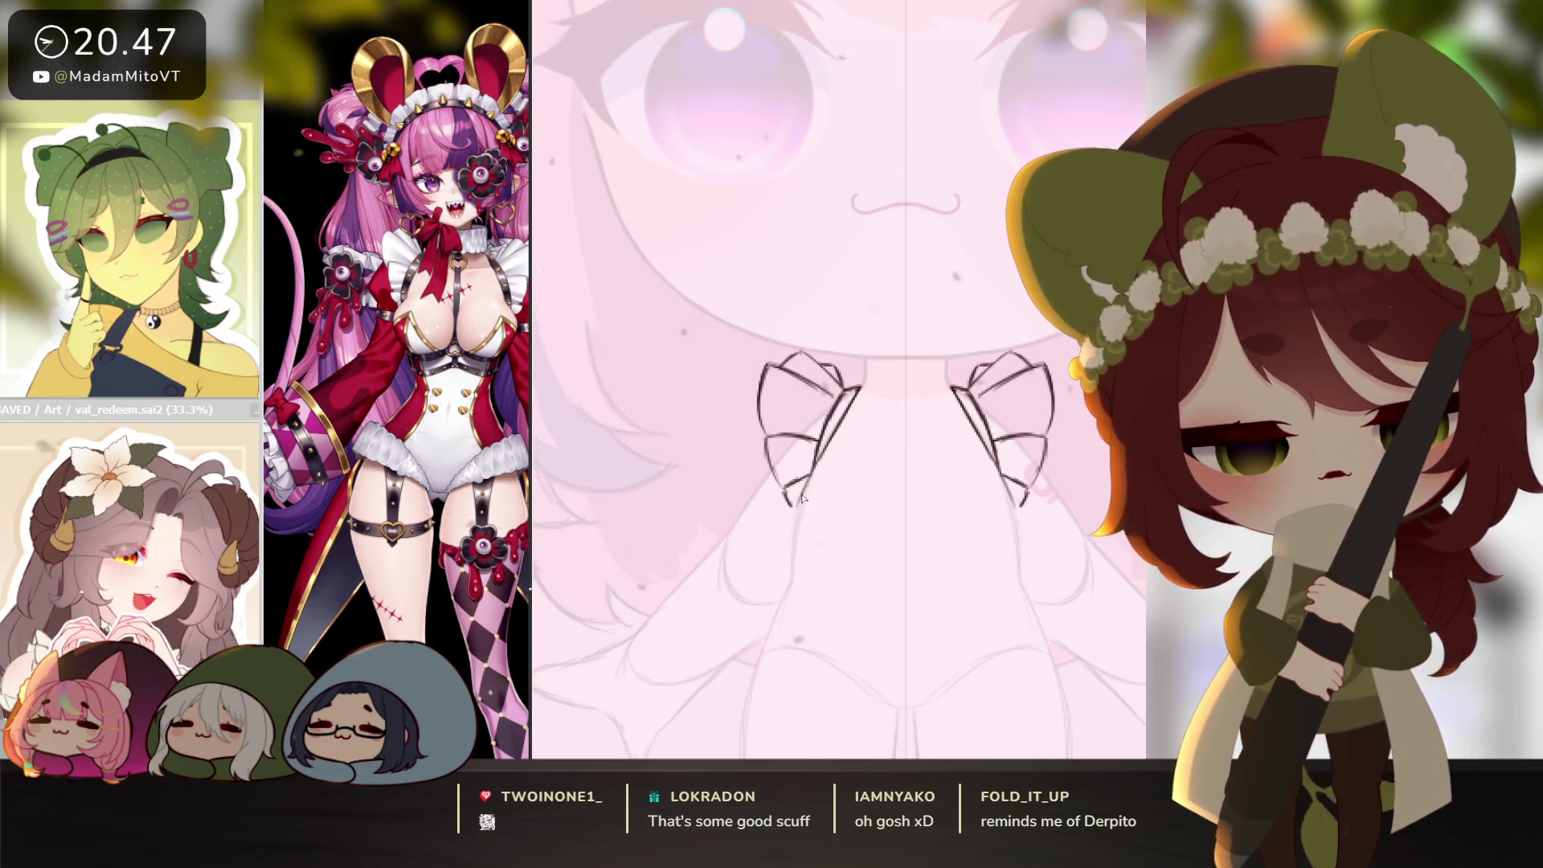
pyautogui.moveTo(790, 504); pyautogui.dragTo(792, 527)
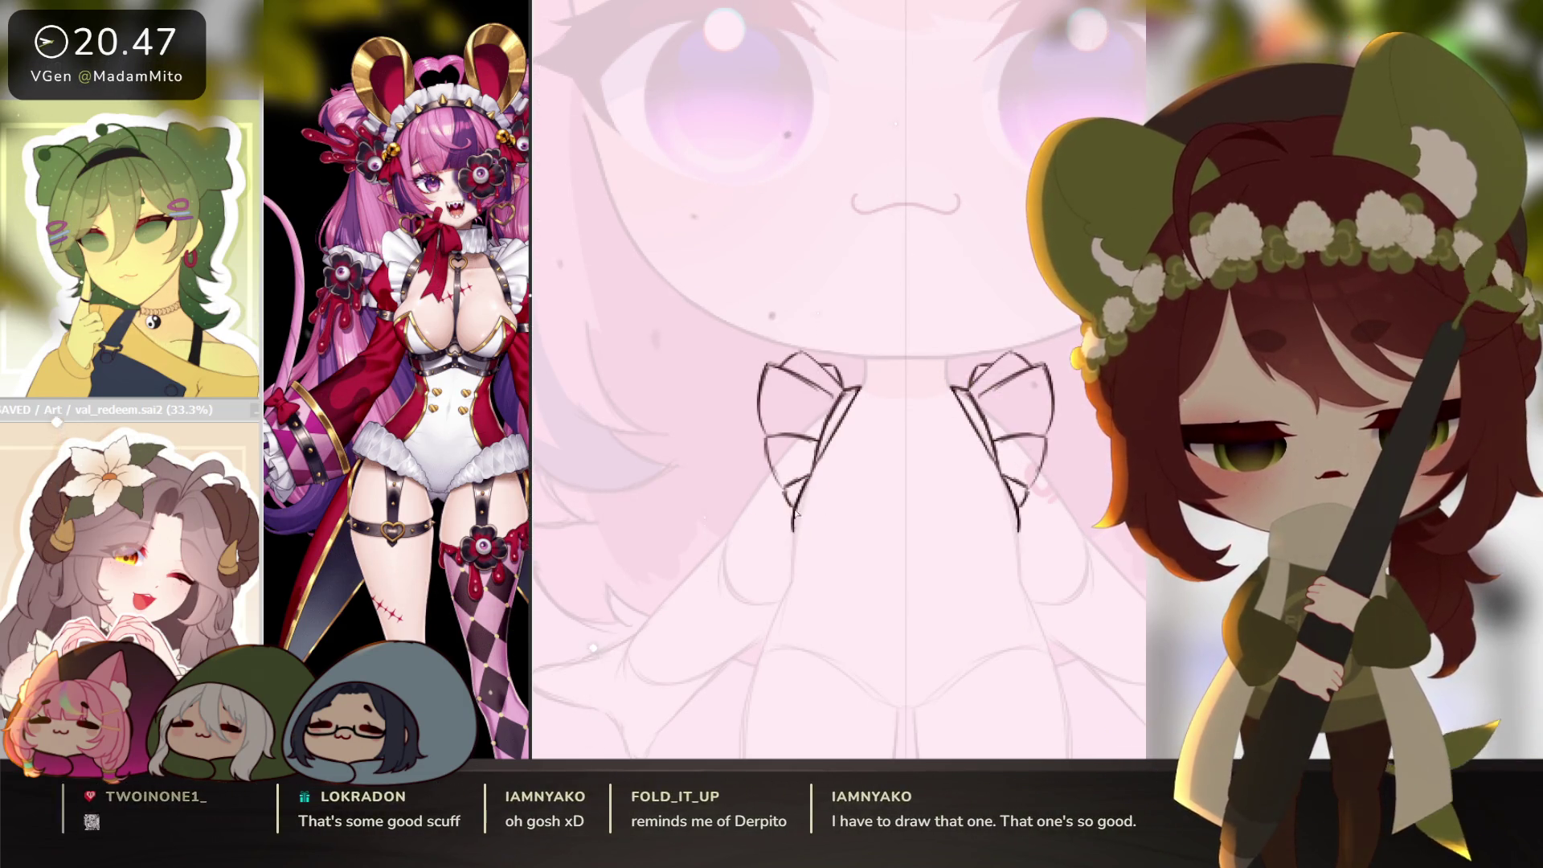
# Draw the mirrored V-shaped lower collar edge, erase its centre gap, and sketch a small ring.
pyautogui.moveTo(899, 562); pyautogui.dragTo(873, 558)
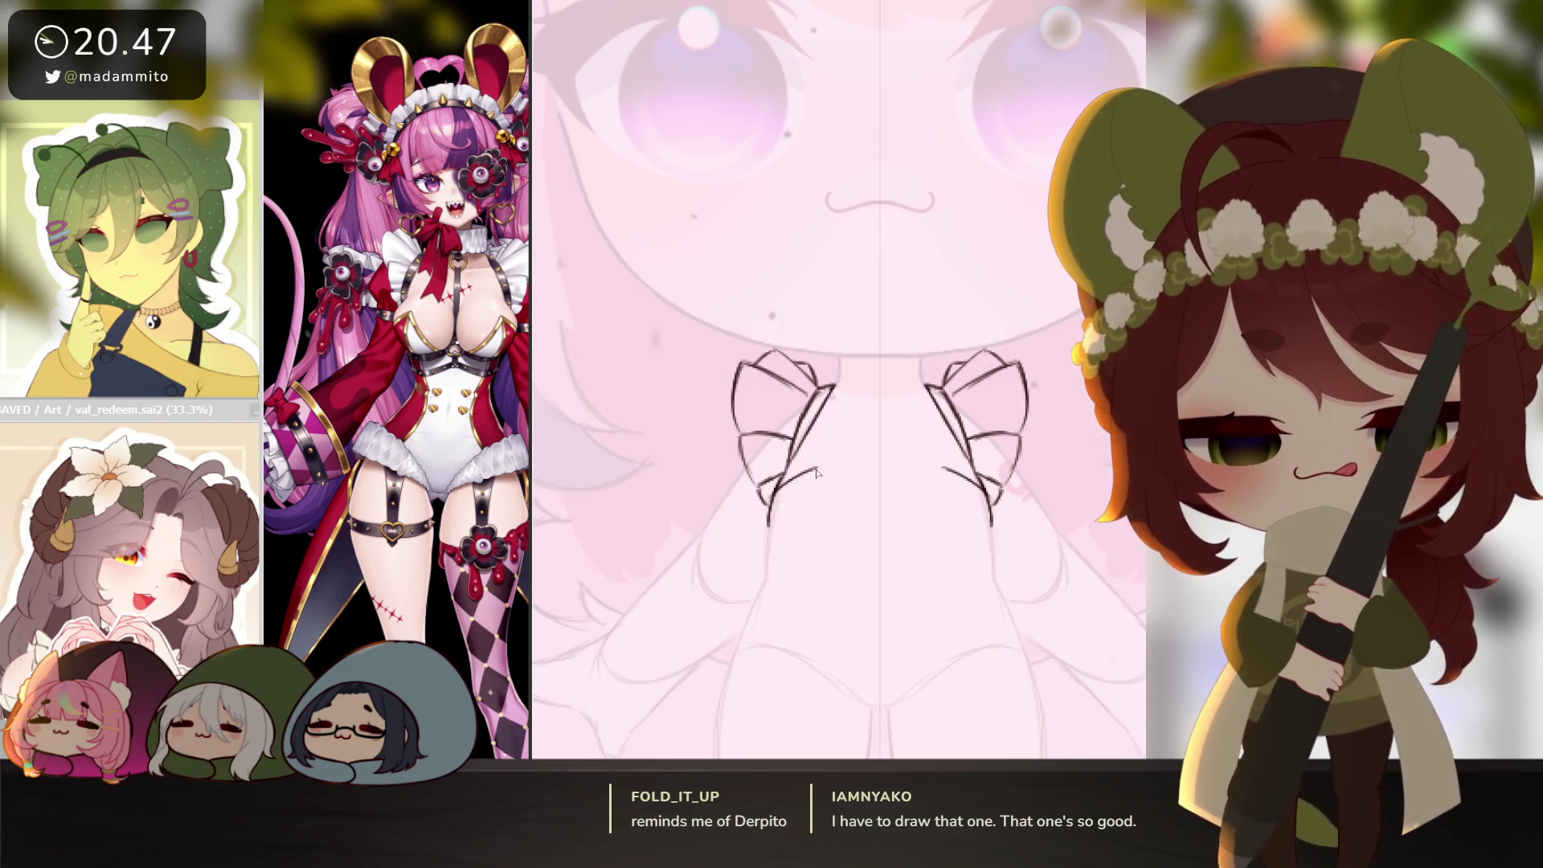
pyautogui.press('ctrl')
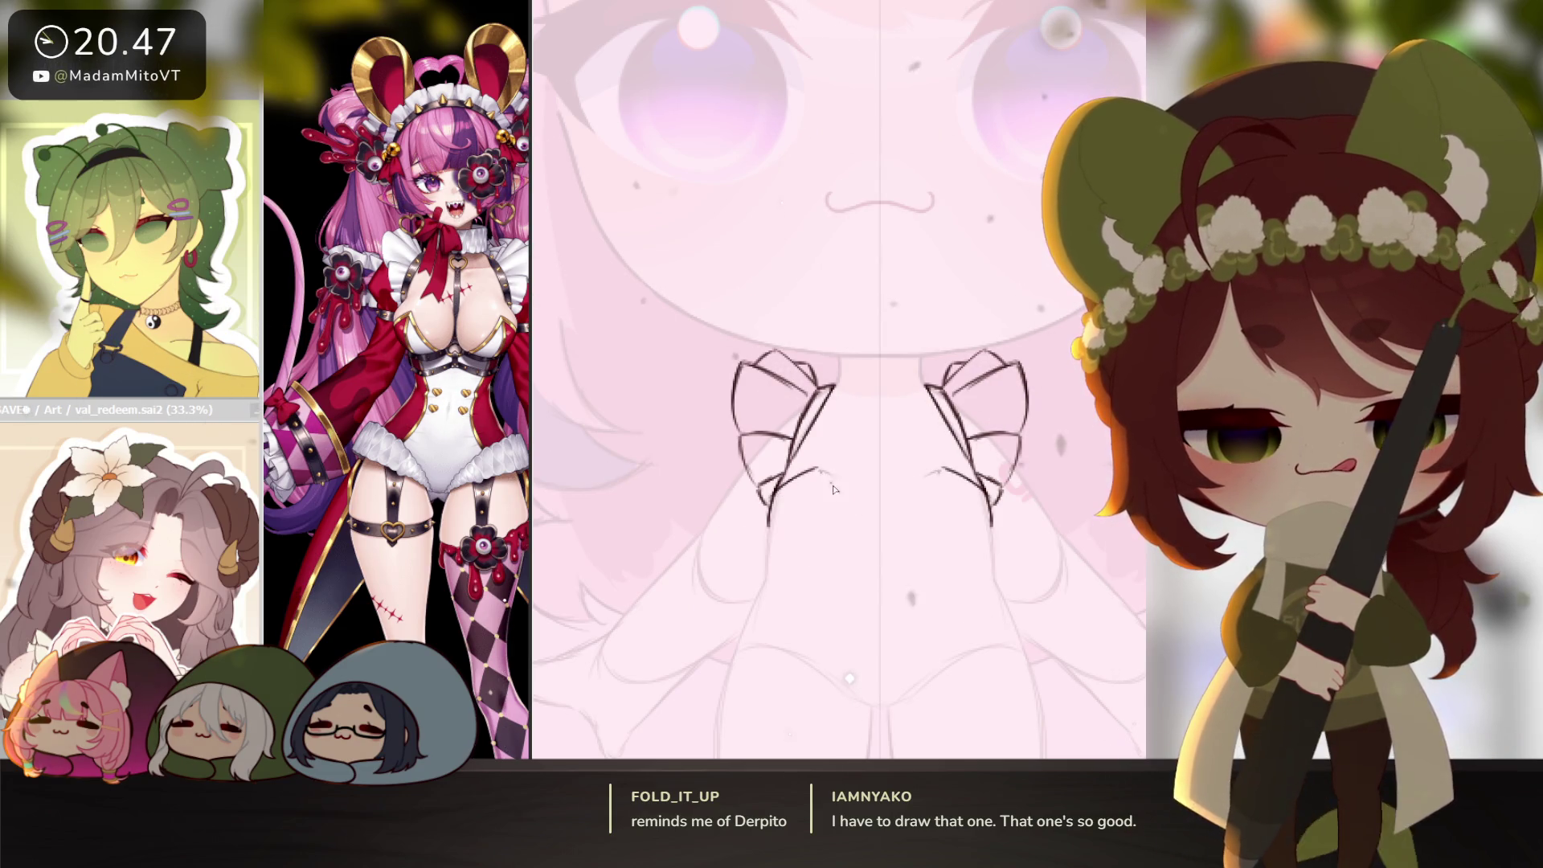
pyautogui.moveTo(851, 497); pyautogui.dragTo(822, 477)
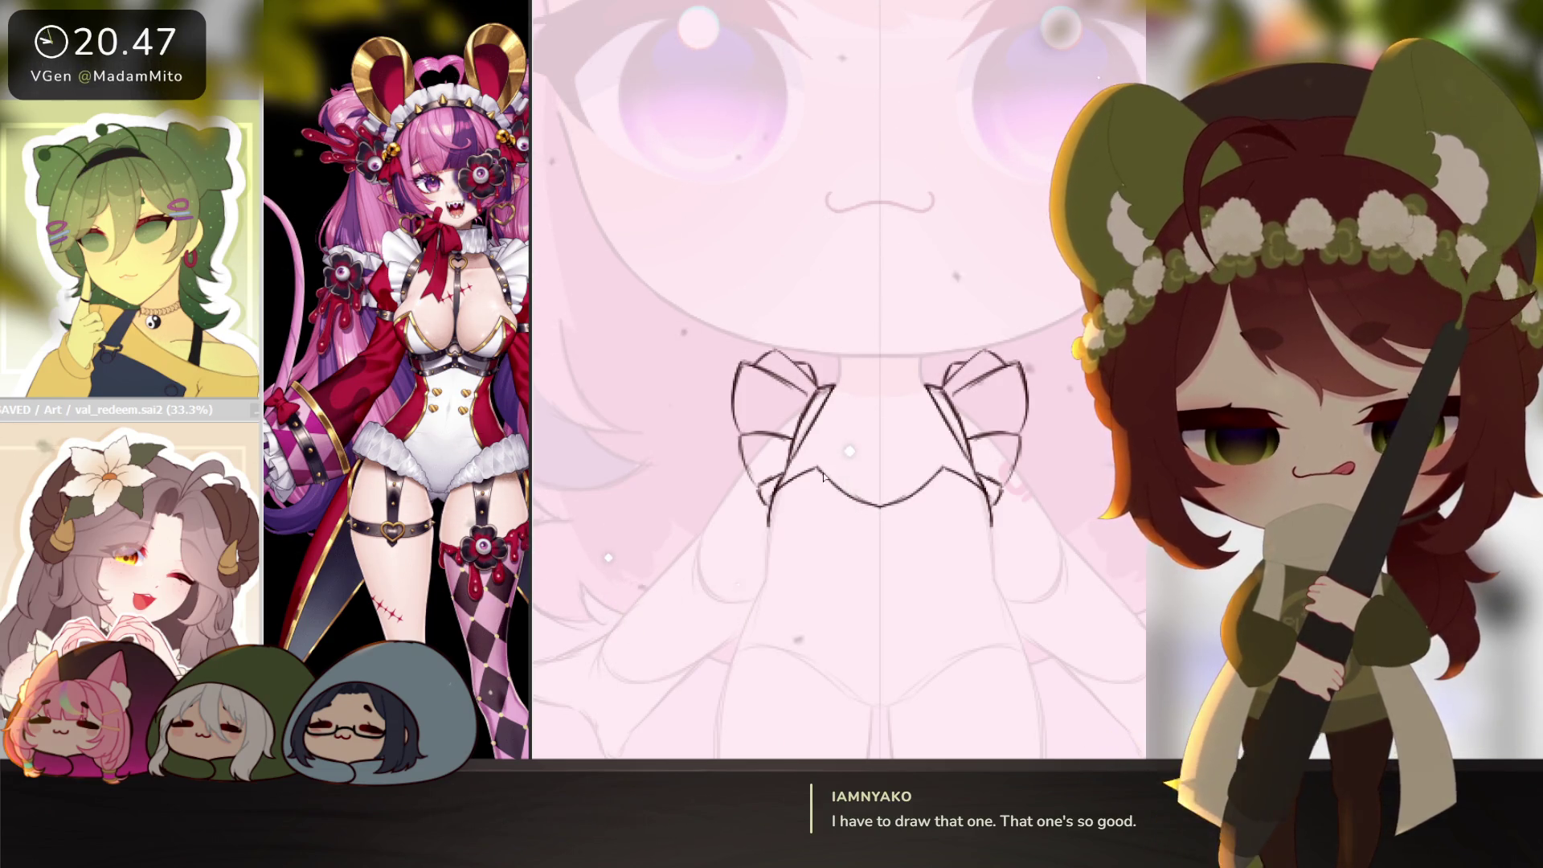
pyautogui.moveTo(879, 514); pyautogui.dragTo(880, 497)
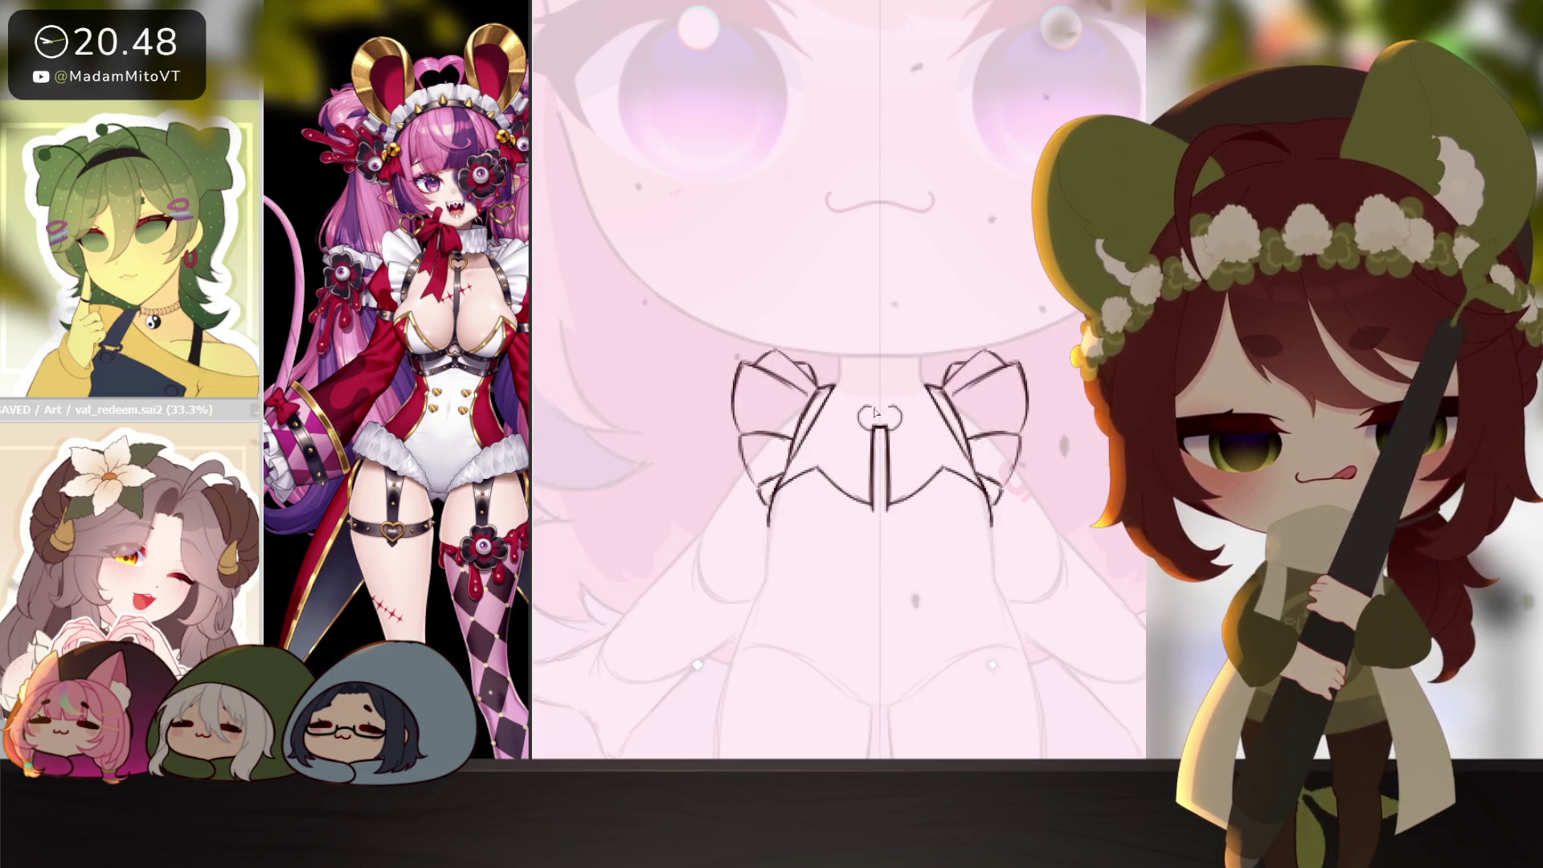
pyautogui.moveTo(876, 424); pyautogui.dragTo(881, 424)
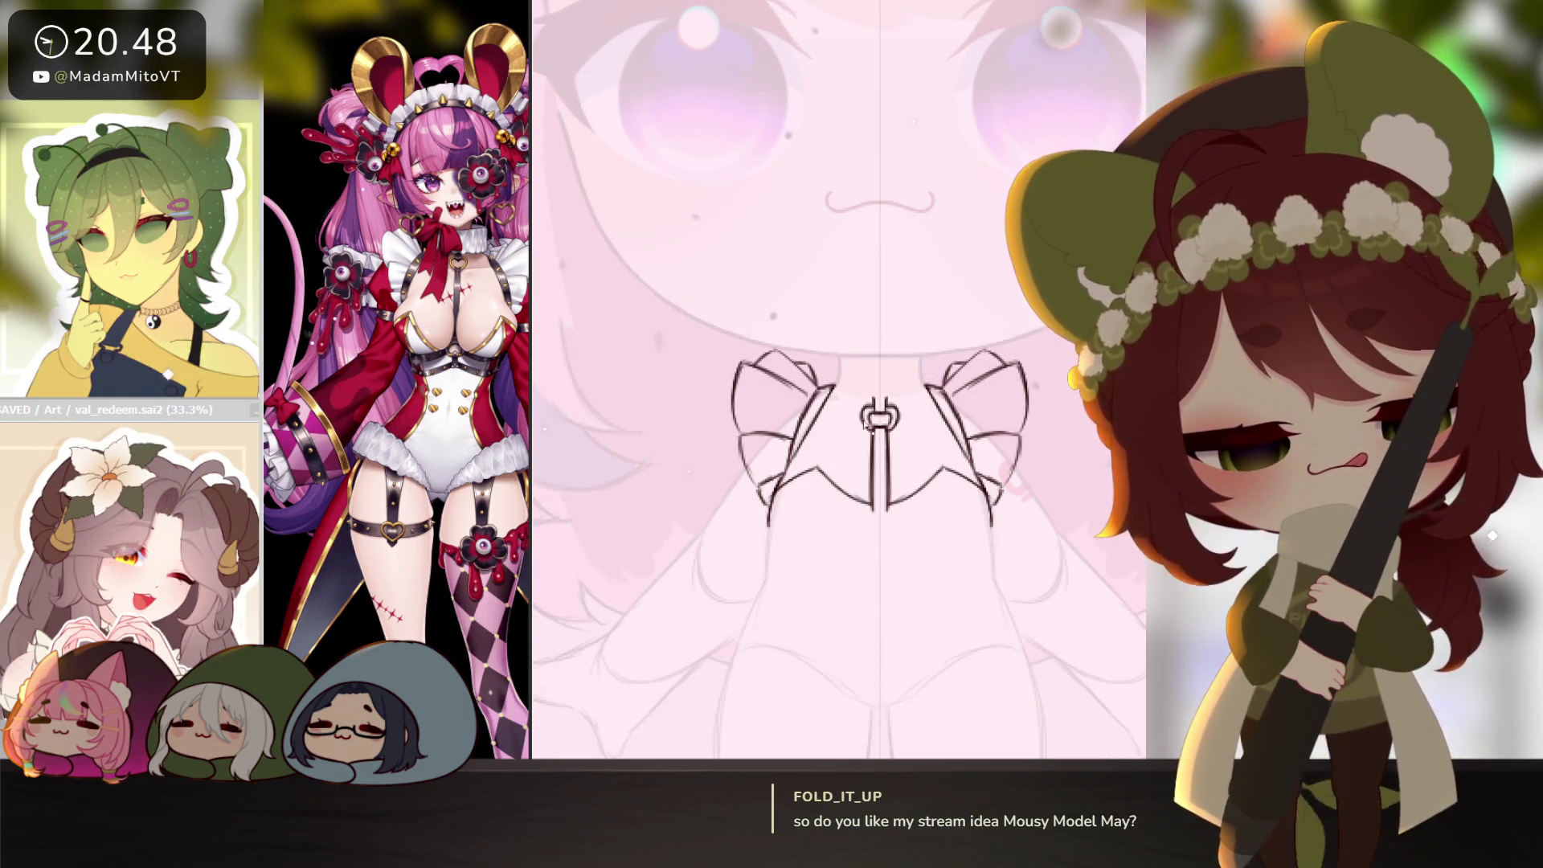
# Retrace the right side of the collar's V edge to darken it.
pyautogui.scroll(-2, 908, 458)
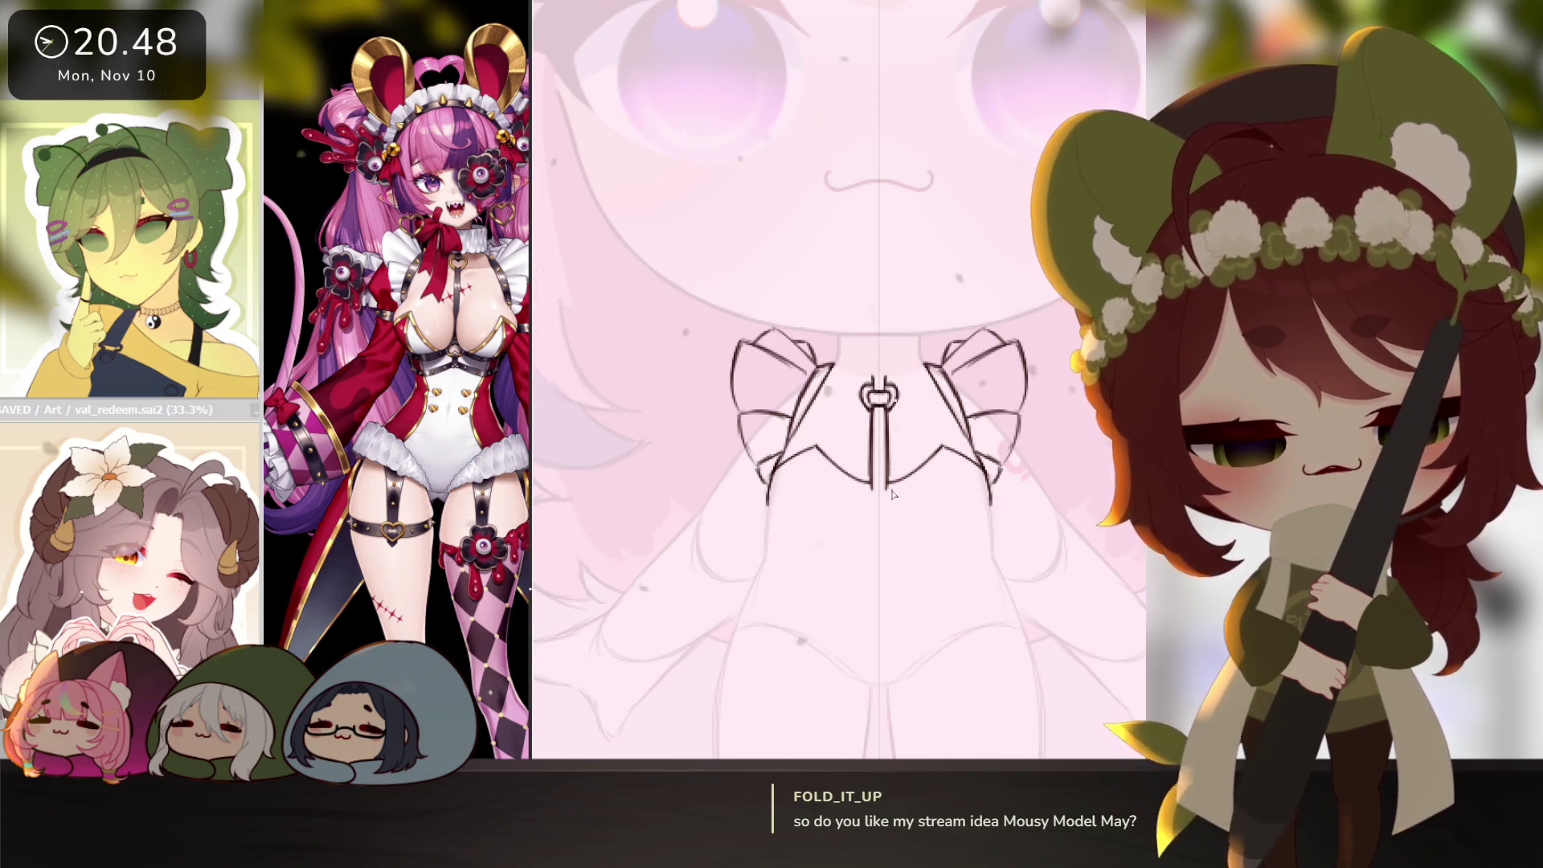
pyautogui.moveTo(903, 488); pyautogui.dragTo(949, 454)
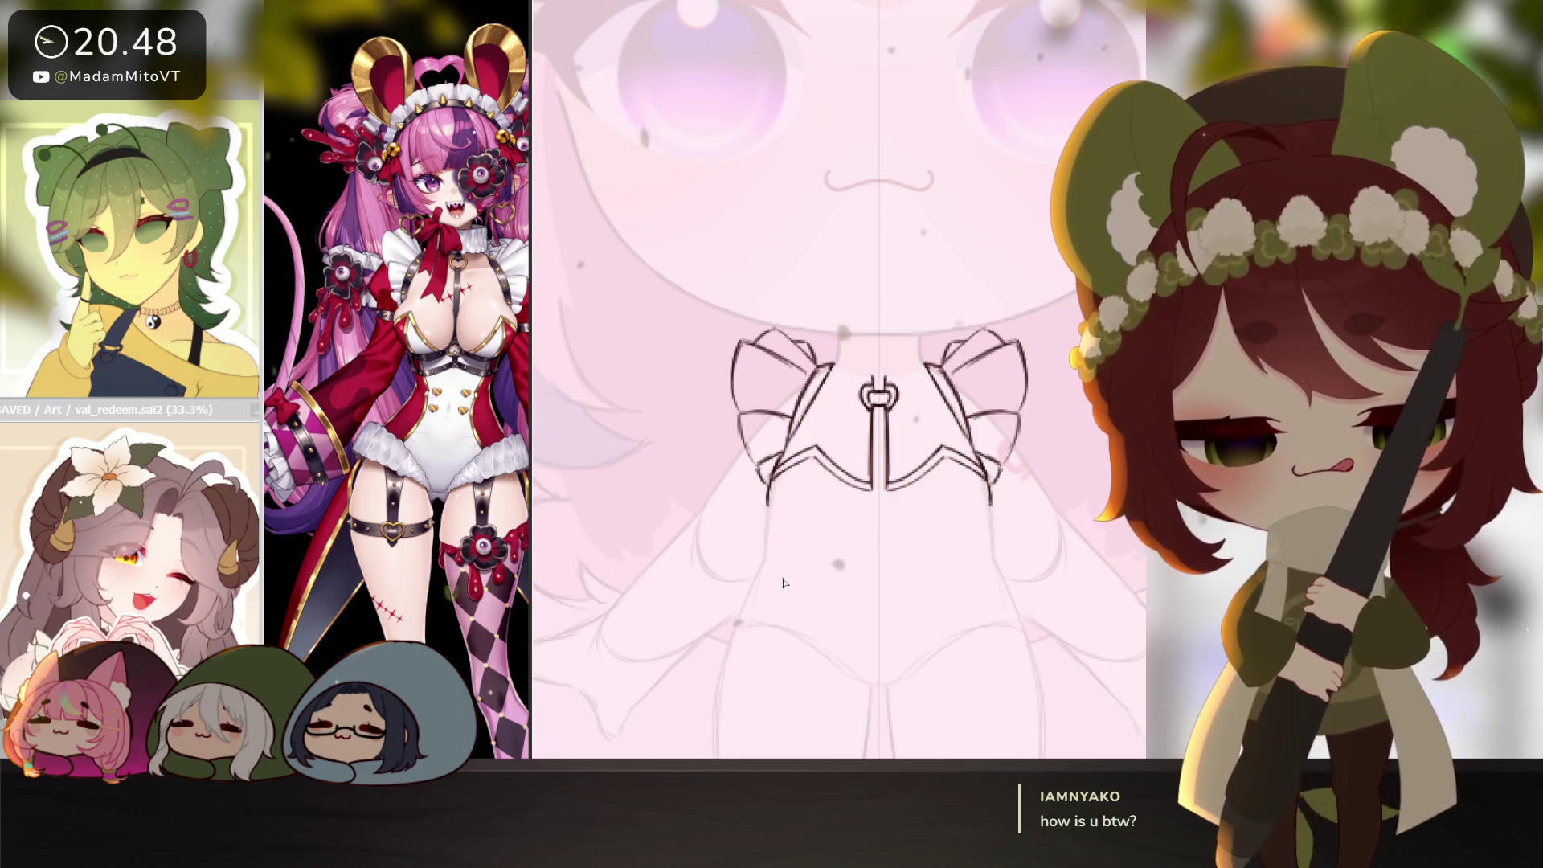
pyautogui.press('Delete')
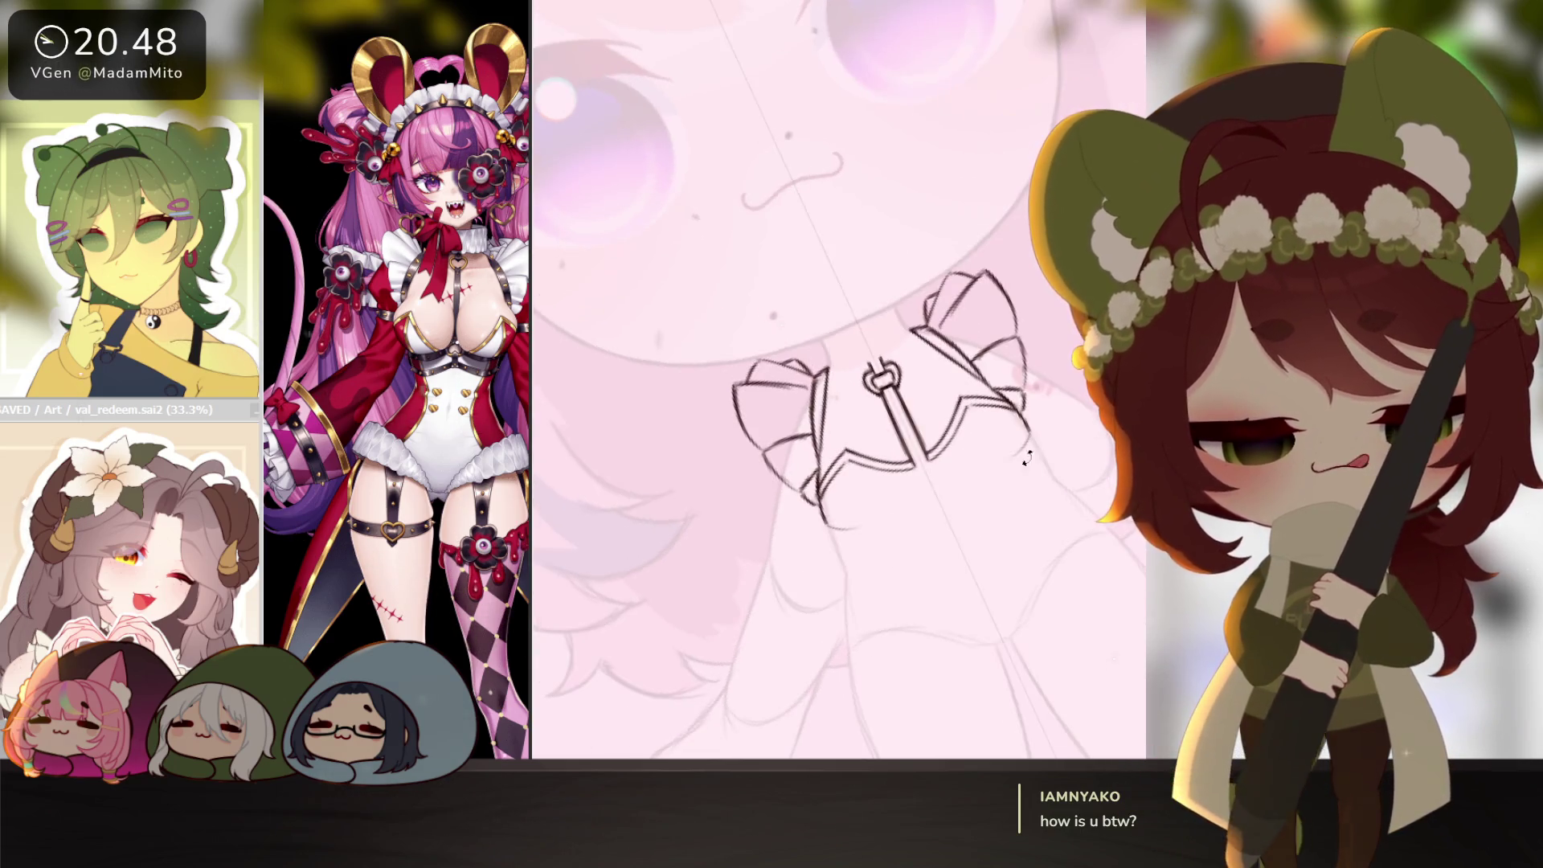
# Sketch curves under both collar bows and a rounded ring at the strap's bottom.
pyautogui.moveTo(865, 529); pyautogui.dragTo(900, 514)
pyautogui.moveTo(1028, 444); pyautogui.dragTo(964, 475)
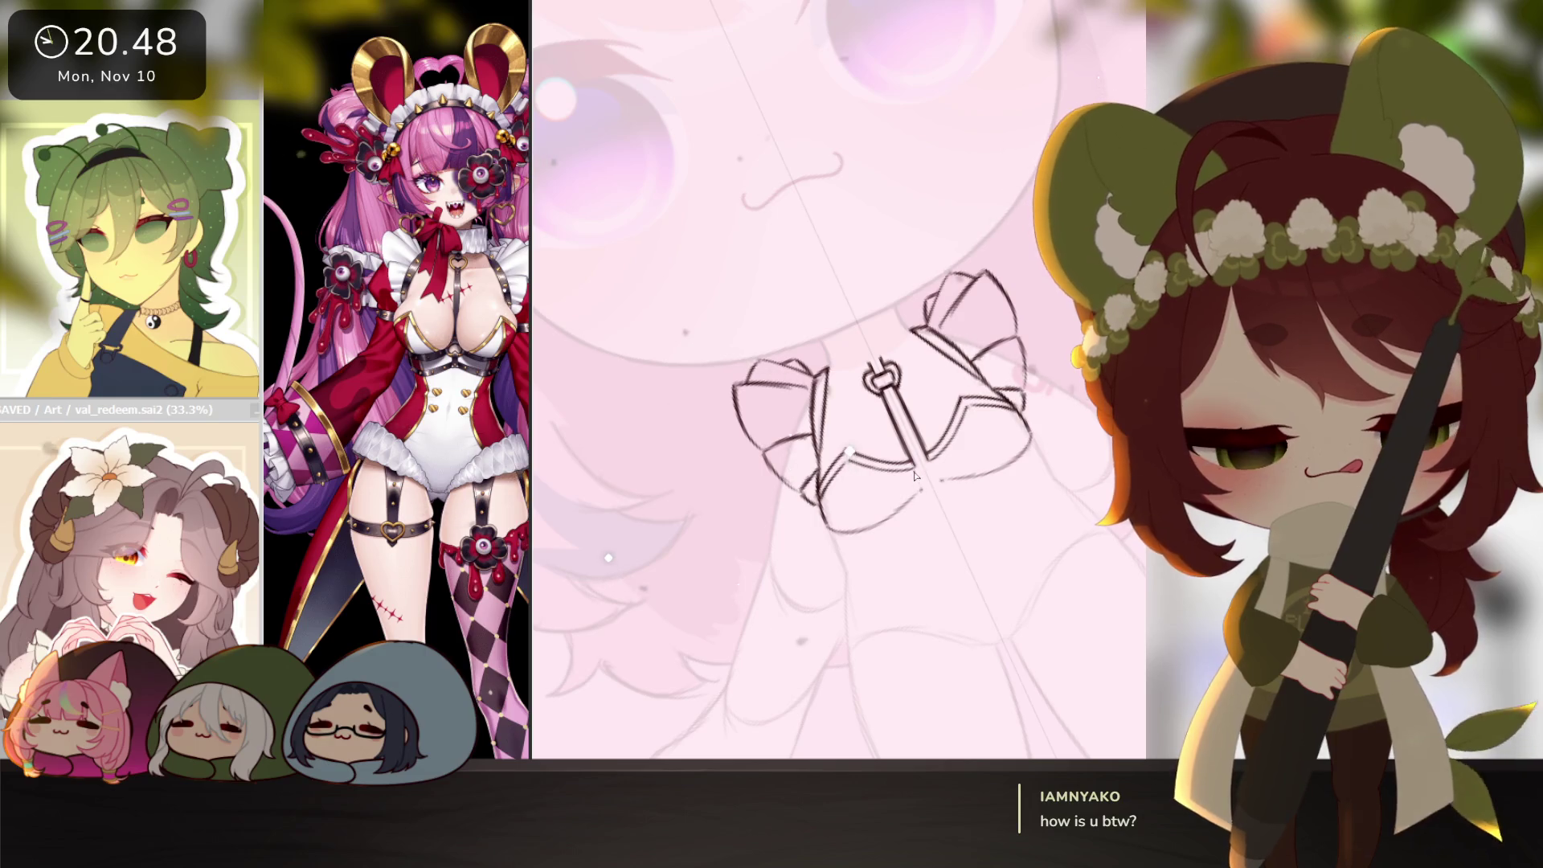
pyautogui.moveTo(914, 466); pyautogui.dragTo(929, 484)
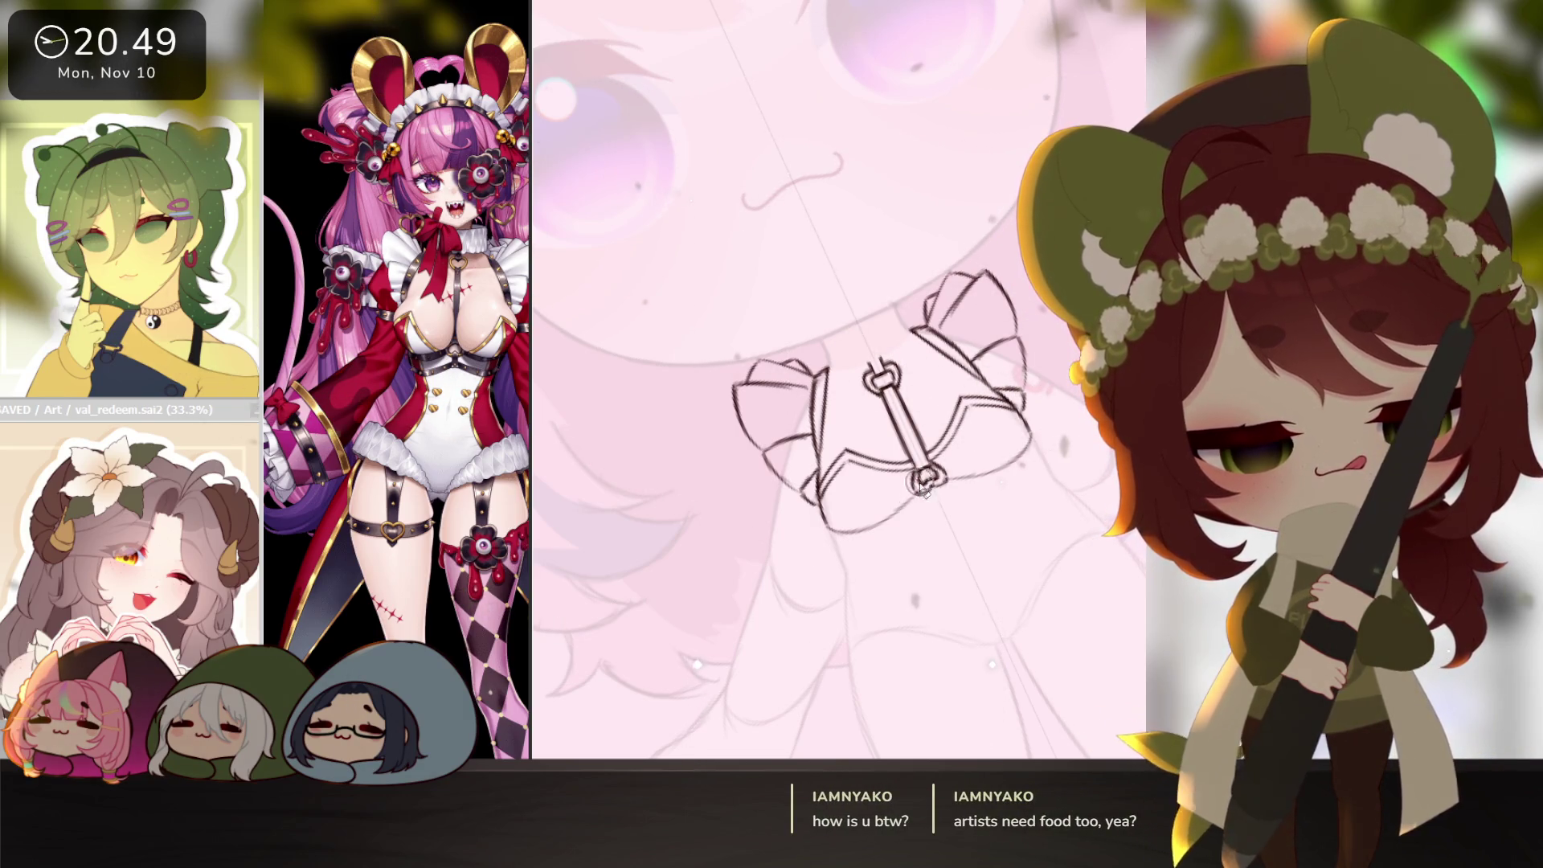
# Draw the stacked parallel harness band curves beneath the chest and right chest ruffle.
pyautogui.press('Delete')
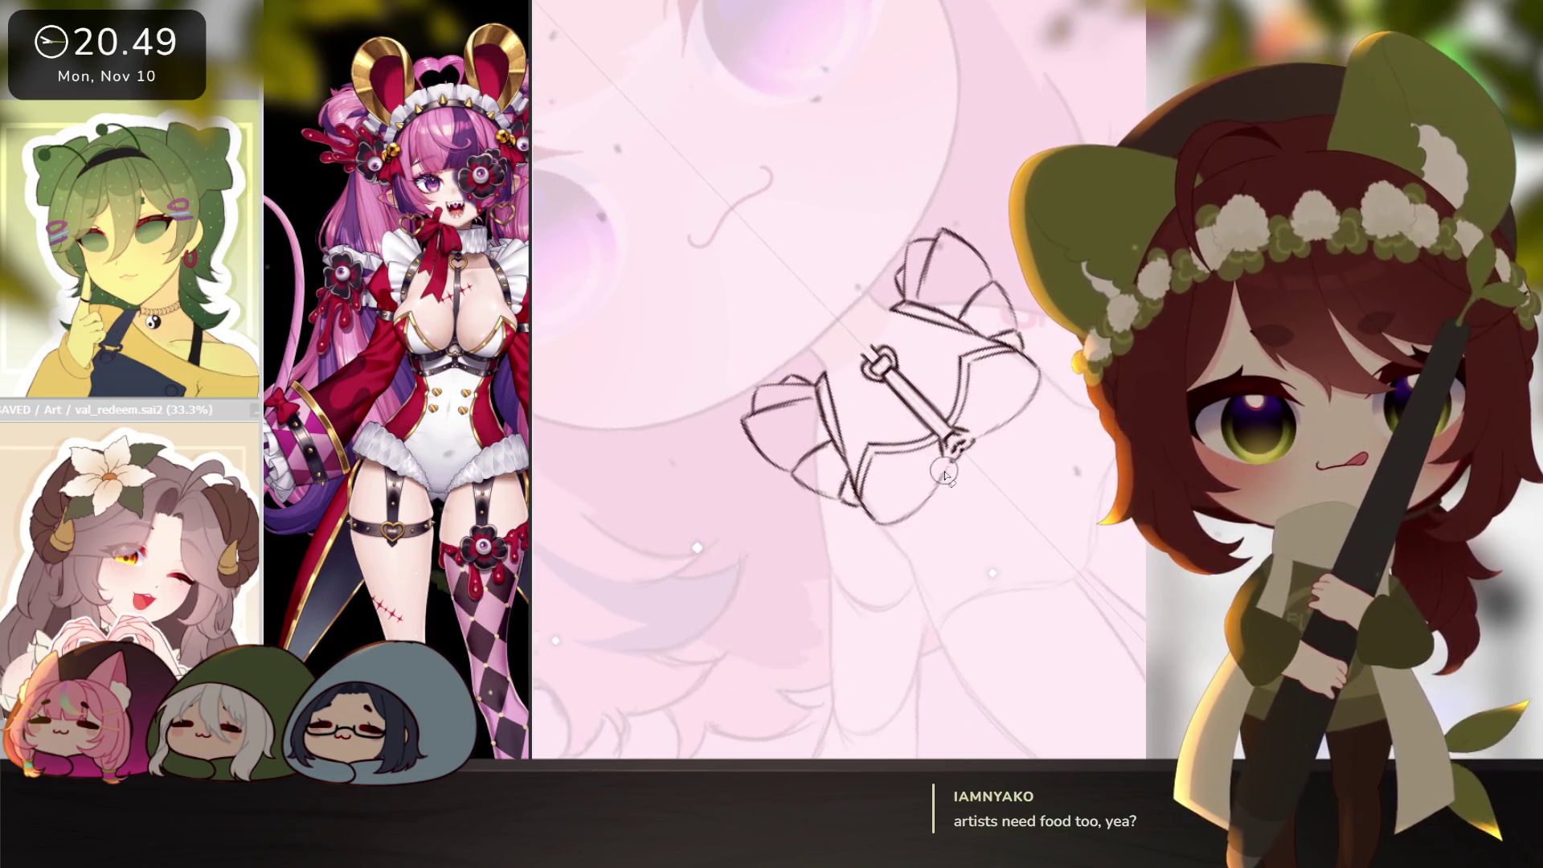
pyautogui.moveTo(916, 519); pyautogui.dragTo(937, 571)
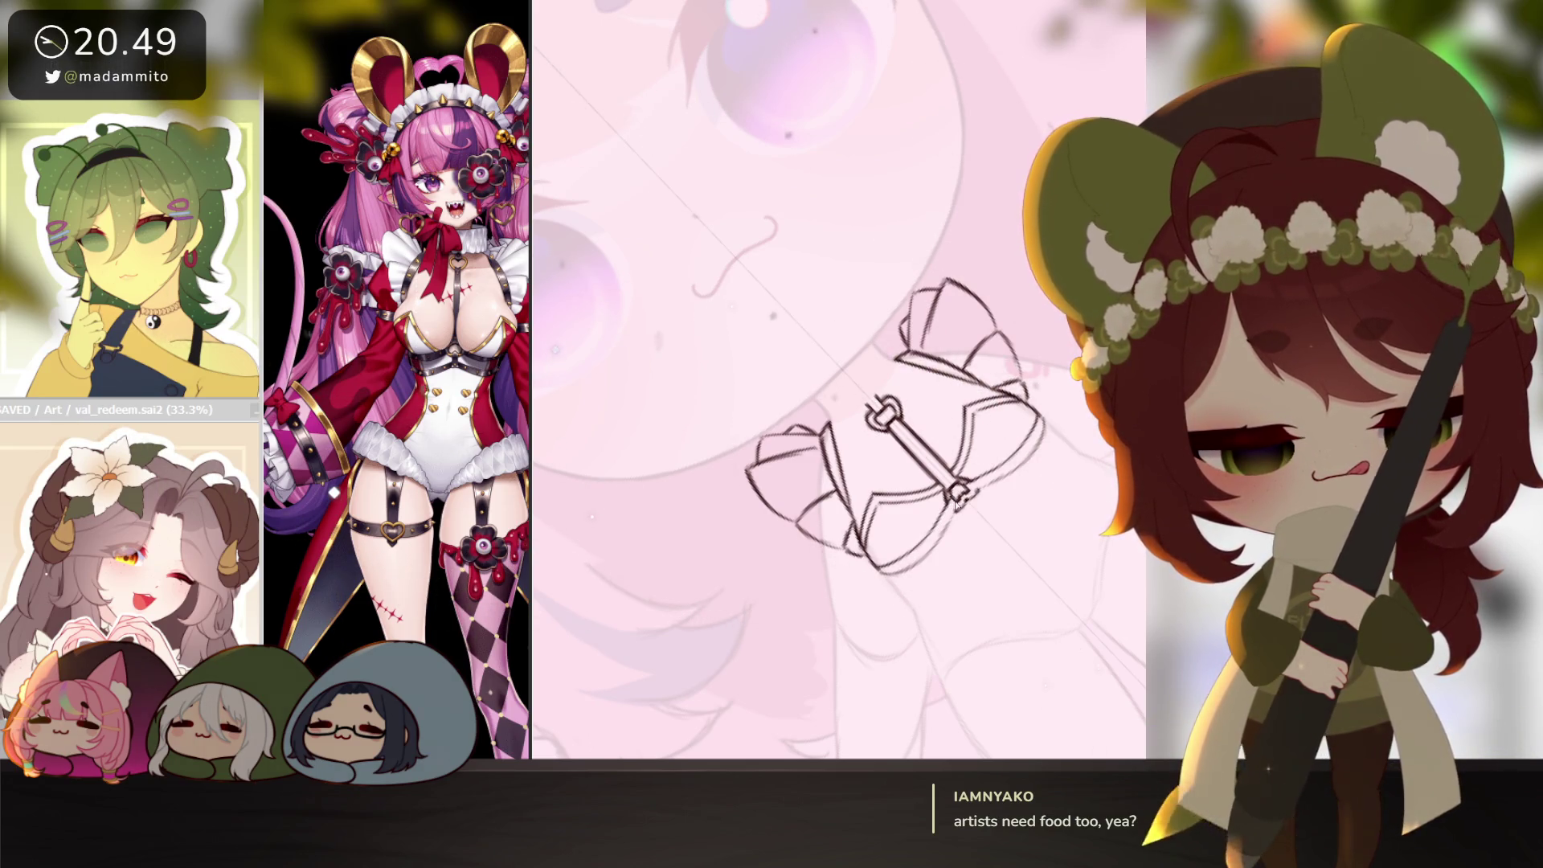
pyautogui.moveTo(1004, 496); pyautogui.dragTo(889, 520)
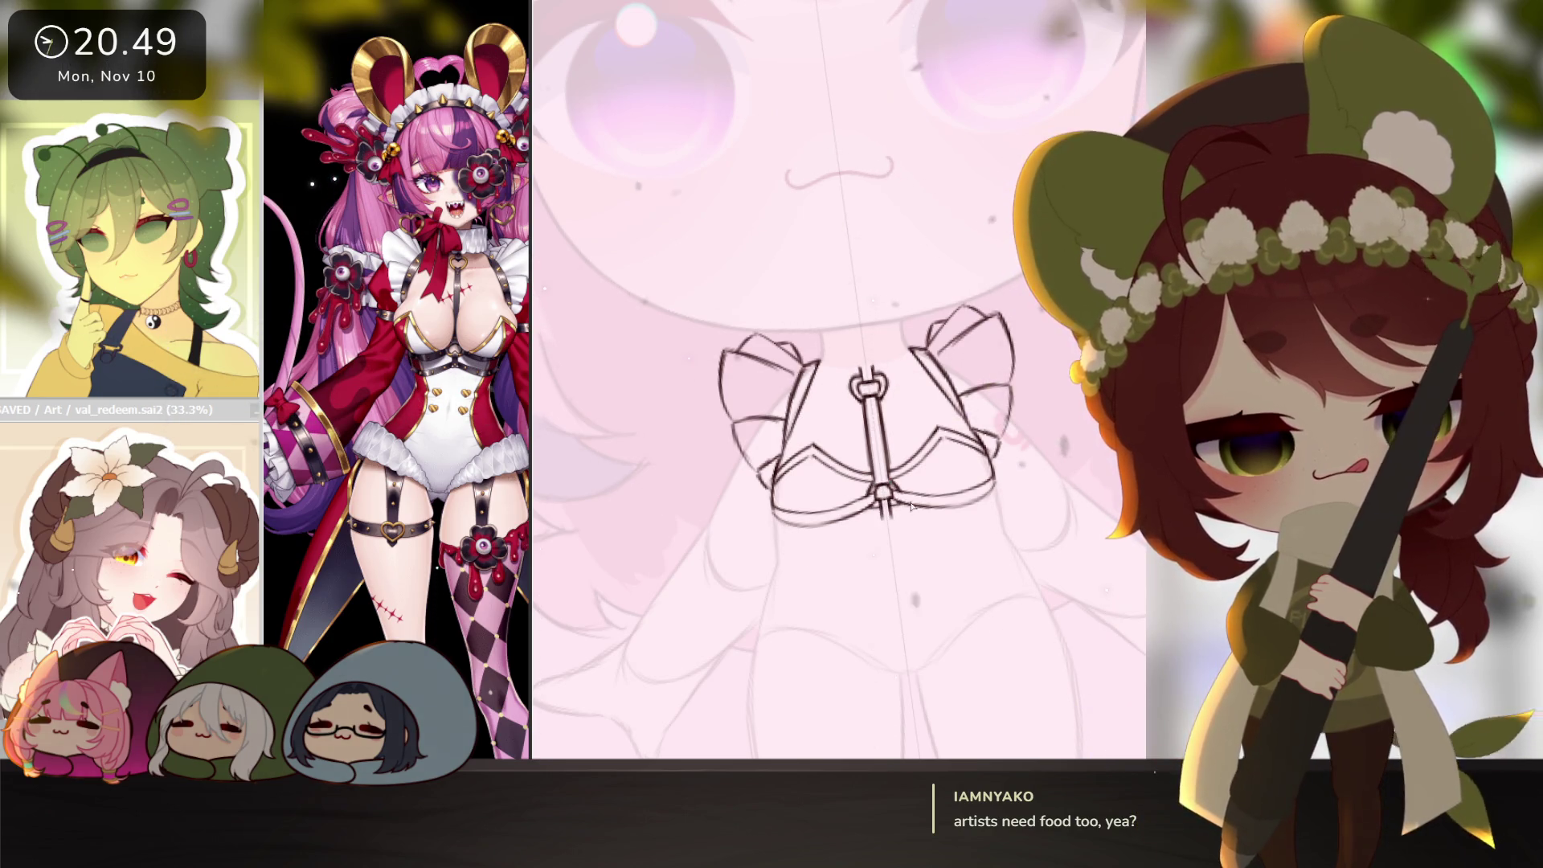
pyautogui.moveTo(873, 556)
pyautogui.mouseDown()
pyautogui.moveTo(921, 544)
pyautogui.moveTo(876, 505)
pyautogui.mouseUp()
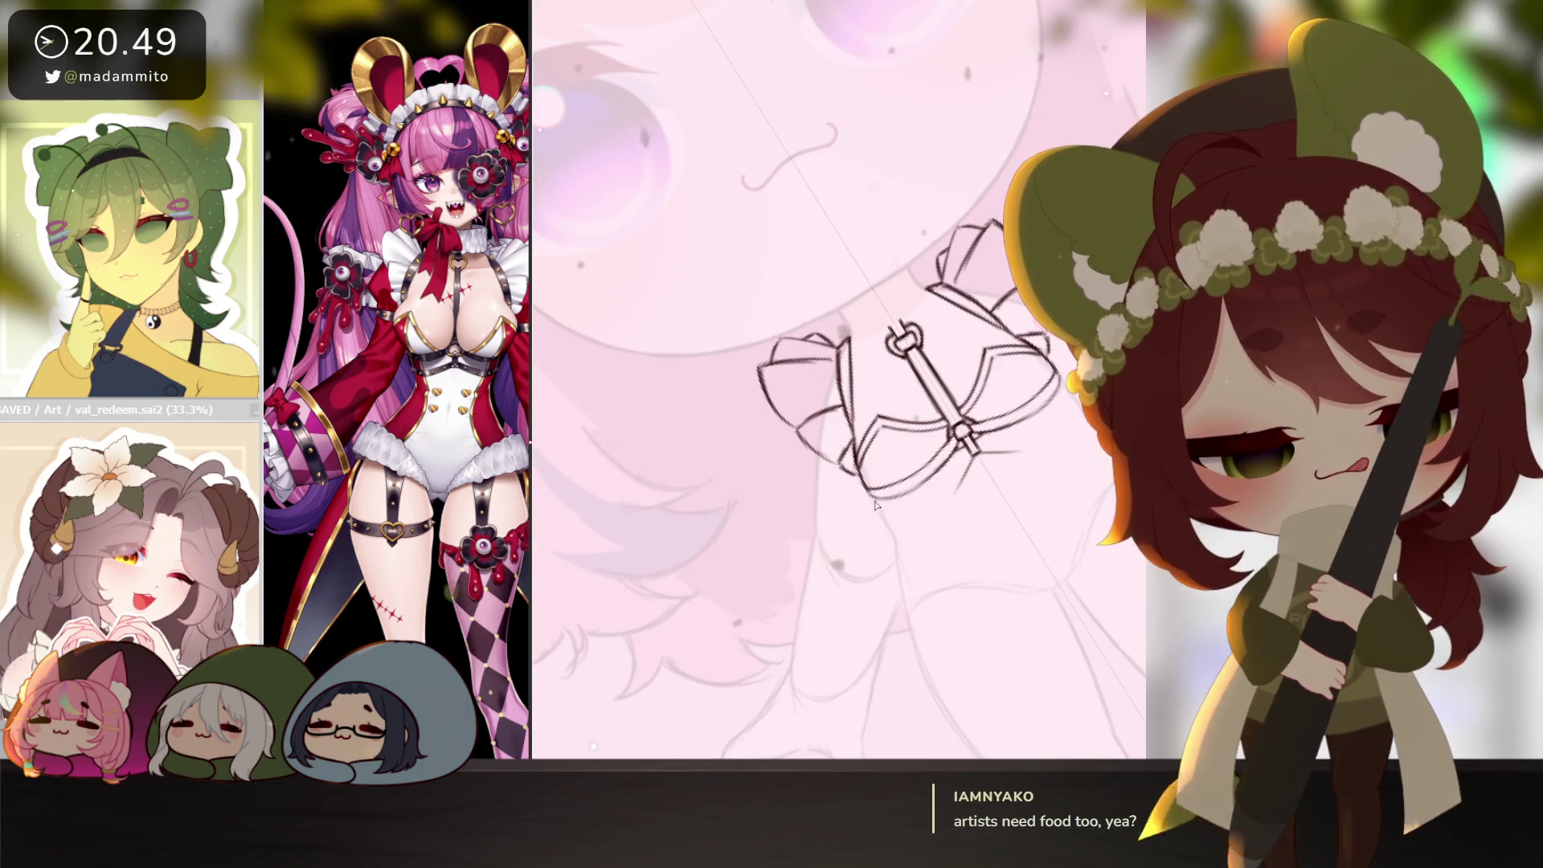
pyautogui.moveTo(876, 505); pyautogui.dragTo(910, 500)
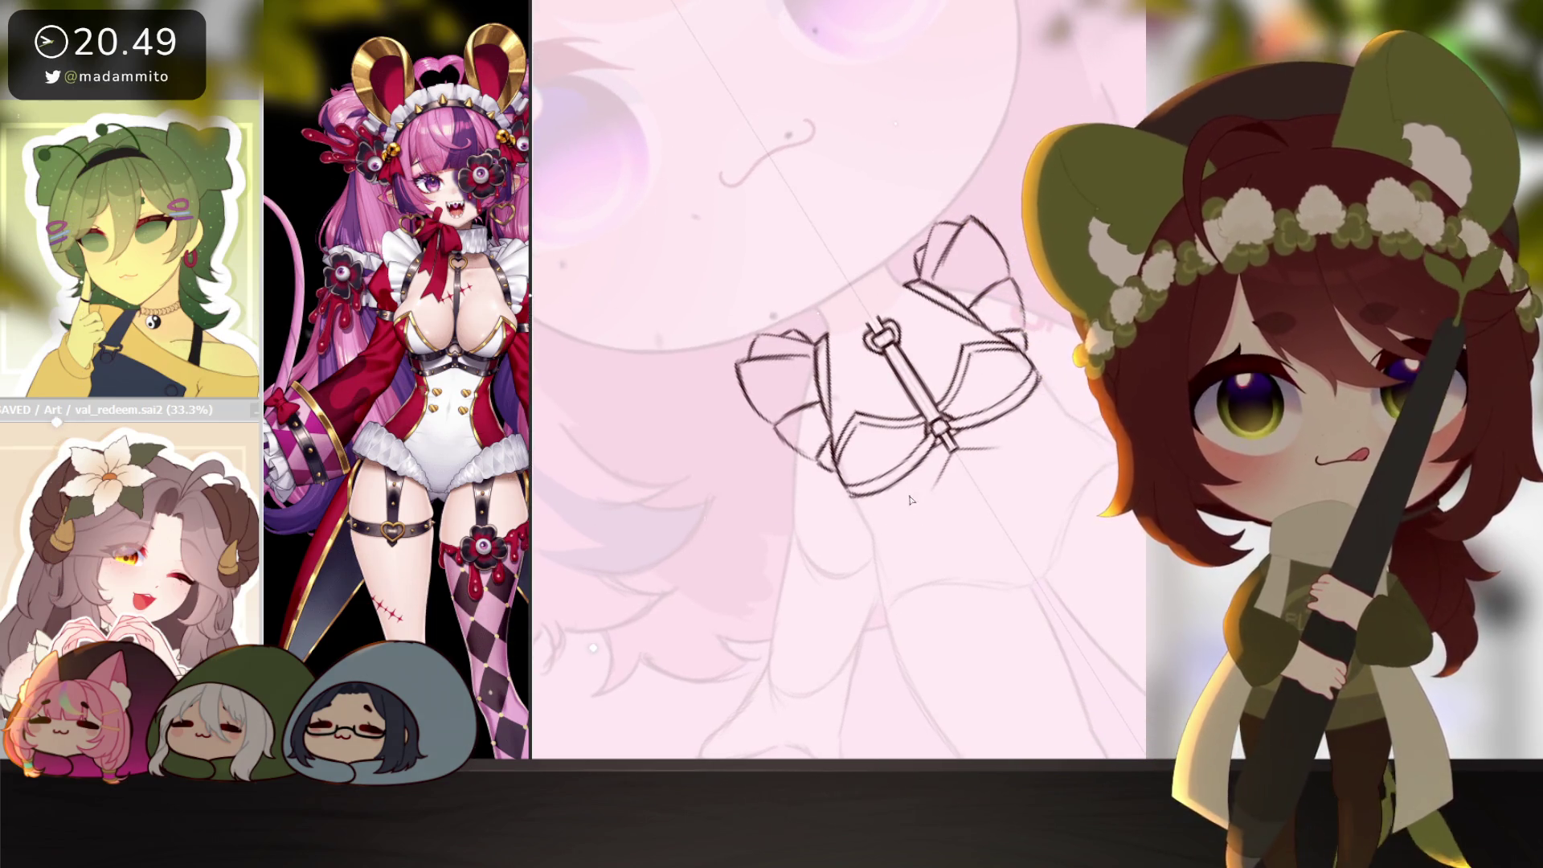
pyautogui.moveTo(1011, 440); pyautogui.dragTo(1052, 408)
pyautogui.moveTo(871, 522); pyautogui.dragTo(924, 500)
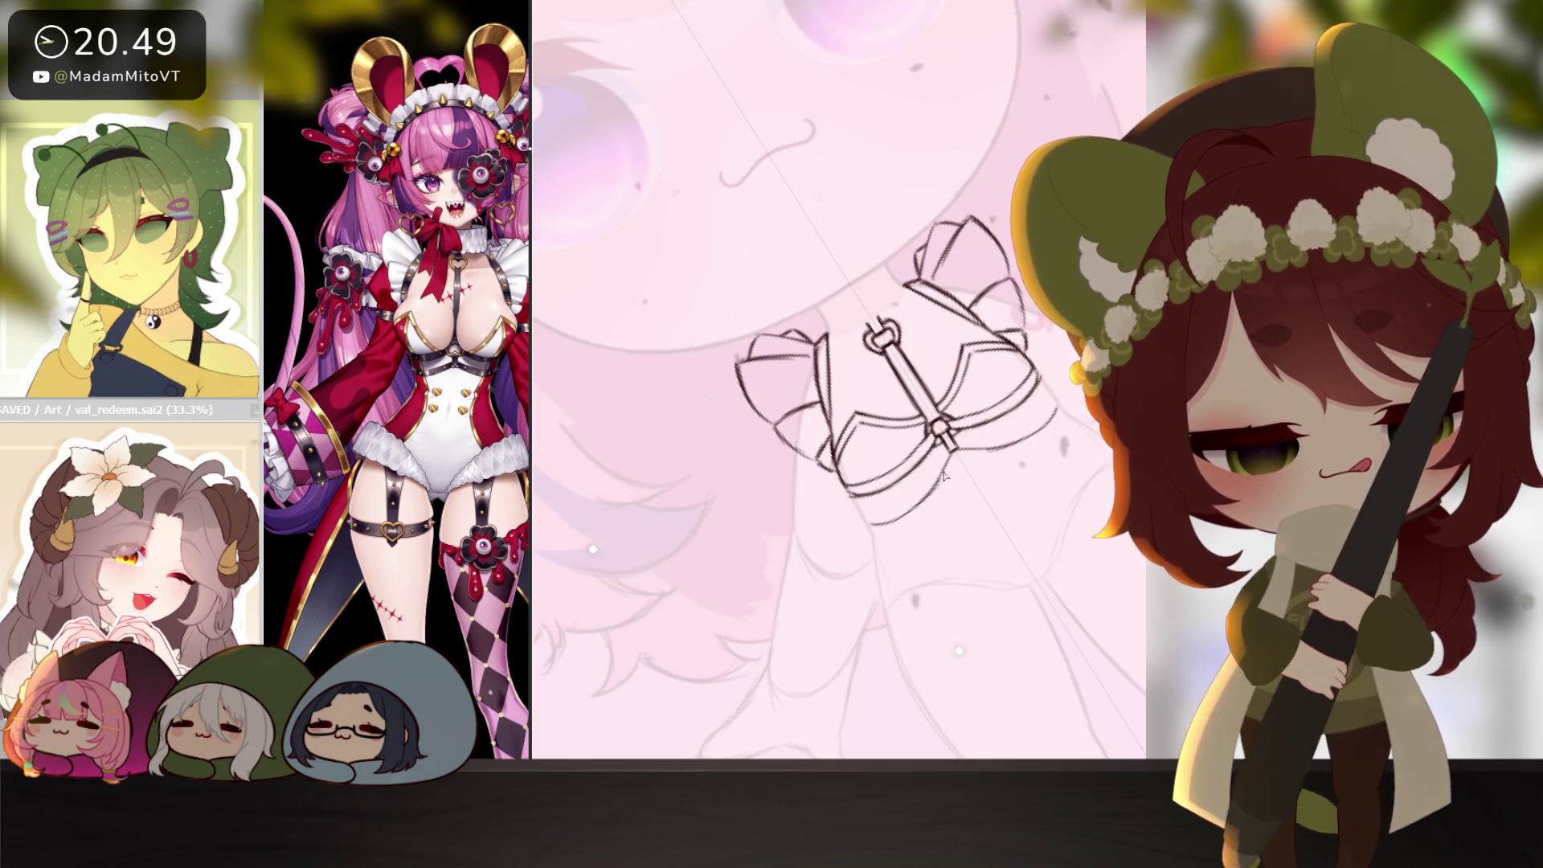
pyautogui.moveTo(852, 502)
pyautogui.mouseDown()
pyautogui.moveTo(948, 462)
pyautogui.moveTo(928, 481)
pyautogui.mouseUp()
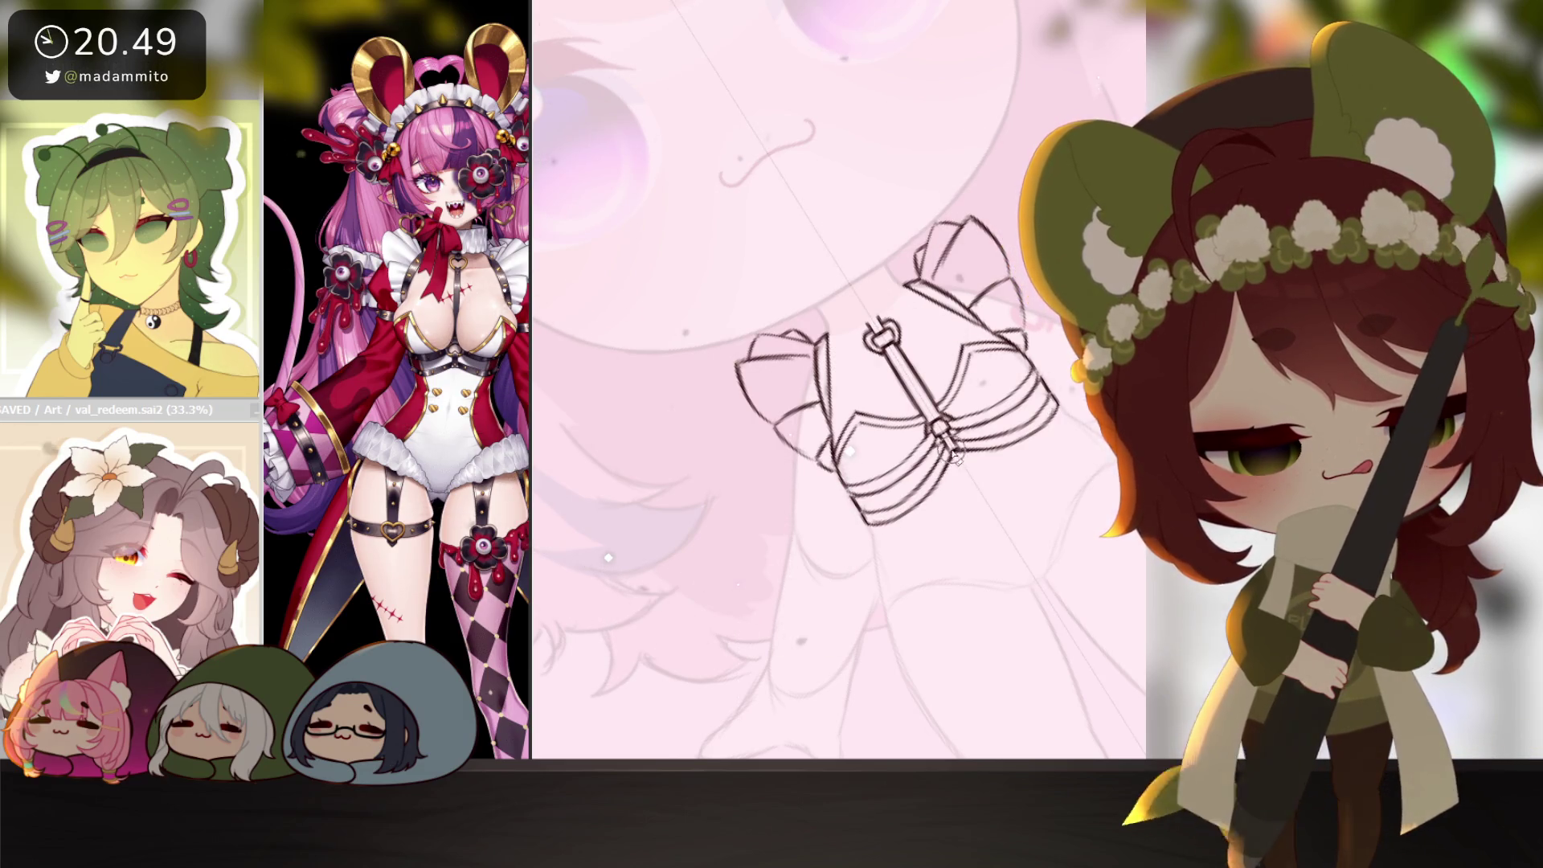
# Straighten the view and draw the mirrored torso outline down both sides.
pyautogui.moveTo(1040, 537)
pyautogui.mouseDown()
pyautogui.moveTo(971, 612)
pyautogui.moveTo(955, 598)
pyautogui.mouseUp()
pyautogui.scroll(-3, 1004, 579)
pyautogui.scroll(4, 999, 595)
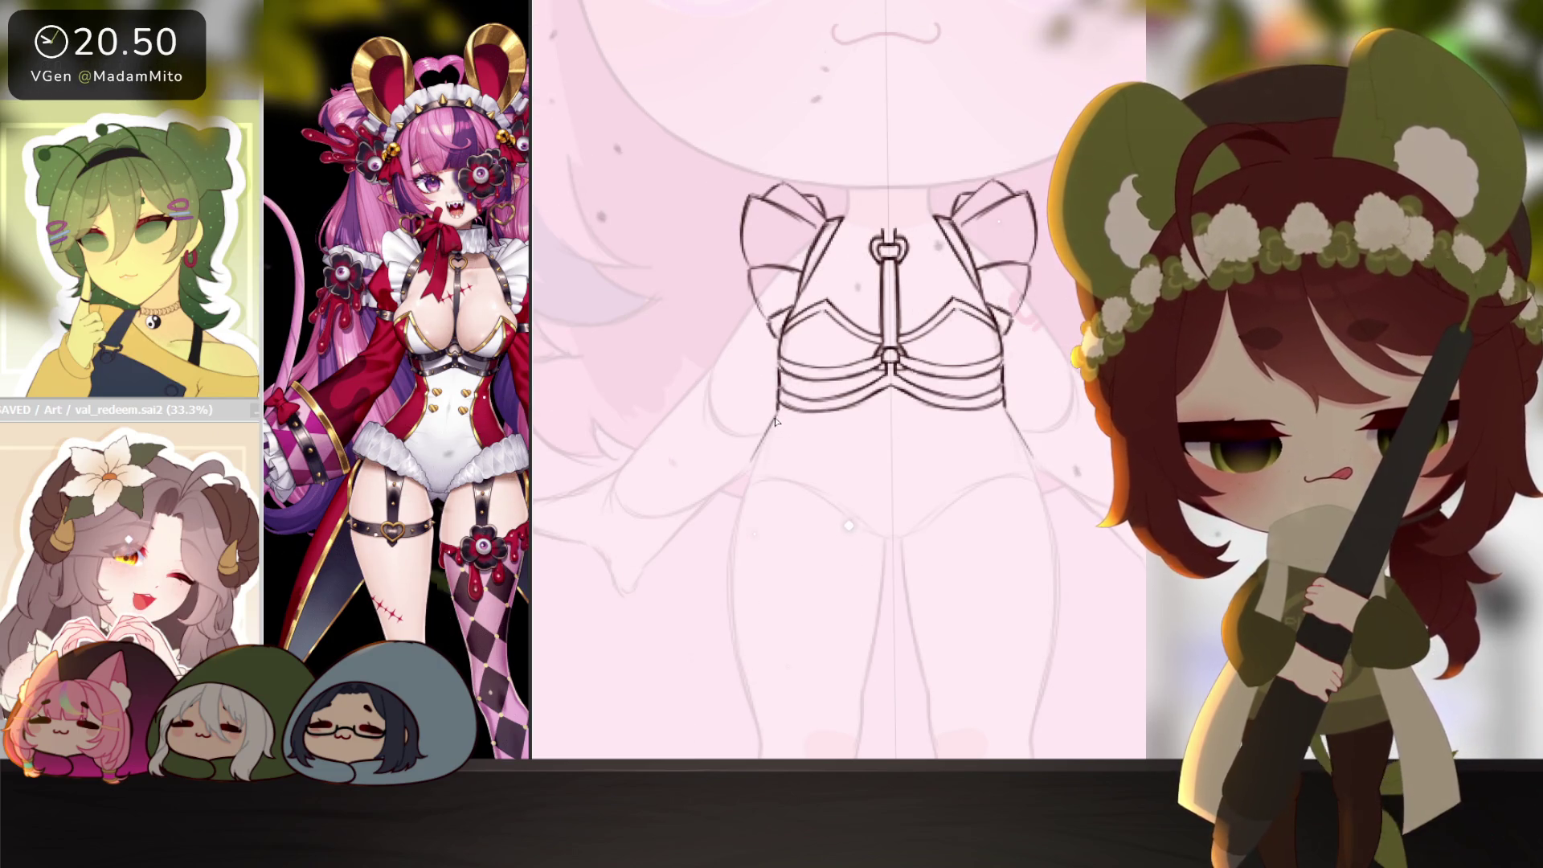
pyautogui.moveTo(780, 412); pyautogui.dragTo(740, 498)
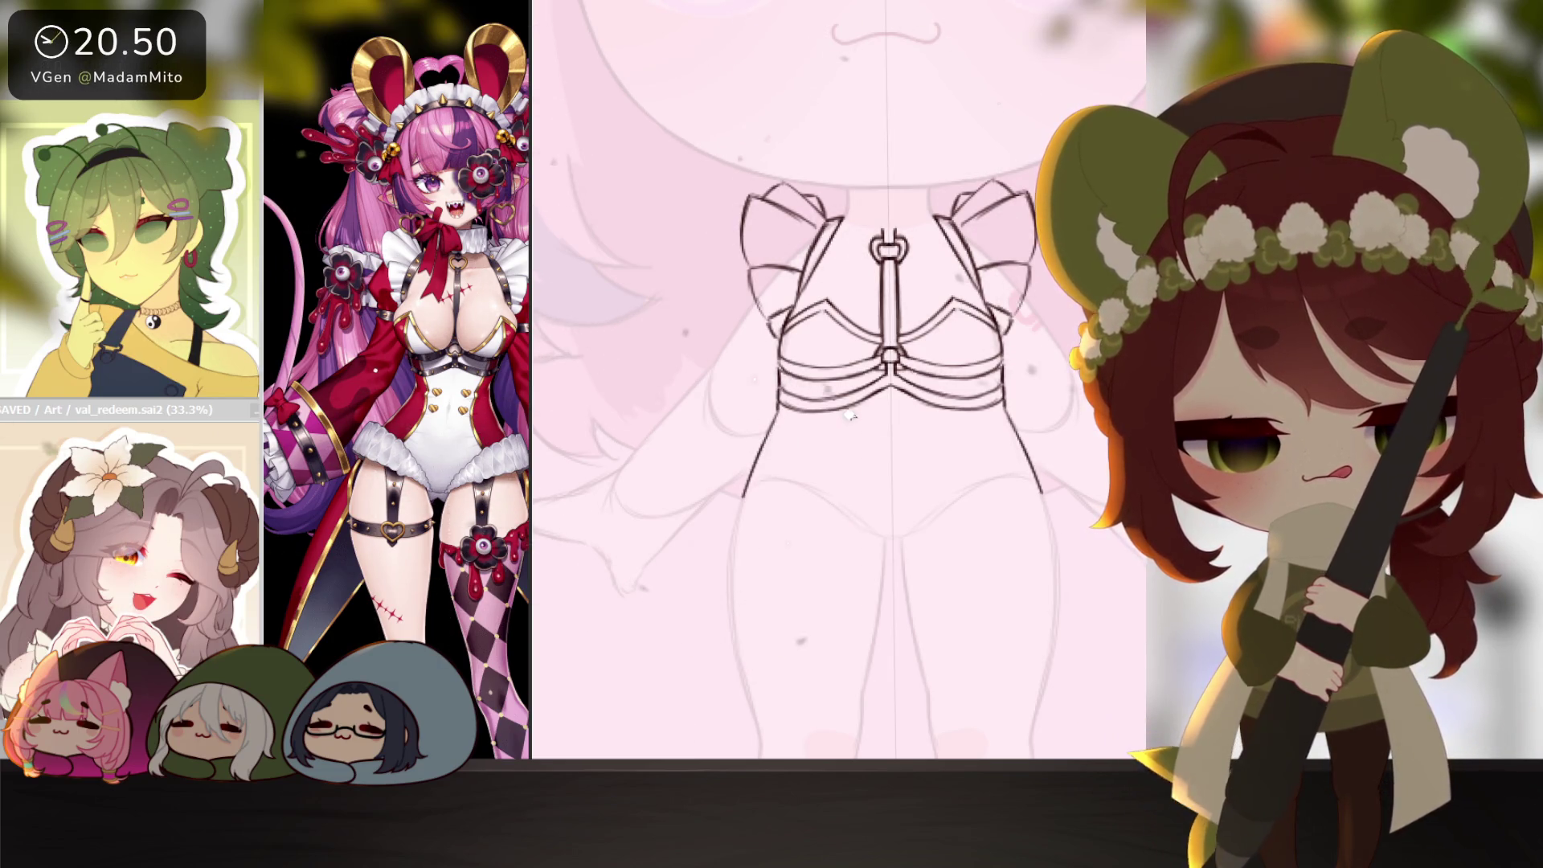
pyautogui.scroll(-3, 849, 414)
pyautogui.scroll(2, 977, 630)
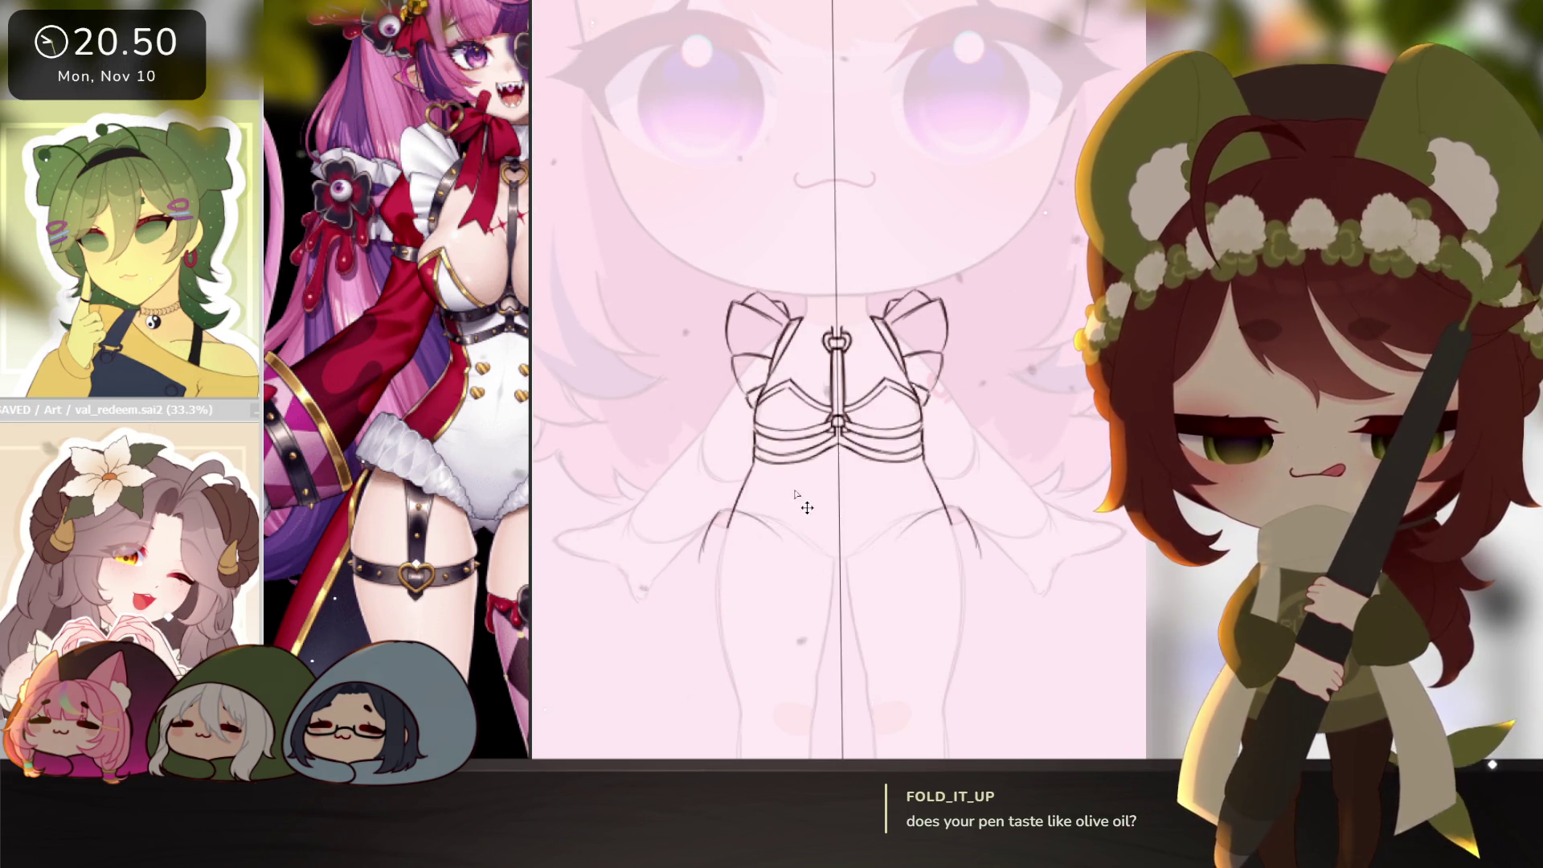
# Draw the lower edge of the thigh, undoing a stray stroke beside the left leg.
pyautogui.moveTo(708, 527); pyautogui.dragTo(721, 493)
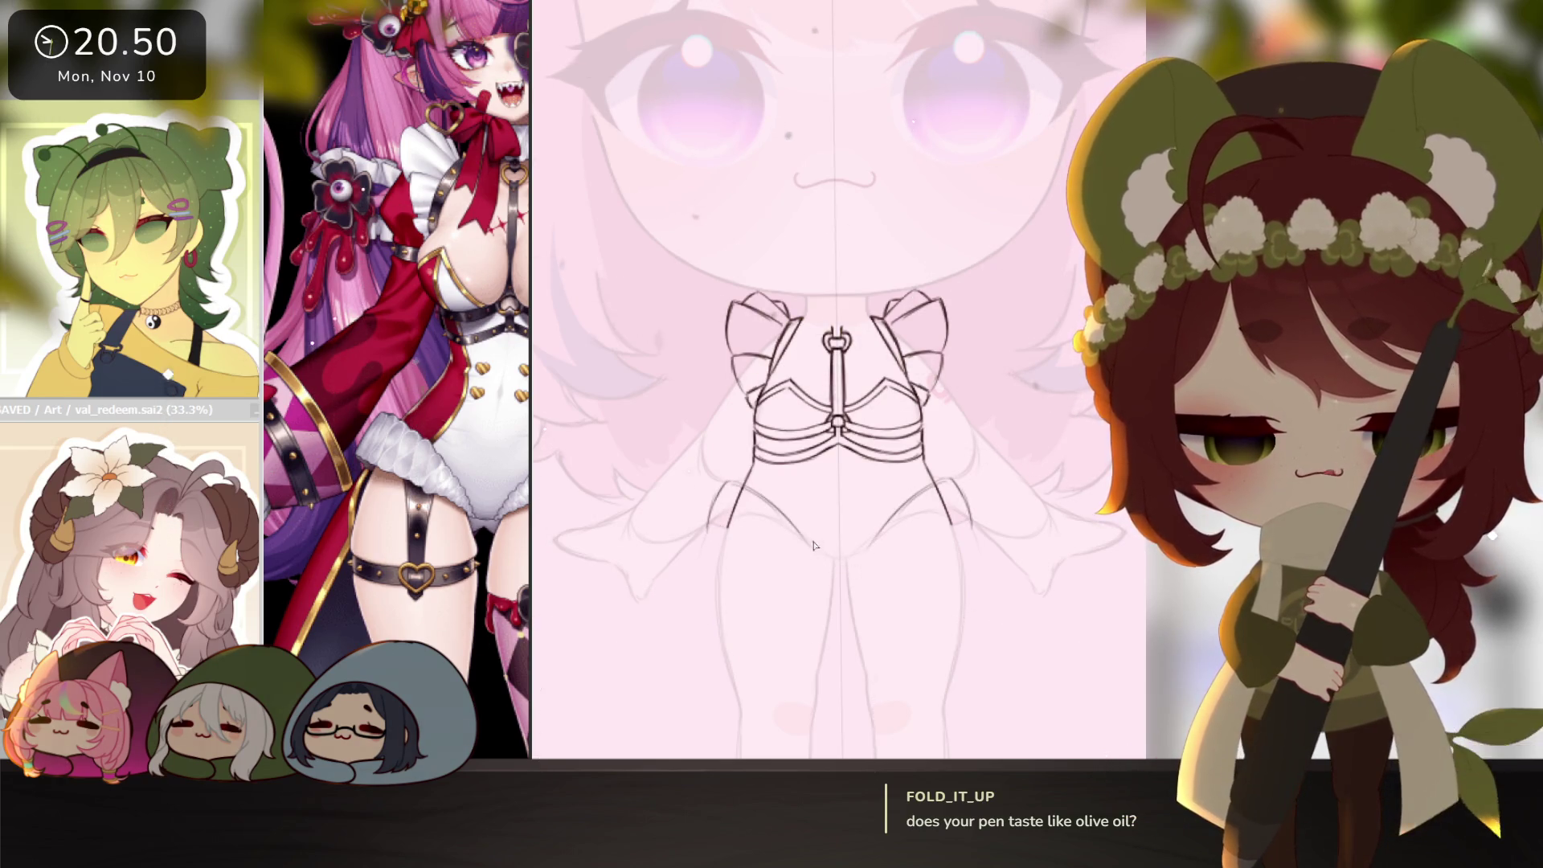
pyautogui.hotkey('ctrl', 'z')
pyautogui.hotkey('ctrl', 'z')
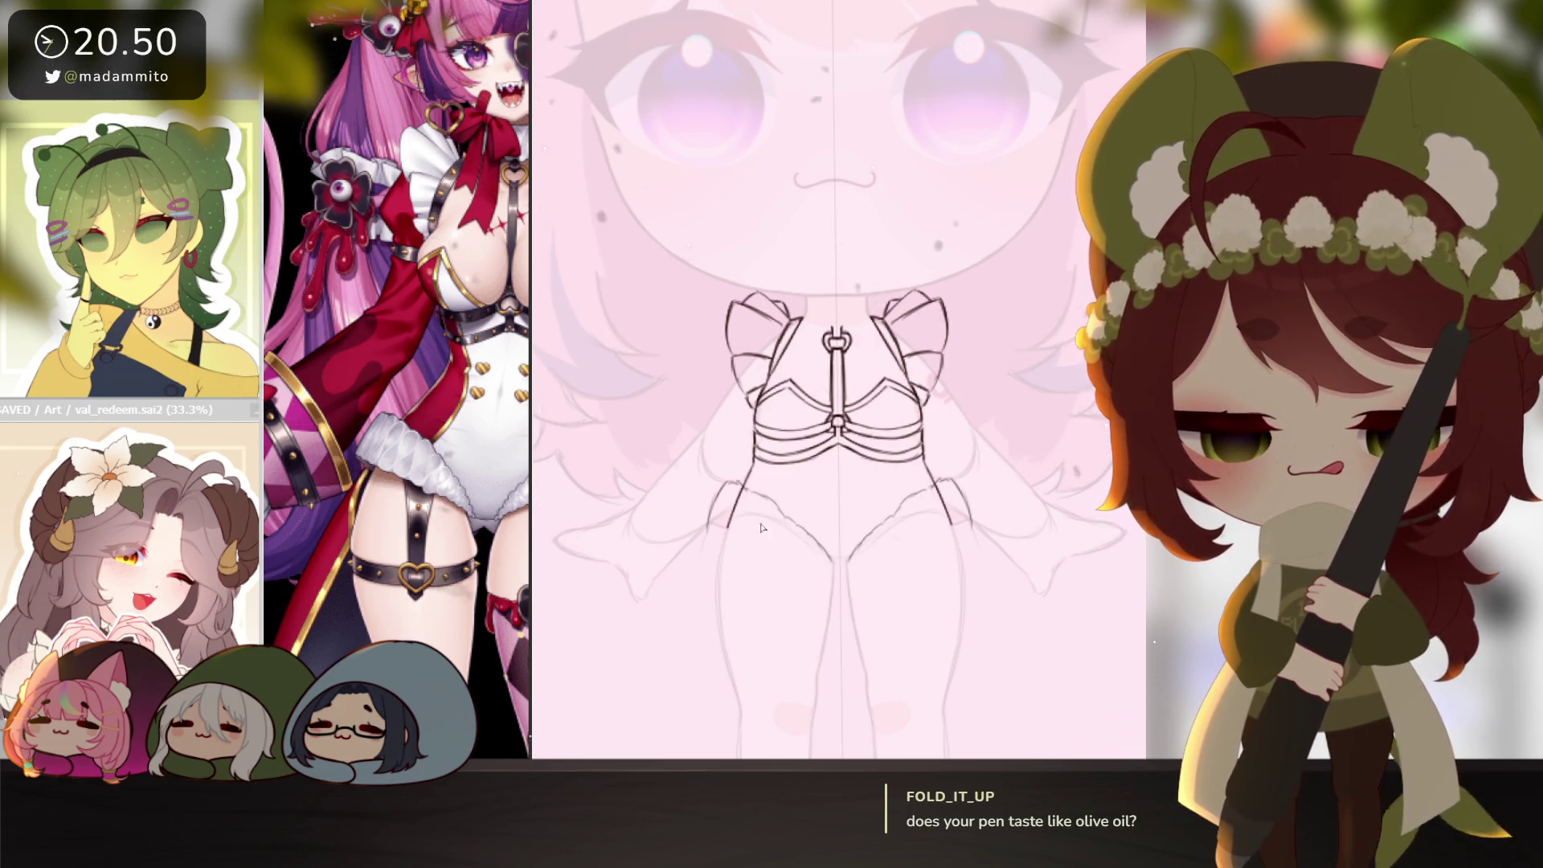
pyautogui.moveTo(708, 546); pyautogui.dragTo(842, 577)
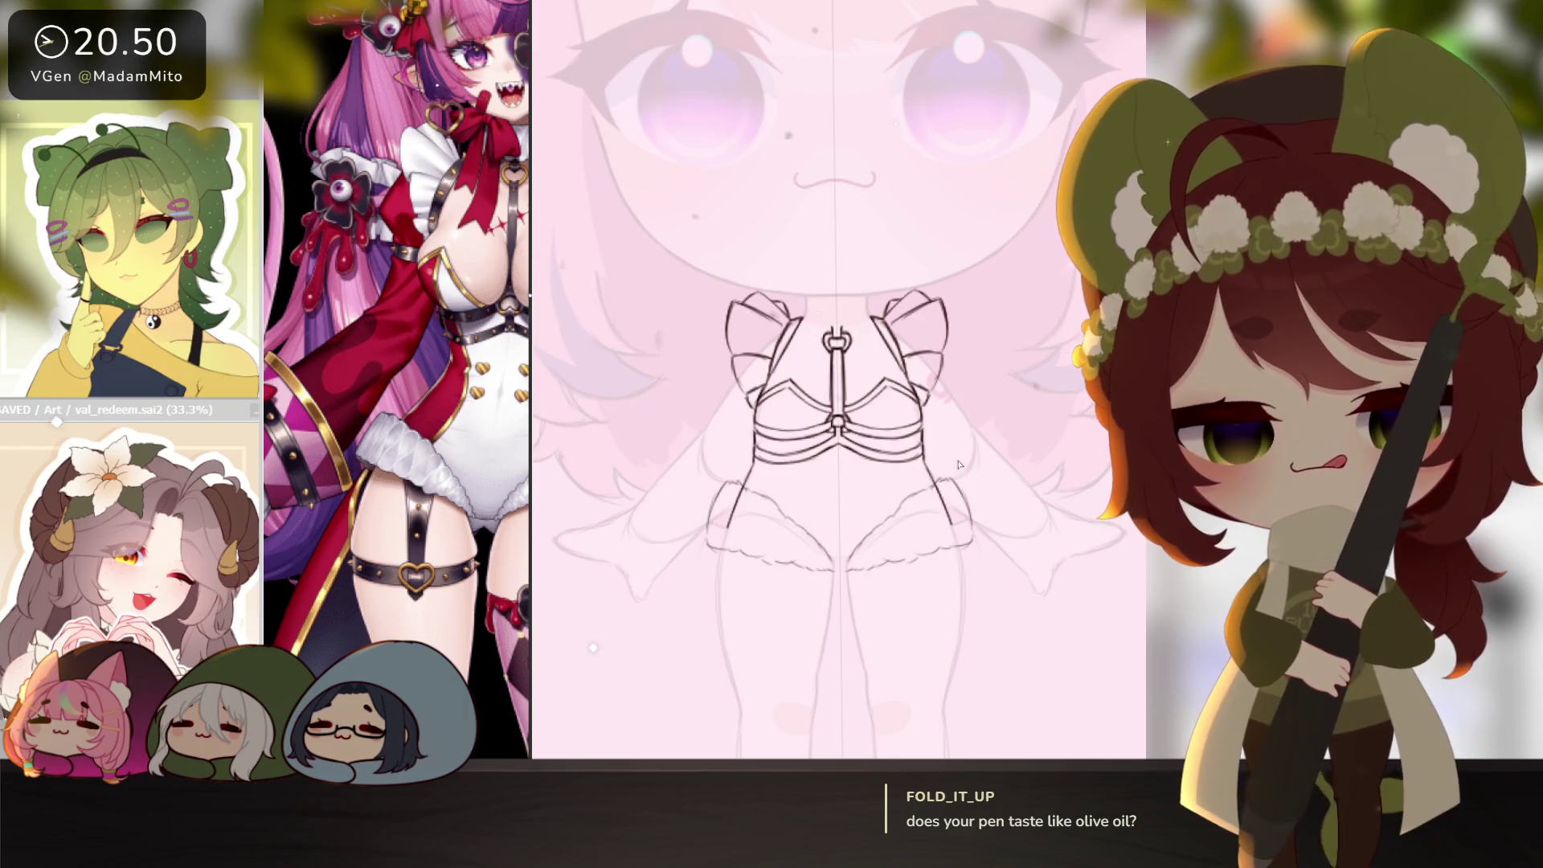
# Zoom in and erase the neck curve between the collar lines.
pyautogui.click(805, 314)
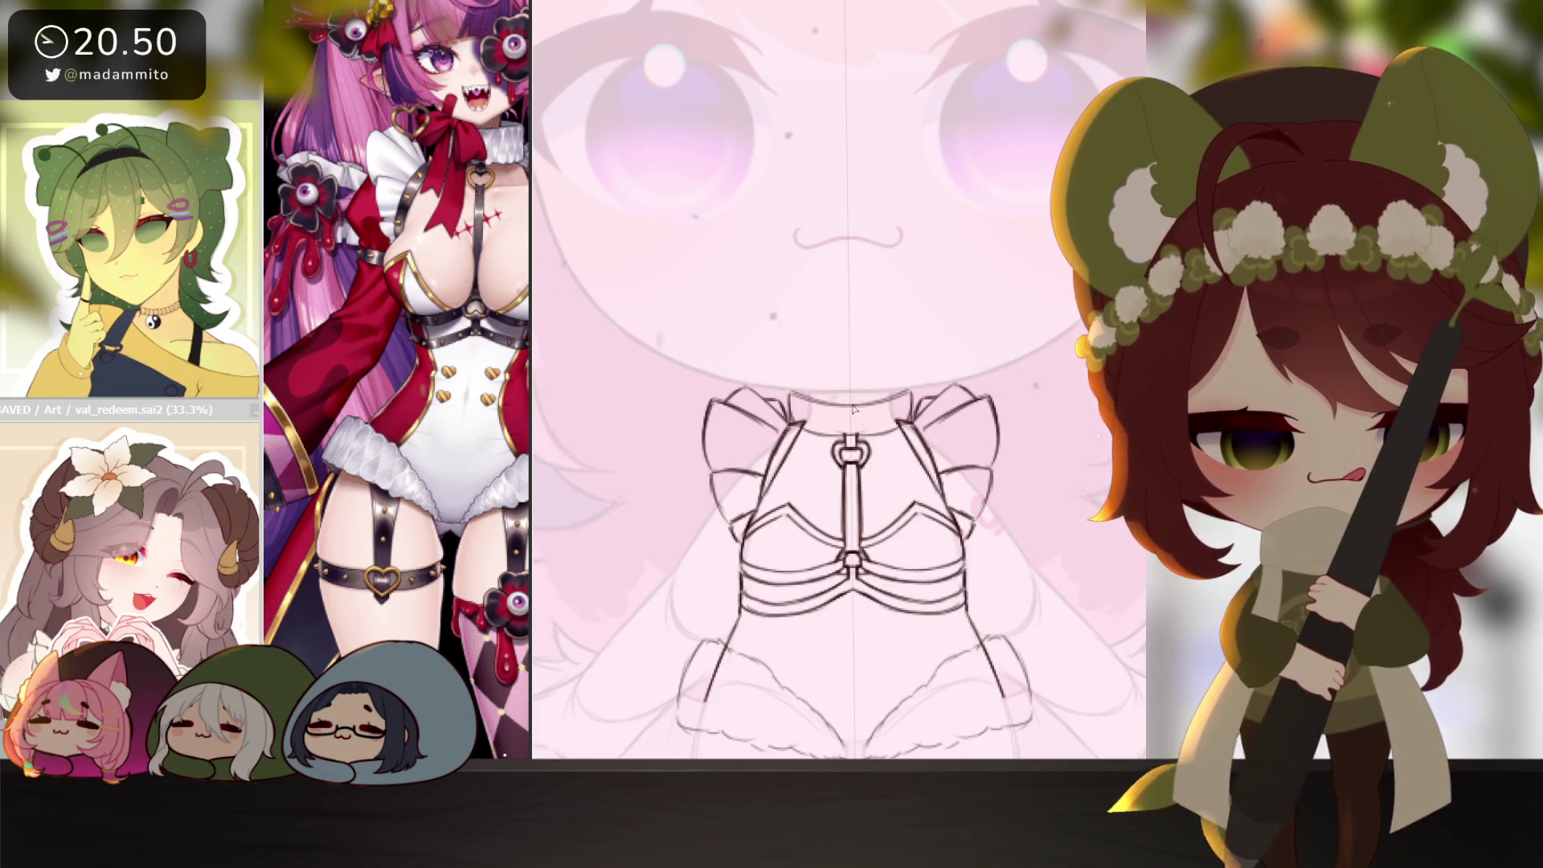
pyautogui.moveTo(854, 408); pyautogui.dragTo(818, 404)
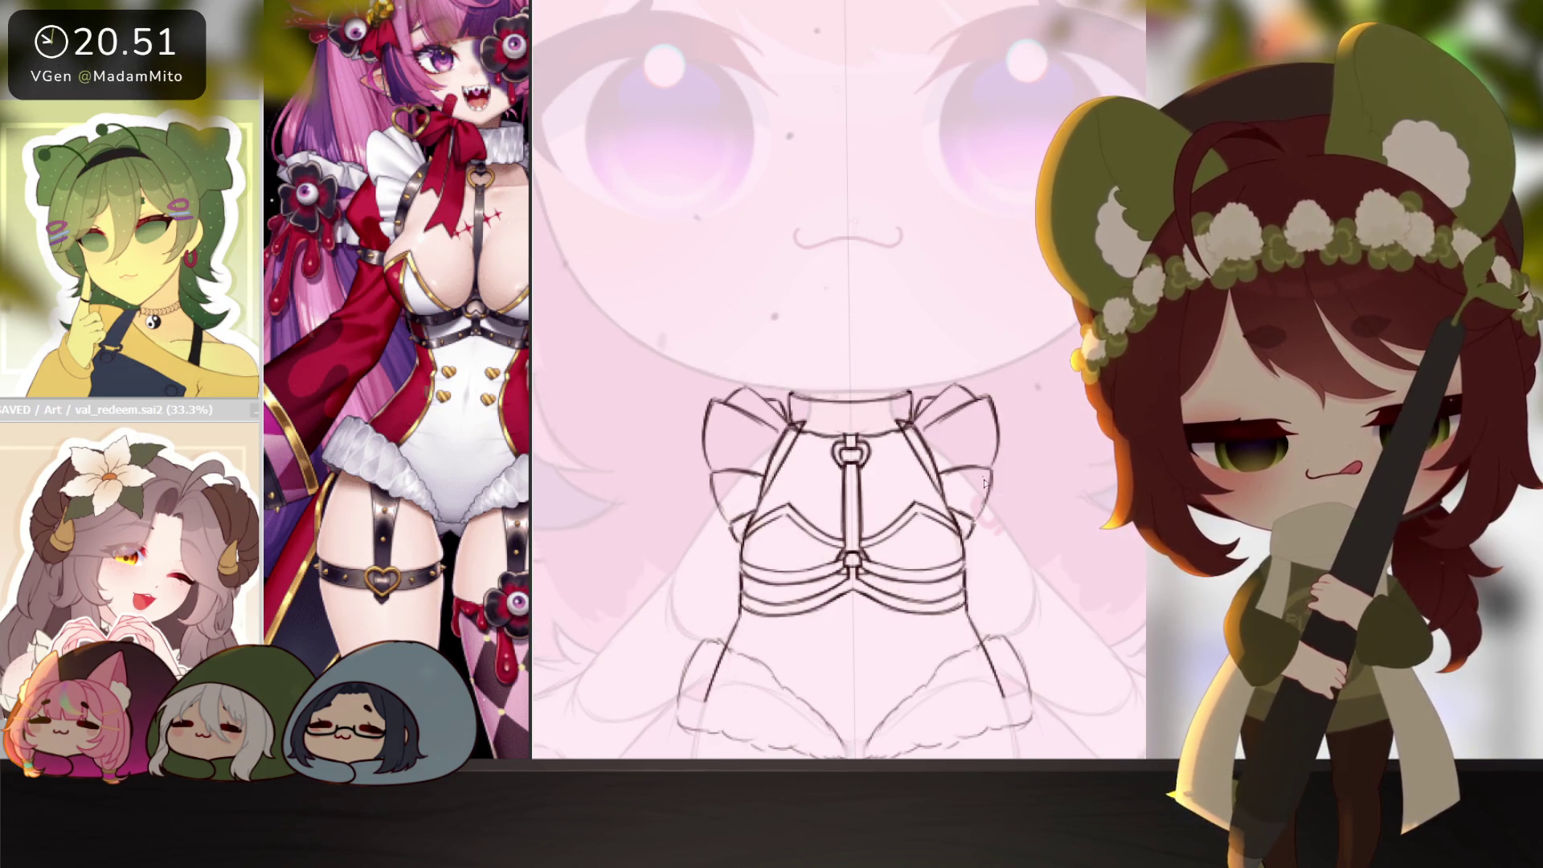
pyautogui.scroll(-5, 984, 482)
pyautogui.scroll(8, 984, 482)
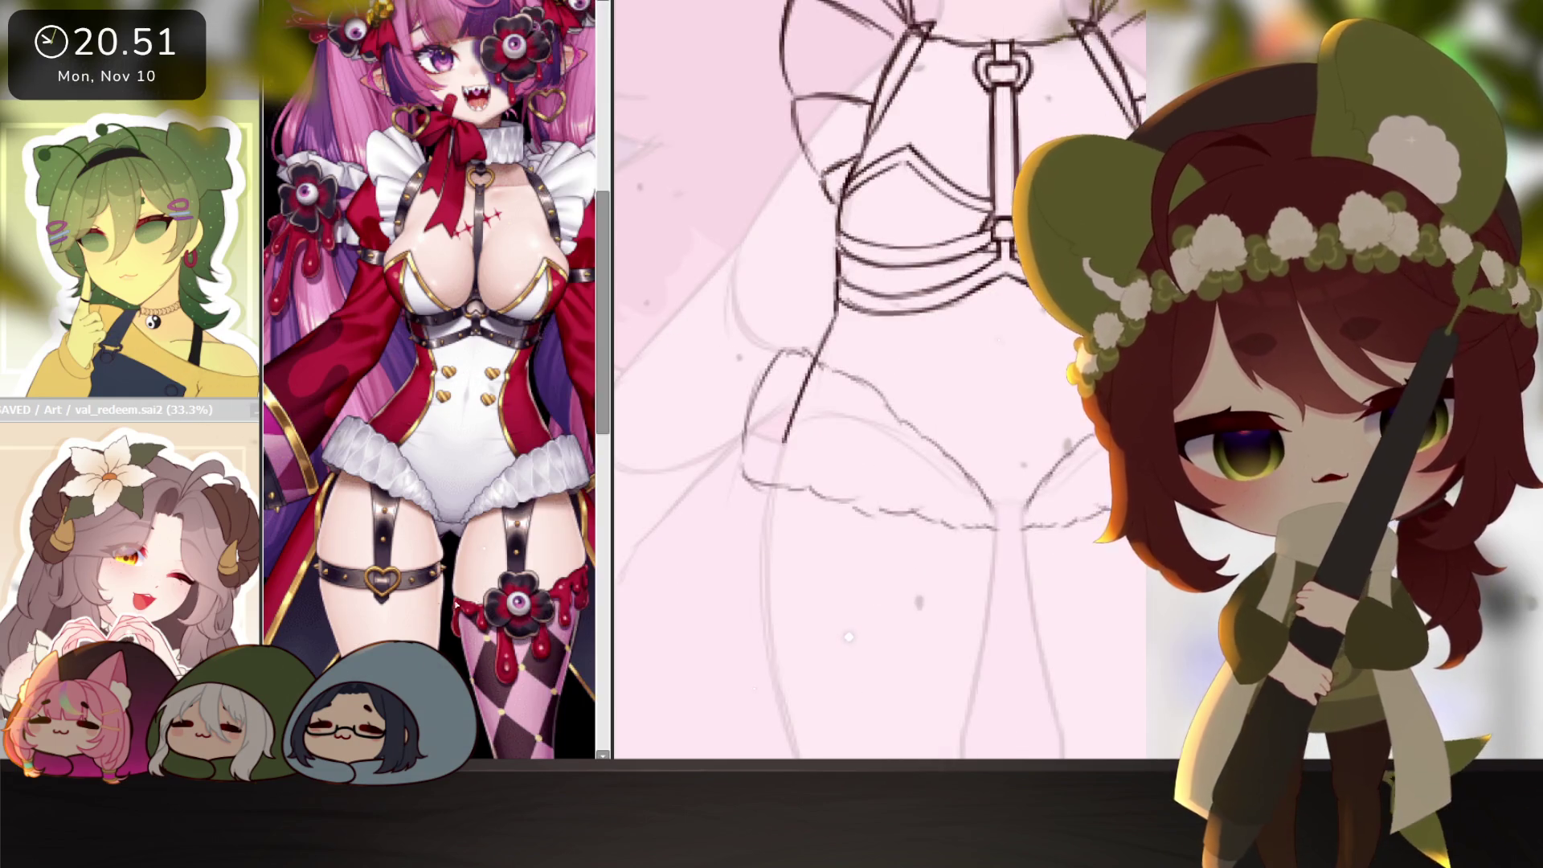
# Draw the first two ruffle loops of the skirt hem.
pyautogui.scroll(2, 899, 475)
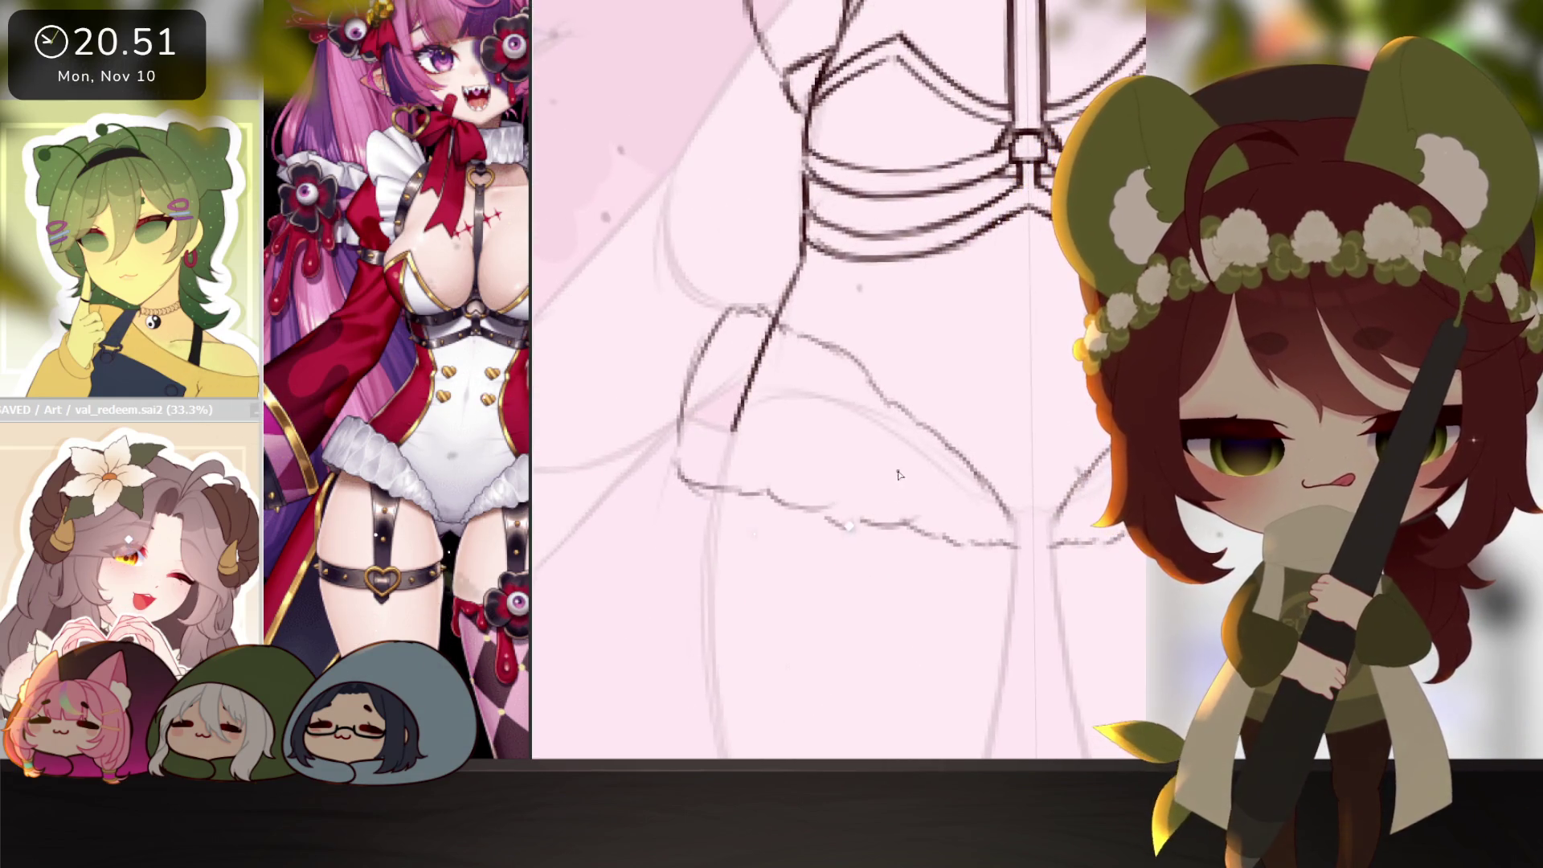
pyautogui.moveTo(867, 480)
pyautogui.mouseDown()
pyautogui.moveTo(890, 401)
pyautogui.moveTo(910, 438)
pyautogui.moveTo(868, 506)
pyautogui.mouseUp()
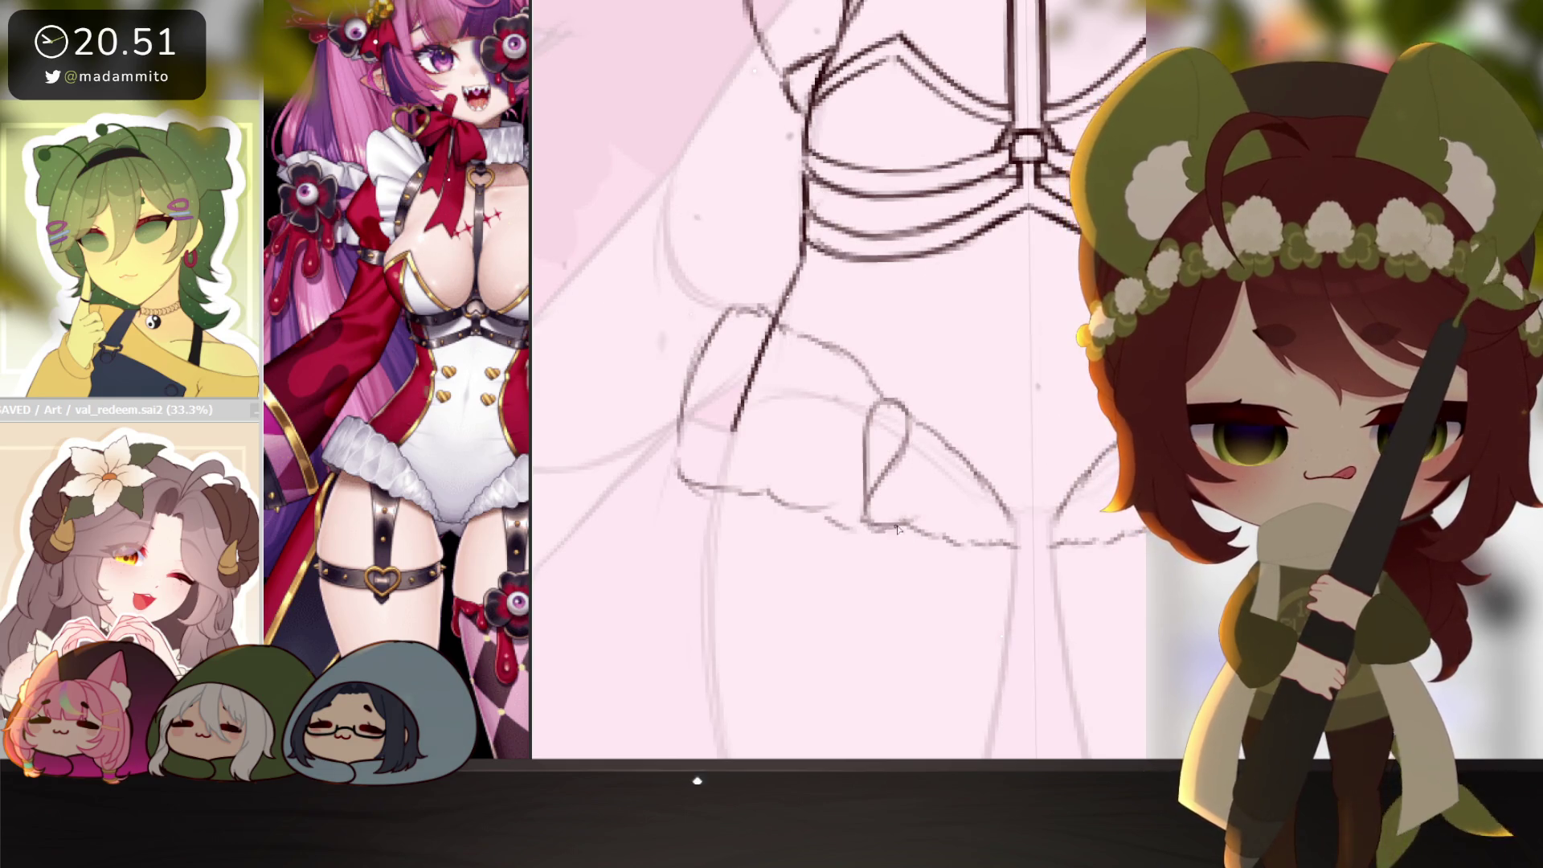
pyautogui.moveTo(909, 452)
pyautogui.mouseDown()
pyautogui.moveTo(945, 474)
pyautogui.moveTo(908, 522)
pyautogui.moveTo(940, 540)
pyautogui.mouseUp()
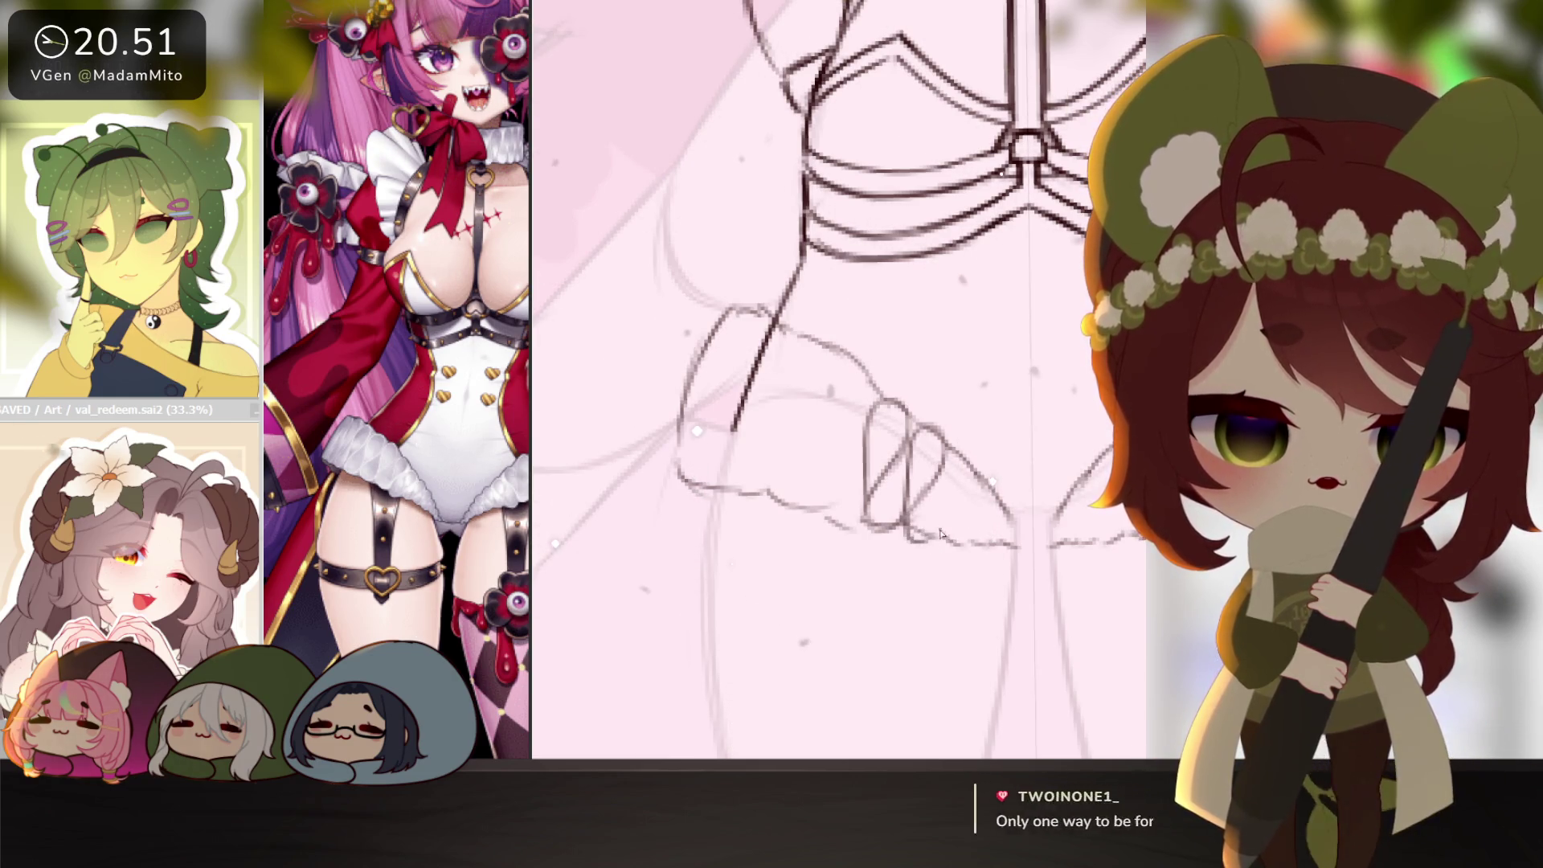
pyautogui.moveTo(934, 545); pyautogui.dragTo(947, 461)
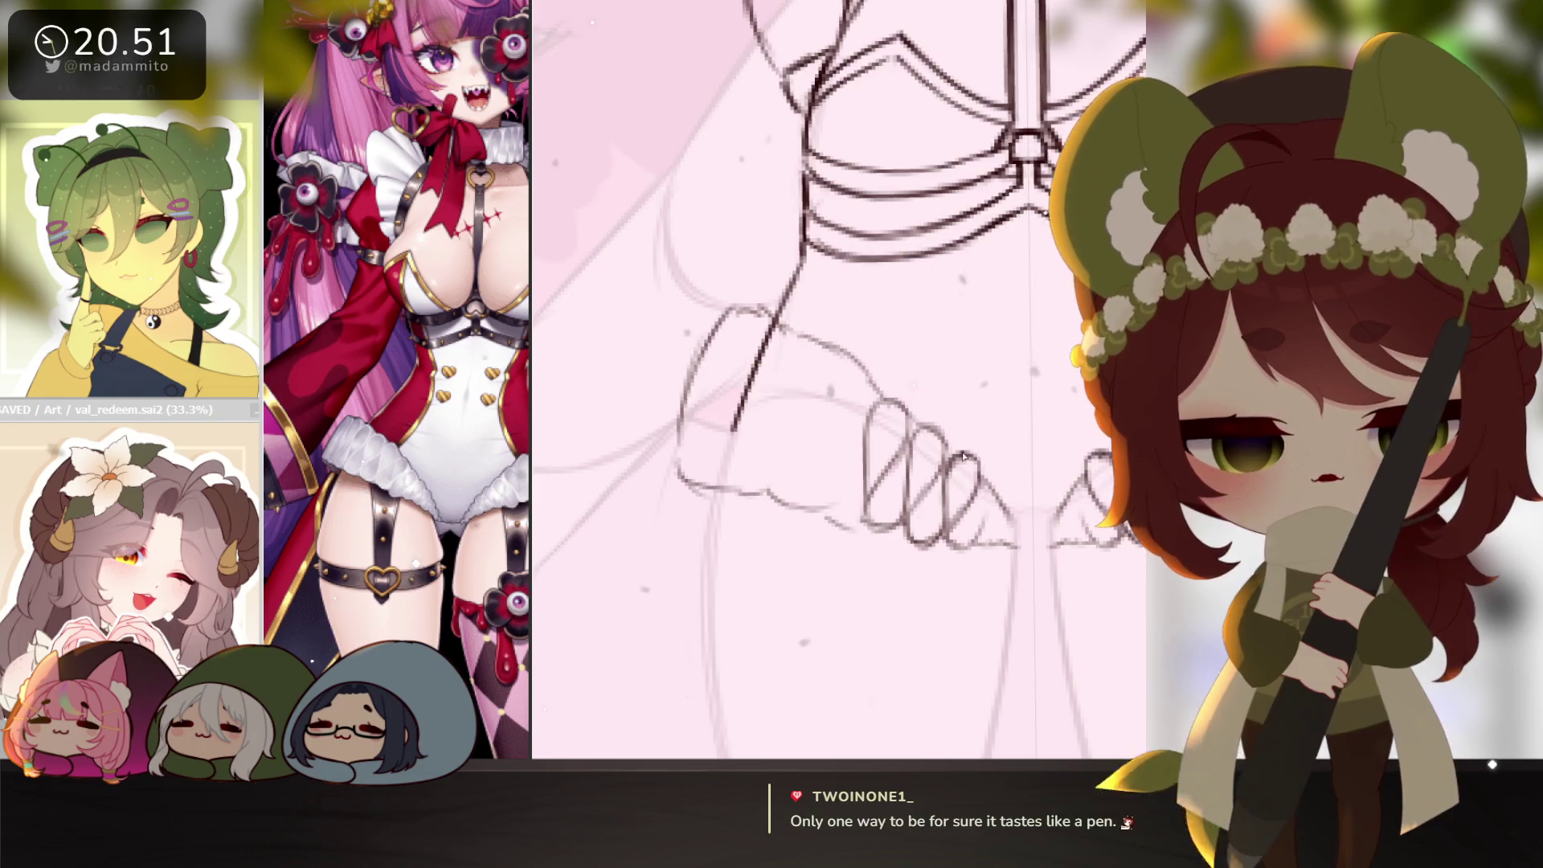
# Add more ruffle loops along the hem out to its left end.
pyautogui.moveTo(968, 526); pyautogui.dragTo(924, 534)
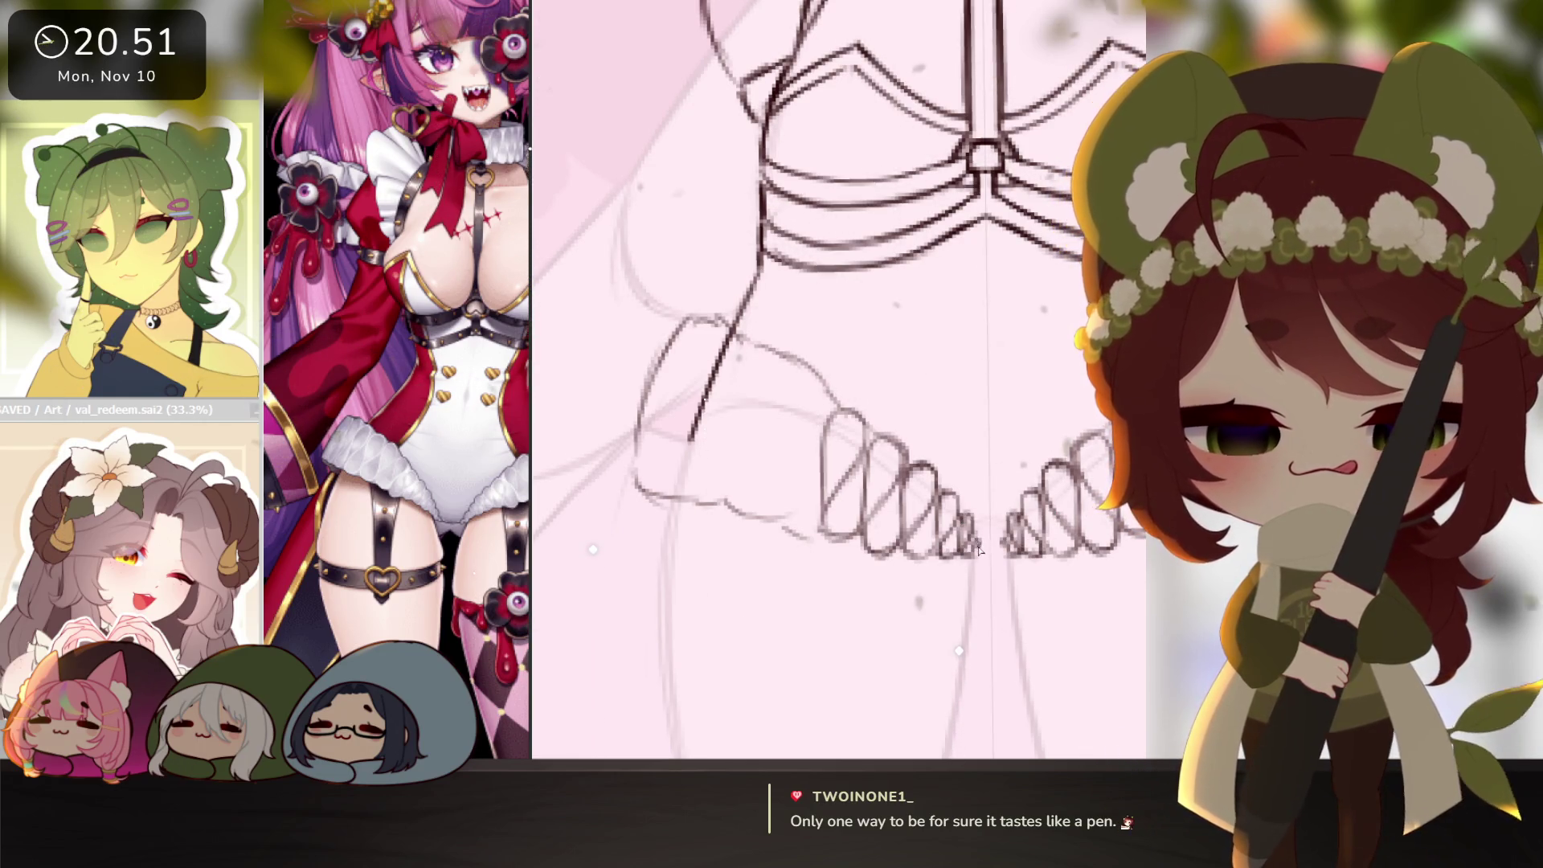
pyautogui.scroll(-2, 1066, 542)
pyautogui.scroll(2, 991, 541)
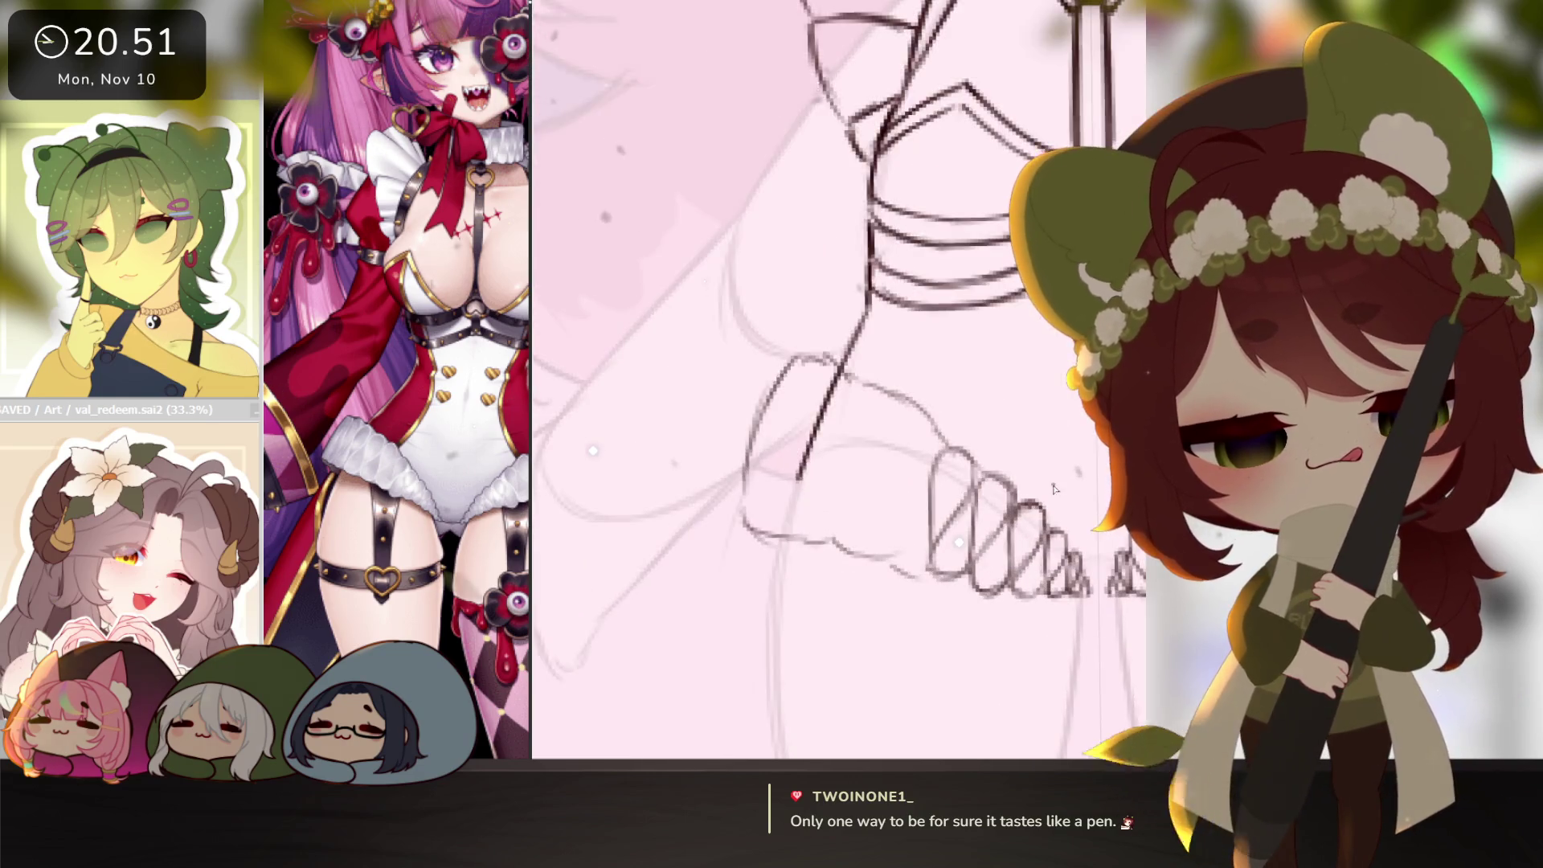
pyautogui.scroll(1, 922, 444)
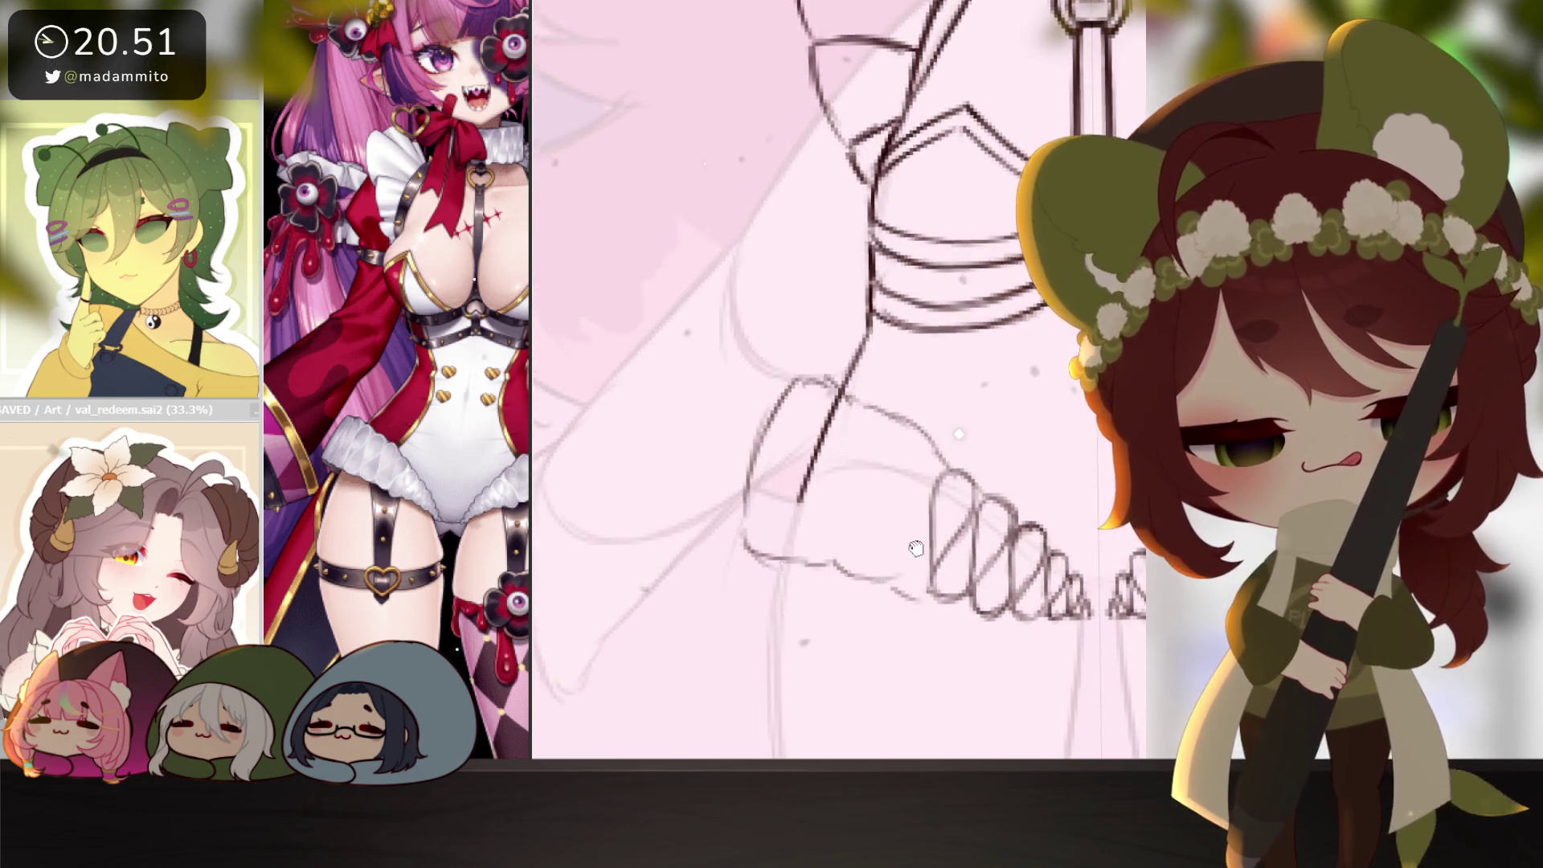
pyautogui.moveTo(903, 566)
pyautogui.mouseDown()
pyautogui.moveTo(892, 534)
pyautogui.moveTo(939, 481)
pyautogui.moveTo(924, 437)
pyautogui.moveTo(890, 509)
pyautogui.moveTo(883, 442)
pyautogui.moveTo(867, 451)
pyautogui.moveTo(830, 573)
pyautogui.mouseUp()
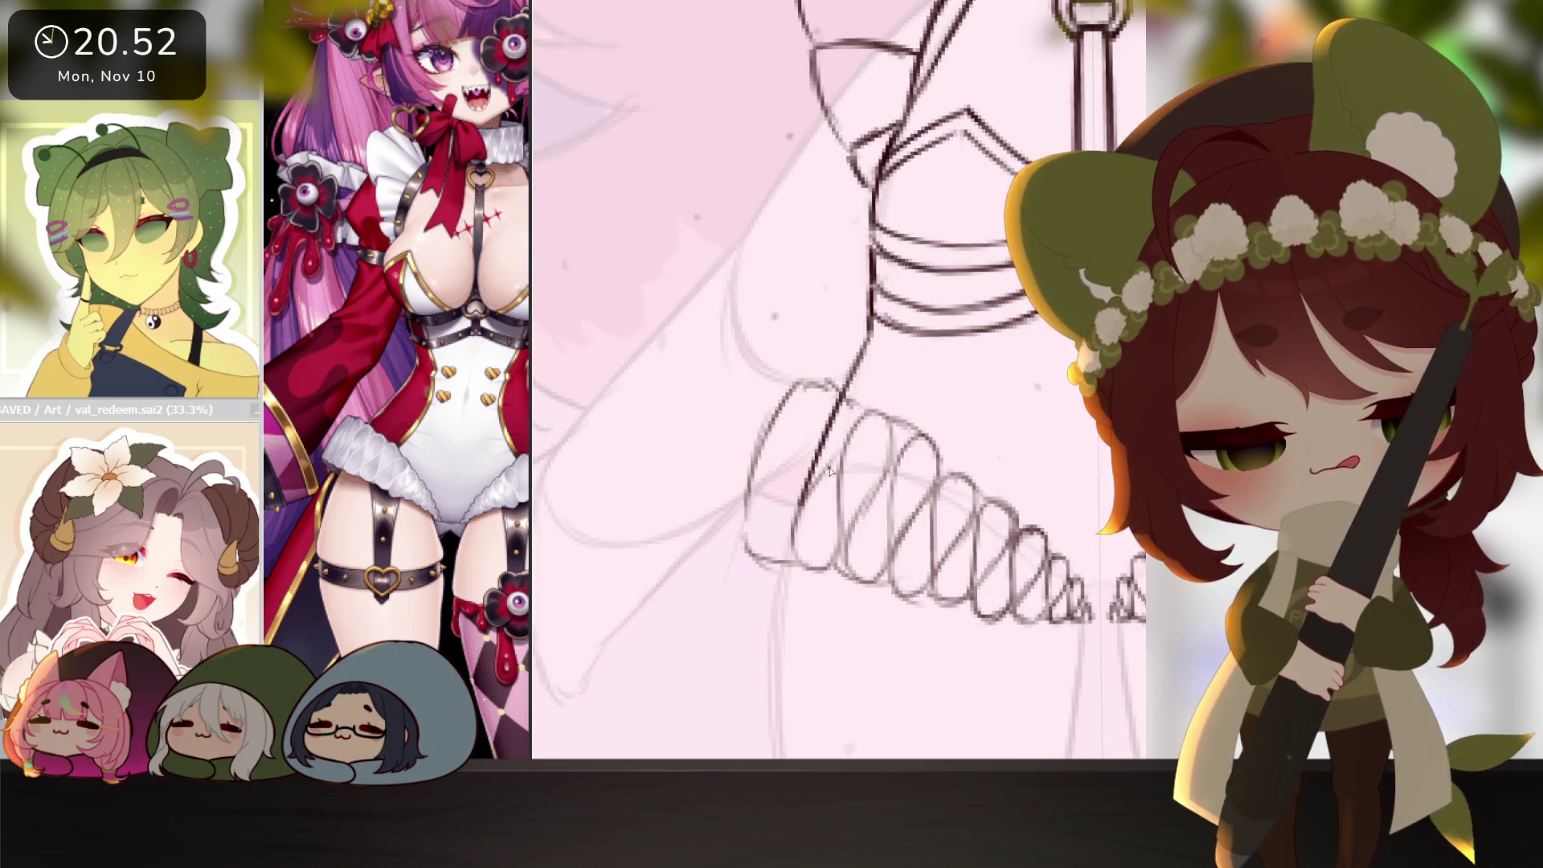
pyautogui.moveTo(802, 391)
pyautogui.mouseDown()
pyautogui.moveTo(784, 554)
pyautogui.moveTo(760, 498)
pyautogui.mouseUp()
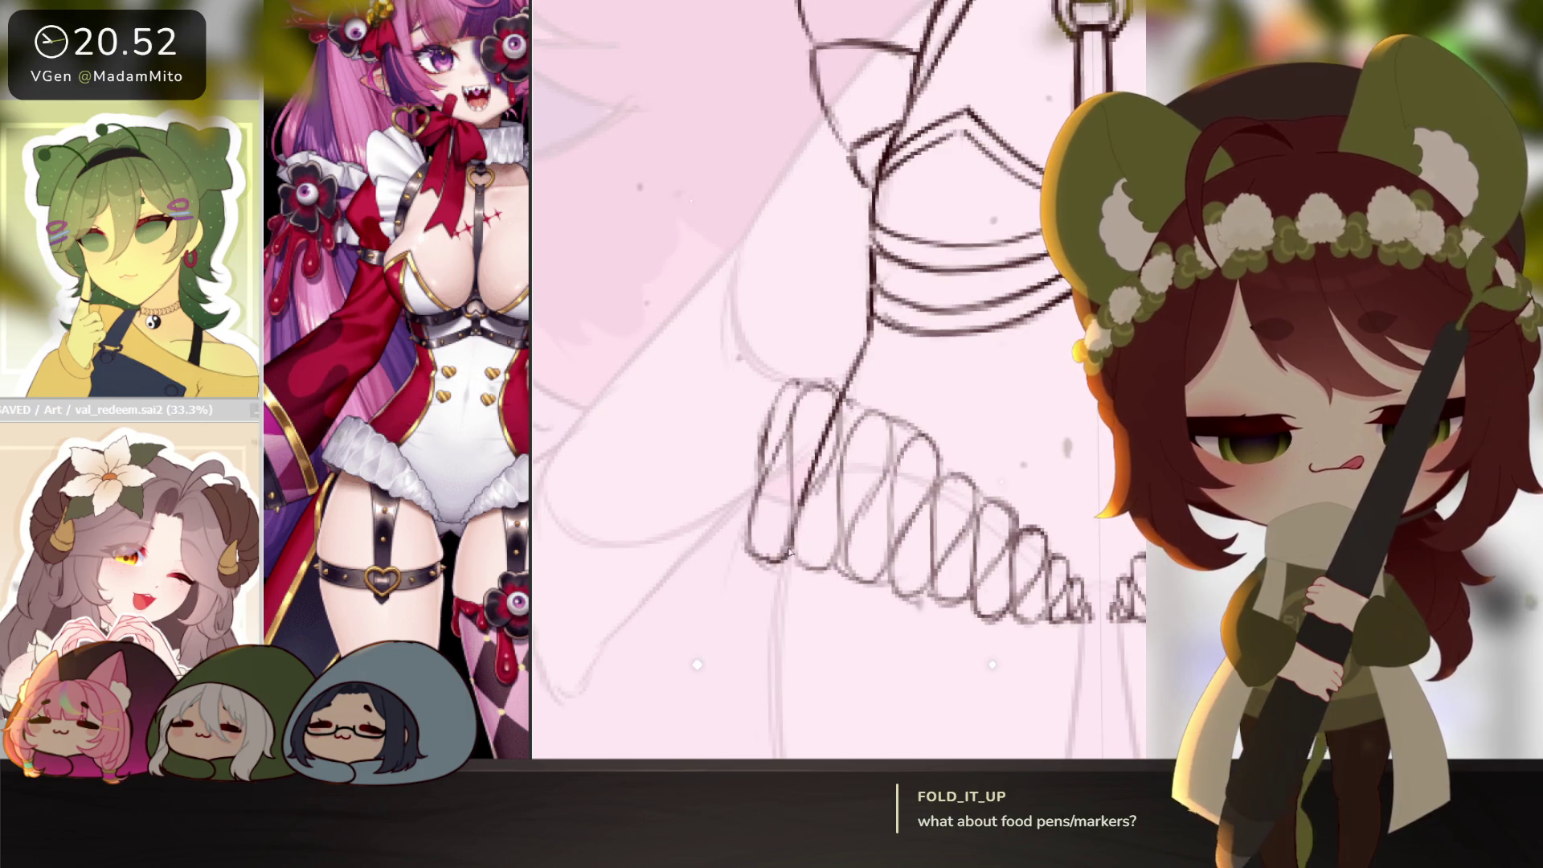
pyautogui.moveTo(870, 602); pyautogui.dragTo(793, 597)
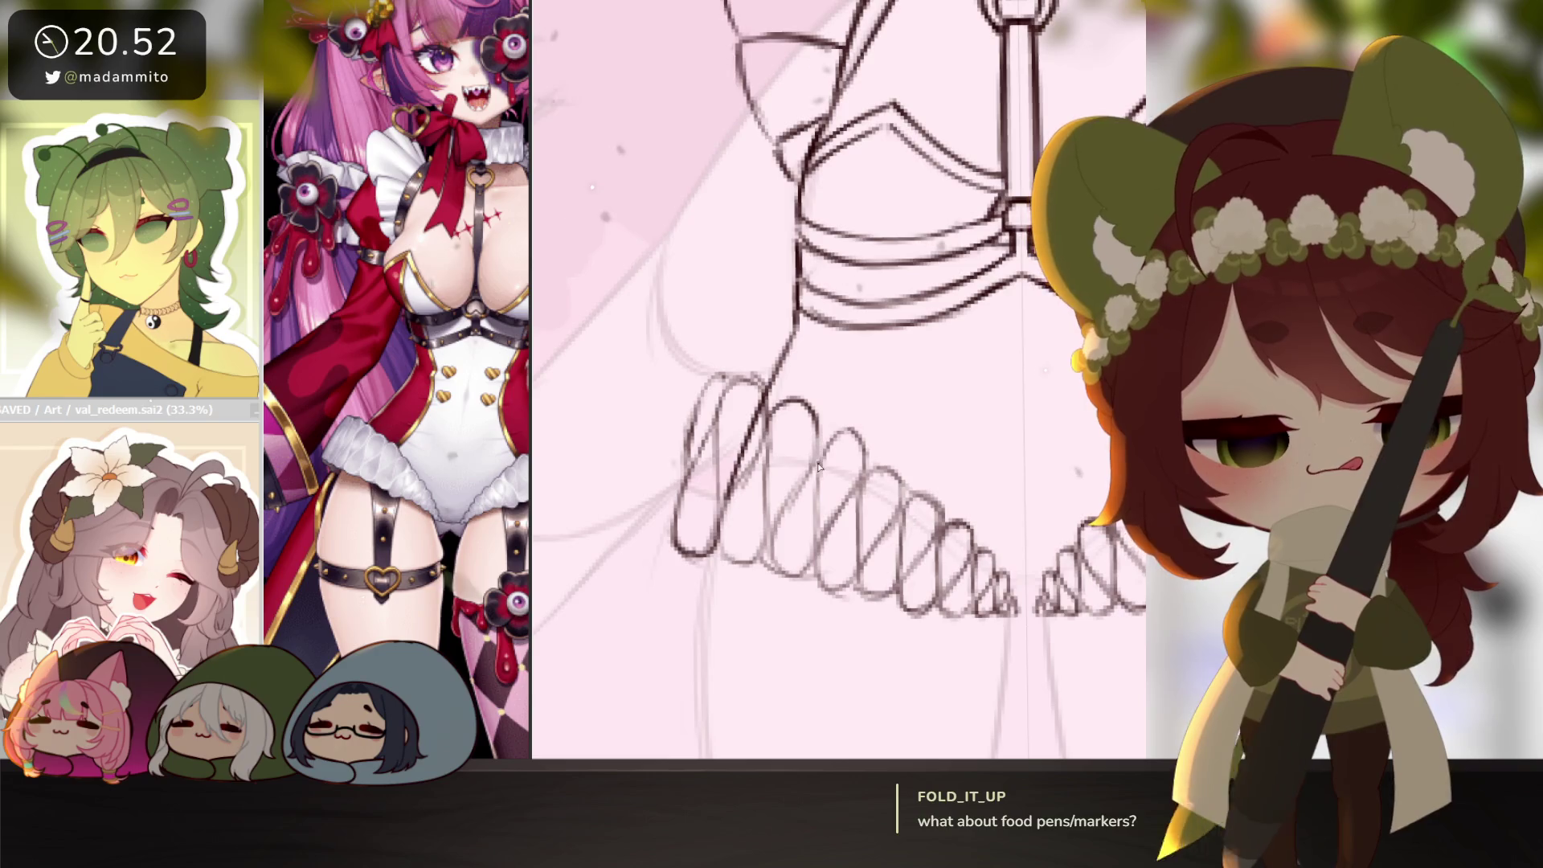
pyautogui.scroll(-5, 1003, 578)
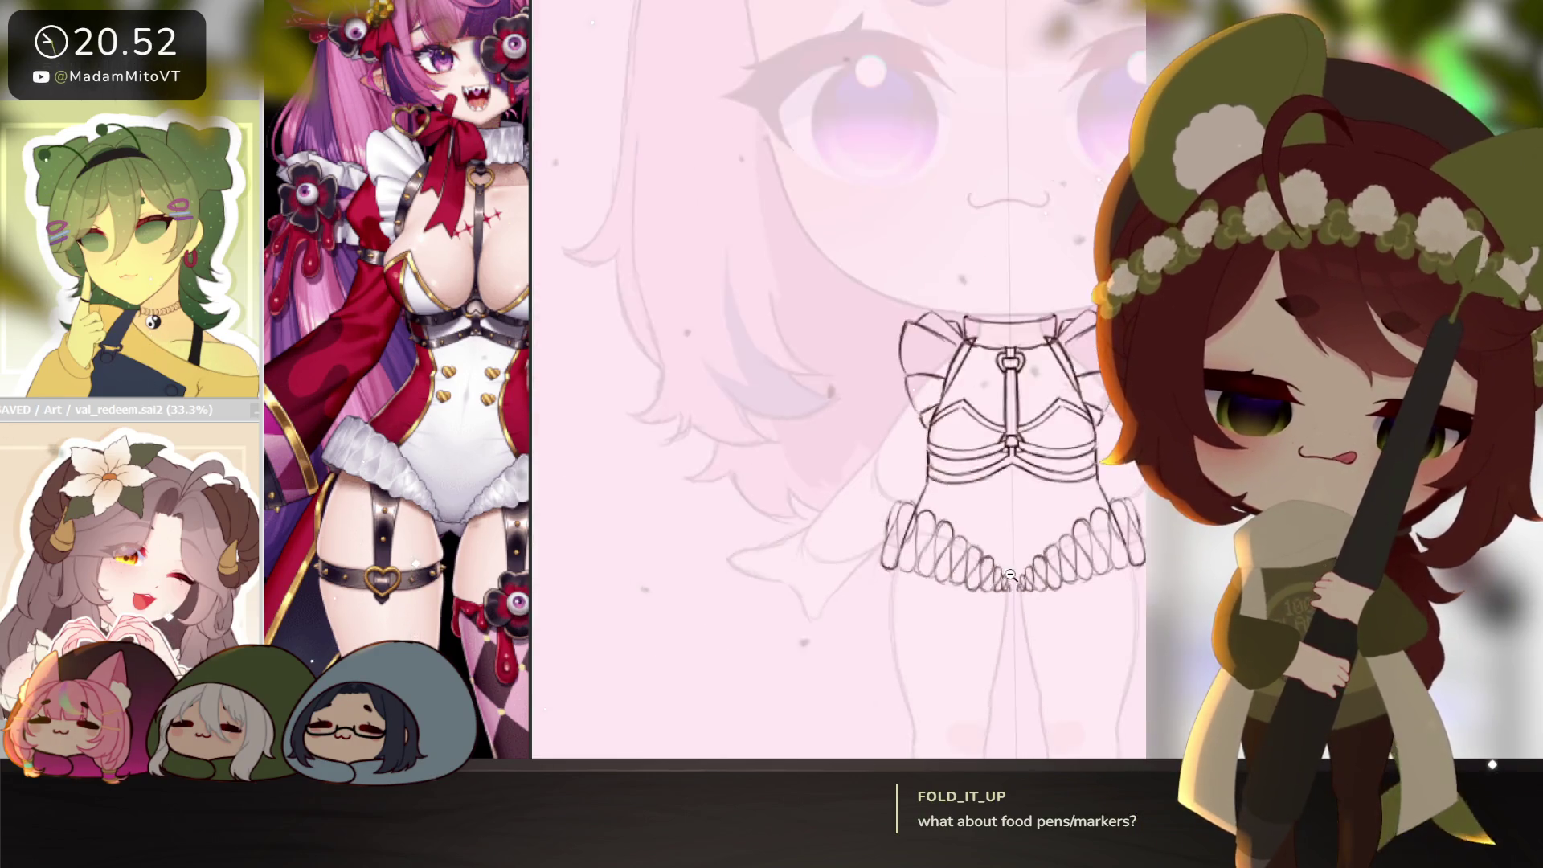
pyautogui.scroll(6, 988, 498)
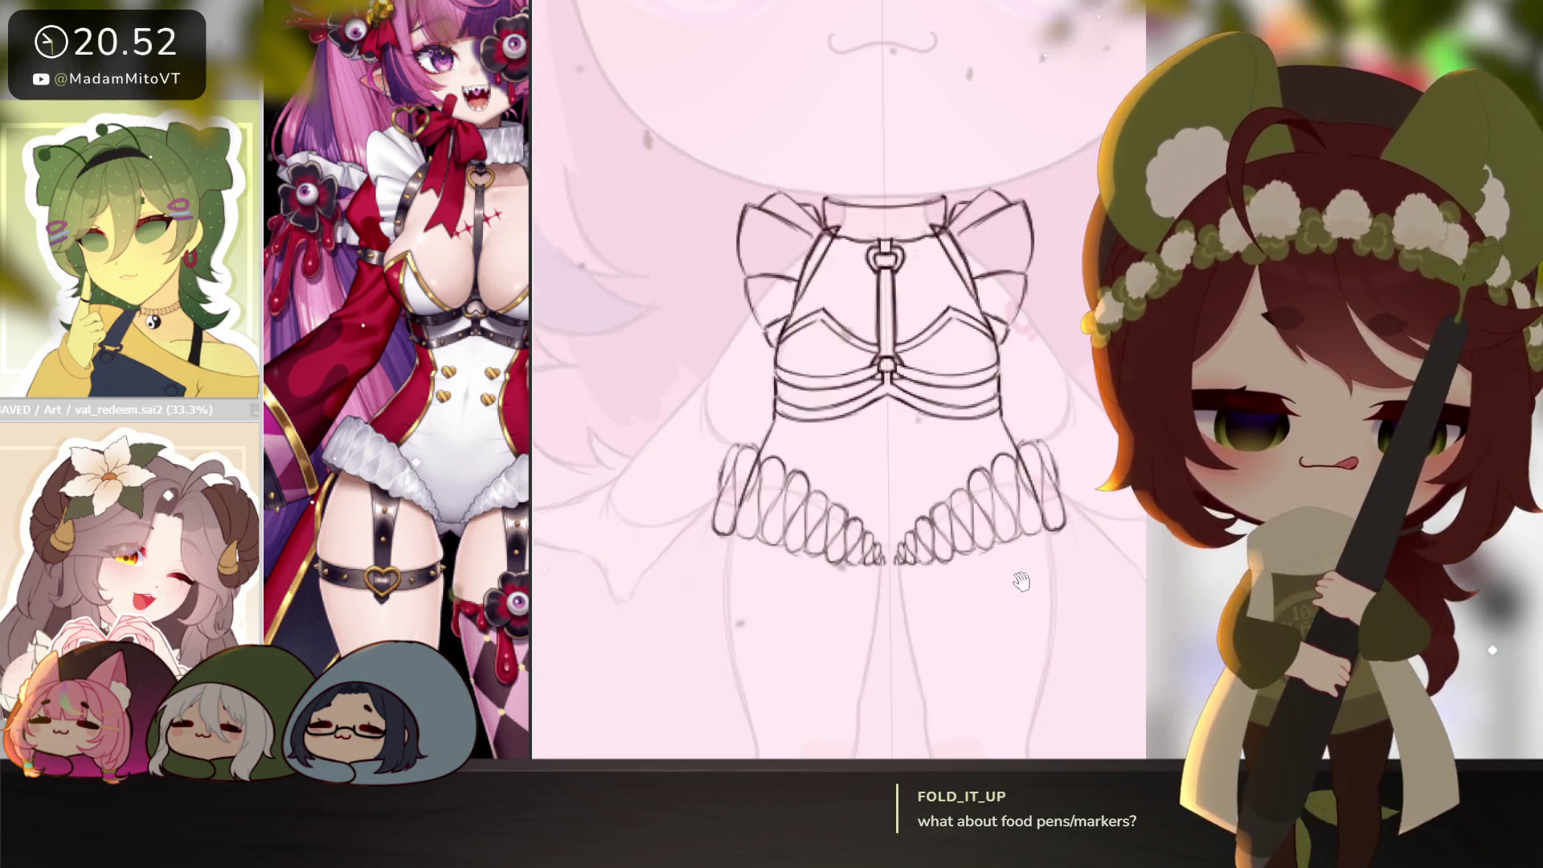
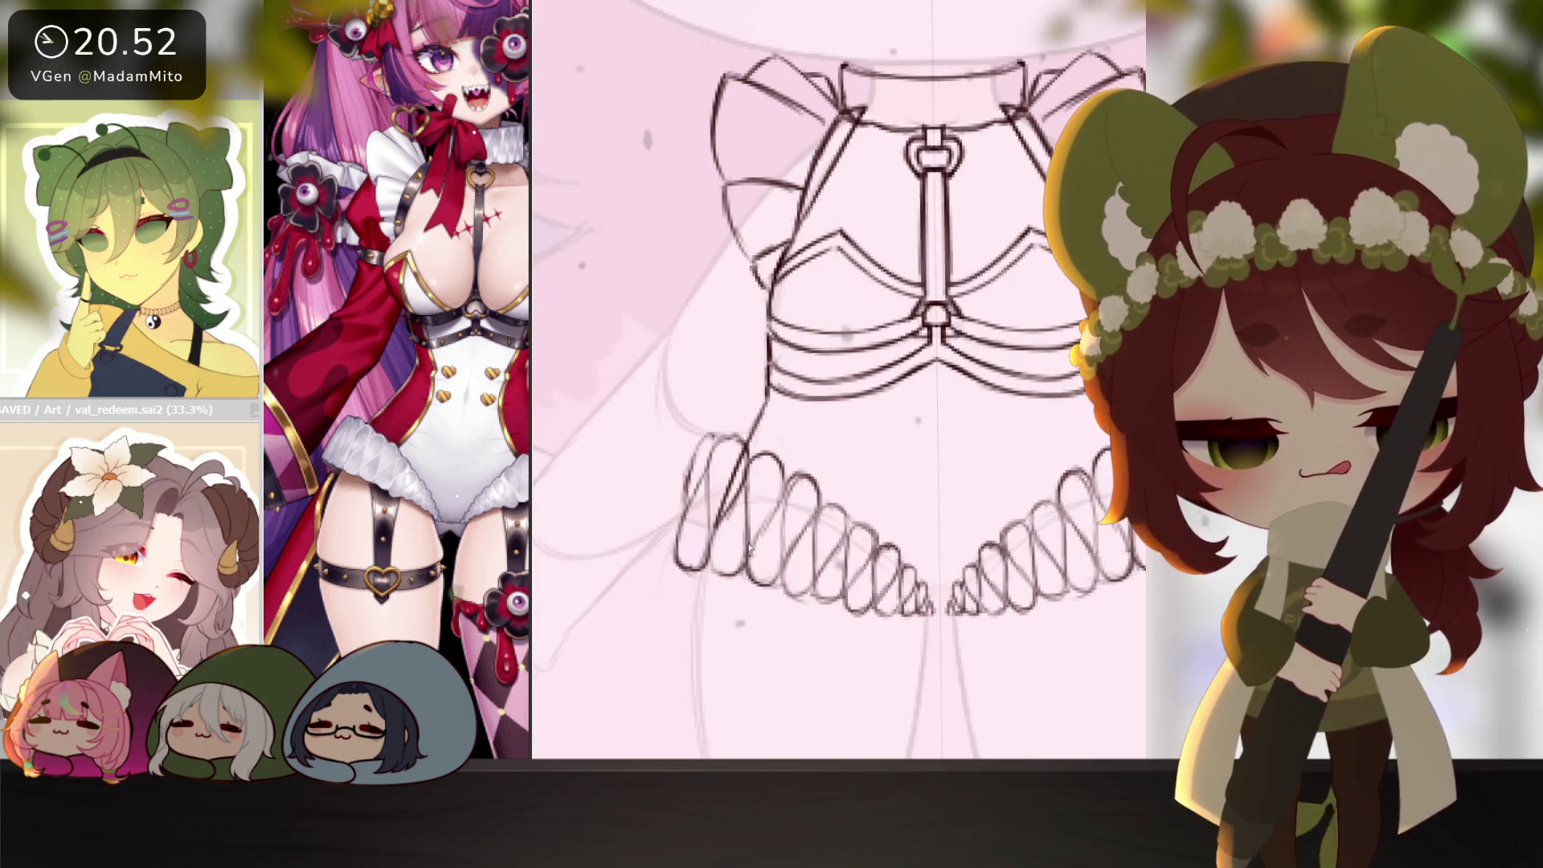
# Zoom in on the harness ruffles and ink the thigh strap's two parallel edges.
pyautogui.scroll(-4, 996, 604)
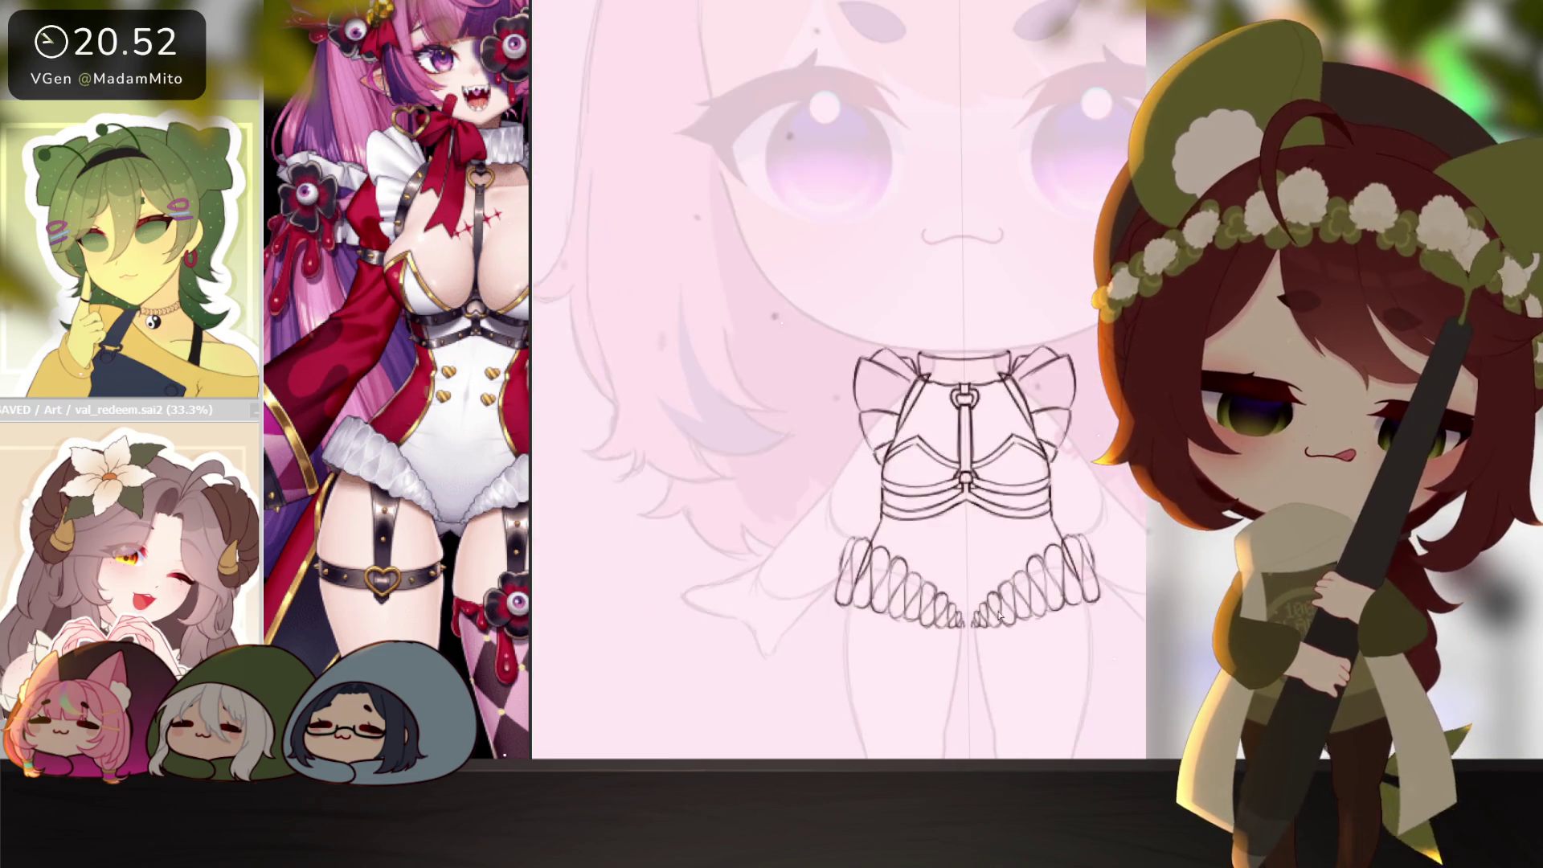
pyautogui.scroll(4, 875, 542)
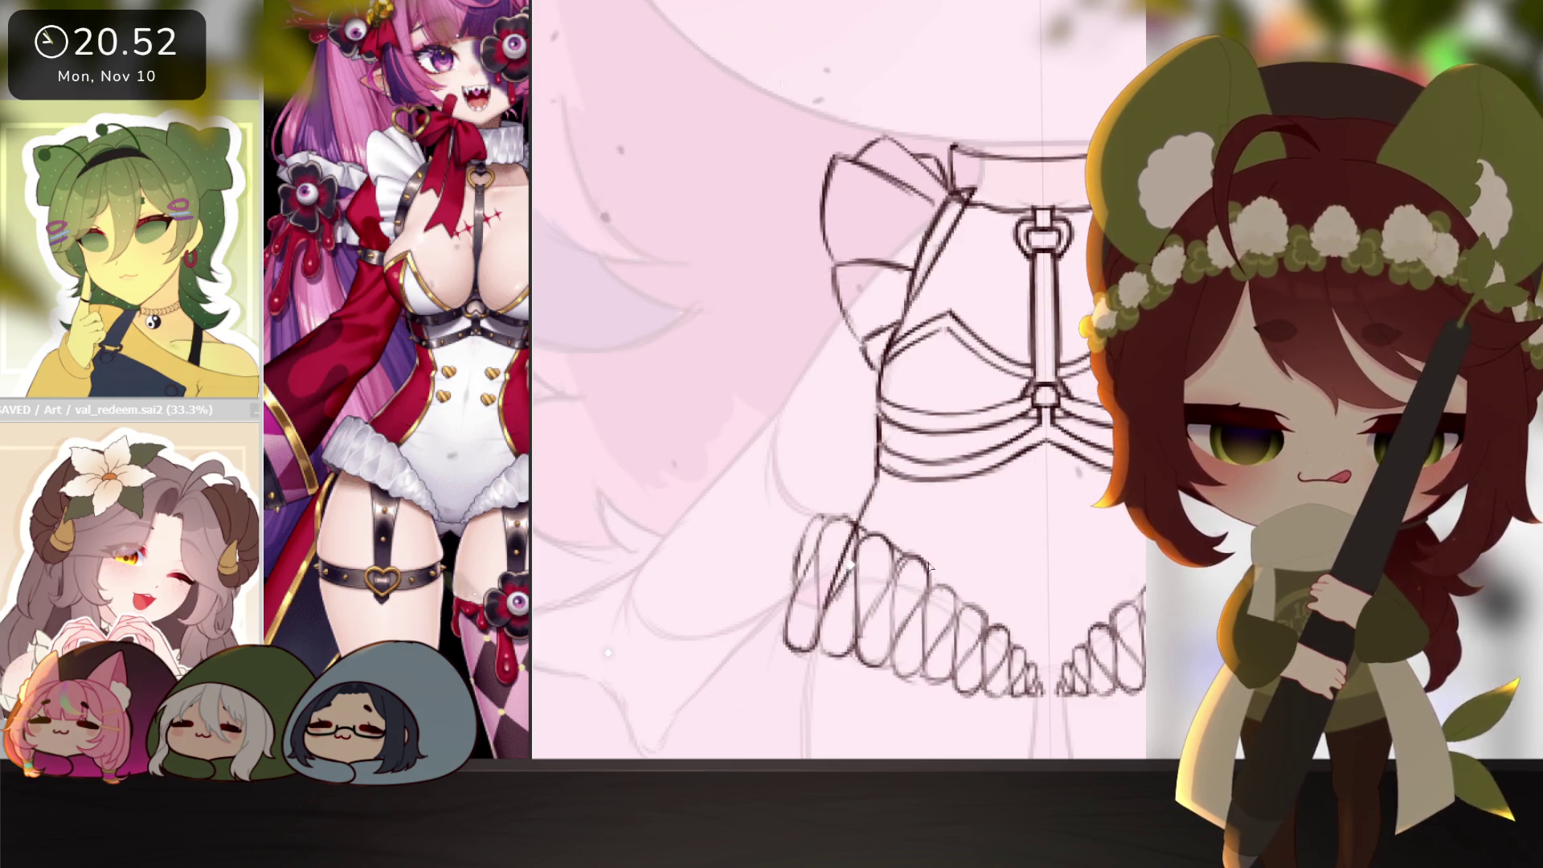
pyautogui.scroll(-5, 1056, 649)
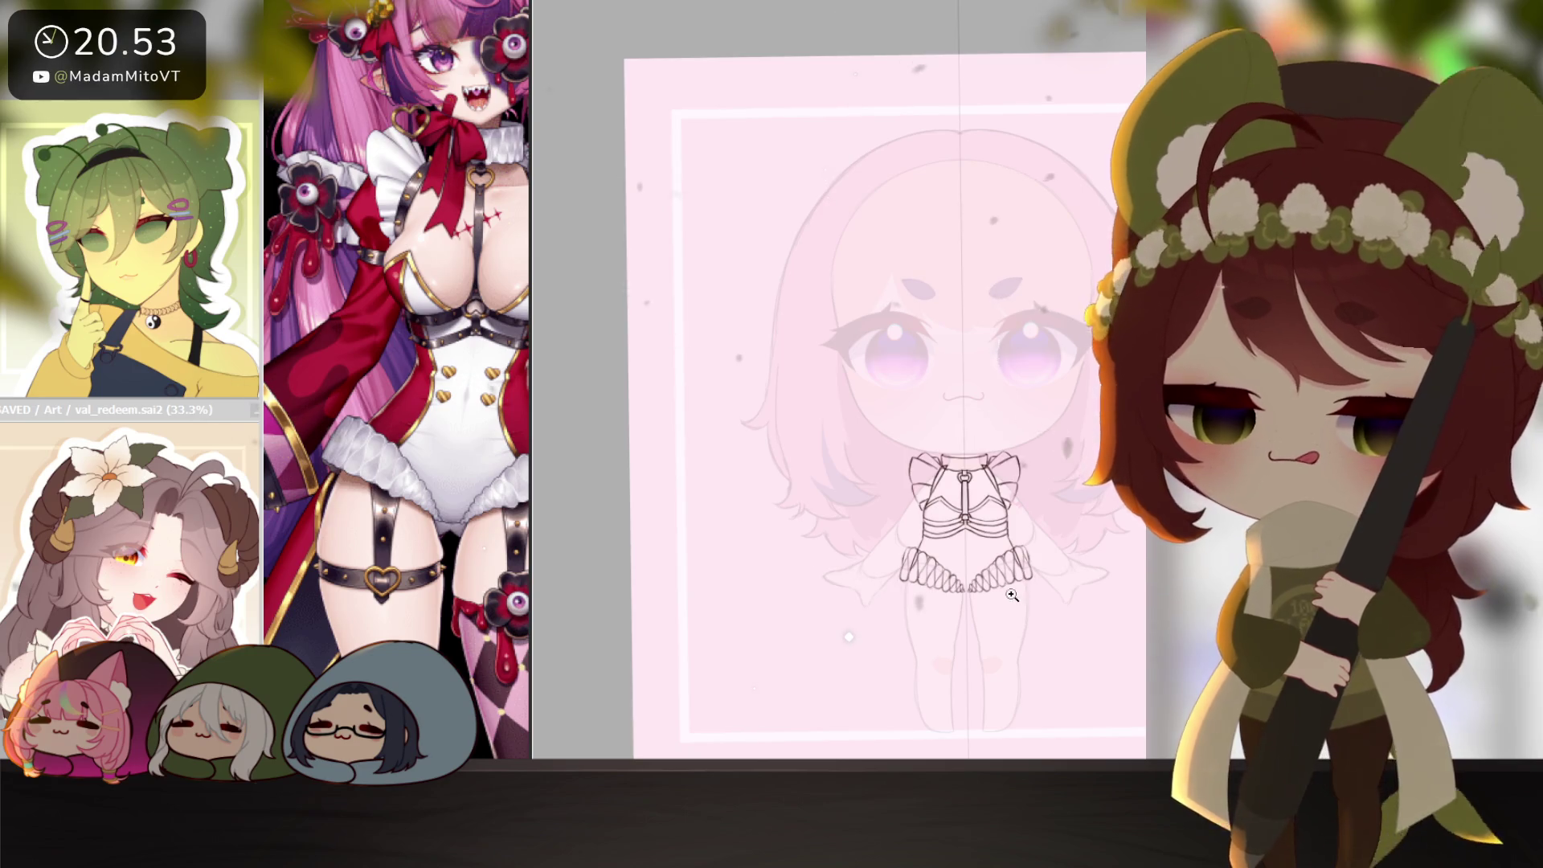
pyautogui.scroll(3, 1012, 595)
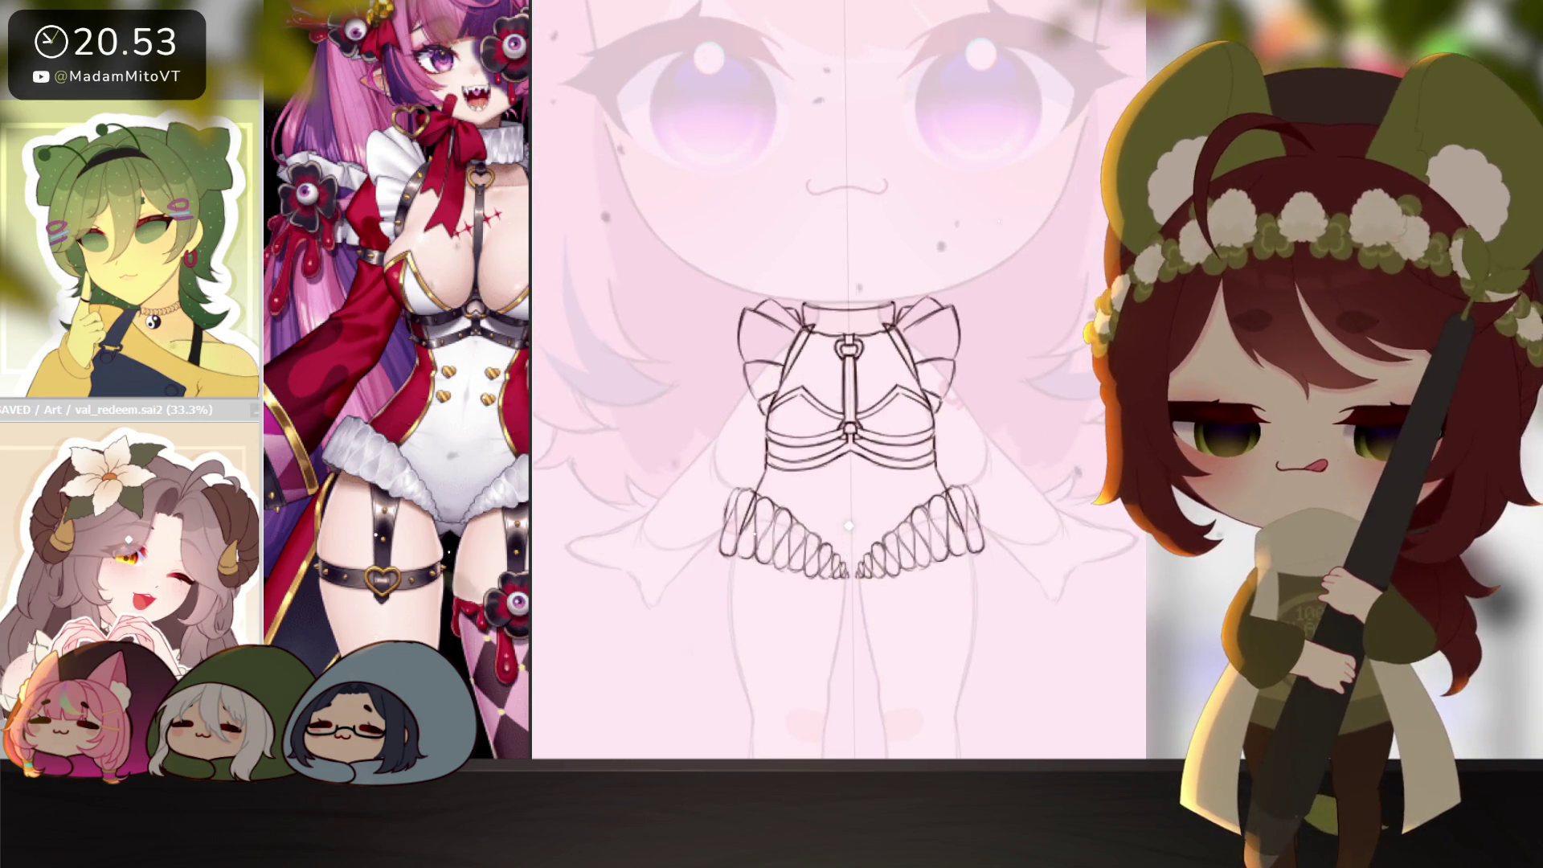
pyautogui.scroll(-5, 526, 553)
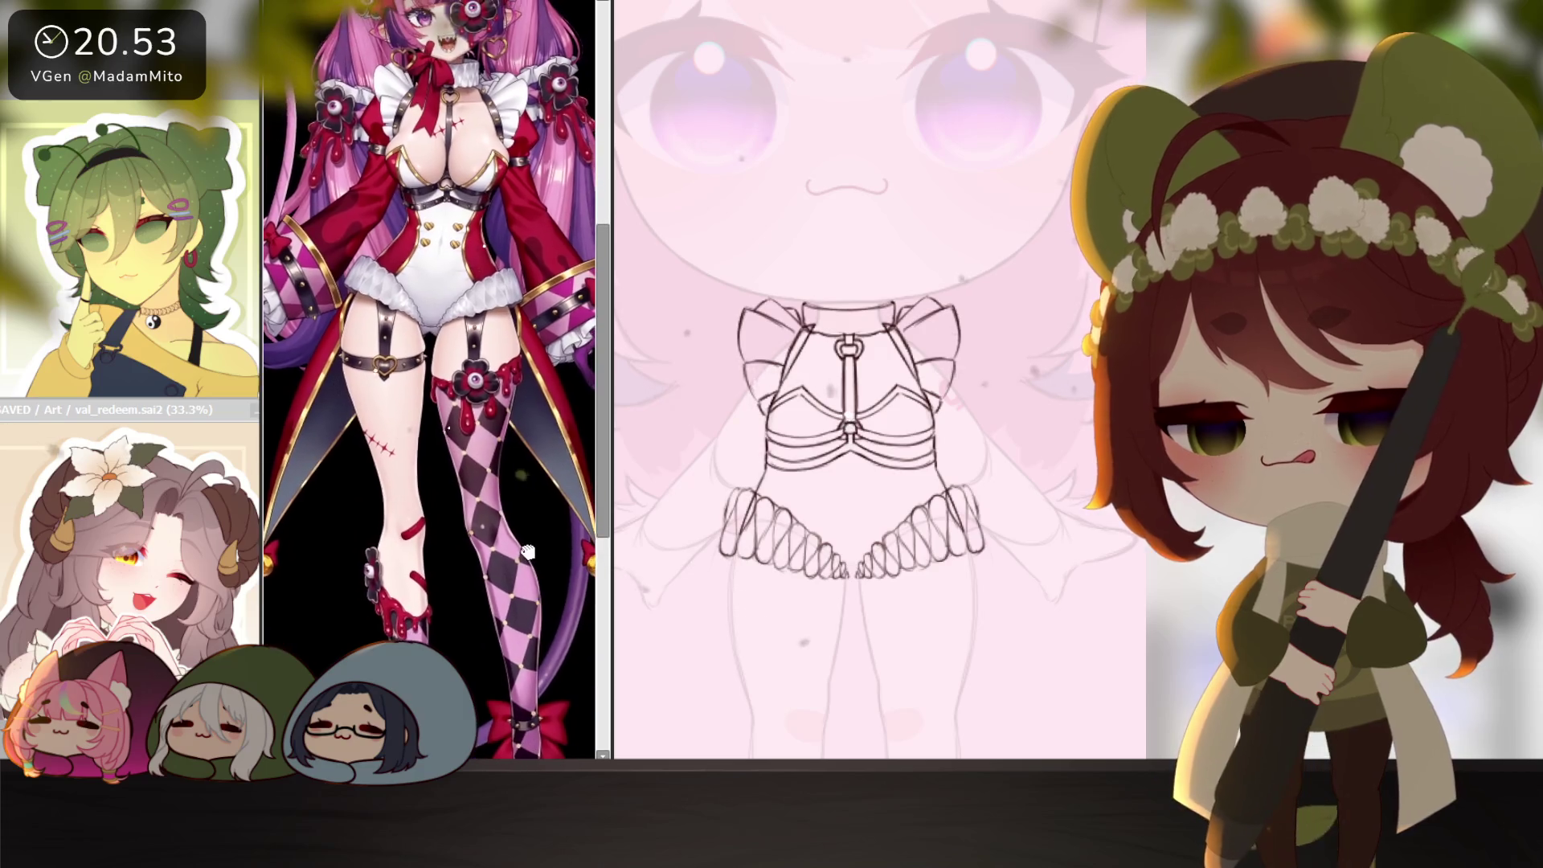
pyautogui.moveTo(611, 401); pyautogui.dragTo(532, 402)
pyautogui.scroll(2, 885, 523)
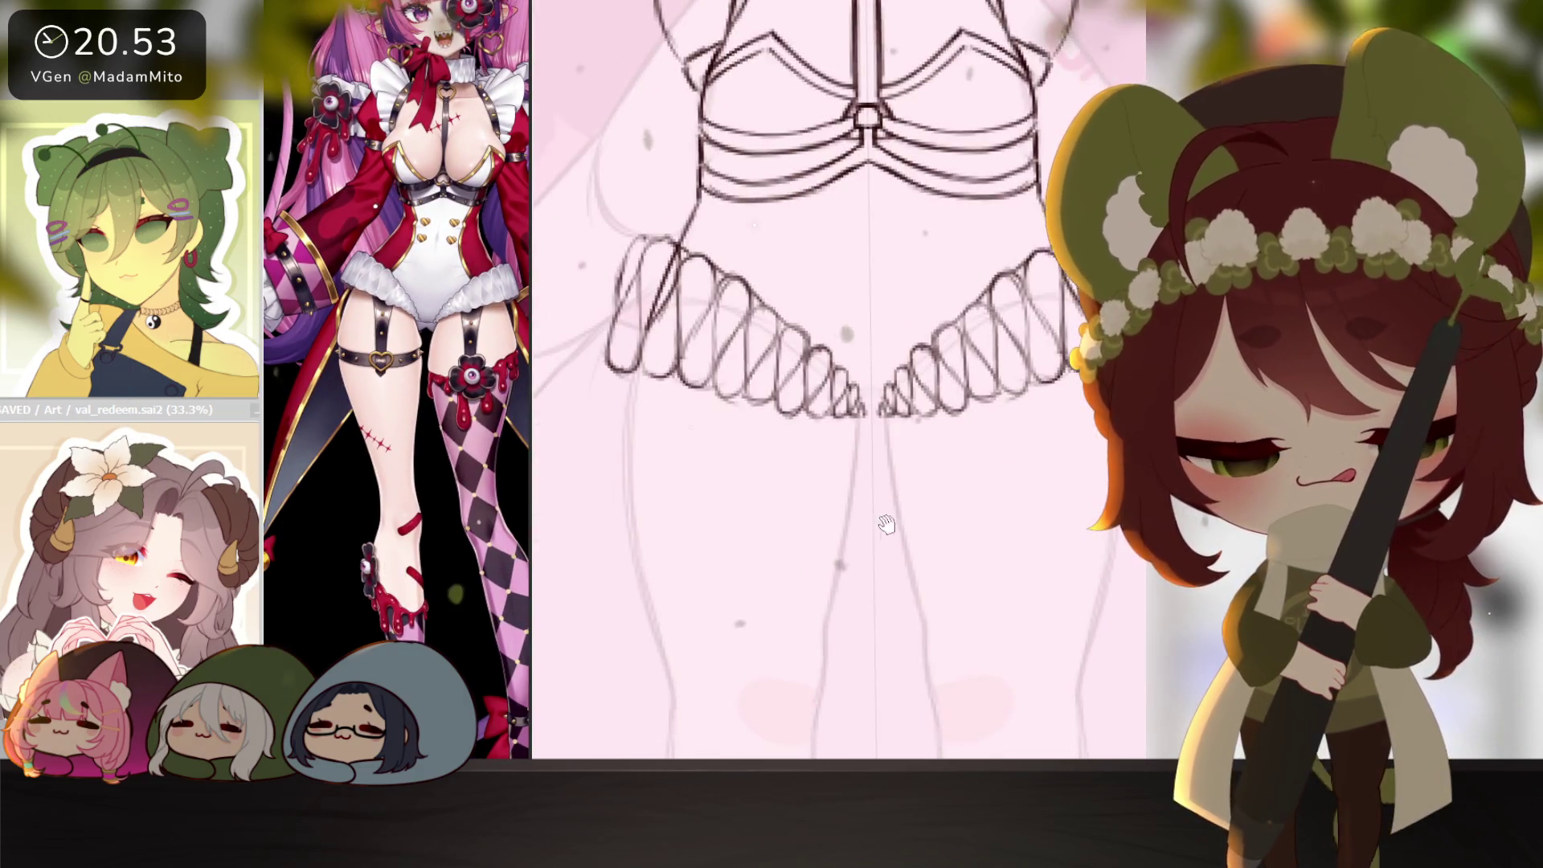
pyautogui.moveTo(806, 567); pyautogui.dragTo(979, 404)
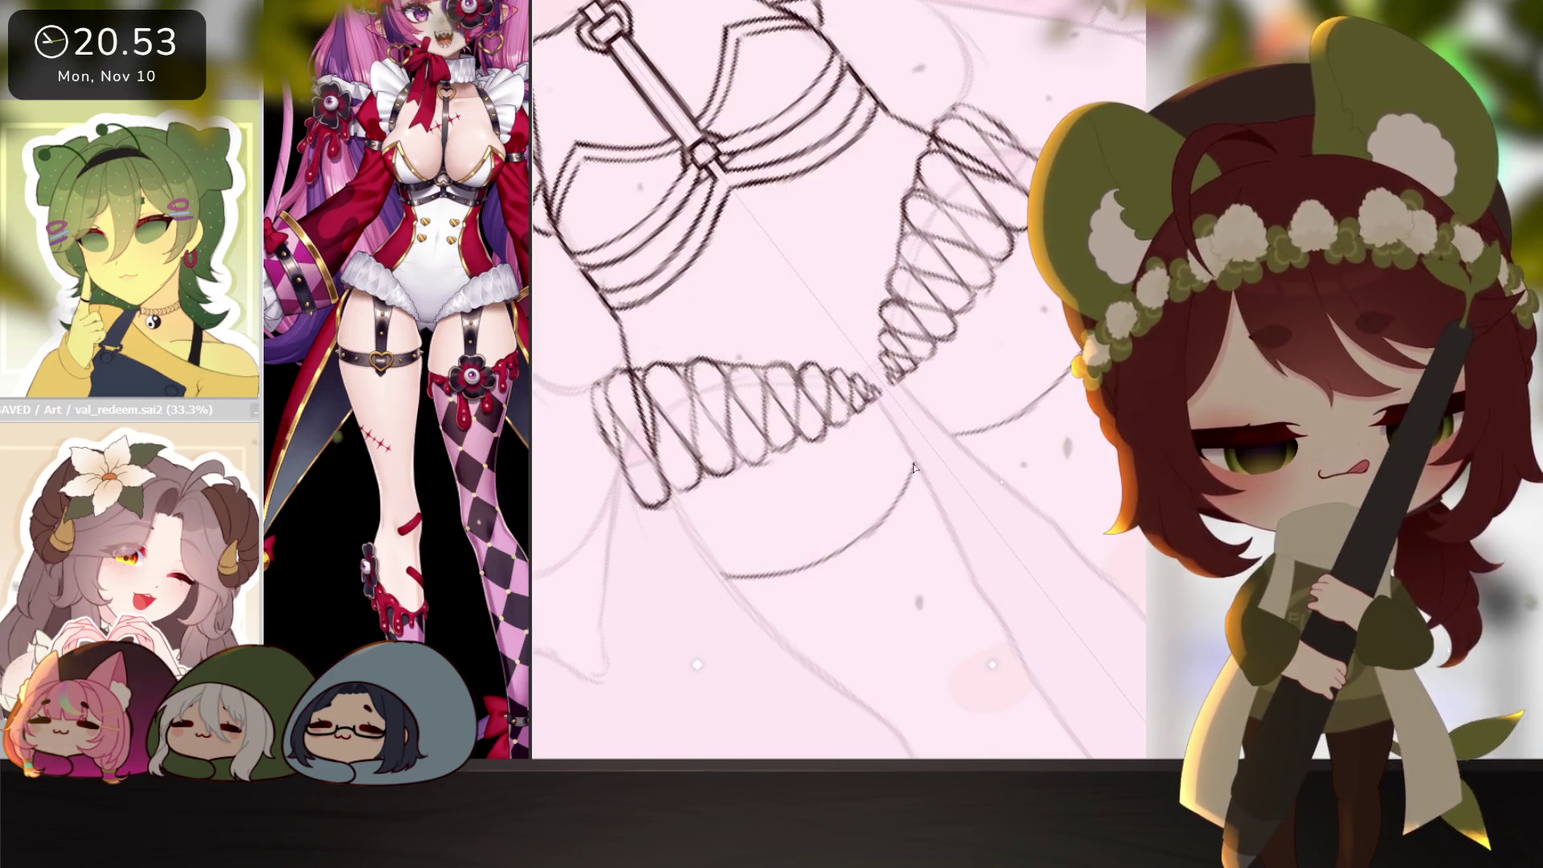
pyautogui.moveTo(902, 502); pyautogui.dragTo(982, 466)
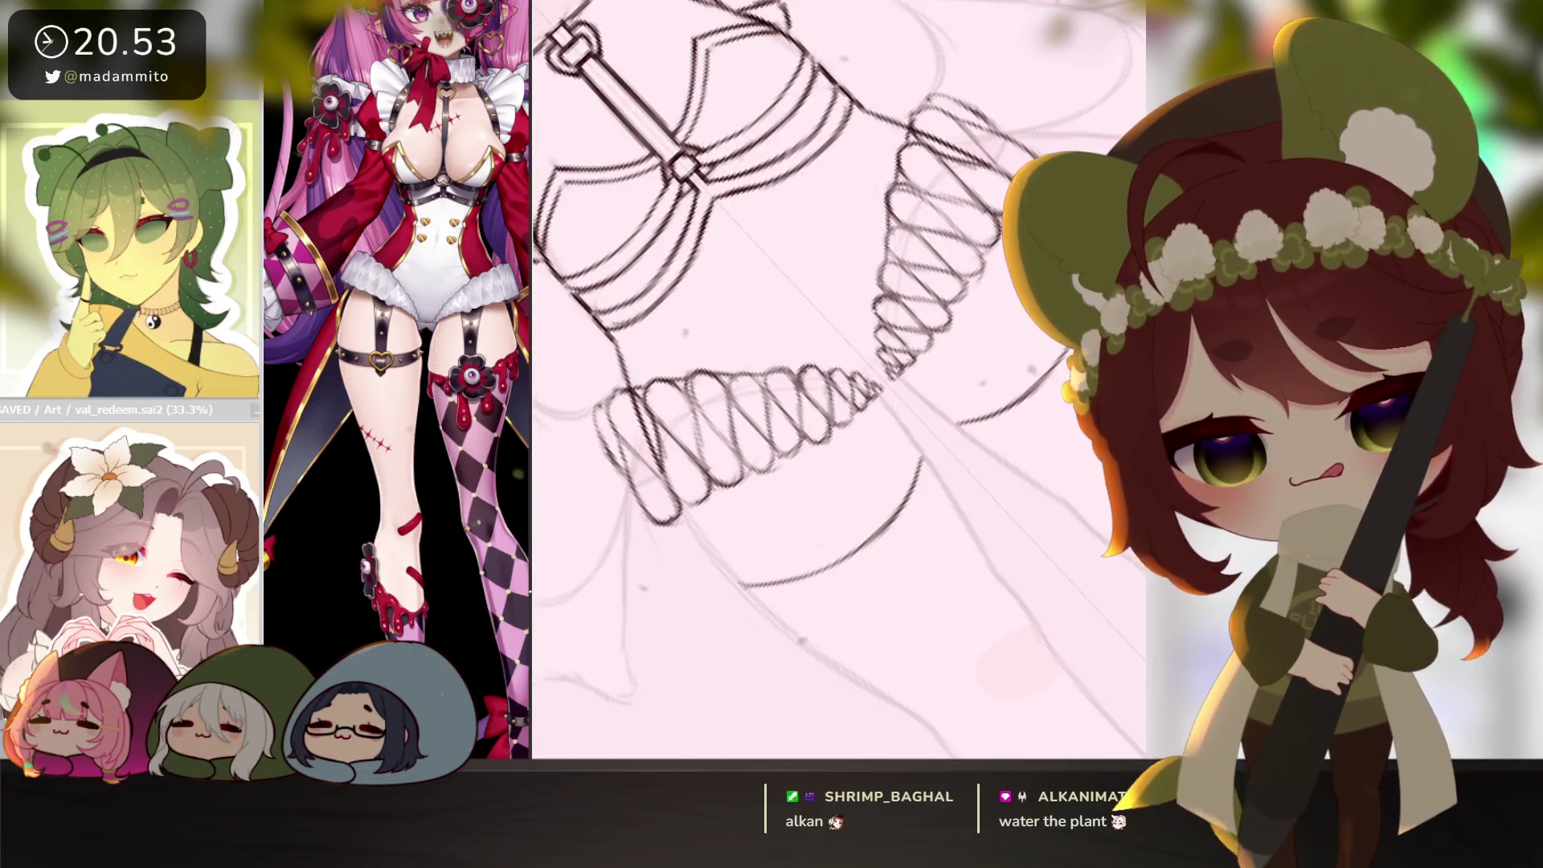
pyautogui.scroll(-1, 747, 557)
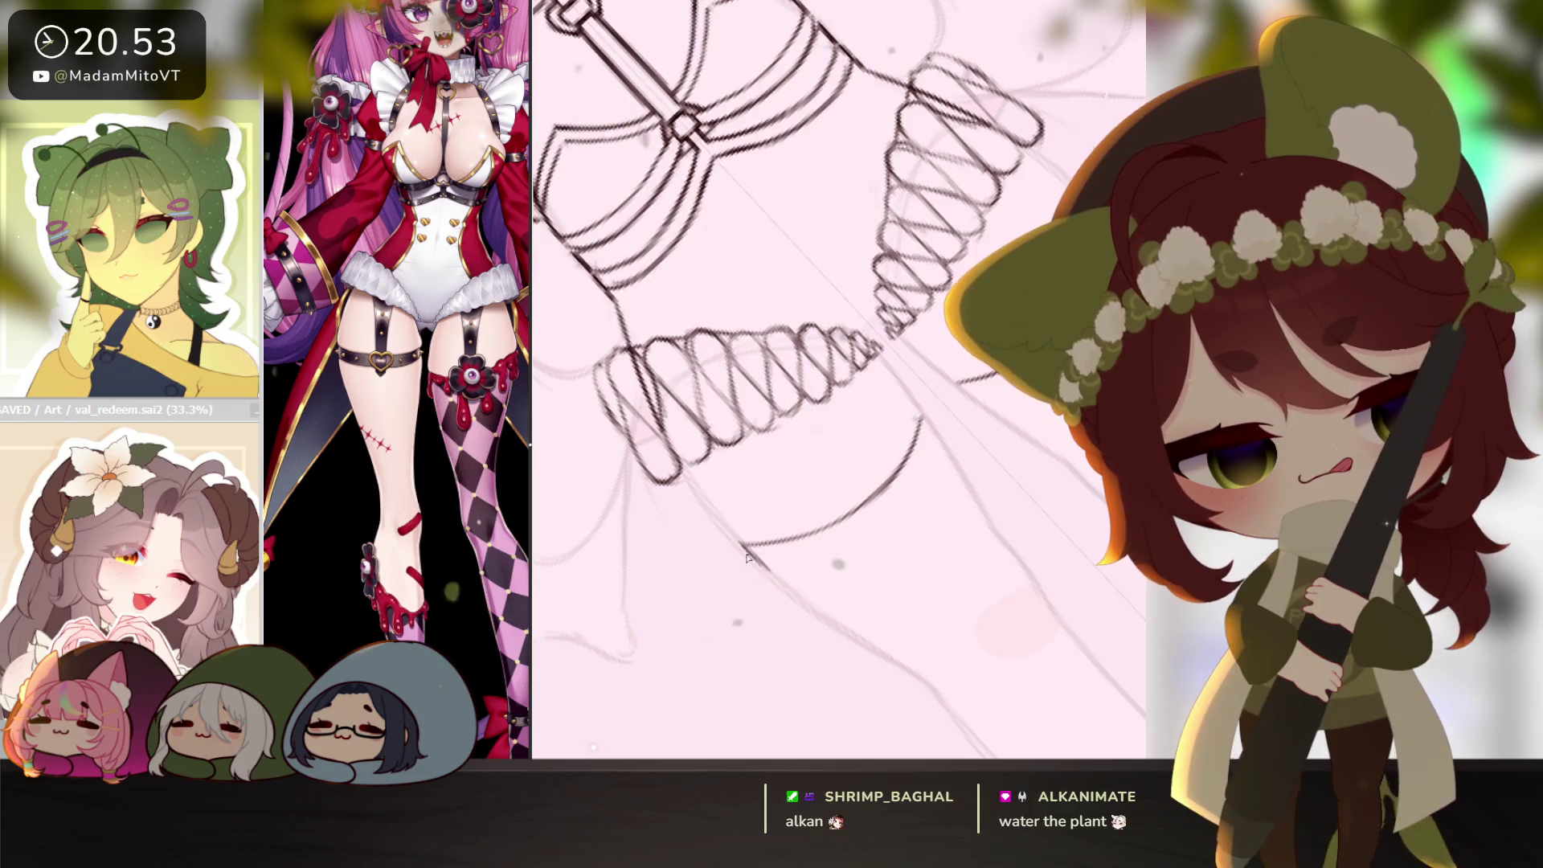
pyautogui.moveTo(747, 557); pyautogui.dragTo(781, 584)
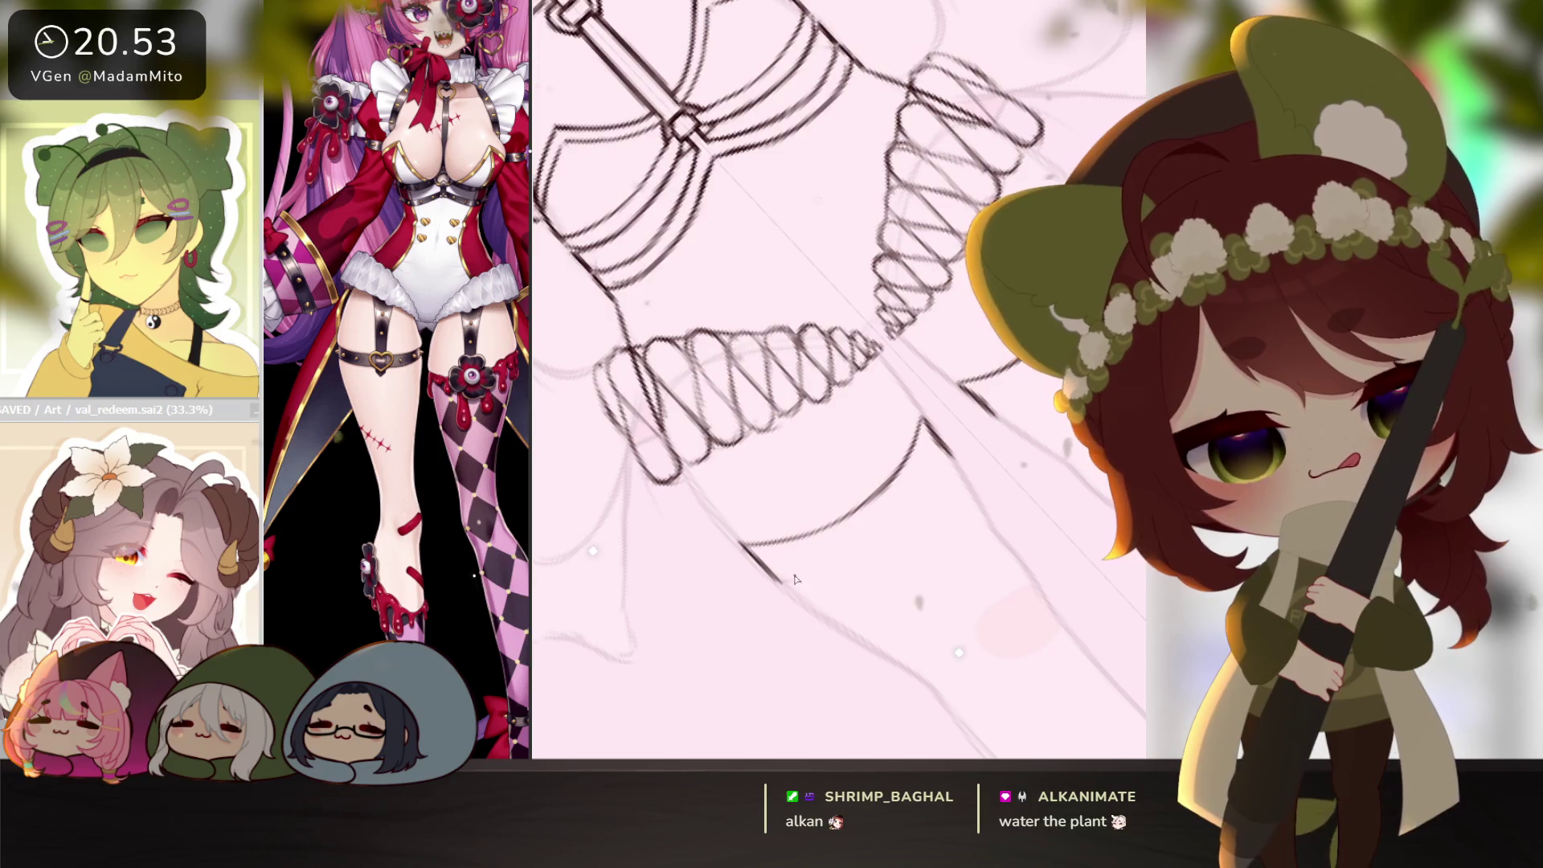
pyautogui.moveTo(783, 583)
pyautogui.mouseDown()
pyautogui.moveTo(867, 554)
pyautogui.moveTo(948, 462)
pyautogui.mouseUp()
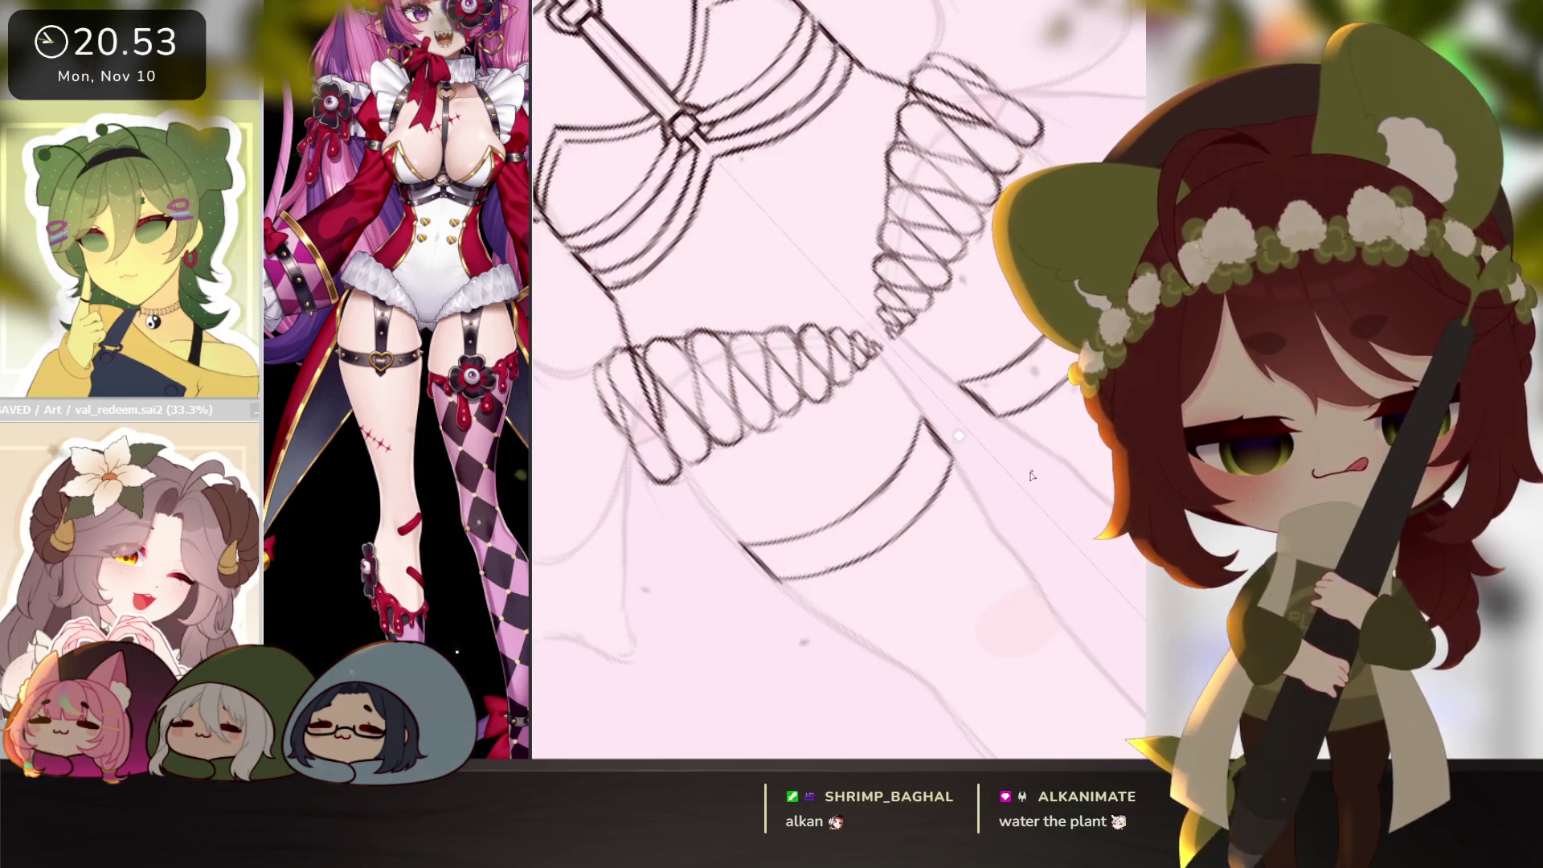
# Straighten the view, redo the frill connector, and add pointed tabs under both strap bands.
pyautogui.press('Home')
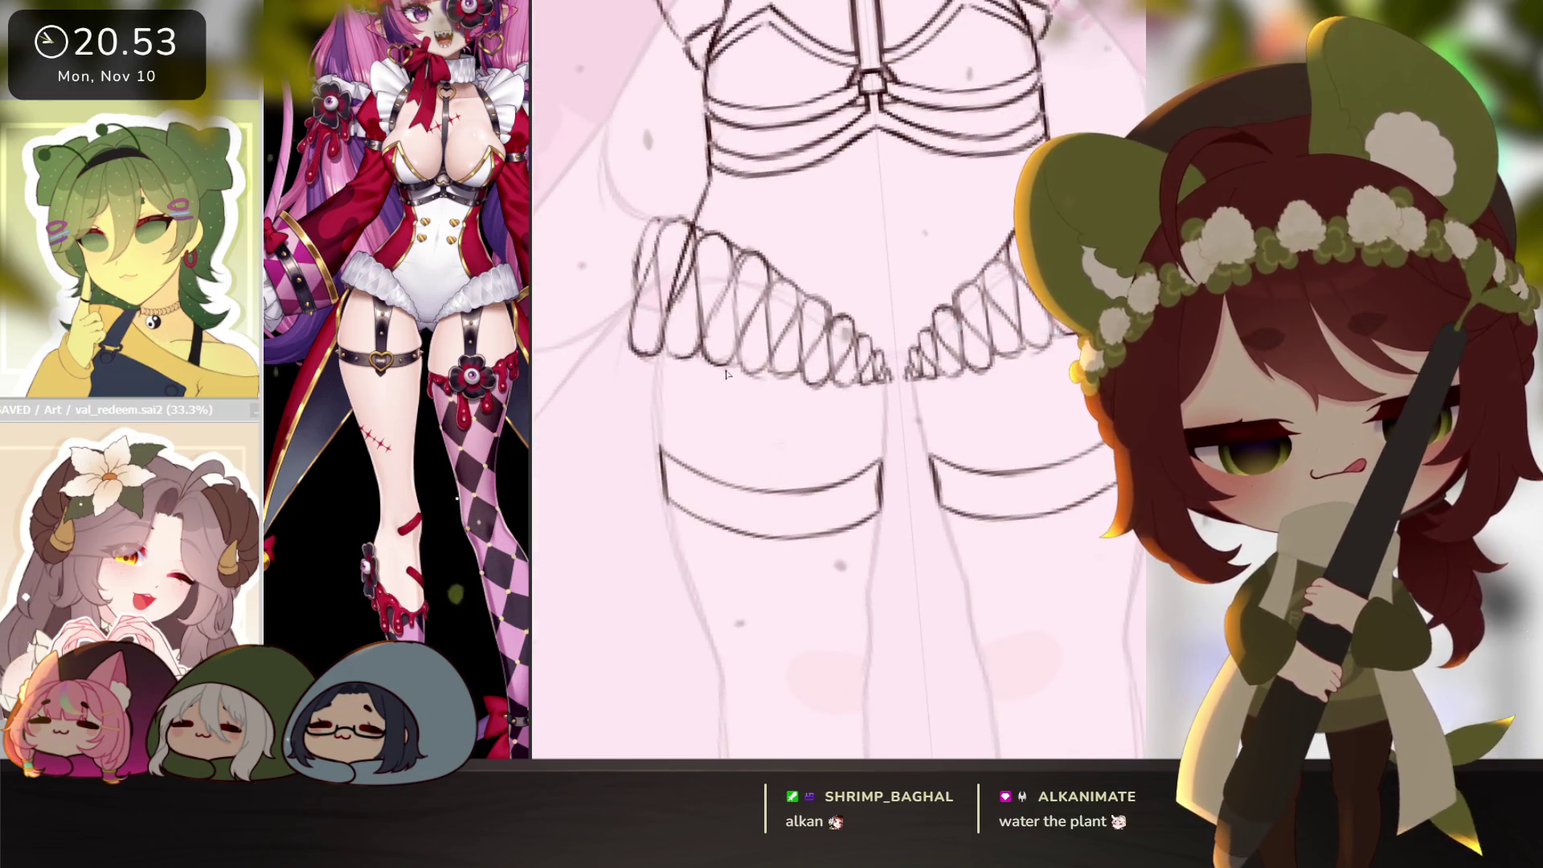
pyautogui.moveTo(740, 430)
pyautogui.mouseDown()
pyautogui.moveTo(723, 380)
pyautogui.moveTo(752, 531)
pyautogui.mouseUp()
pyautogui.hotkey('ctrl', 'z')
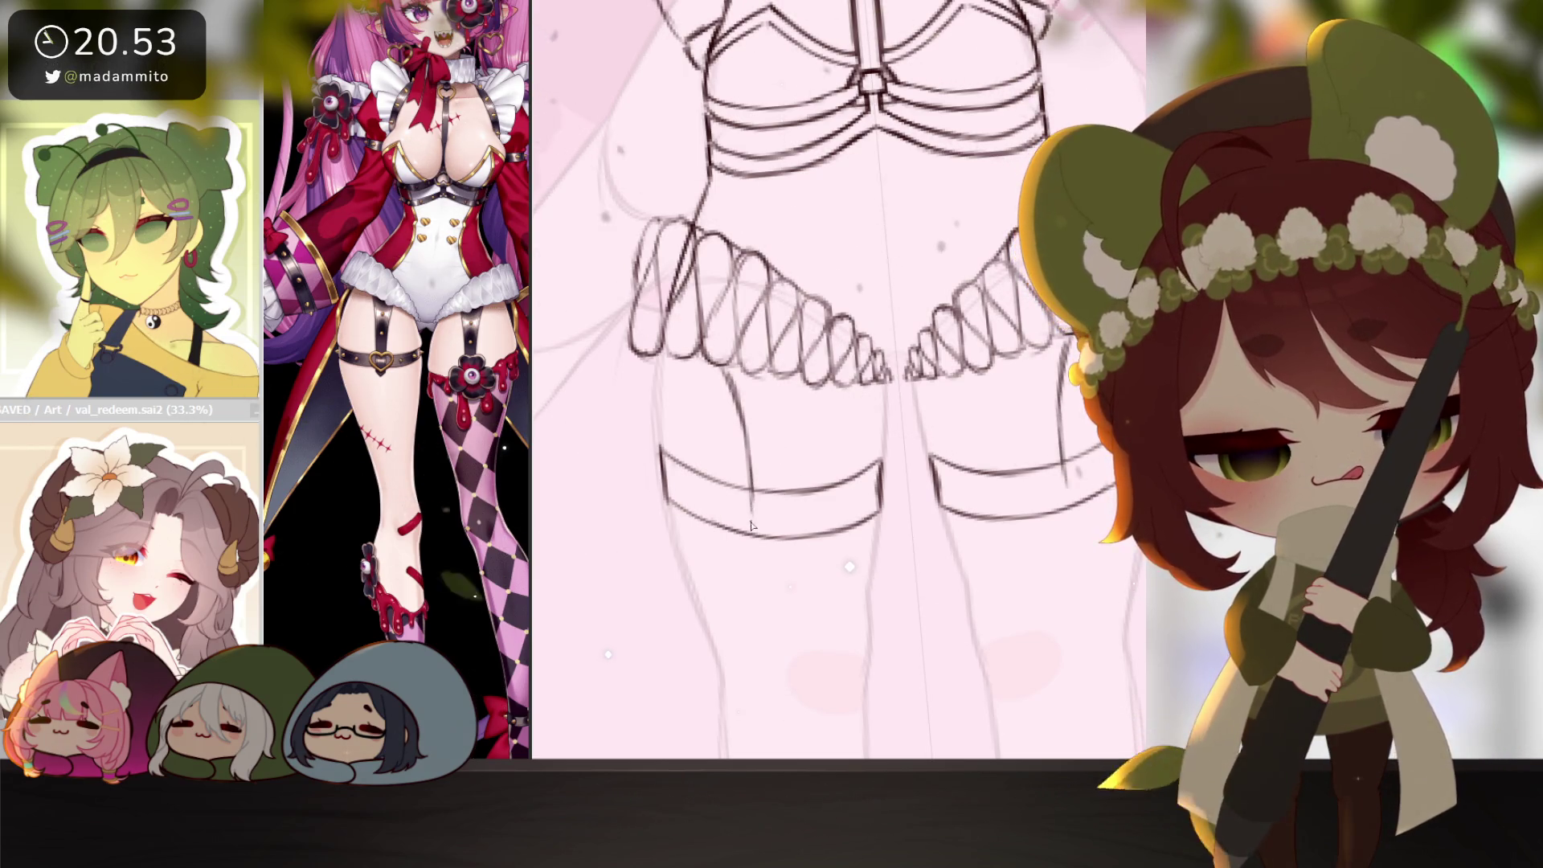
pyautogui.moveTo(1037, 521); pyautogui.dragTo(1069, 519)
pyautogui.moveTo(755, 546)
pyautogui.mouseDown()
pyautogui.moveTo(791, 544)
pyautogui.moveTo(805, 398)
pyautogui.moveTo(760, 555)
pyautogui.moveTo(776, 531)
pyautogui.mouseUp()
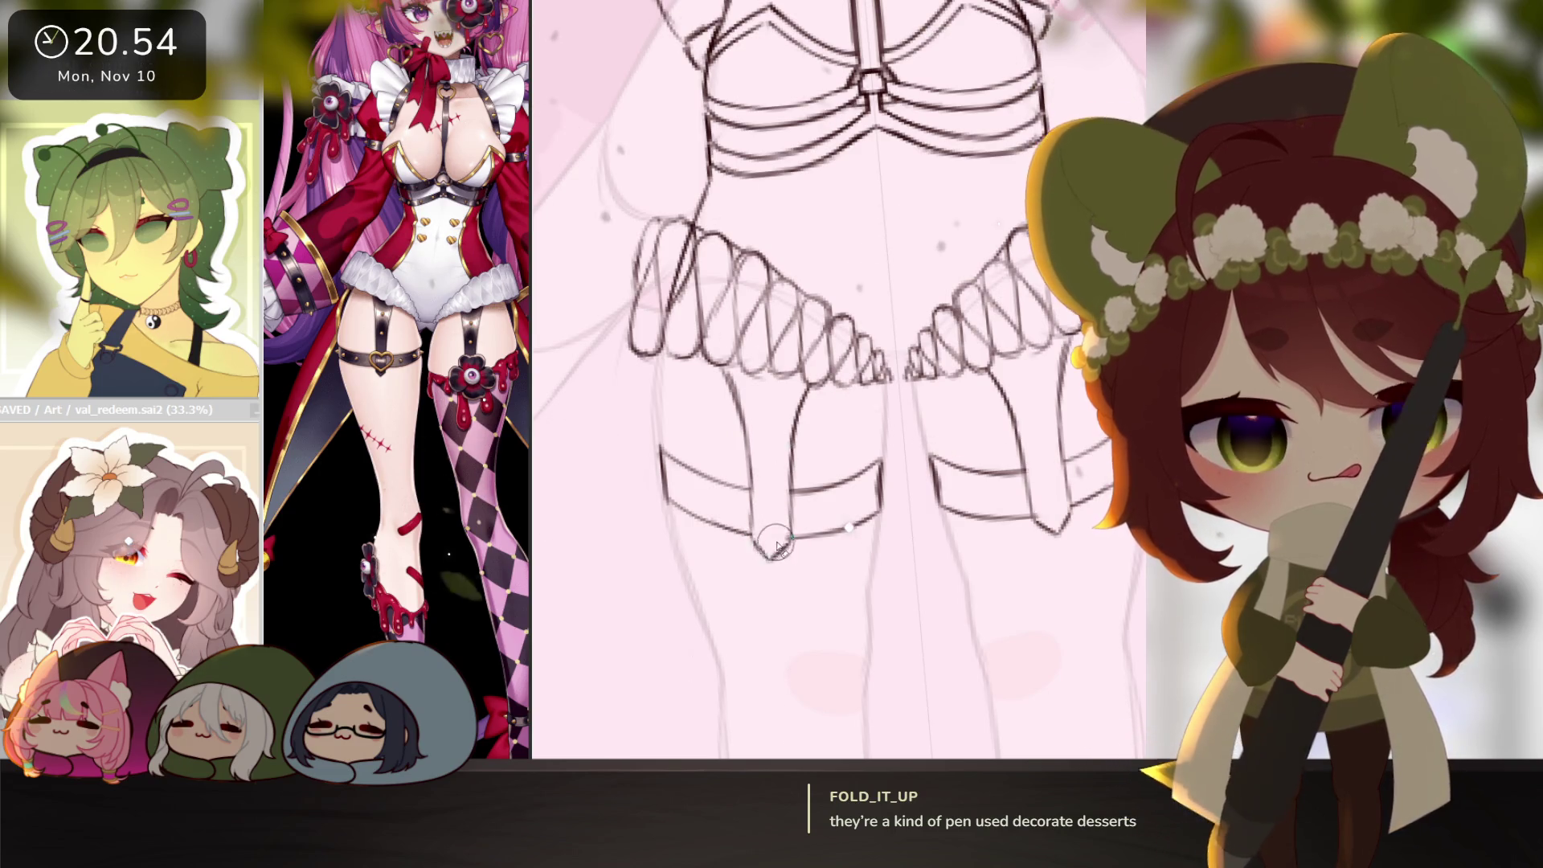
pyautogui.moveTo(882, 619); pyautogui.dragTo(884, 642)
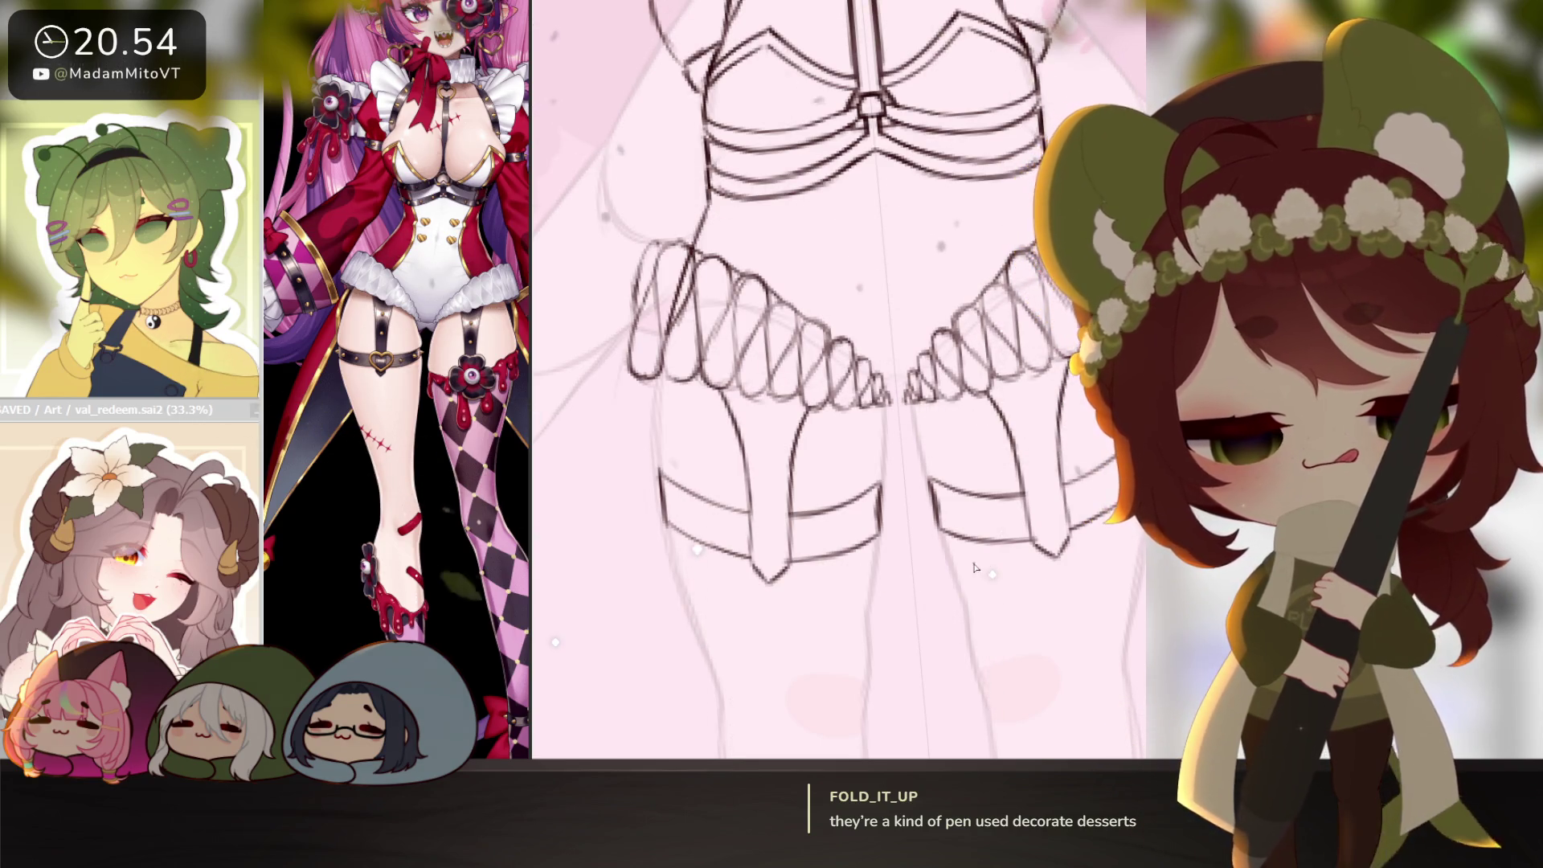
pyautogui.moveTo(974, 568); pyautogui.dragTo(990, 585)
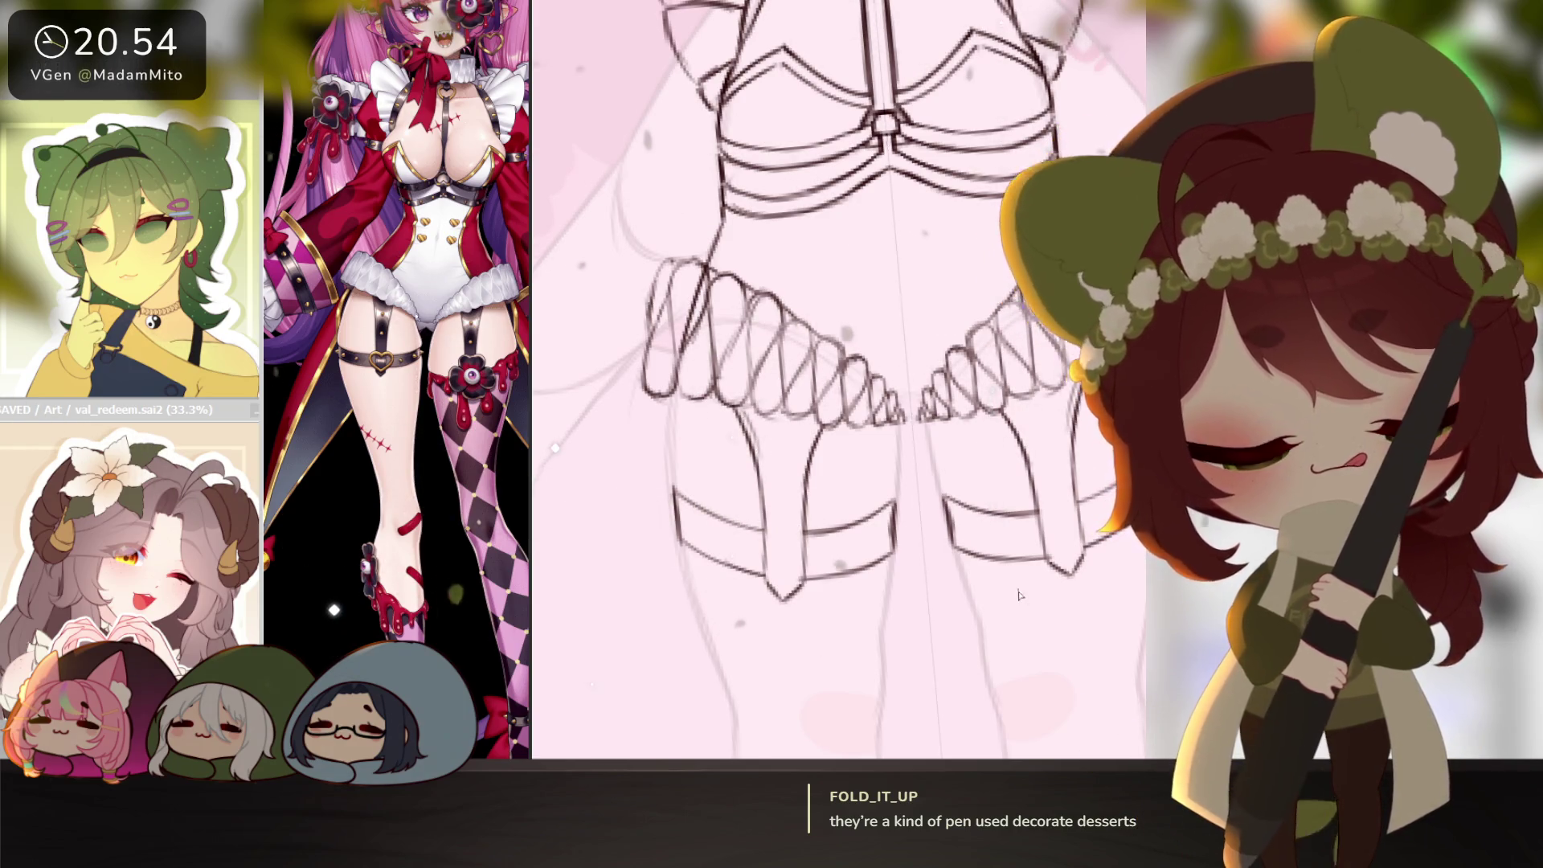
pyautogui.scroll(-5, 1019, 594)
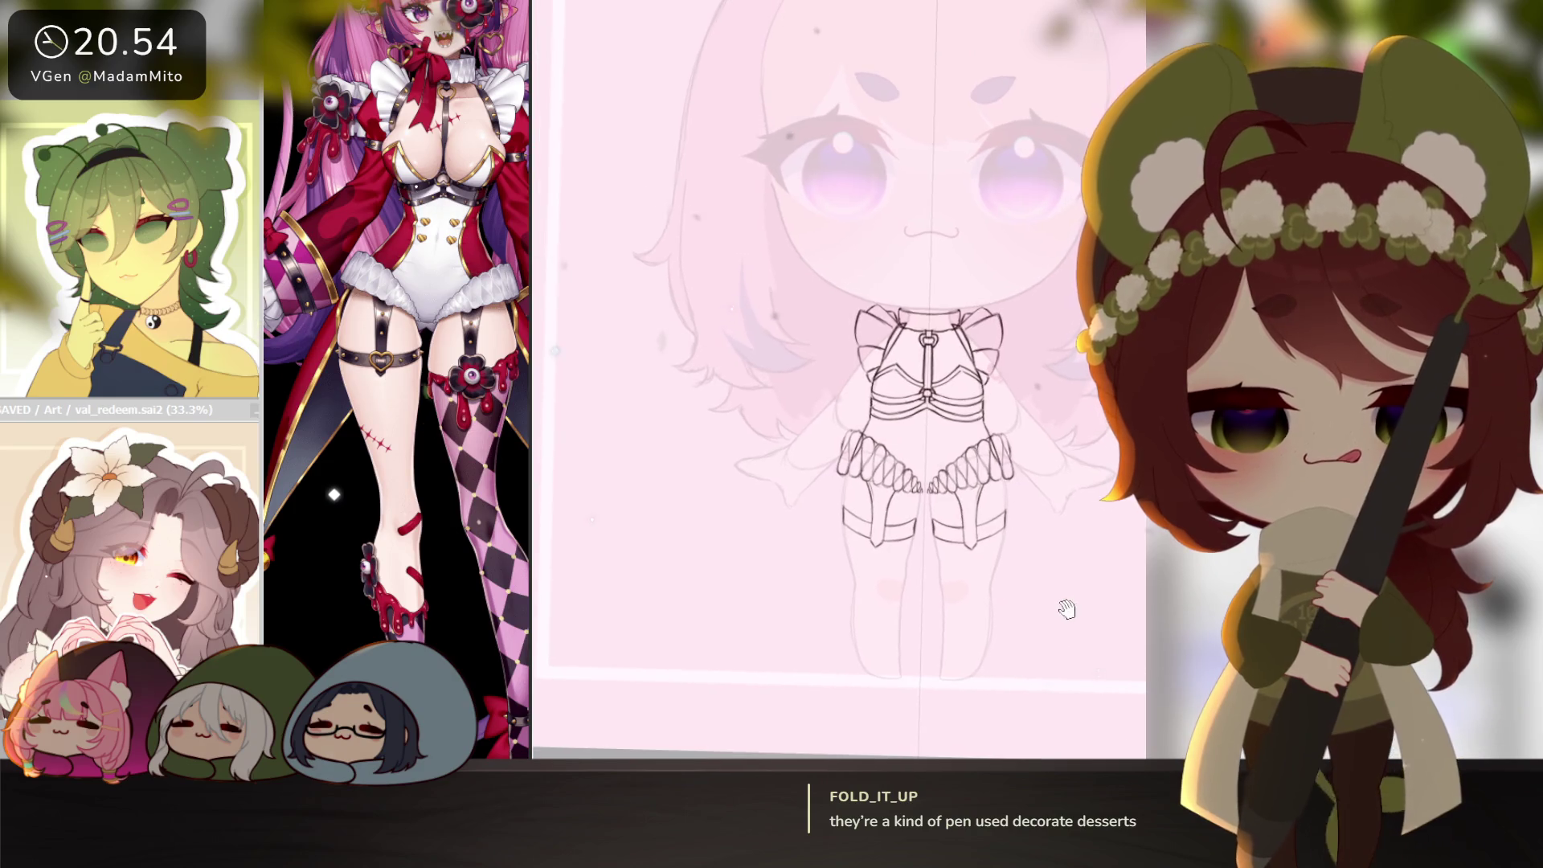
# Bring the canvas forward, angle the view toward the boot cuff, and undo the last short stroke.
pyautogui.scroll(-3, 445, 629)
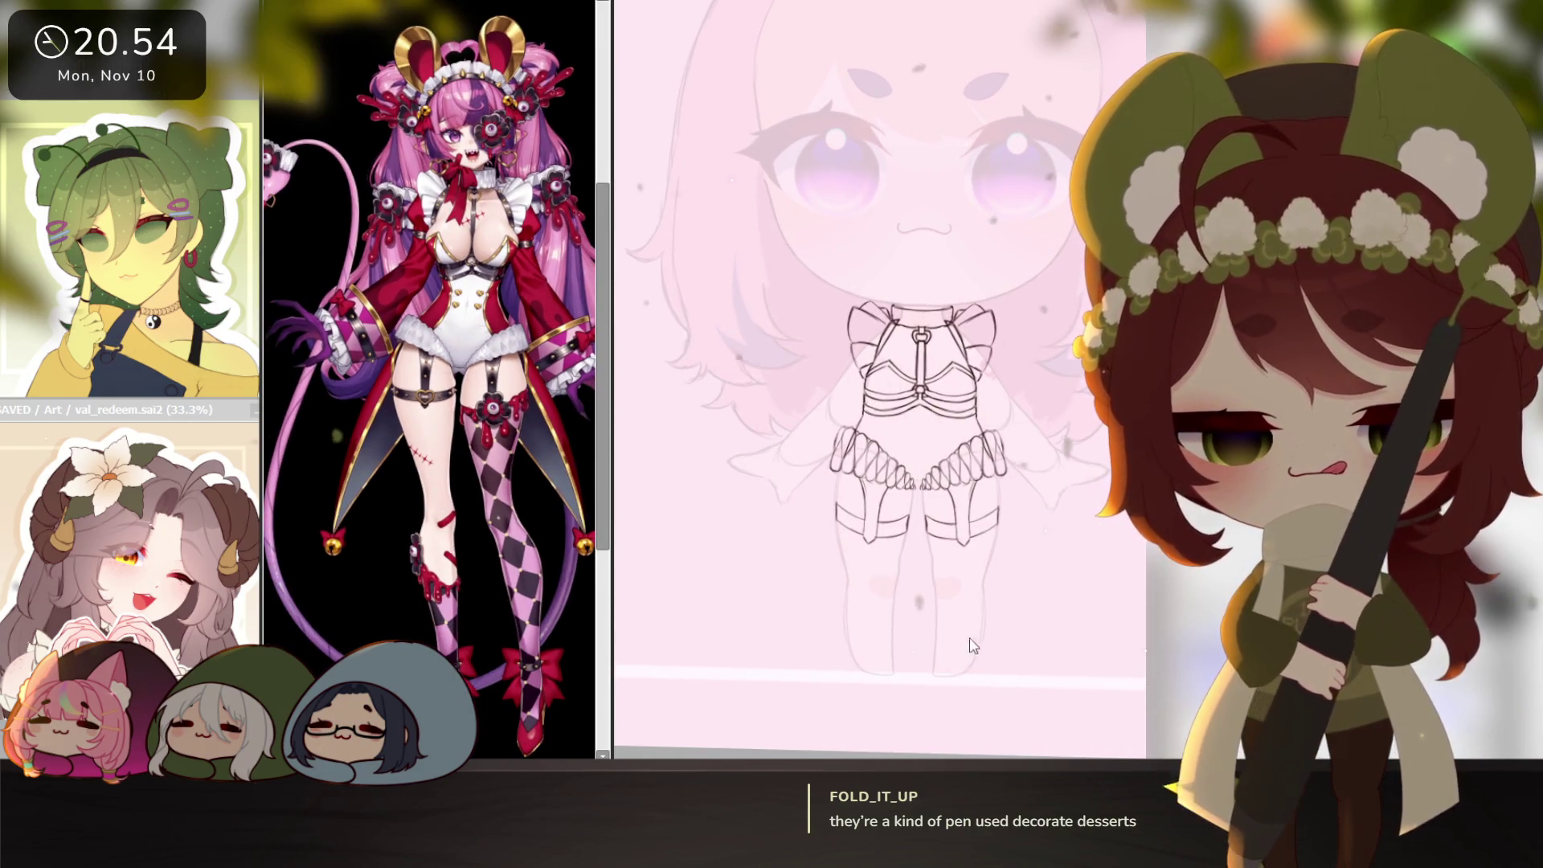
pyautogui.click(1011, 643)
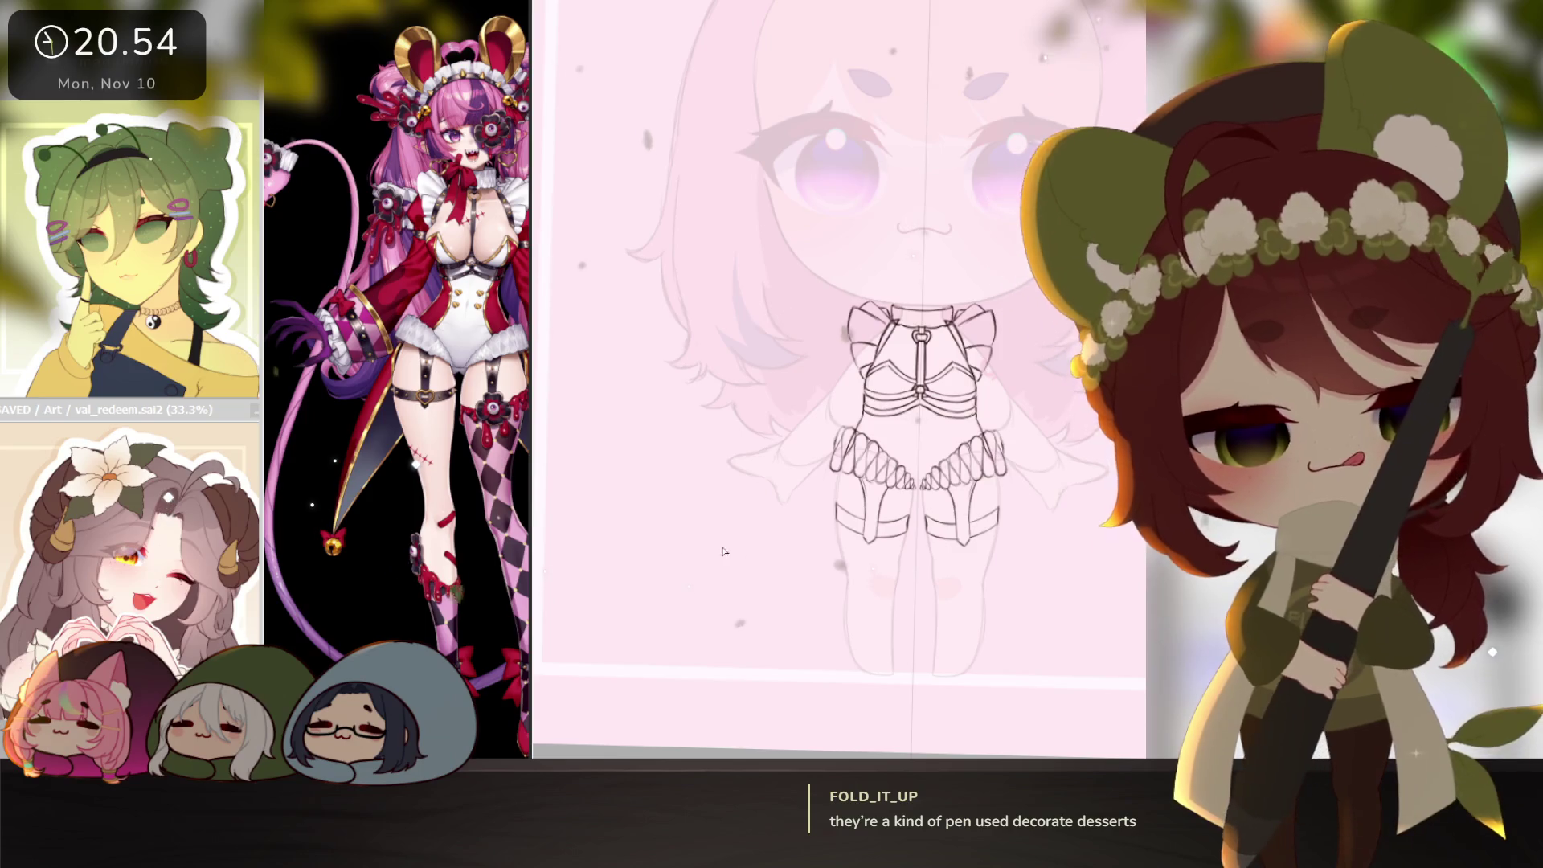
pyautogui.scroll(2, 783, 434)
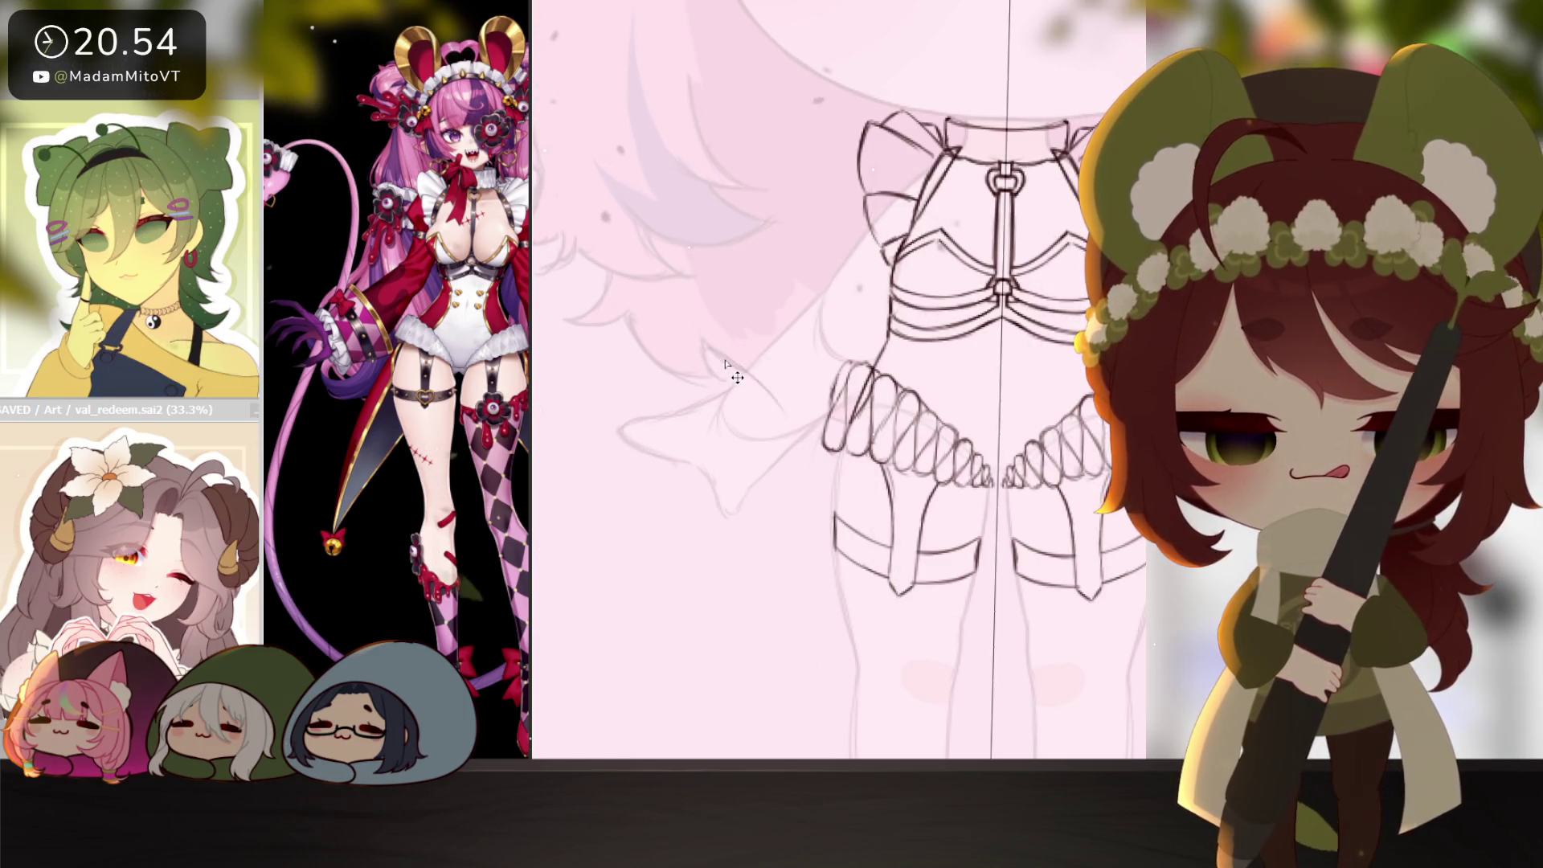
pyautogui.moveTo(775, 428)
pyautogui.mouseDown()
pyautogui.moveTo(846, 514)
pyautogui.moveTo(852, 466)
pyautogui.moveTo(924, 406)
pyautogui.moveTo(984, 392)
pyautogui.moveTo(1050, 441)
pyautogui.moveTo(976, 542)
pyautogui.mouseUp()
pyautogui.hotkey('ctrl', 'z')
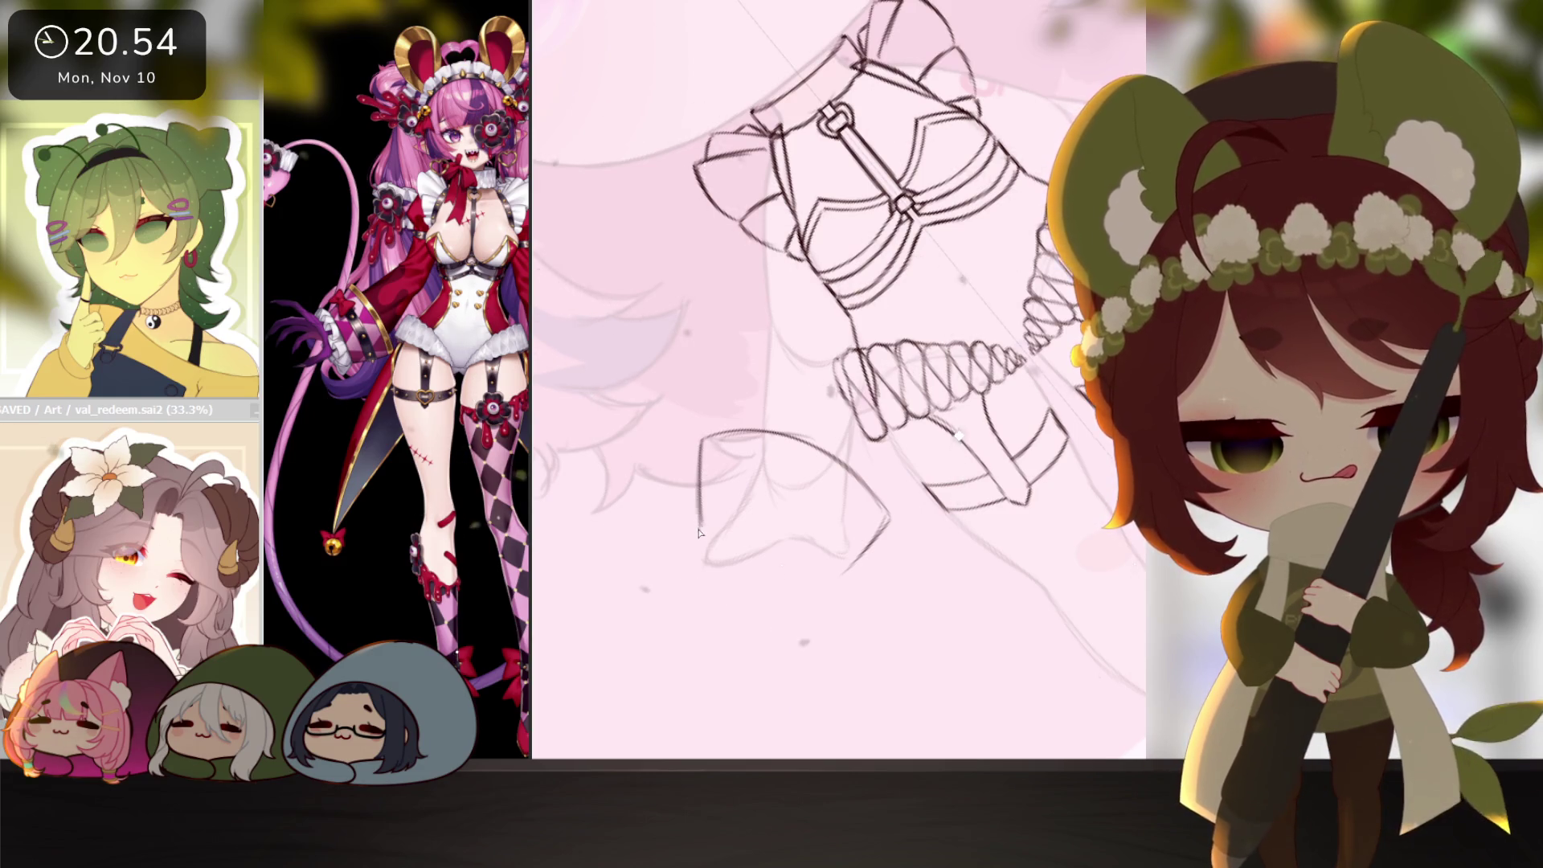
# Turn the canvas sideways and check the cuff design on the reference image.
pyautogui.moveTo(698, 533); pyautogui.dragTo(909, 559)
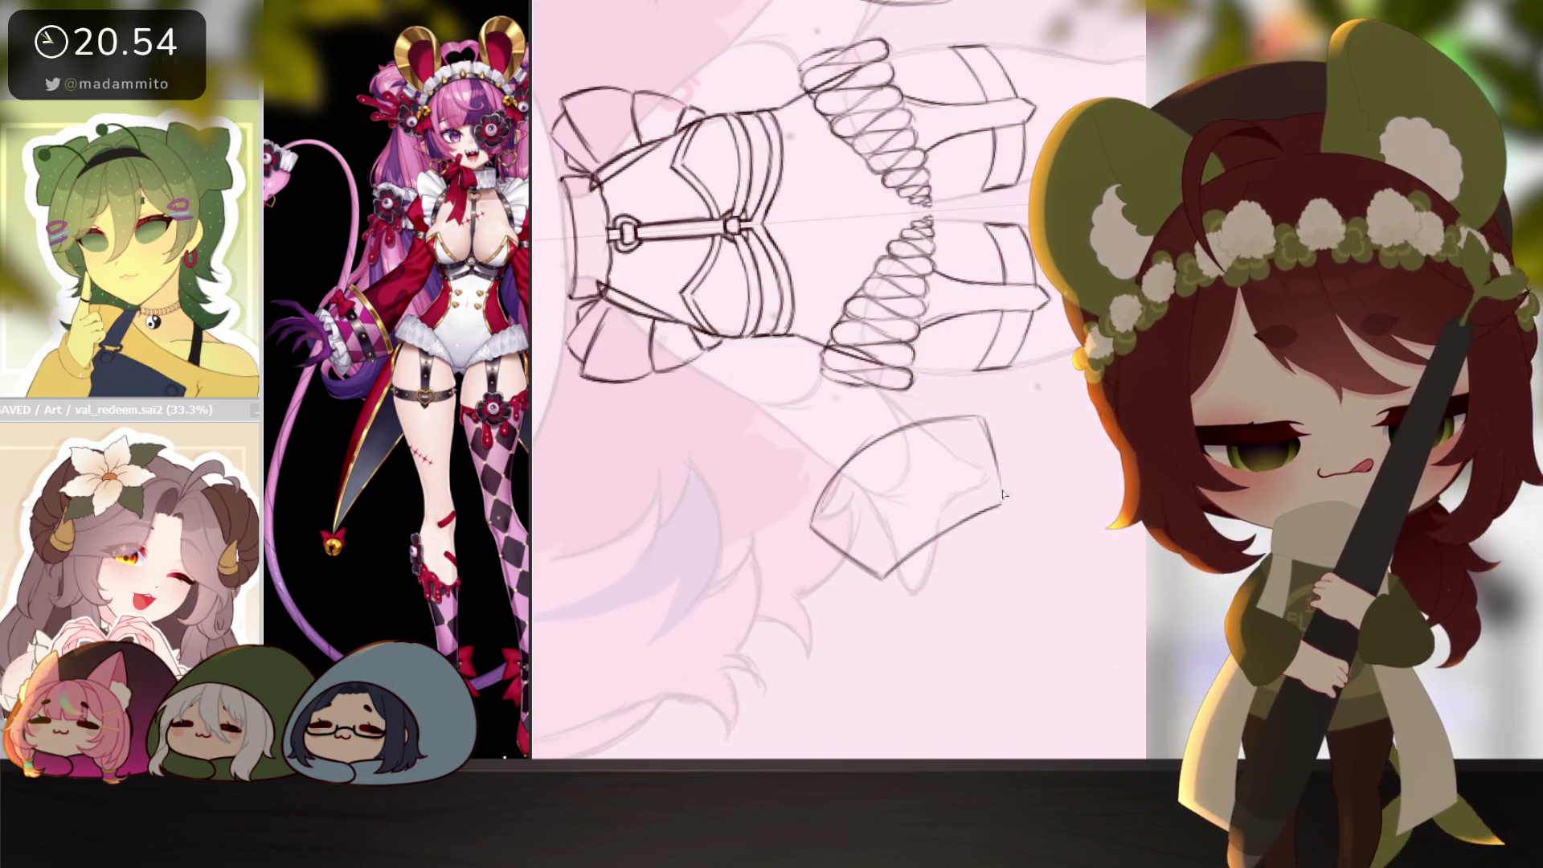
pyautogui.moveTo(946, 513); pyautogui.dragTo(899, 546)
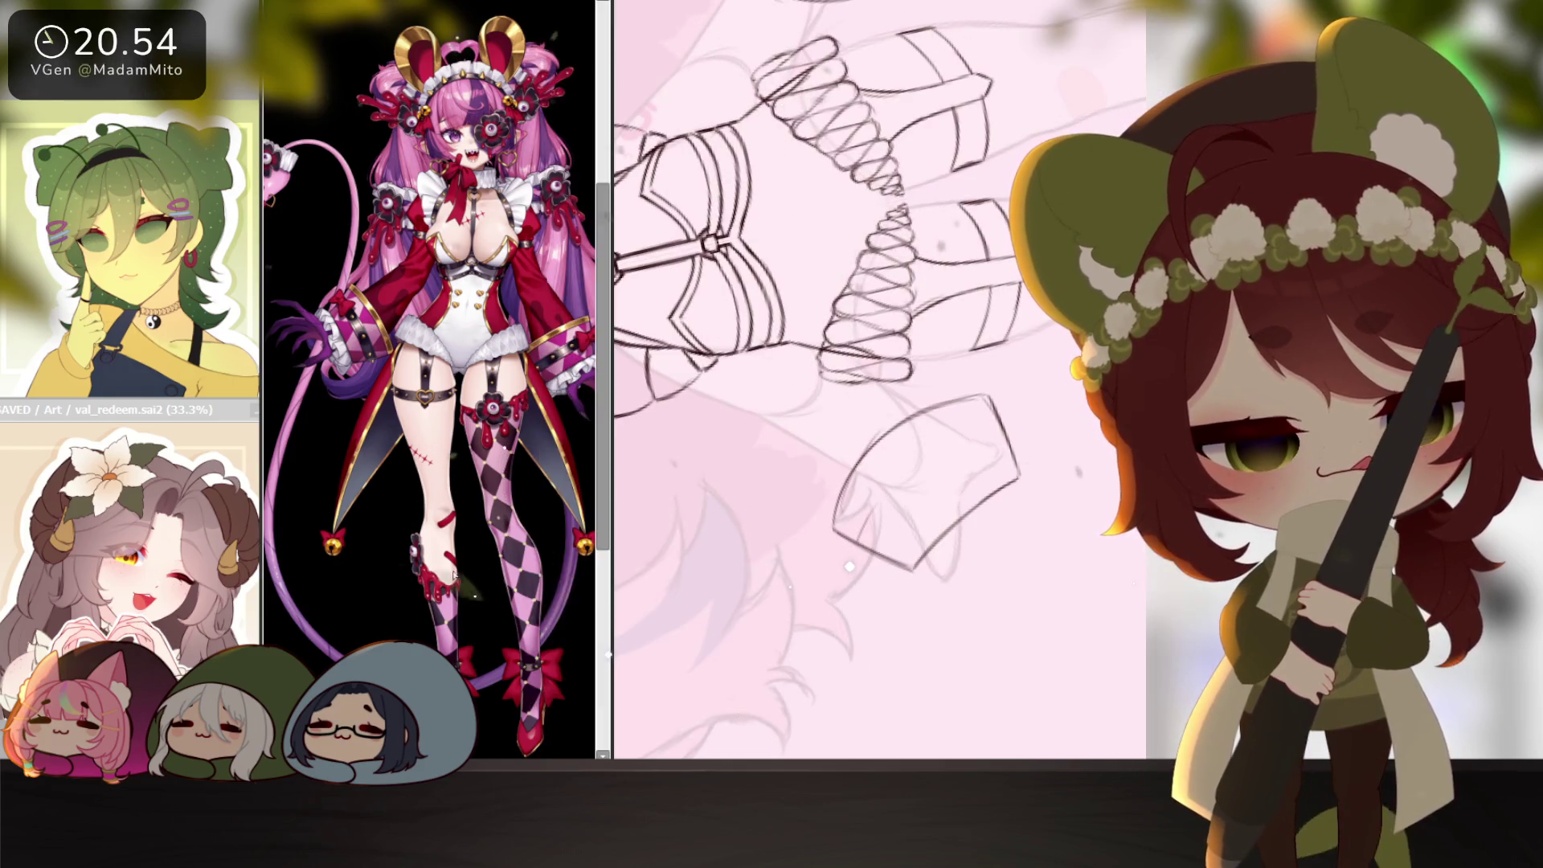
pyautogui.scroll(-3, 453, 573)
pyautogui.click(957, 614)
pyautogui.click(473, 536)
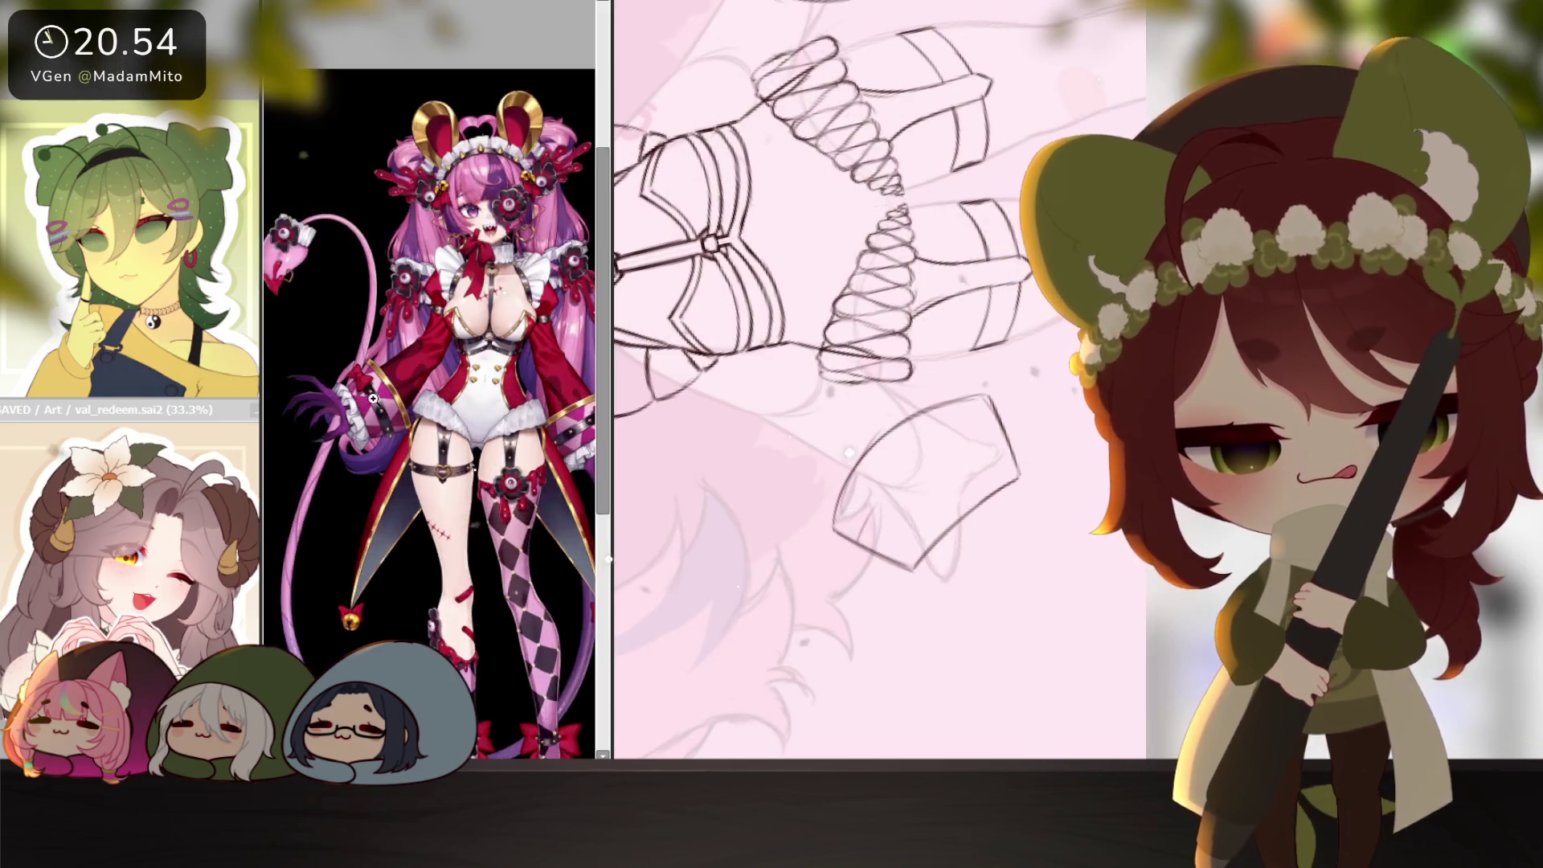
pyautogui.scroll(5, 494, 526)
pyautogui.moveTo(515, 517); pyautogui.dragTo(486, 514)
pyautogui.click(1011, 515)
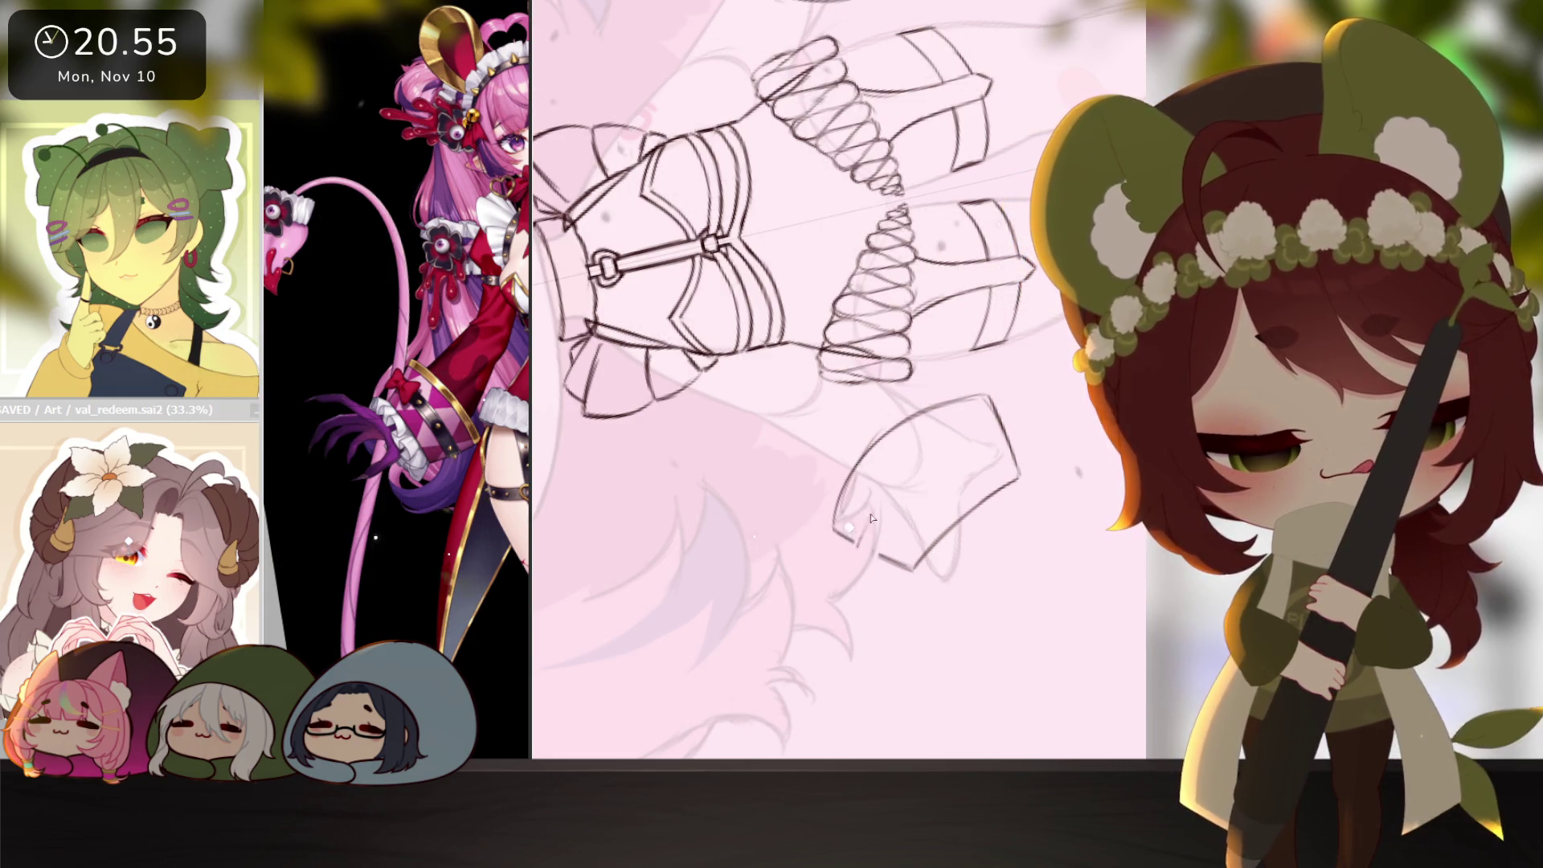
# Ink the cuff's top line and inner stroke, then the ruffle along its bottom edge.
pyautogui.moveTo(852, 473); pyautogui.dragTo(963, 444)
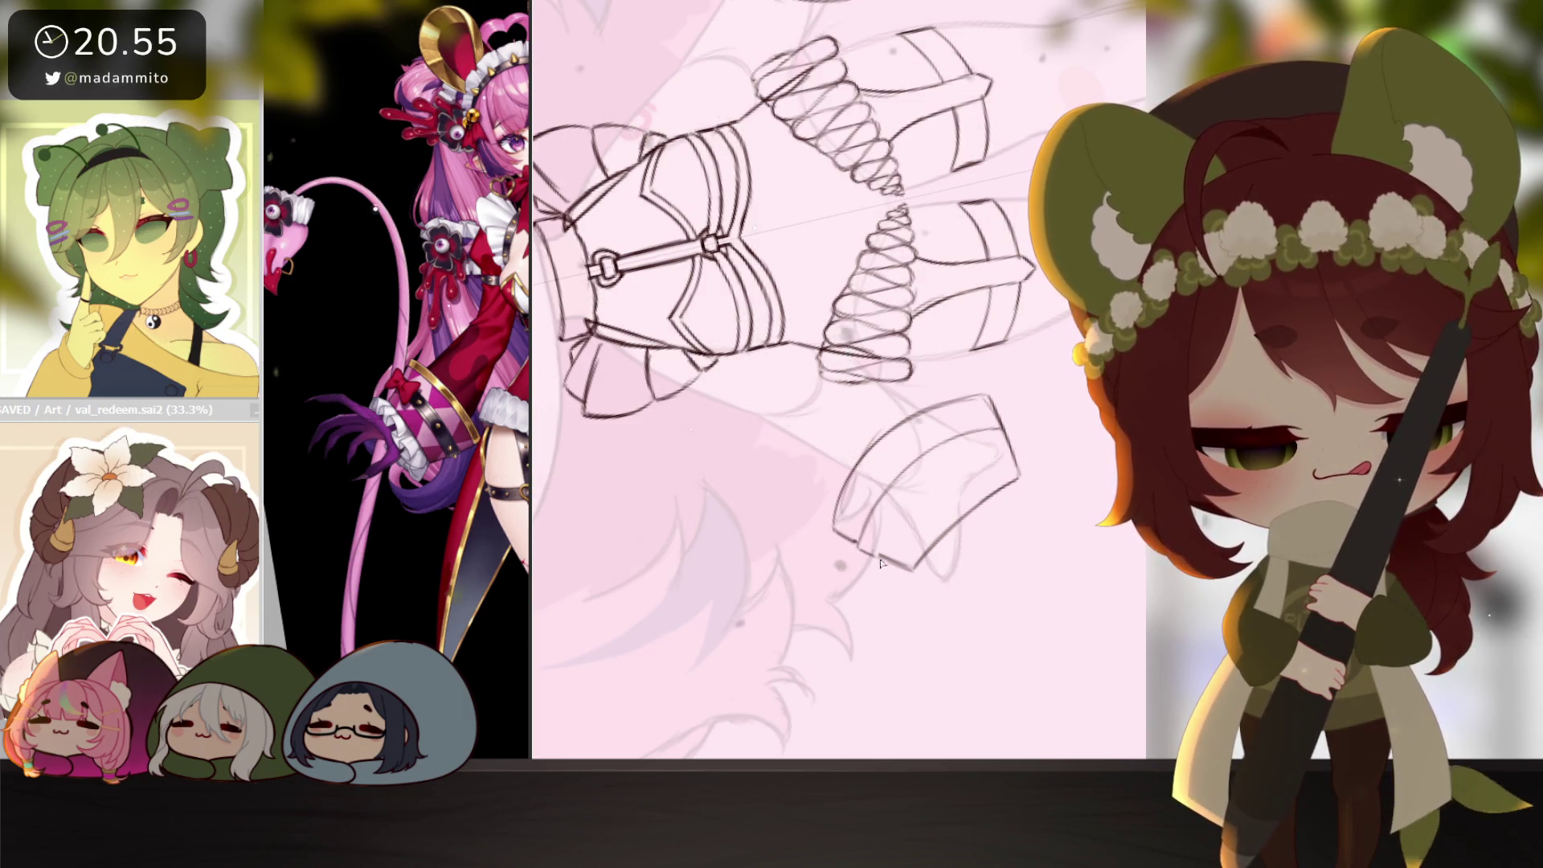
pyautogui.moveTo(883, 545); pyautogui.dragTo(953, 486)
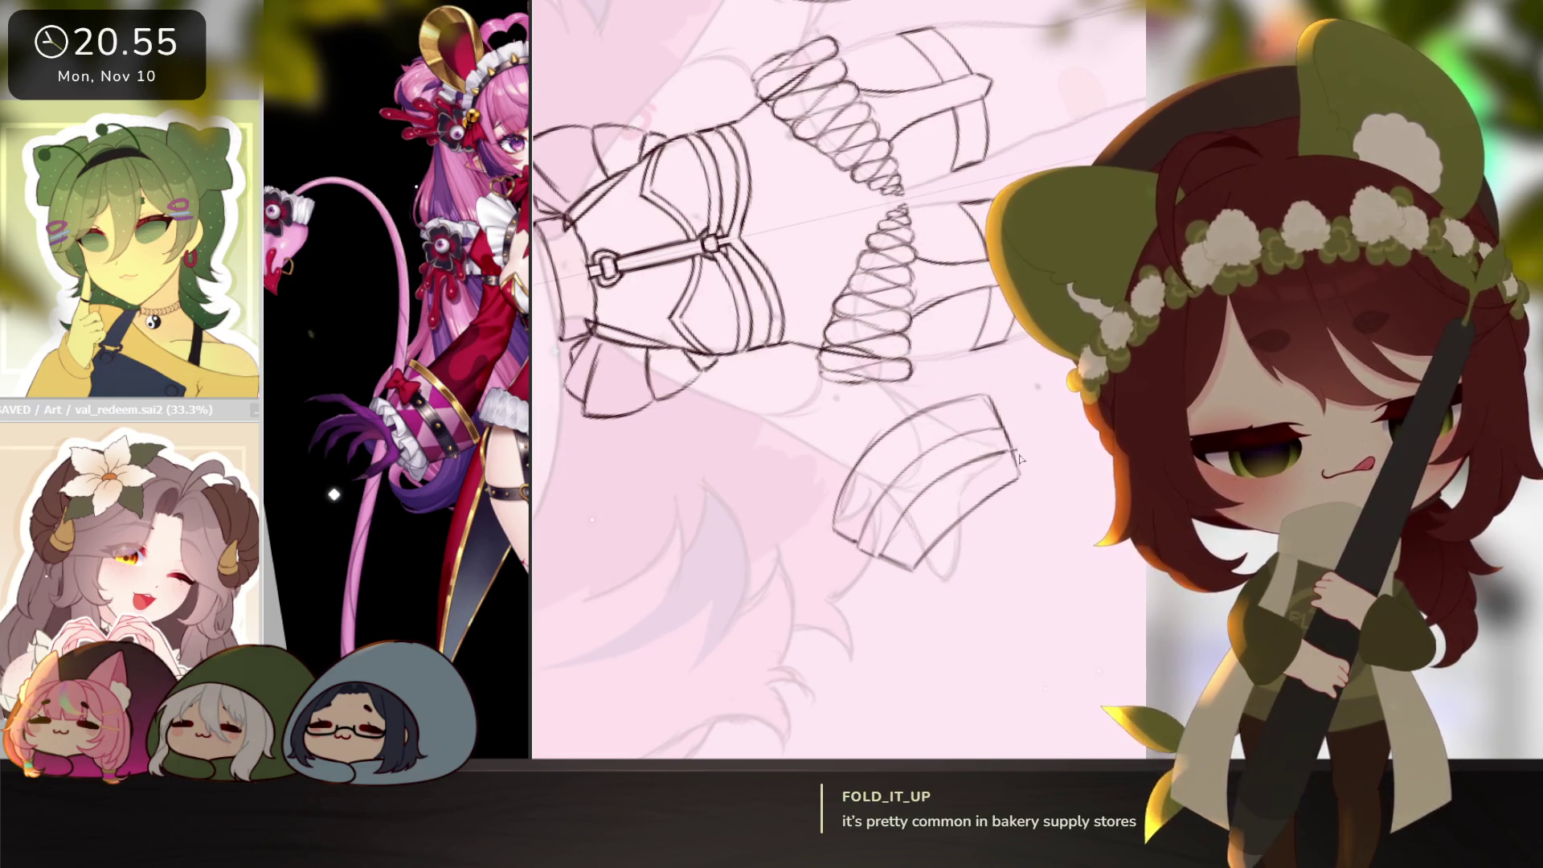
pyautogui.moveTo(1020, 464)
pyautogui.mouseDown()
pyautogui.moveTo(1029, 576)
pyautogui.moveTo(1009, 613)
pyautogui.moveTo(1023, 615)
pyautogui.moveTo(1044, 566)
pyautogui.mouseUp()
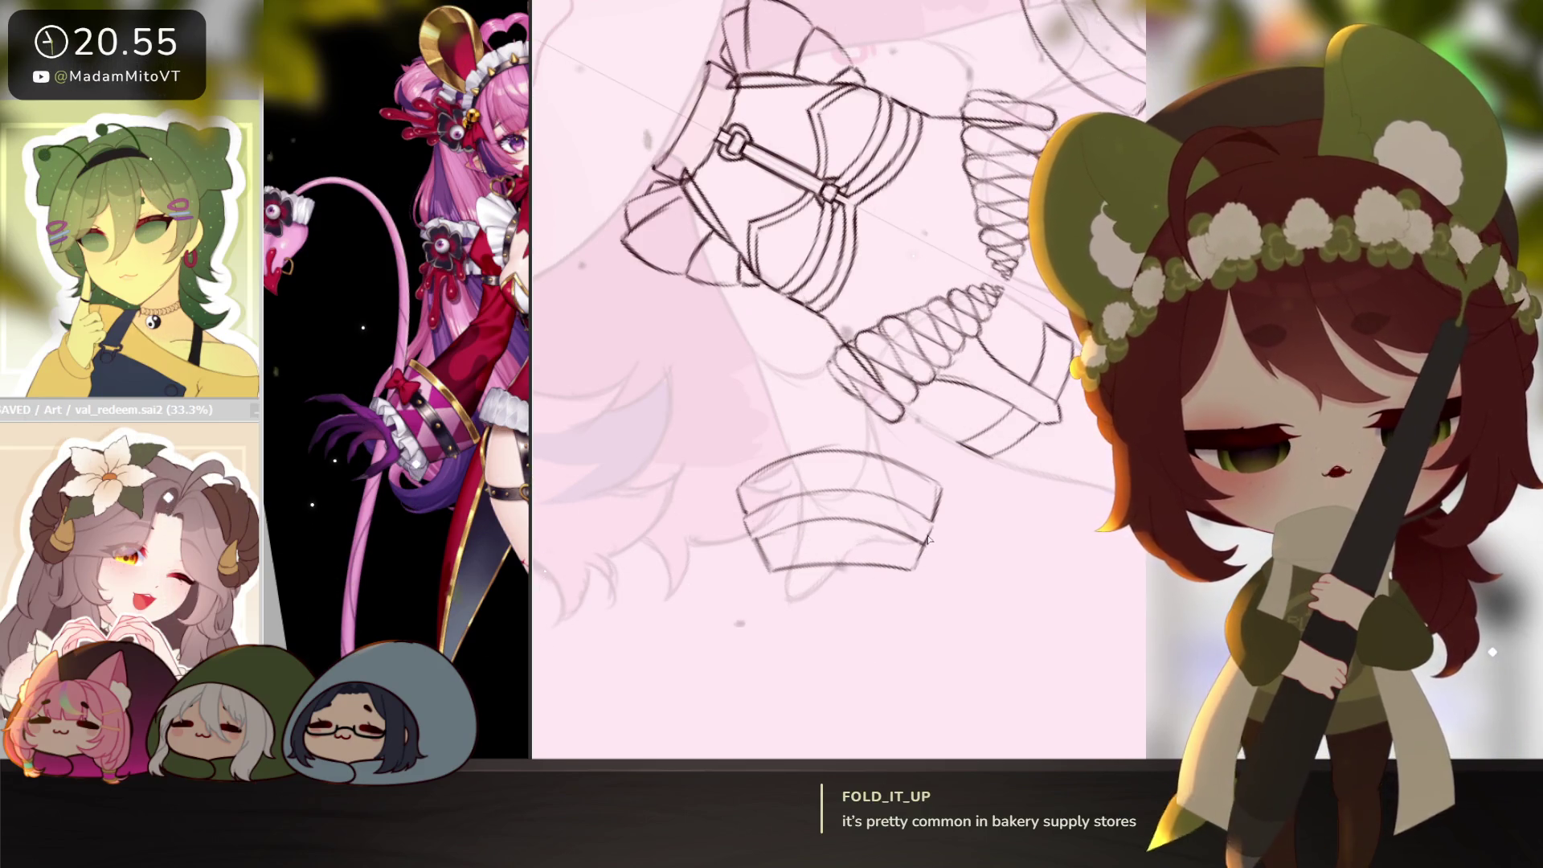
pyautogui.moveTo(924, 514)
pyautogui.mouseDown()
pyautogui.moveTo(936, 592)
pyautogui.moveTo(992, 546)
pyautogui.mouseUp()
pyautogui.moveTo(936, 618)
pyautogui.mouseDown()
pyautogui.moveTo(937, 590)
pyautogui.moveTo(996, 524)
pyautogui.mouseUp()
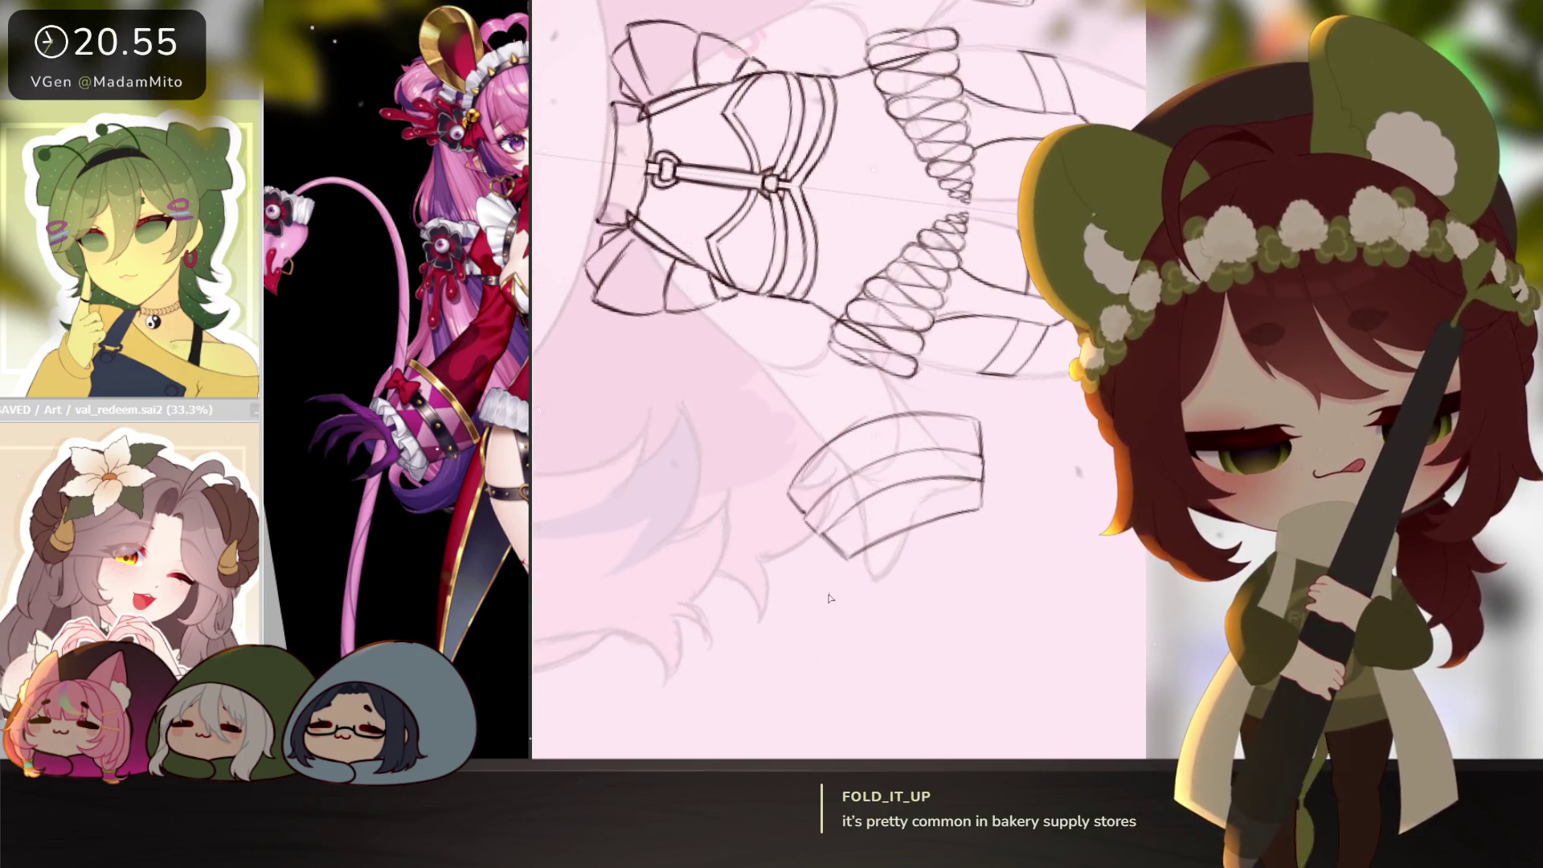
pyautogui.moveTo(869, 594)
pyautogui.mouseDown()
pyautogui.moveTo(924, 618)
pyautogui.moveTo(857, 584)
pyautogui.mouseUp()
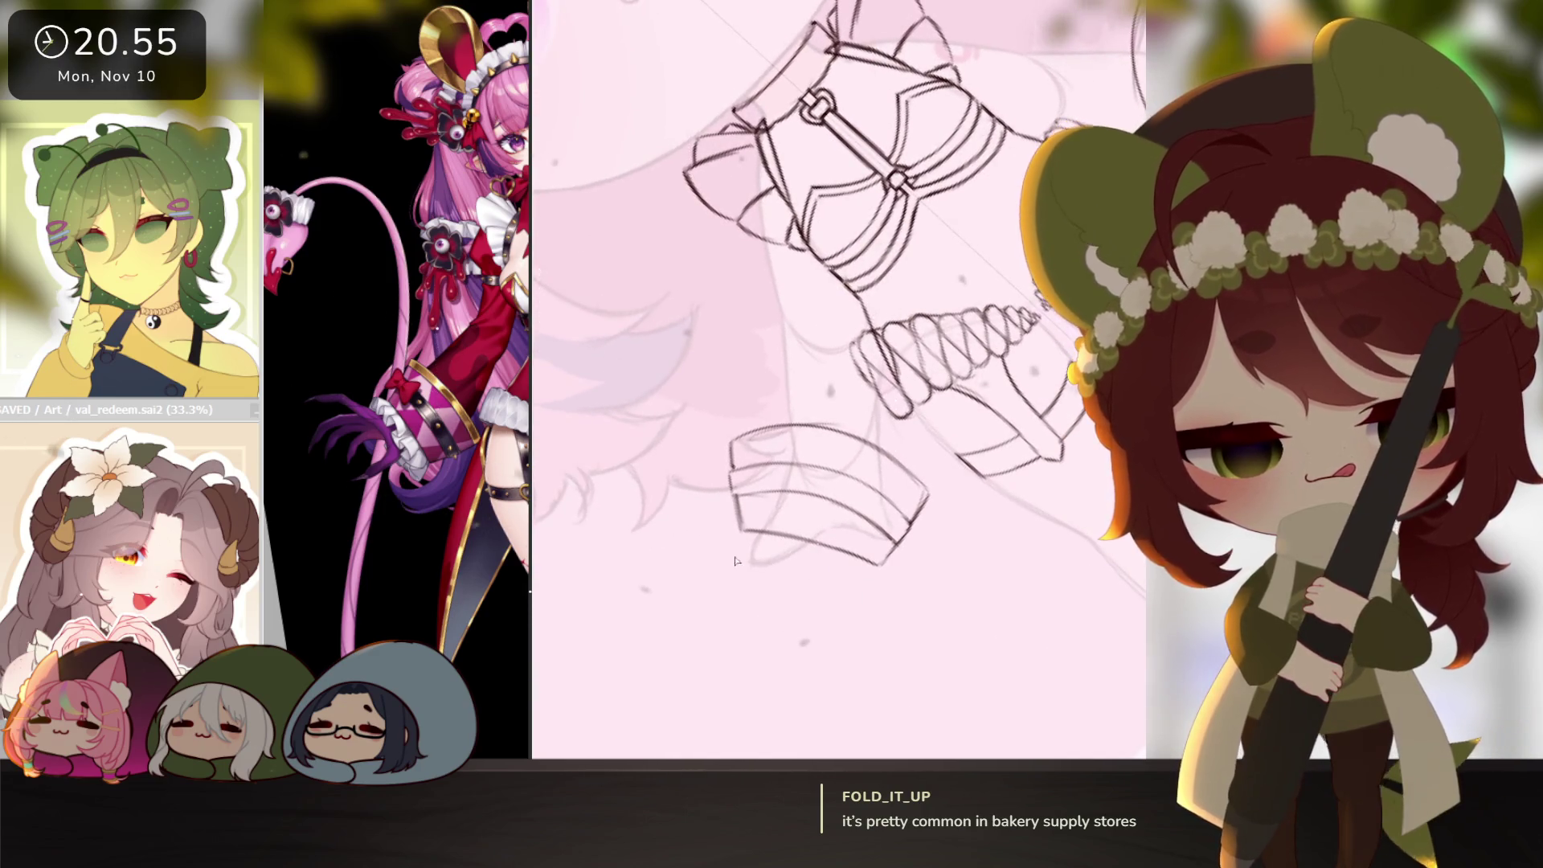
pyautogui.moveTo(747, 533); pyautogui.dragTo(721, 552)
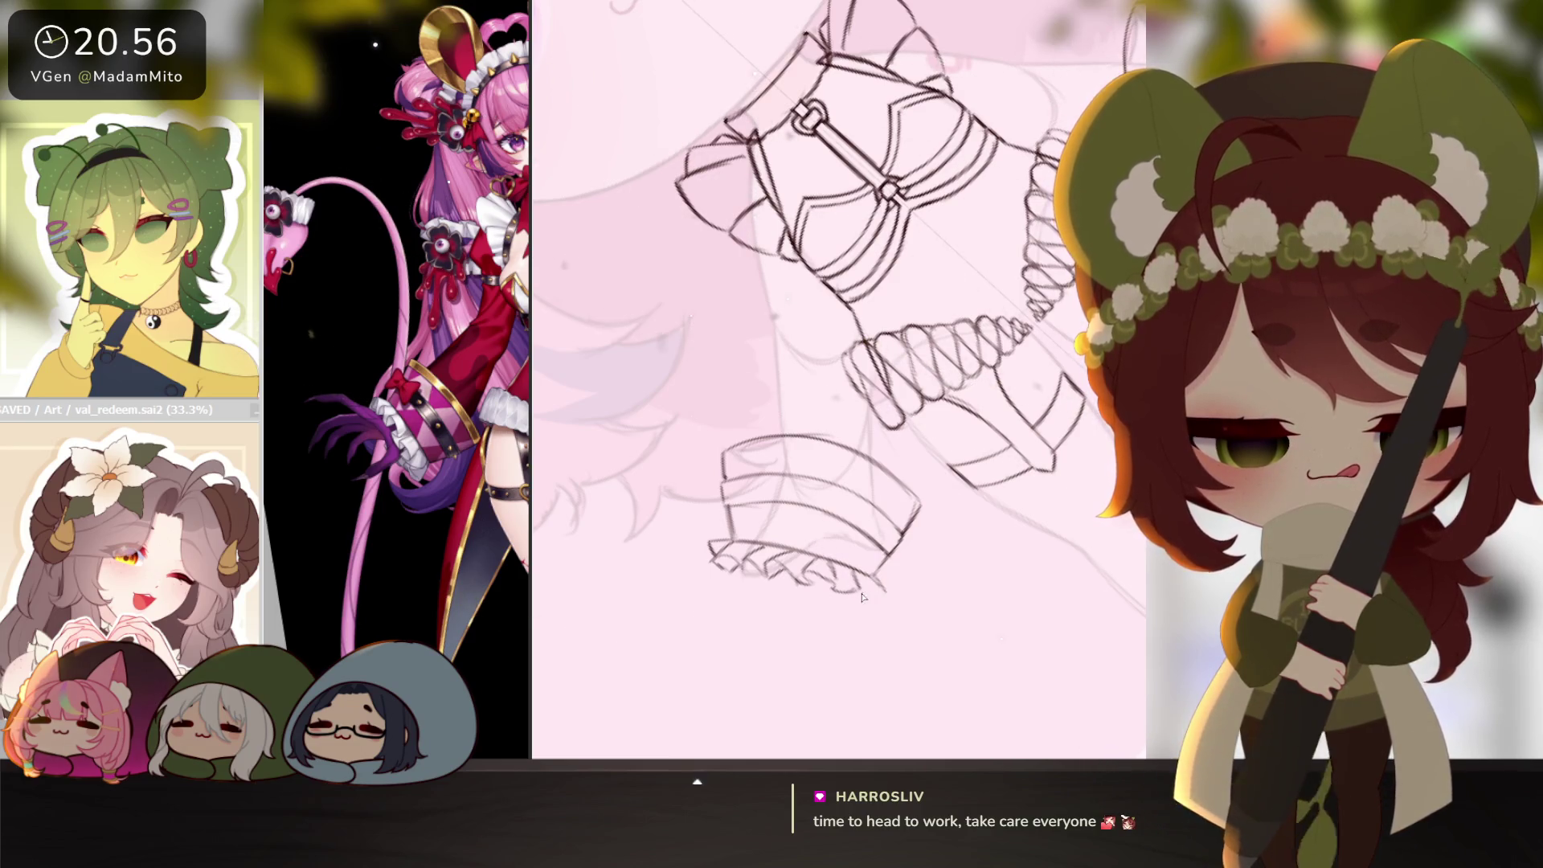
# Zoom out to the whole chibi page and straighten the canvas view.
pyautogui.scroll(-5, 971, 554)
pyautogui.moveTo(970, 554); pyautogui.dragTo(1096, 613)
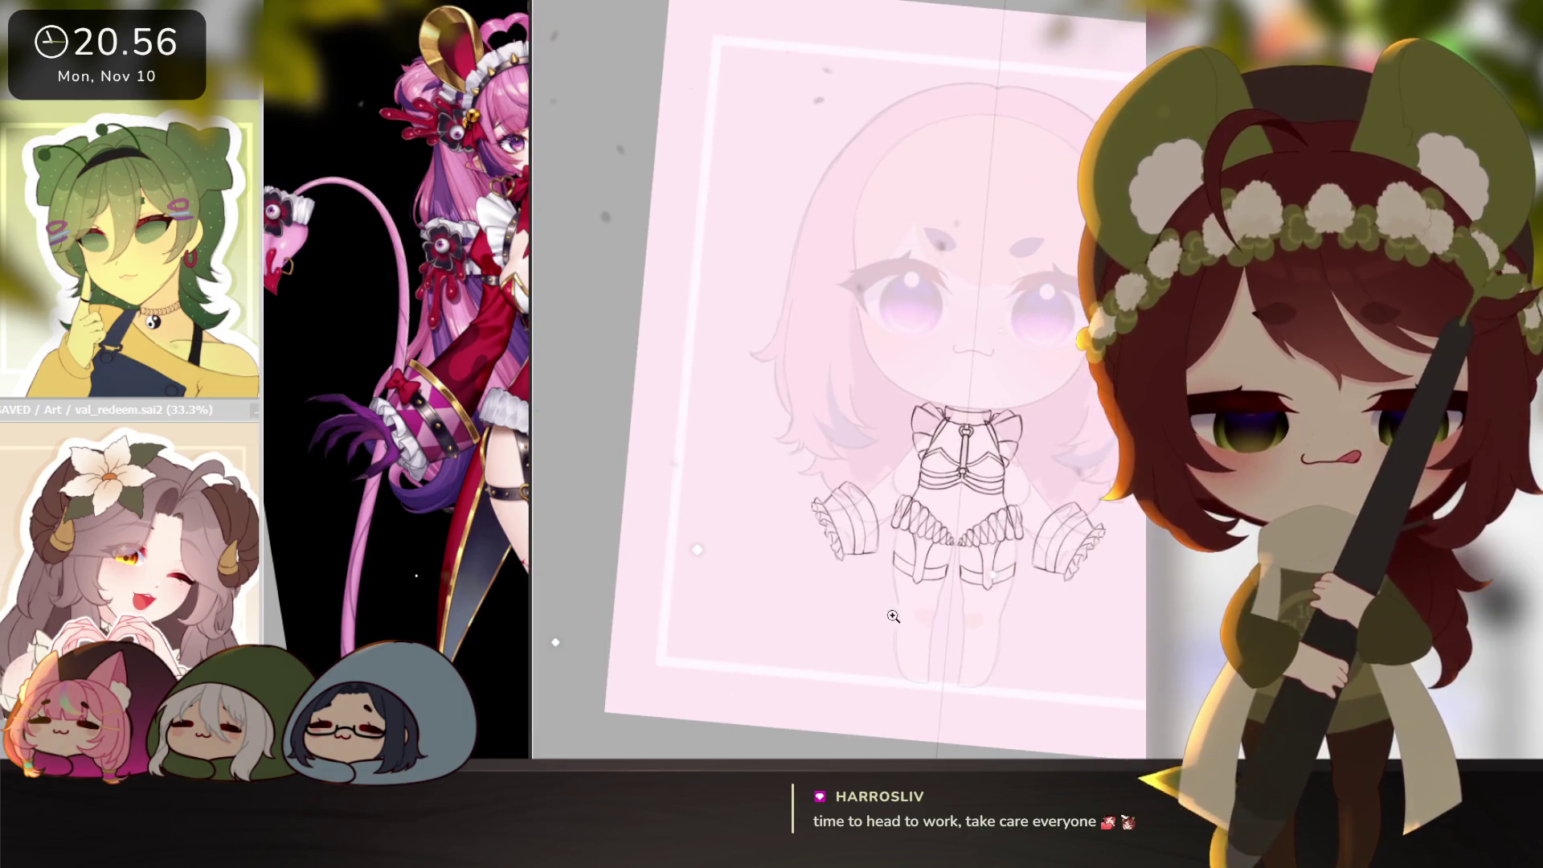
pyautogui.scroll(3, 892, 616)
pyautogui.scroll(-3, 893, 616)
pyautogui.moveTo(989, 635); pyautogui.dragTo(1019, 646)
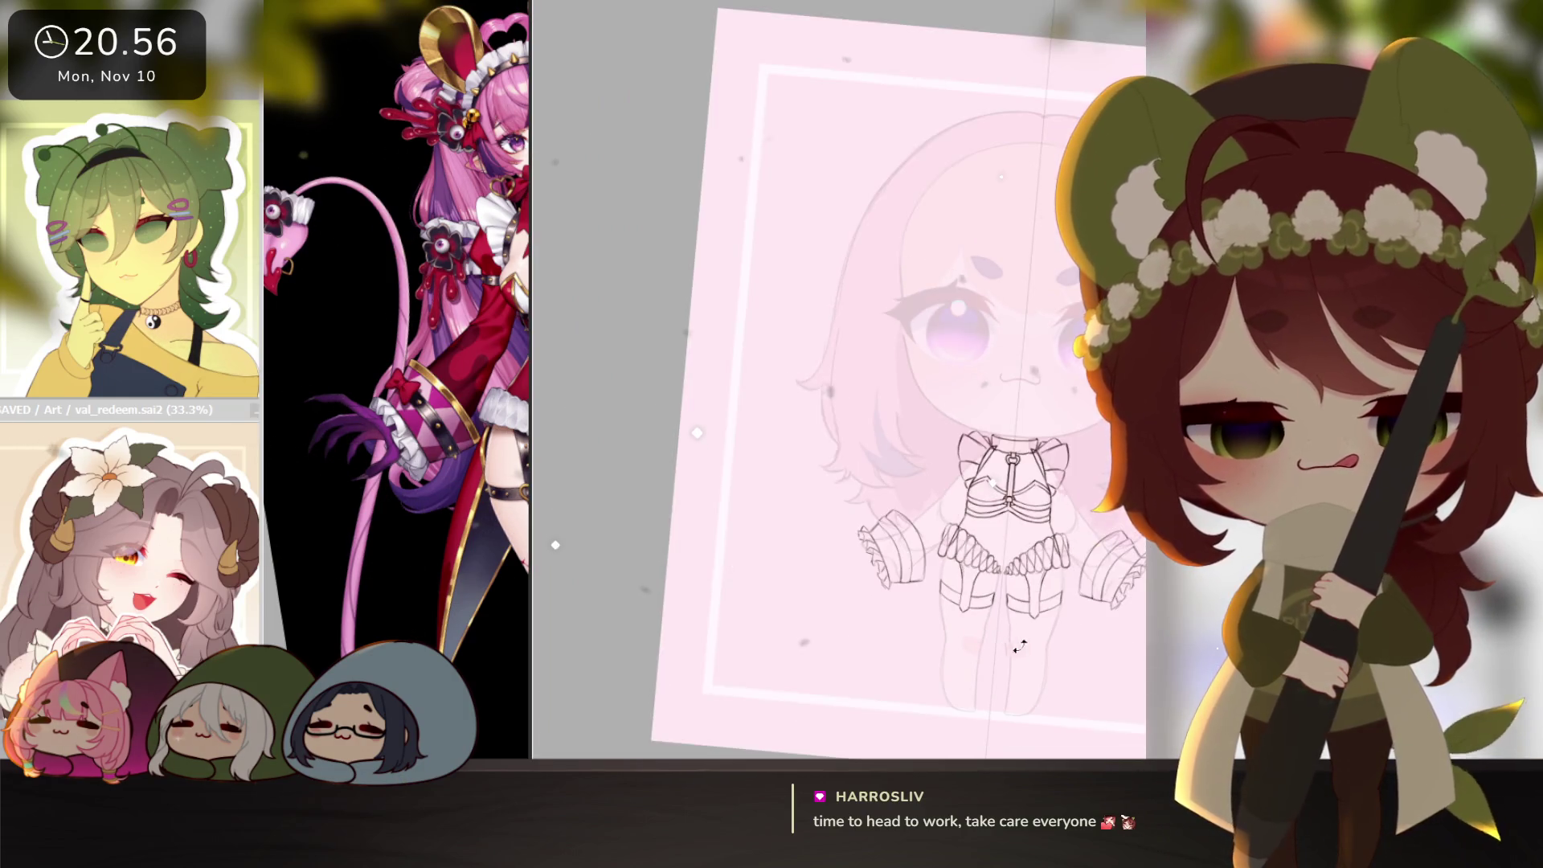
pyautogui.press('Home')
pyautogui.scroll(3, 1008, 578)
pyautogui.hotkey('ctrl', 't')
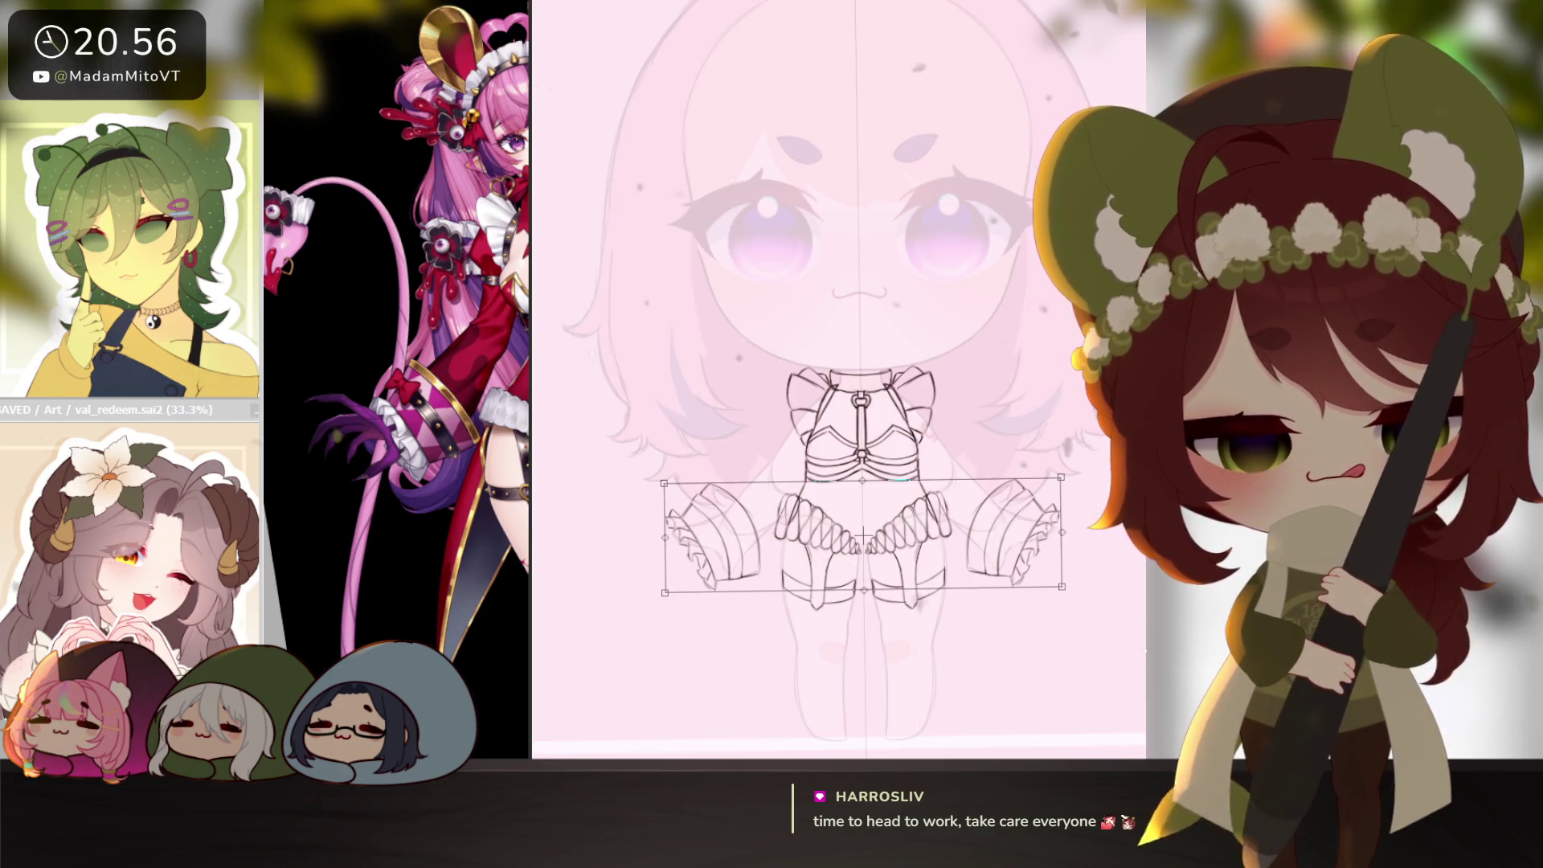
pyautogui.press('Return')
# Lasso the left sleeve and rotate it into its new angle beside the skirt.
pyautogui.moveTo(775, 415)
pyautogui.mouseDown()
pyautogui.moveTo(665, 470)
pyautogui.moveTo(779, 450)
pyautogui.mouseUp()
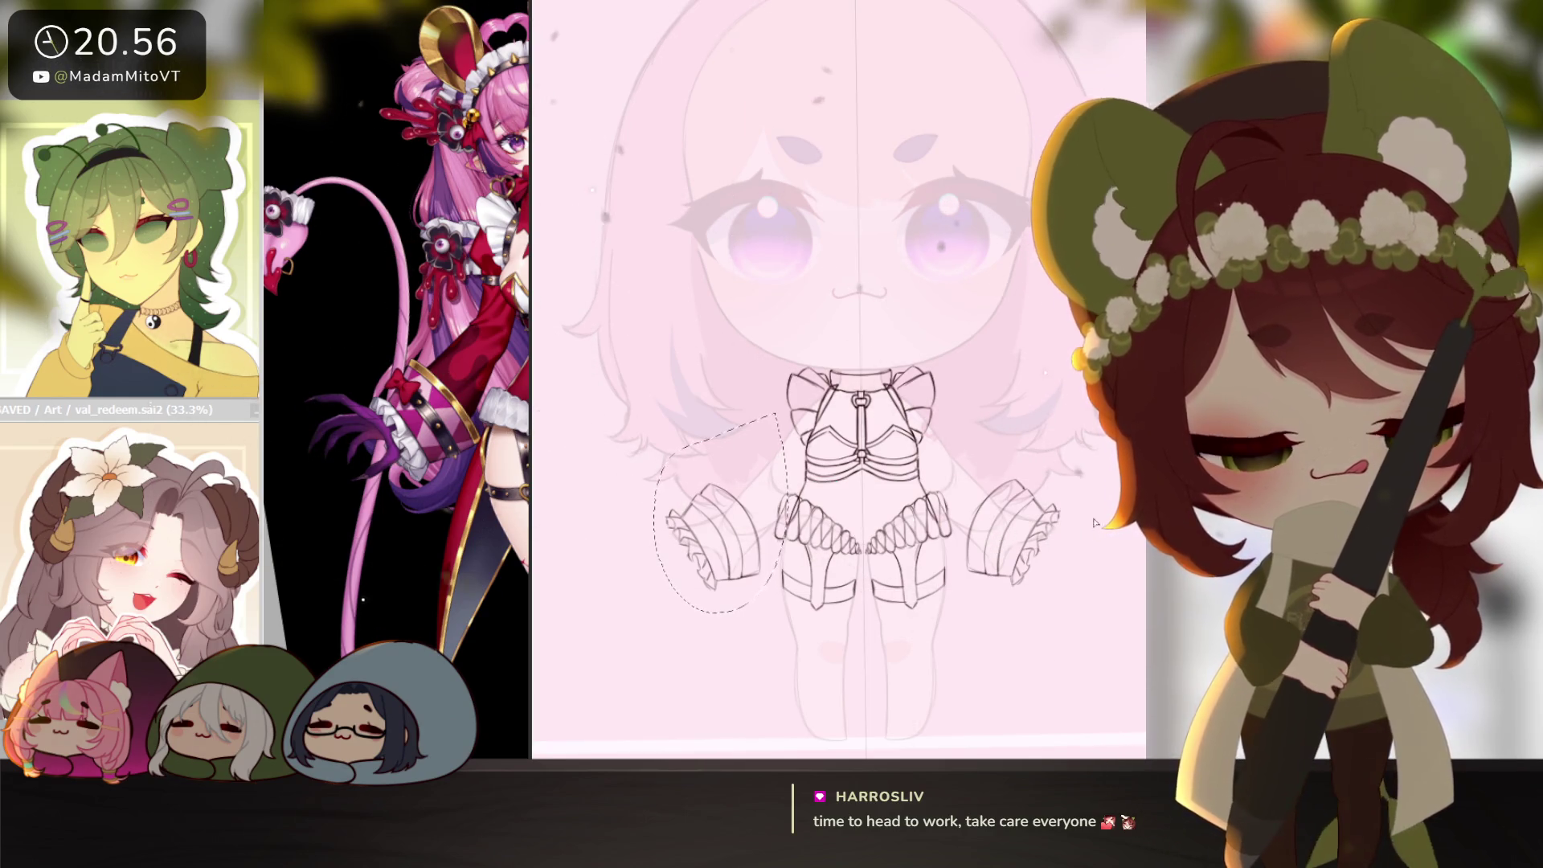
pyautogui.hotkey('ctrl', 't')
pyautogui.scroll(2, 723, 522)
pyautogui.moveTo(795, 554)
pyautogui.mouseDown()
pyautogui.moveTo(759, 488)
pyautogui.moveTo(780, 477)
pyautogui.mouseUp()
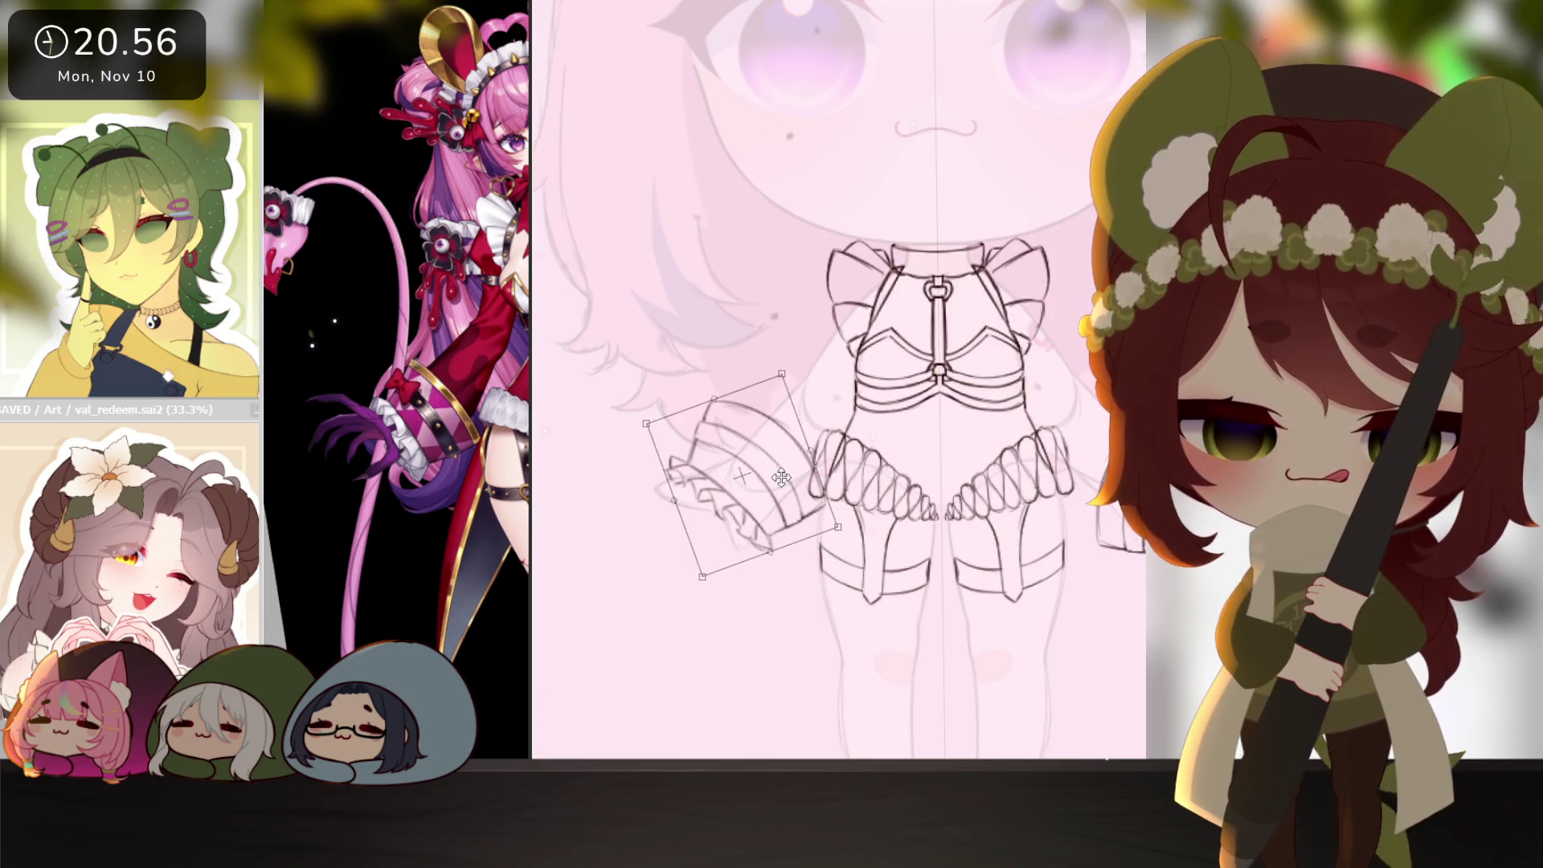
pyautogui.press('Return')
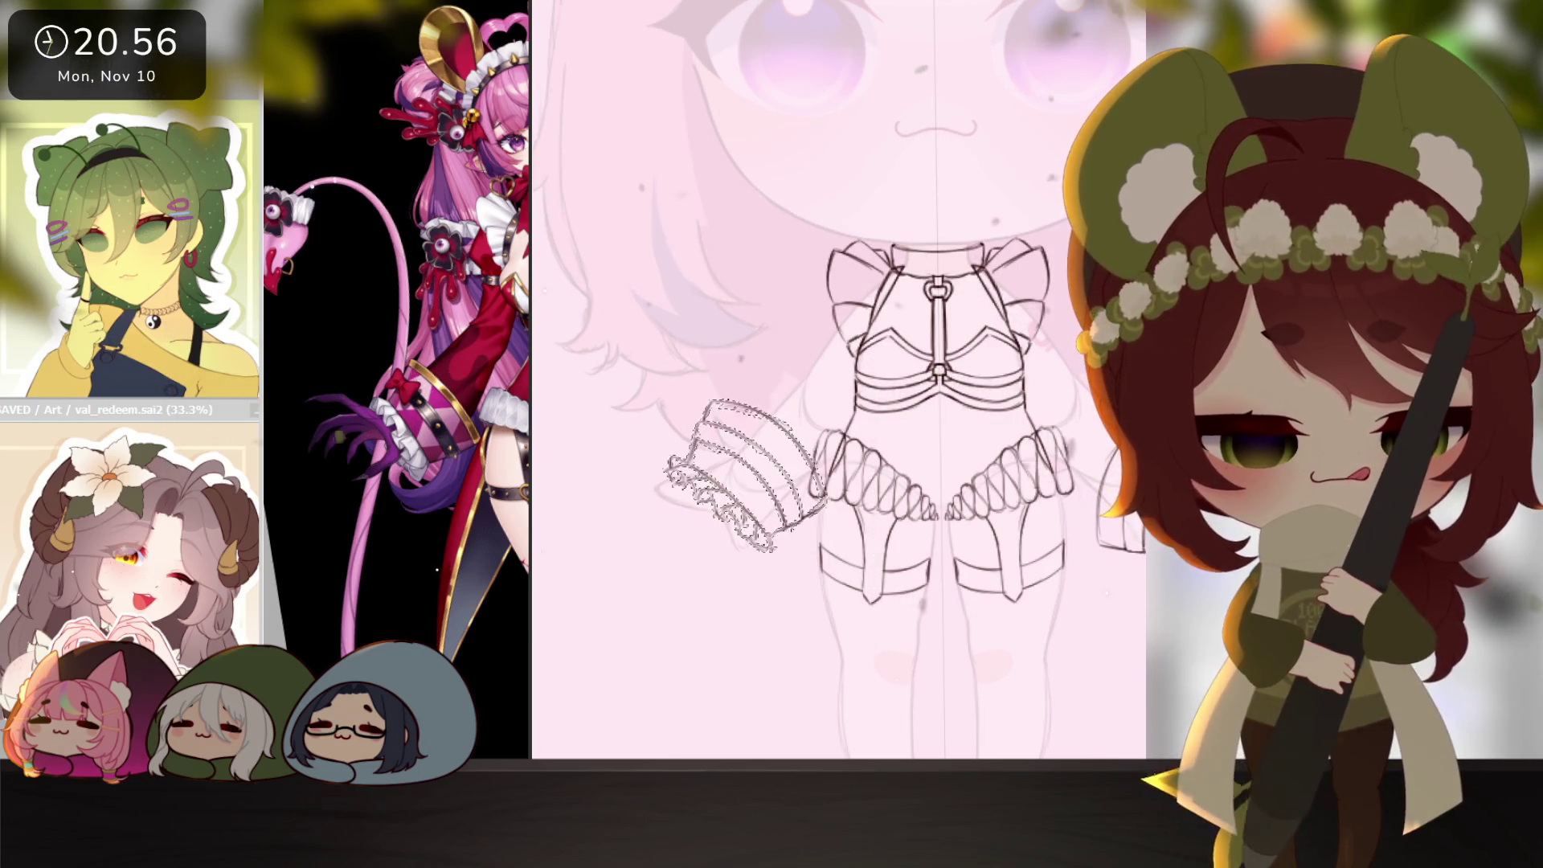
pyautogui.moveTo(1200, 609); pyautogui.dragTo(1091, 582)
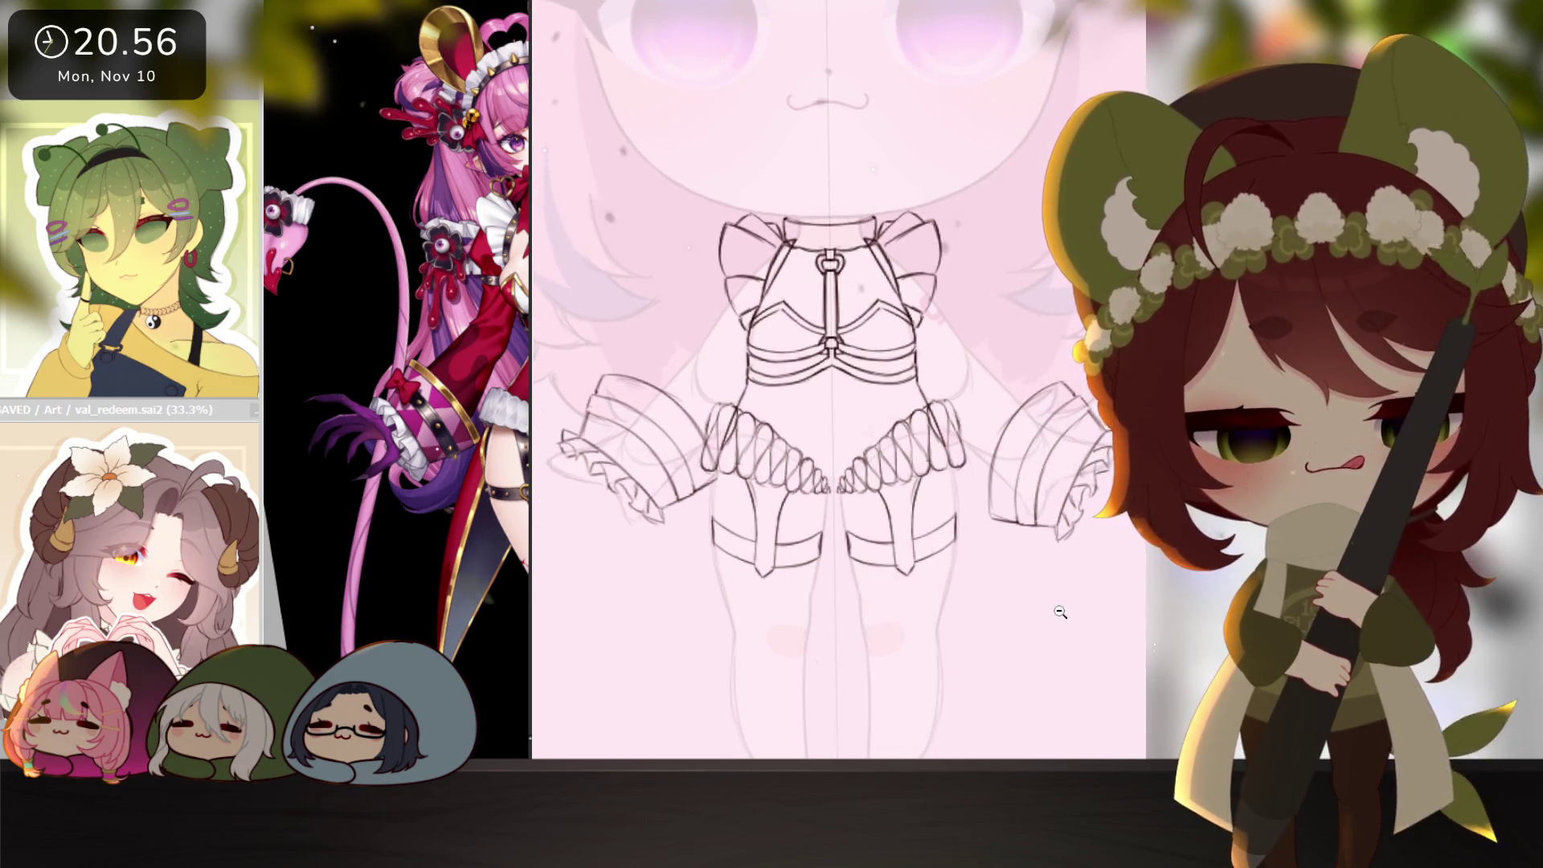
pyautogui.click(1059, 612)
pyautogui.hotkey('ctrl', 't')
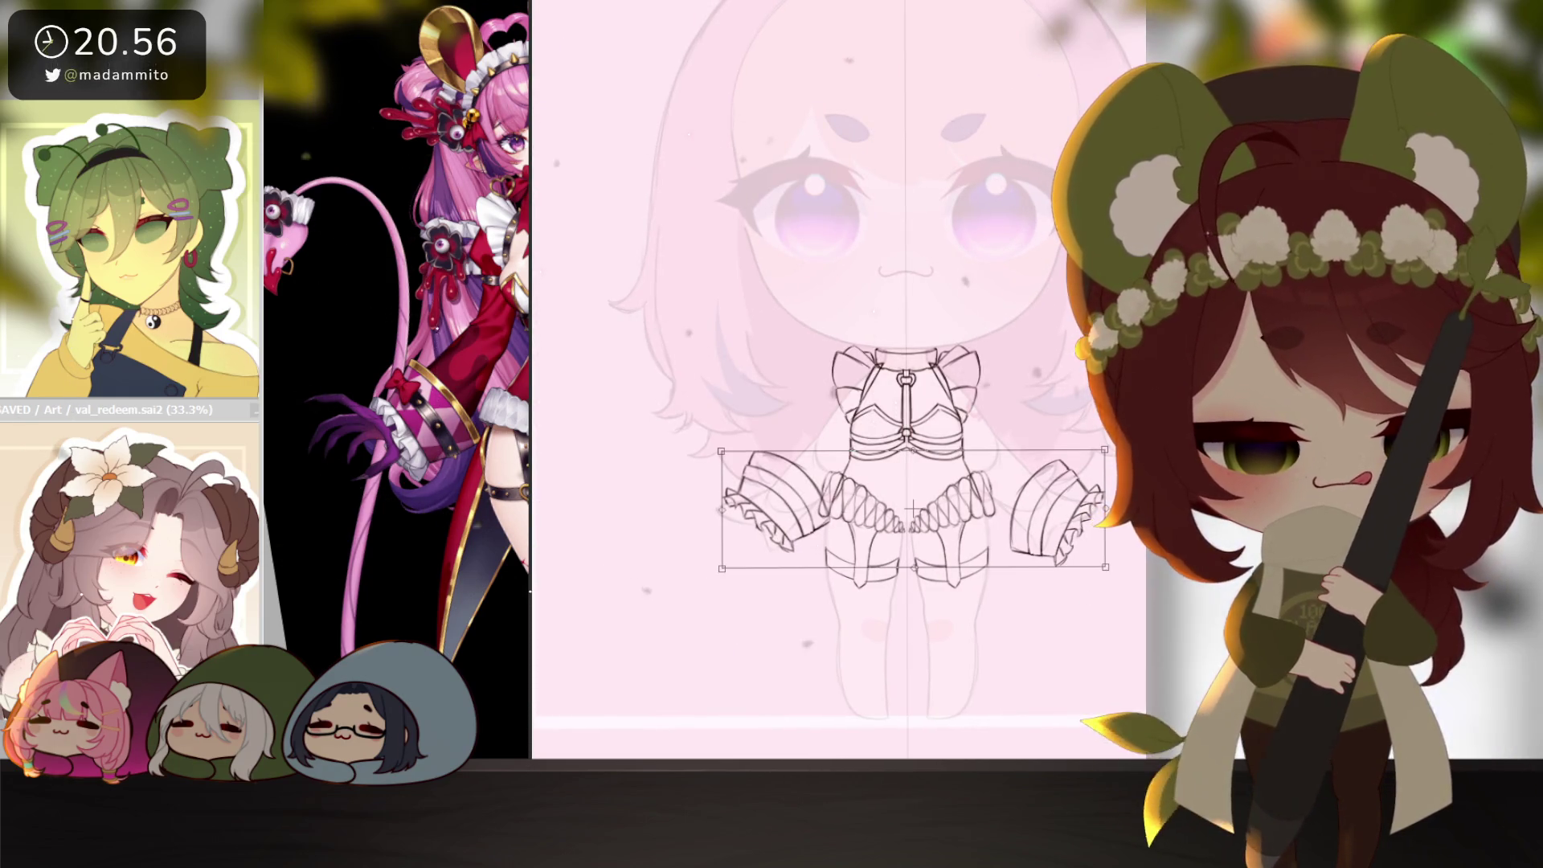
pyautogui.scroll(1, 1058, 603)
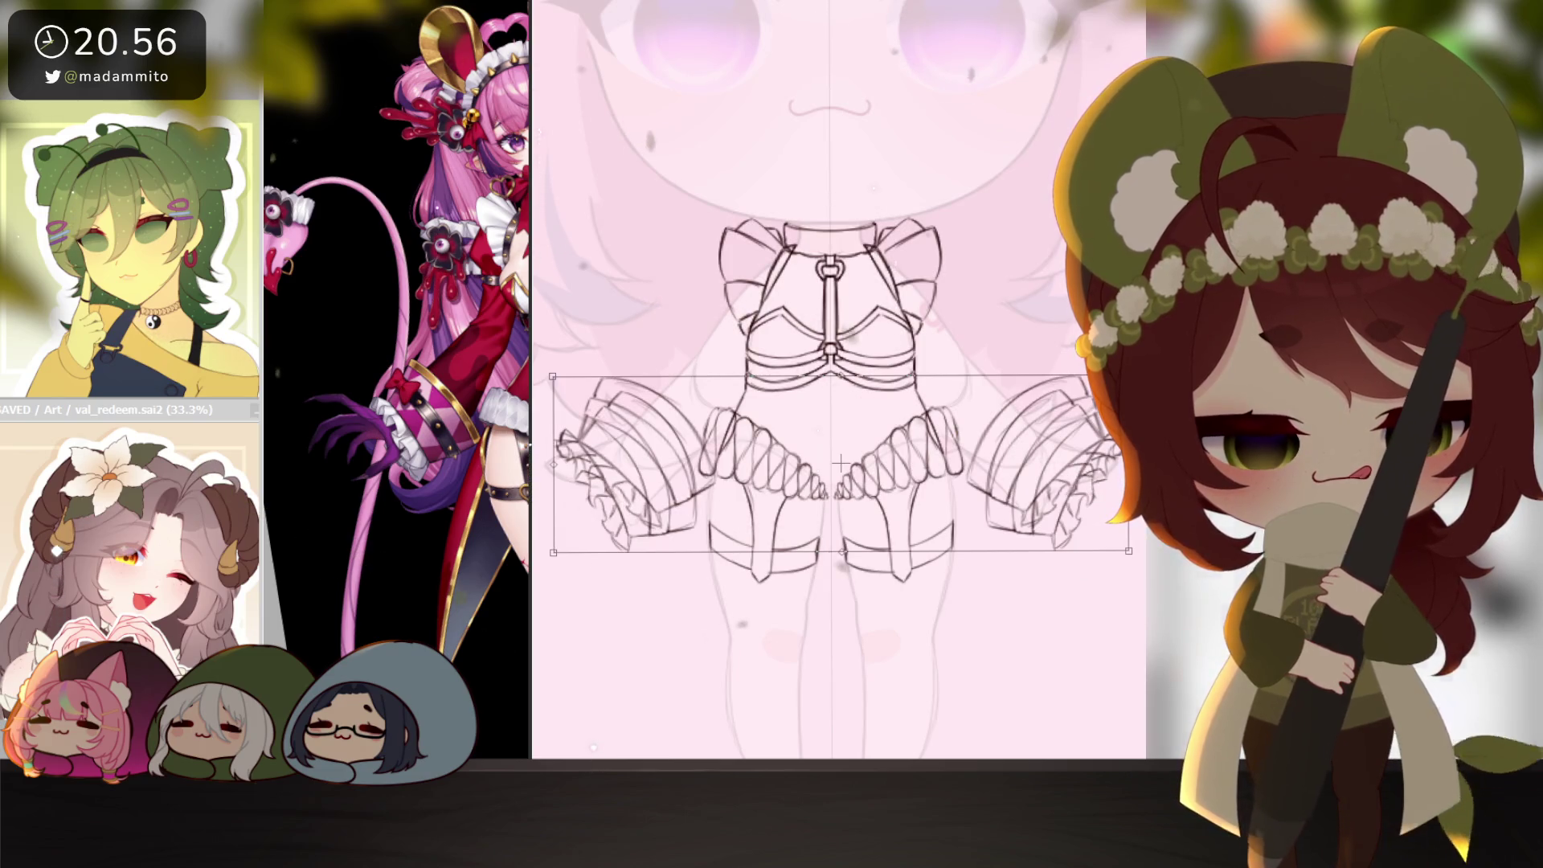
pyautogui.press('Return')
# Move the right sleeve up and slightly left to mirror the left sleeve.
pyautogui.moveTo(767, 311)
pyautogui.mouseDown()
pyautogui.moveTo(723, 575)
pyautogui.moveTo(735, 551)
pyautogui.mouseUp()
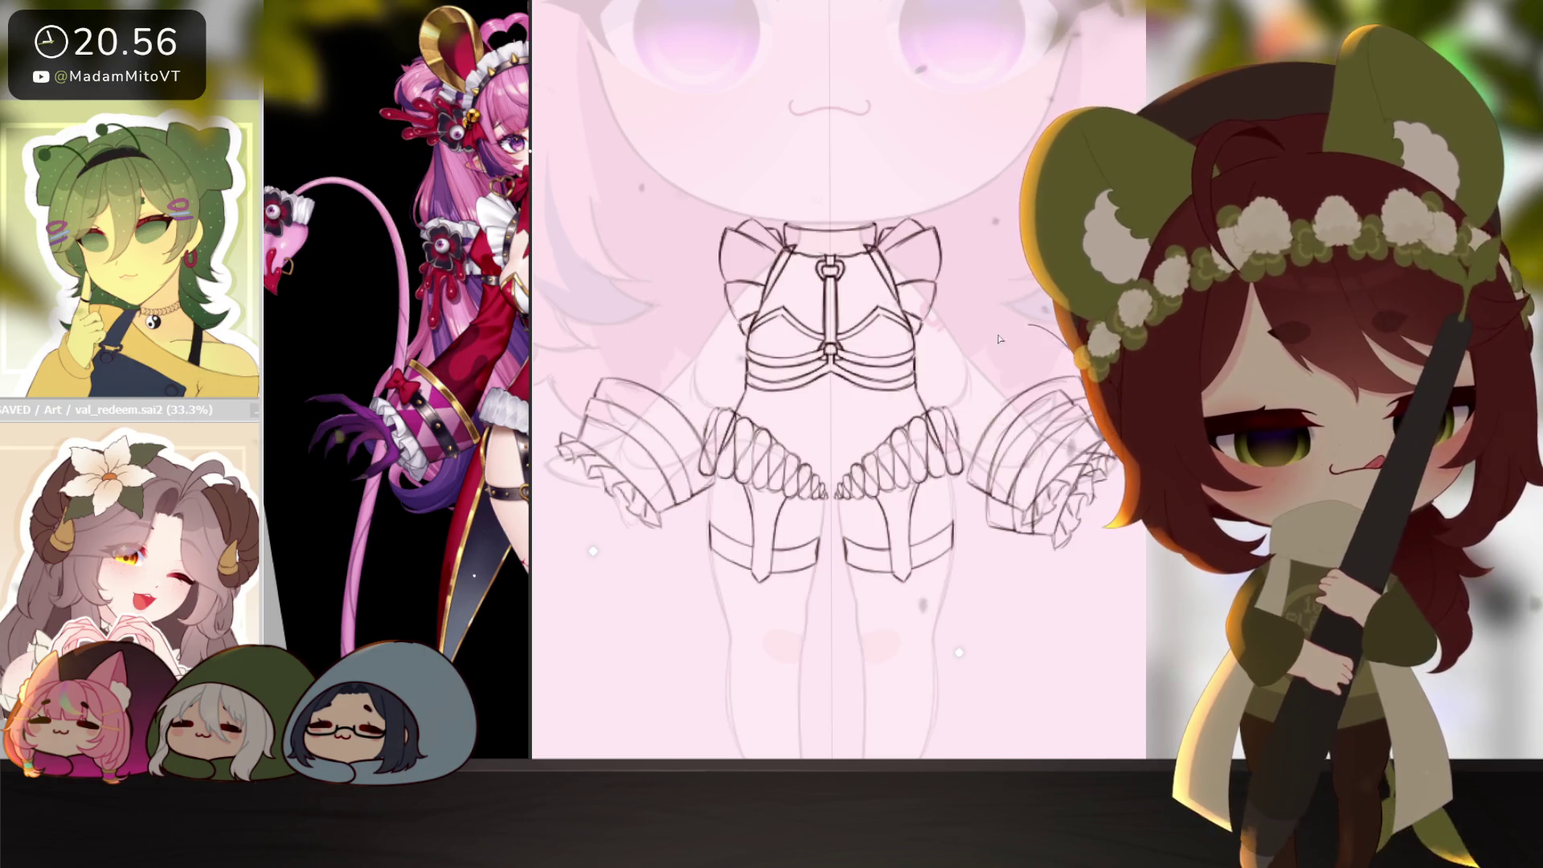
pyautogui.moveTo(1000, 339); pyautogui.dragTo(964, 627)
pyautogui.moveTo(997, 562); pyautogui.dragTo(996, 542)
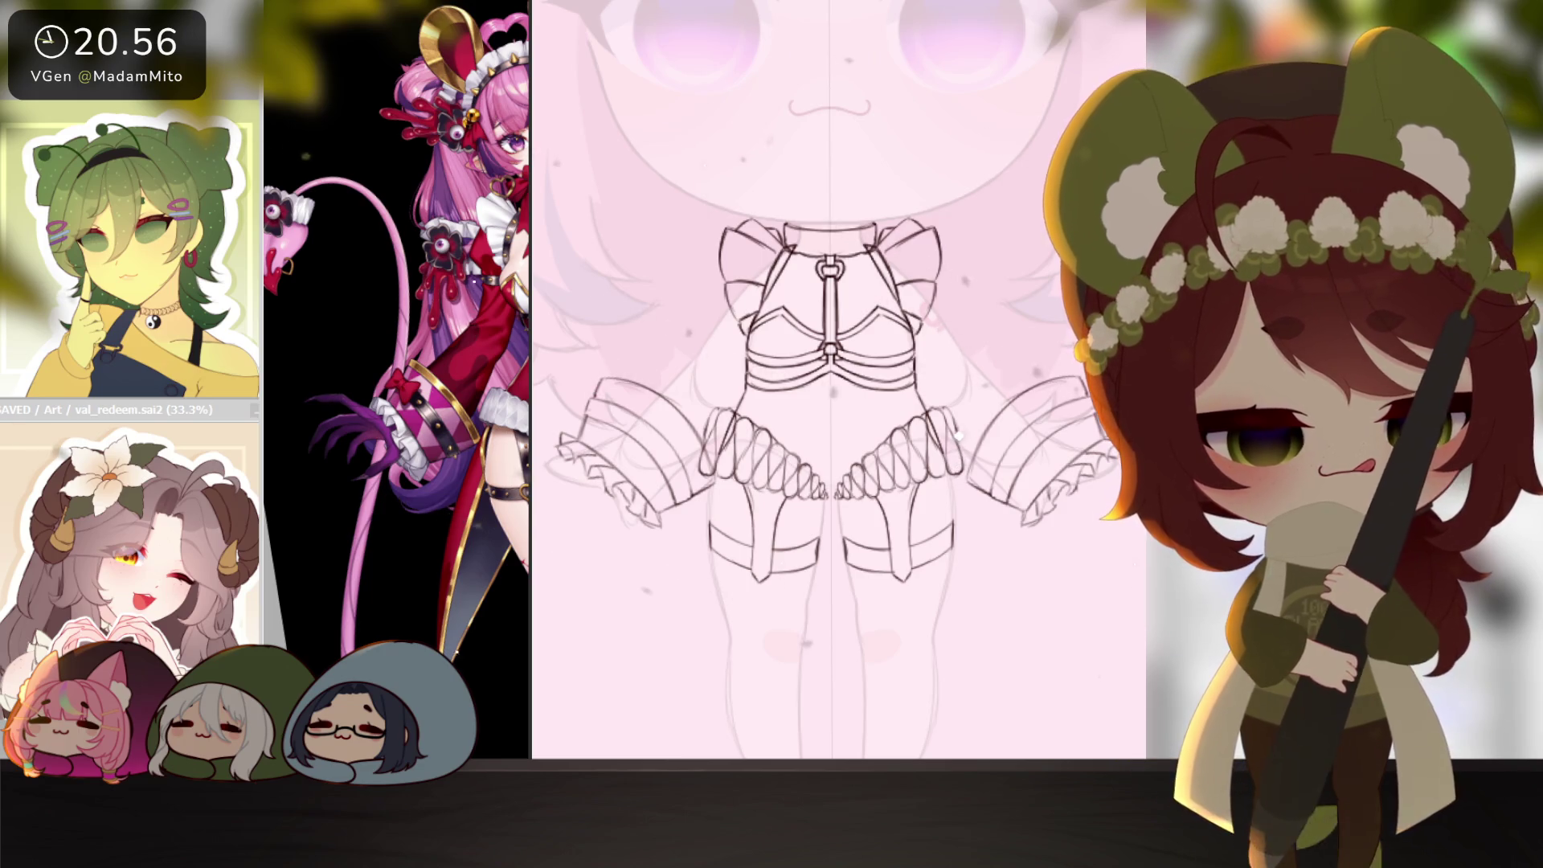
pyautogui.hotkey('ctrl', 't')
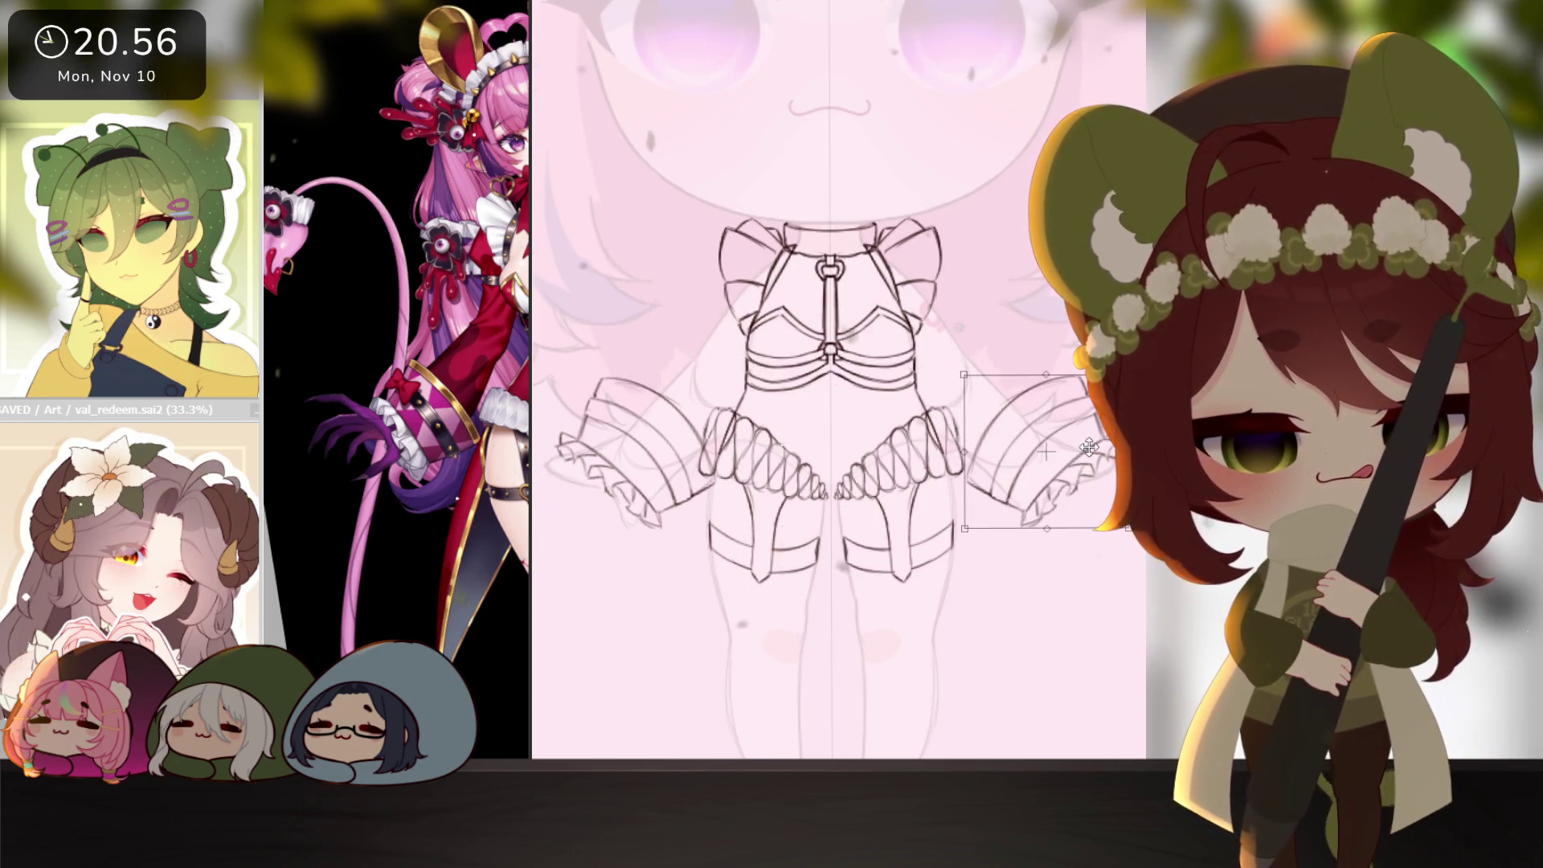
pyautogui.moveTo(1088, 447); pyautogui.dragTo(1073, 446)
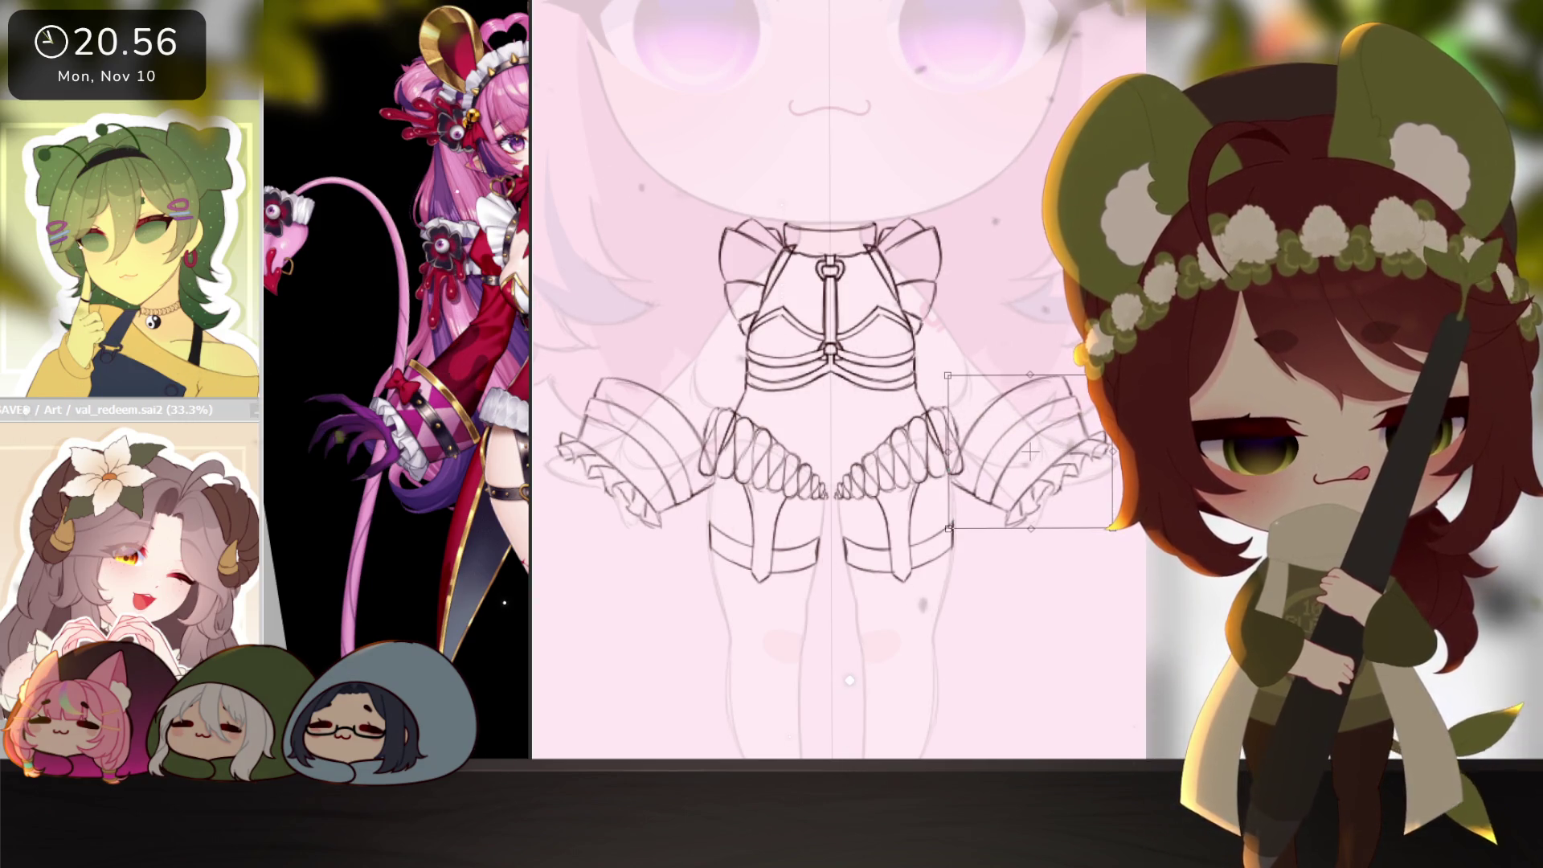
pyautogui.press('Return')
pyautogui.scroll(-2, 1064, 585)
pyautogui.moveTo(1048, 611); pyautogui.dragTo(1029, 630)
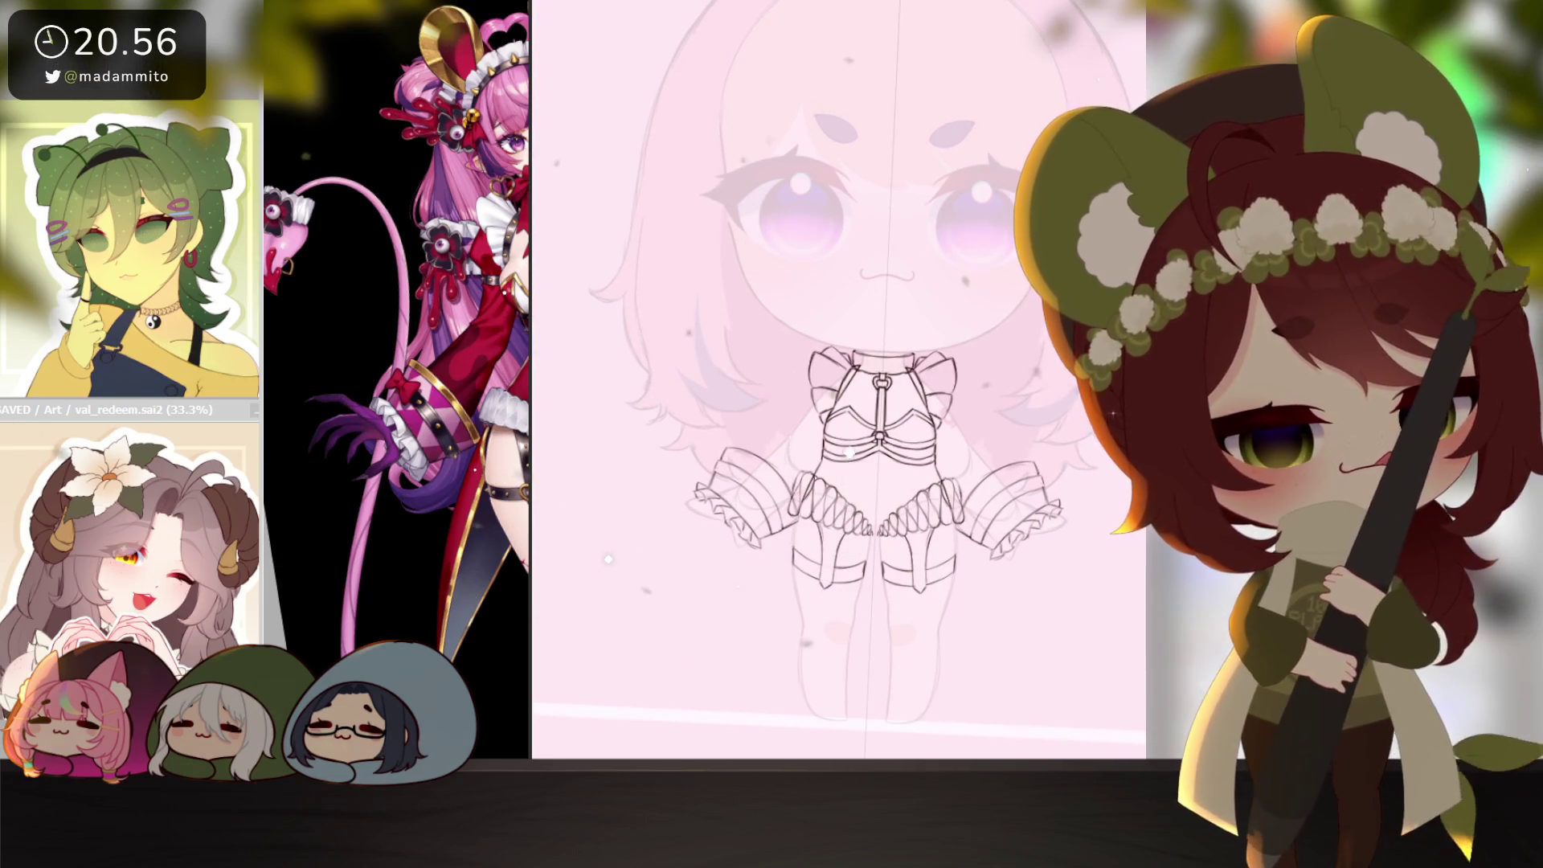
pyautogui.scroll(2, 830, 465)
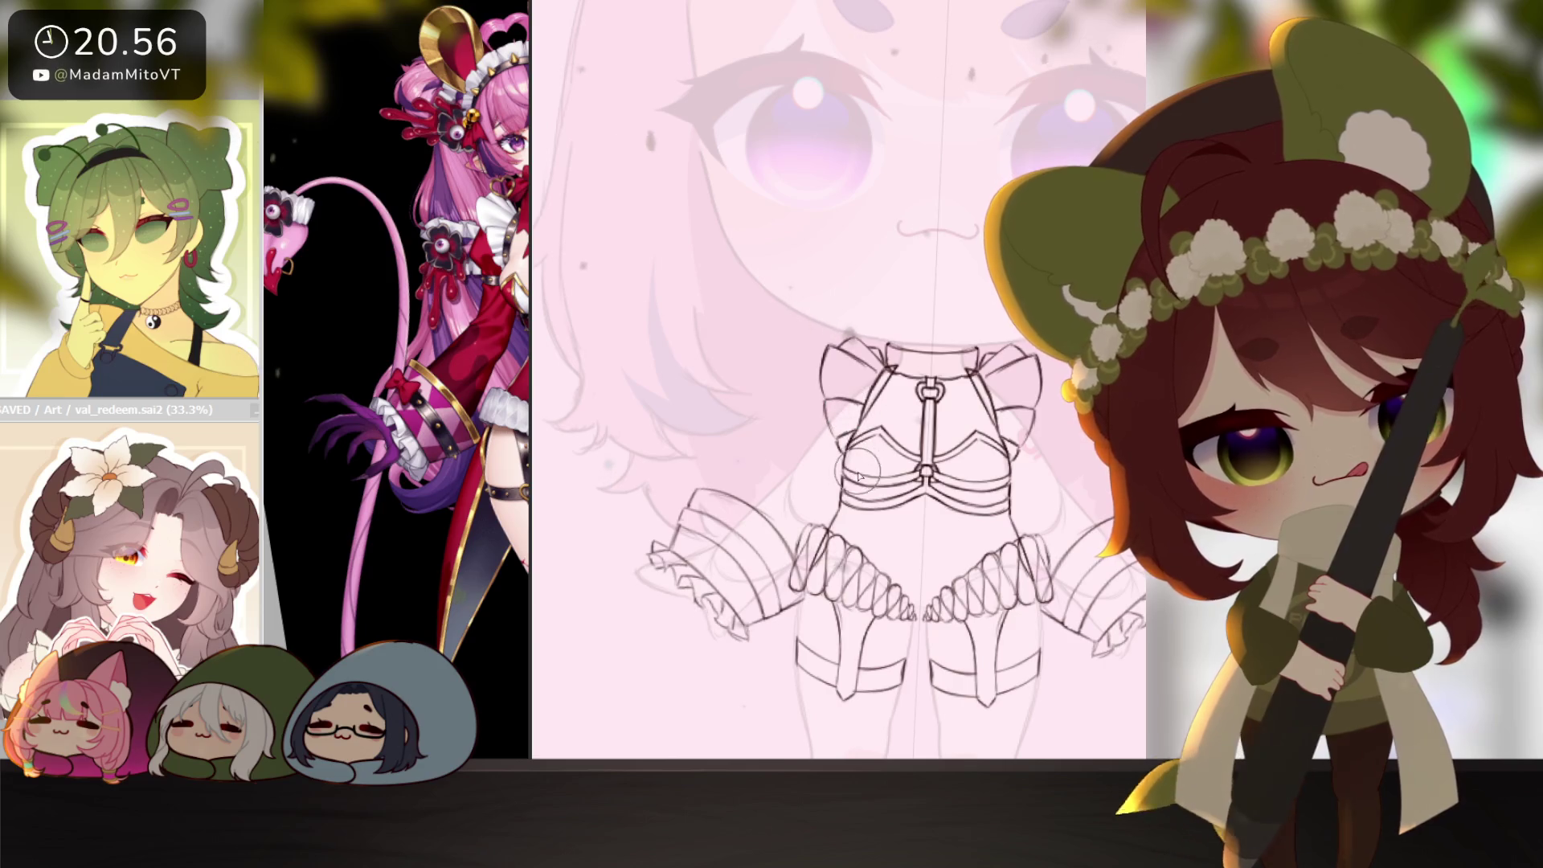
# Pencil the left arm as a curve from the shoulder bow down to the sleeve.
pyautogui.scroll(1, 818, 477)
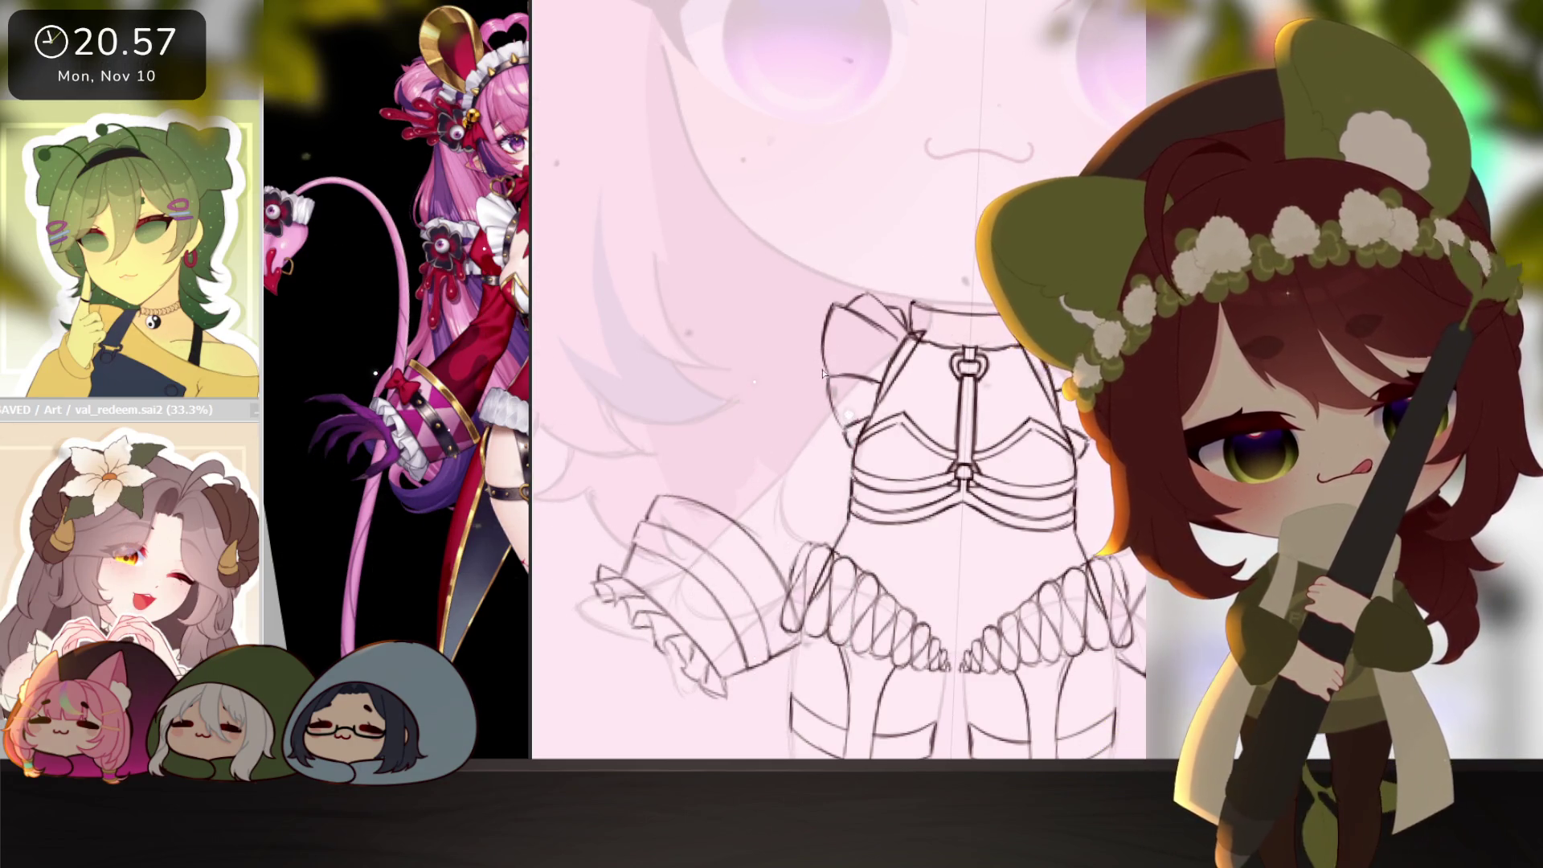
pyautogui.moveTo(816, 366)
pyautogui.mouseDown()
pyautogui.moveTo(786, 405)
pyautogui.moveTo(795, 436)
pyautogui.moveTo(814, 398)
pyautogui.mouseUp()
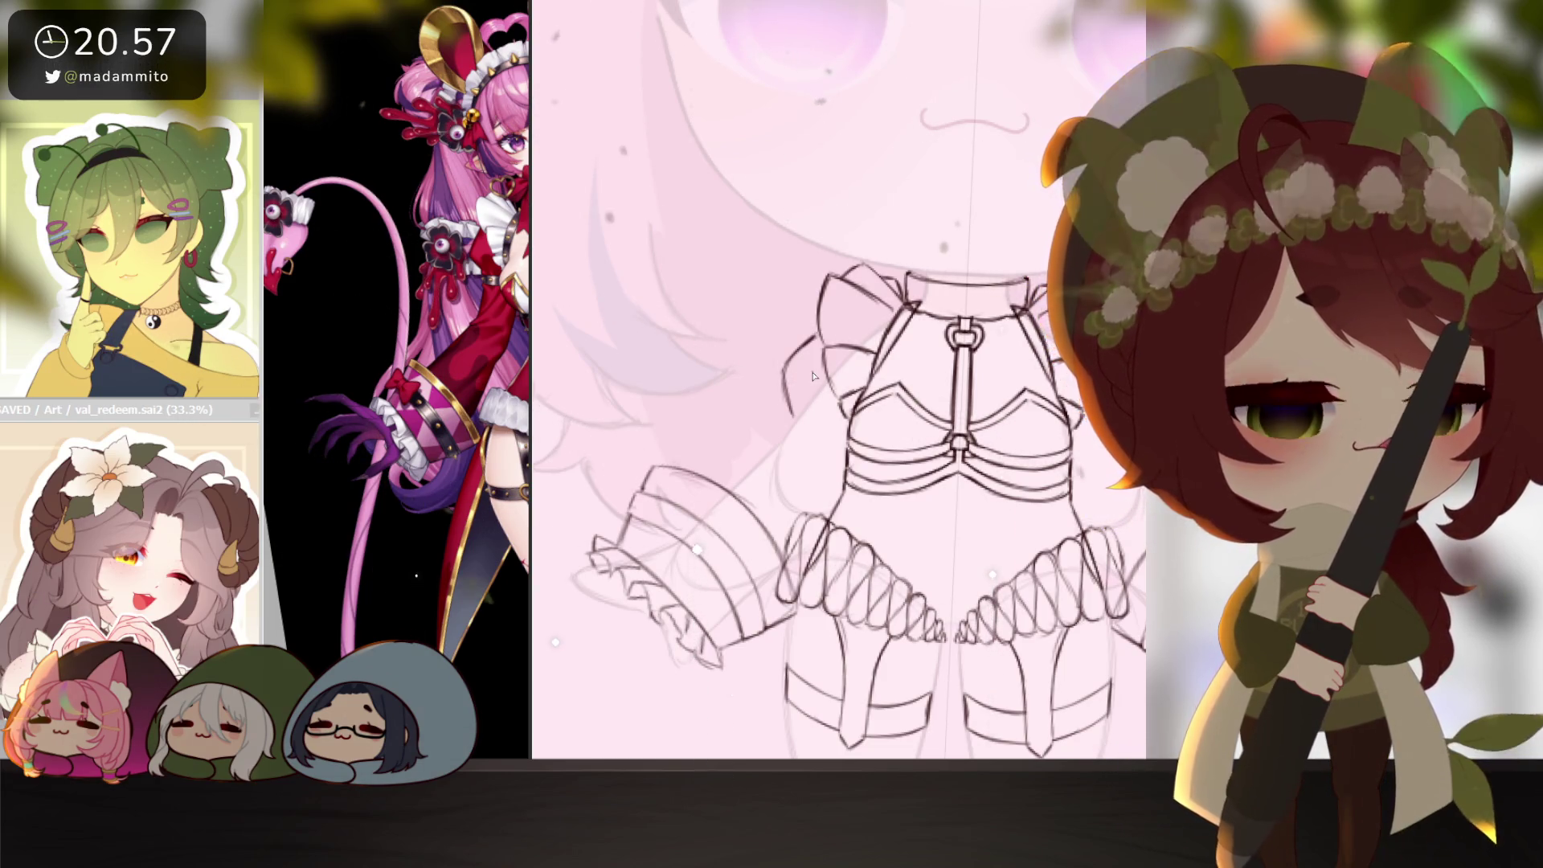
pyautogui.moveTo(813, 376); pyautogui.dragTo(814, 324)
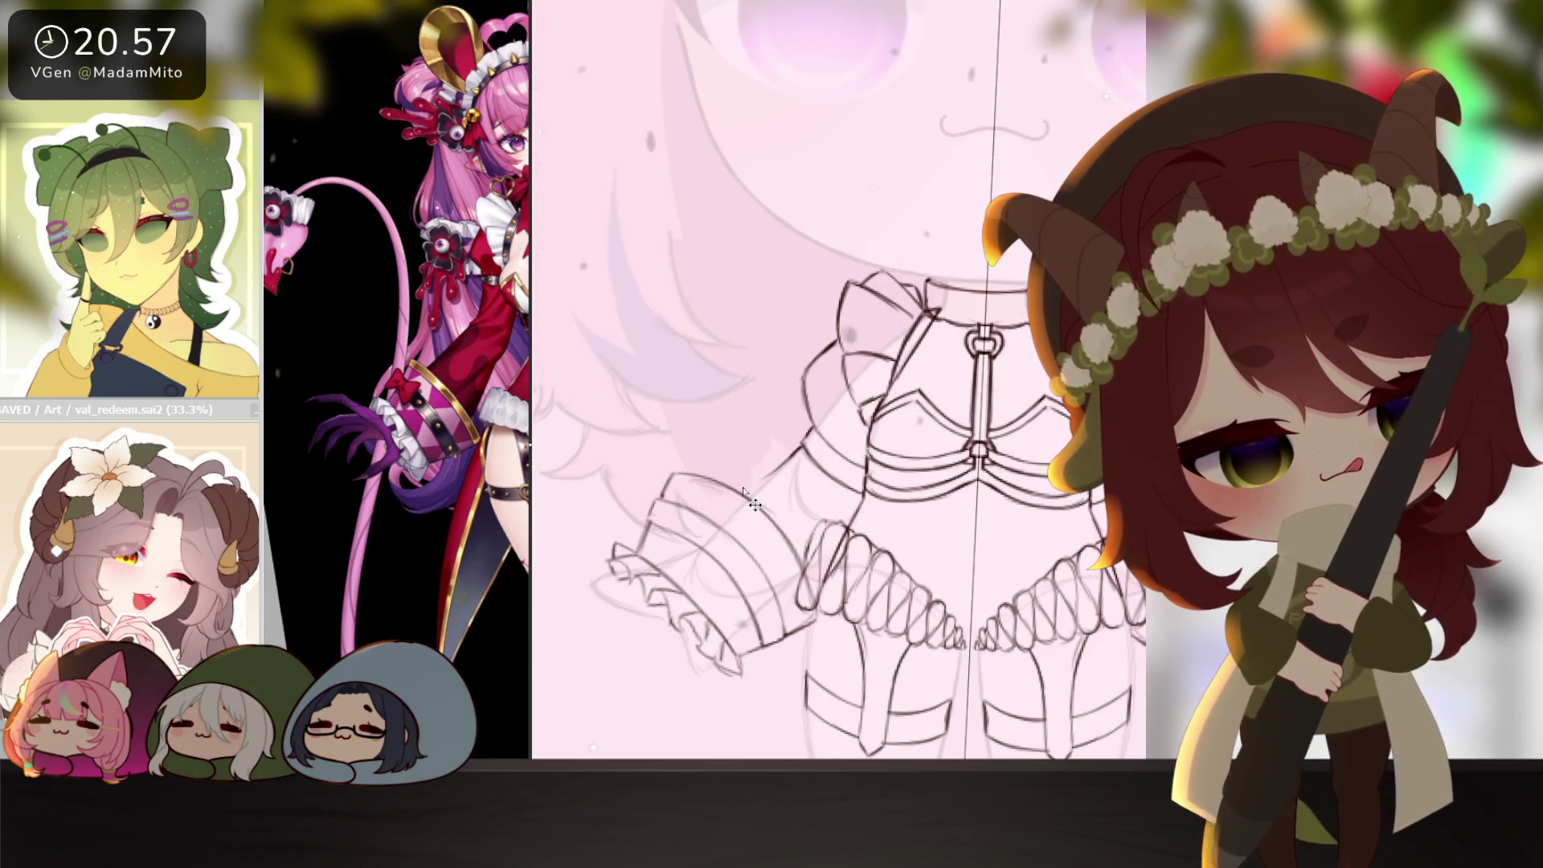
pyautogui.scroll(-6, 954, 546)
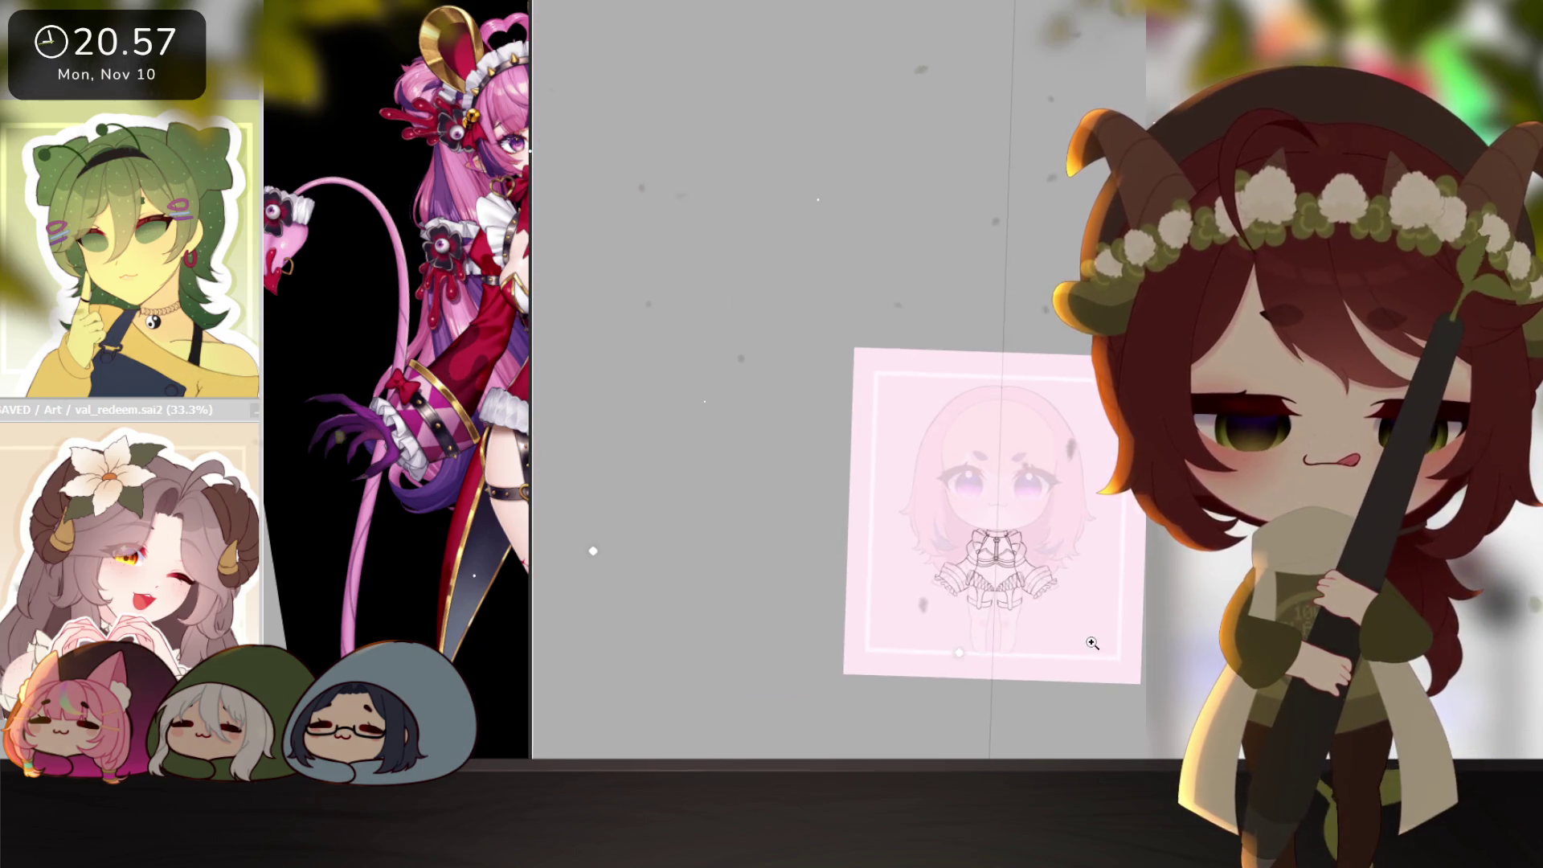
pyautogui.scroll(2, 1093, 644)
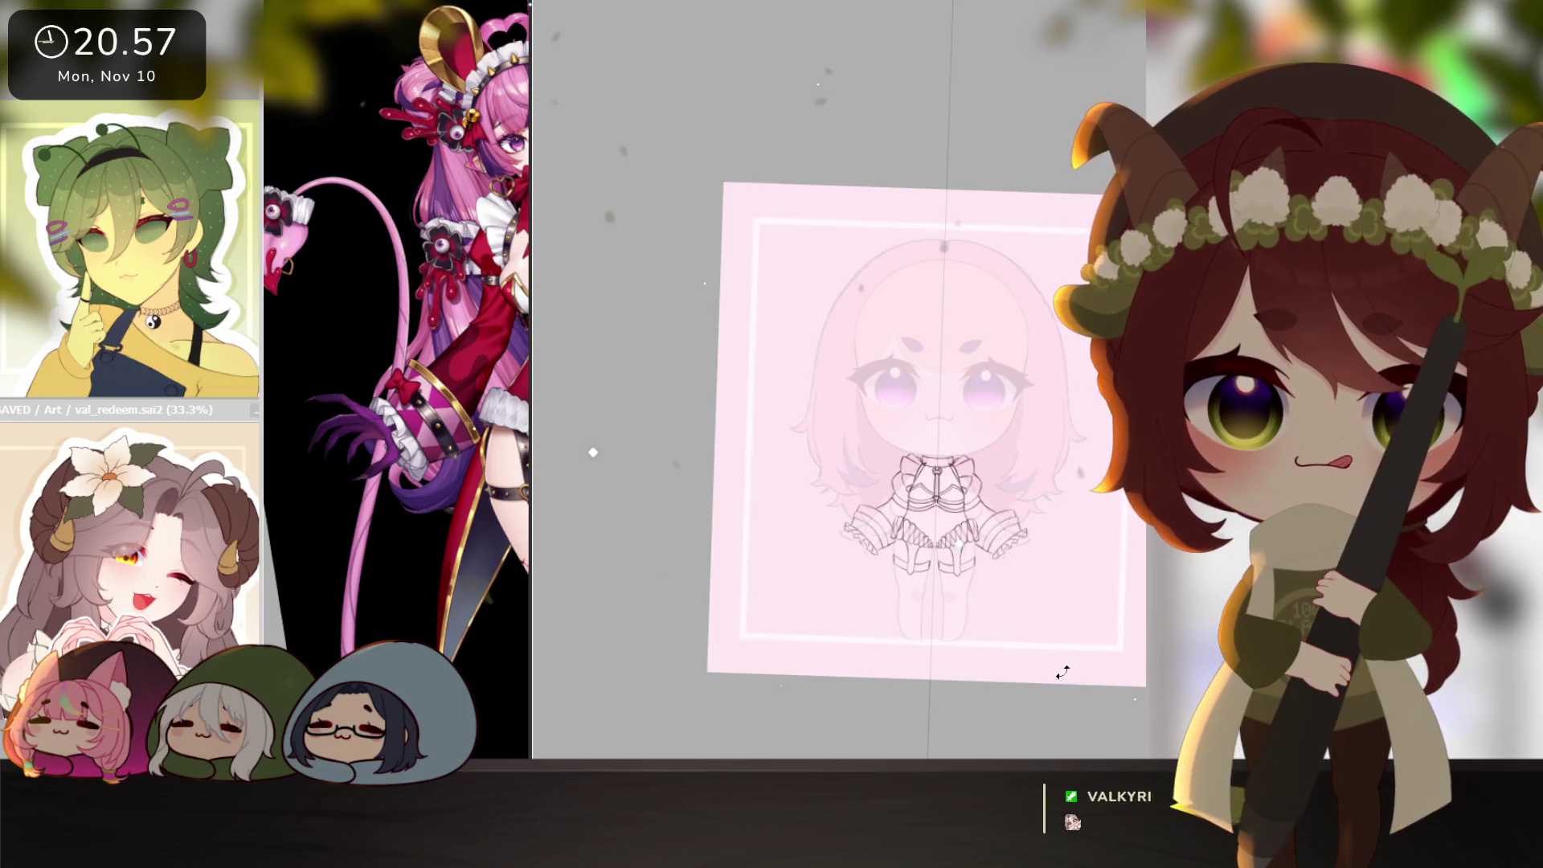
pyautogui.scroll(3, 1036, 655)
pyautogui.moveTo(1029, 648); pyautogui.dragTo(1013, 655)
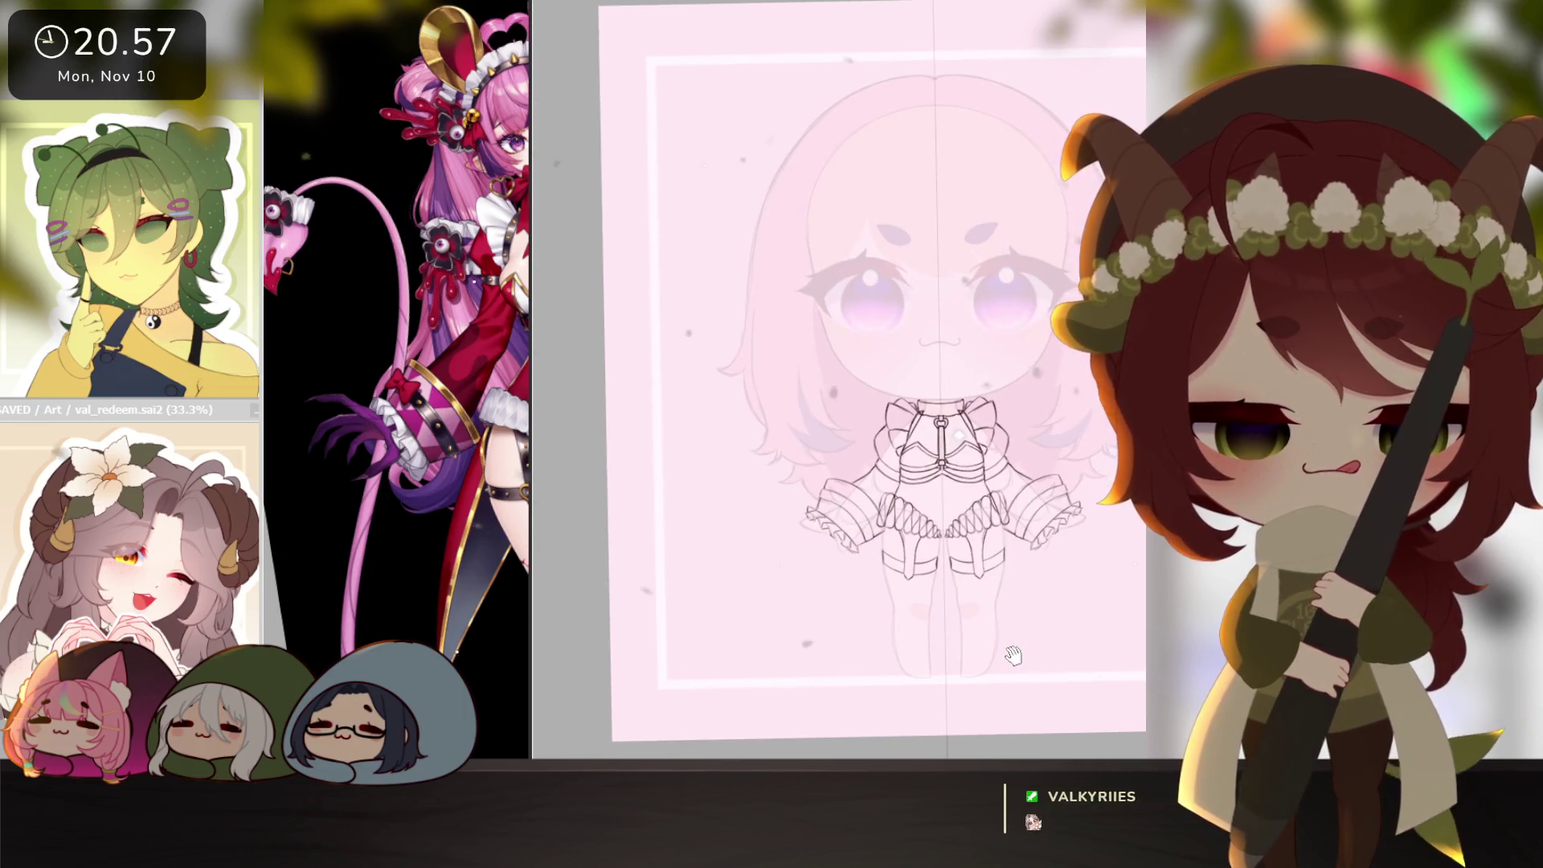
pyautogui.scroll(3, 860, 409)
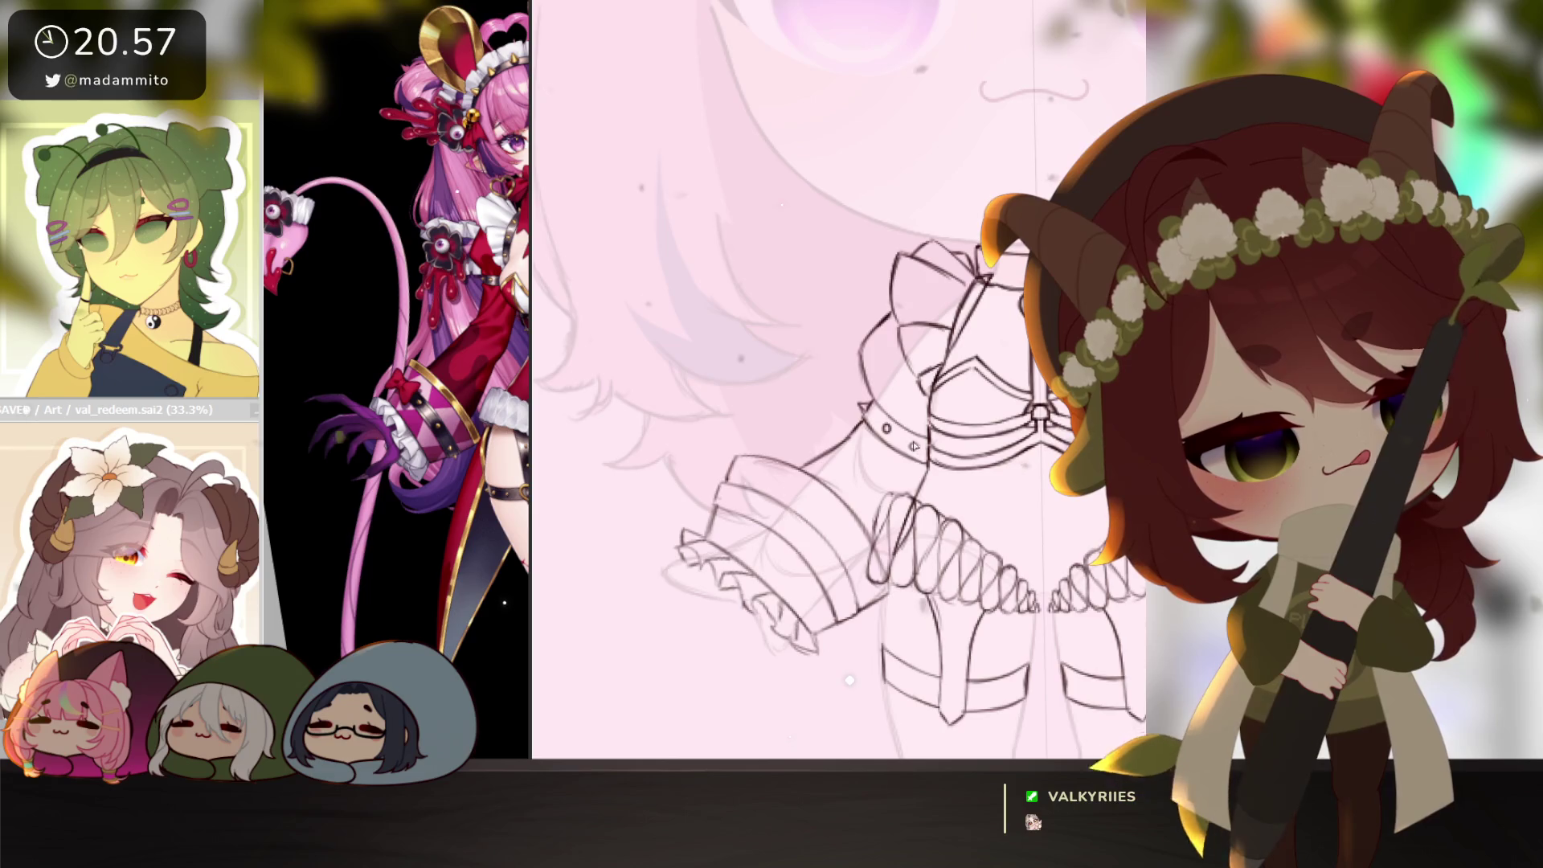
pyautogui.scroll(-3, 914, 448)
pyautogui.moveTo(1075, 582); pyautogui.dragTo(1103, 567)
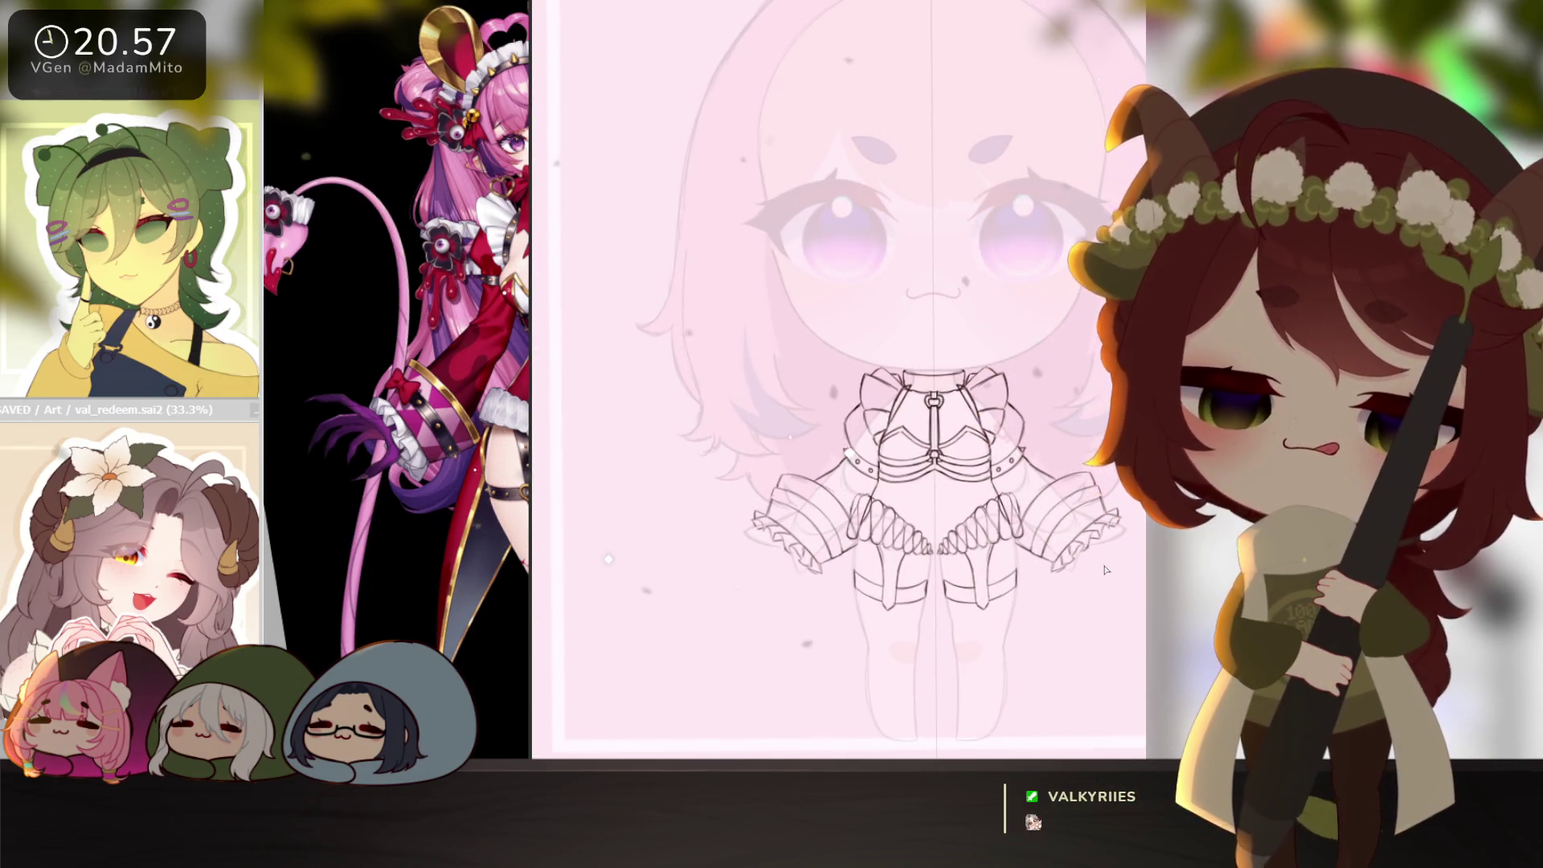
pyautogui.moveTo(1014, 574)
pyautogui.mouseDown()
pyautogui.moveTo(986, 620)
pyautogui.moveTo(1008, 600)
pyautogui.mouseUp()
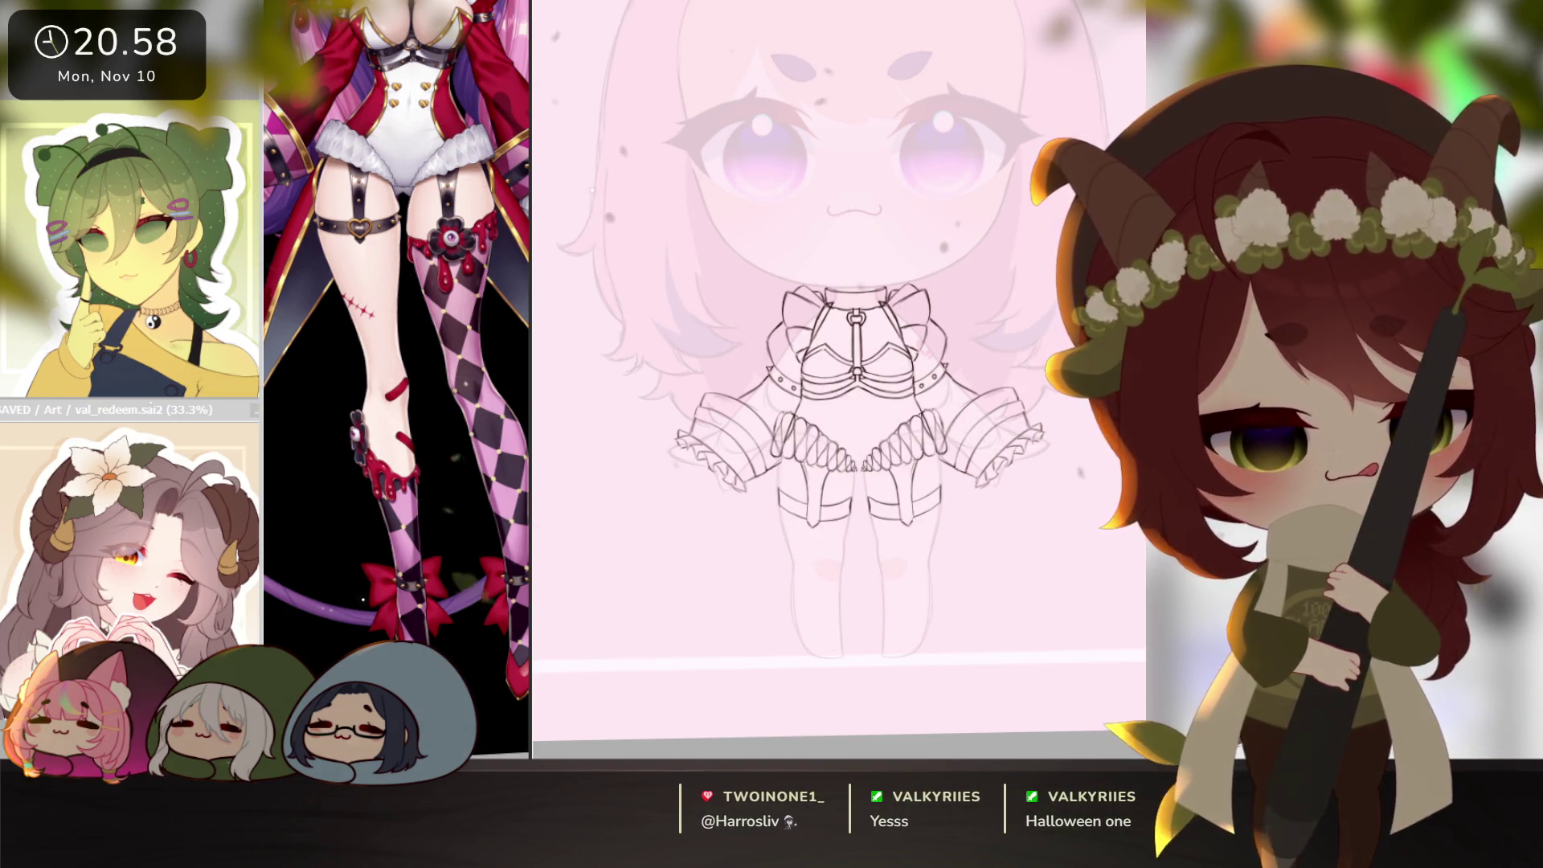
pyautogui.scroll(2, 872, 545)
pyautogui.moveTo(932, 512)
pyautogui.mouseDown()
pyautogui.moveTo(892, 490)
pyautogui.moveTo(1003, 468)
pyautogui.mouseUp()
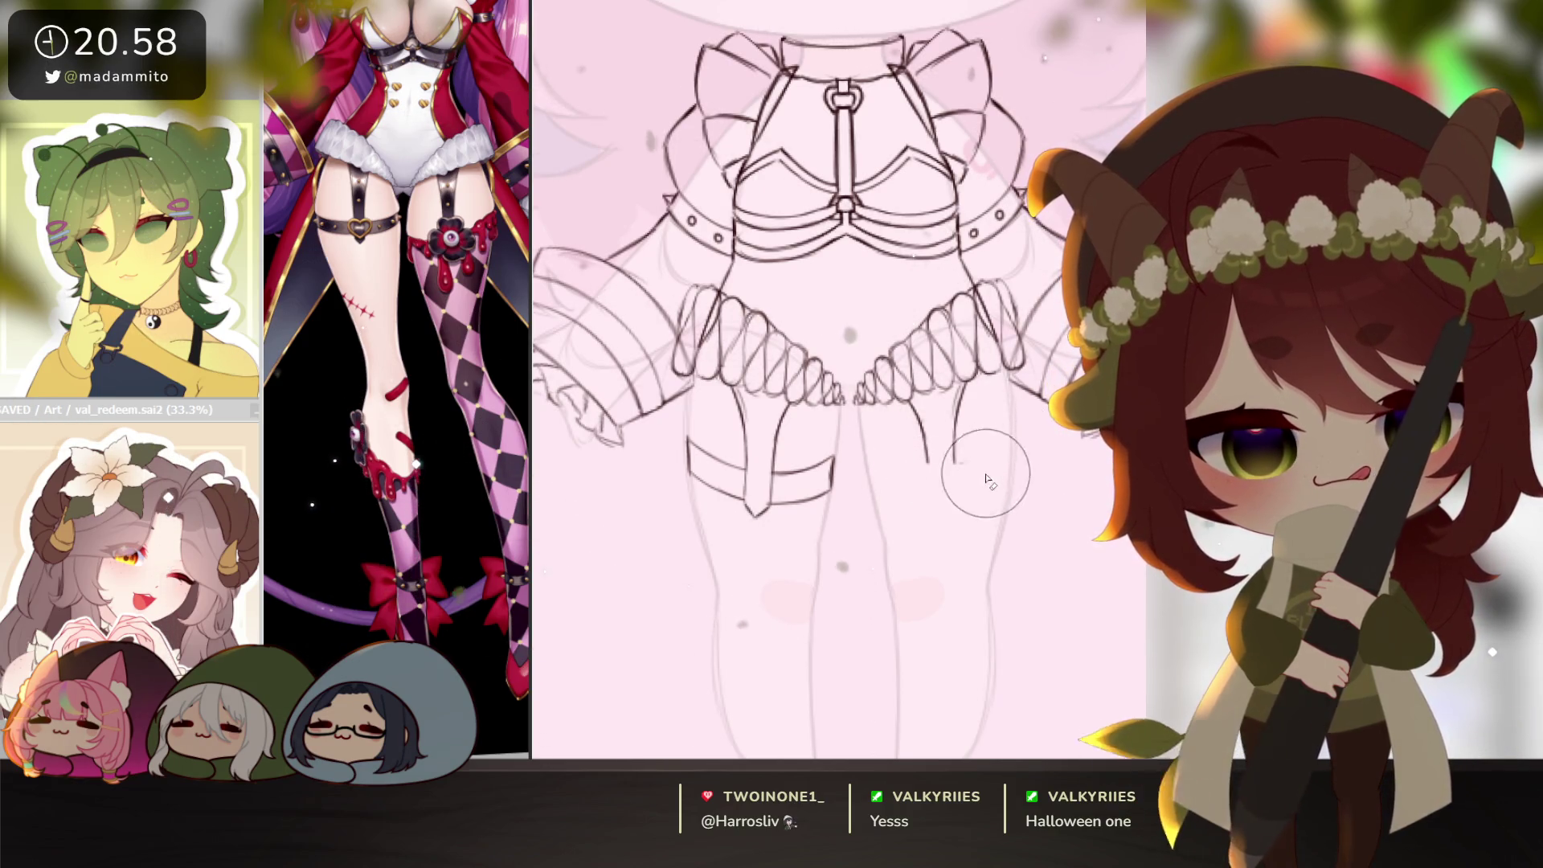
# Redraw the right thigh band's top edge and its left end.
pyautogui.scroll(1, 848, 464)
pyautogui.moveTo(850, 457); pyautogui.dragTo(996, 452)
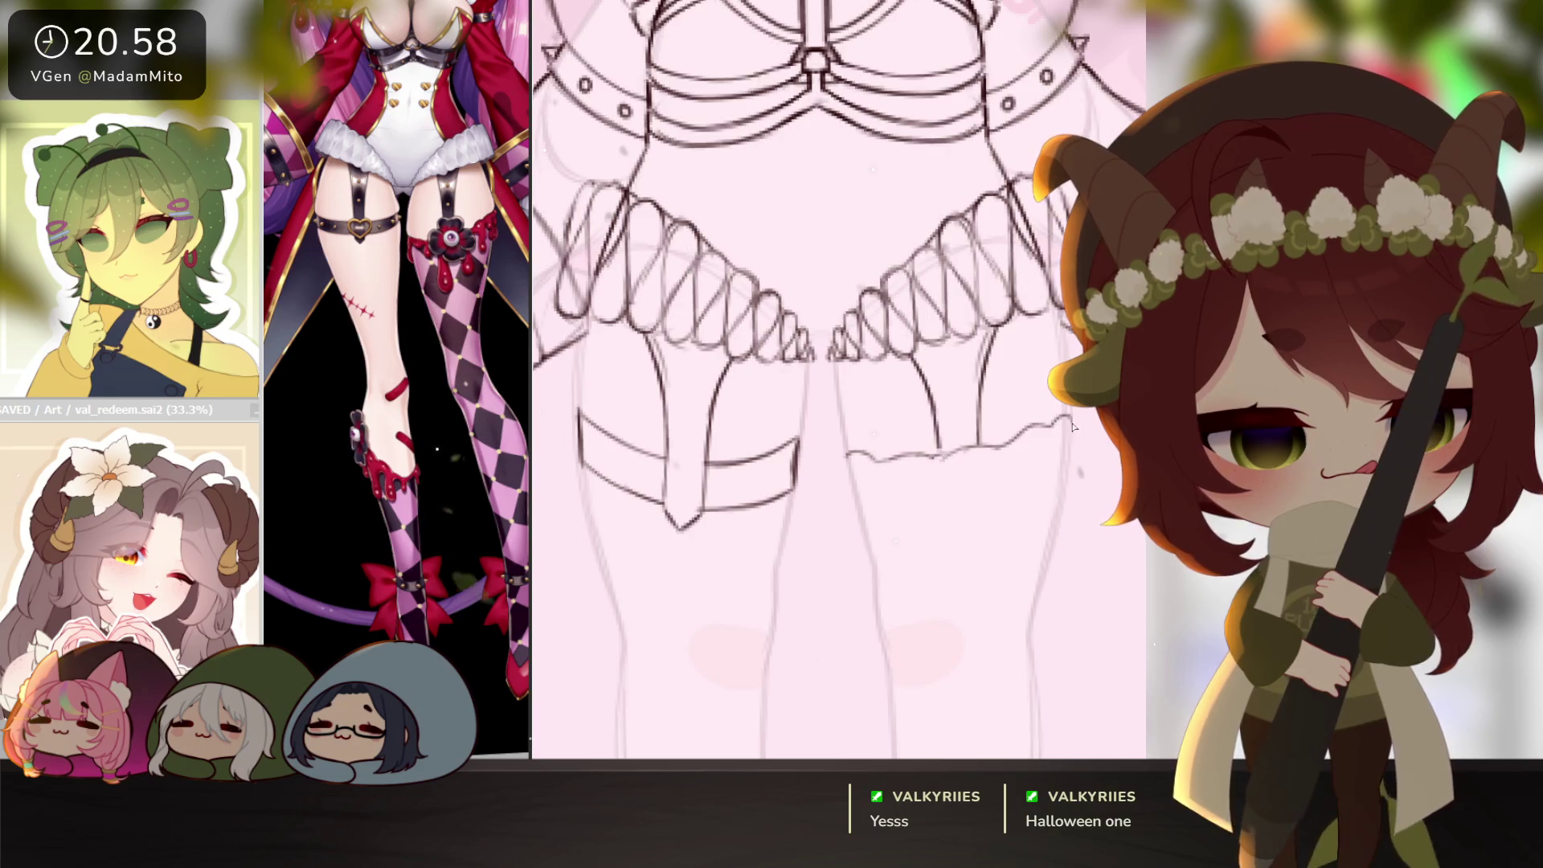
pyautogui.moveTo(846, 463); pyautogui.dragTo(862, 547)
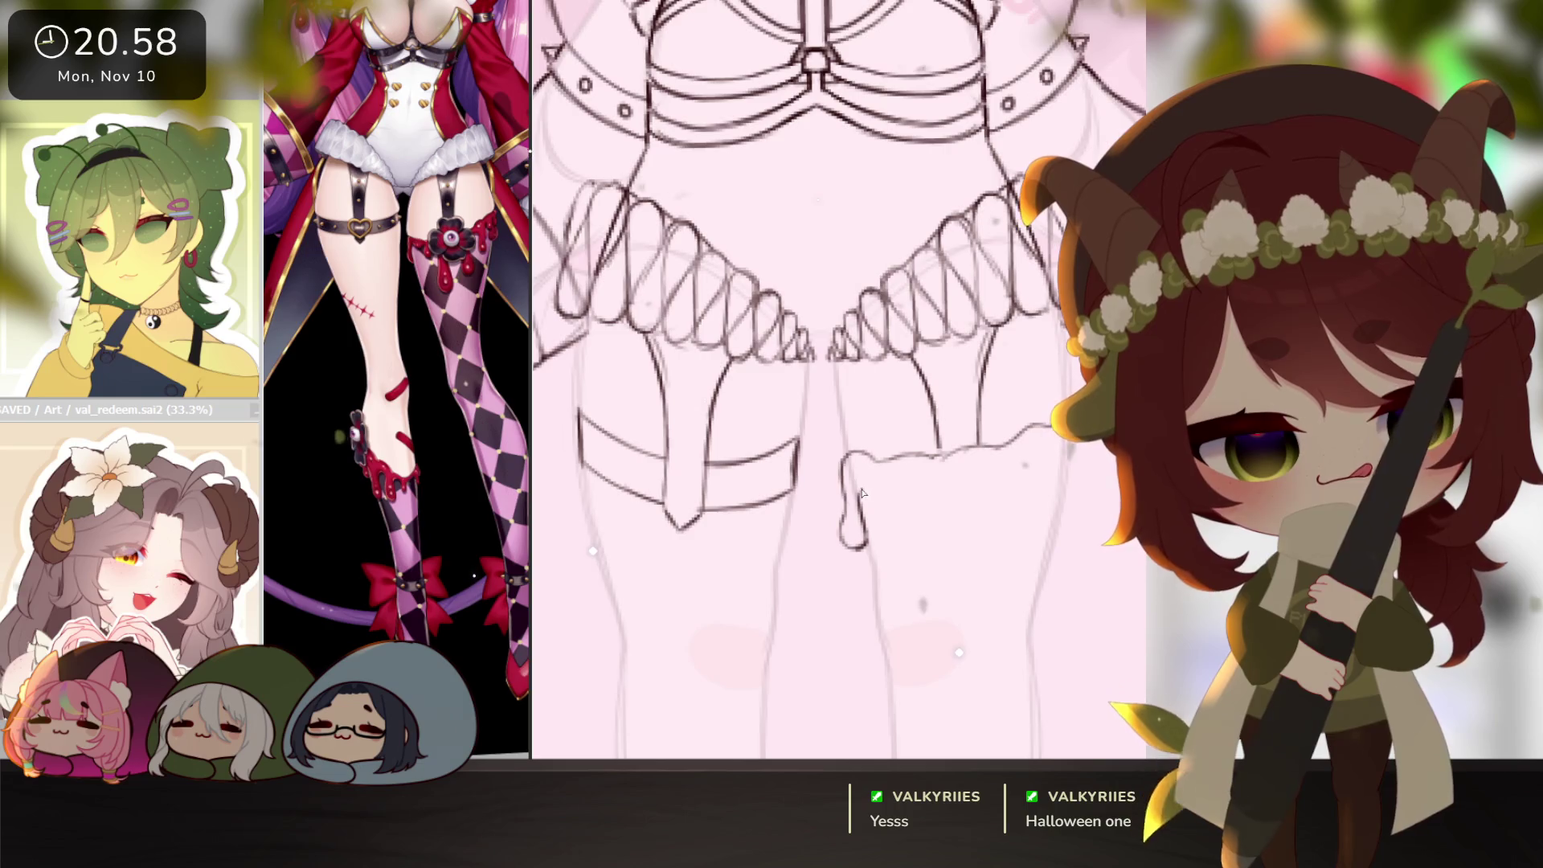
# Draw wavy drips below the band, removing two stray strokes, with a curled drip at the right end.
pyautogui.moveTo(886, 497); pyautogui.dragTo(897, 482)
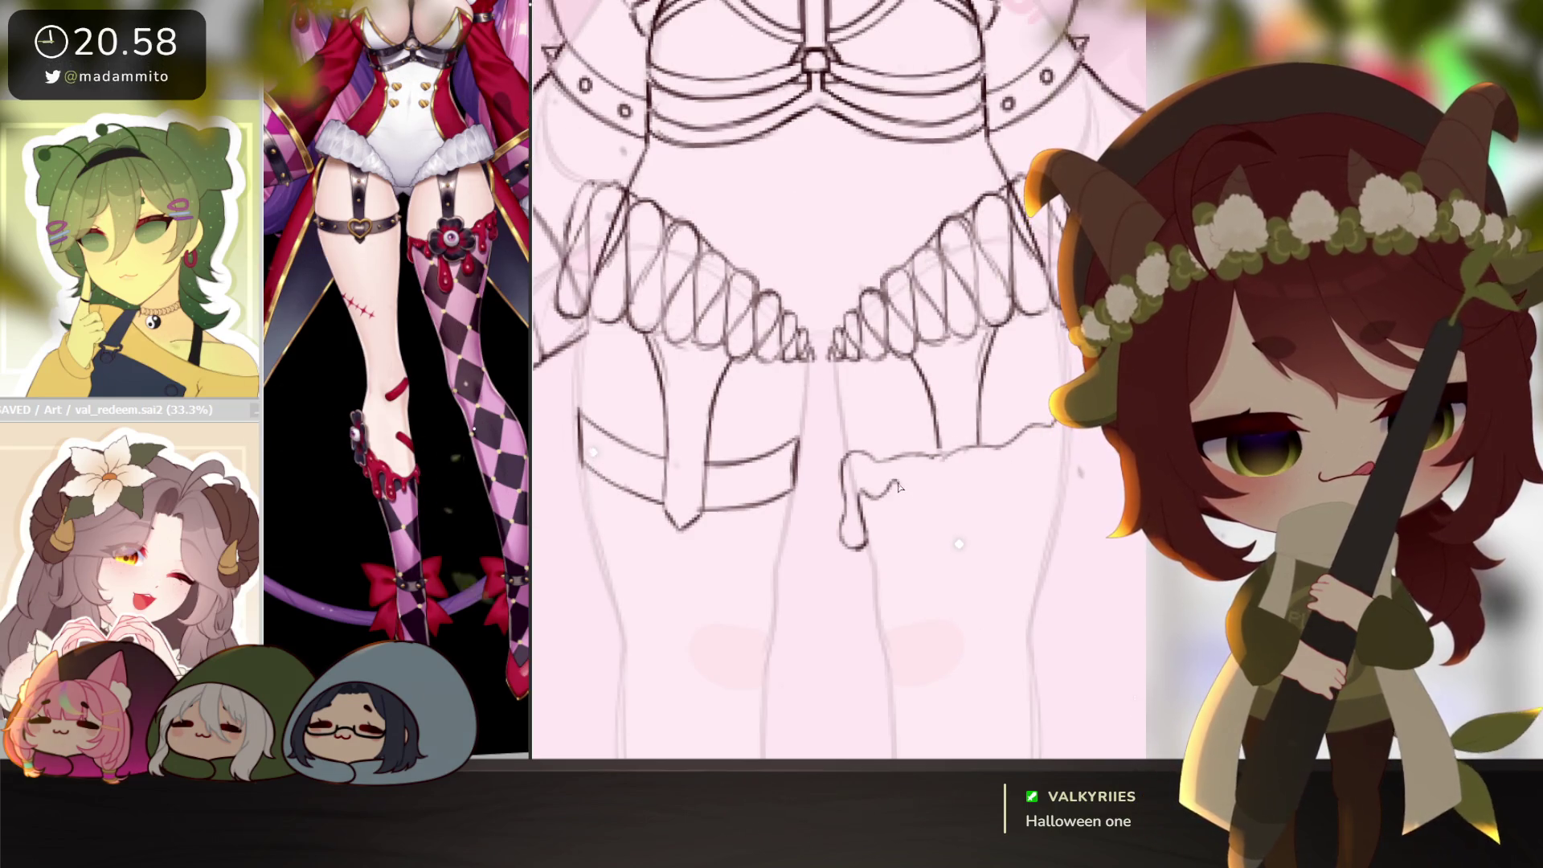
pyautogui.moveTo(897, 490)
pyautogui.mouseDown()
pyautogui.moveTo(923, 483)
pyautogui.moveTo(926, 549)
pyautogui.moveTo(894, 483)
pyautogui.moveTo(931, 415)
pyautogui.mouseUp()
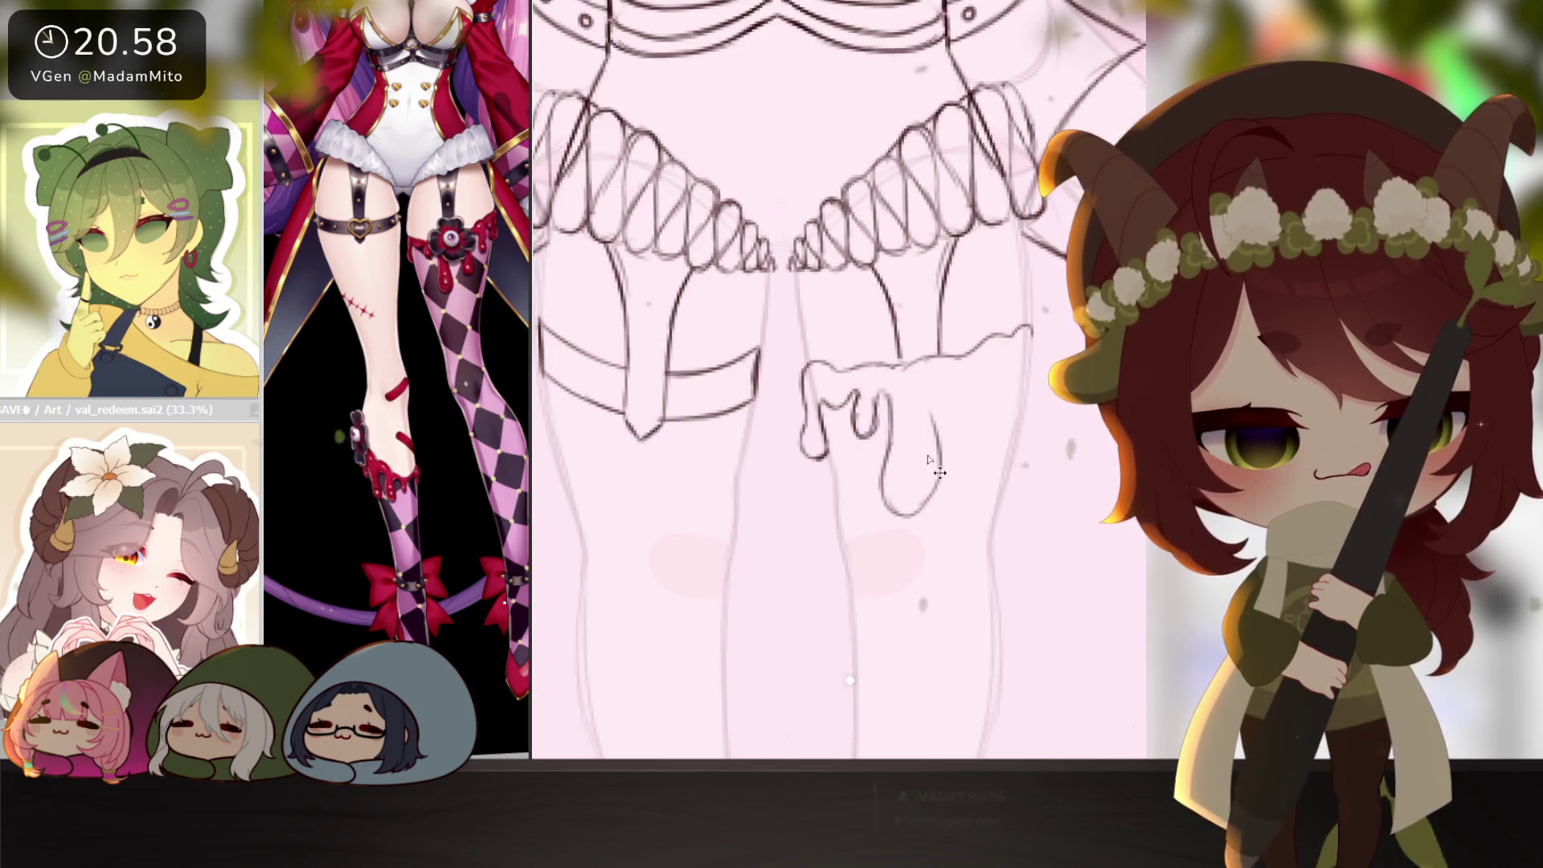
pyautogui.moveTo(922, 515)
pyautogui.mouseDown()
pyautogui.moveTo(919, 411)
pyautogui.moveTo(952, 434)
pyautogui.moveTo(958, 480)
pyautogui.moveTo(993, 467)
pyautogui.mouseUp()
pyautogui.hotkey('ctrl', 'z')
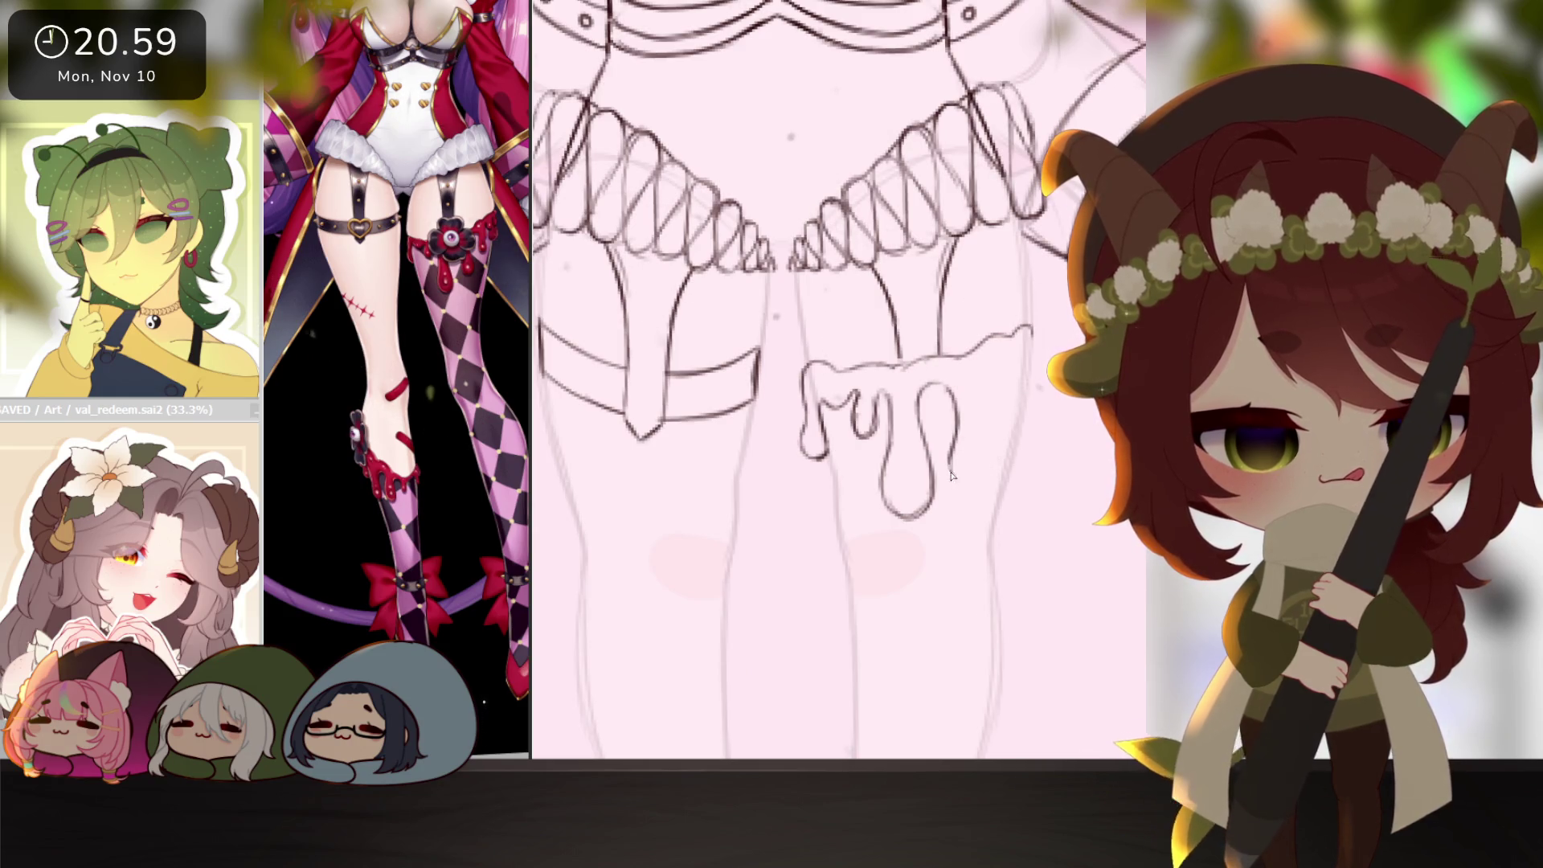
pyautogui.hotkey('ctrl', 'z')
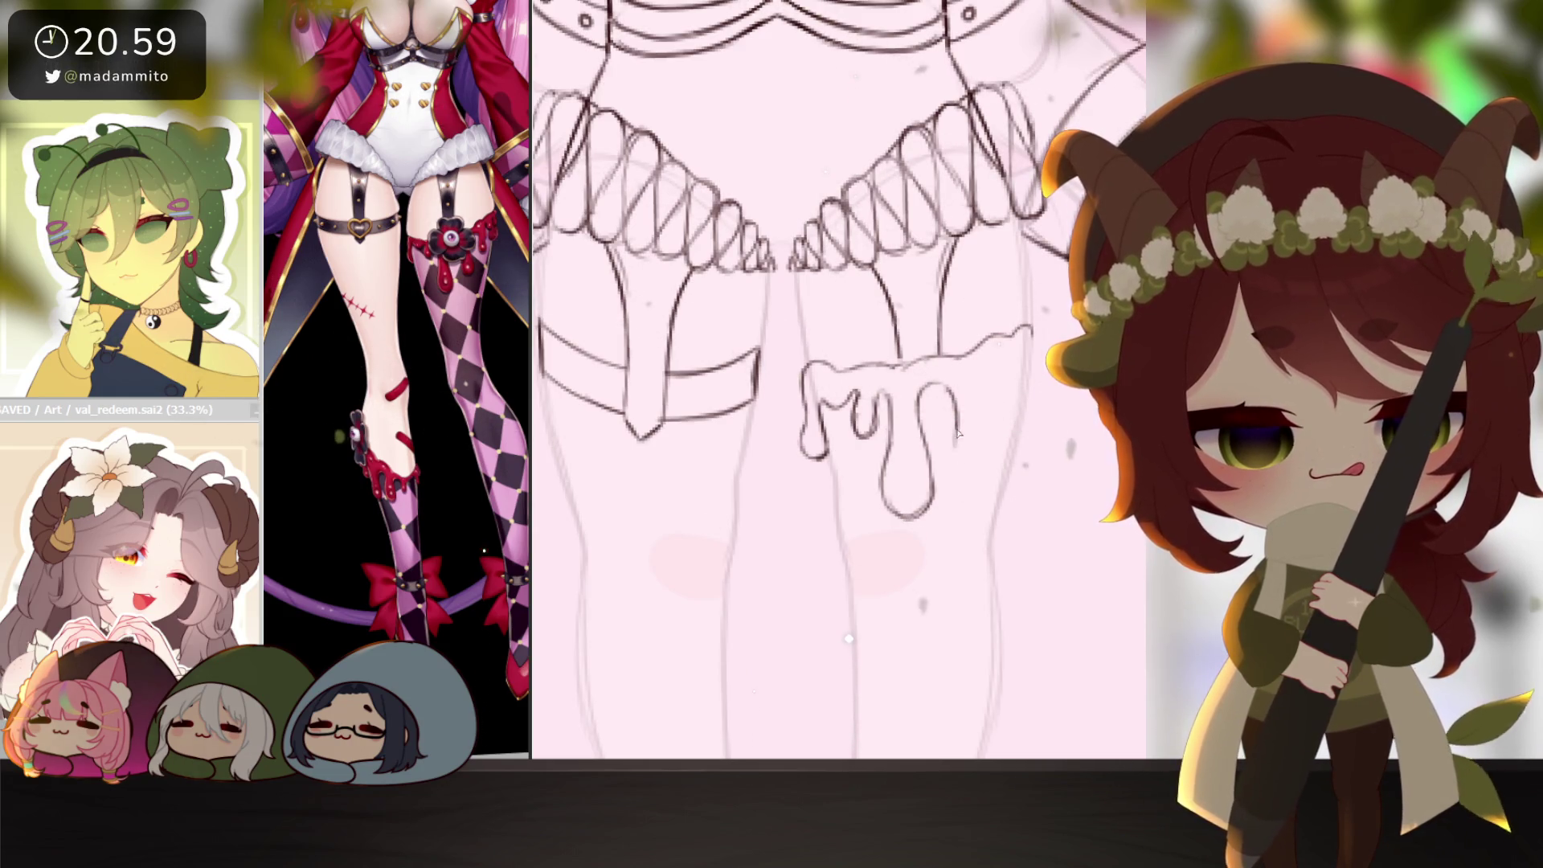
pyautogui.moveTo(982, 386); pyautogui.dragTo(1016, 416)
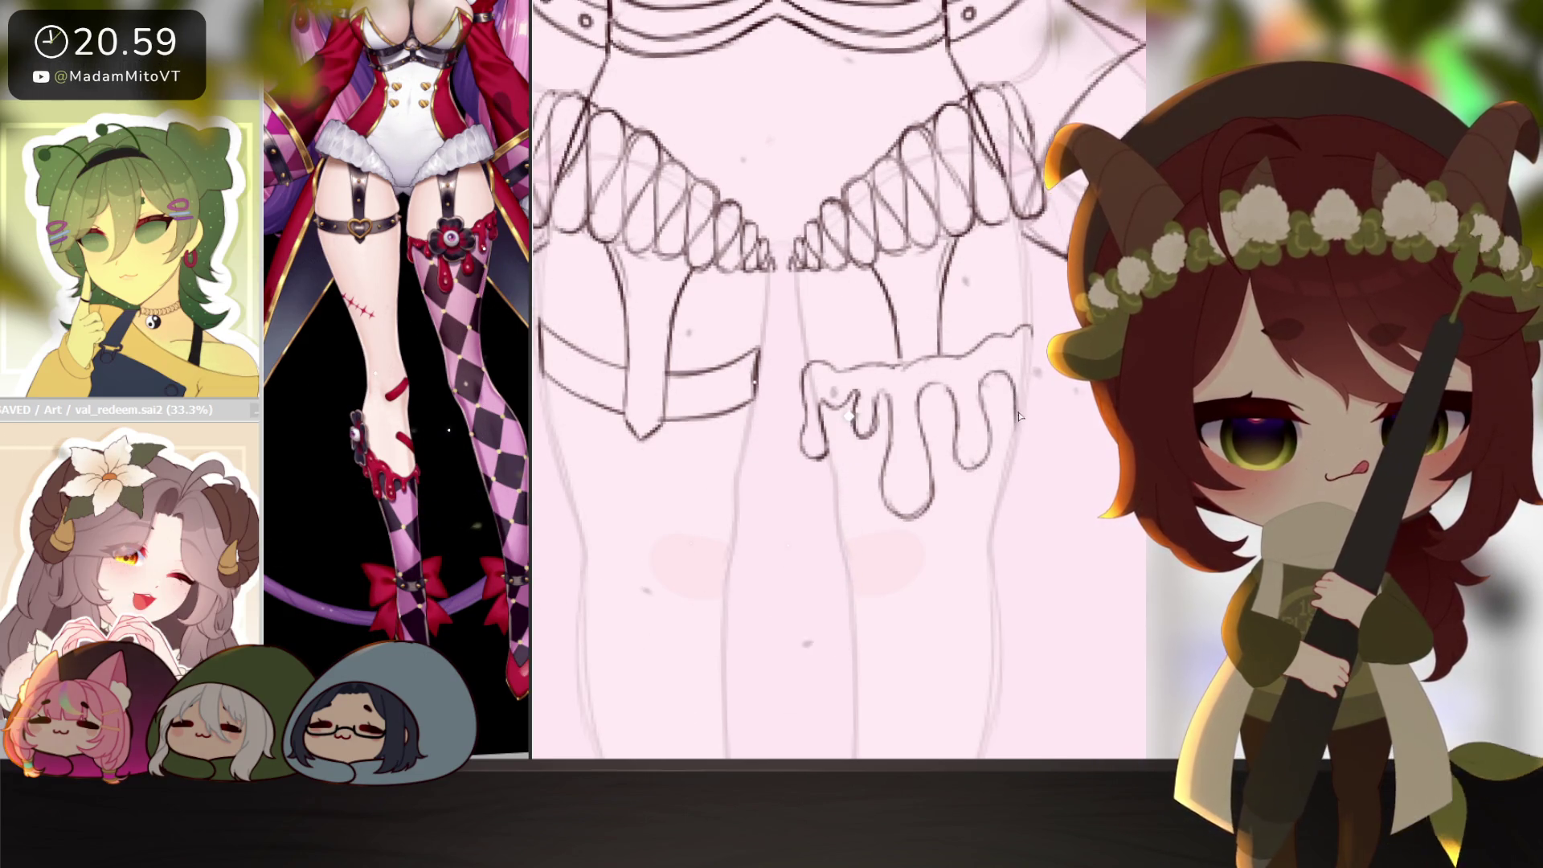
pyautogui.moveTo(1015, 448)
pyautogui.mouseDown()
pyautogui.moveTo(1036, 438)
pyautogui.moveTo(1032, 391)
pyautogui.mouseUp()
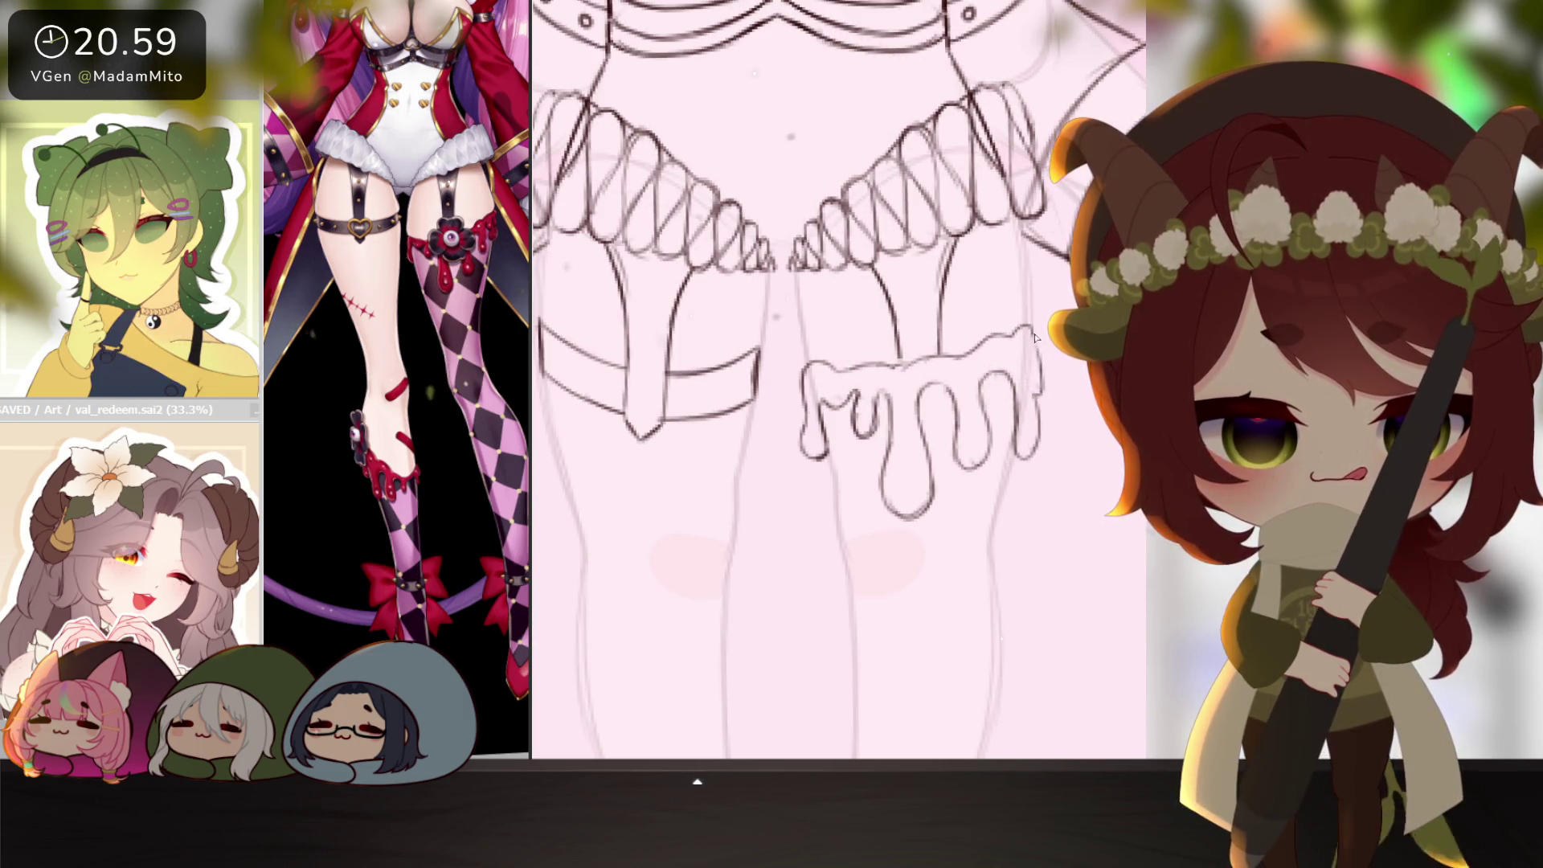
# Zoom the view back out from the thigh band.
pyautogui.scroll(-3, 1043, 420)
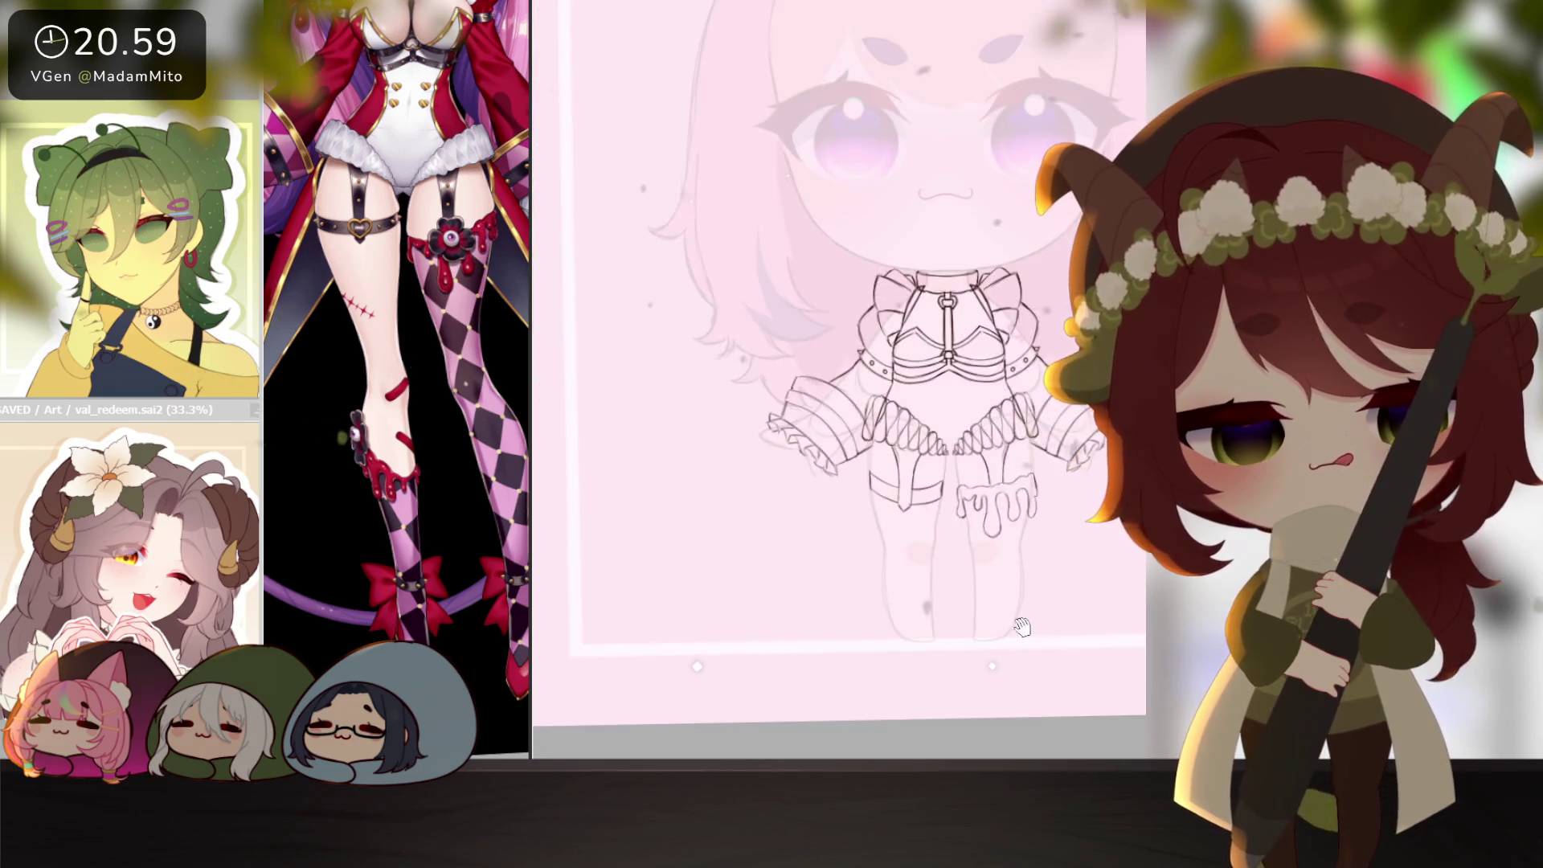
# Outline goo across the left shin with small drip loops below it and on its left side.
pyautogui.scroll(2, 857, 595)
pyautogui.scroll(2, 857, 595)
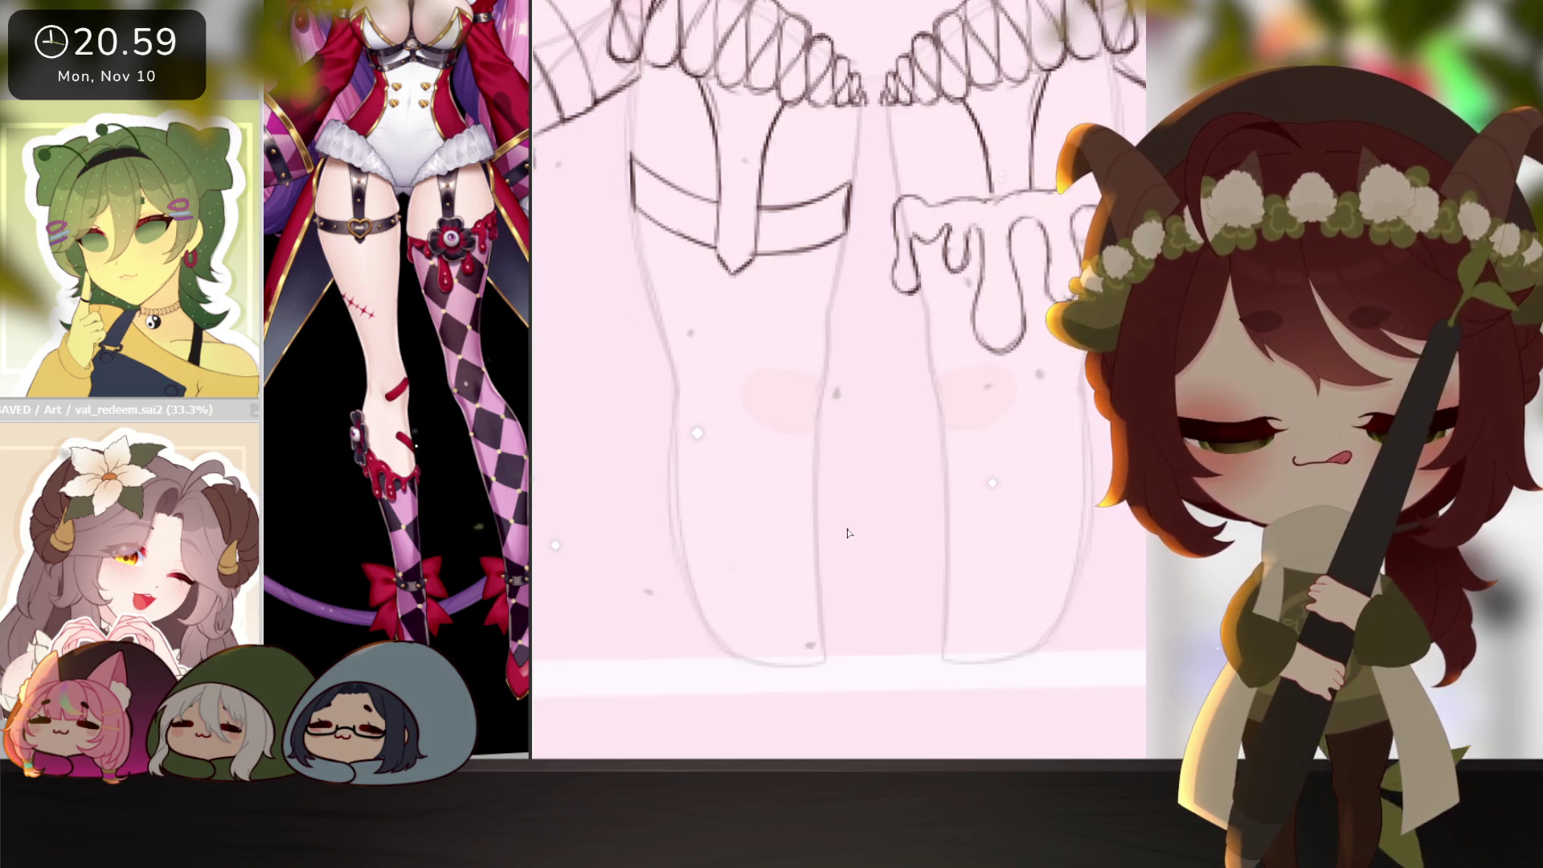
pyautogui.moveTo(673, 400); pyautogui.dragTo(737, 483)
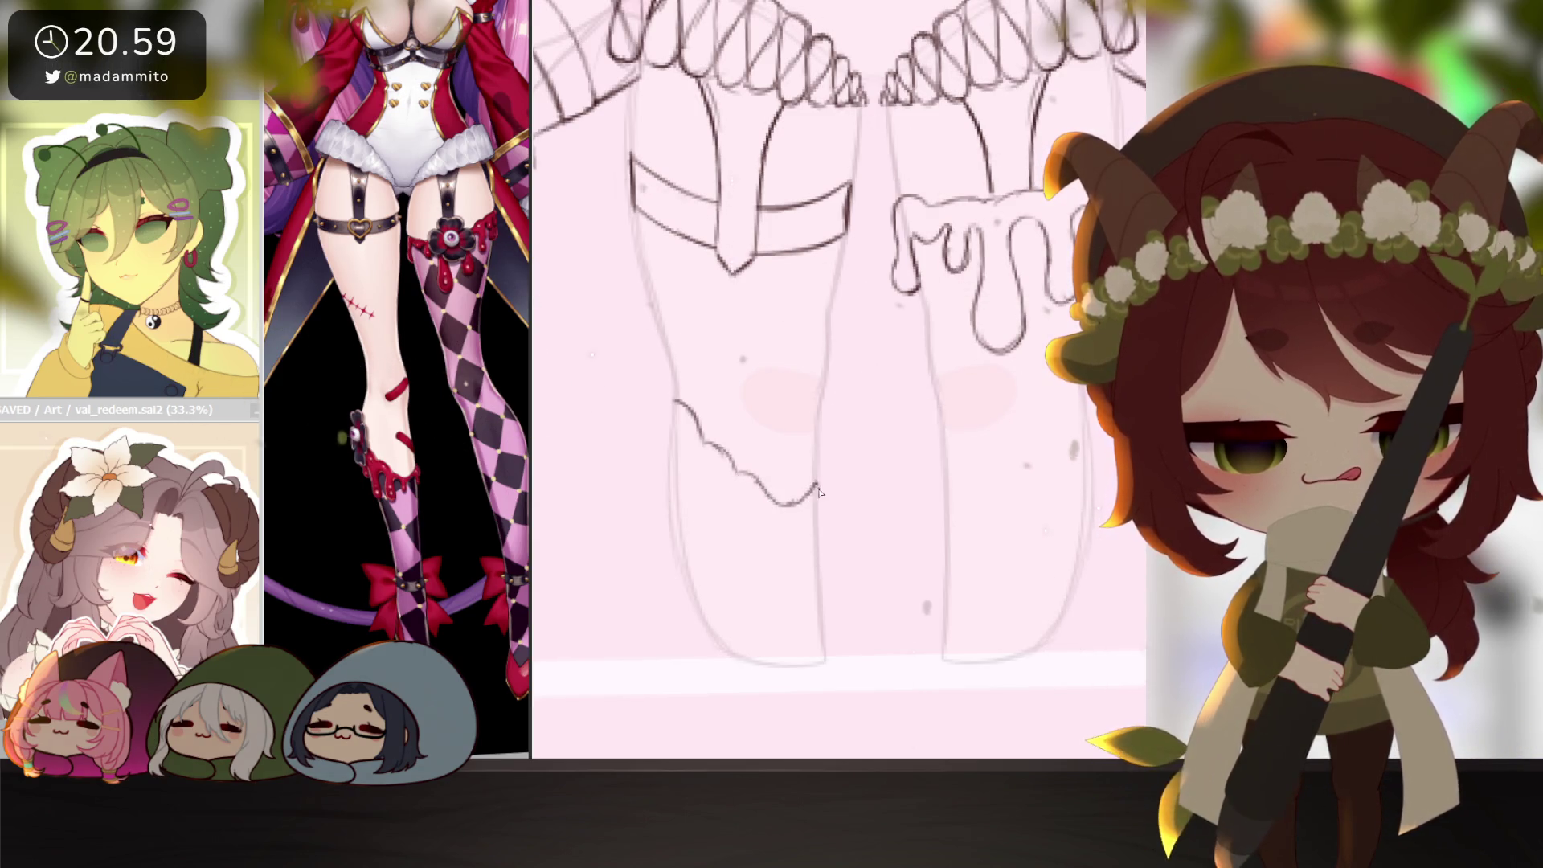
pyautogui.moveTo(816, 483); pyautogui.dragTo(806, 535)
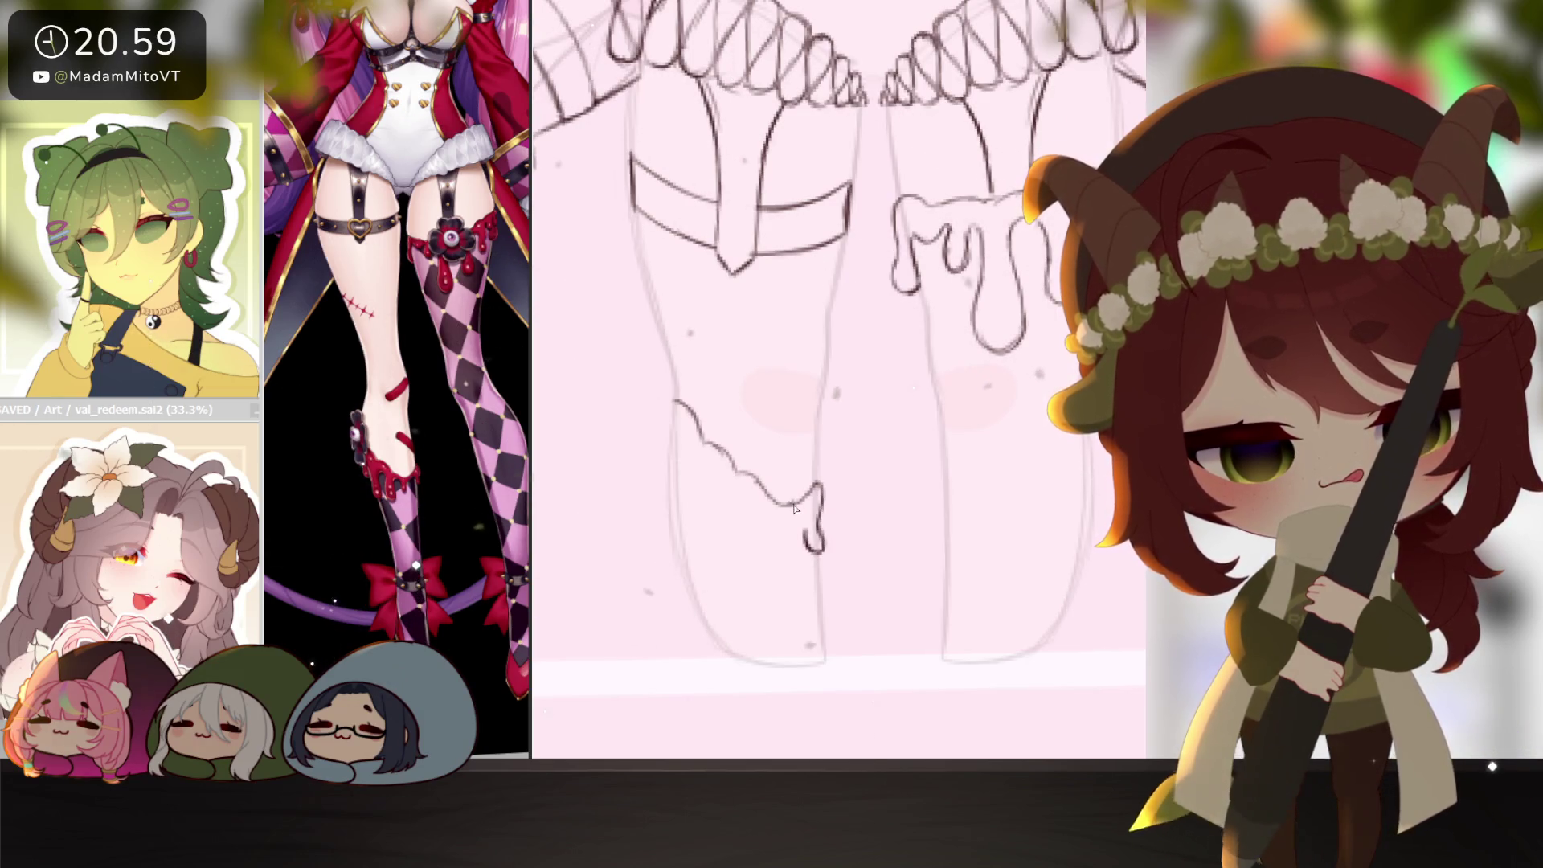
pyautogui.moveTo(791, 514)
pyautogui.mouseDown()
pyautogui.moveTo(780, 543)
pyautogui.moveTo(757, 540)
pyautogui.mouseUp()
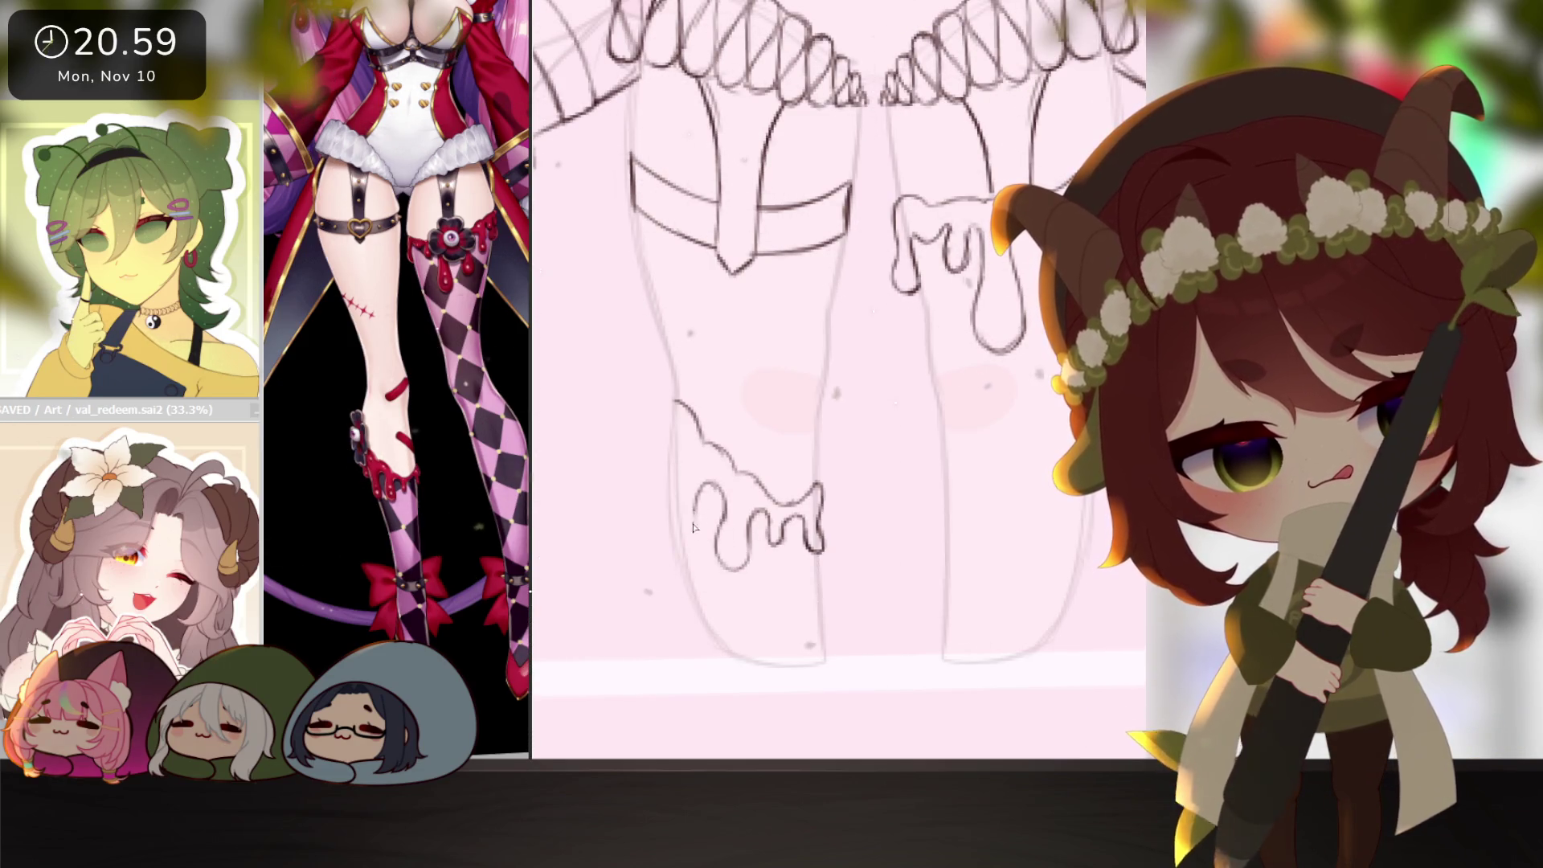
pyautogui.moveTo(682, 559); pyautogui.dragTo(667, 496)
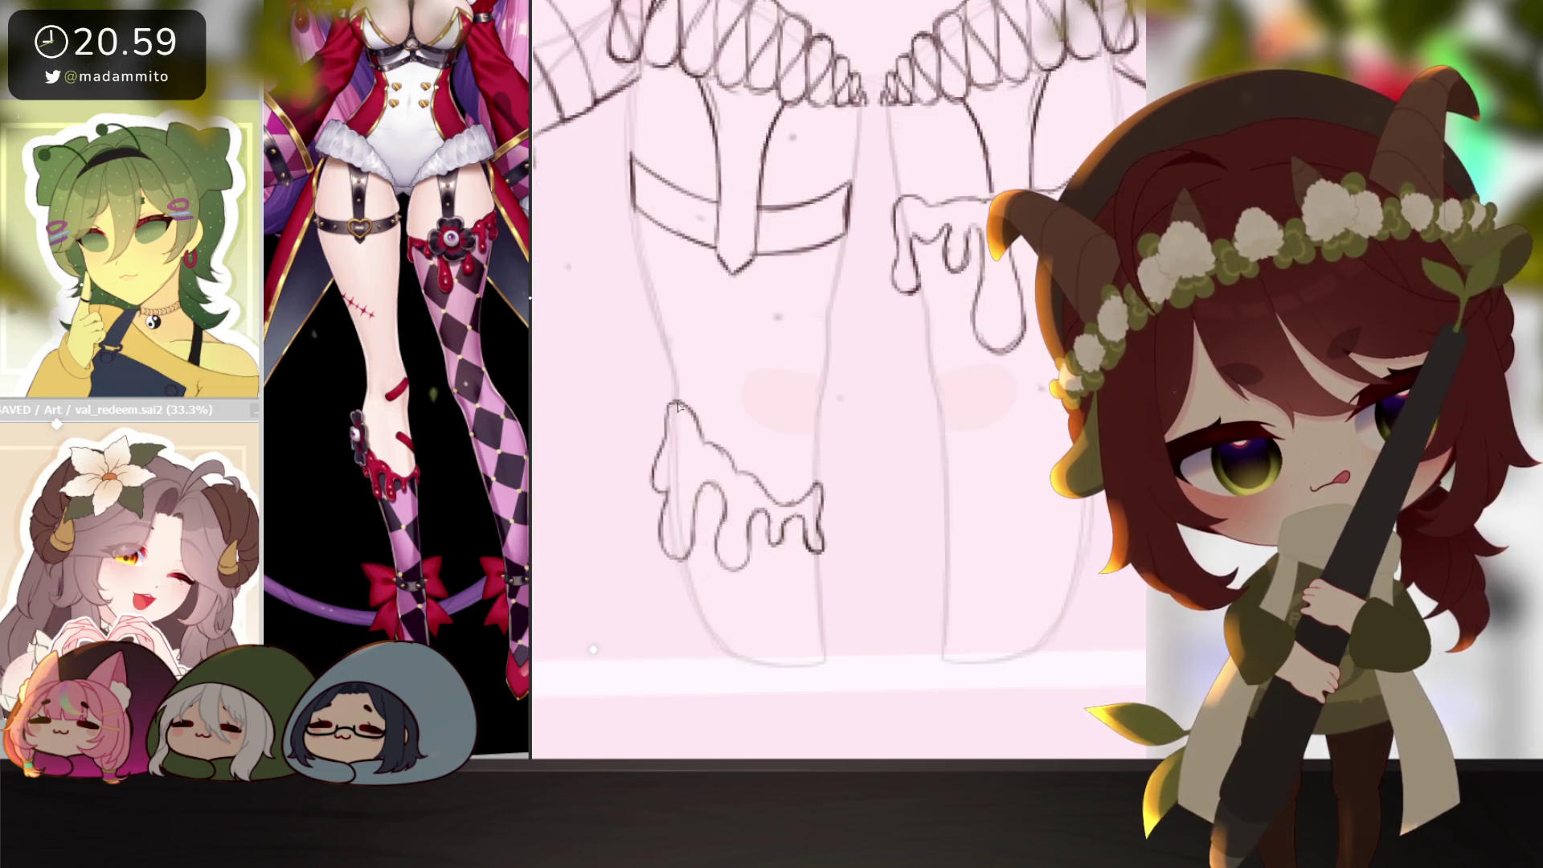
pyautogui.scroll(-3, 930, 578)
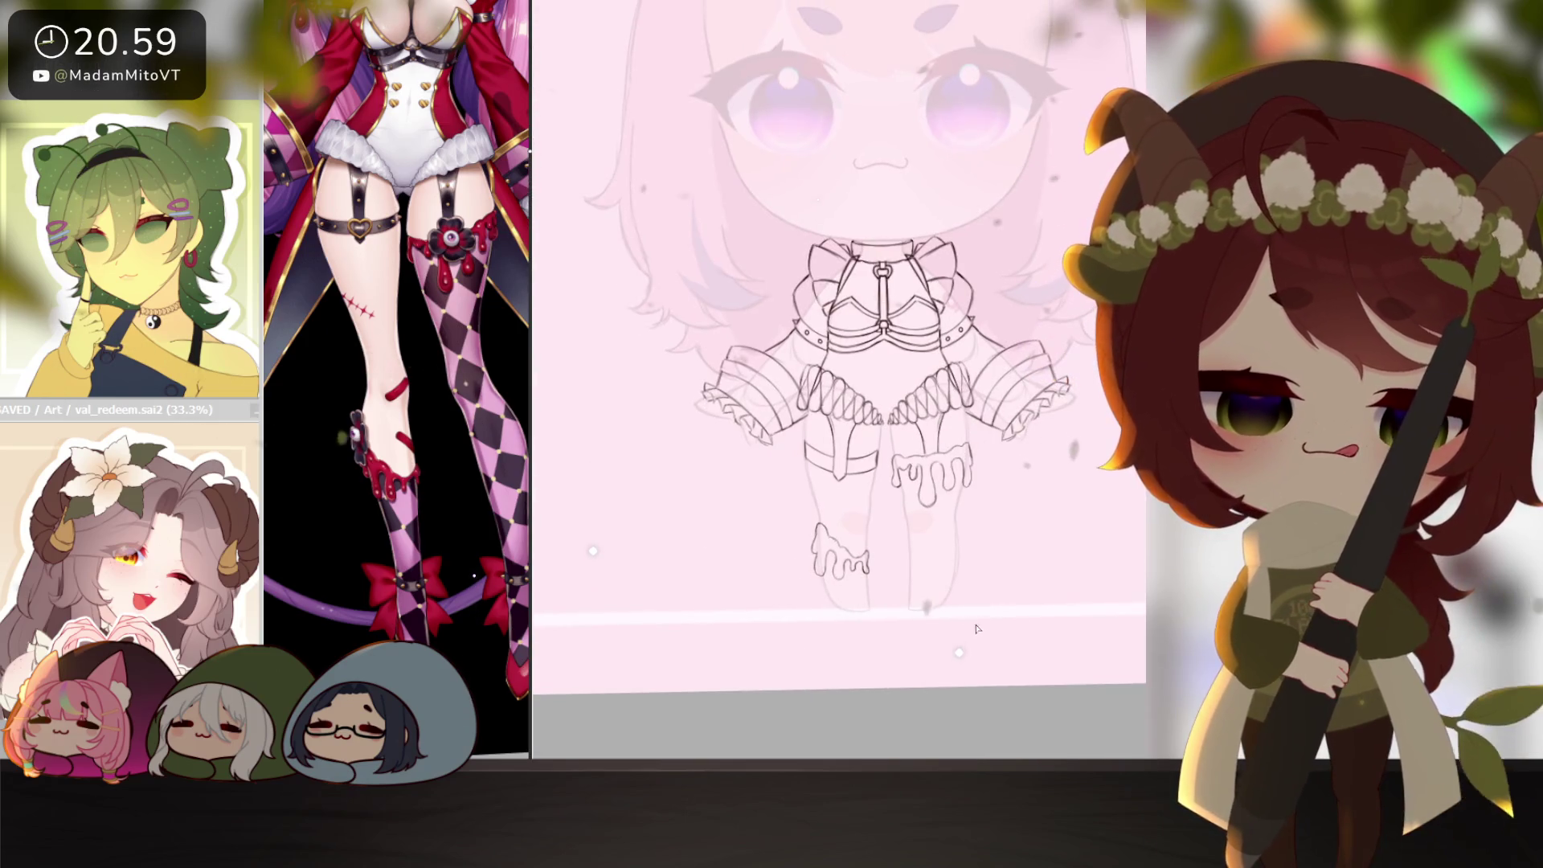
pyautogui.scroll(4, 965, 595)
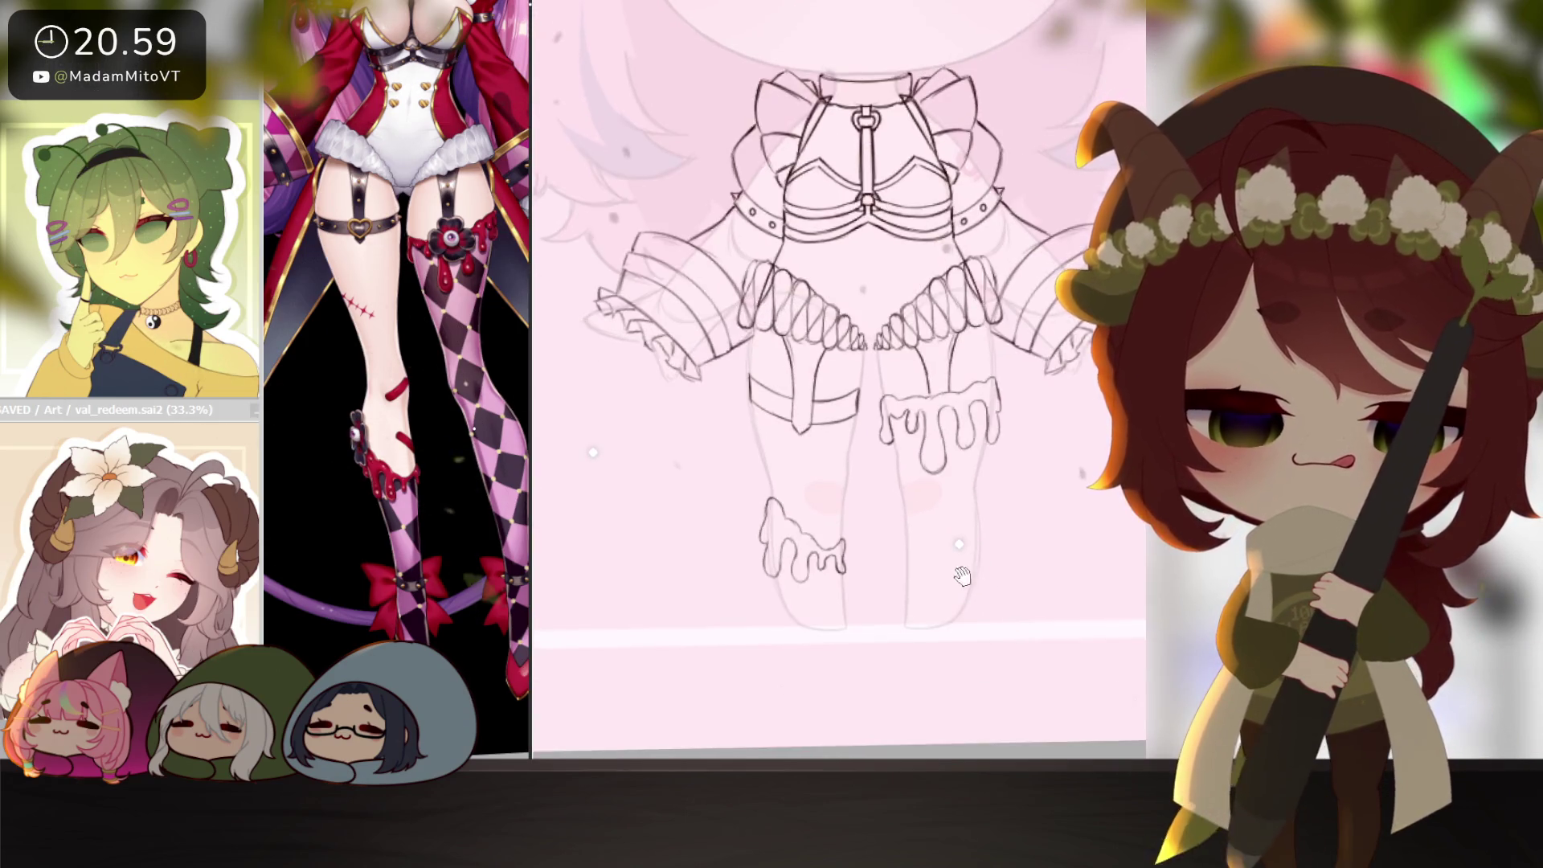
pyautogui.scroll(-3, 946, 617)
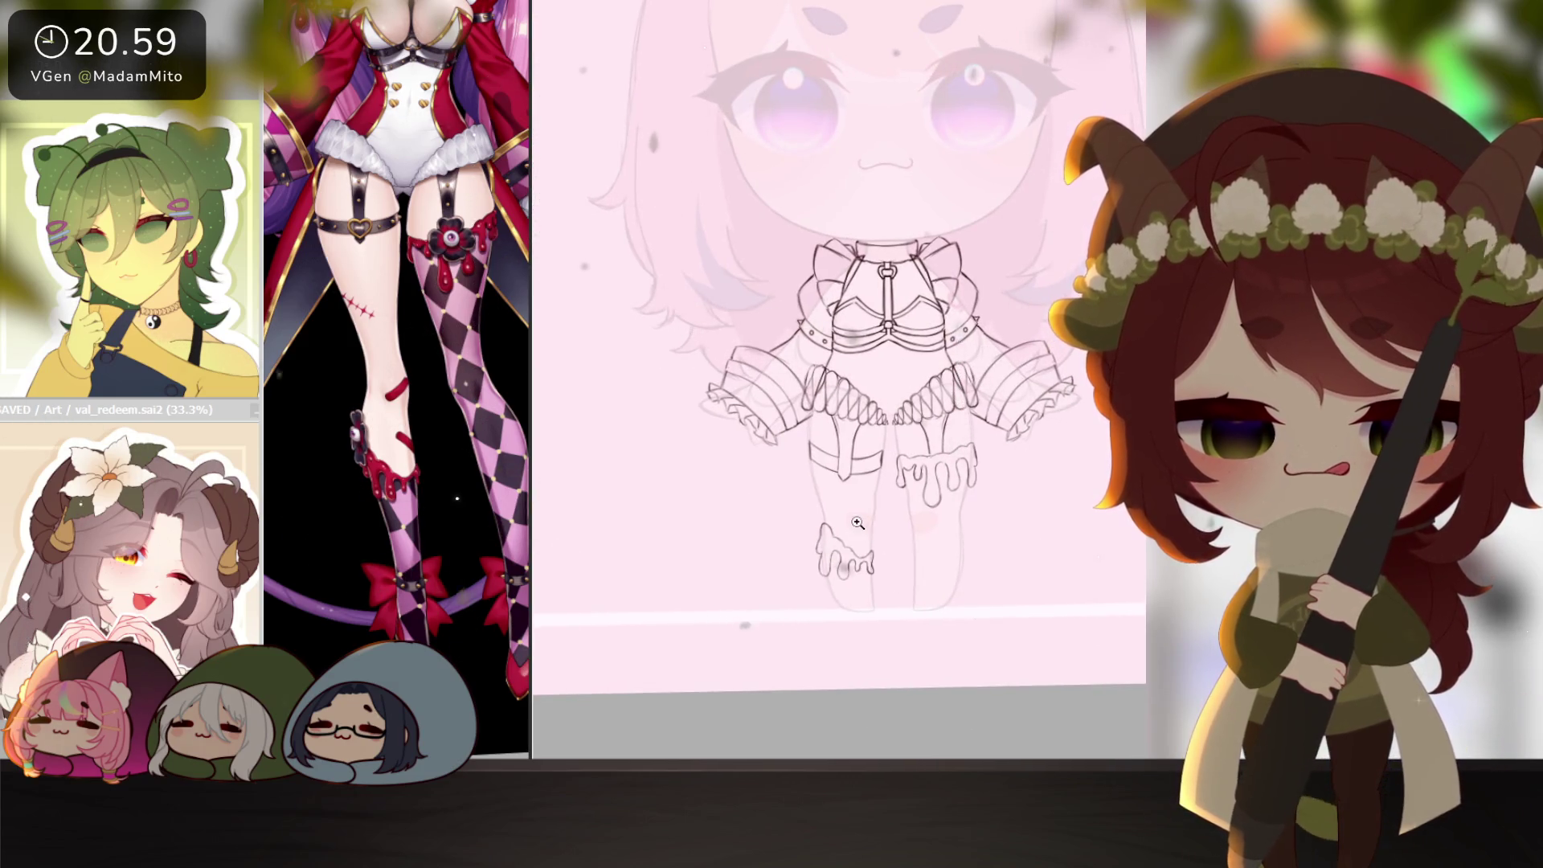
pyautogui.scroll(3, 872, 534)
pyautogui.scroll(1, 872, 533)
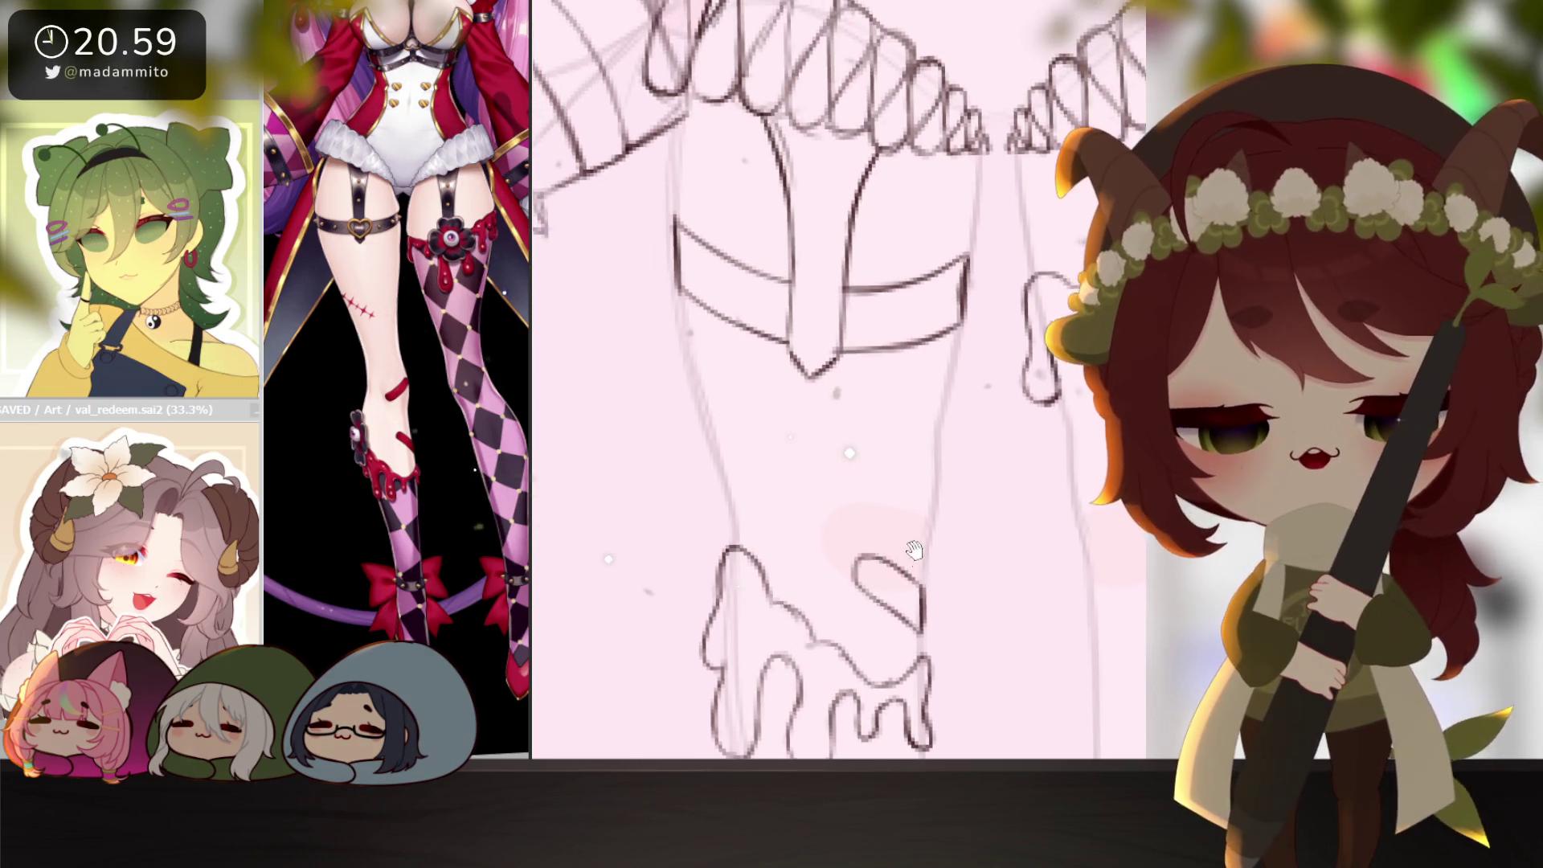
# Draw a small torn hole above the left-leg drip, then review the legs.
pyautogui.moveTo(935, 451)
pyautogui.mouseDown()
pyautogui.moveTo(853, 514)
pyautogui.moveTo(910, 511)
pyautogui.mouseUp()
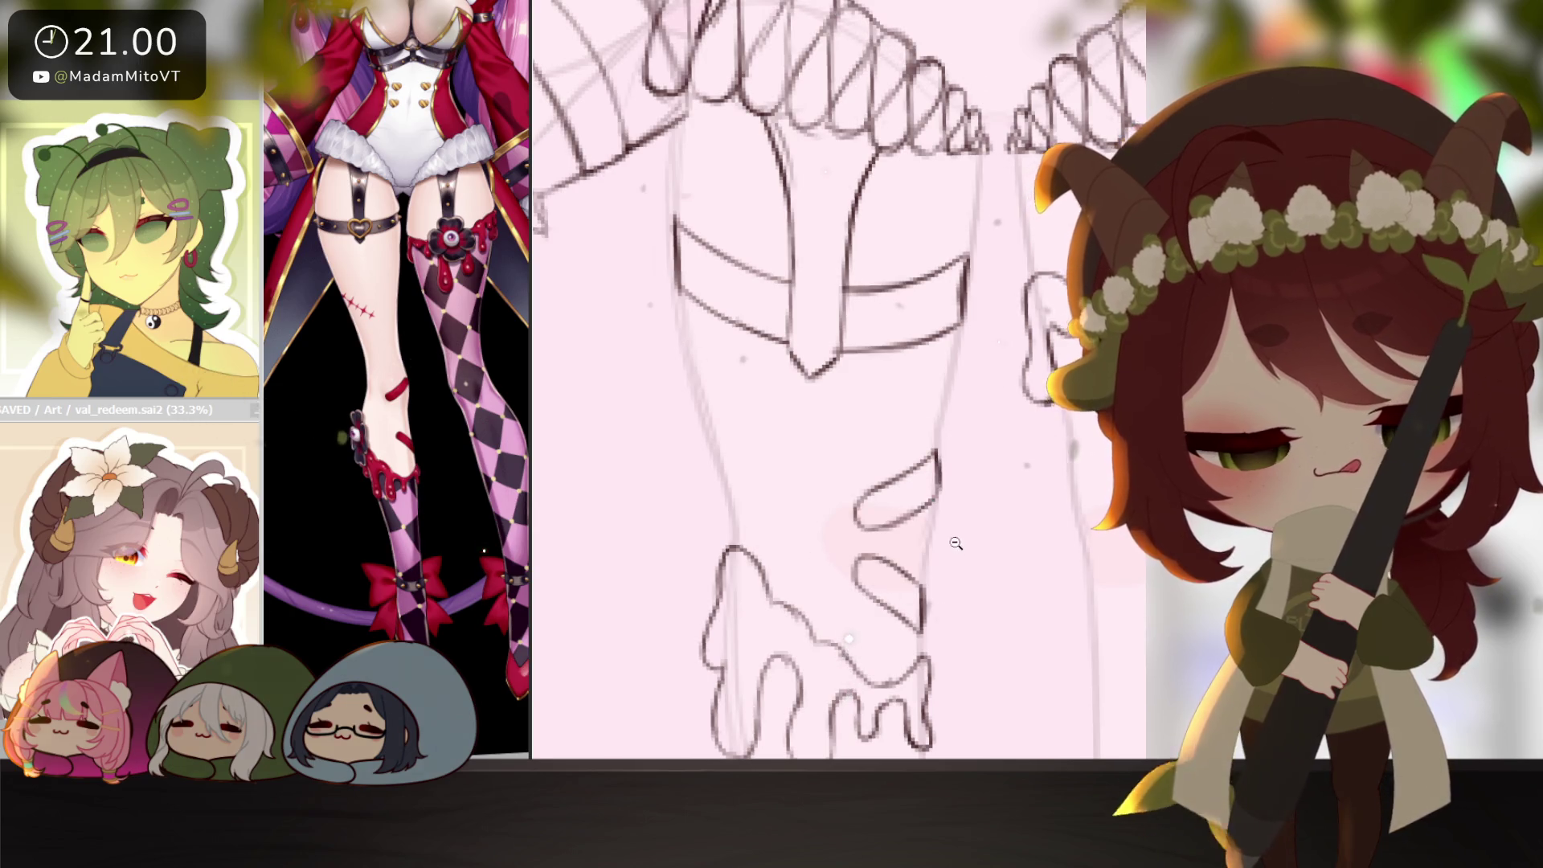
pyautogui.scroll(-5, 956, 543)
pyautogui.moveTo(1013, 594); pyautogui.dragTo(1035, 572)
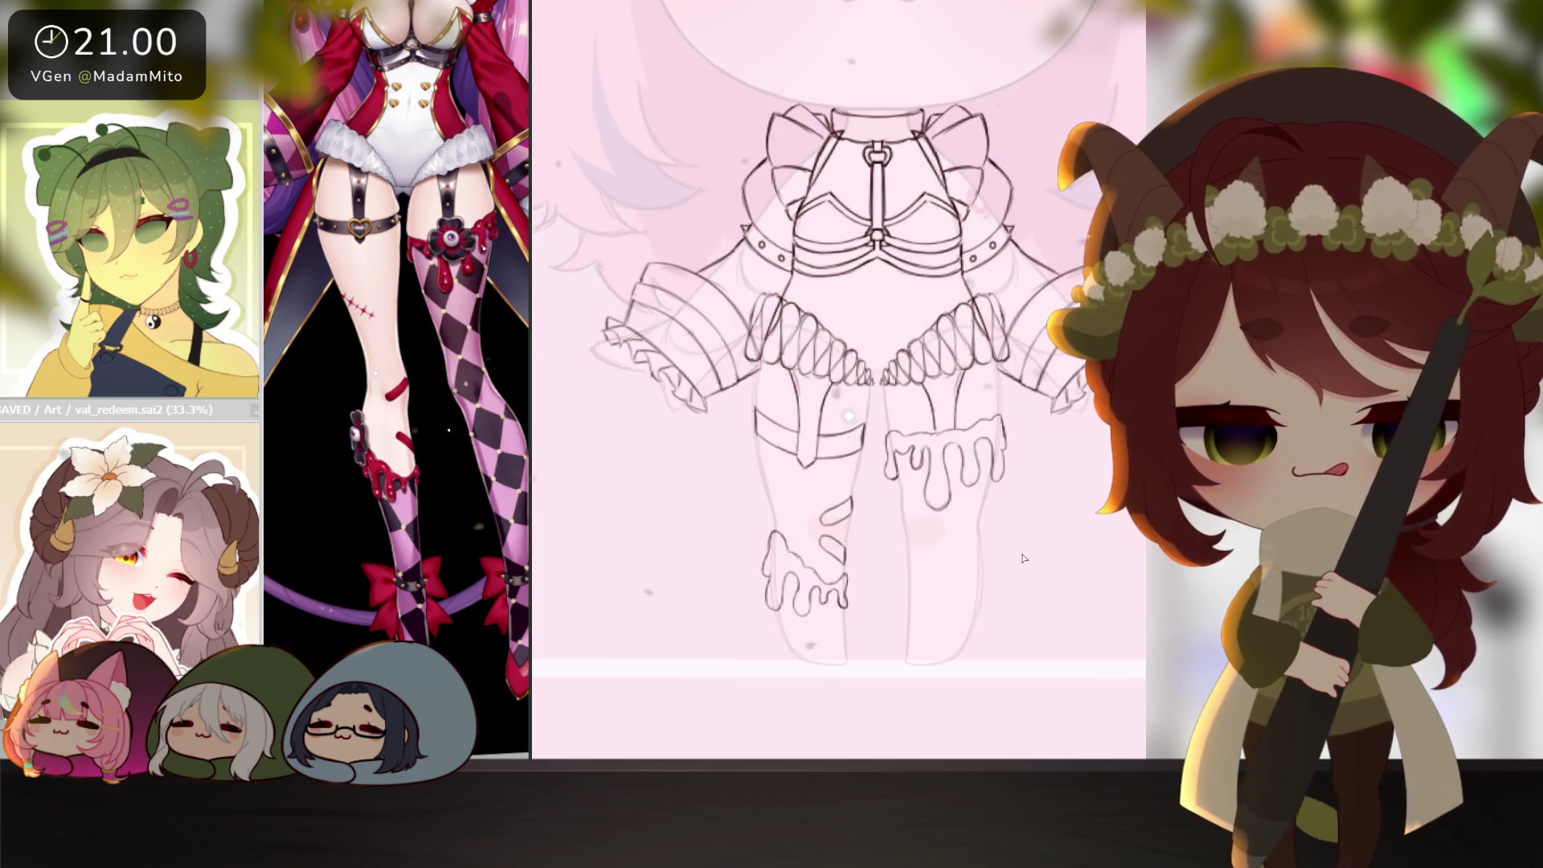
pyautogui.moveTo(972, 639); pyautogui.dragTo(981, 617)
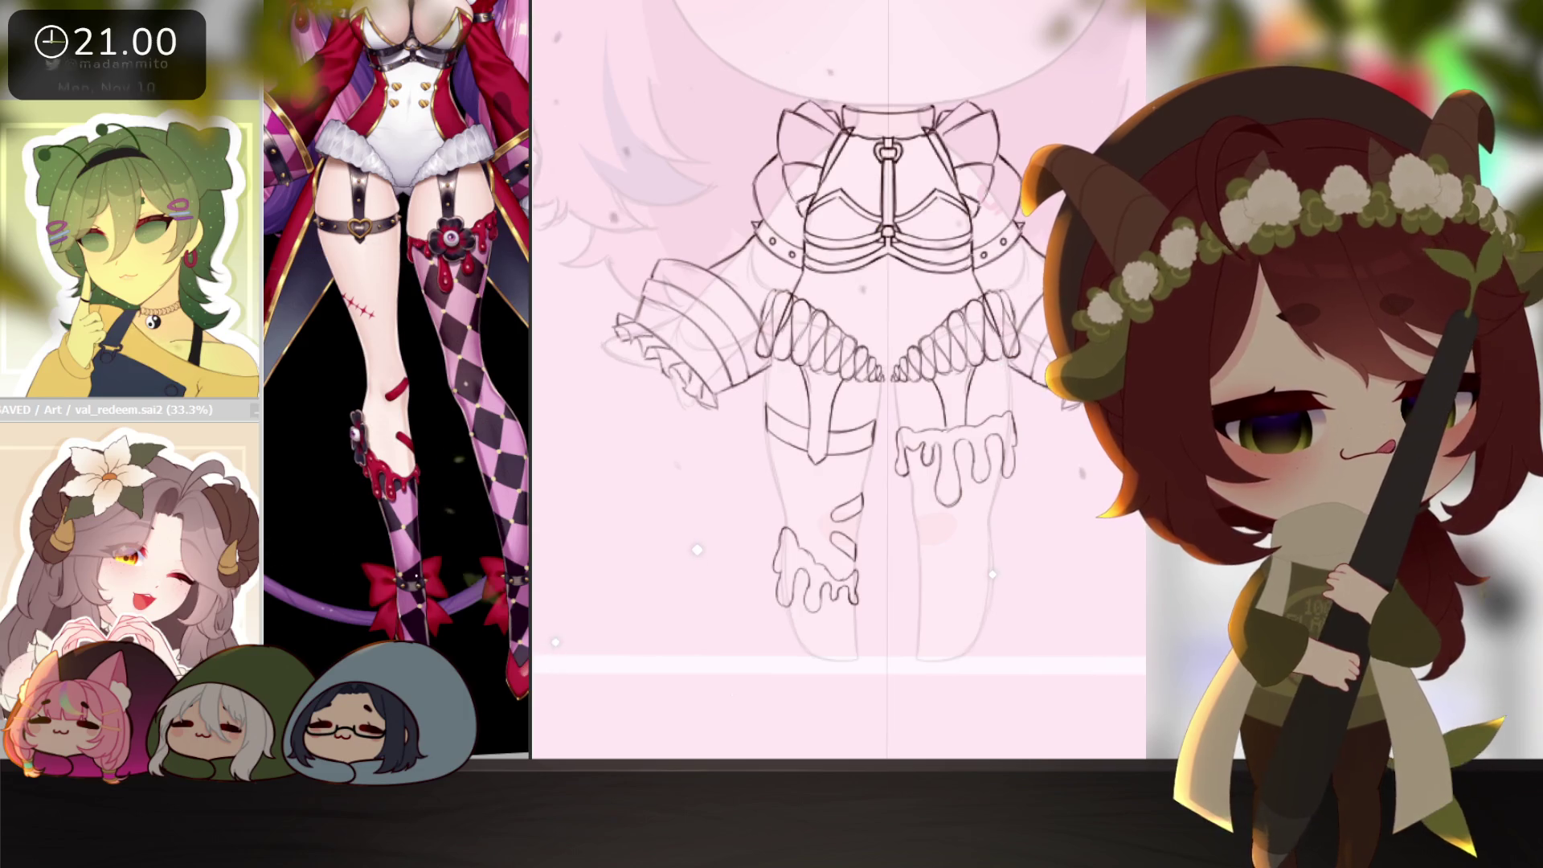
pyautogui.scroll(2, 1069, 556)
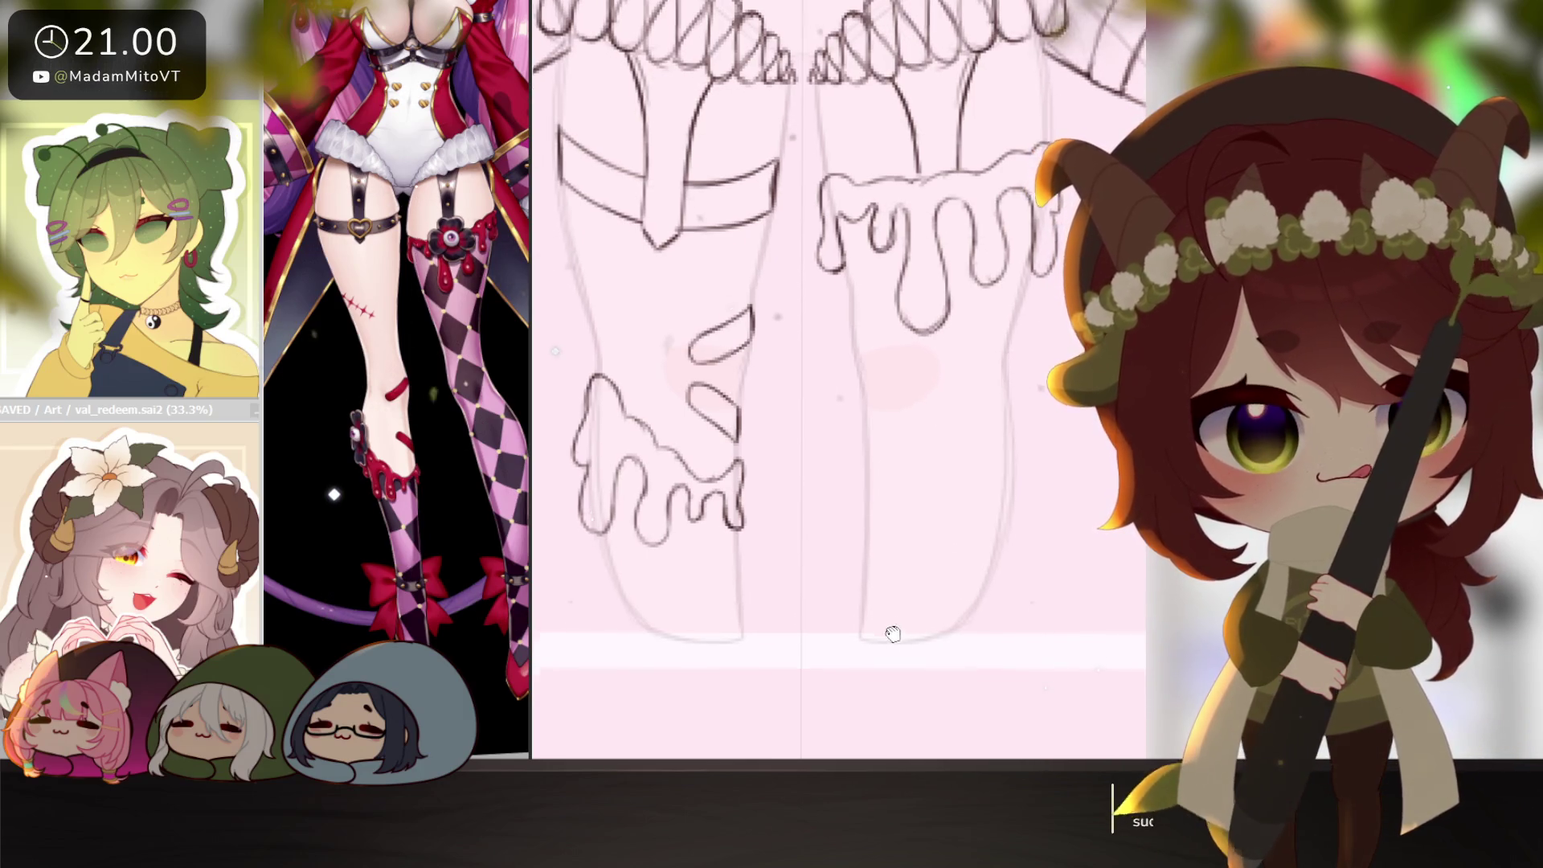
# Draw mirrored ankle strap lines across both legs, adding studs and a point.
pyautogui.scroll(-1, 892, 631)
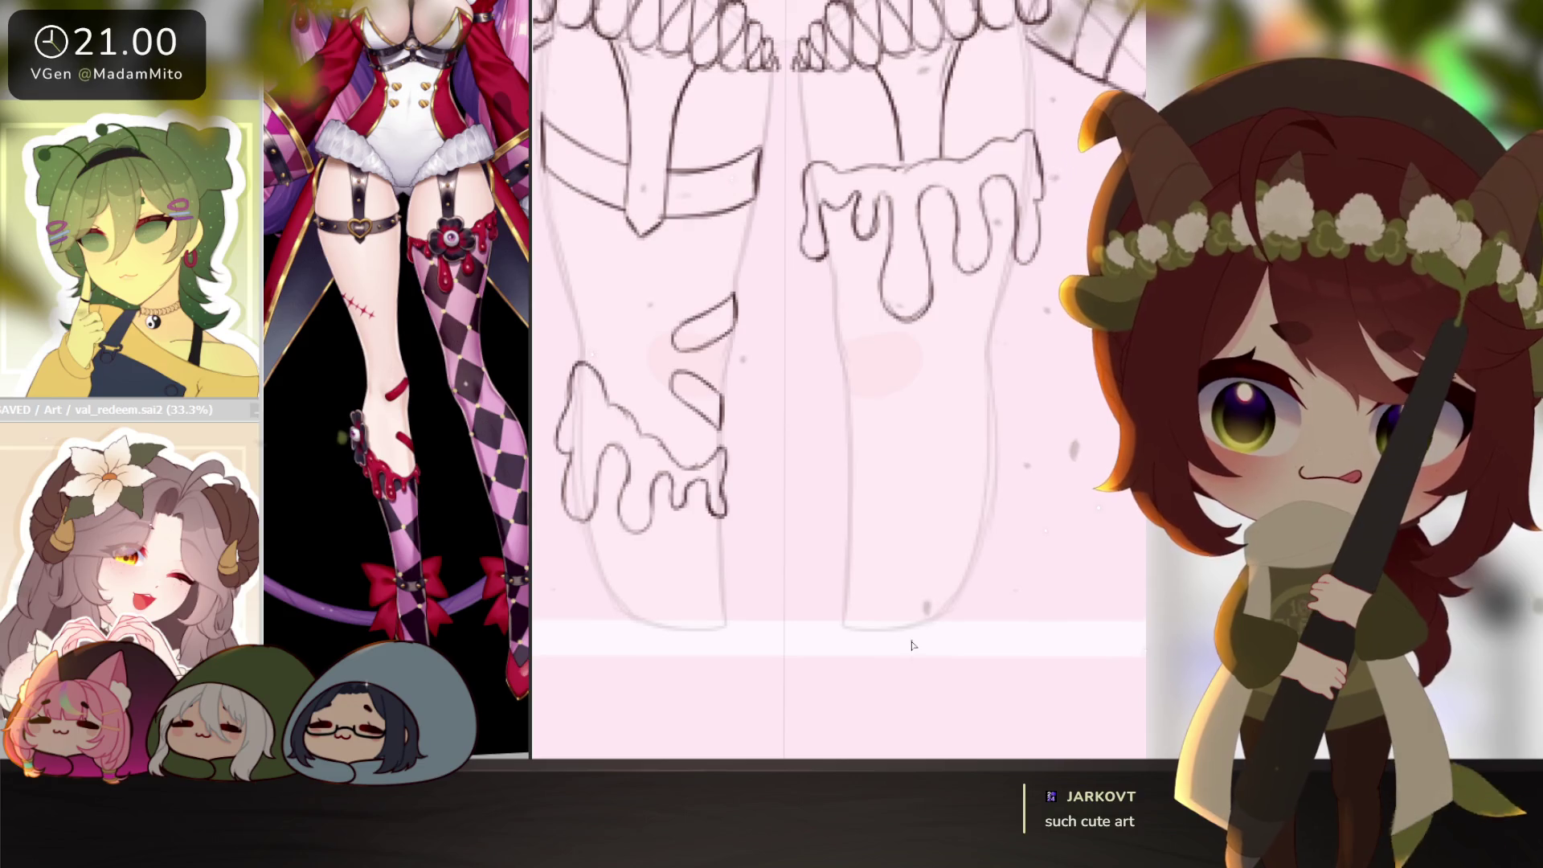
pyautogui.moveTo(653, 549); pyautogui.dragTo(719, 540)
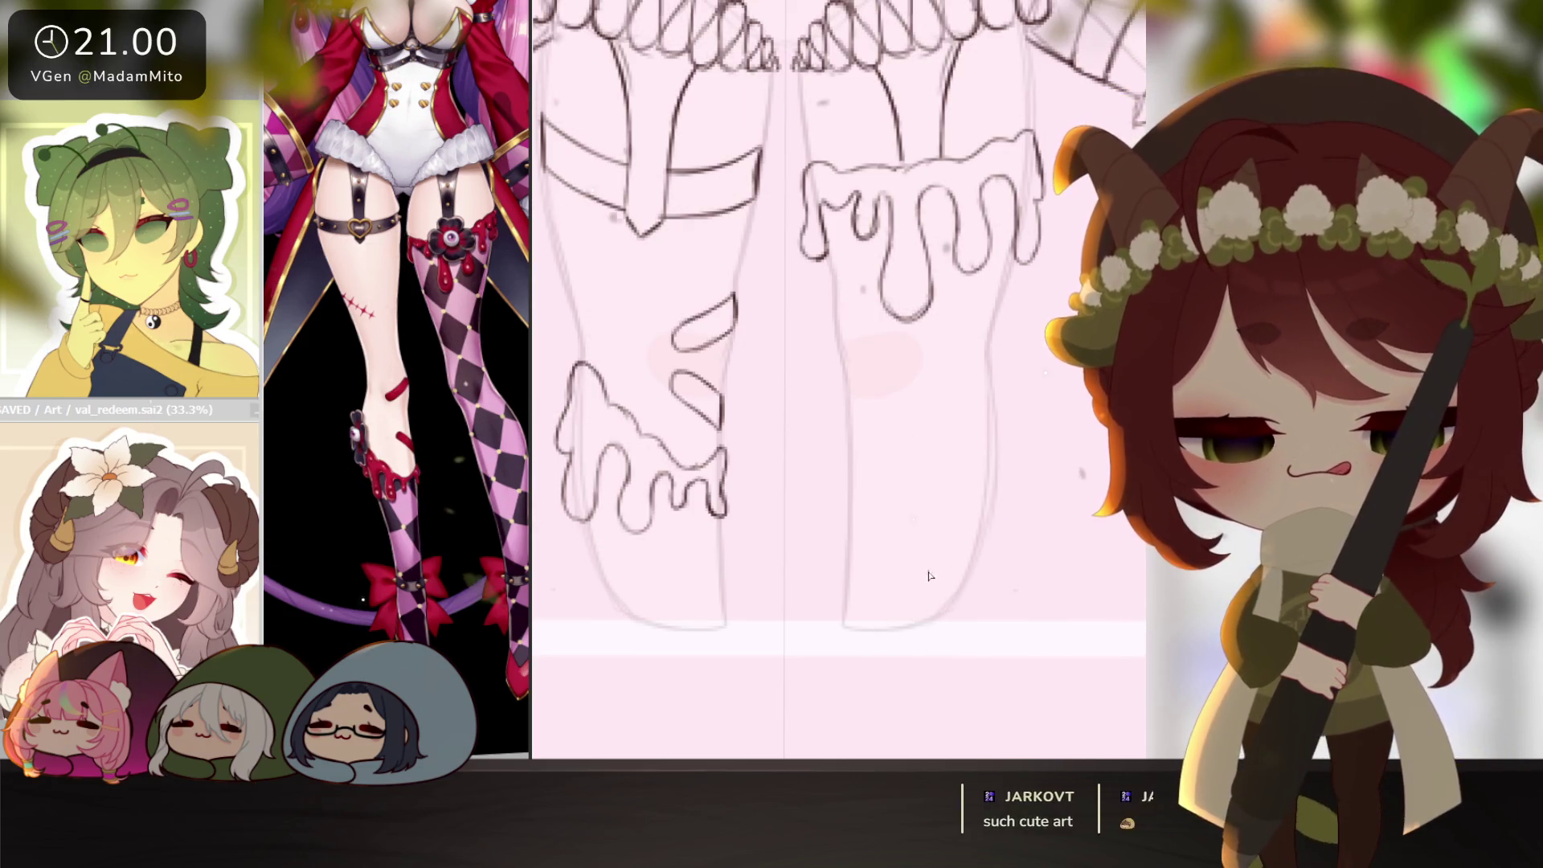
pyautogui.moveTo(852, 542)
pyautogui.mouseDown()
pyautogui.moveTo(912, 547)
pyautogui.moveTo(986, 523)
pyautogui.mouseUp()
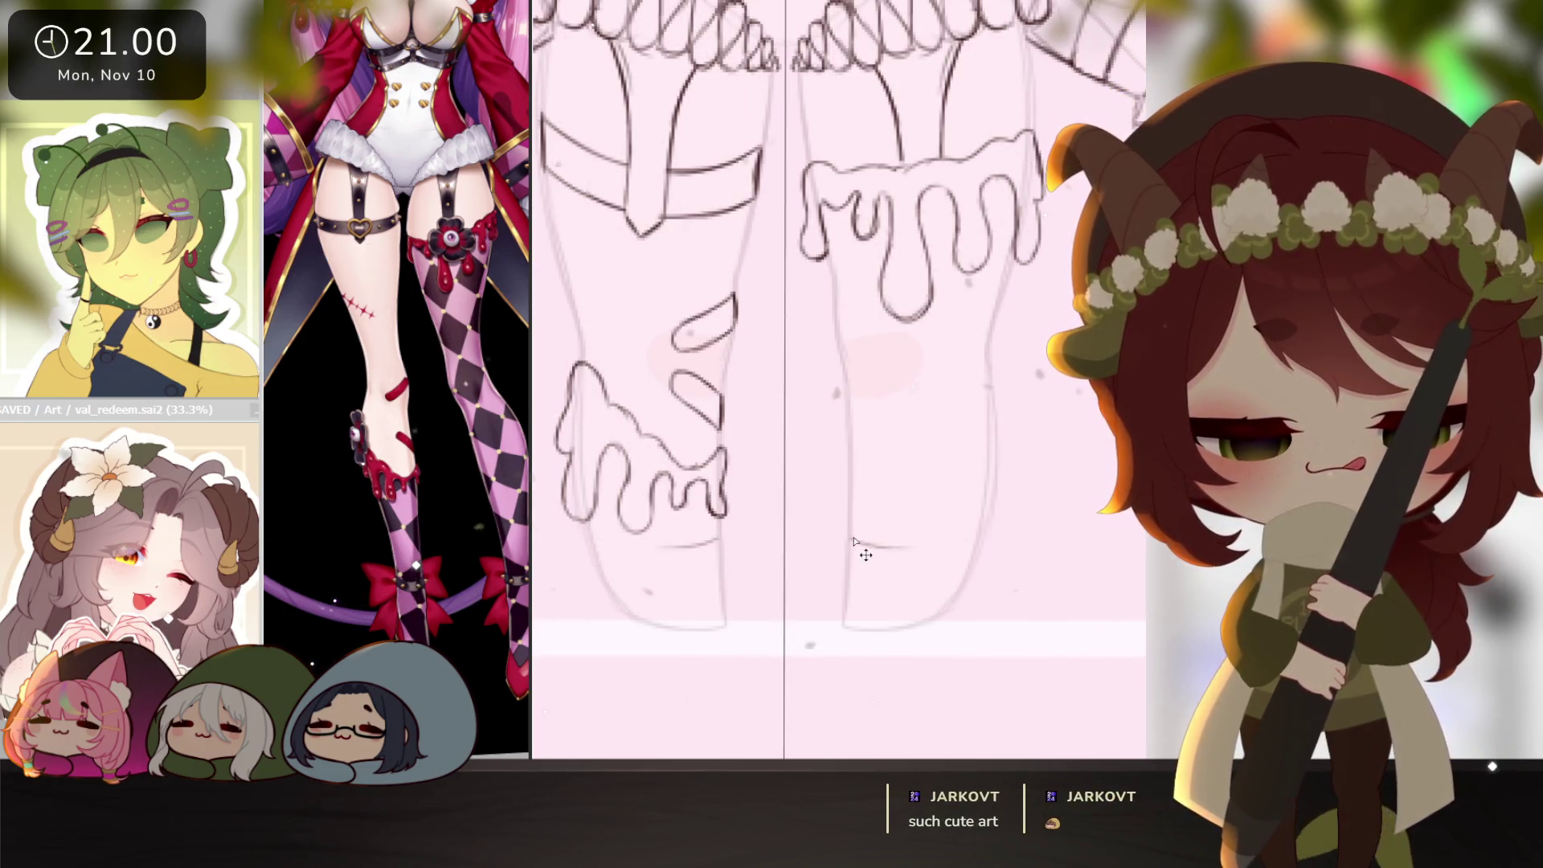
pyautogui.moveTo(591, 530); pyautogui.dragTo(719, 543)
pyautogui.moveTo(919, 585); pyautogui.dragTo(894, 616)
pyautogui.moveTo(826, 544); pyautogui.dragTo(827, 561)
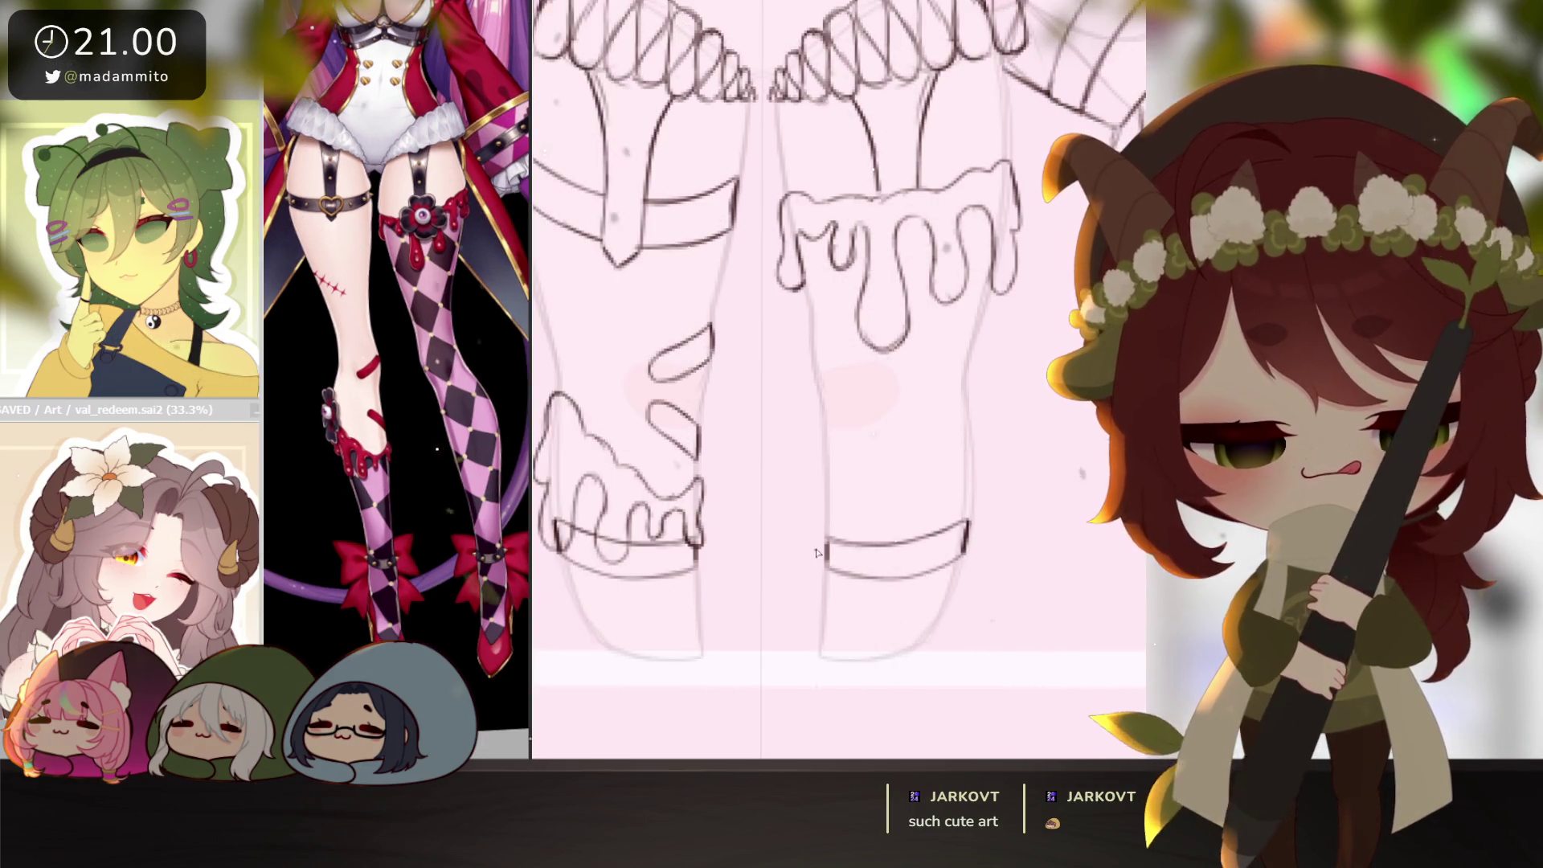
pyautogui.moveTo(826, 548)
pyautogui.mouseDown()
pyautogui.moveTo(923, 554)
pyautogui.moveTo(970, 537)
pyautogui.mouseUp()
# Outline both boots below the ankle straps, closing them in pointed tips.
pyautogui.moveTo(923, 621); pyautogui.dragTo(919, 601)
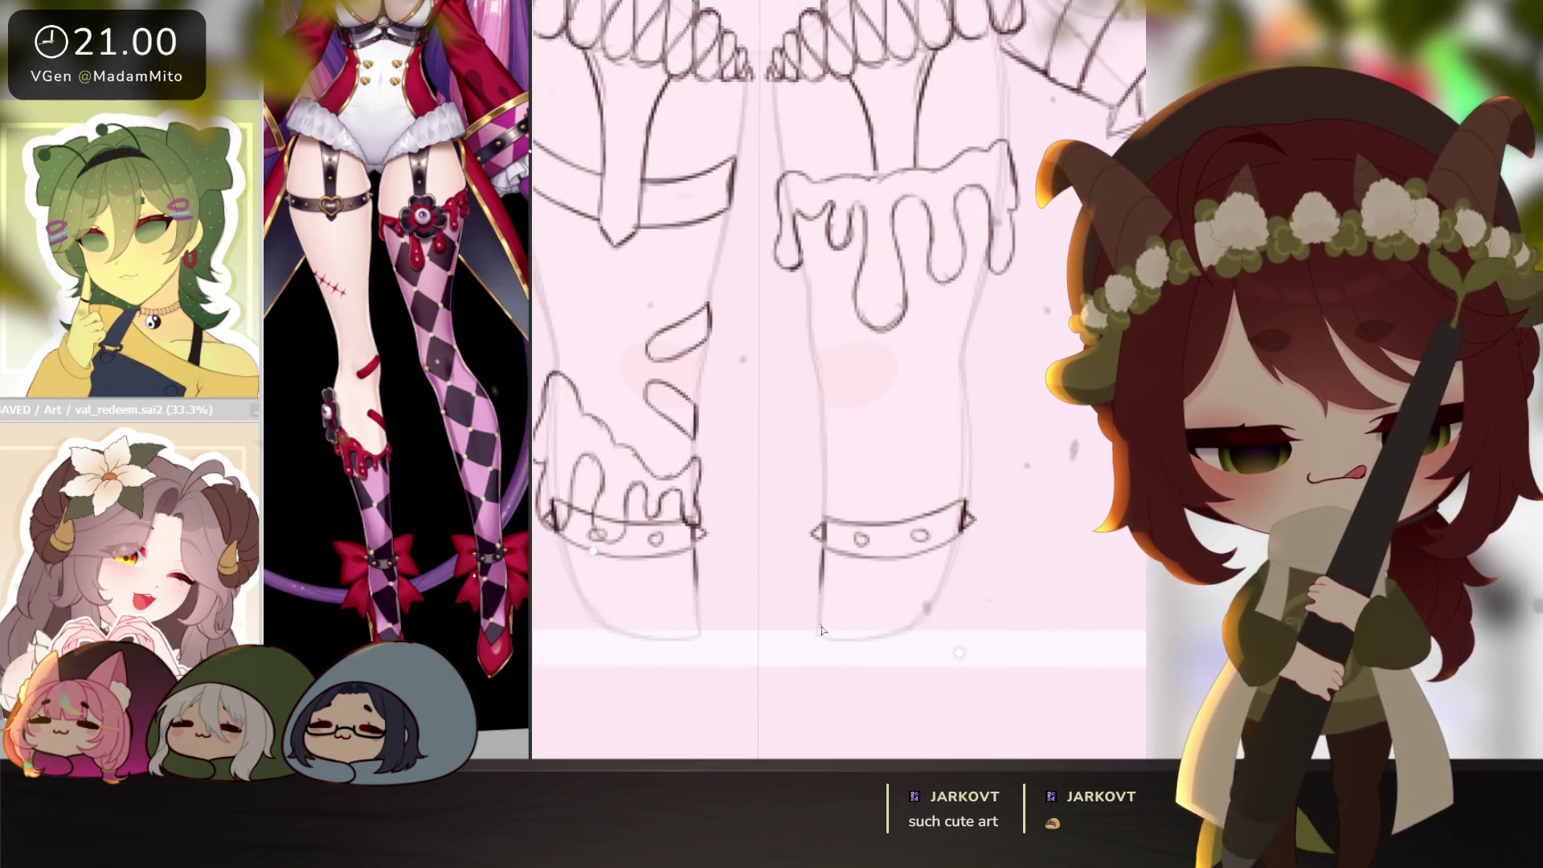
pyautogui.moveTo(822, 601); pyautogui.dragTo(836, 624)
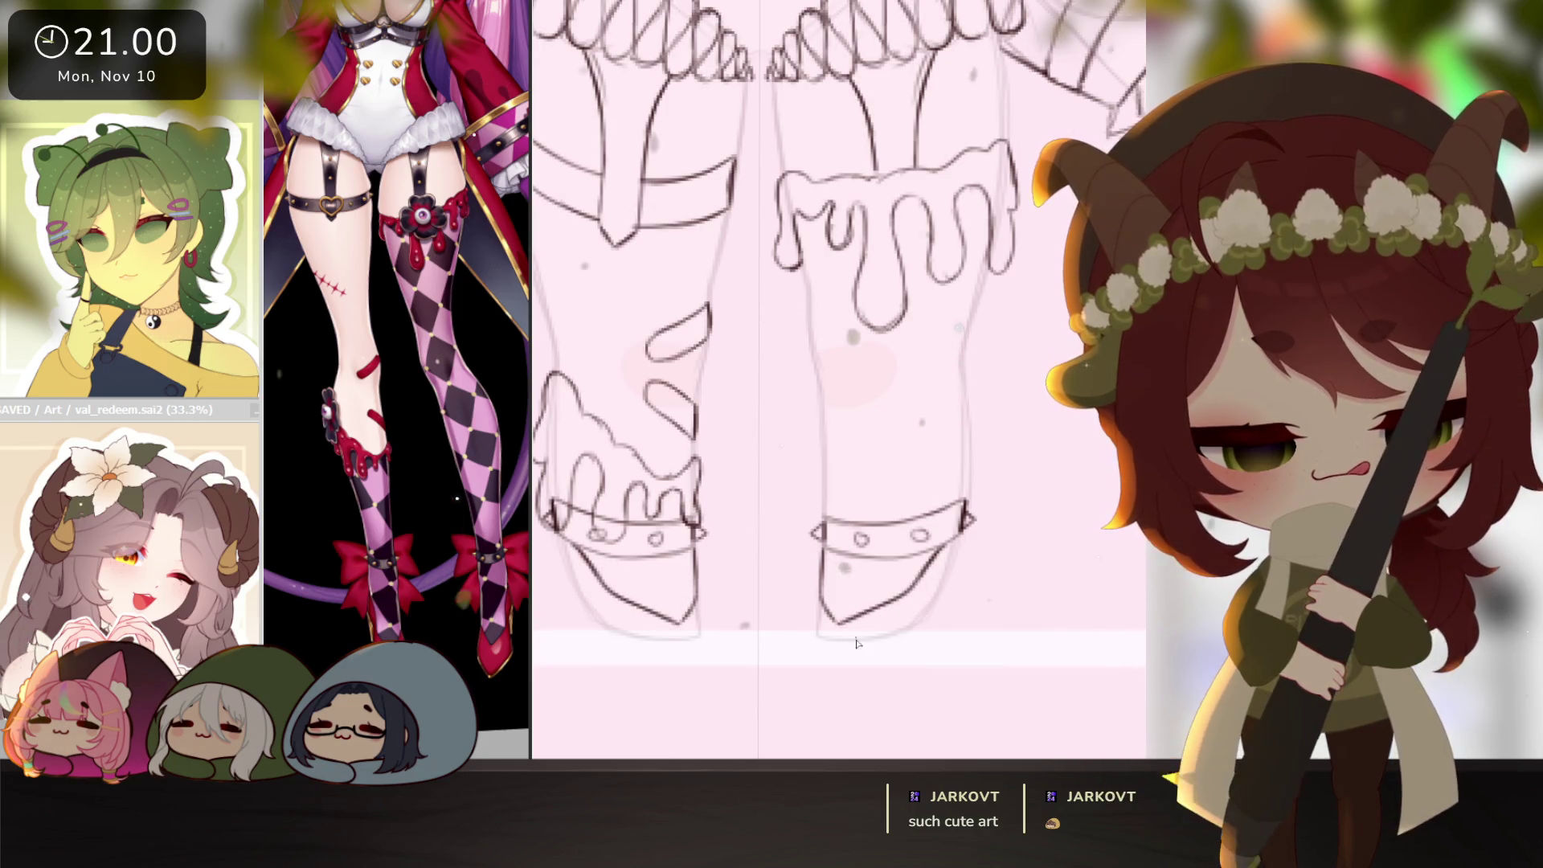
pyautogui.moveTo(820, 625); pyautogui.dragTo(844, 573)
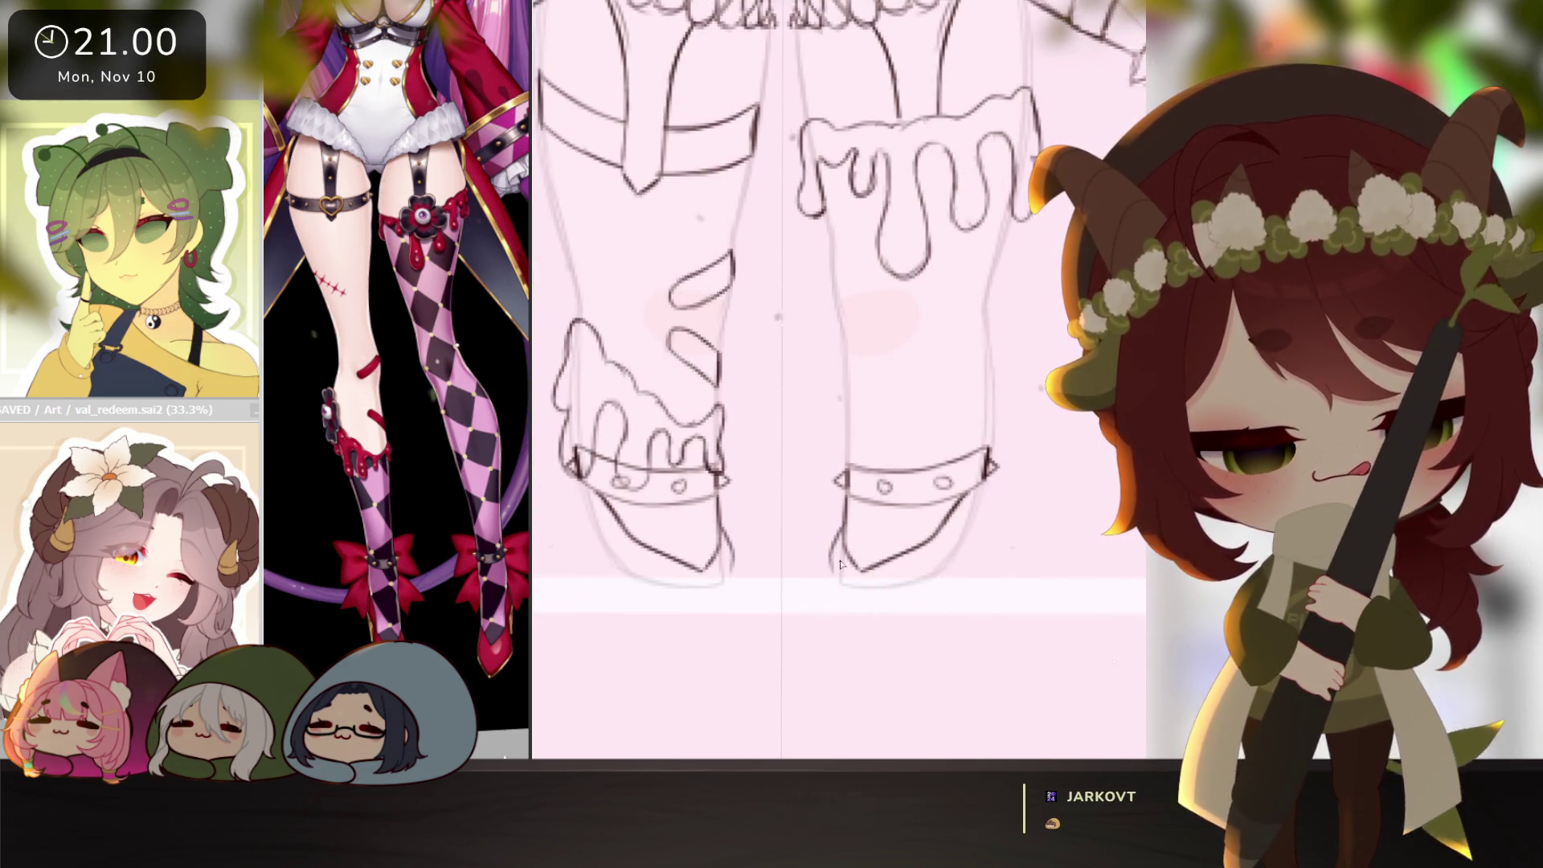
pyautogui.moveTo(843, 530)
pyautogui.mouseDown()
pyautogui.moveTo(842, 597)
pyautogui.moveTo(876, 606)
pyautogui.mouseUp()
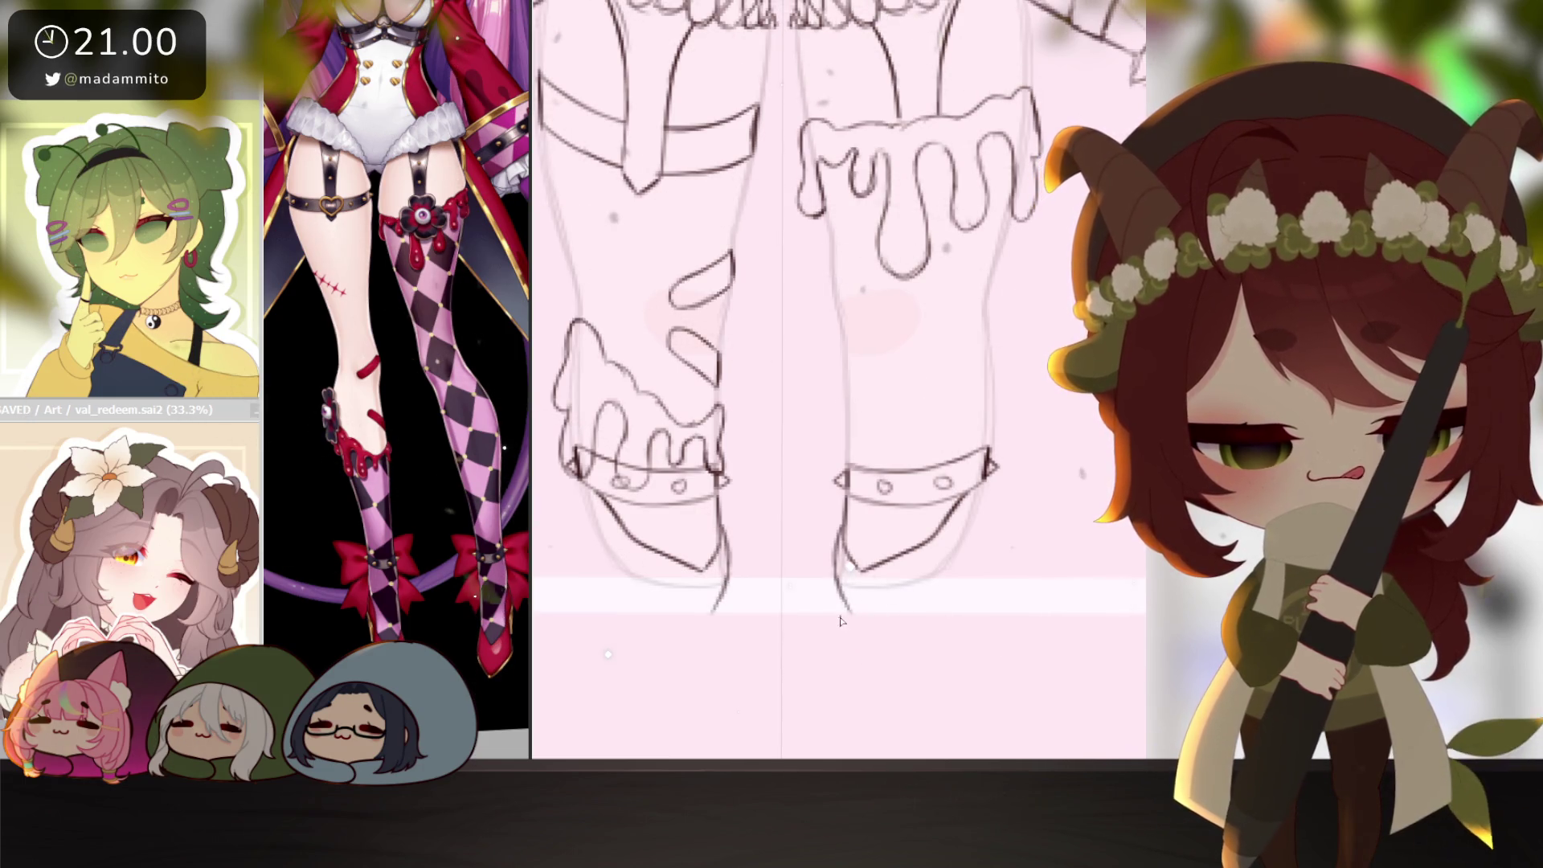
pyautogui.moveTo(848, 610)
pyautogui.mouseDown()
pyautogui.moveTo(936, 584)
pyautogui.moveTo(971, 530)
pyautogui.mouseUp()
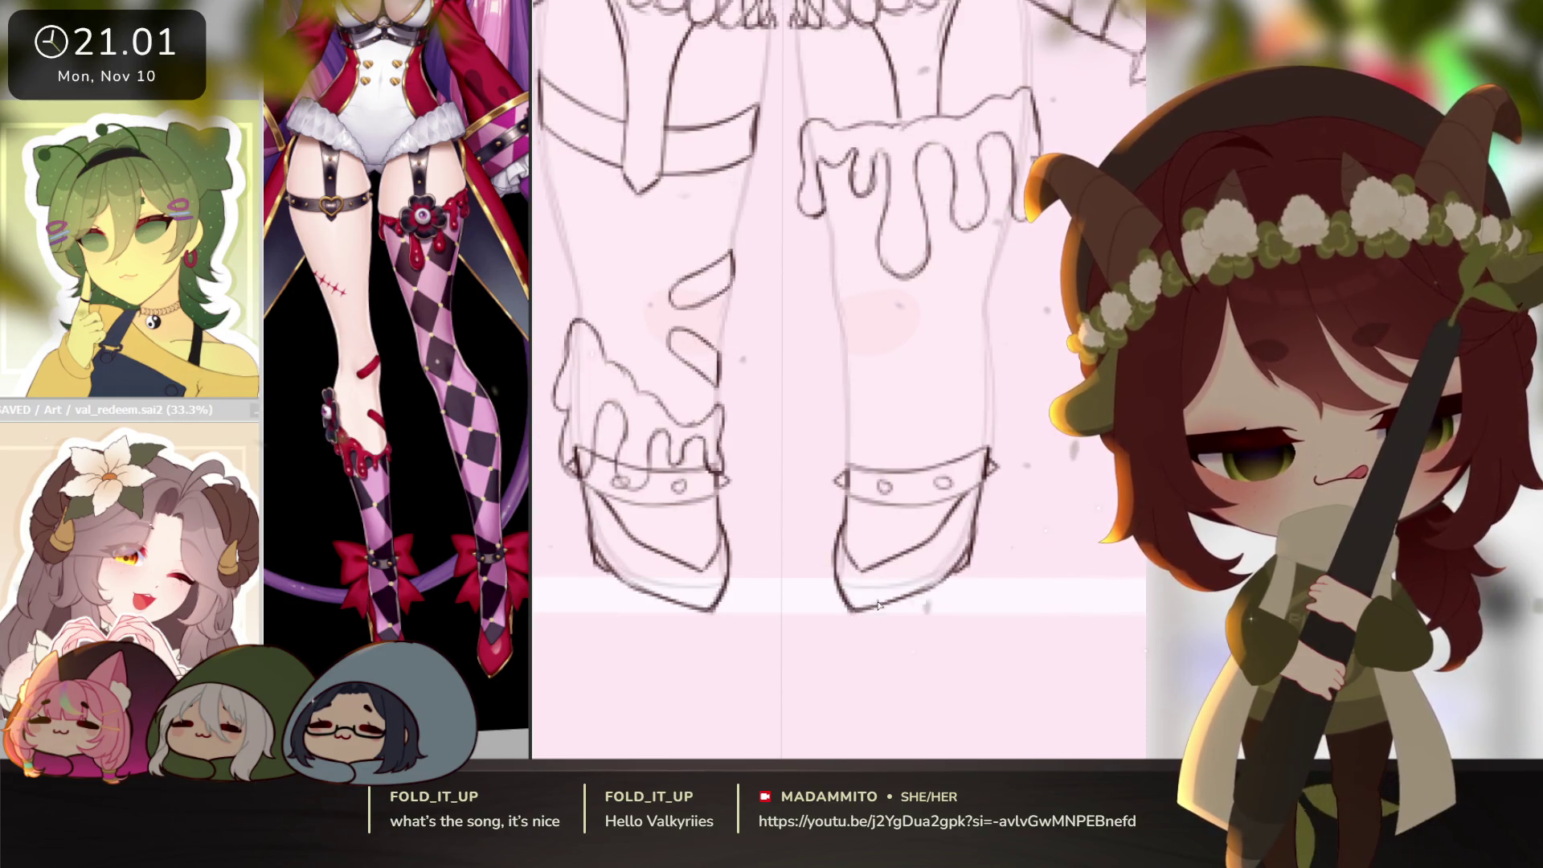
pyautogui.moveTo(878, 604); pyautogui.dragTo(1028, 559)
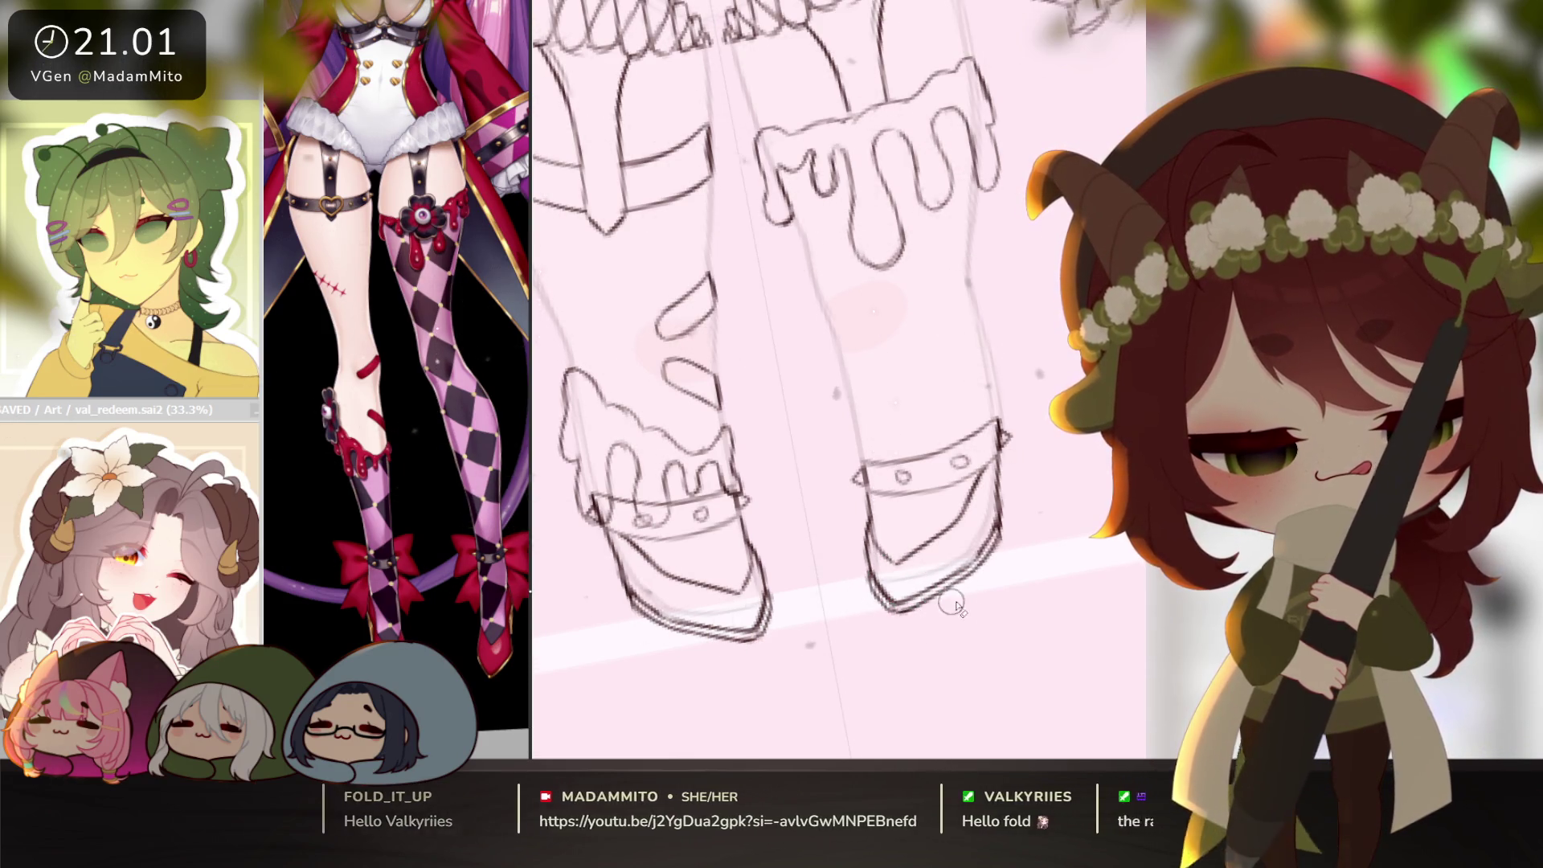
pyautogui.scroll(-2, 976, 595)
pyautogui.scroll(-3, 1050, 564)
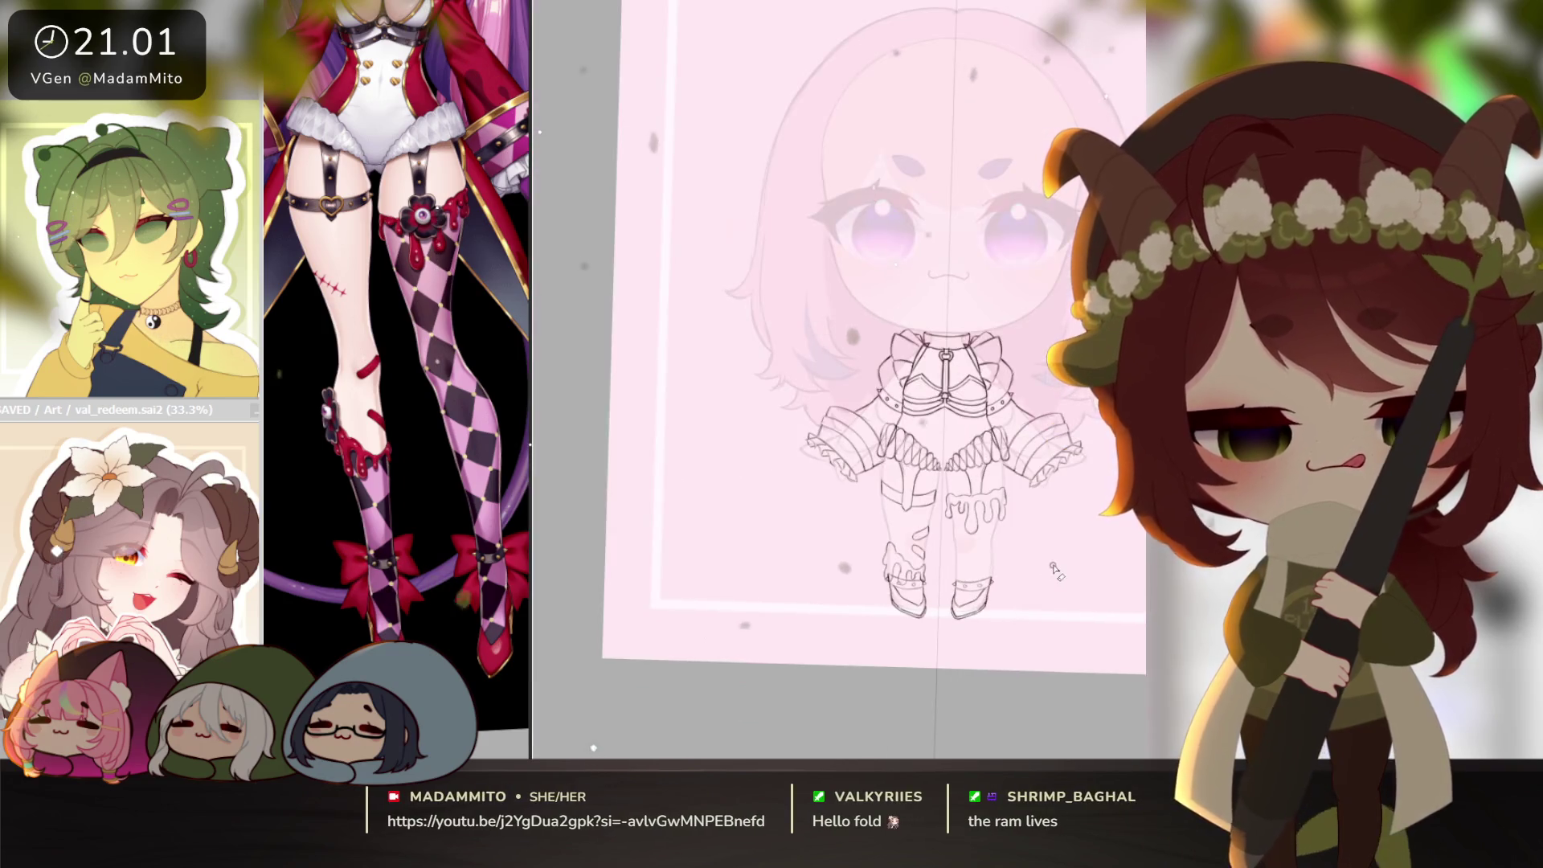
pyautogui.scroll(2, 1026, 610)
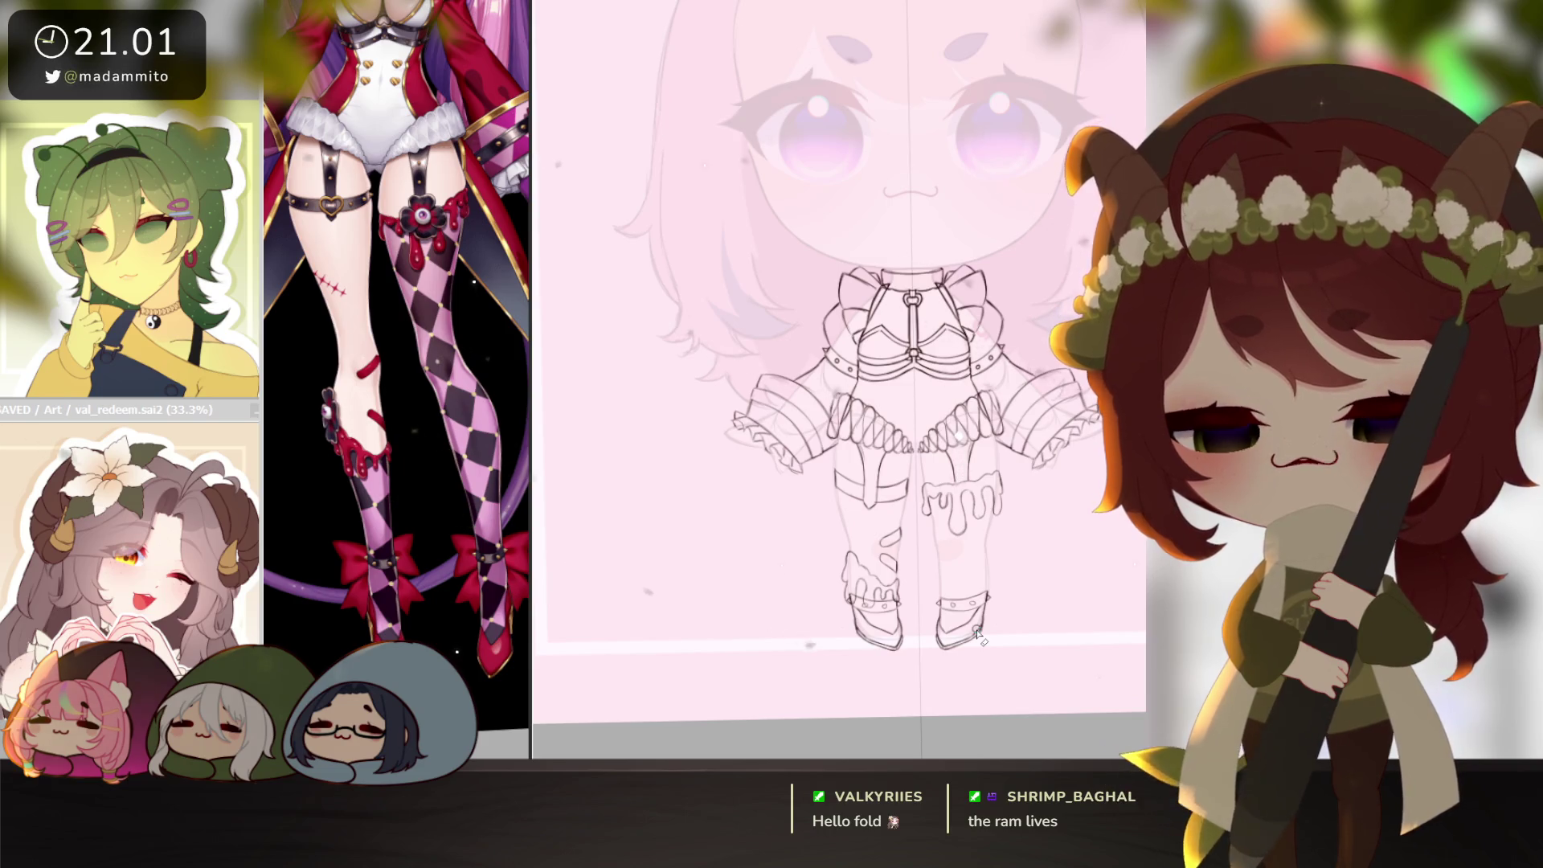
pyautogui.scroll(3, 978, 635)
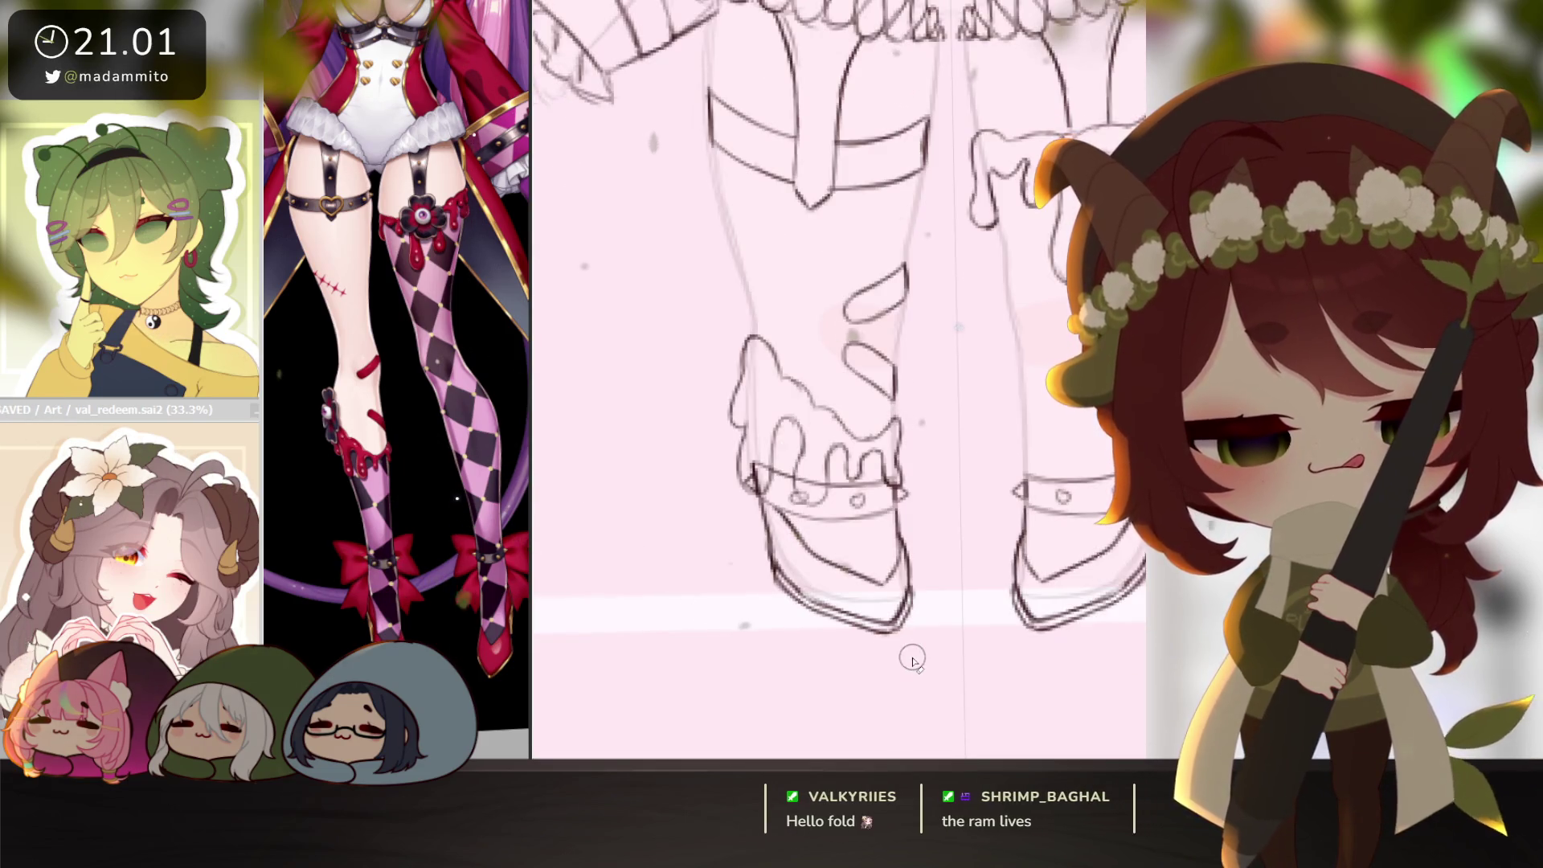
pyautogui.moveTo(1019, 627); pyautogui.dragTo(1015, 645)
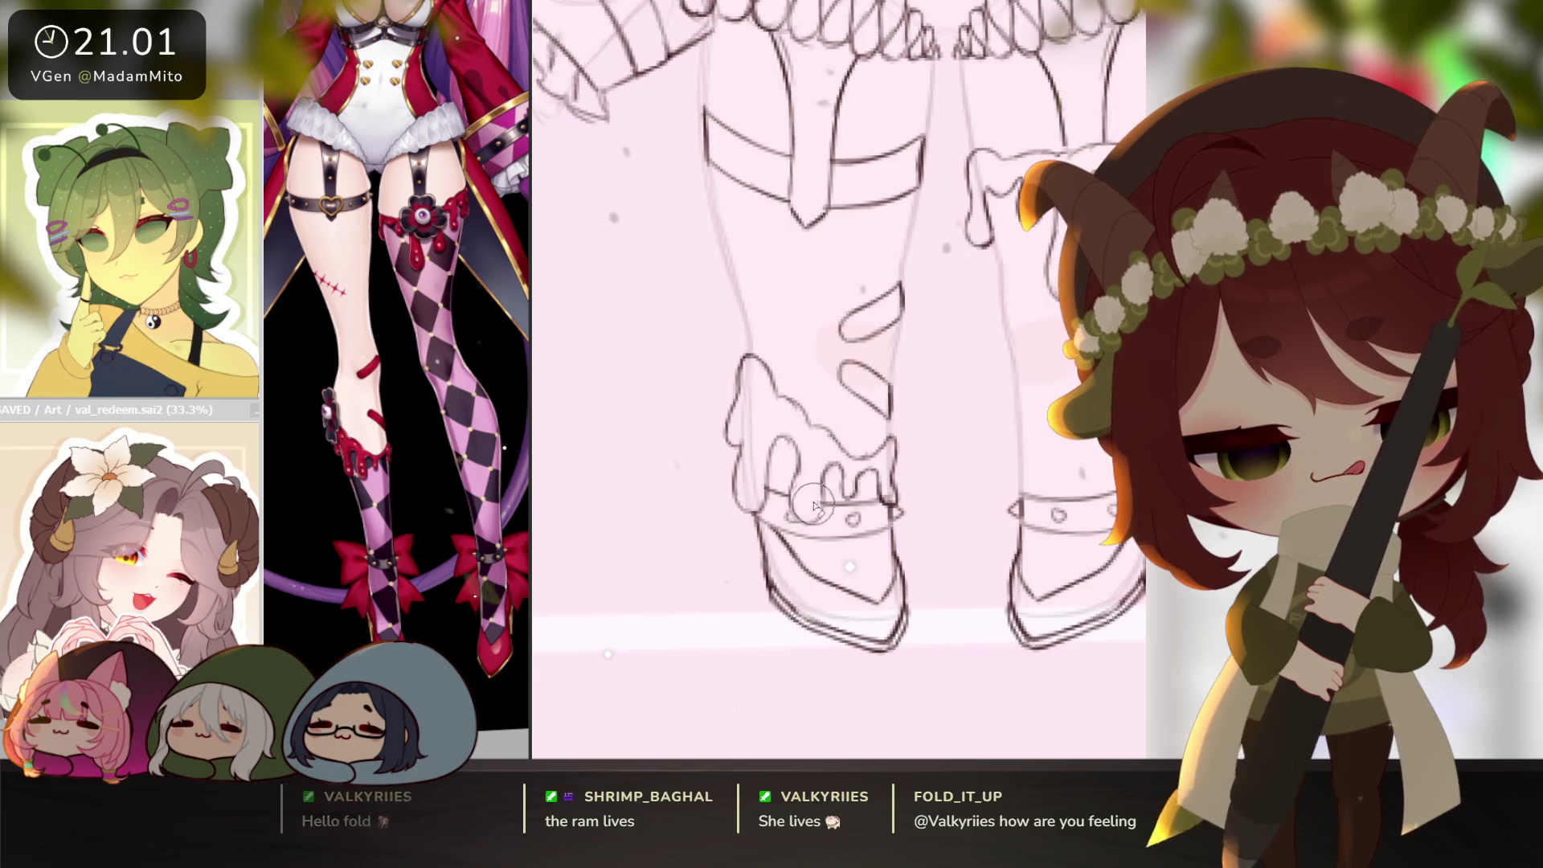
pyautogui.scroll(-3, 893, 491)
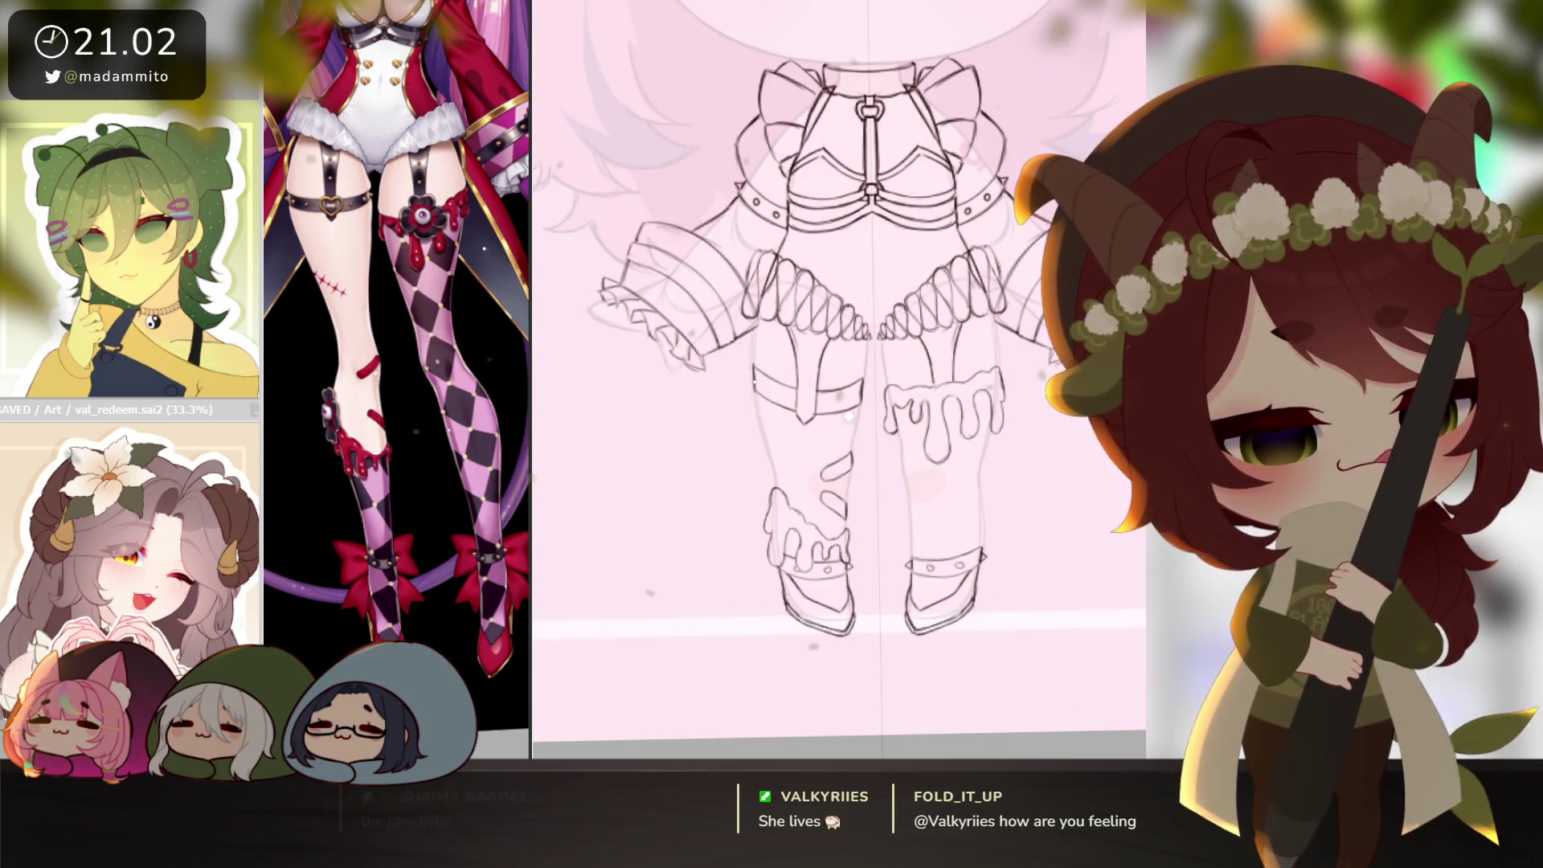
pyautogui.scroll(2, 926, 513)
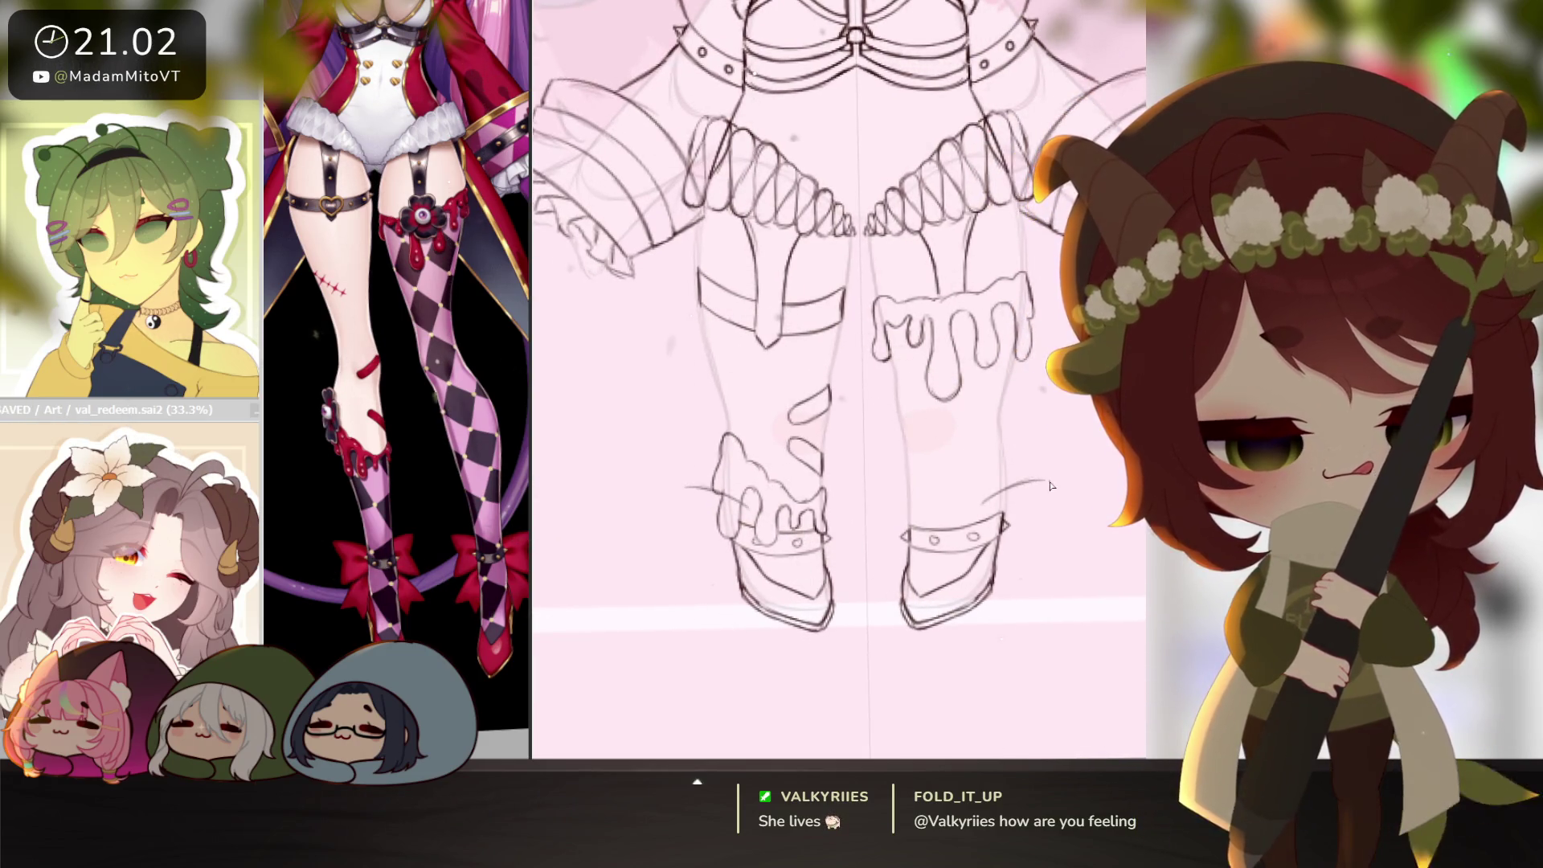
# Draw mirrored pointed bows with outer loops at both ankles and Magic Wand-select them.
pyautogui.moveTo(1038, 514); pyautogui.dragTo(1050, 490)
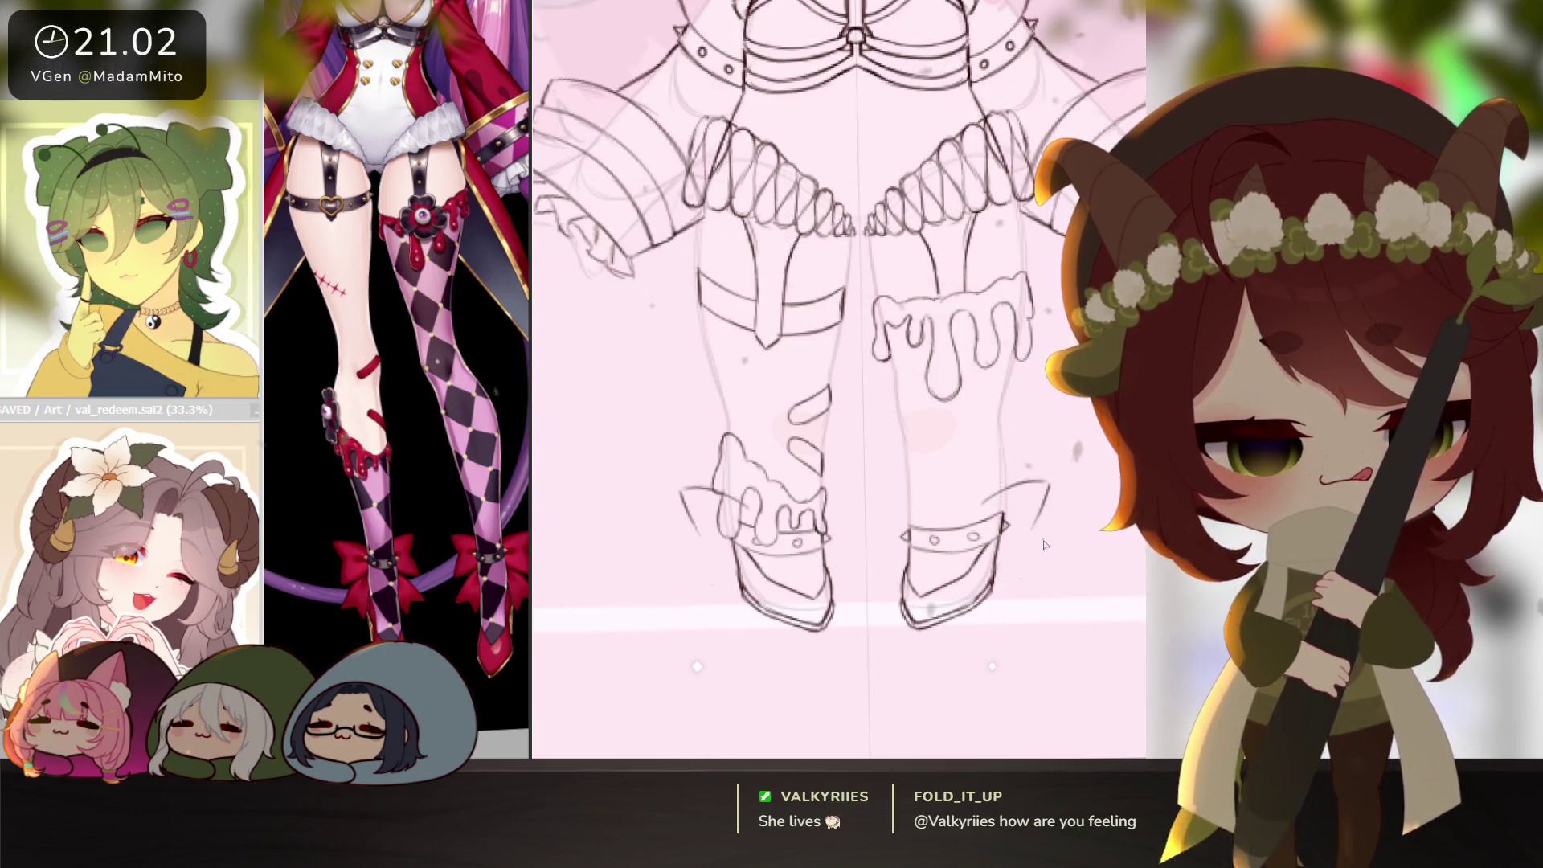
pyautogui.moveTo(1037, 561)
pyautogui.mouseDown()
pyautogui.moveTo(1000, 559)
pyautogui.moveTo(1044, 560)
pyautogui.mouseUp()
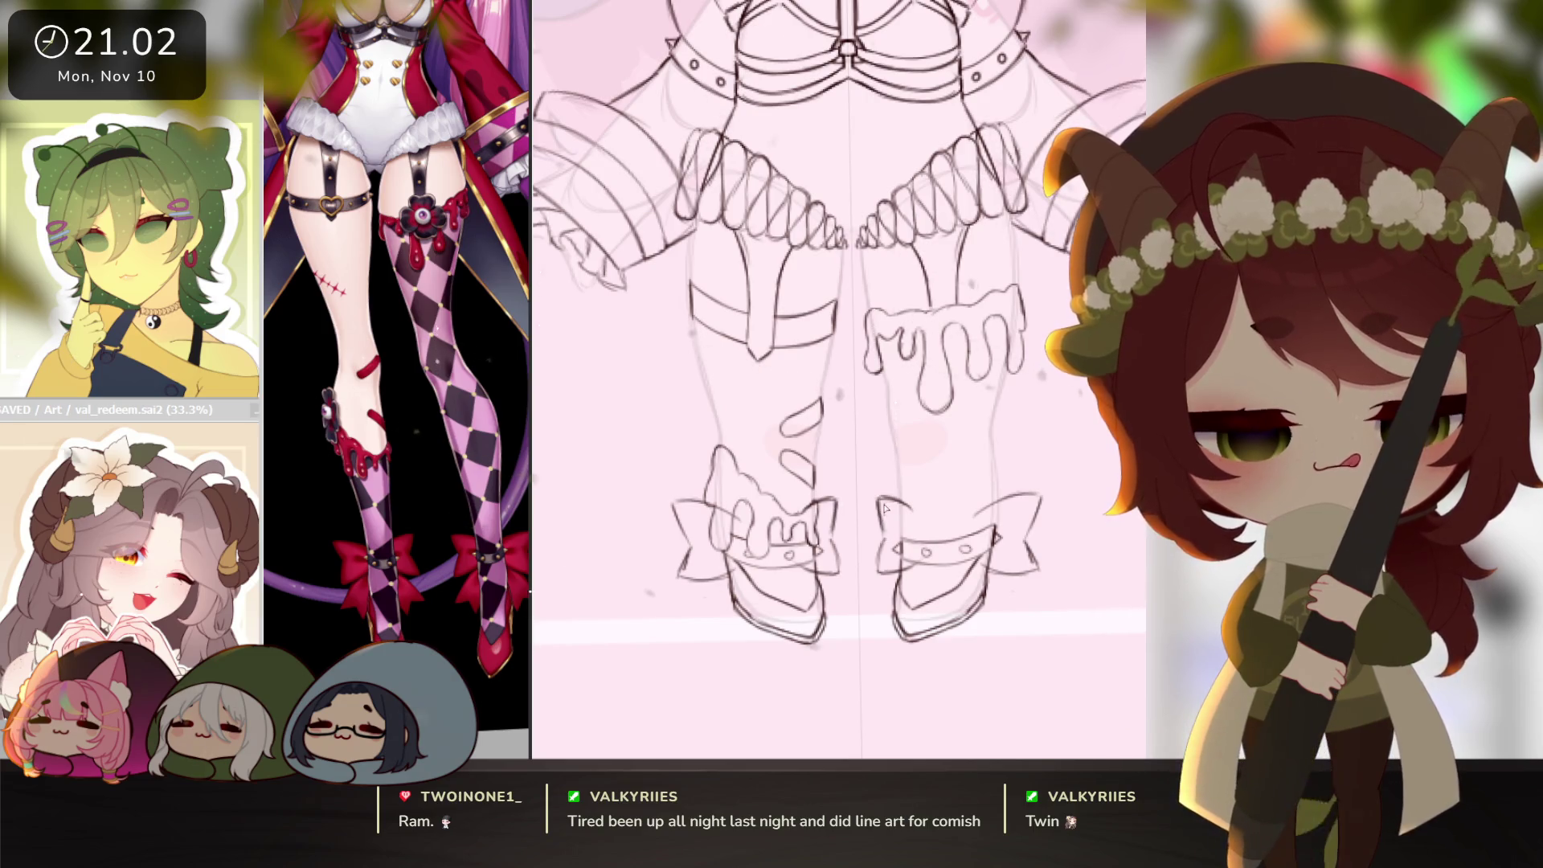
pyautogui.moveTo(887, 561); pyautogui.dragTo(882, 557)
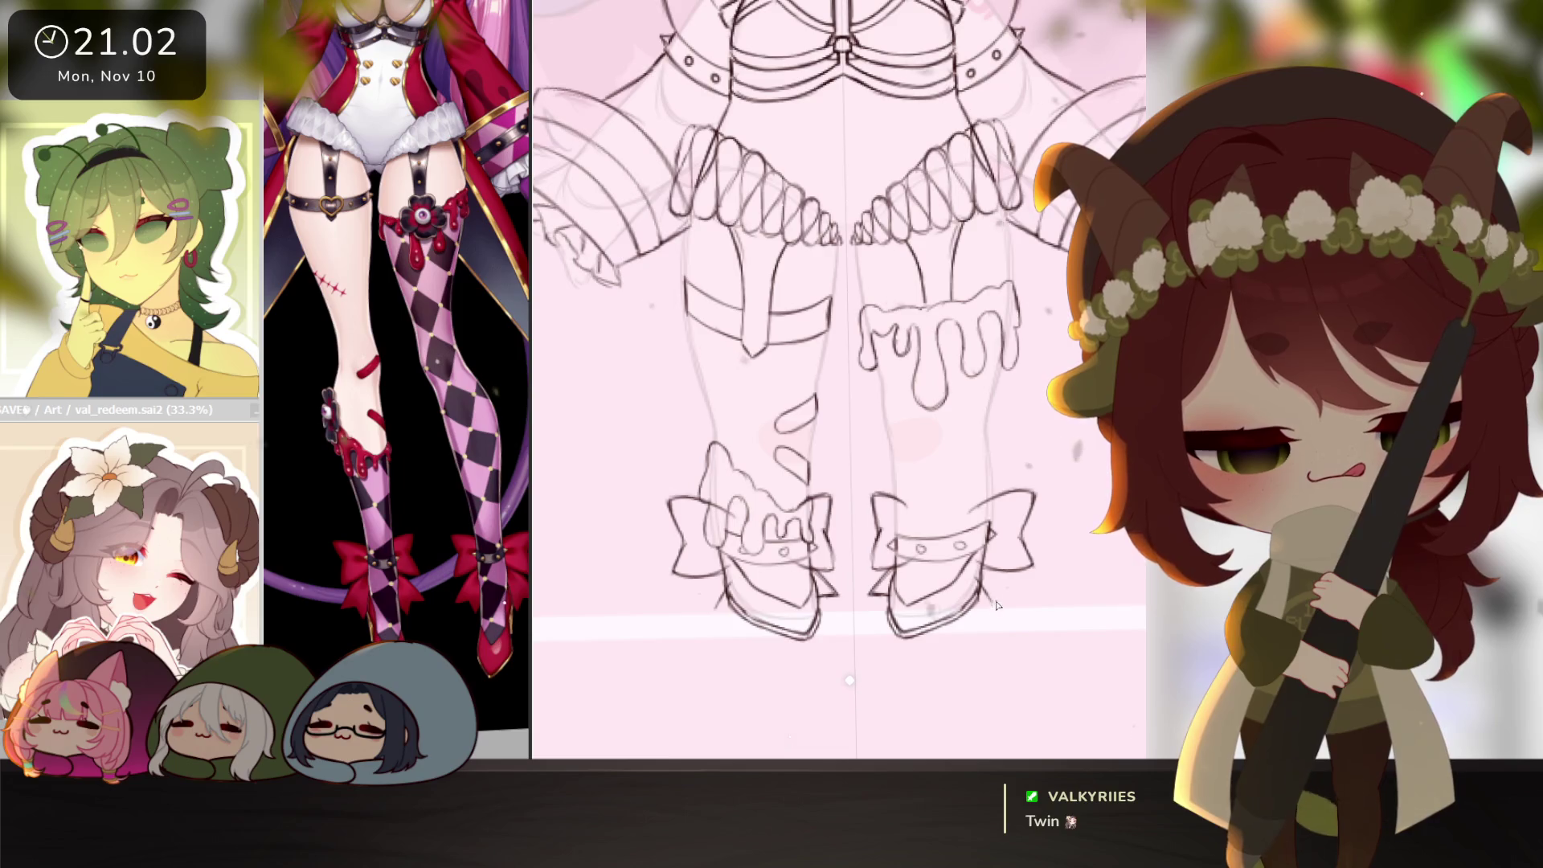
pyautogui.moveTo(984, 600)
pyautogui.mouseDown()
pyautogui.moveTo(1025, 592)
pyautogui.moveTo(997, 595)
pyautogui.mouseUp()
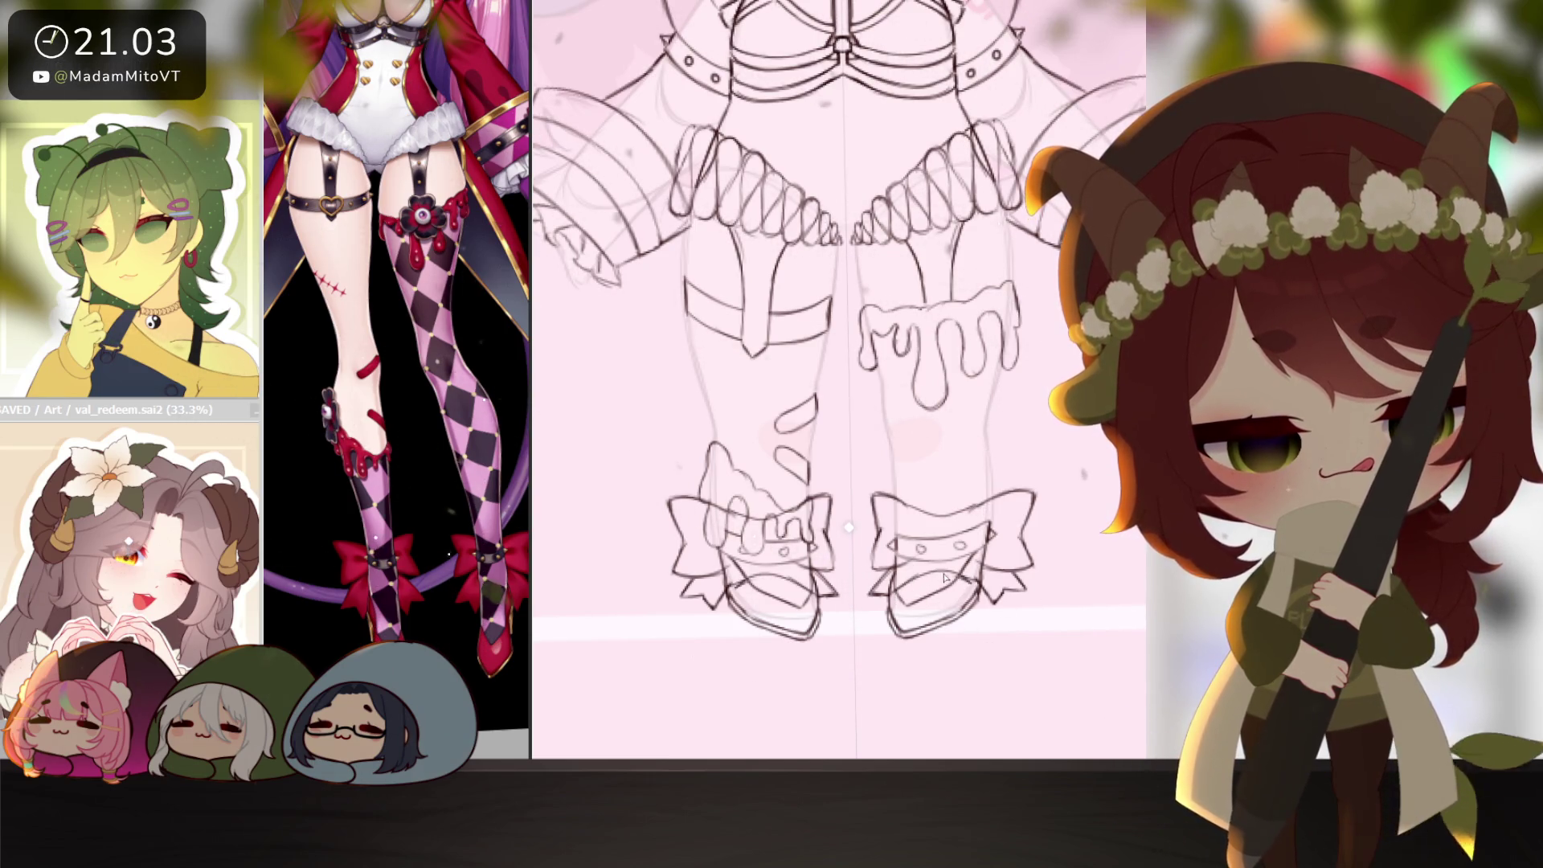
pyautogui.click(733, 520)
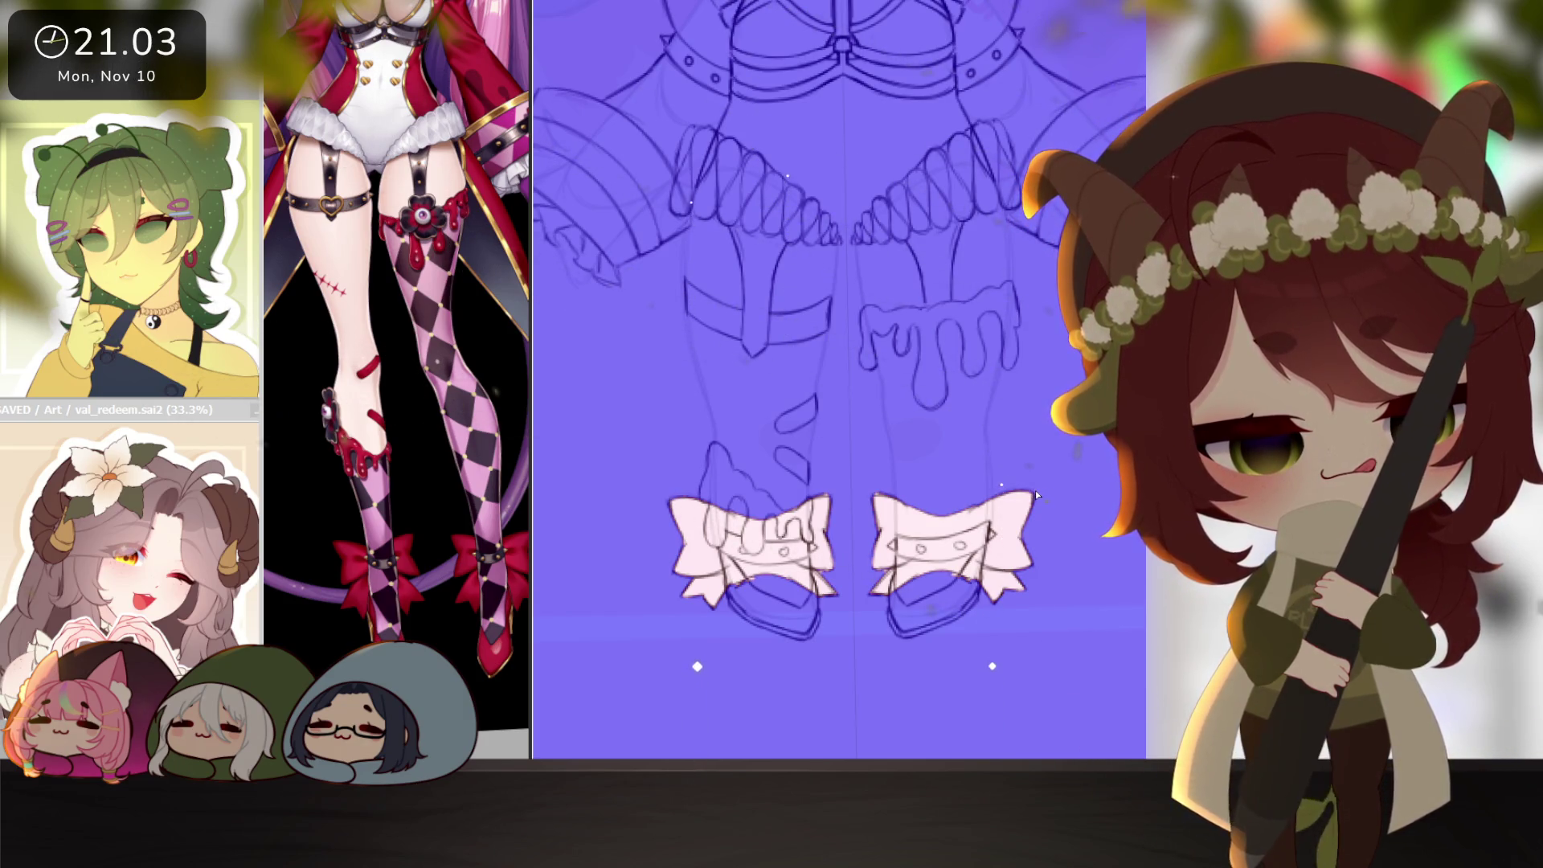
# Fill both ankle-bow selections with solid red and reset the view to the whole page.
pyautogui.press('n')
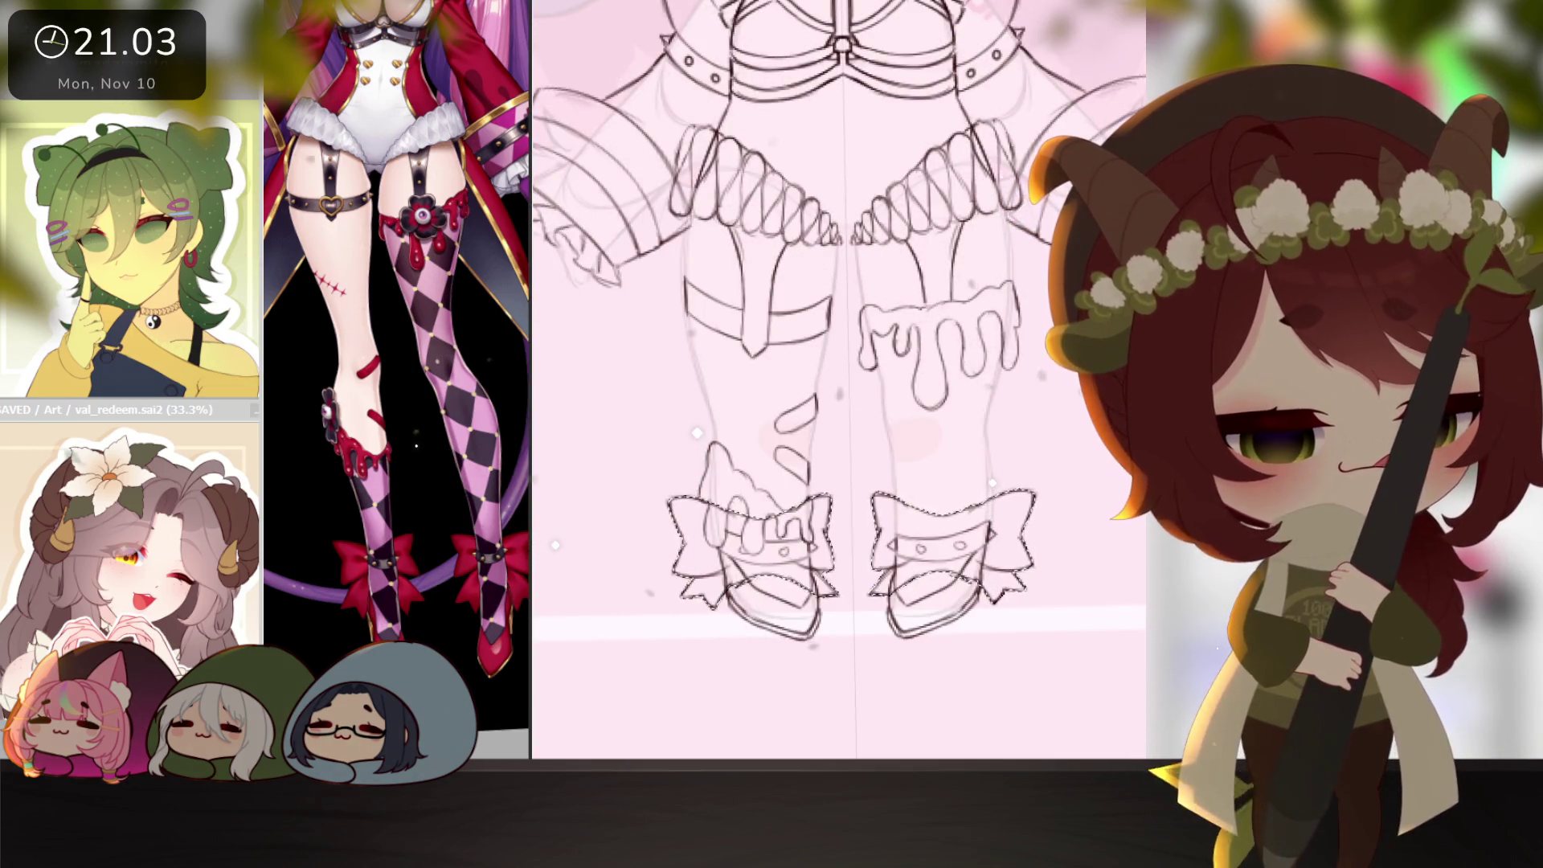
pyautogui.hotkey('alt', 'BackSpace')
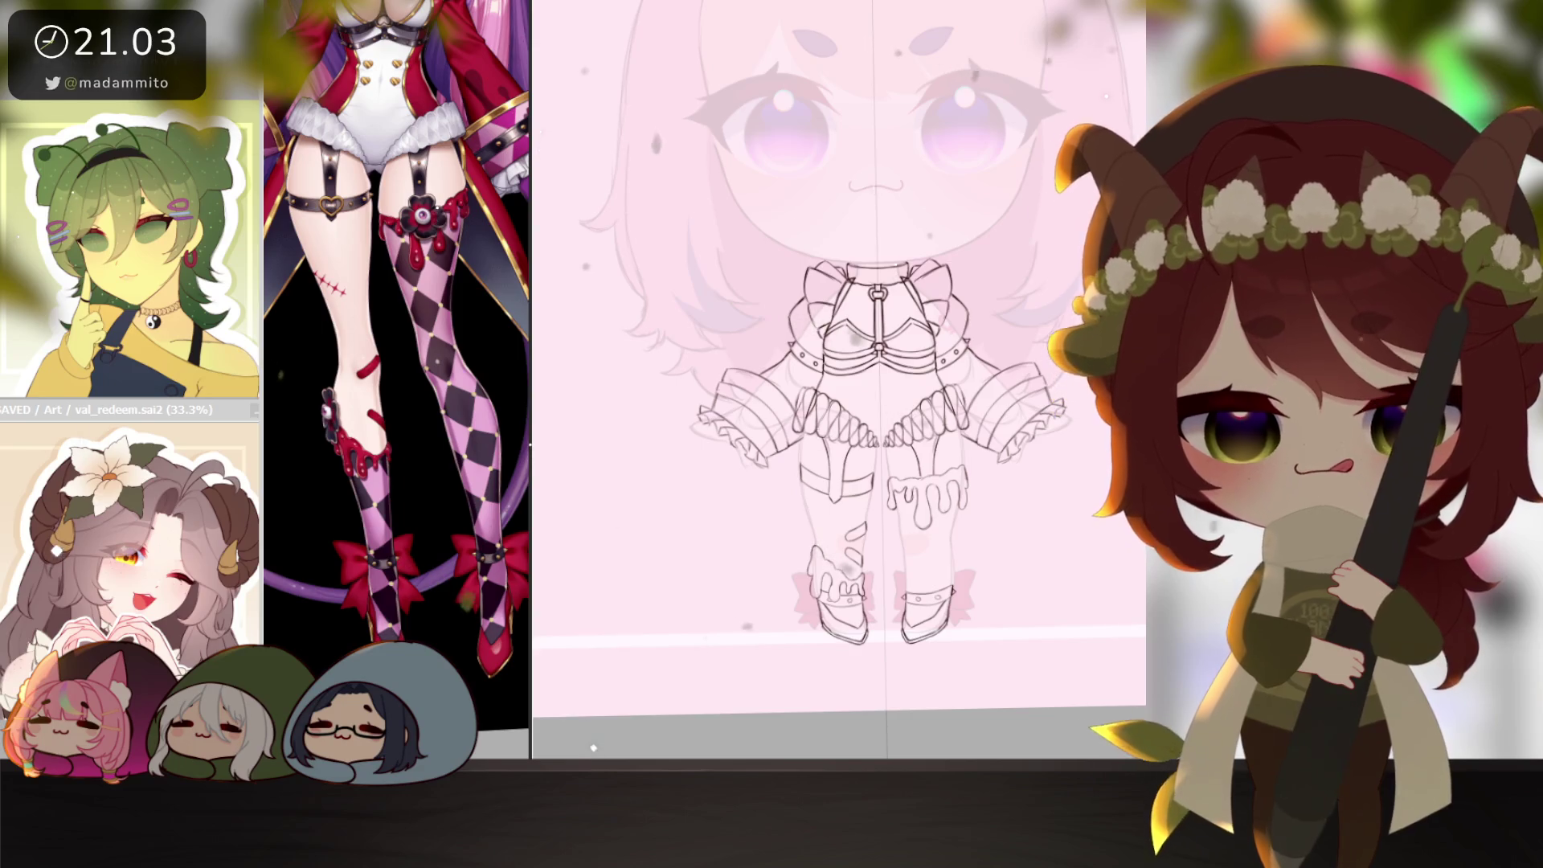
pyautogui.scroll(-1, 1048, 543)
pyautogui.hotkey('ctrl', '0')
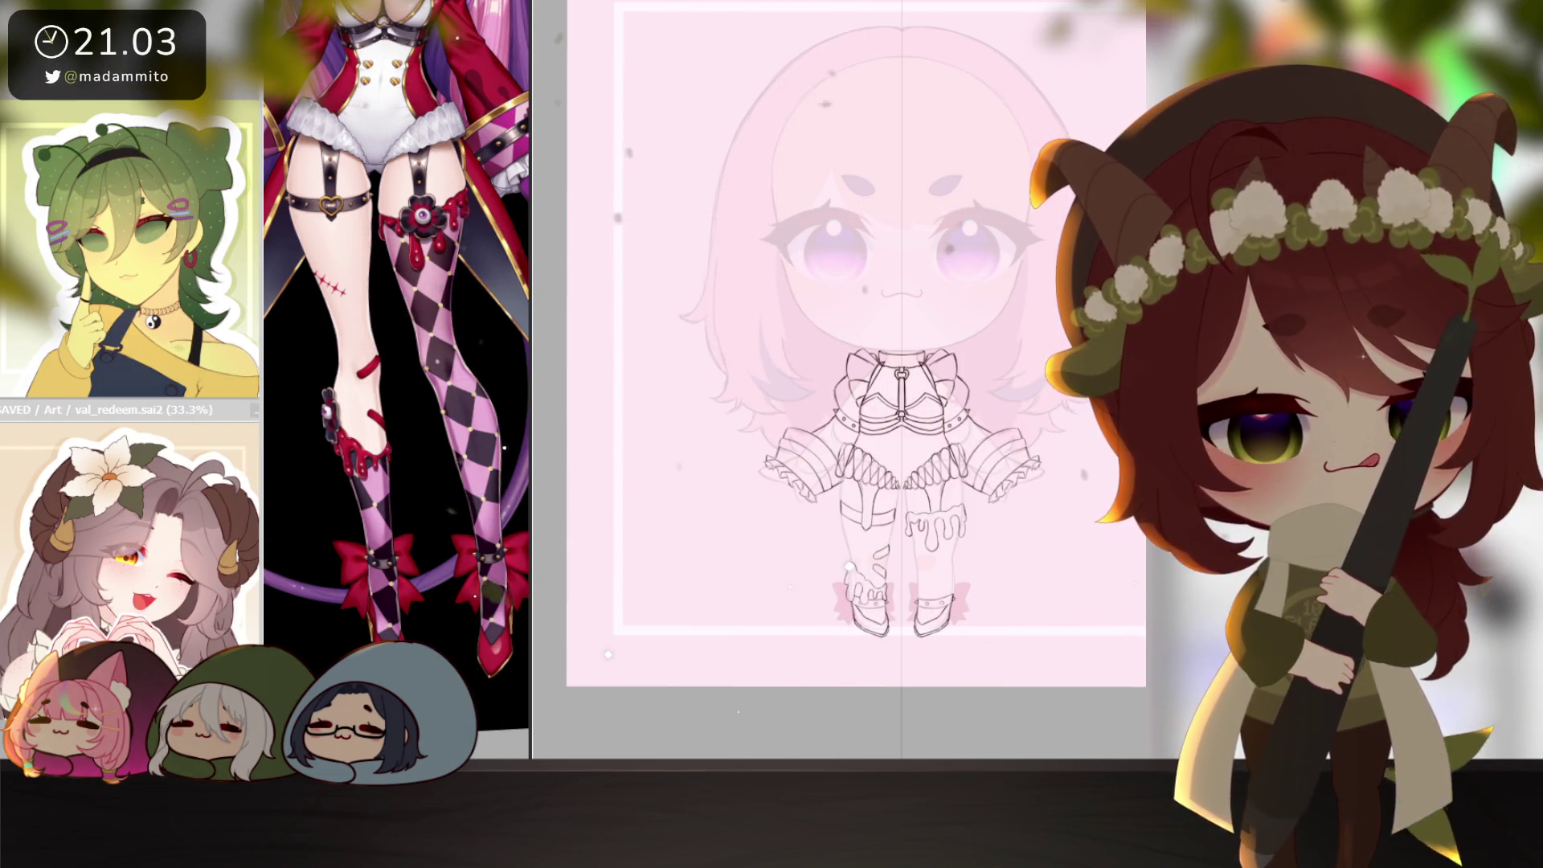
pyautogui.scroll(5, 862, 330)
# Zoom in on the neck and draw V-shaped zigzag strokes around the choker ring.
pyautogui.moveTo(531, 345); pyautogui.dragTo(611, 346)
pyautogui.scroll(8, 462, 344)
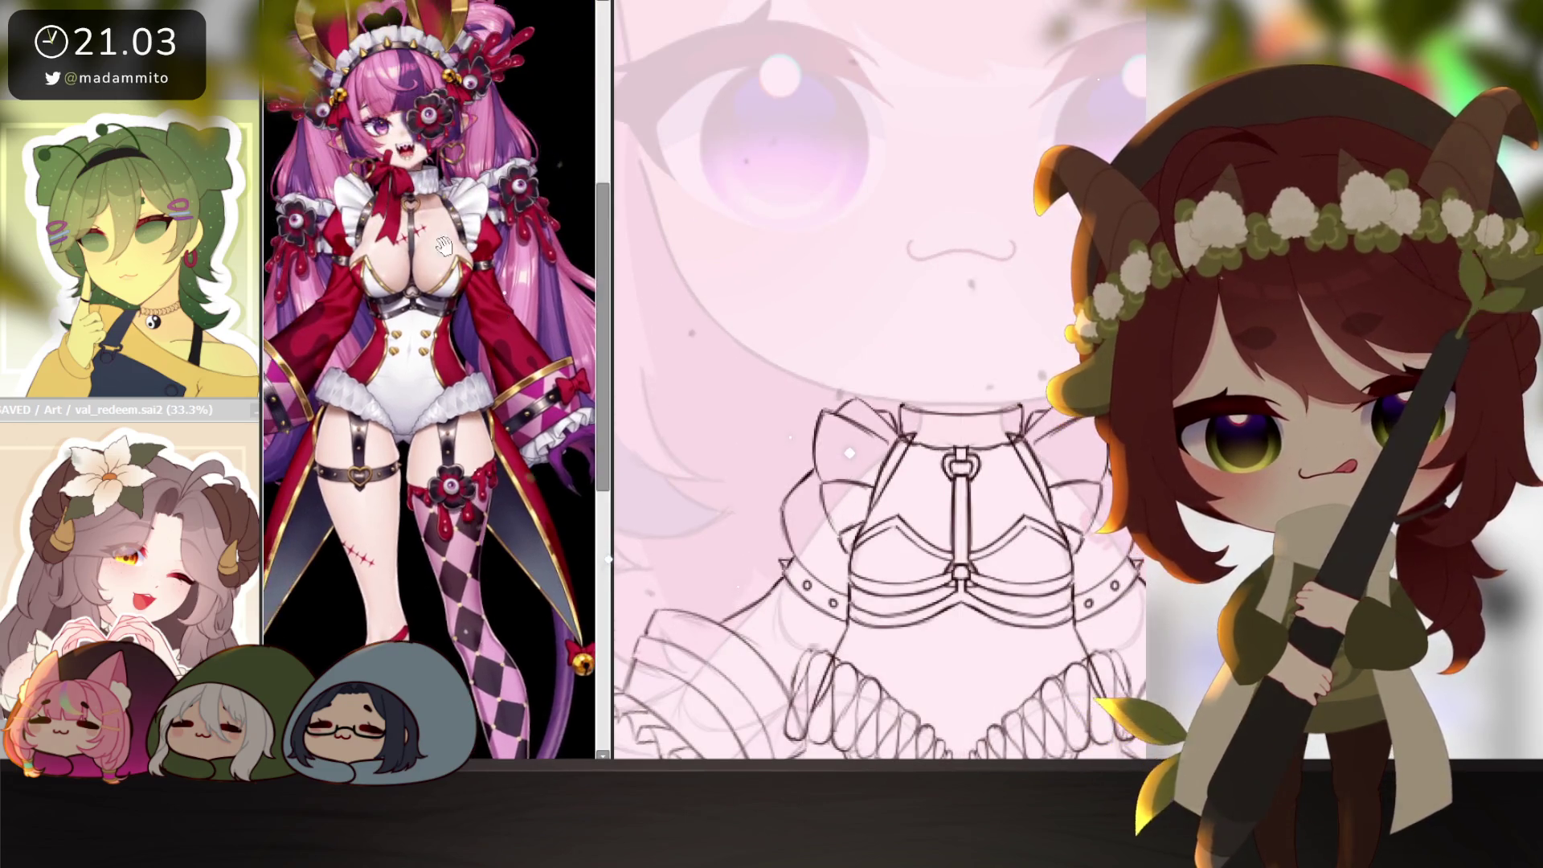
pyautogui.scroll(-5, 462, 344)
pyautogui.moveTo(610, 482); pyautogui.dragTo(530, 482)
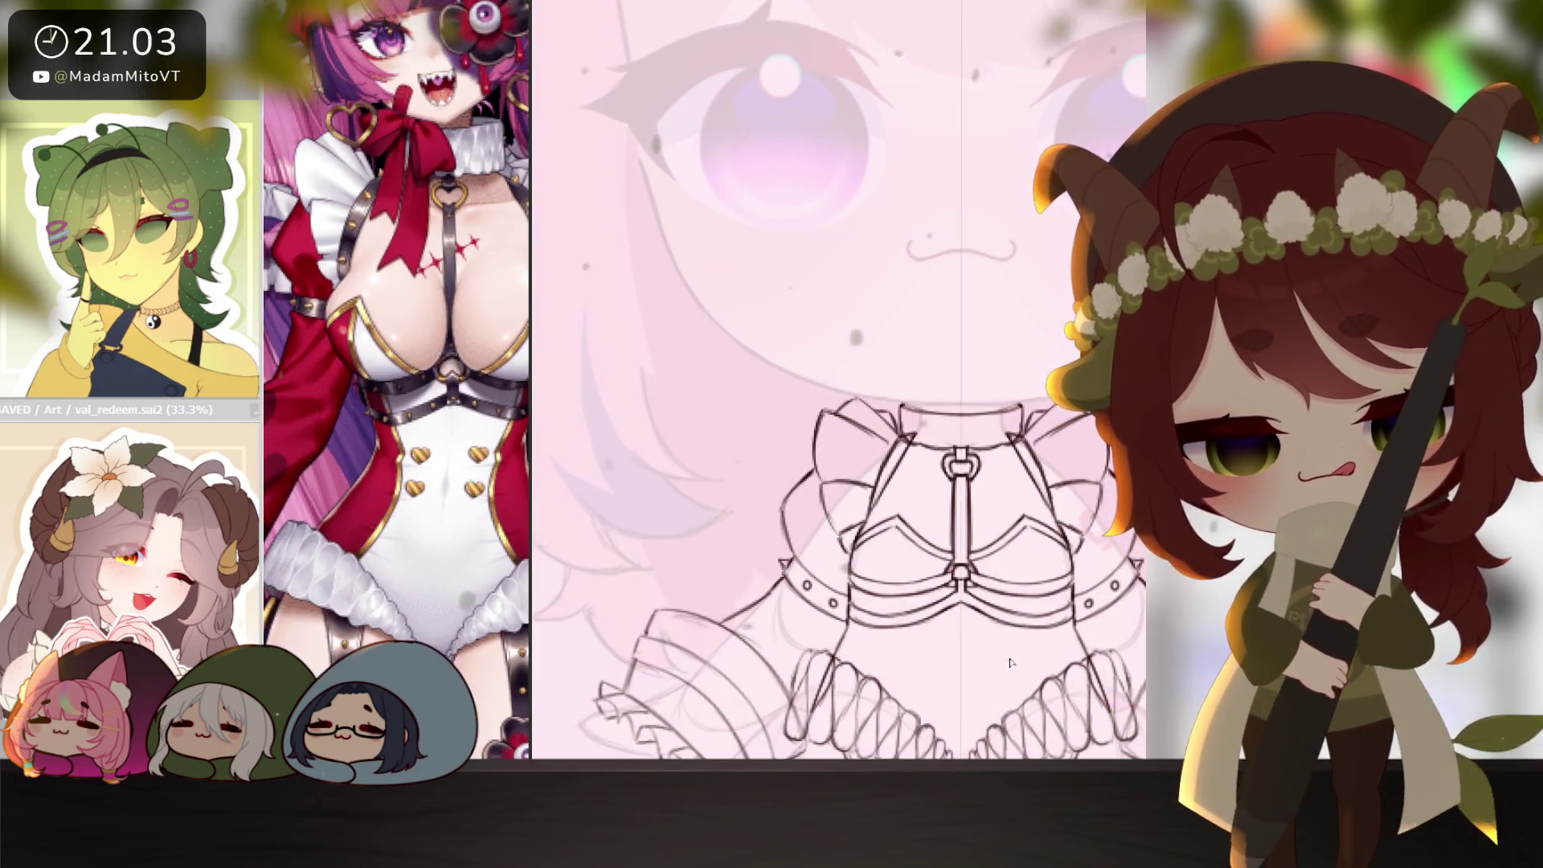
pyautogui.moveTo(1045, 677); pyautogui.dragTo(1028, 612)
pyautogui.scroll(2, 930, 402)
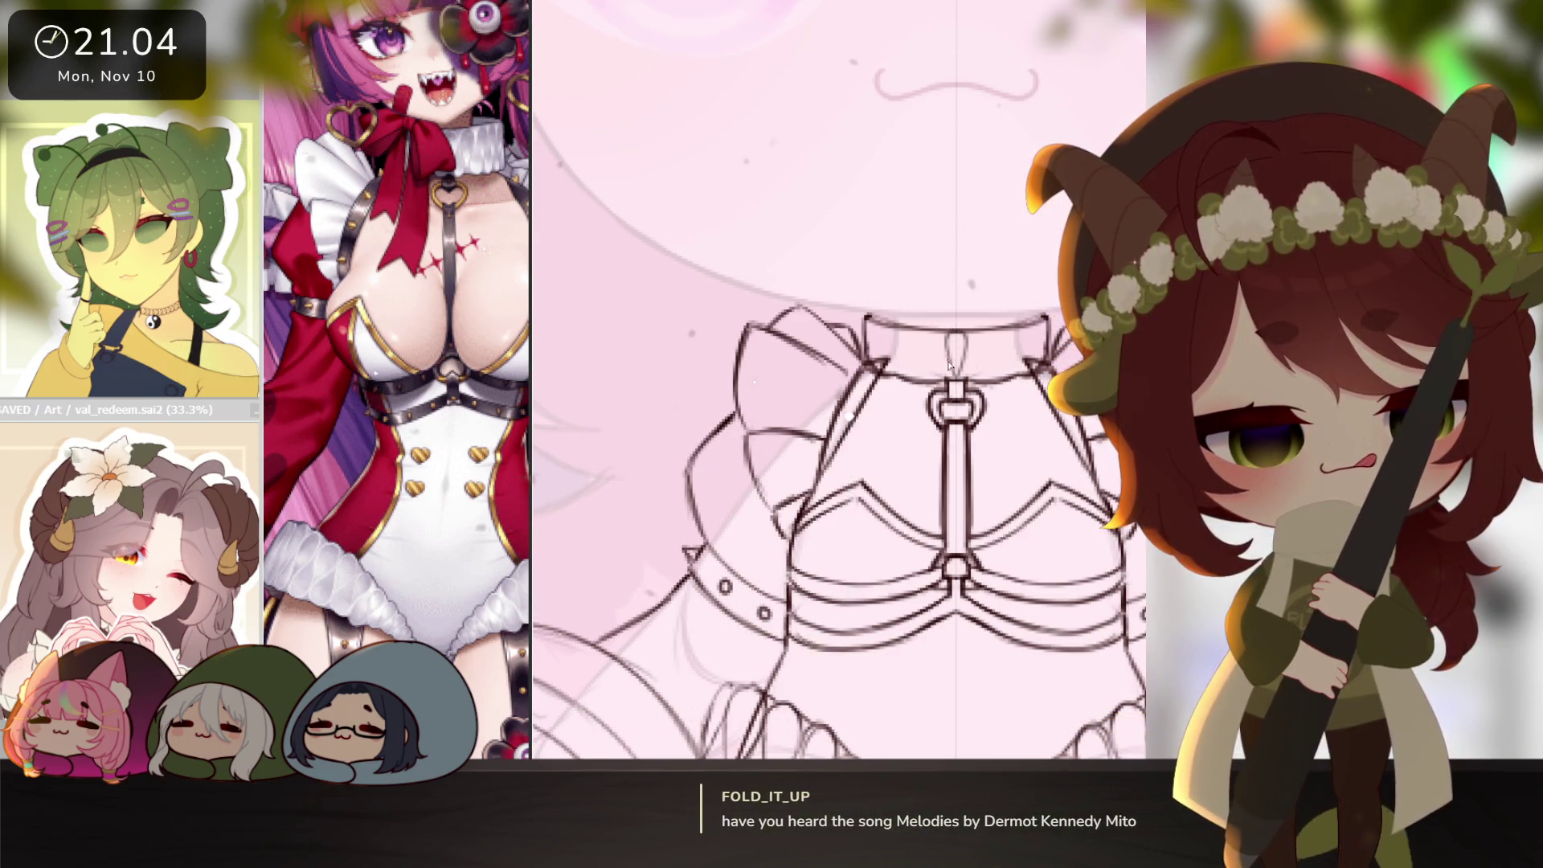
pyautogui.moveTo(938, 373); pyautogui.dragTo(951, 337)
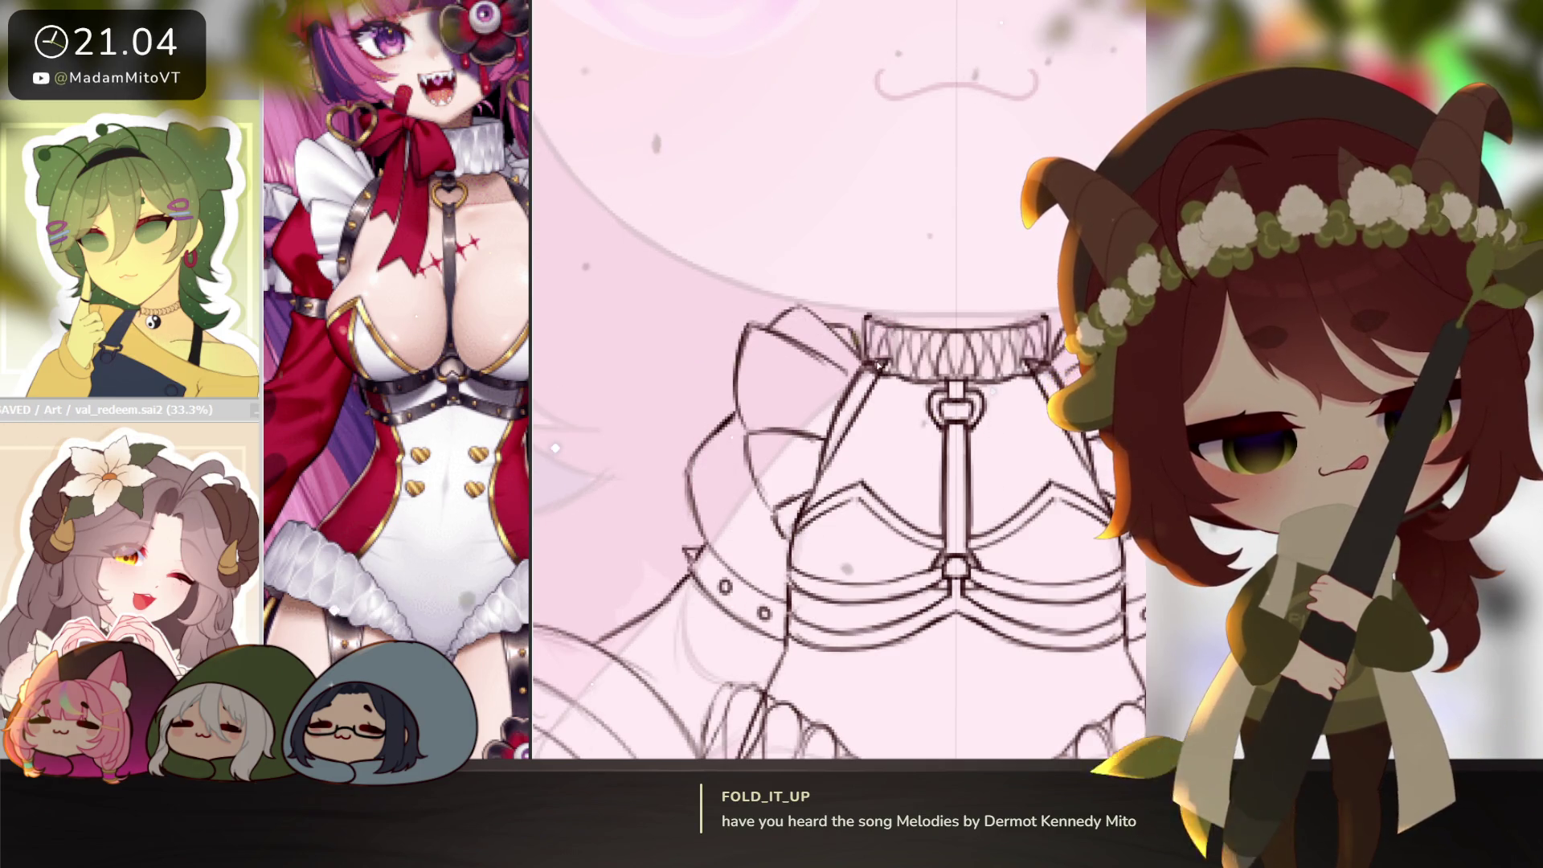
# Pan down to bring the chibi's feet and pink ankle bows into view.
pyautogui.scroll(-3, 1041, 470)
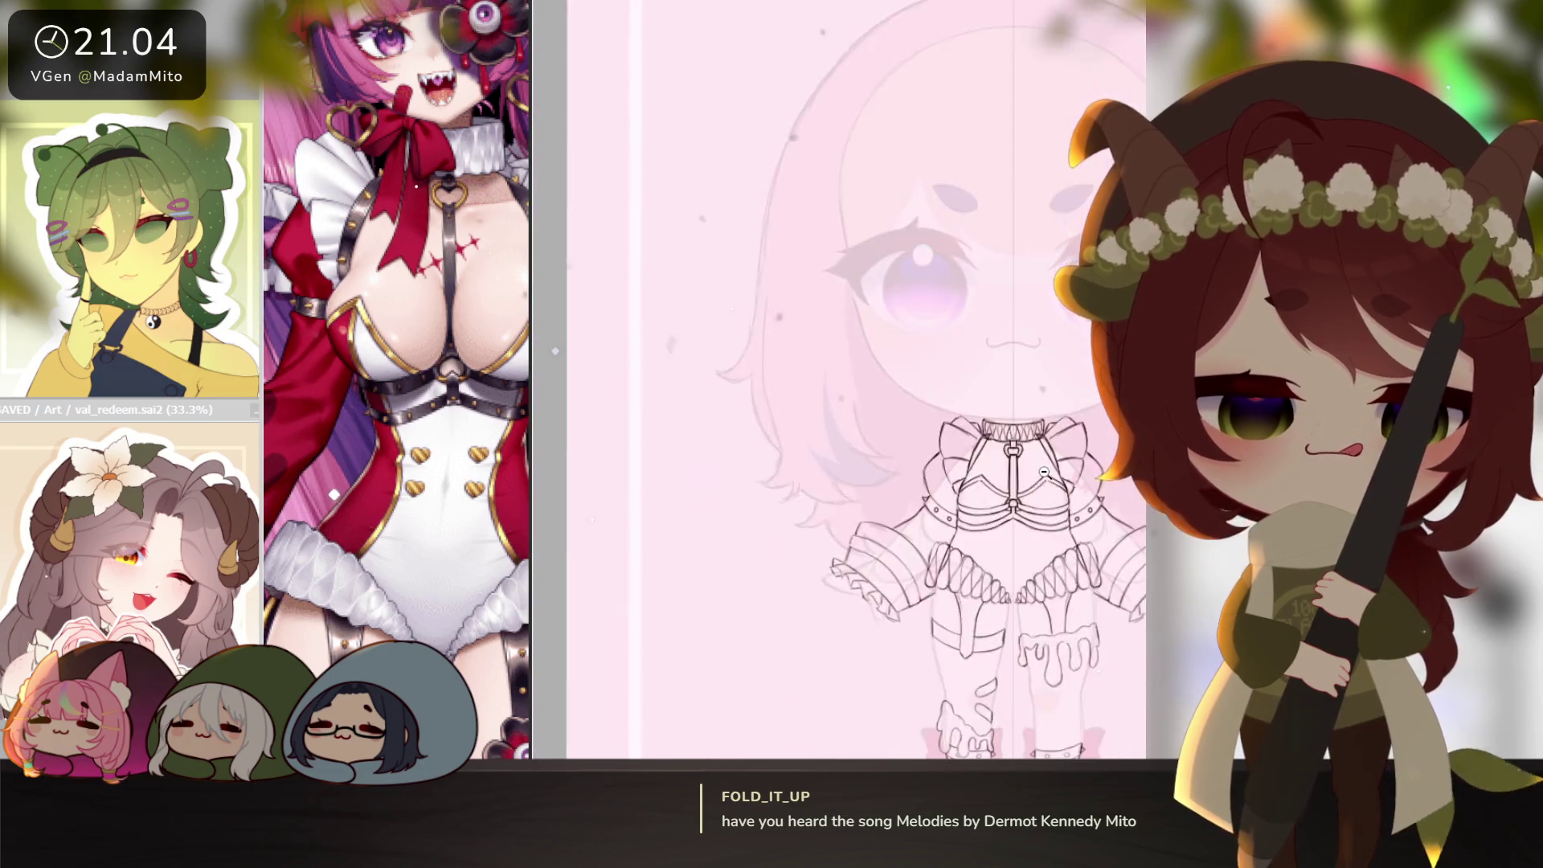
pyautogui.scroll(3, 1063, 467)
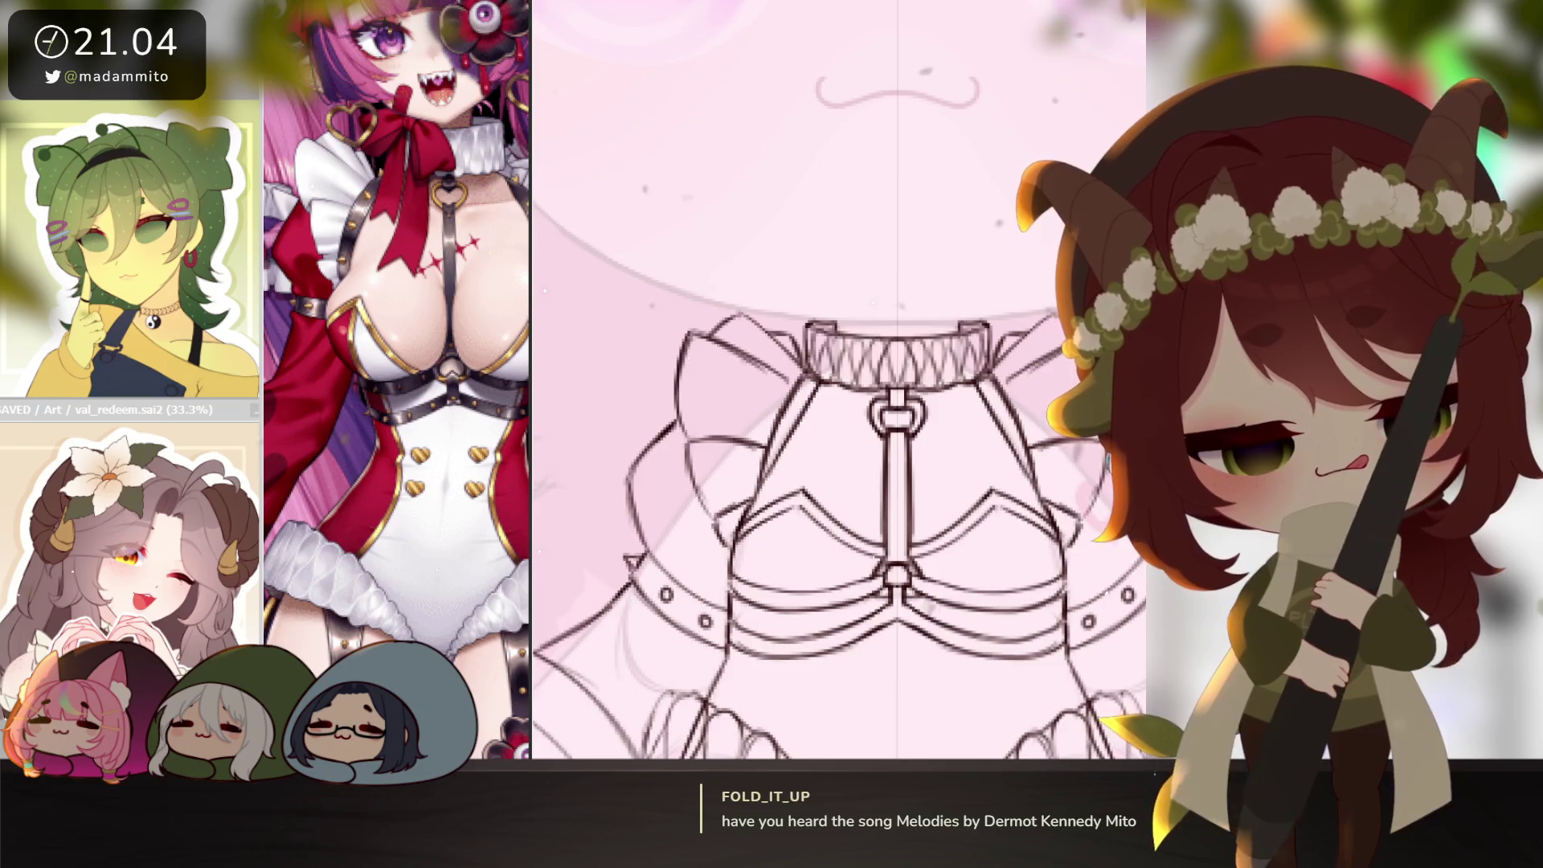
pyautogui.scroll(-3, 1071, 549)
pyautogui.moveTo(1071, 548); pyautogui.dragTo(1035, 460)
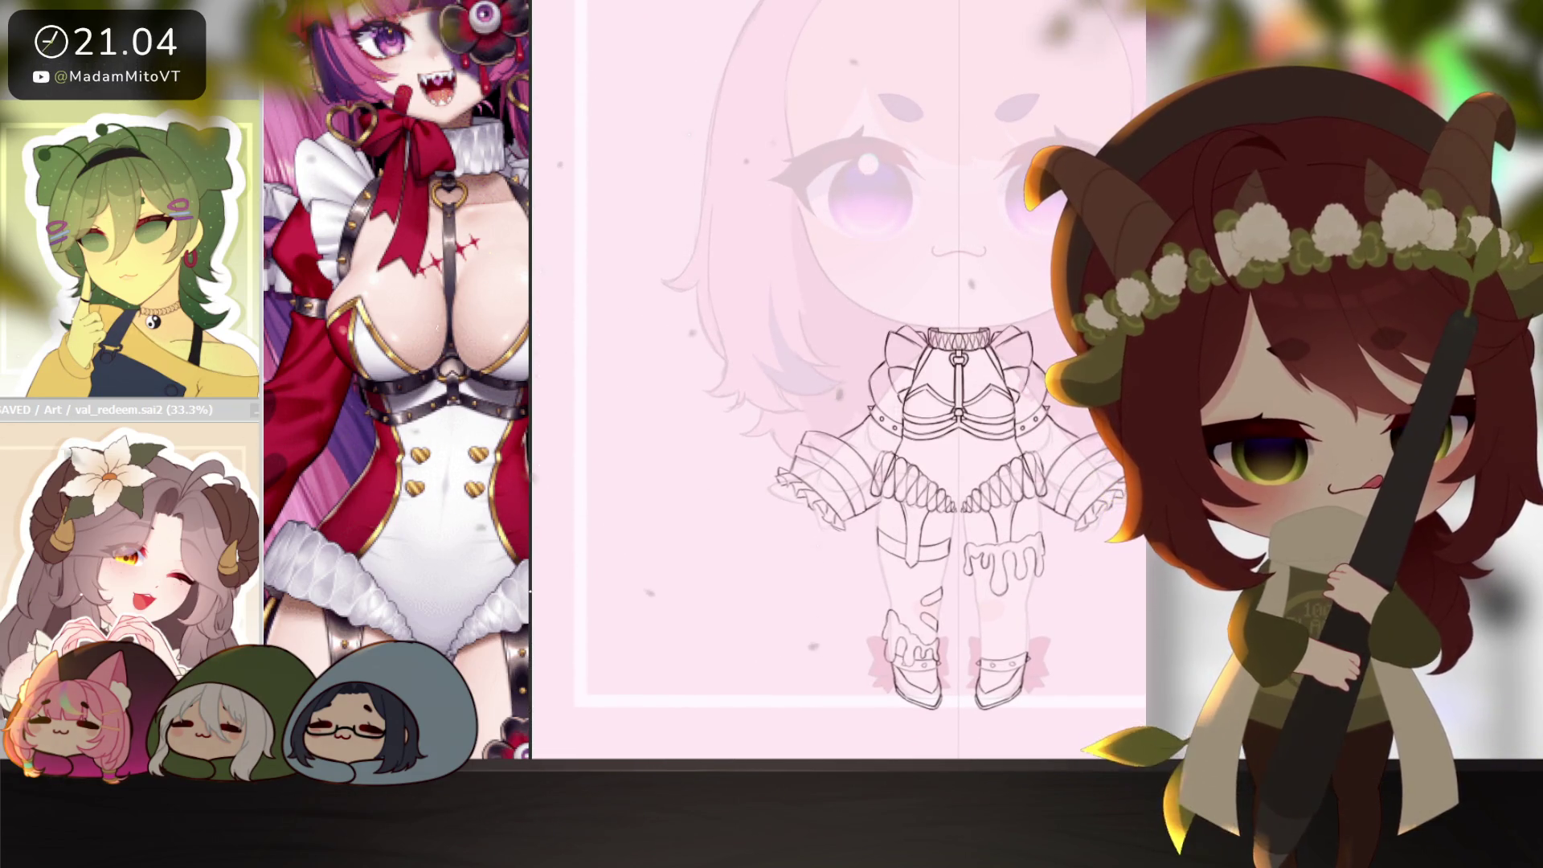
pyautogui.scroll(3, 899, 455)
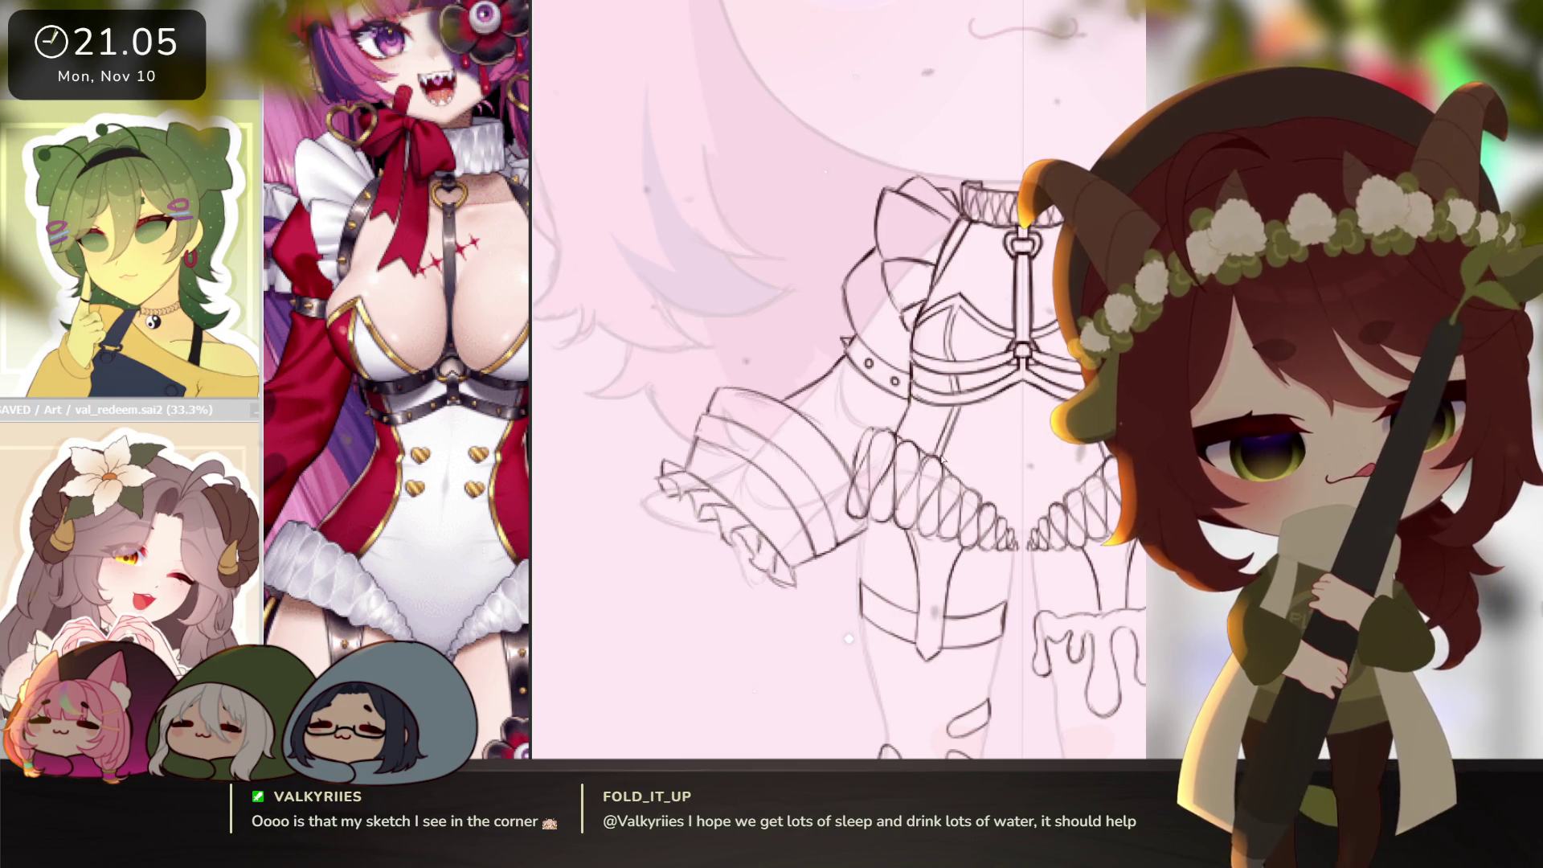
pyautogui.scroll(-2, 1049, 608)
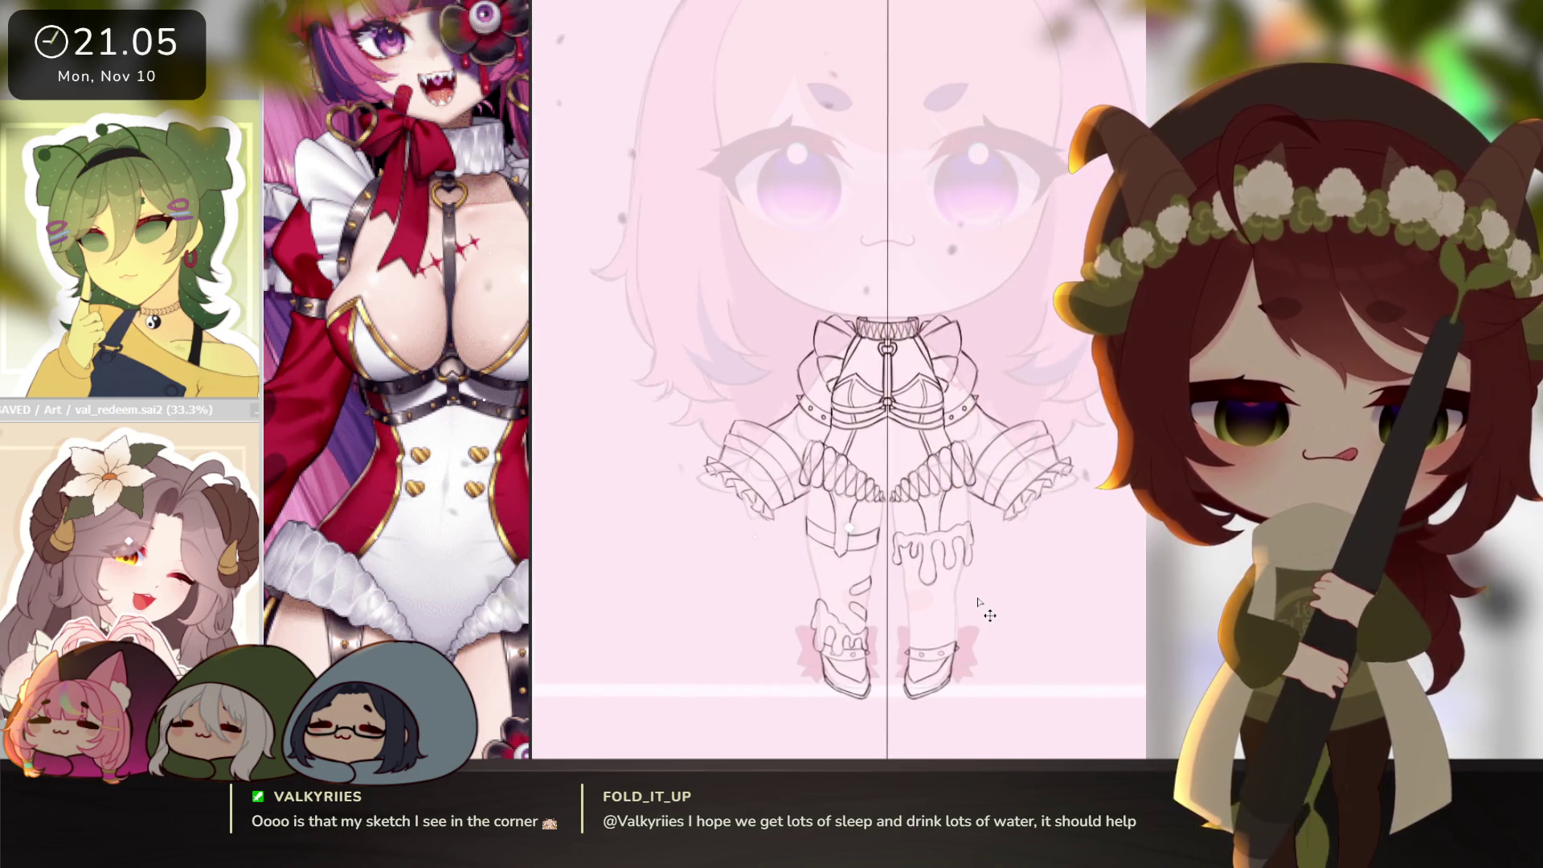
pyautogui.click(158, 476)
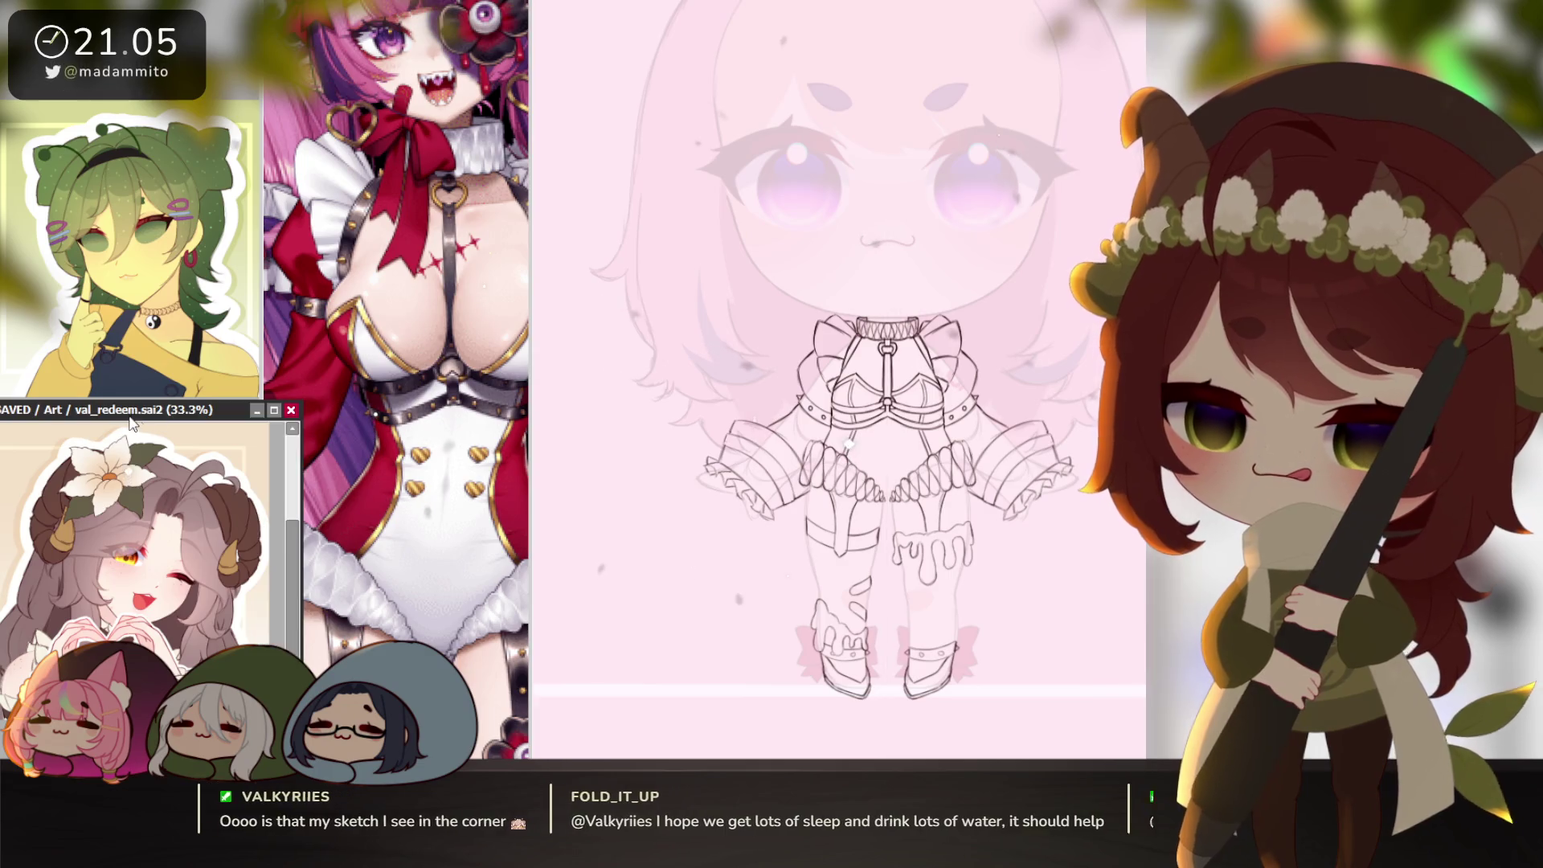
pyautogui.click(274, 410)
pyautogui.scroll(5, 624, 473)
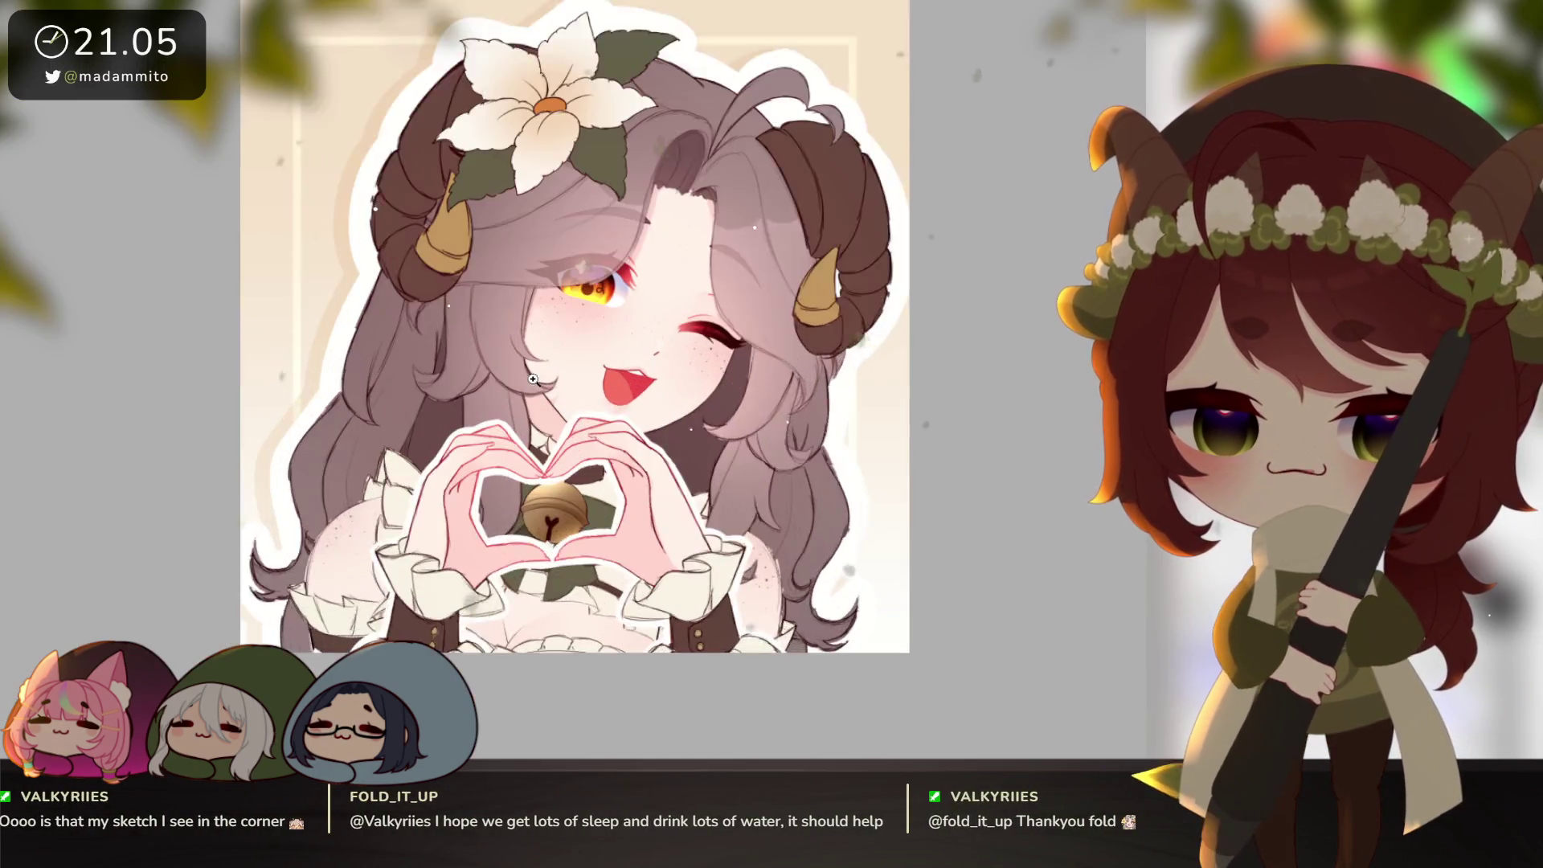
pyautogui.scroll(-5, 623, 472)
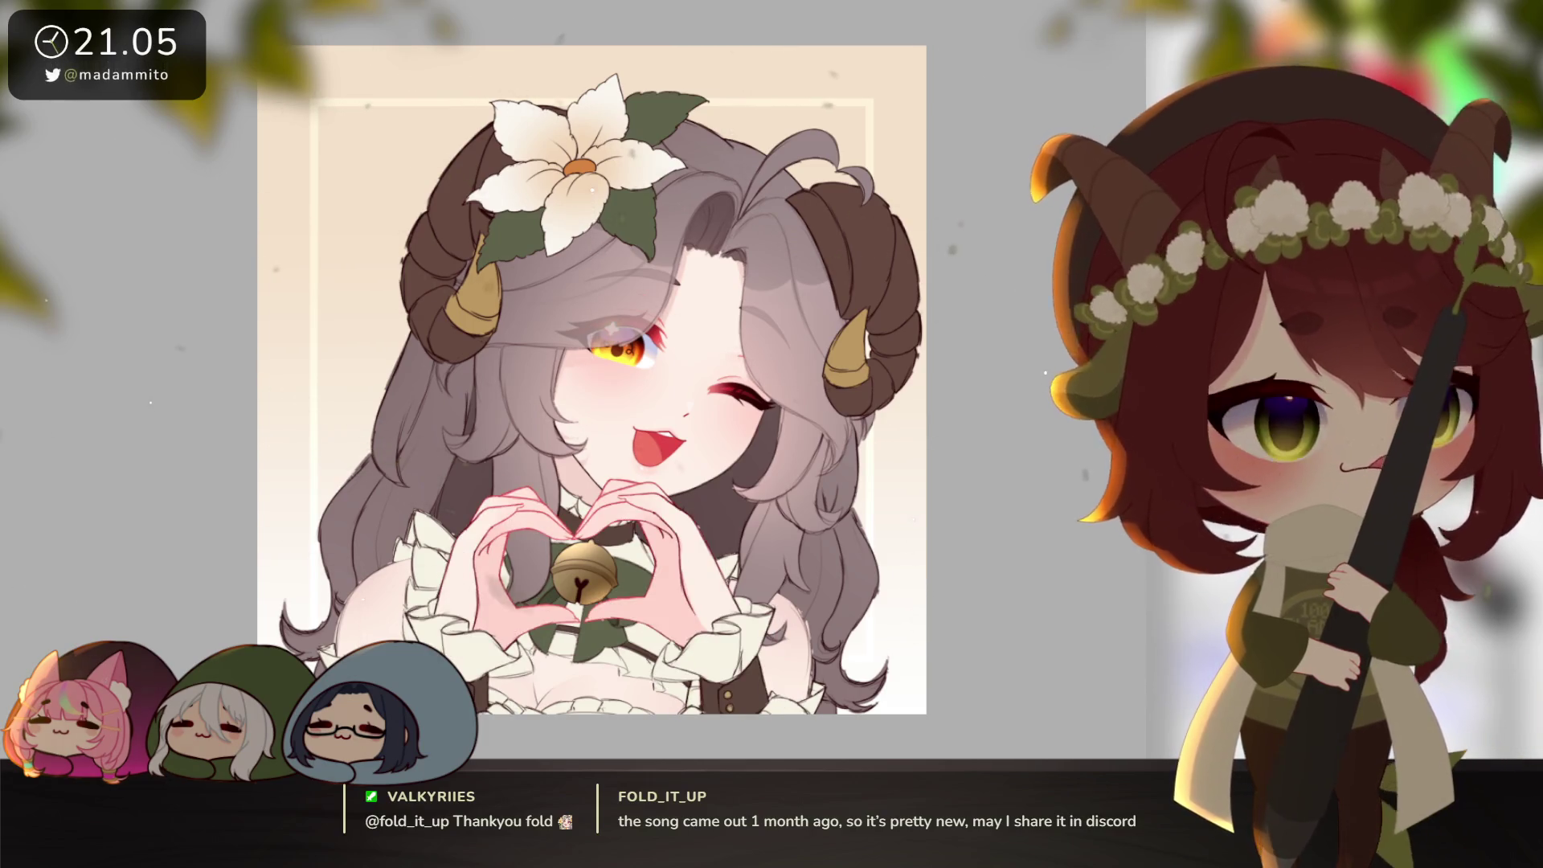
pyautogui.scroll(-4, 893, 583)
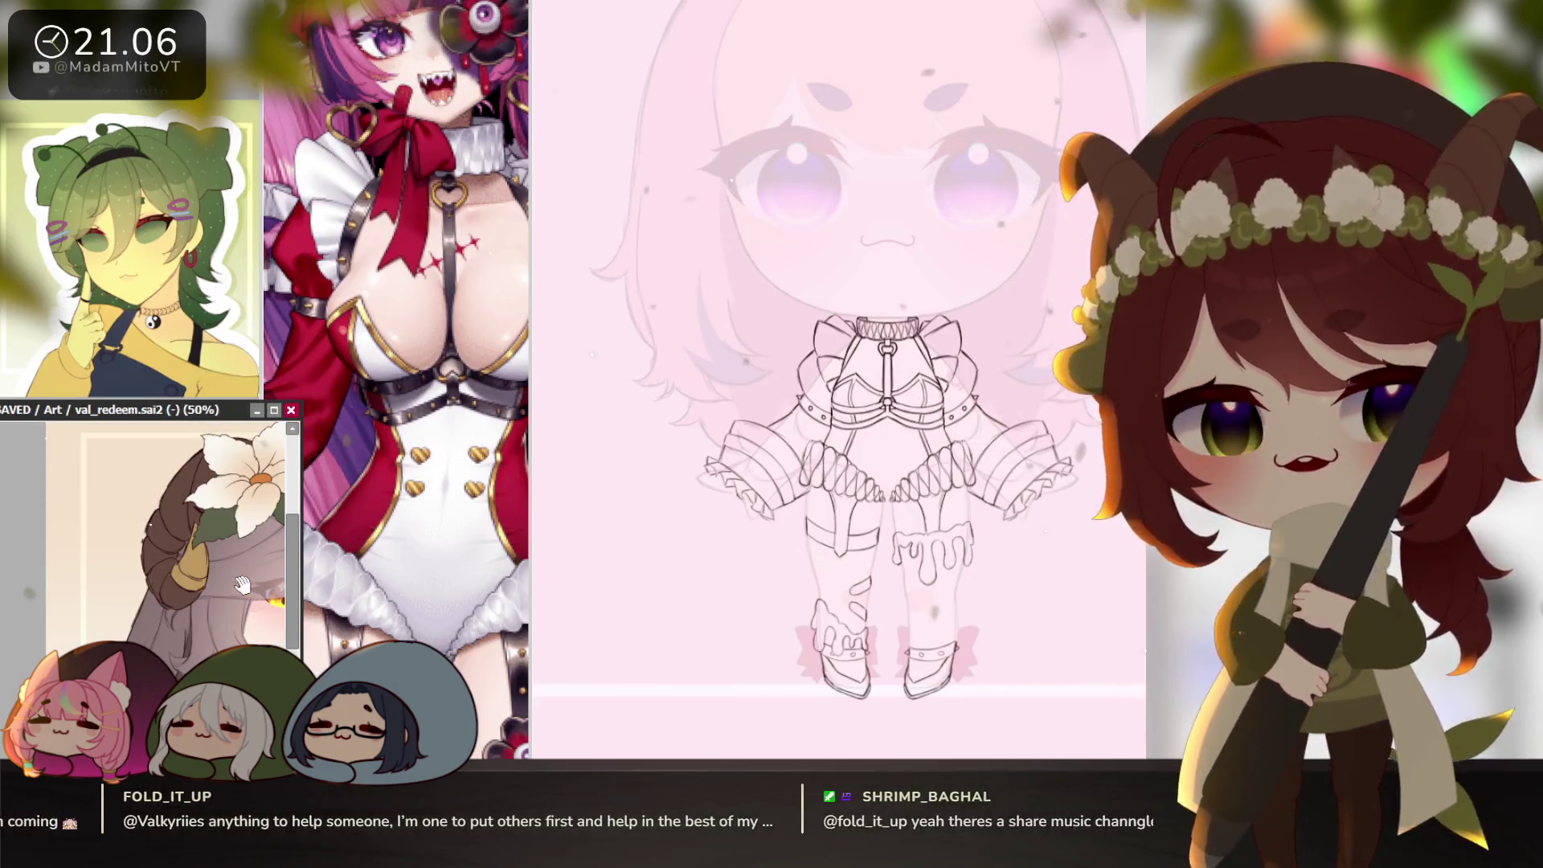
pyautogui.scroll(-2, 220, 544)
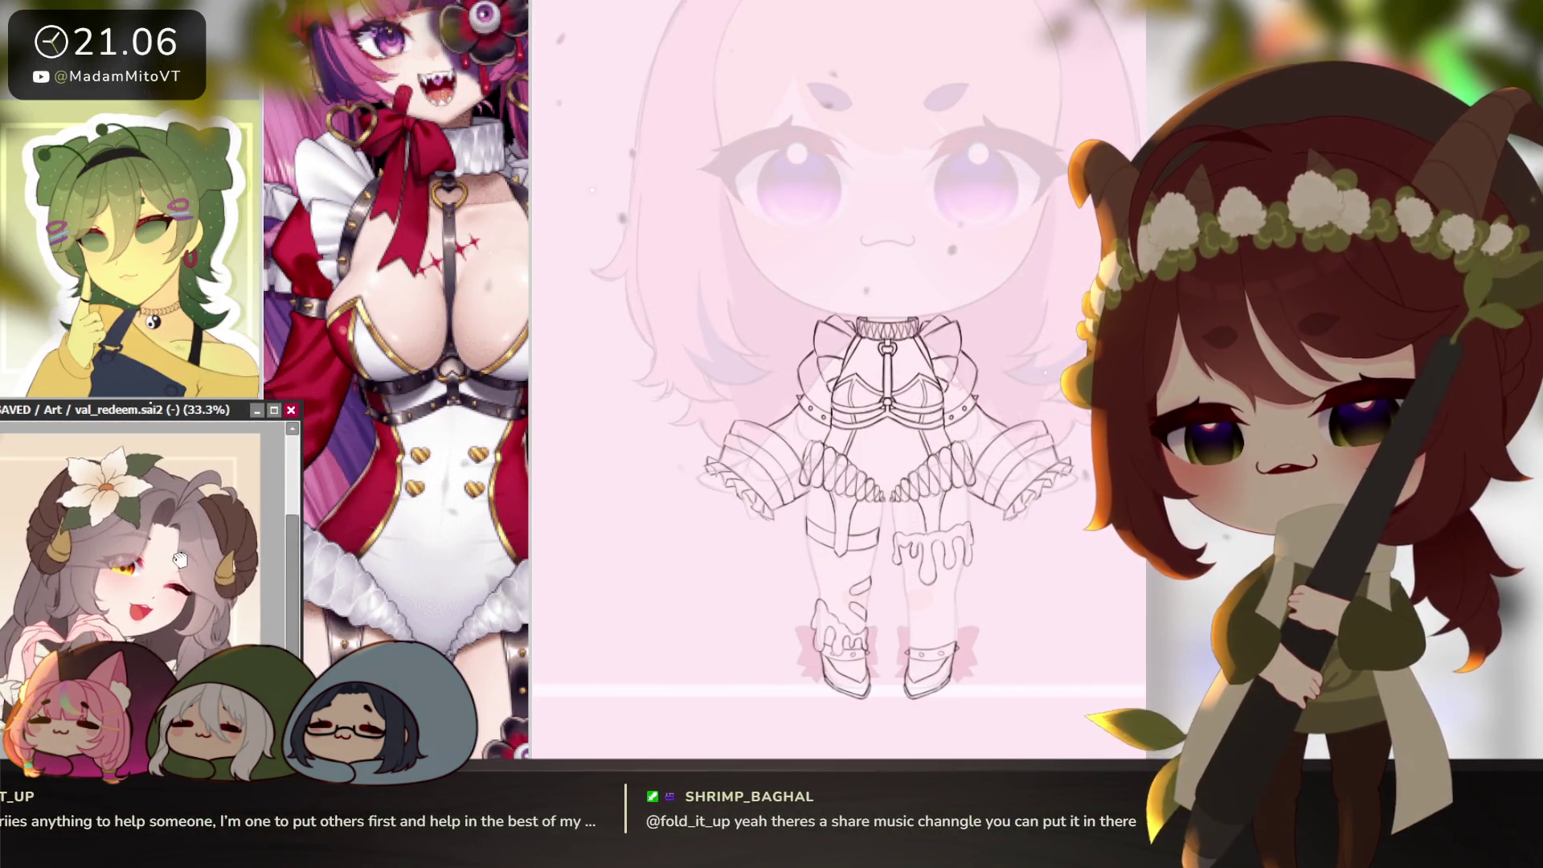
# Zoom into the chest and sketch two pairs of small hearts on the panel.
pyautogui.moveTo(182, 549); pyautogui.dragTo(198, 555)
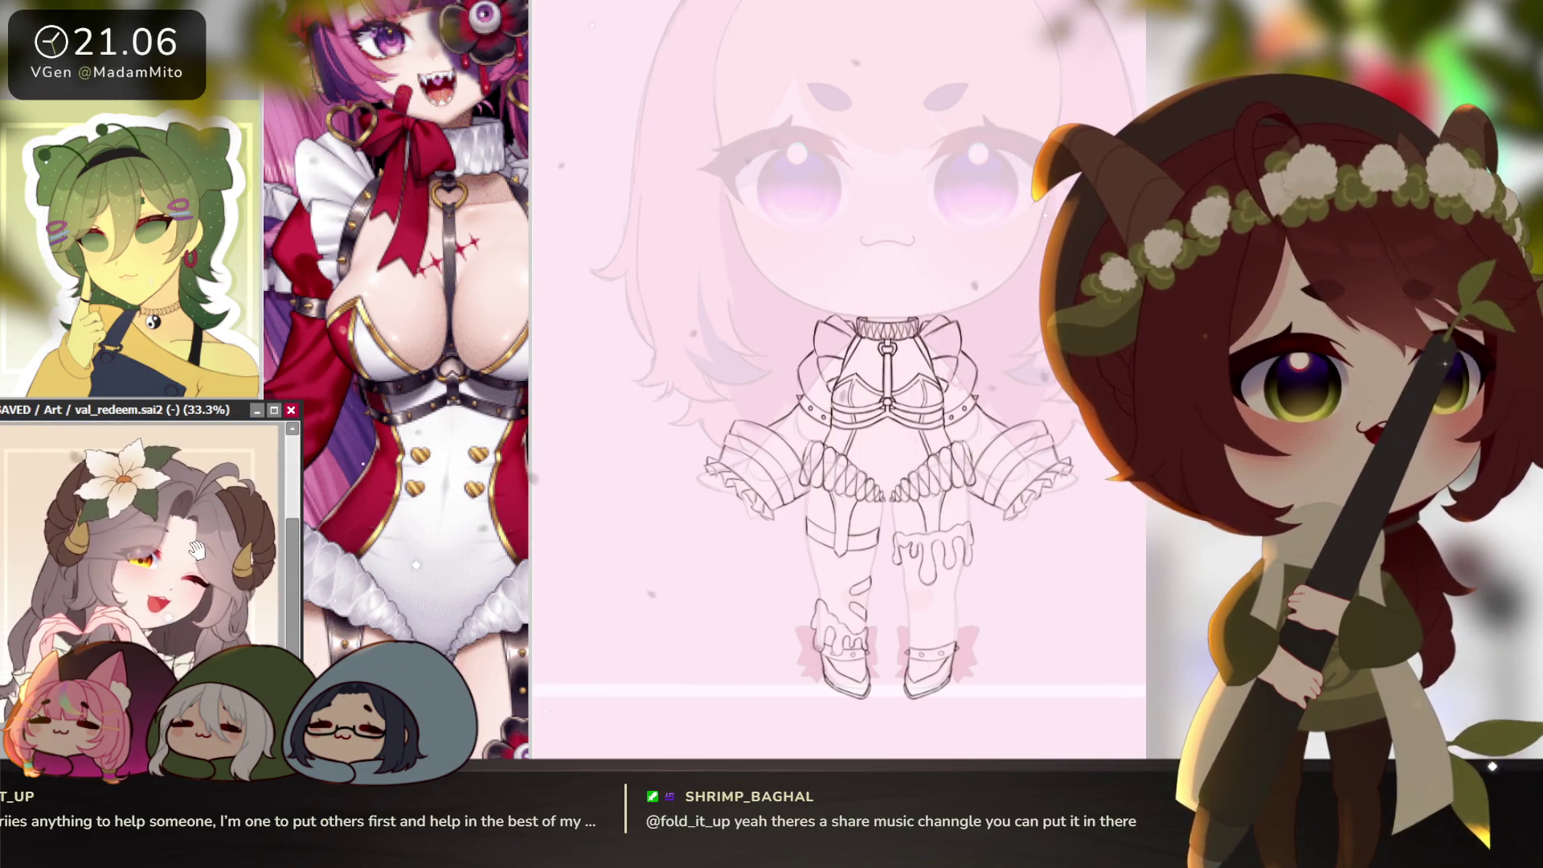
pyautogui.click(699, 550)
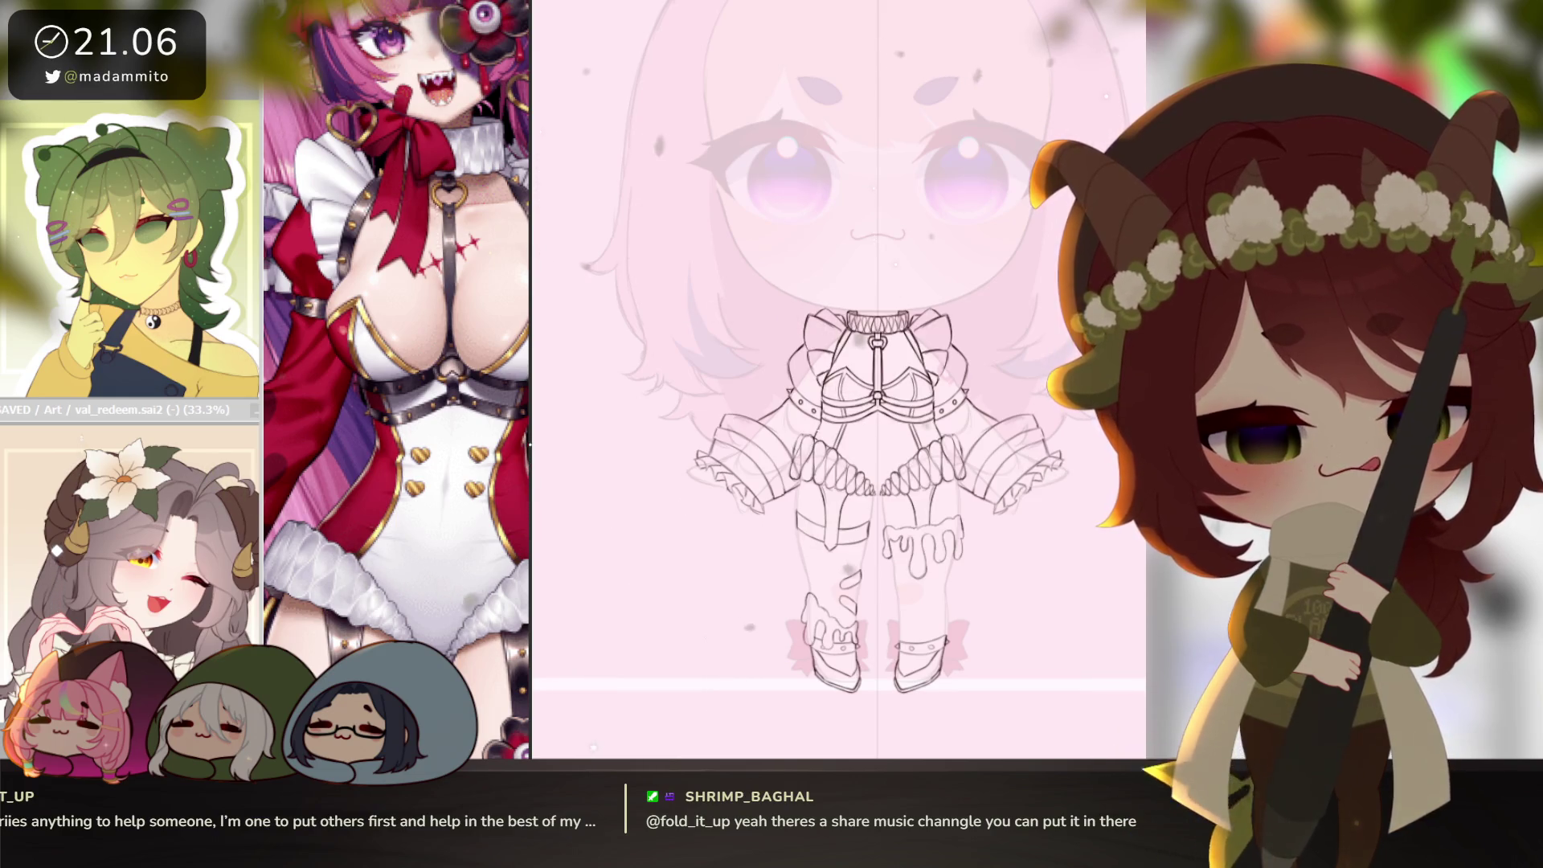
pyautogui.scroll(1, 798, 473)
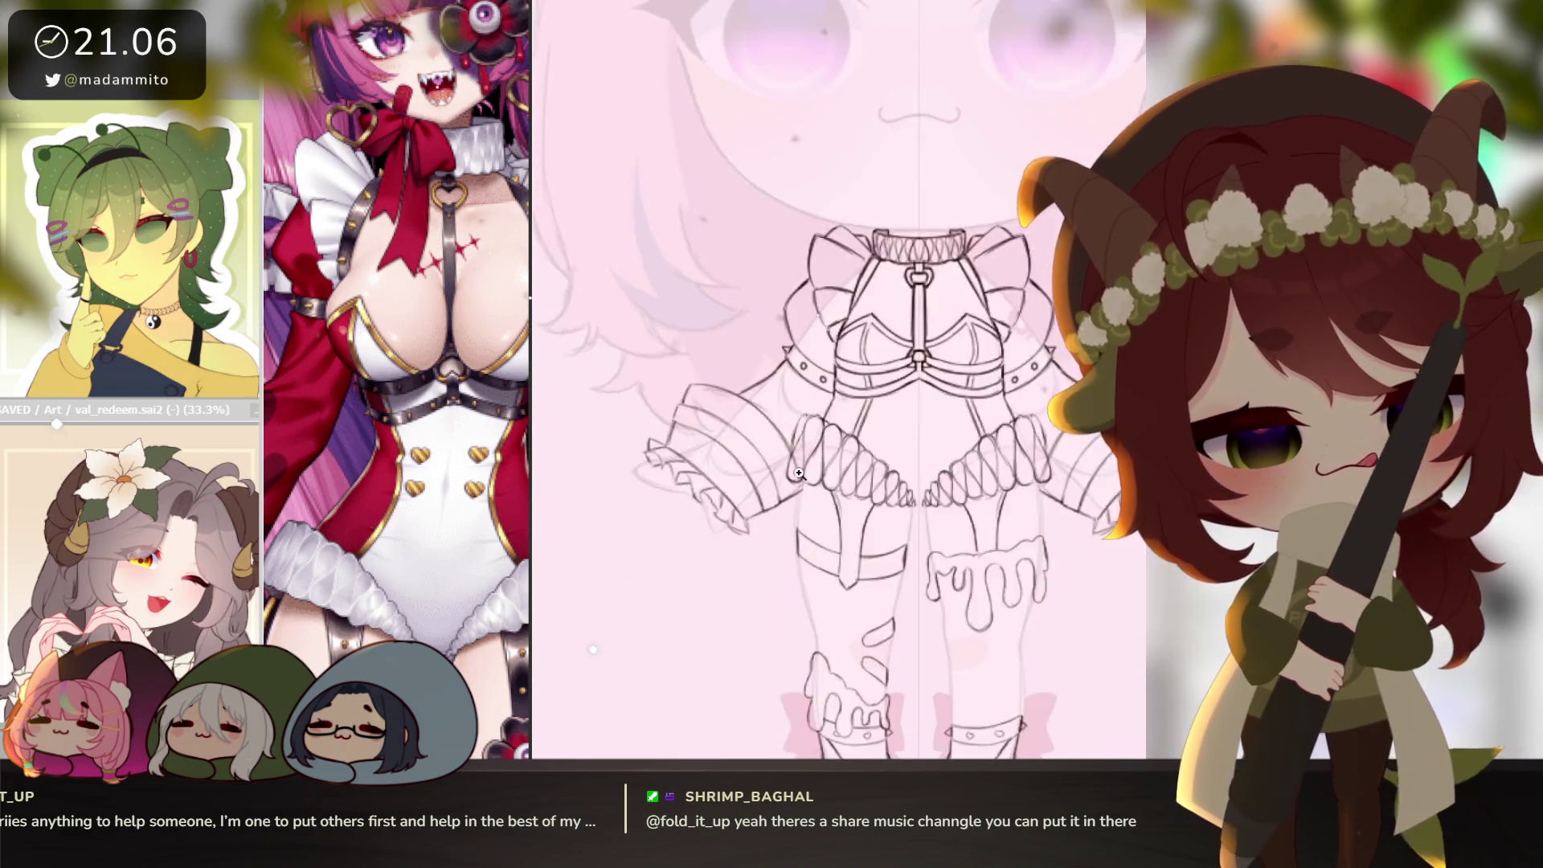
pyautogui.scroll(2, 797, 473)
pyautogui.scroll(-3, 1084, 635)
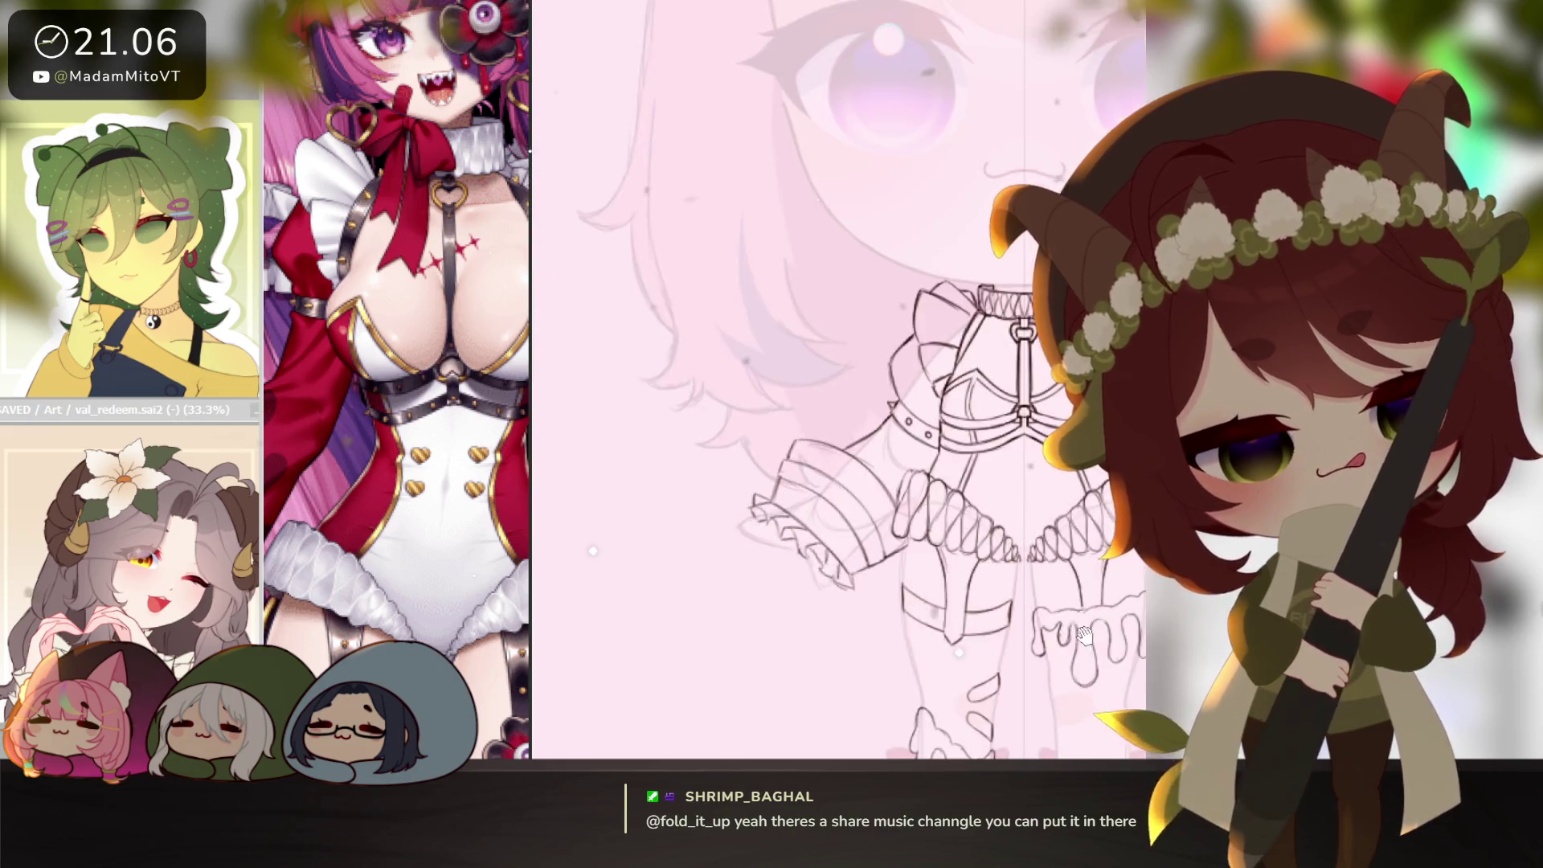
pyautogui.scroll(1, 1069, 636)
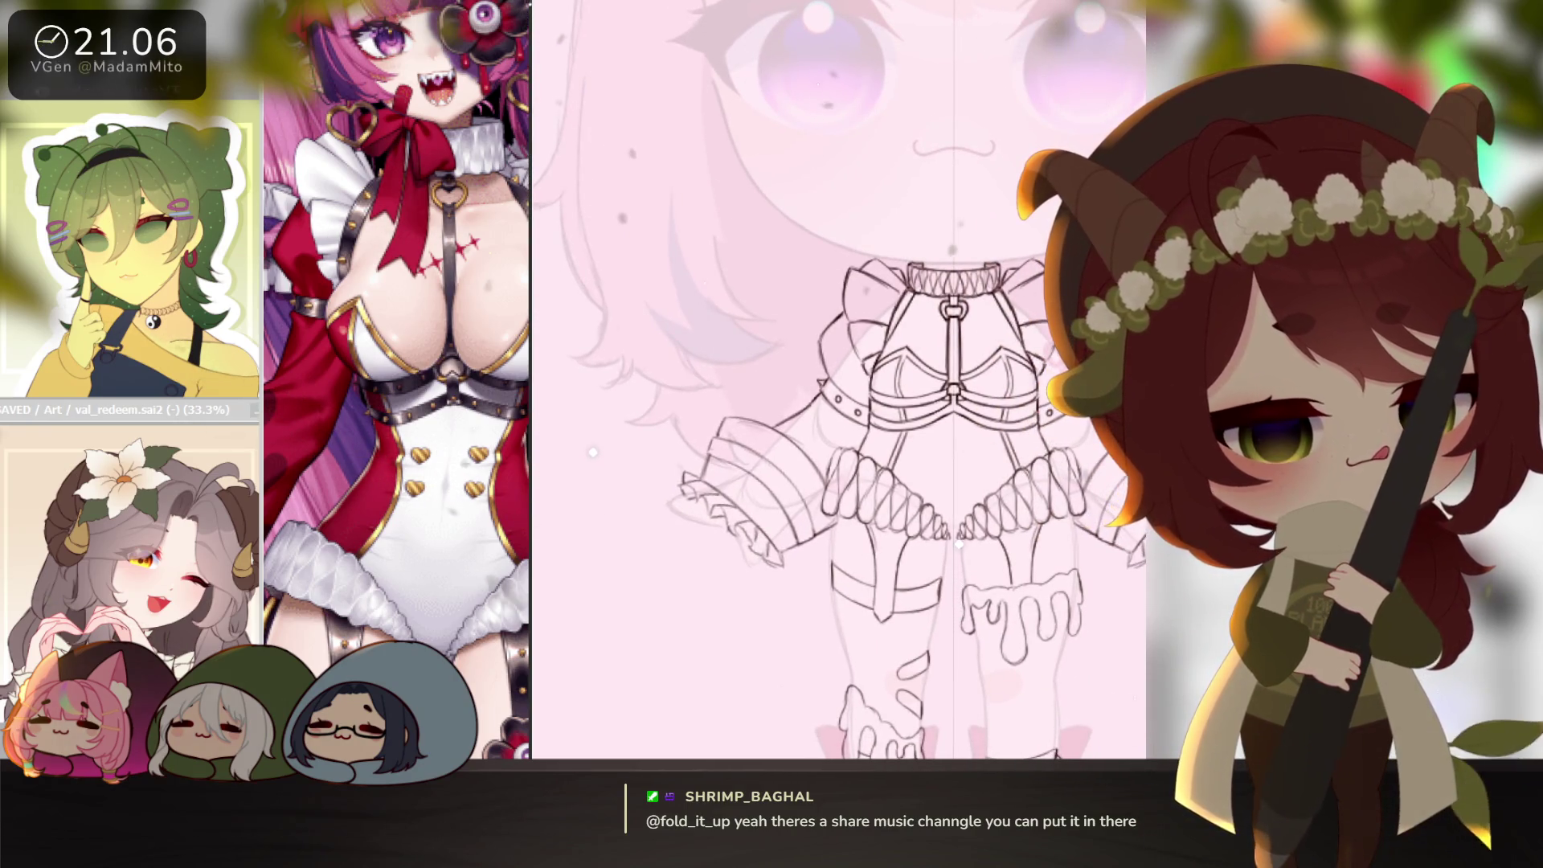
pyautogui.scroll(3, 911, 420)
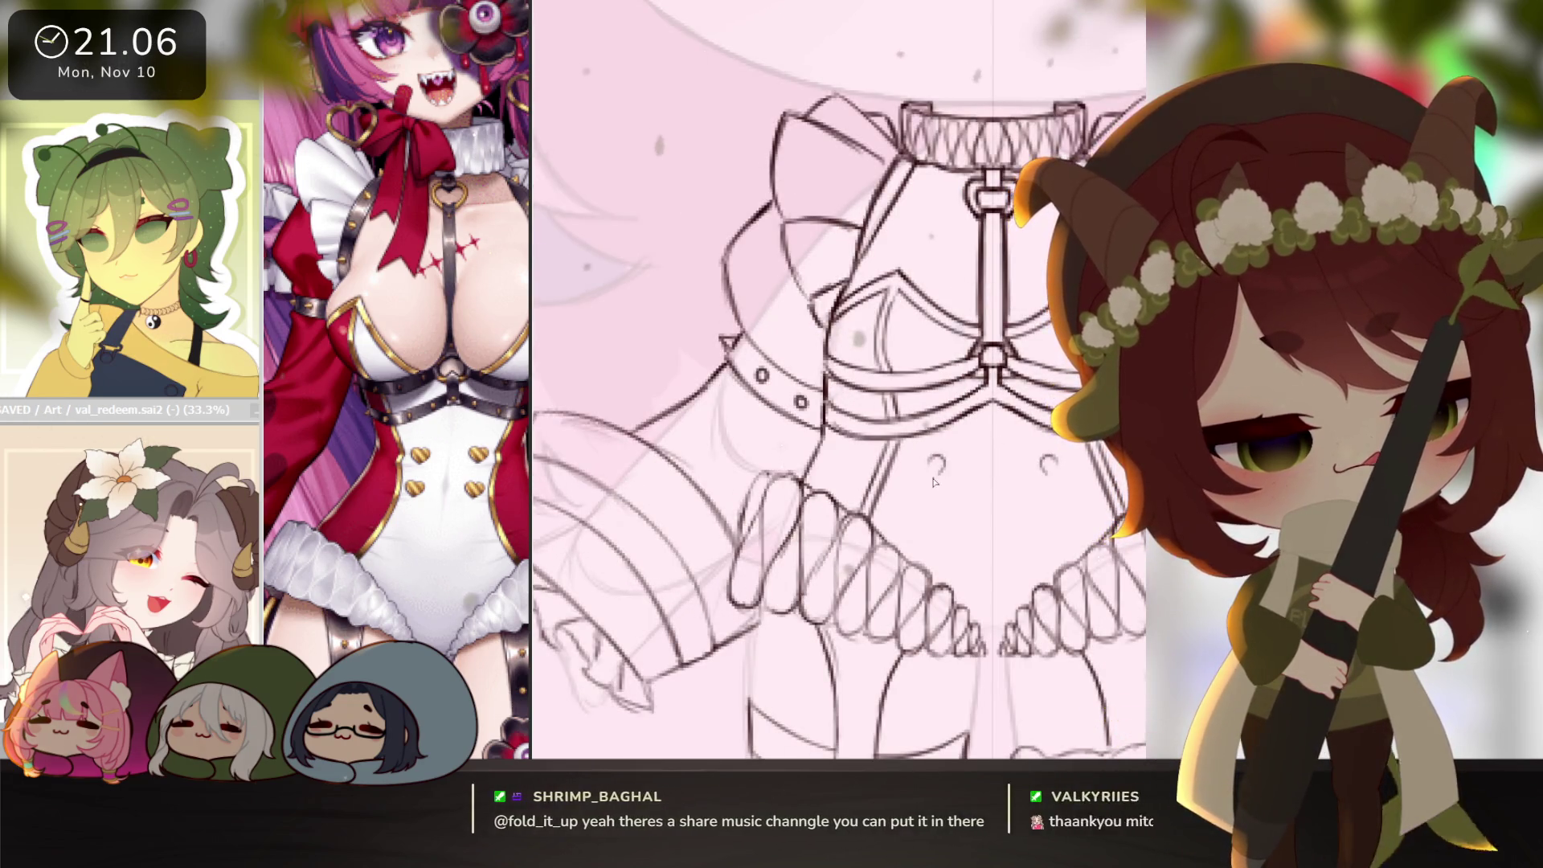
pyautogui.moveTo(940, 460); pyautogui.dragTo(934, 475)
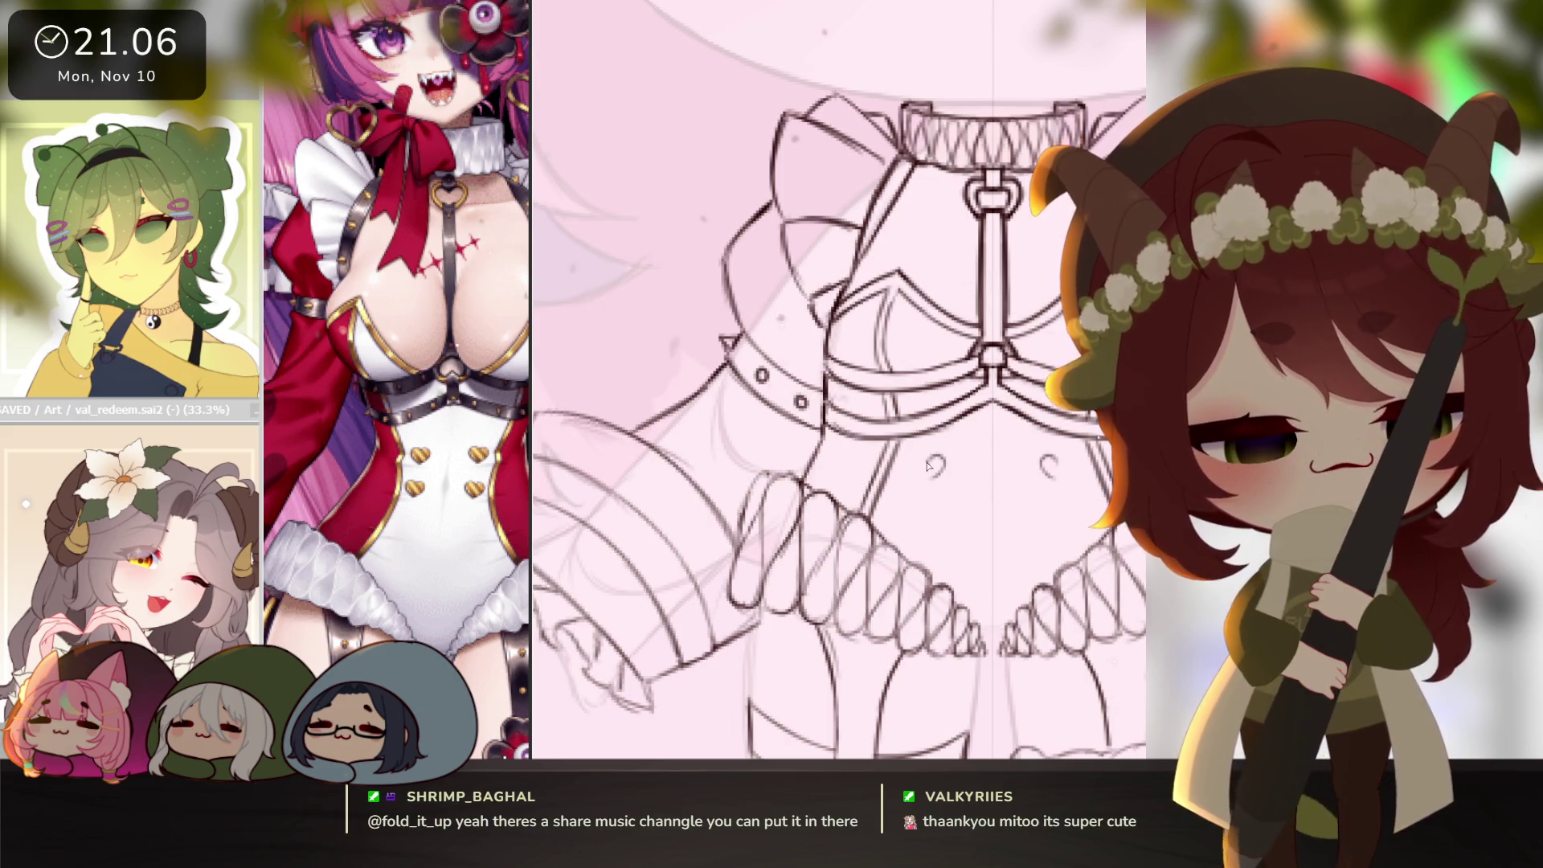
pyautogui.moveTo(928, 457); pyautogui.dragTo(929, 475)
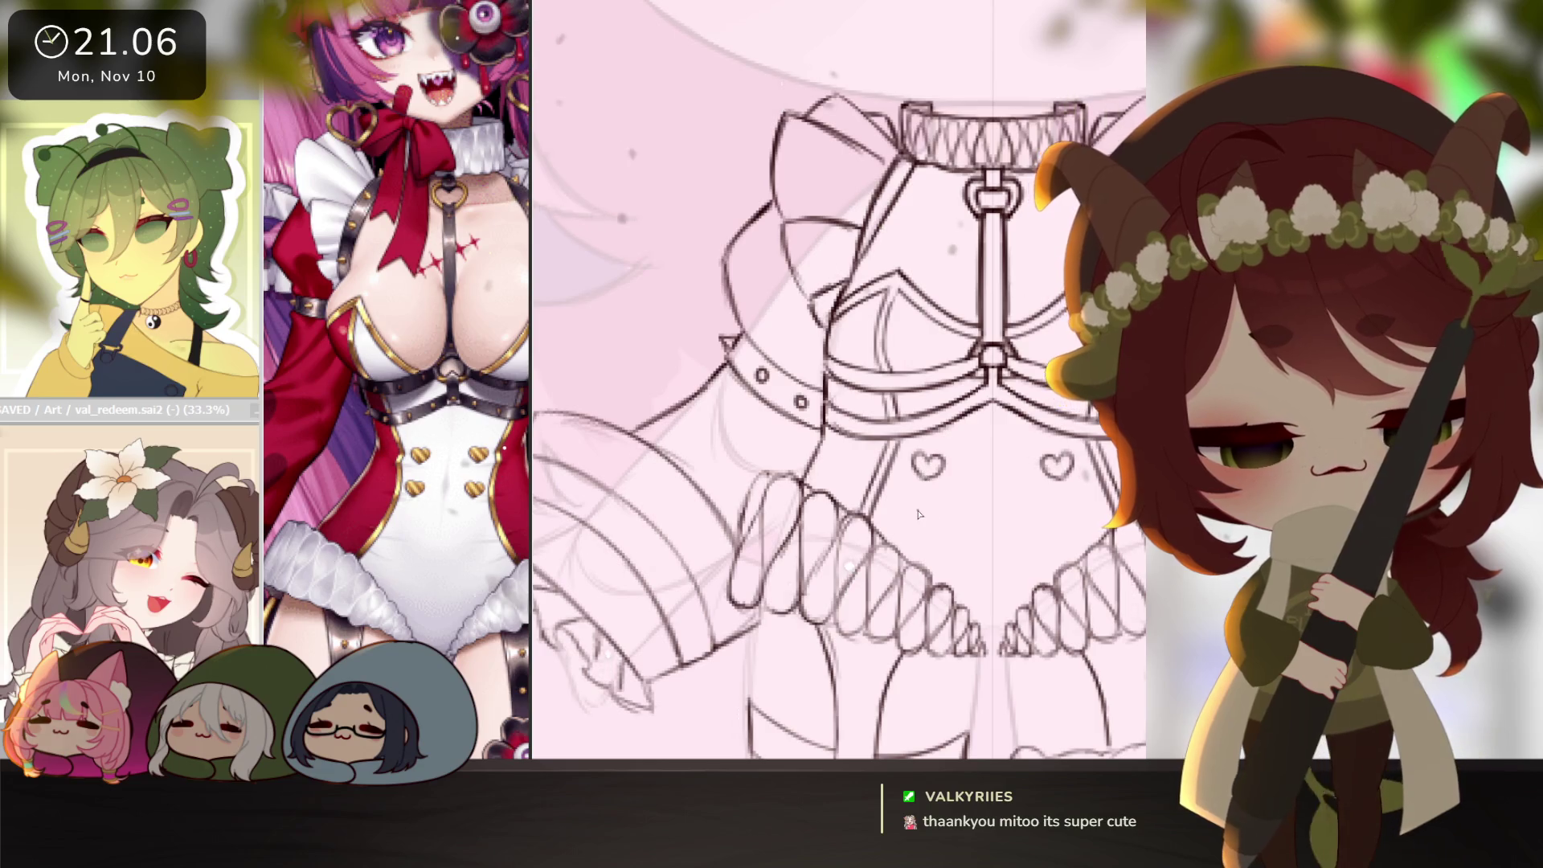
pyautogui.moveTo(1058, 507); pyautogui.dragTo(1071, 515)
pyautogui.moveTo(914, 508)
pyautogui.mouseDown()
pyautogui.moveTo(929, 515)
pyautogui.moveTo(907, 506)
pyautogui.moveTo(904, 527)
pyautogui.mouseUp()
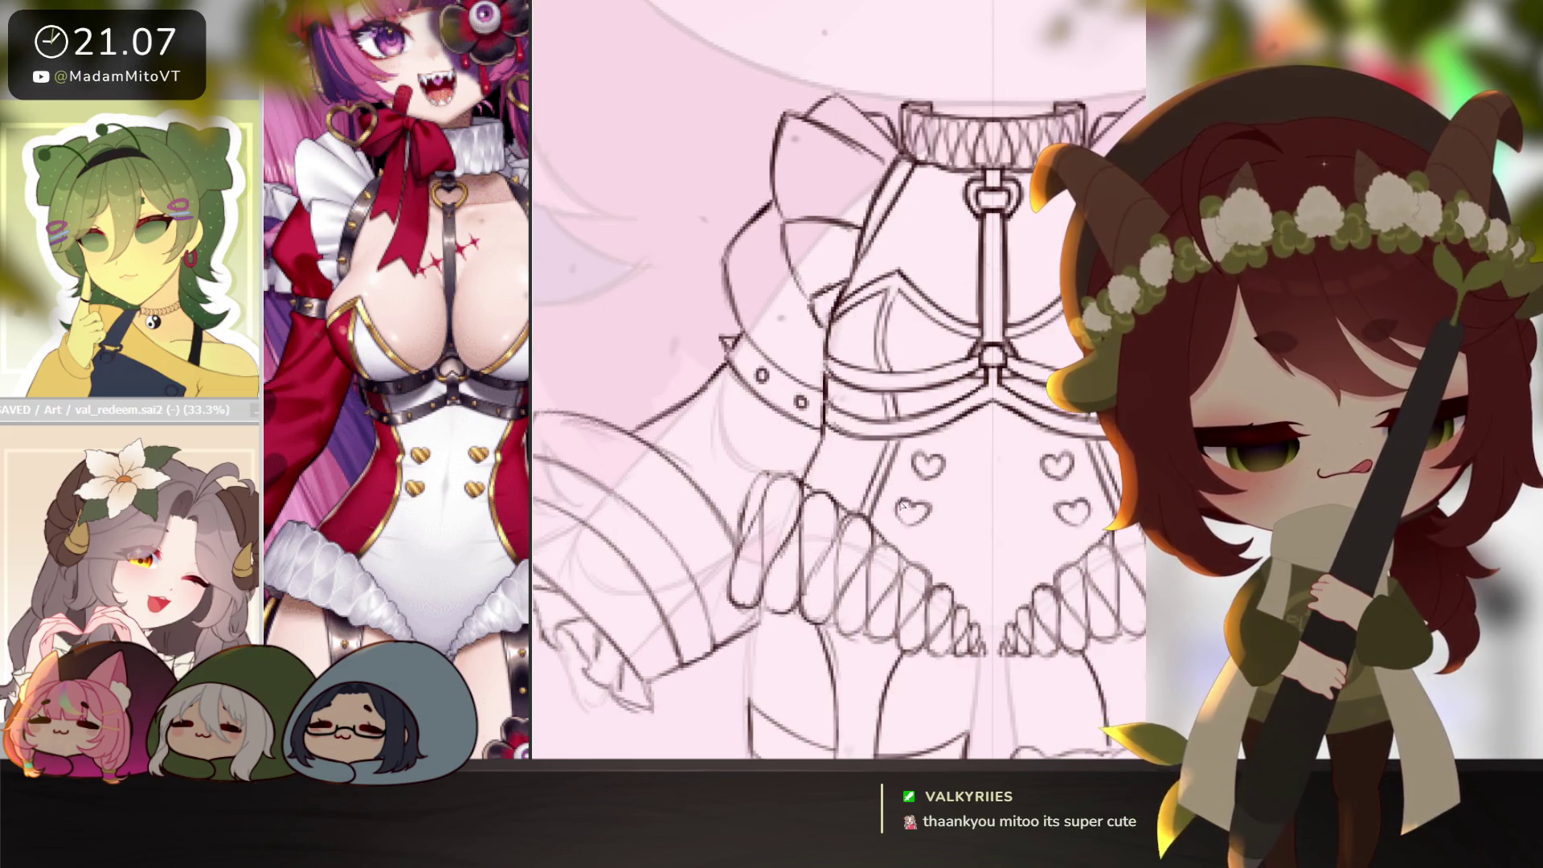
# Recentre the figure and adjust the reference image to show the maid outfit's legs.
pyautogui.scroll(-3, 1046, 465)
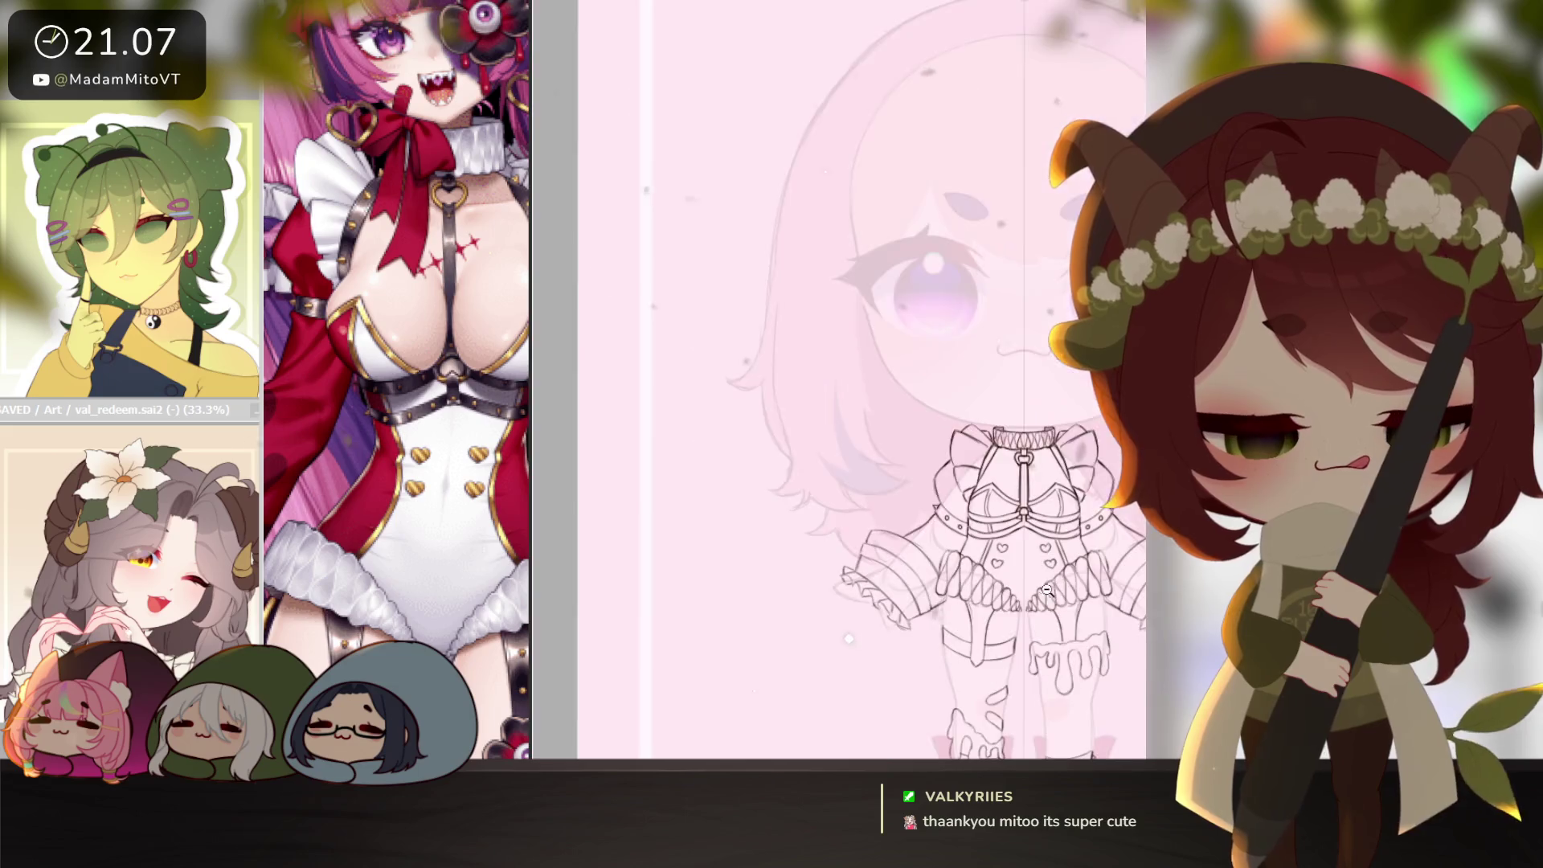
pyautogui.moveTo(1077, 634); pyautogui.dragTo(1038, 593)
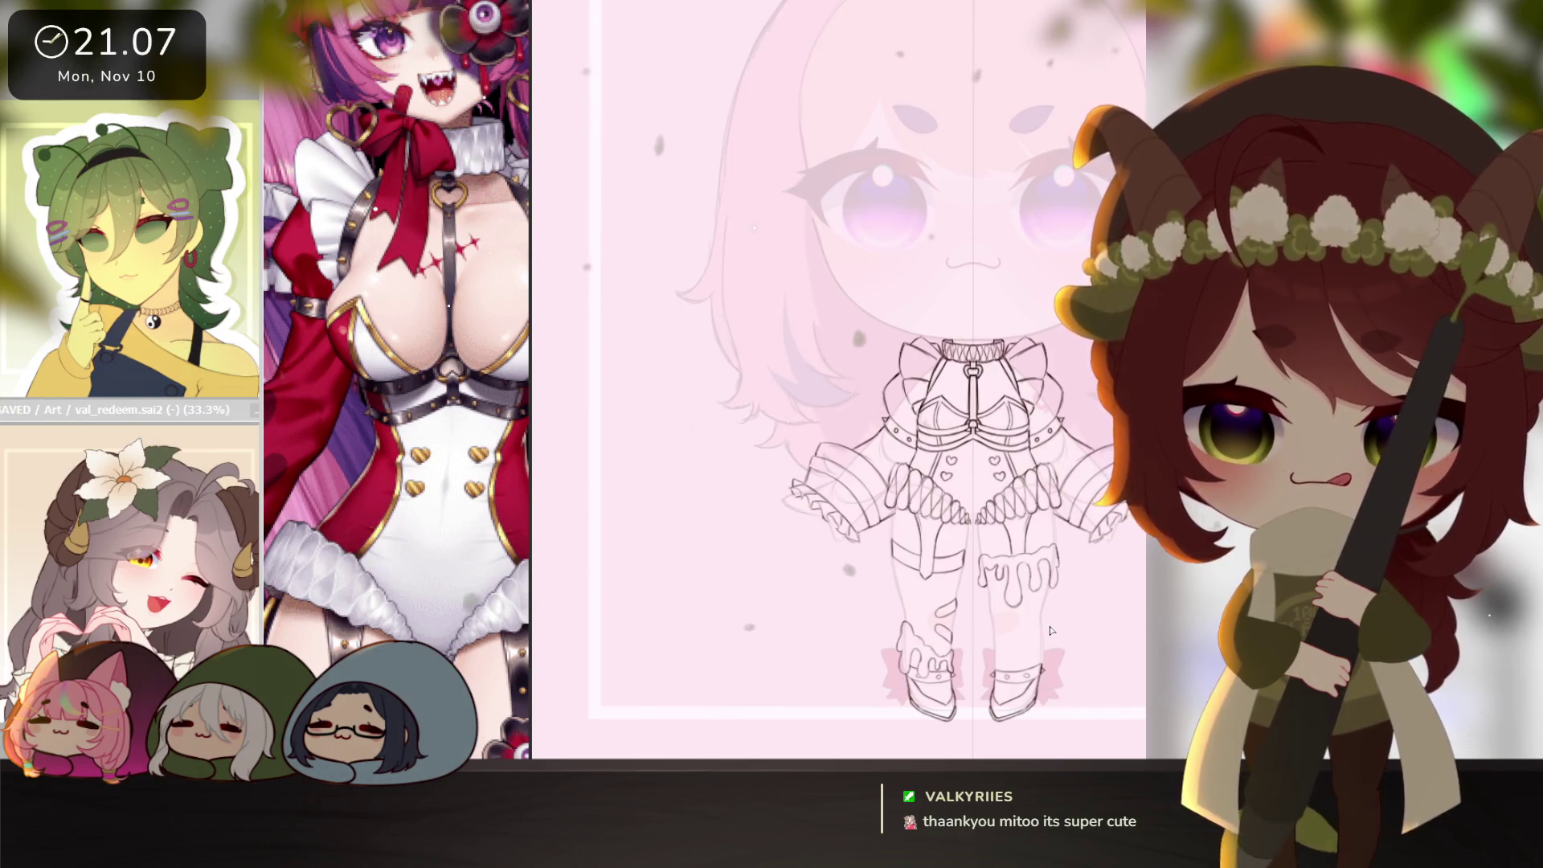
pyautogui.moveTo(1063, 621); pyautogui.dragTo(1043, 635)
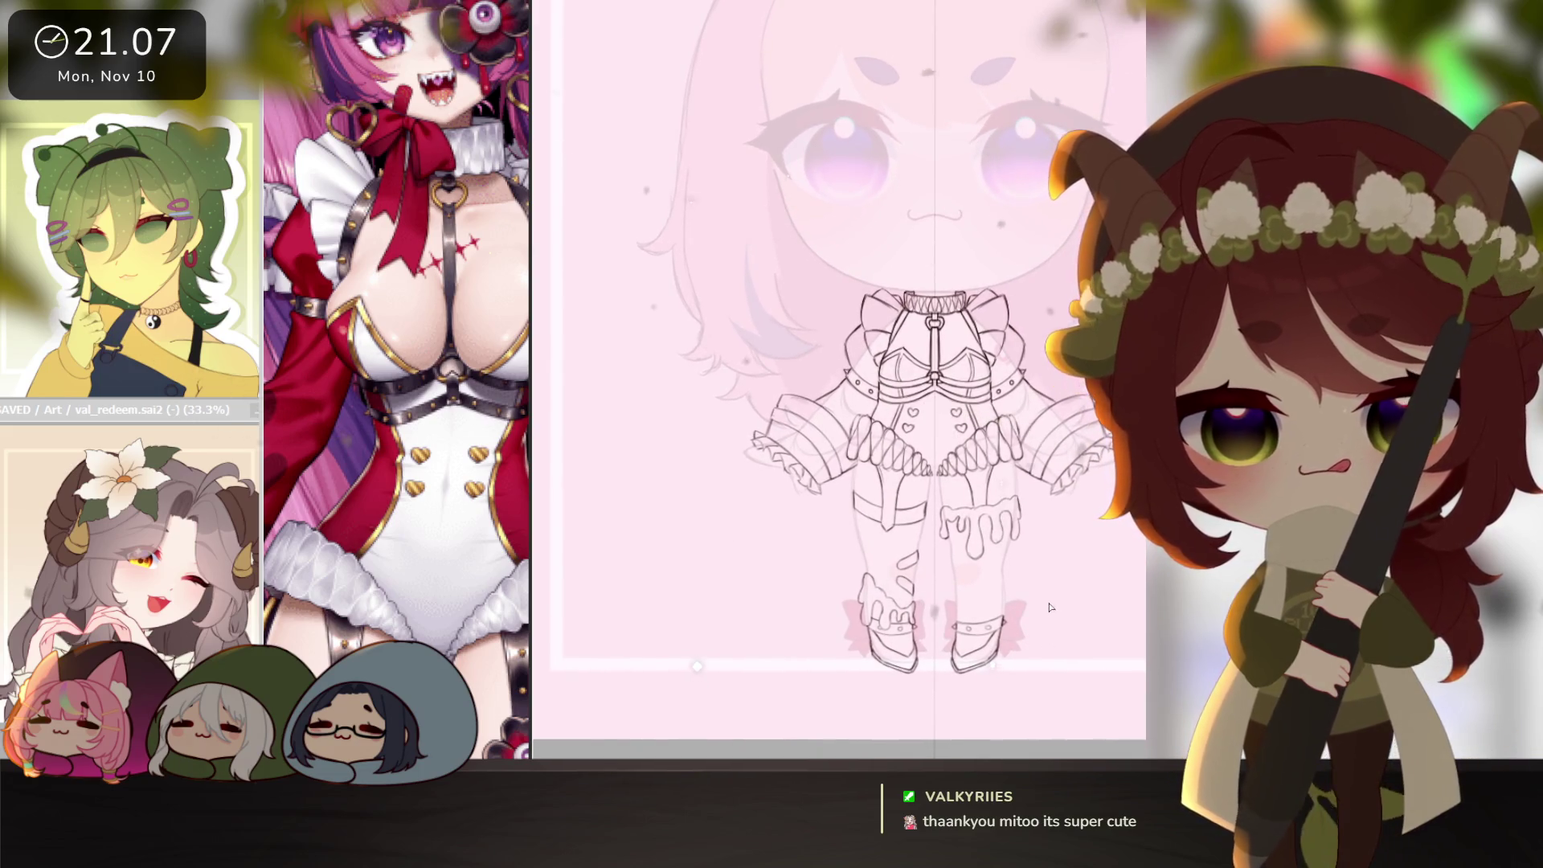
pyautogui.moveTo(531, 643); pyautogui.dragTo(611, 642)
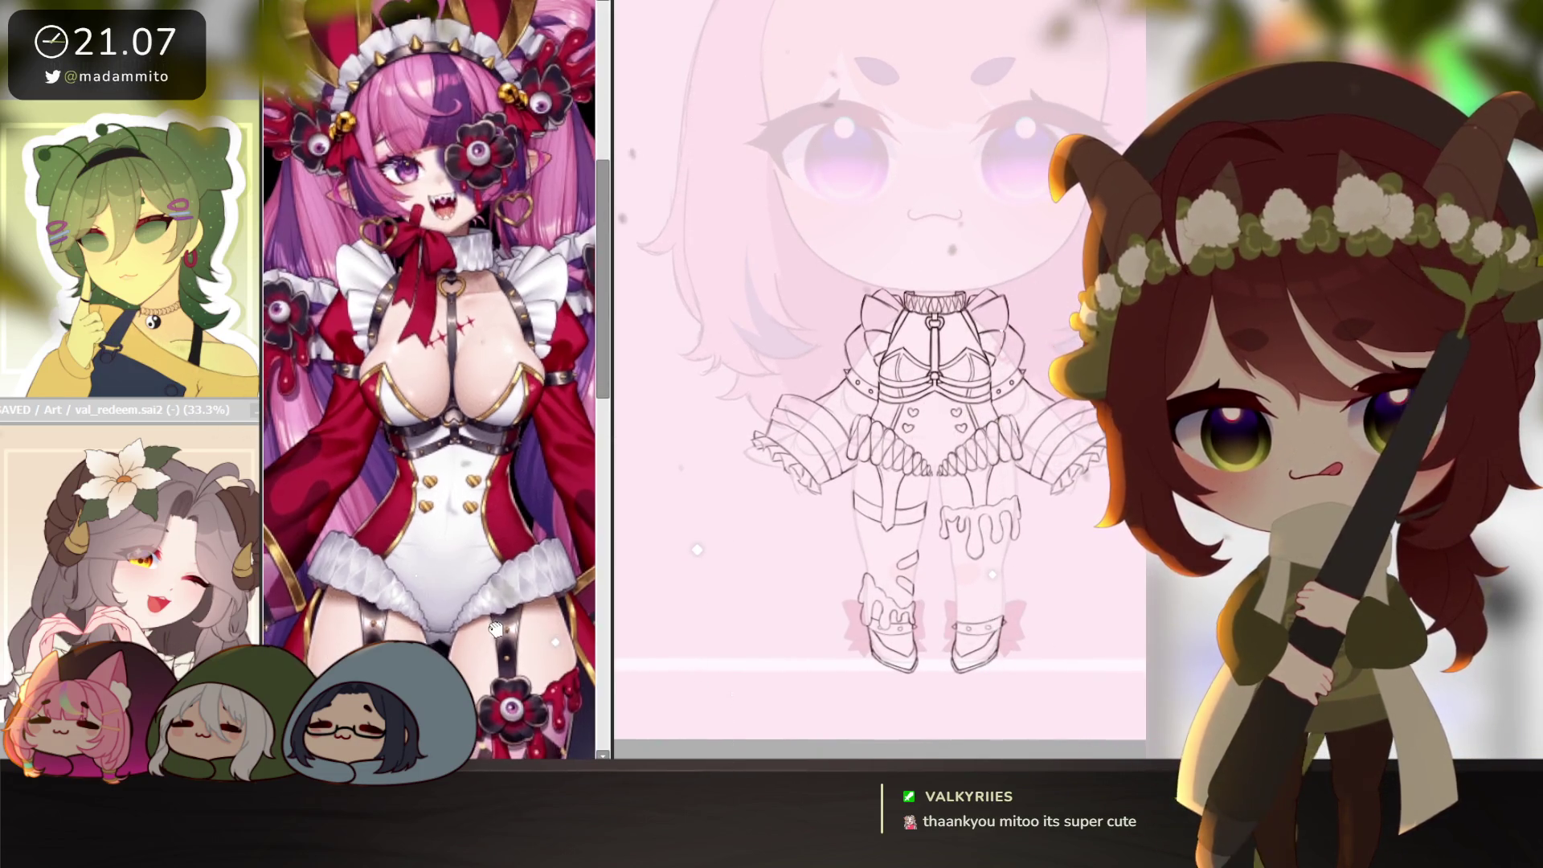
pyautogui.moveTo(779, 667); pyautogui.dragTo(783, 653)
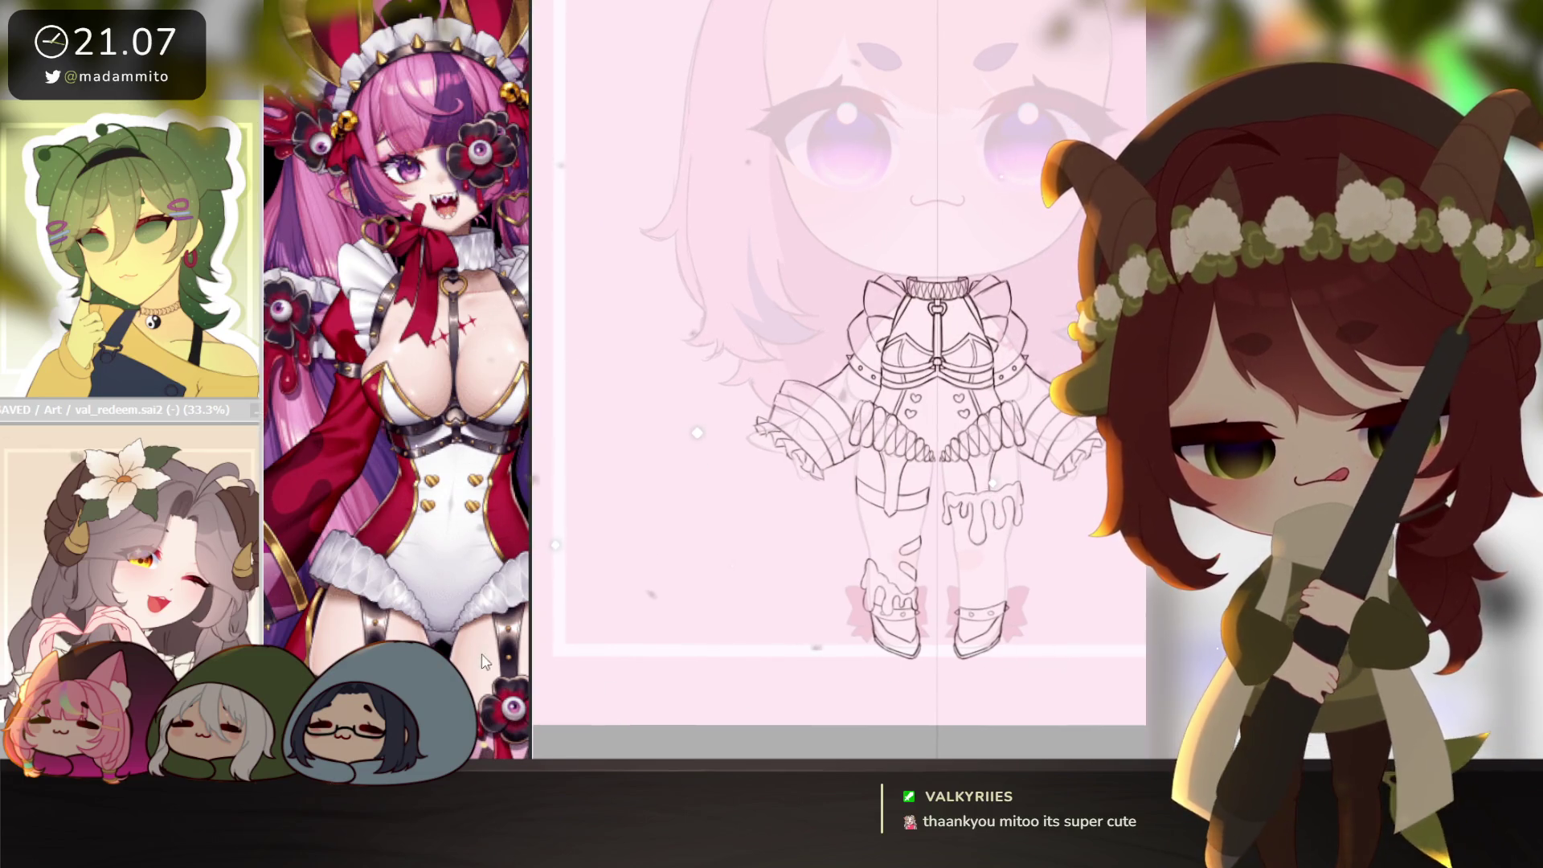
pyautogui.moveTo(511, 681); pyautogui.dragTo(455, 492)
pyautogui.moveTo(611, 482); pyautogui.dragTo(531, 482)
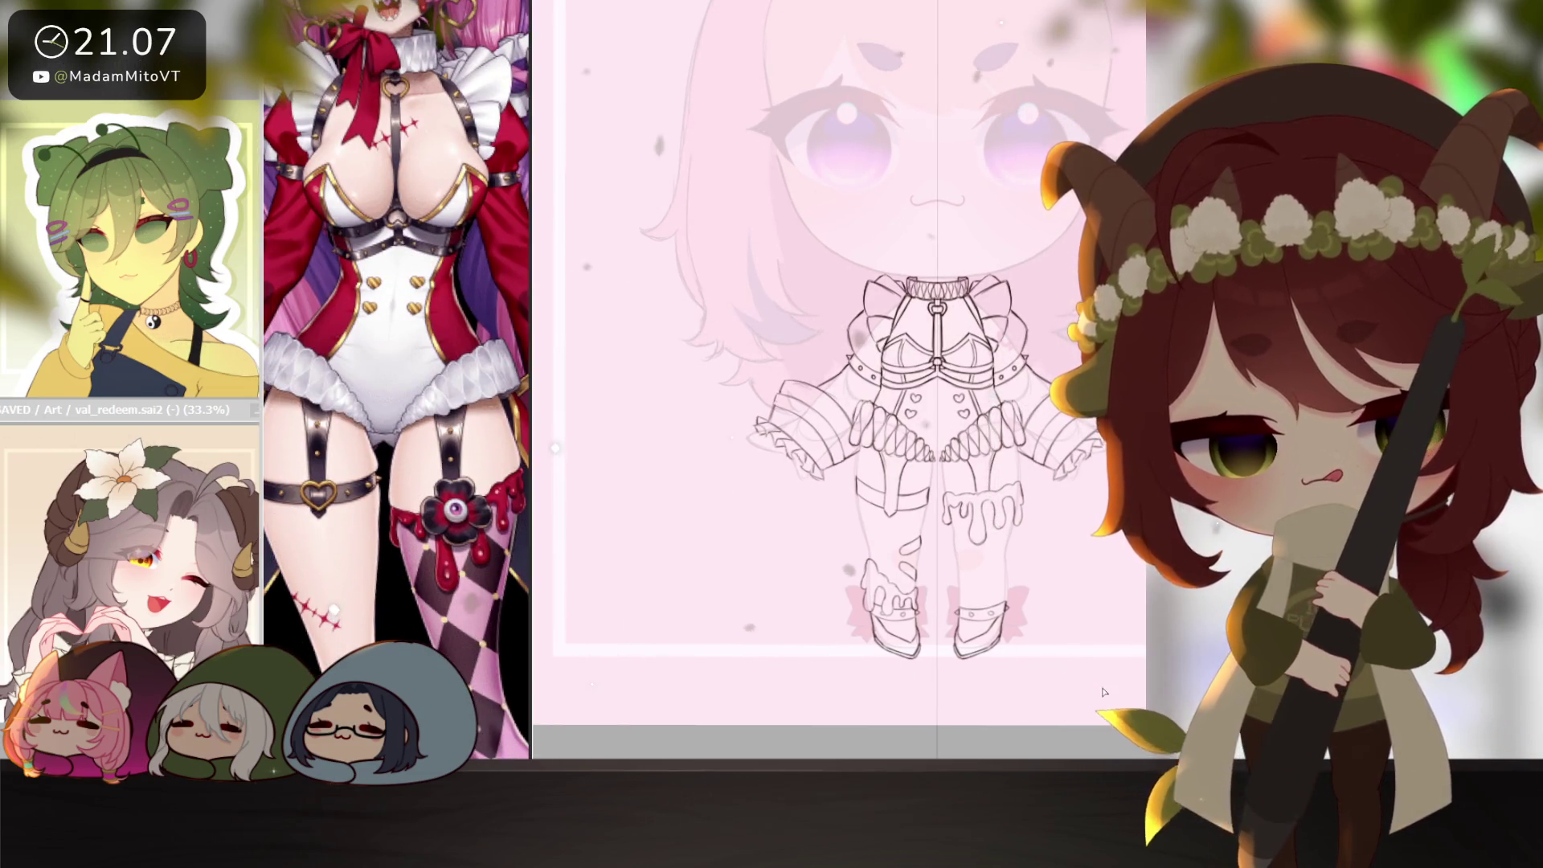
pyautogui.scroll(3, 901, 511)
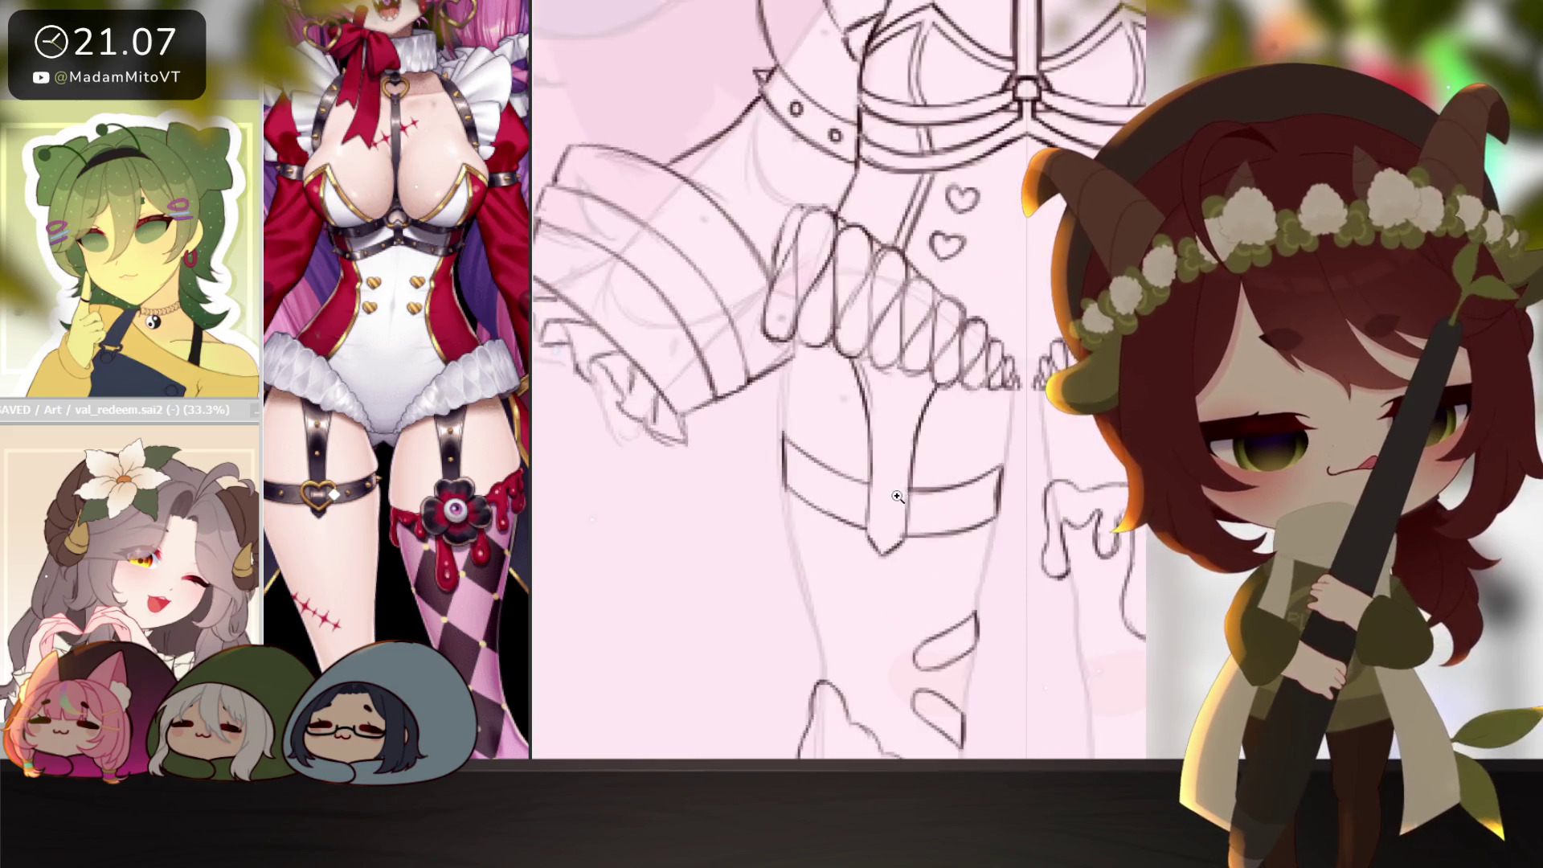
# Draw a heart on the left thigh's rectangular garter, undoing a stray loop stroke.
pyautogui.scroll(2, 870, 553)
pyautogui.moveTo(896, 482)
pyautogui.mouseDown()
pyautogui.moveTo(948, 459)
pyautogui.moveTo(935, 483)
pyautogui.mouseUp()
pyautogui.hotkey('ctrl', 'z')
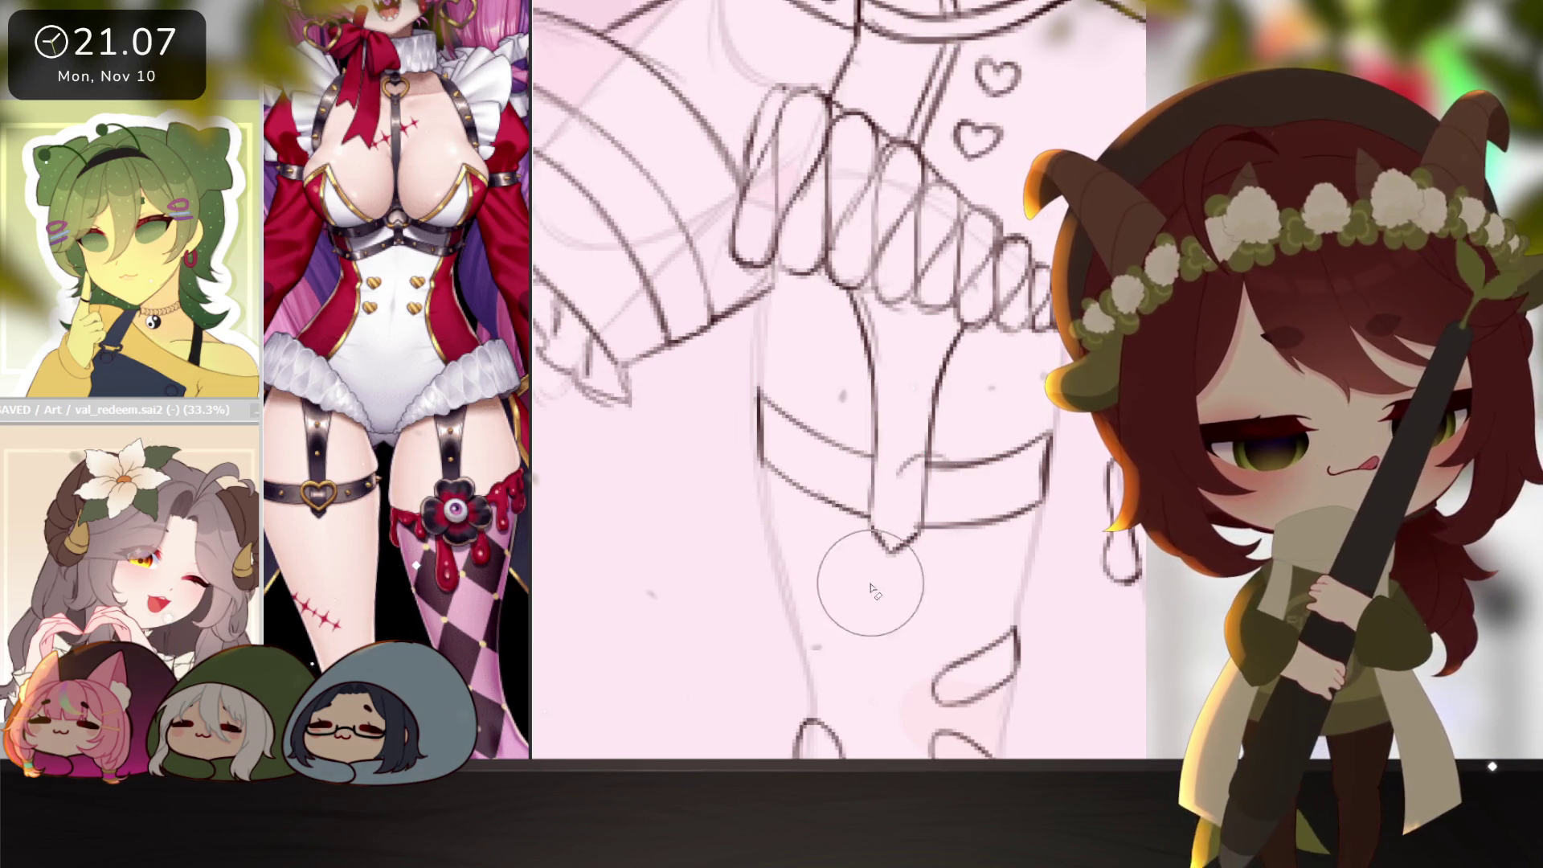
pyautogui.moveTo(1125, 434); pyautogui.dragTo(920, 381)
pyautogui.moveTo(751, 394)
pyautogui.mouseDown()
pyautogui.moveTo(1081, 370)
pyautogui.moveTo(1065, 619)
pyautogui.mouseUp()
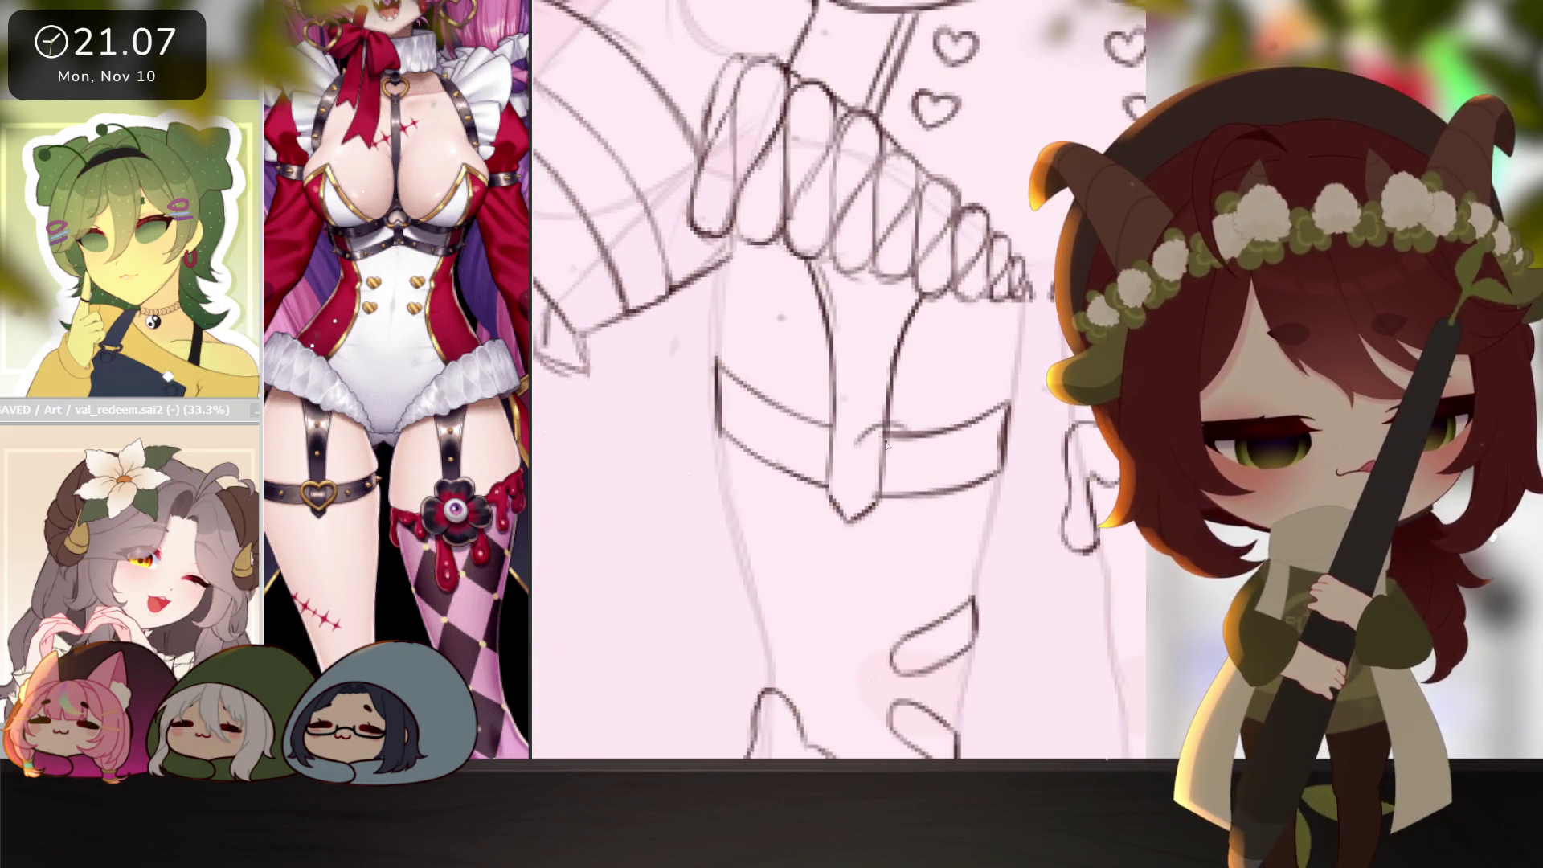
pyautogui.moveTo(910, 449); pyautogui.dragTo(884, 474)
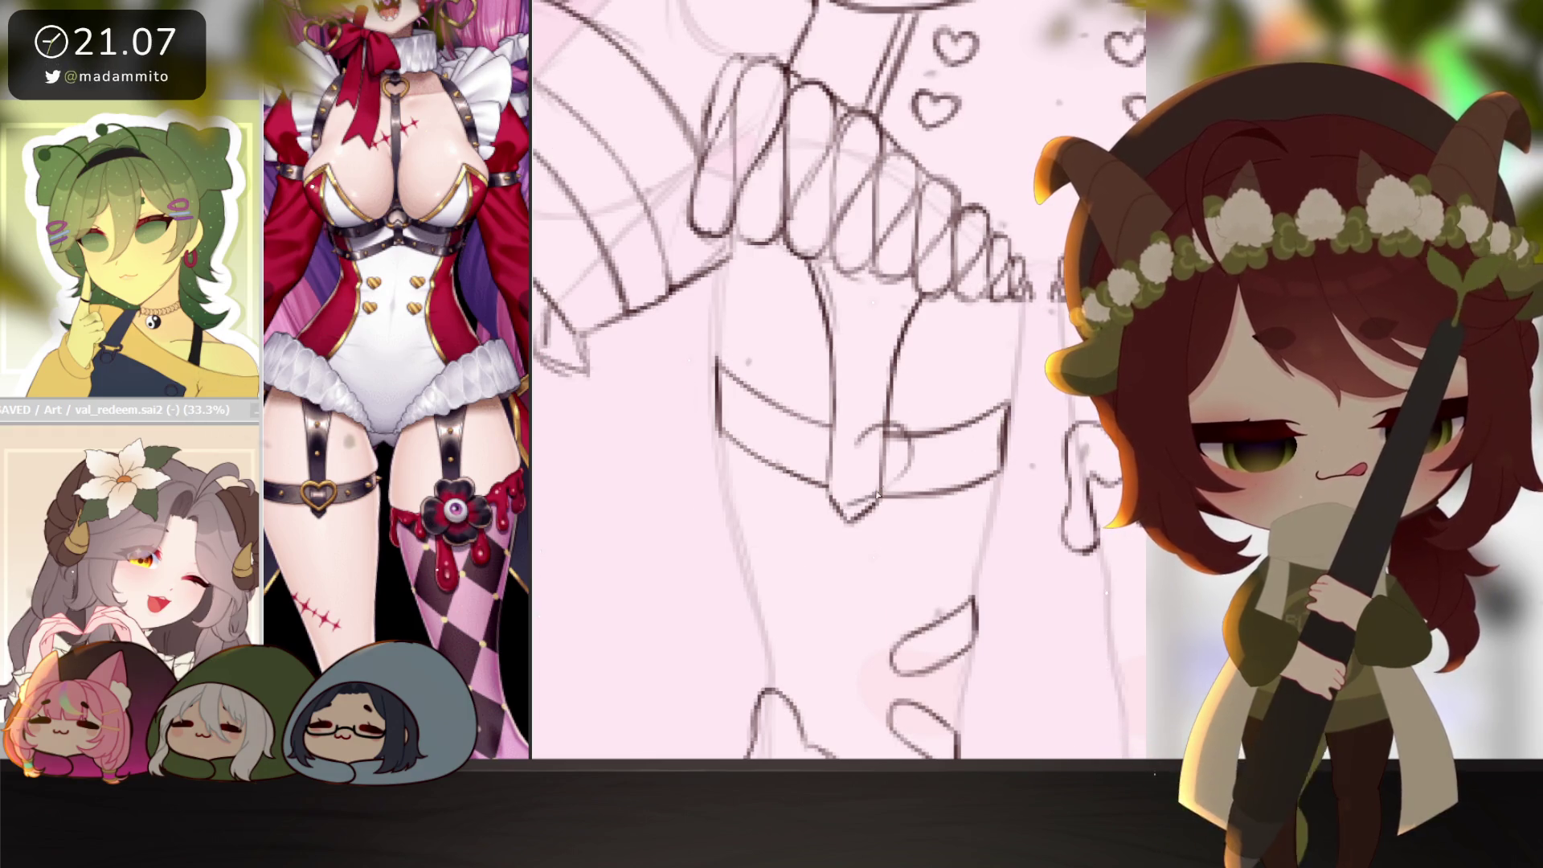
pyautogui.moveTo(841, 422); pyautogui.dragTo(809, 478)
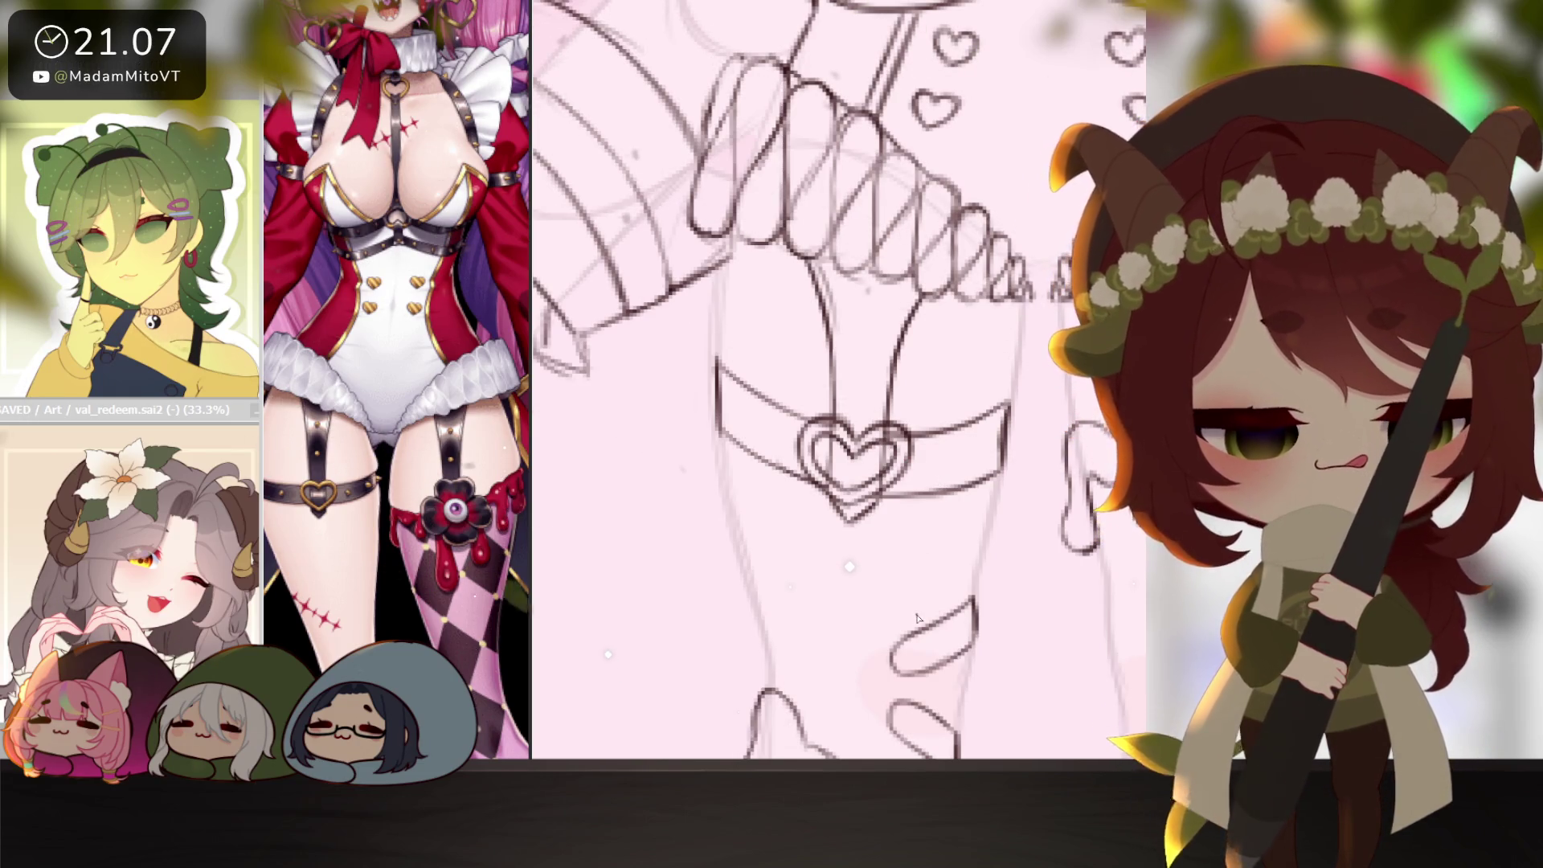
# Lasso the garter heart and scale it up slightly with Ctrl+T.
pyautogui.press('[')
pyautogui.press('[')
pyautogui.press('[')
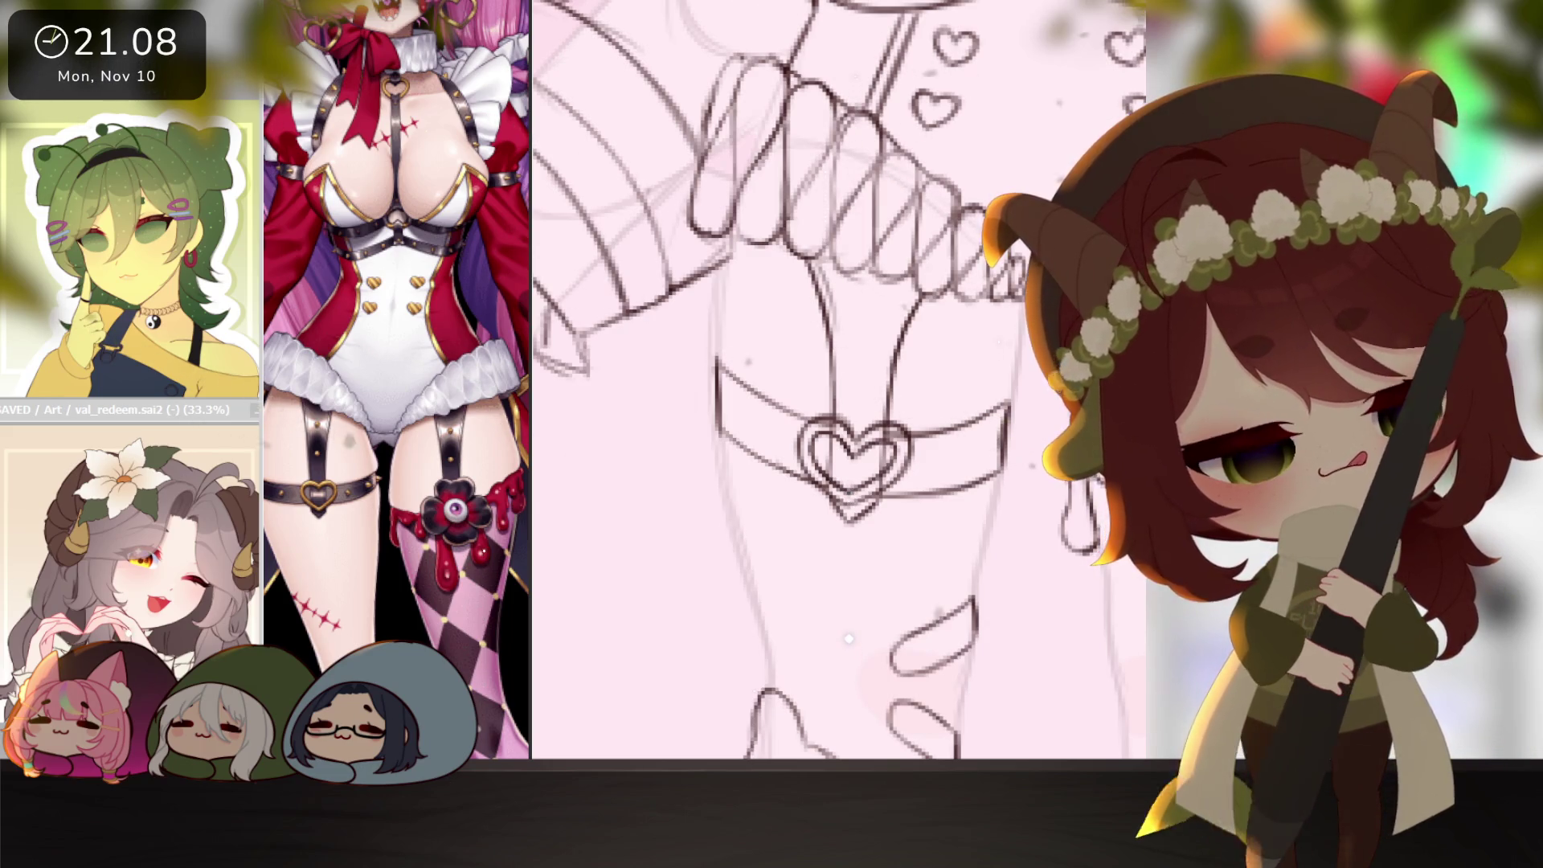
pyautogui.moveTo(848, 530)
pyautogui.mouseDown()
pyautogui.moveTo(835, 314)
pyautogui.moveTo(784, 418)
pyautogui.moveTo(848, 526)
pyautogui.mouseUp()
pyautogui.hotkey('ctrl', 't')
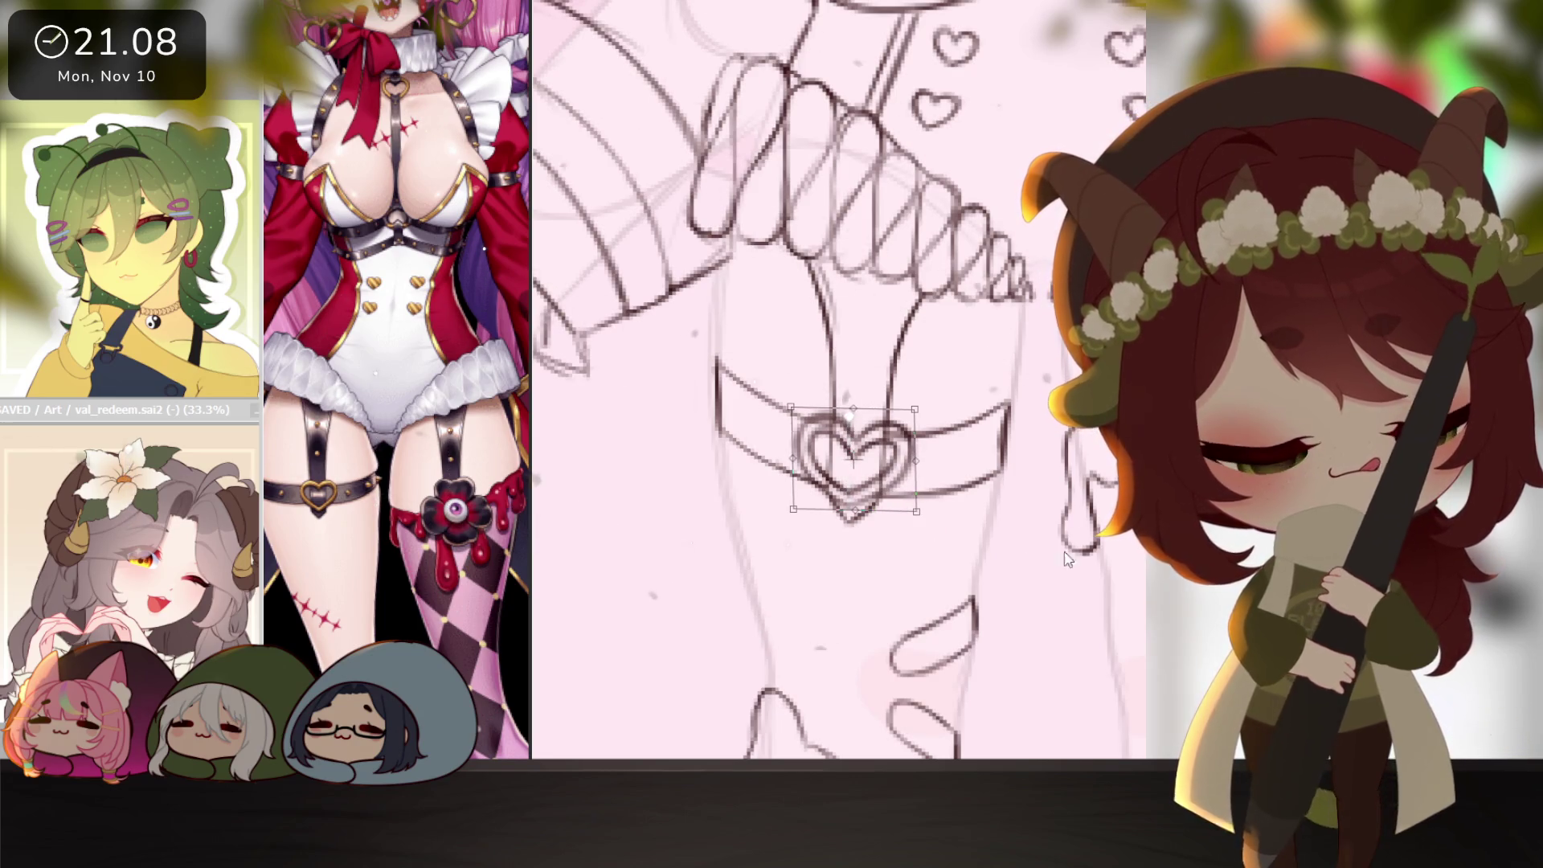
pyautogui.moveTo(916, 511); pyautogui.dragTo(918, 512)
pyautogui.moveTo(792, 511); pyautogui.dragTo(788, 512)
pyautogui.moveTo(916, 409); pyautogui.dragTo(919, 407)
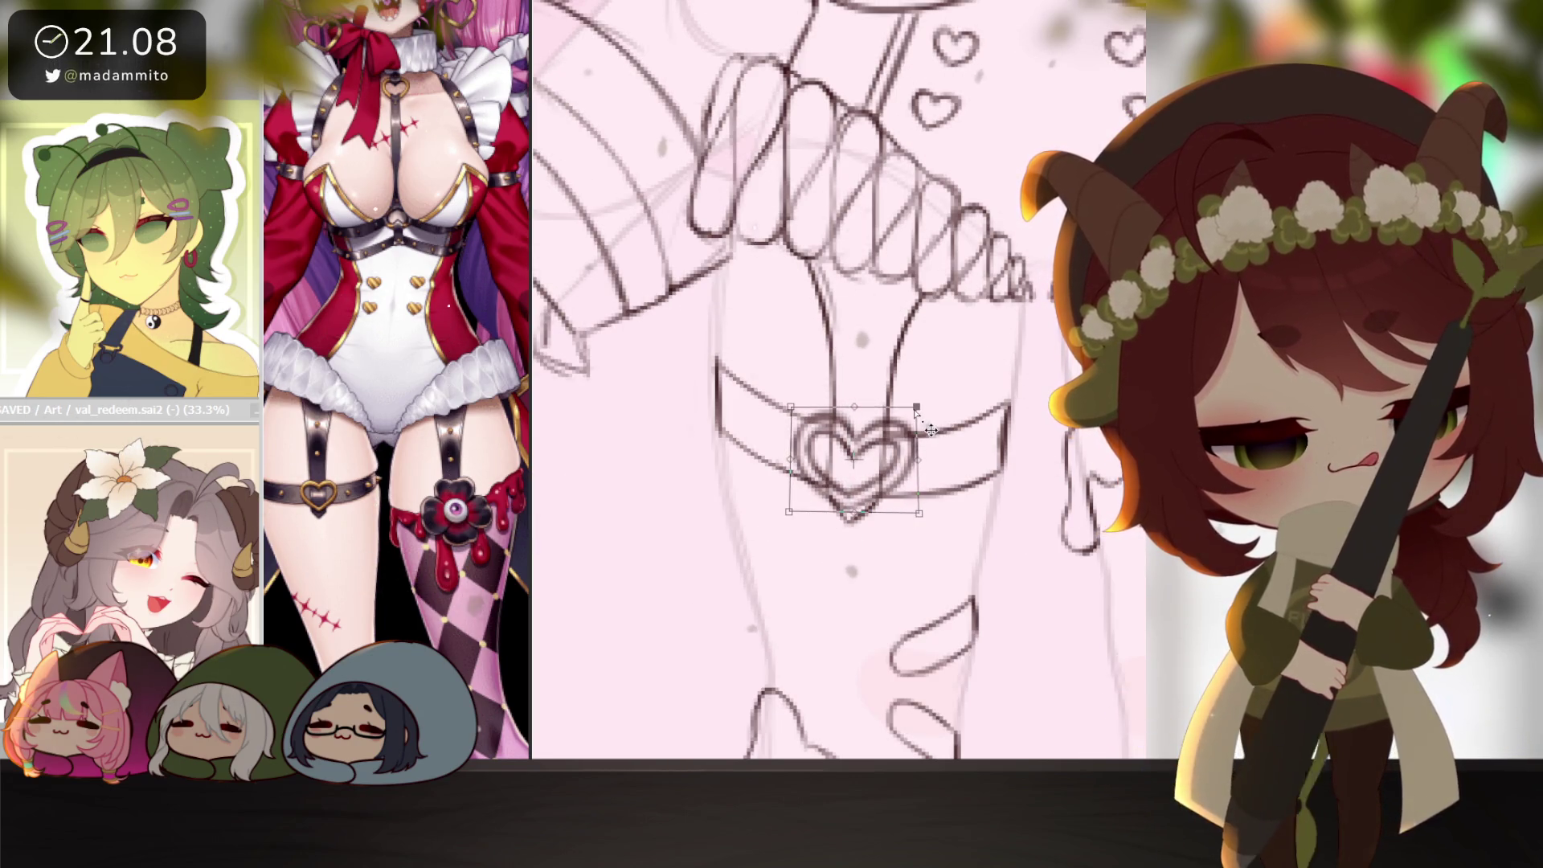
pyautogui.press('Return')
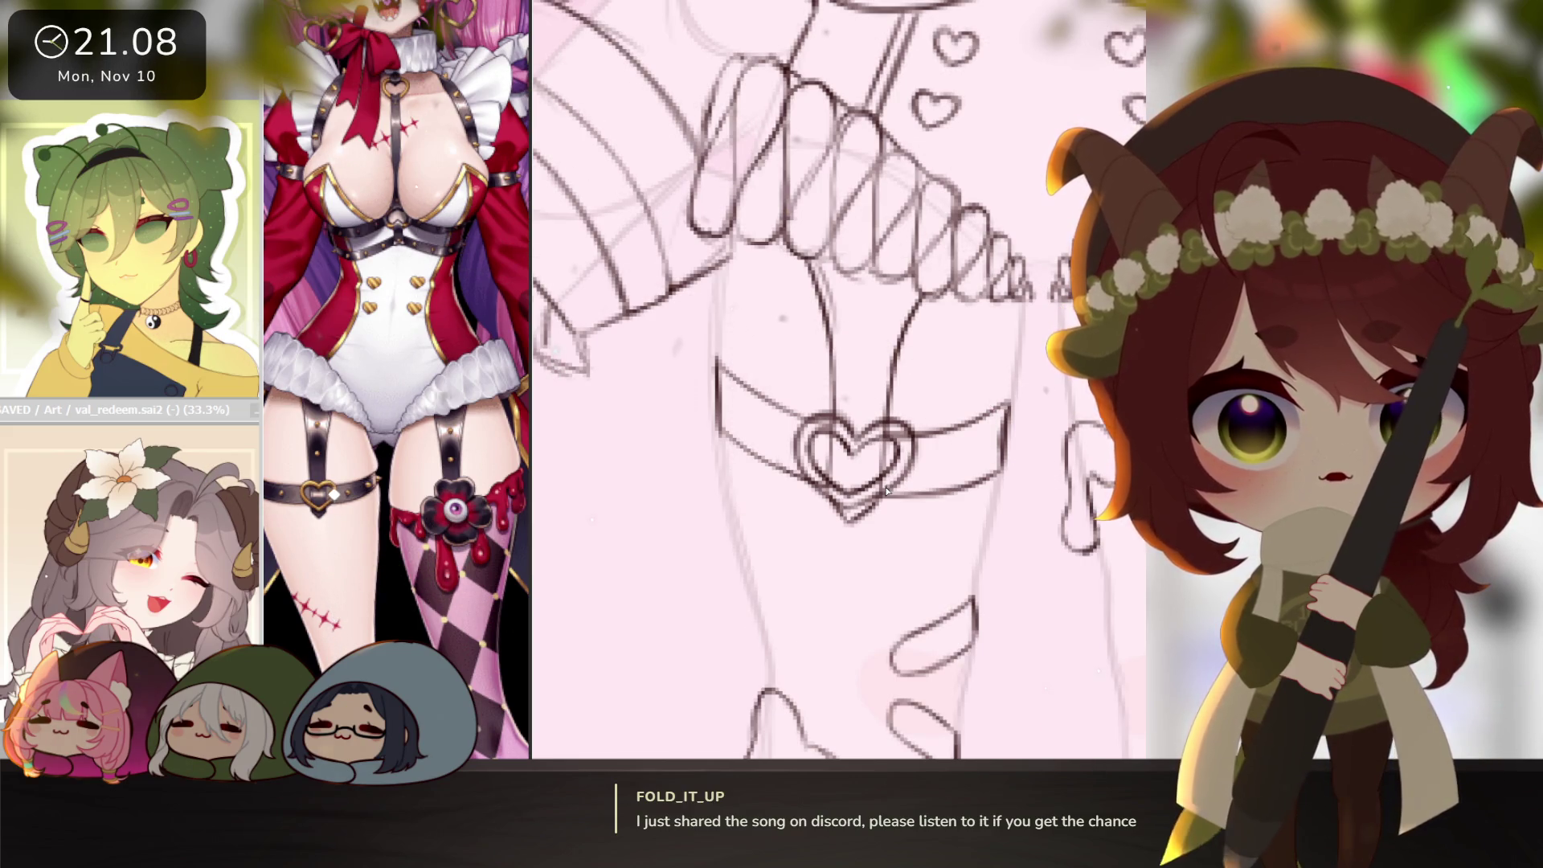
pyautogui.moveTo(872, 488); pyautogui.dragTo(887, 505)
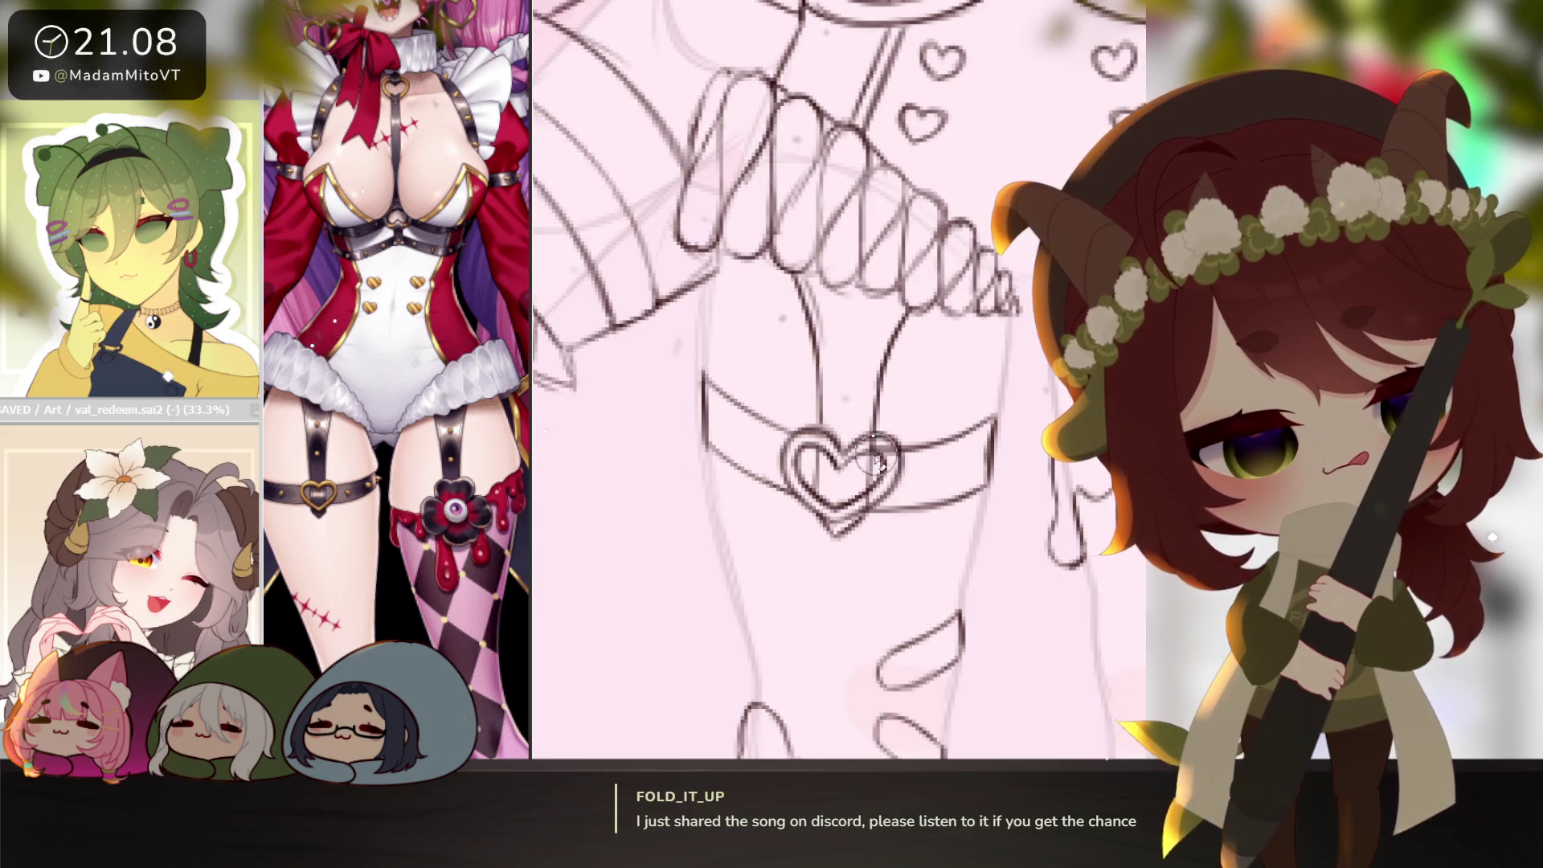
pyautogui.scroll(-5, 908, 515)
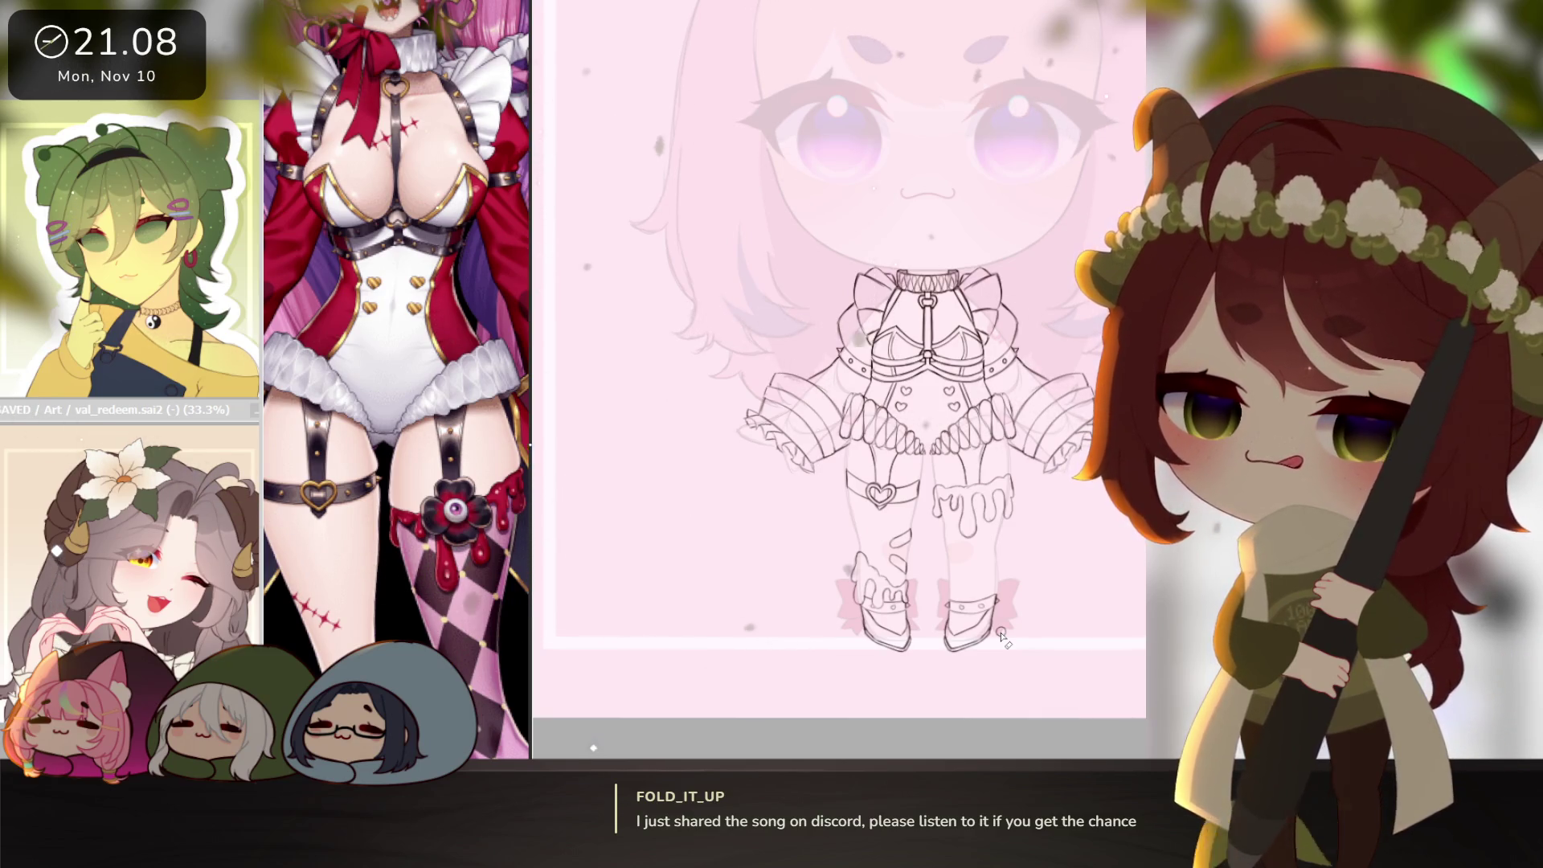
pyautogui.scroll(-2, 1014, 638)
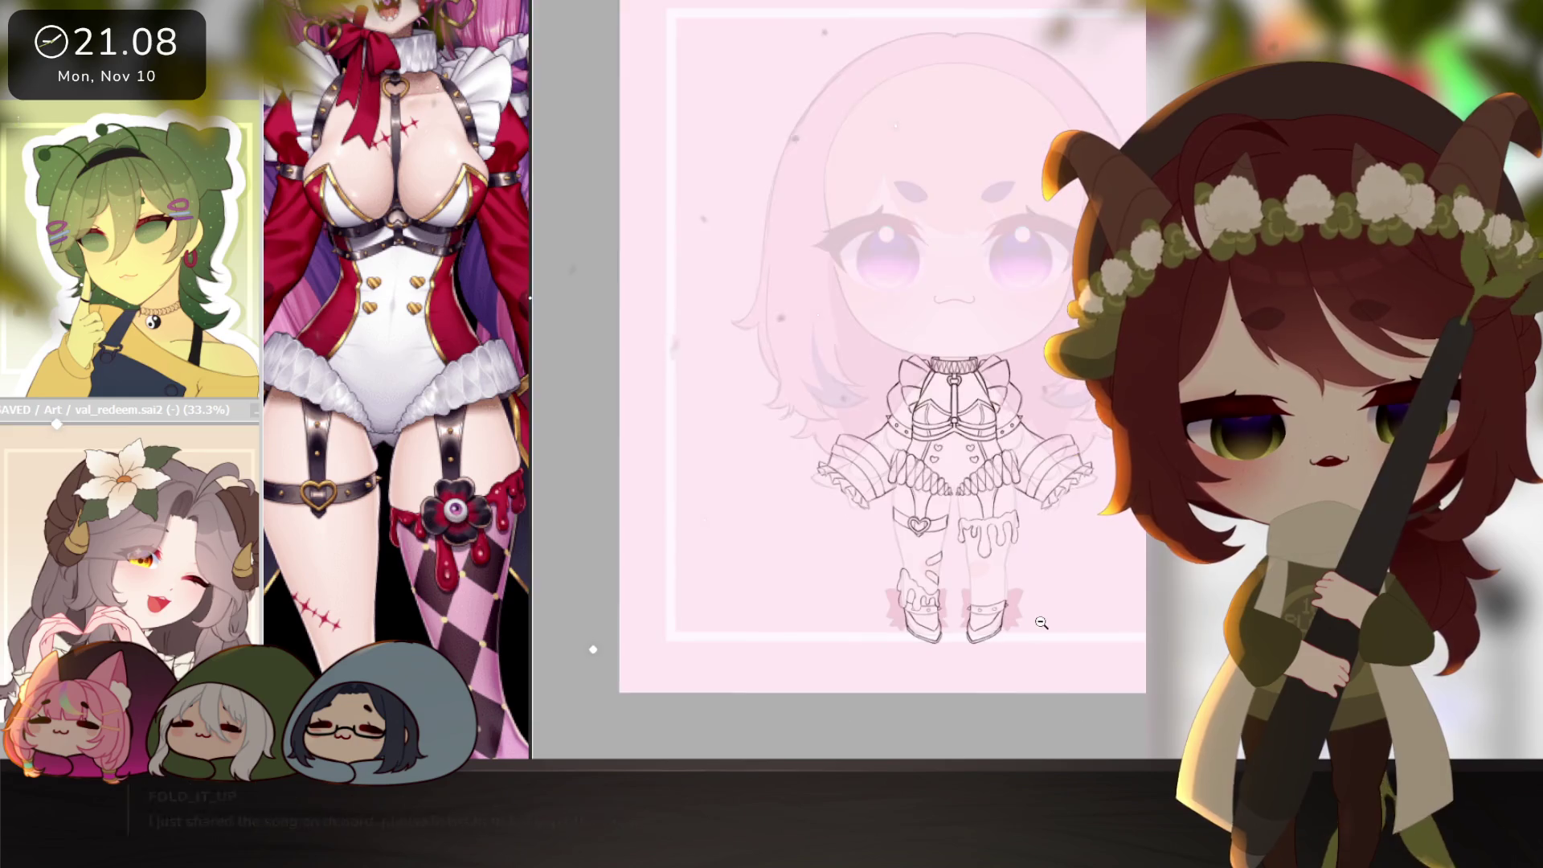
pyautogui.scroll(-2, 1029, 635)
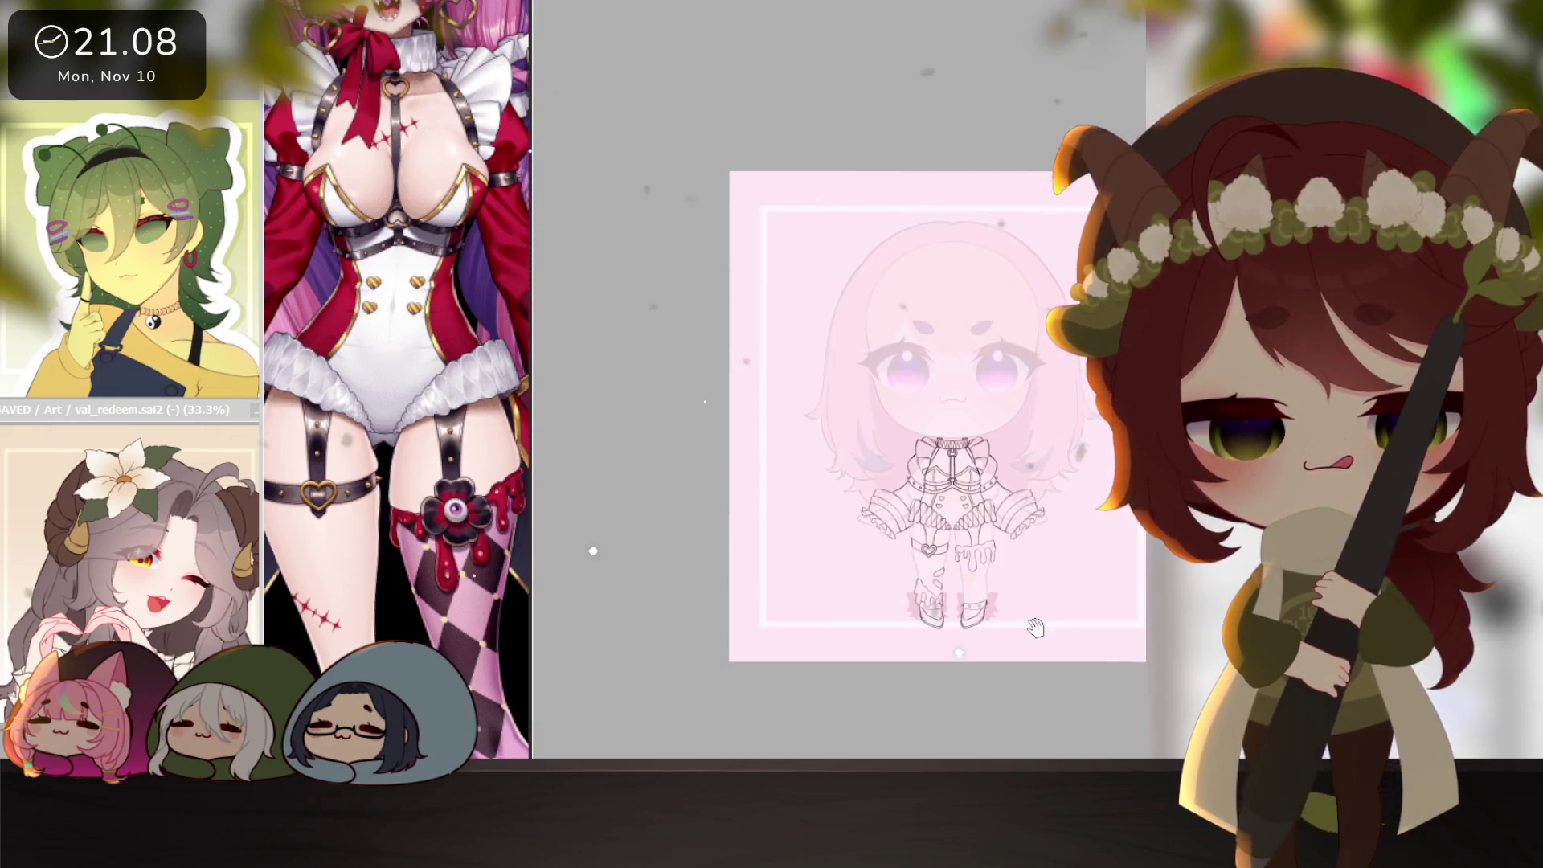
pyautogui.scroll(2, 1020, 641)
pyautogui.scroll(1, 1018, 643)
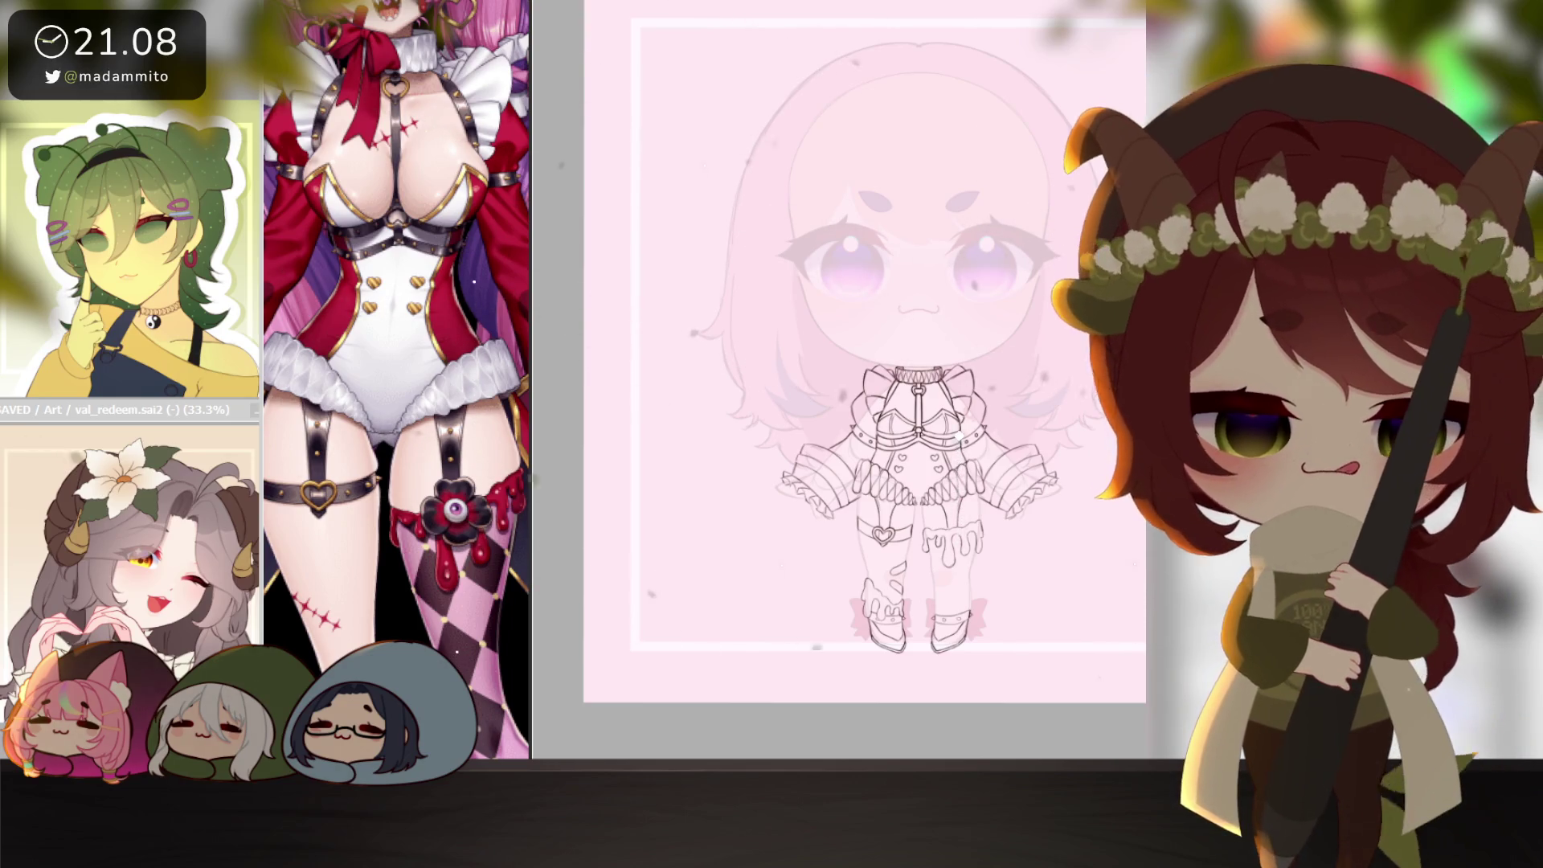
pyautogui.hotkey('ctrl', 'z')
pyautogui.hotkey('ctrl', 'y')
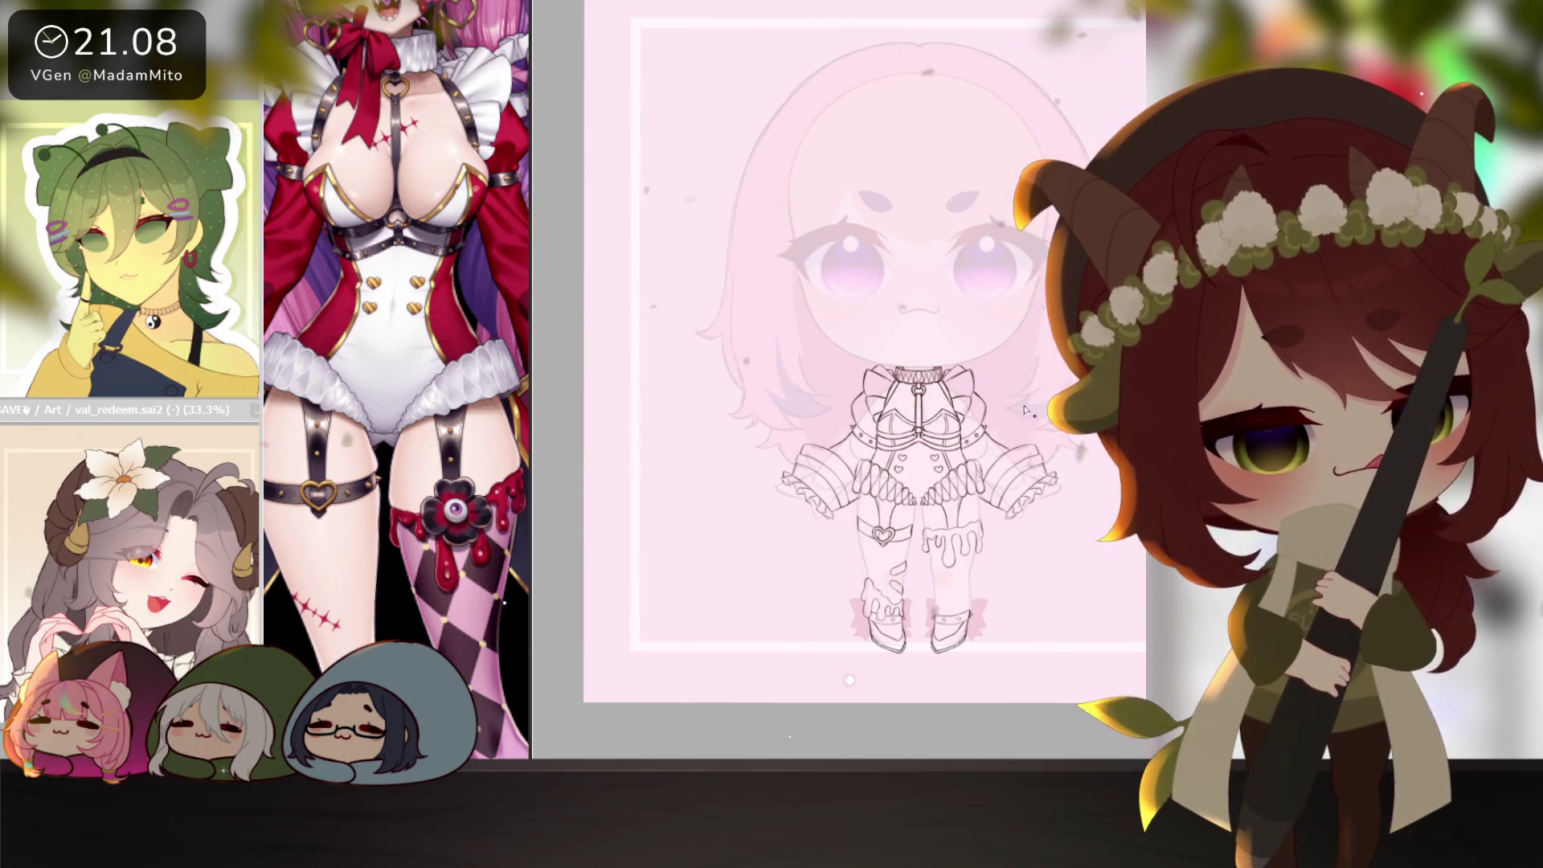
pyautogui.hotkey('ctrl', 'y')
pyautogui.hotkey('ctrl', 'z')
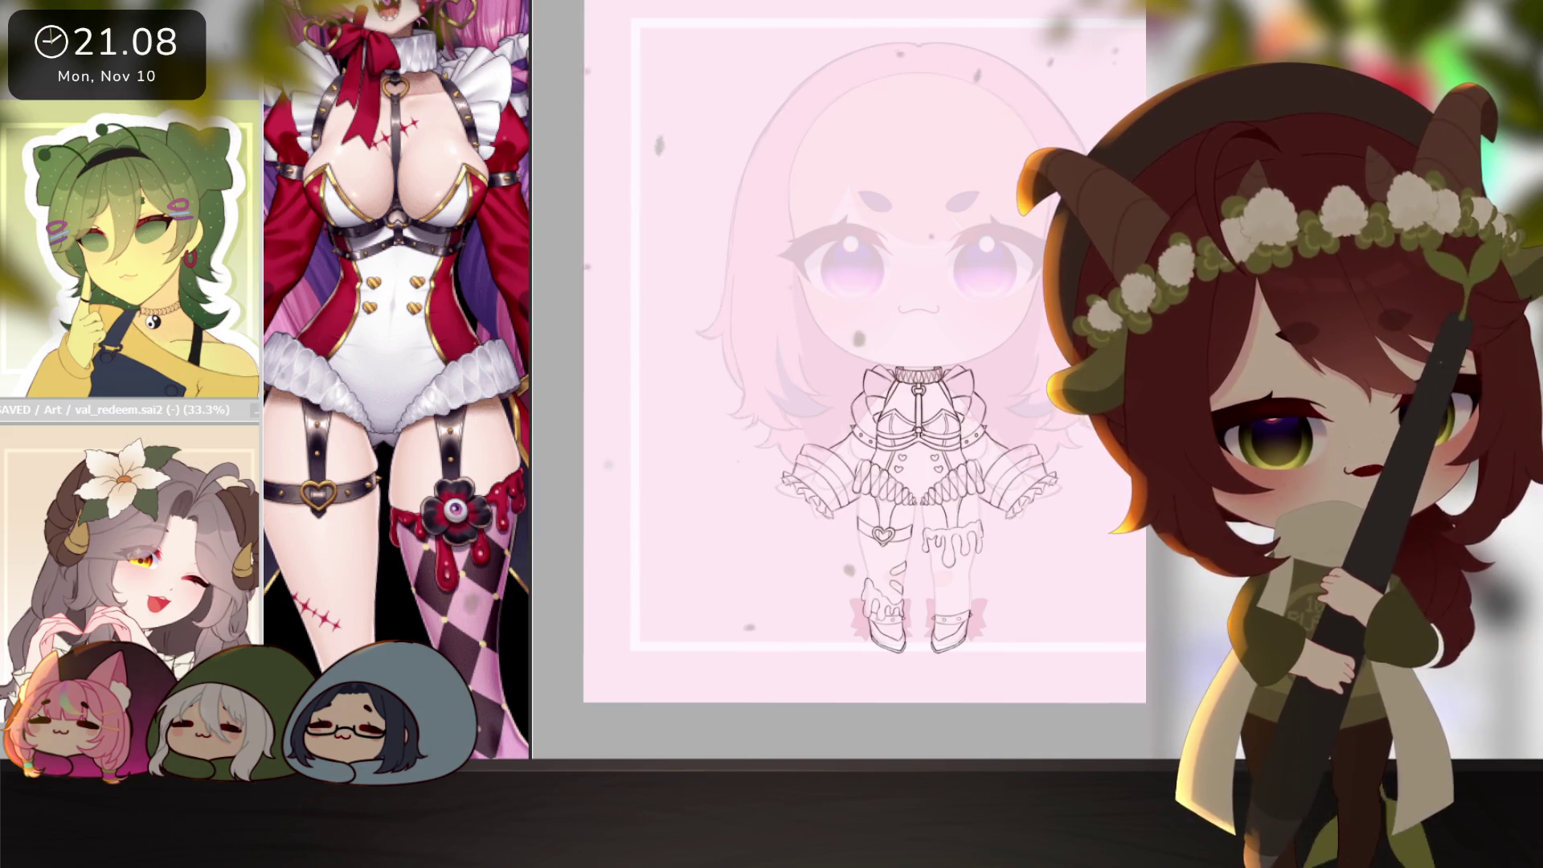
pyautogui.scroll(3, 906, 504)
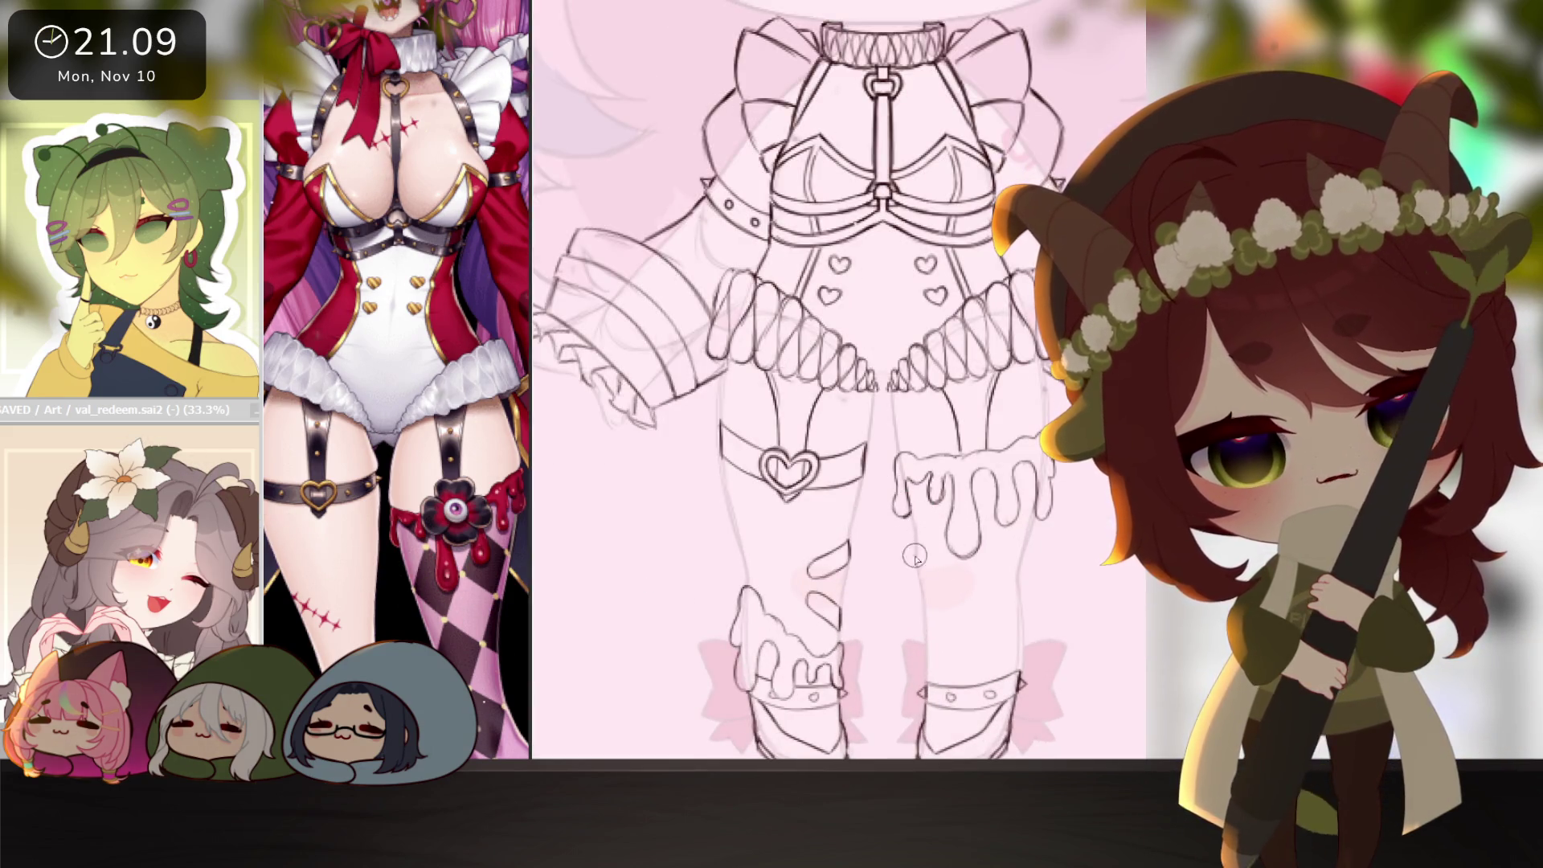
pyautogui.moveTo(906, 504); pyautogui.dragTo(892, 405)
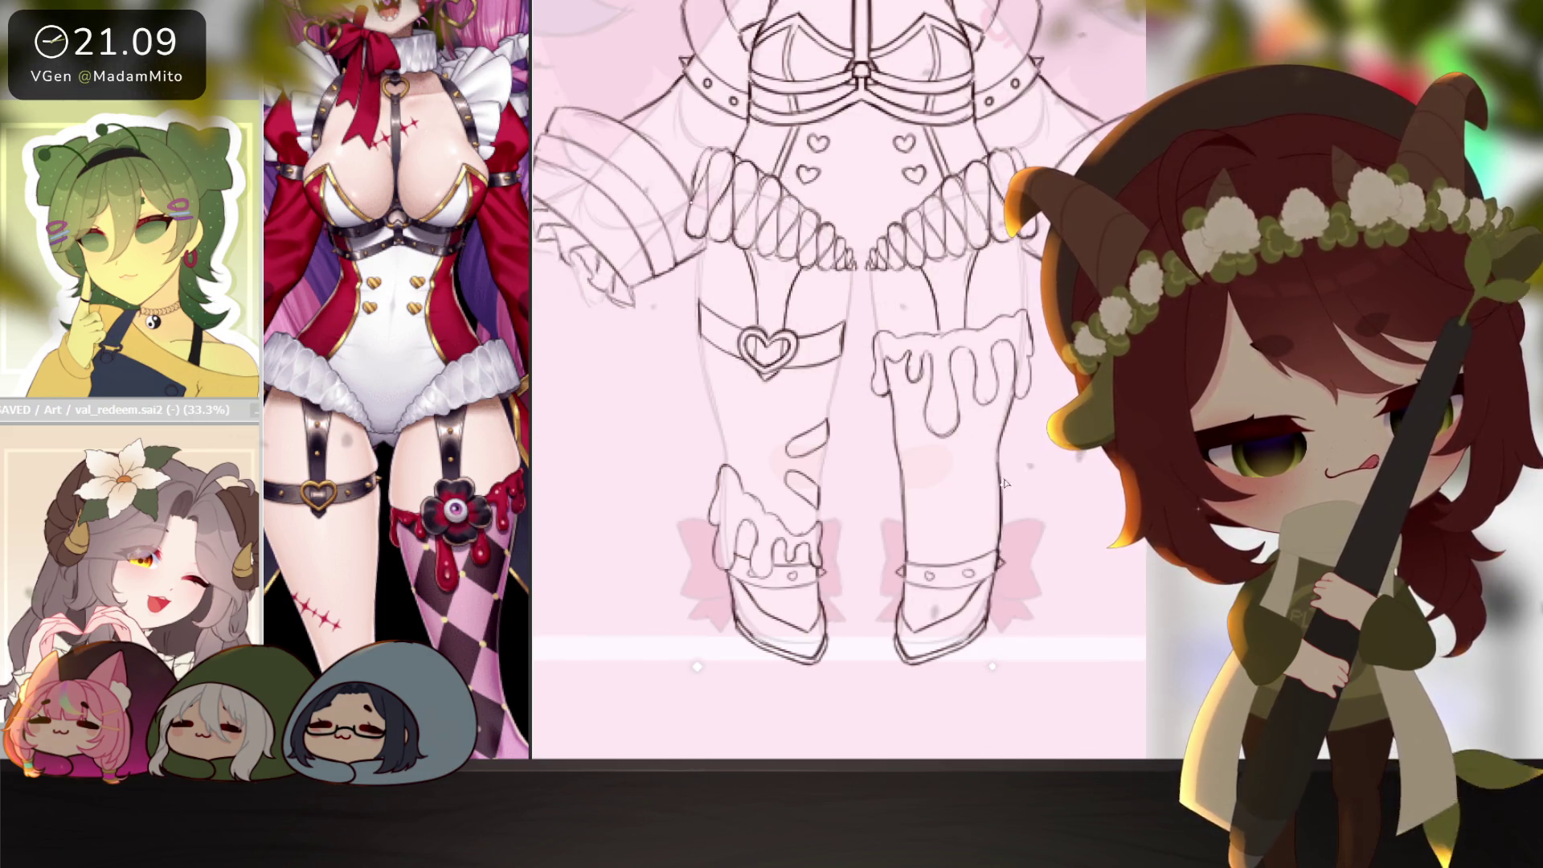
pyautogui.scroll(-3, 1003, 483)
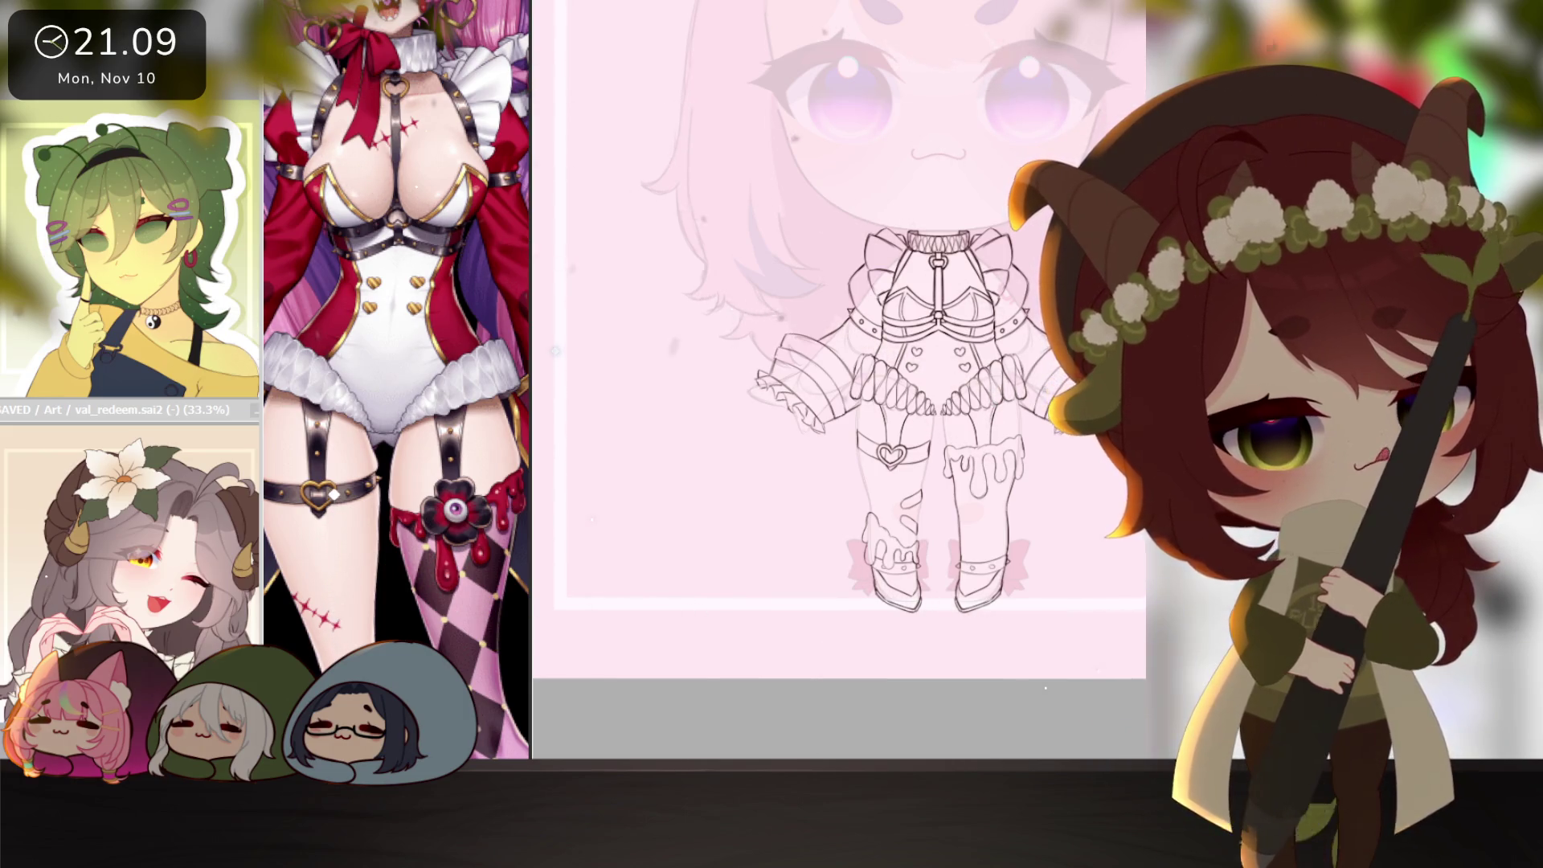
# Invert the selection onto the clothing and bucket-fill the entire outfit crimson.
pyautogui.hotkey('ctrl', 'i')
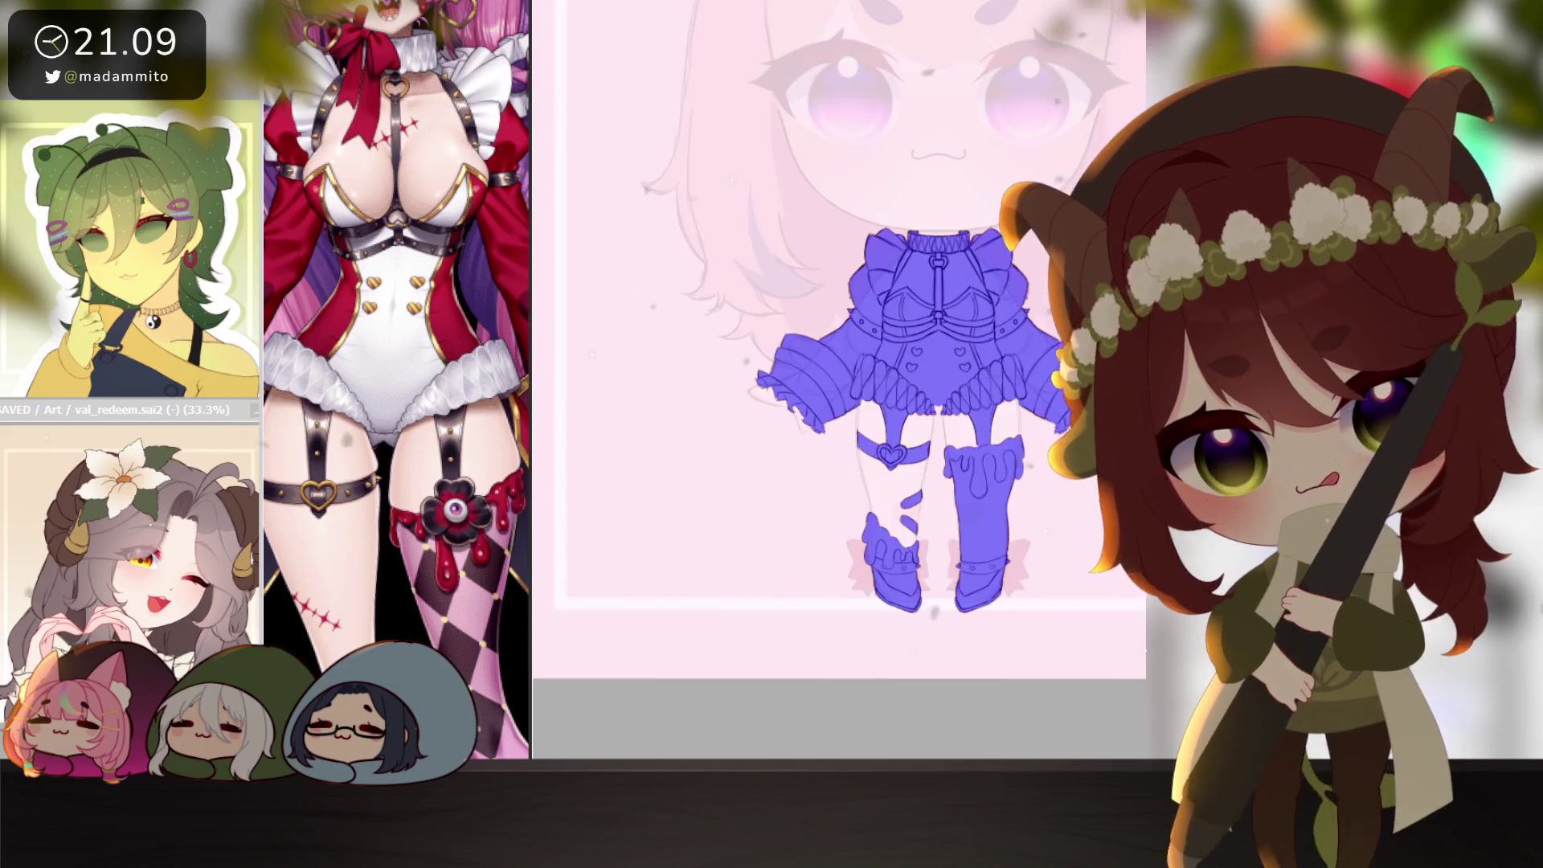
pyautogui.press('b')
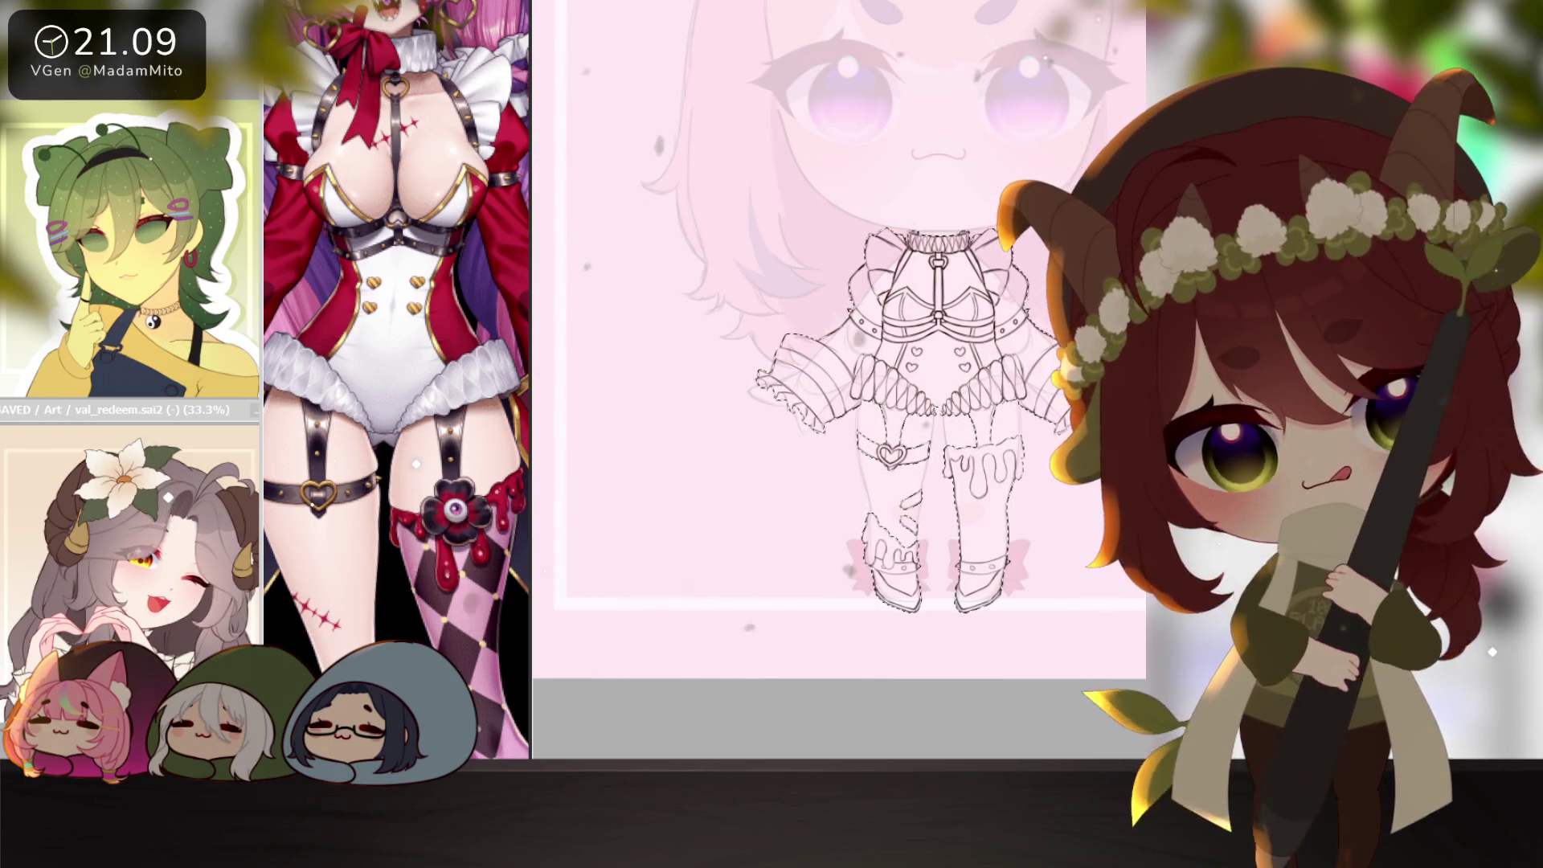
pyautogui.click(793, 579)
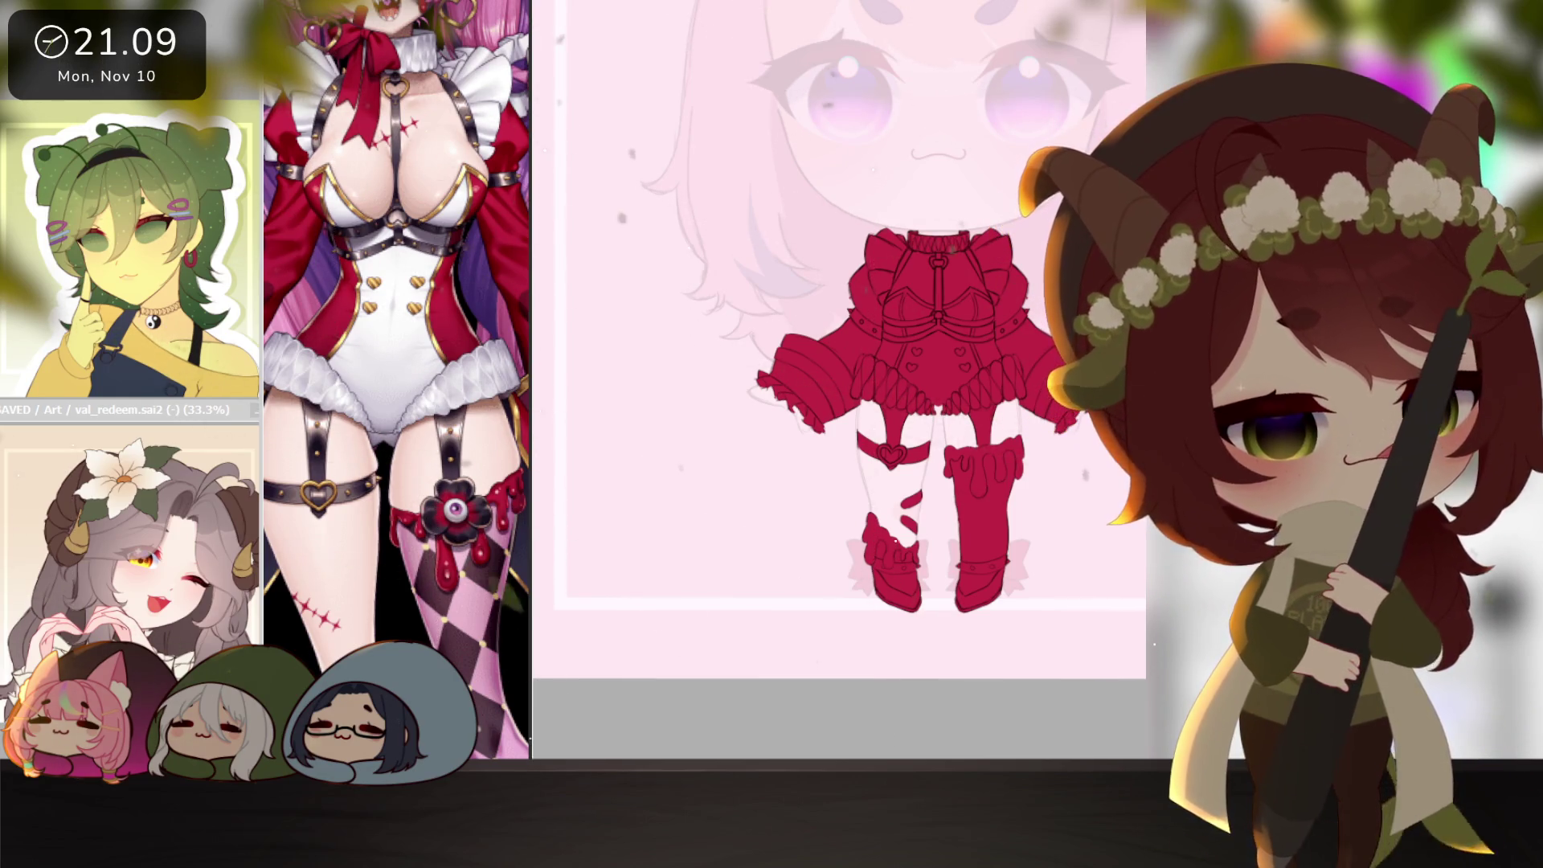
pyautogui.hotkey('ctrl', '+')
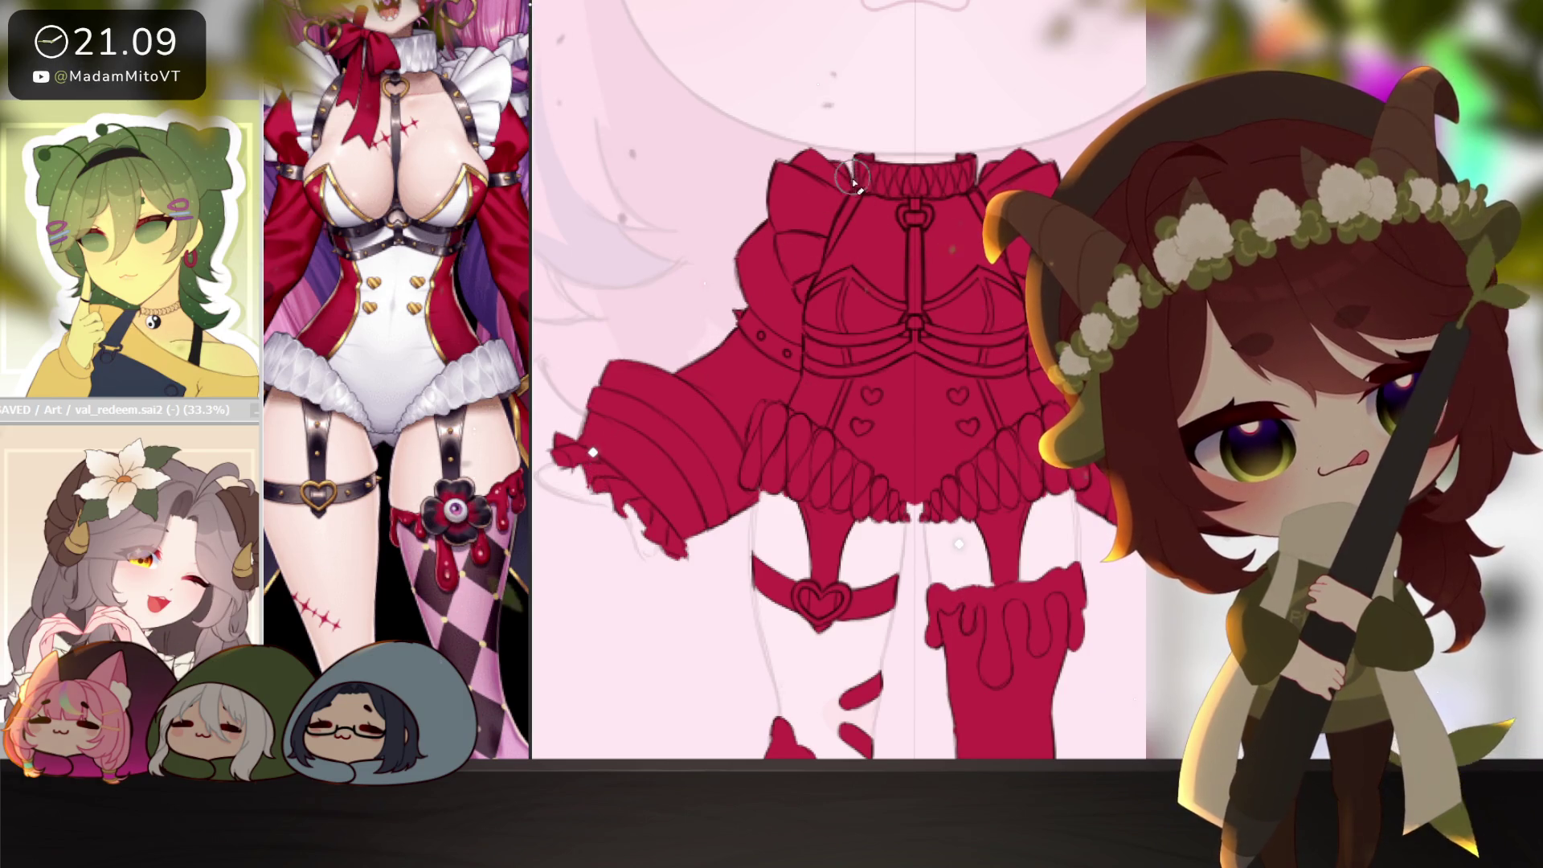
pyautogui.moveTo(1038, 523); pyautogui.dragTo(1031, 509)
# Paint mirrored white strokes along the bodice edges, covering the small strap buckle.
pyautogui.moveTo(1073, 719)
pyautogui.mouseDown()
pyautogui.moveTo(1041, 582)
pyautogui.moveTo(1049, 497)
pyautogui.moveTo(992, 690)
pyautogui.mouseUp()
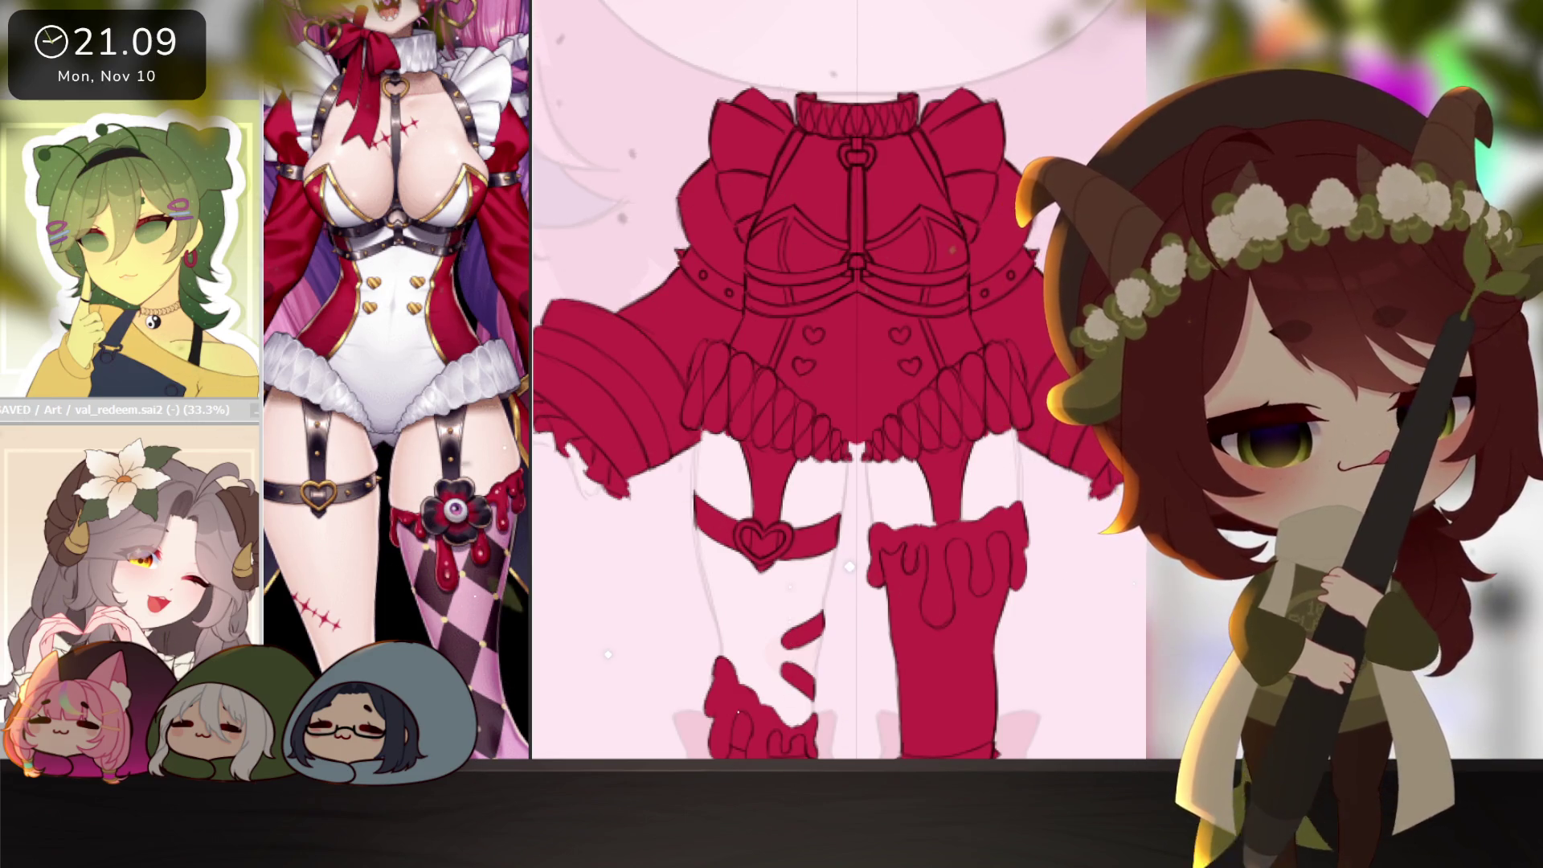
pyautogui.moveTo(779, 386)
pyautogui.mouseDown()
pyautogui.moveTo(772, 357)
pyautogui.moveTo(803, 309)
pyautogui.moveTo(776, 393)
pyautogui.mouseUp()
pyautogui.moveTo(784, 333)
pyautogui.mouseDown()
pyautogui.moveTo(794, 262)
pyautogui.moveTo(832, 245)
pyautogui.moveTo(870, 276)
pyautogui.mouseUp()
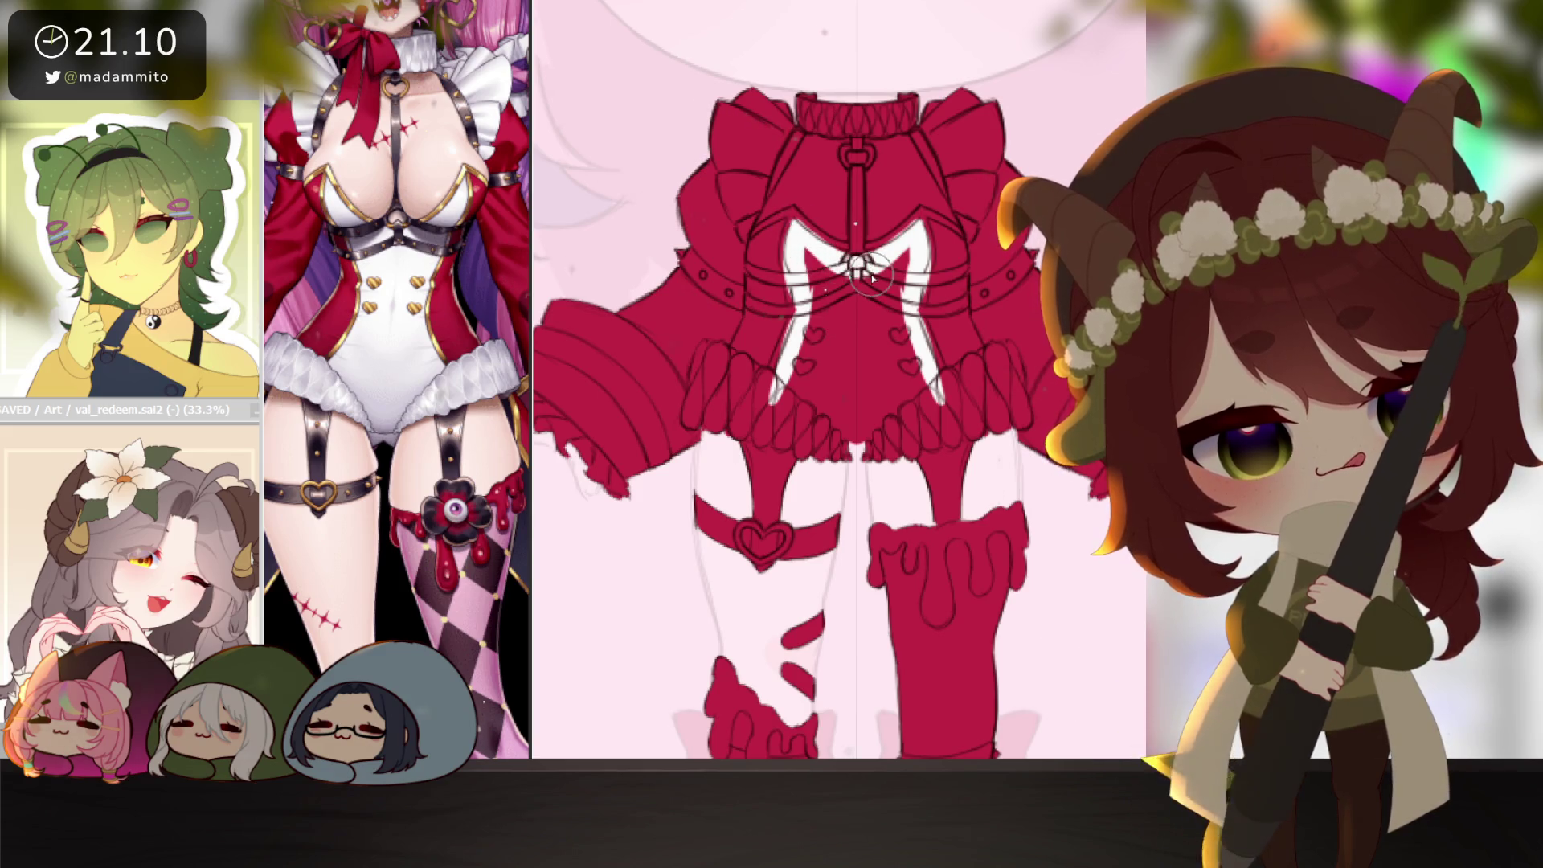
pyautogui.moveTo(783, 208)
pyautogui.mouseDown()
pyautogui.moveTo(780, 291)
pyautogui.moveTo(811, 221)
pyautogui.mouseUp()
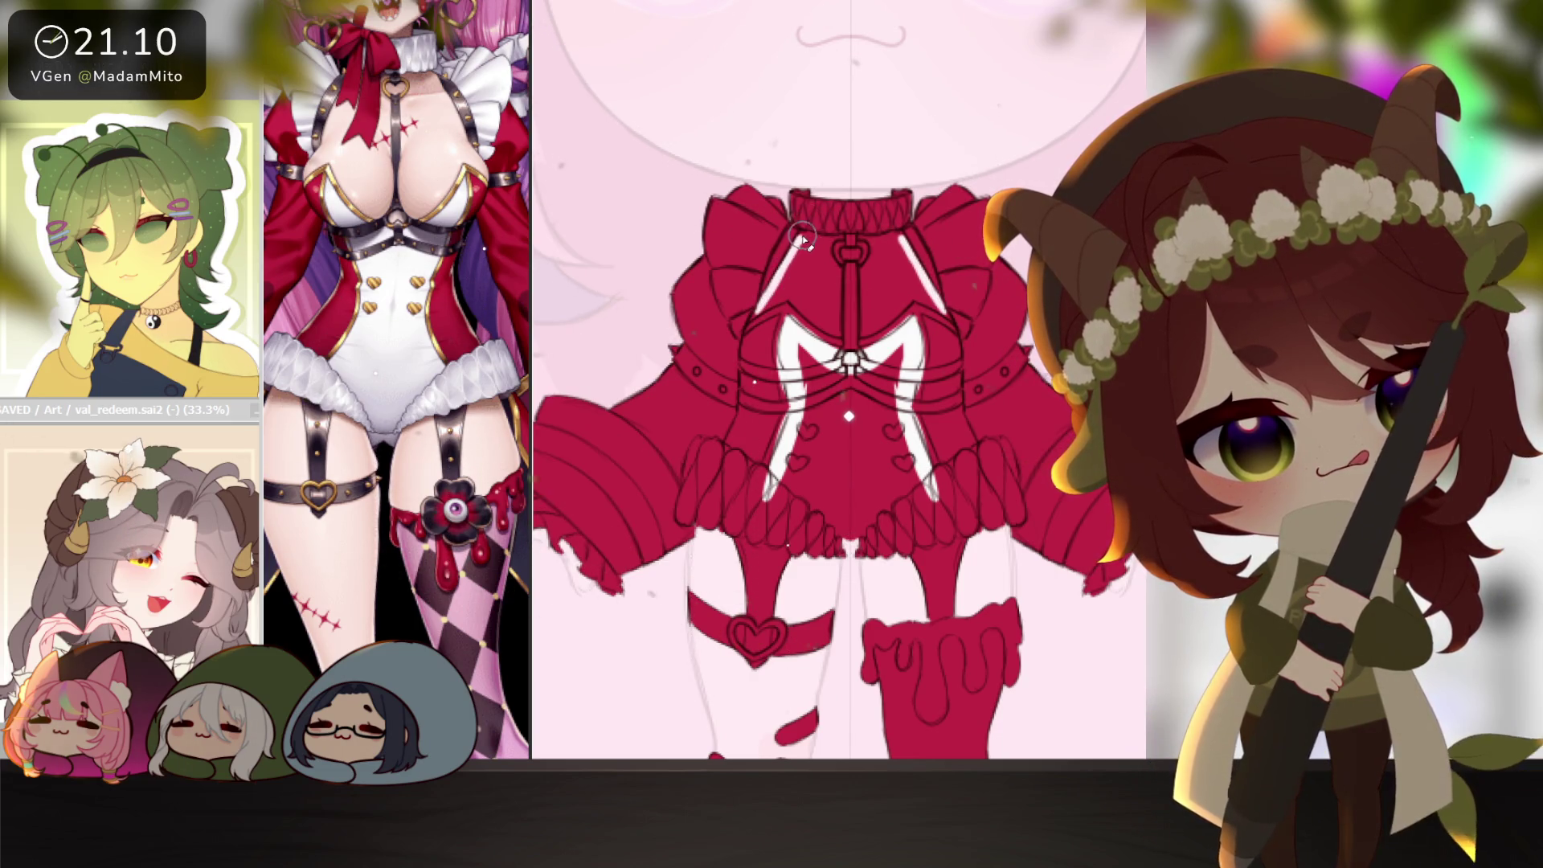
pyautogui.moveTo(924, 470); pyautogui.dragTo(884, 498)
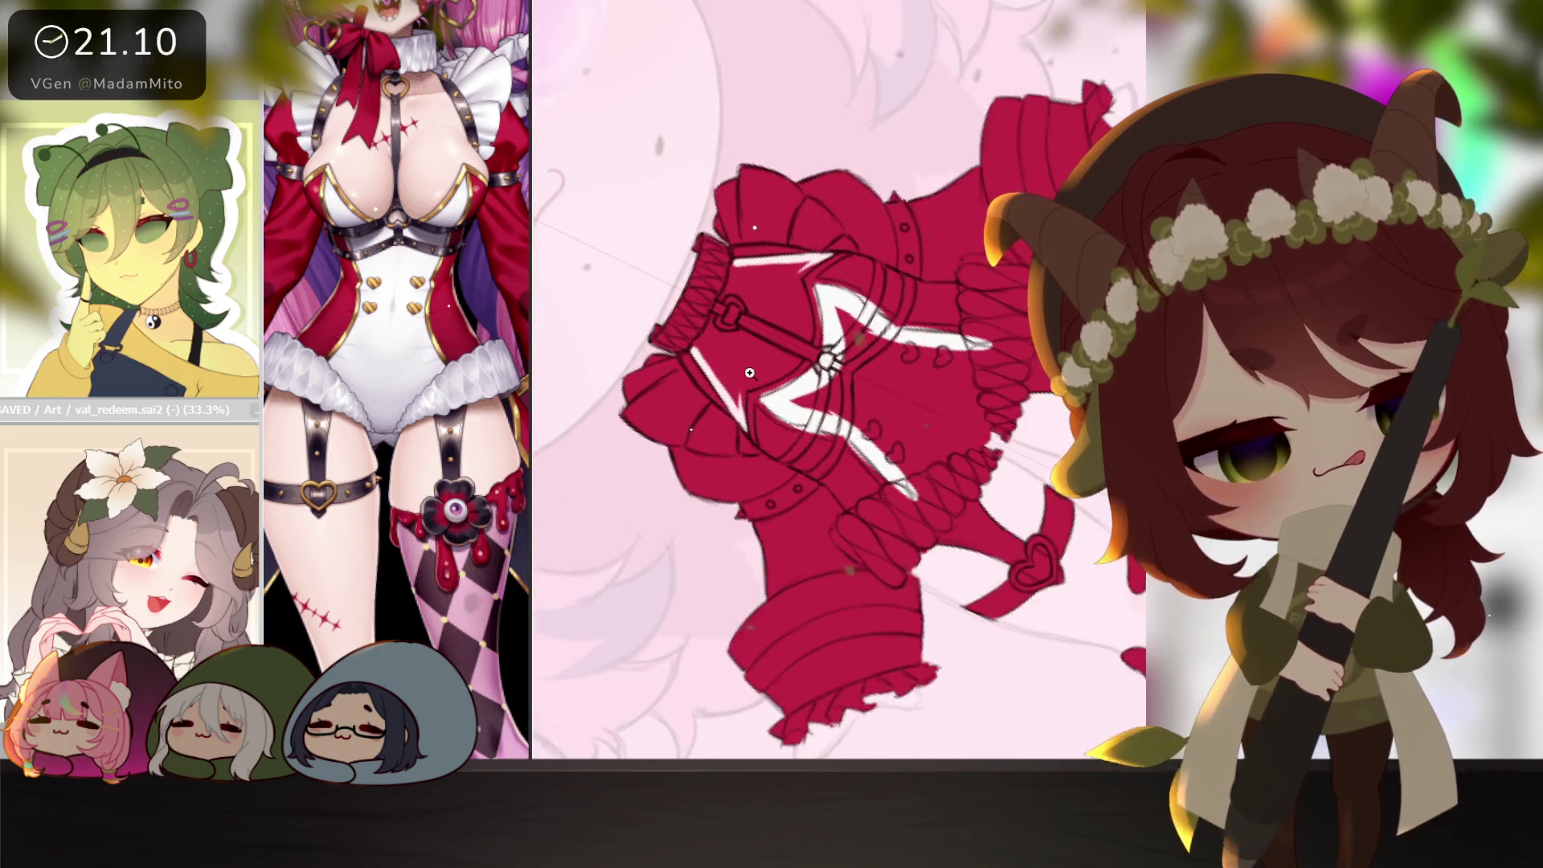
pyautogui.scroll(3, 804, 402)
pyautogui.moveTo(760, 498); pyautogui.dragTo(744, 361)
pyautogui.moveTo(785, 416)
pyautogui.mouseDown()
pyautogui.moveTo(791, 390)
pyautogui.moveTo(791, 577)
pyautogui.mouseUp()
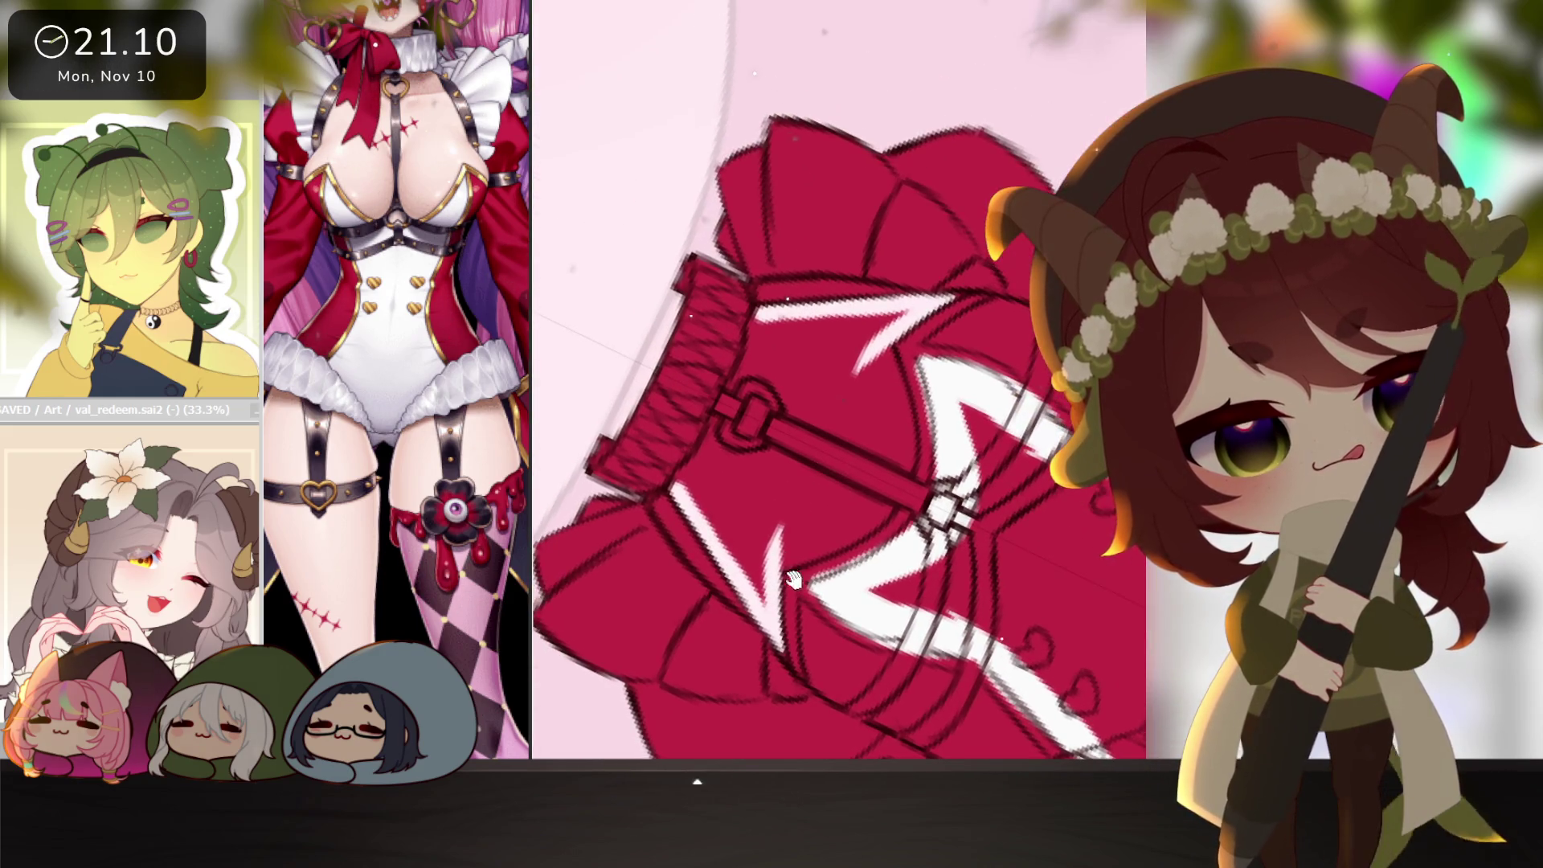
pyautogui.moveTo(675, 484); pyautogui.dragTo(755, 330)
pyautogui.moveTo(743, 431)
pyautogui.mouseDown()
pyautogui.moveTo(751, 414)
pyautogui.moveTo(764, 434)
pyautogui.moveTo(748, 454)
pyautogui.moveTo(795, 458)
pyautogui.moveTo(791, 474)
pyautogui.moveTo(883, 515)
pyautogui.moveTo(743, 562)
pyautogui.moveTo(699, 498)
pyautogui.moveTo(715, 482)
pyautogui.moveTo(734, 545)
pyautogui.moveTo(771, 474)
pyautogui.moveTo(810, 506)
pyautogui.mouseUp()
pyautogui.moveTo(957, 474); pyautogui.dragTo(1024, 511)
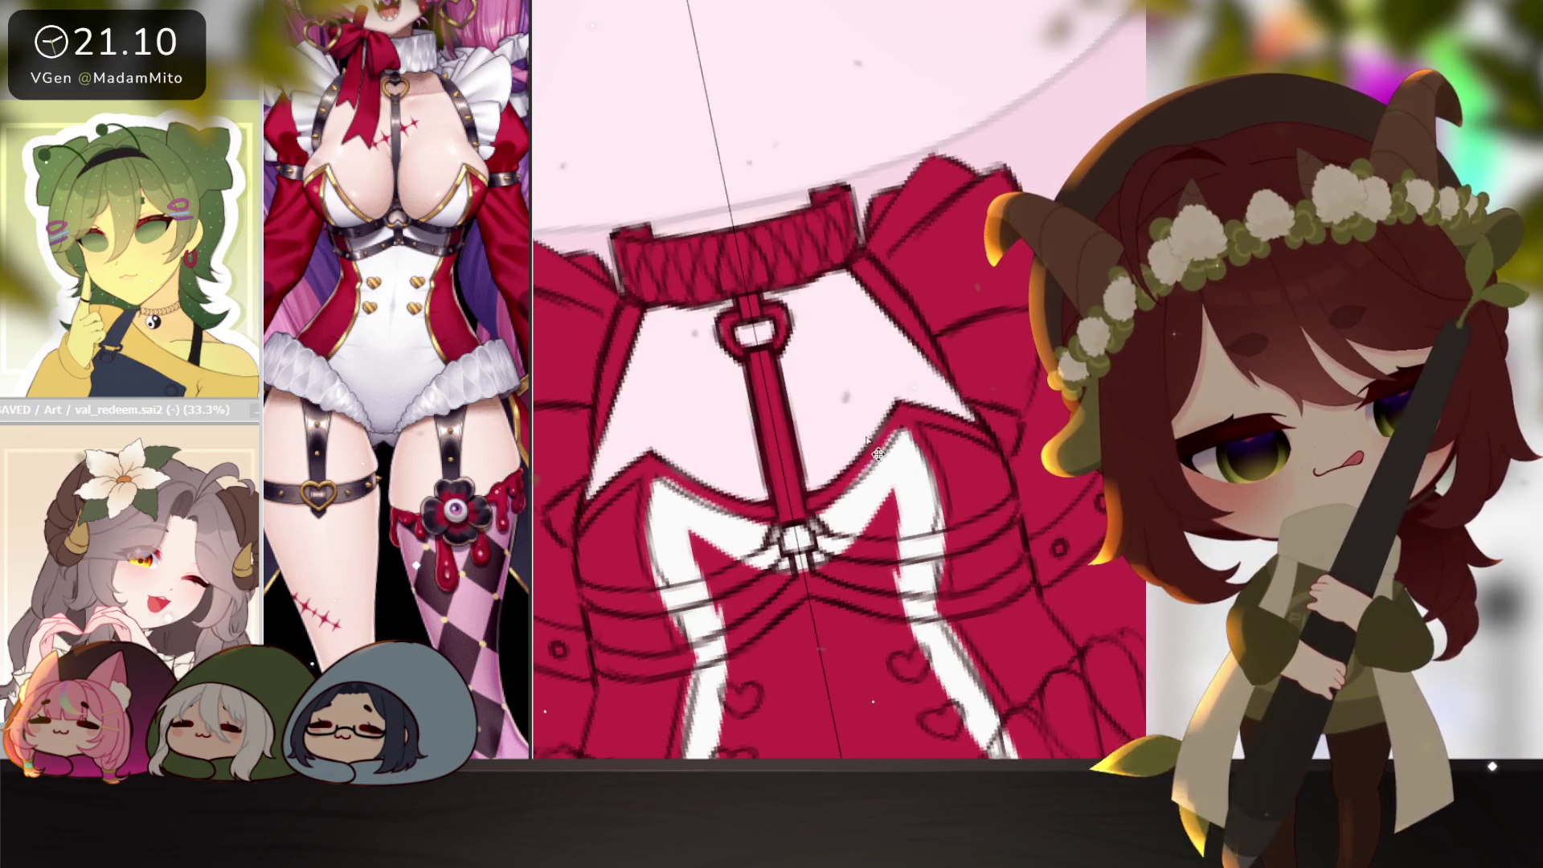
# Clear the red in the chest centre and around the lower frills to white.
pyautogui.keyDown('ctrl'); pyautogui.keyDown('alt'); pyautogui.click(910, 493); pyautogui.keyUp('alt'); pyautogui.keyUp('ctrl')
pyautogui.scroll(-2, 1065, 569)
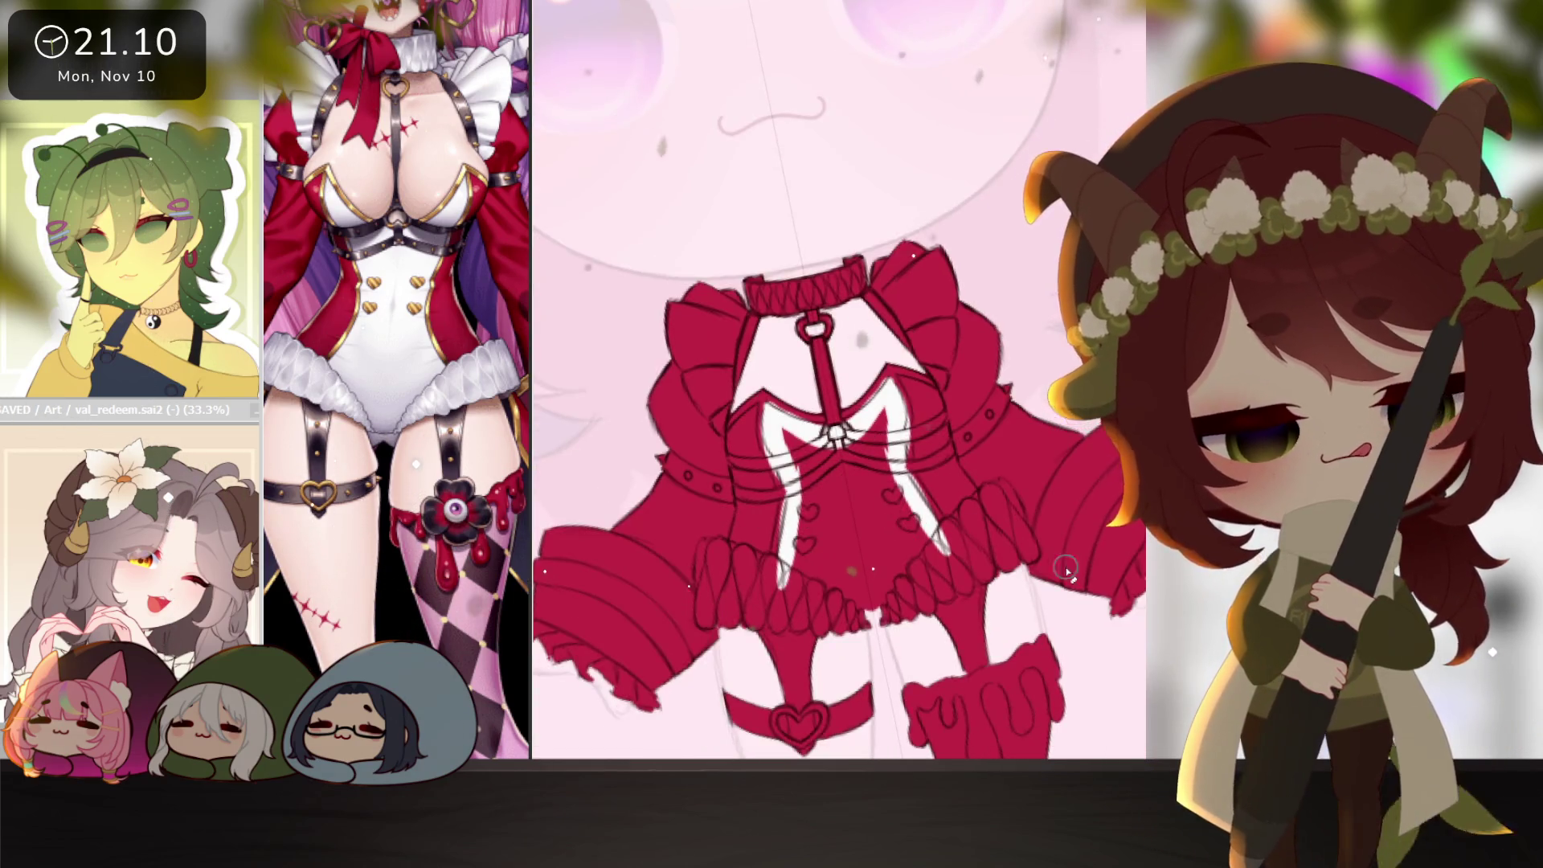
pyautogui.moveTo(792, 454)
pyautogui.mouseDown()
pyautogui.moveTo(827, 464)
pyautogui.moveTo(844, 530)
pyautogui.moveTo(820, 554)
pyautogui.moveTo(868, 579)
pyautogui.moveTo(866, 595)
pyautogui.mouseUp()
pyautogui.moveTo(961, 606)
pyautogui.mouseDown()
pyautogui.moveTo(916, 595)
pyautogui.moveTo(851, 514)
pyautogui.moveTo(868, 563)
pyautogui.moveTo(865, 508)
pyautogui.mouseUp()
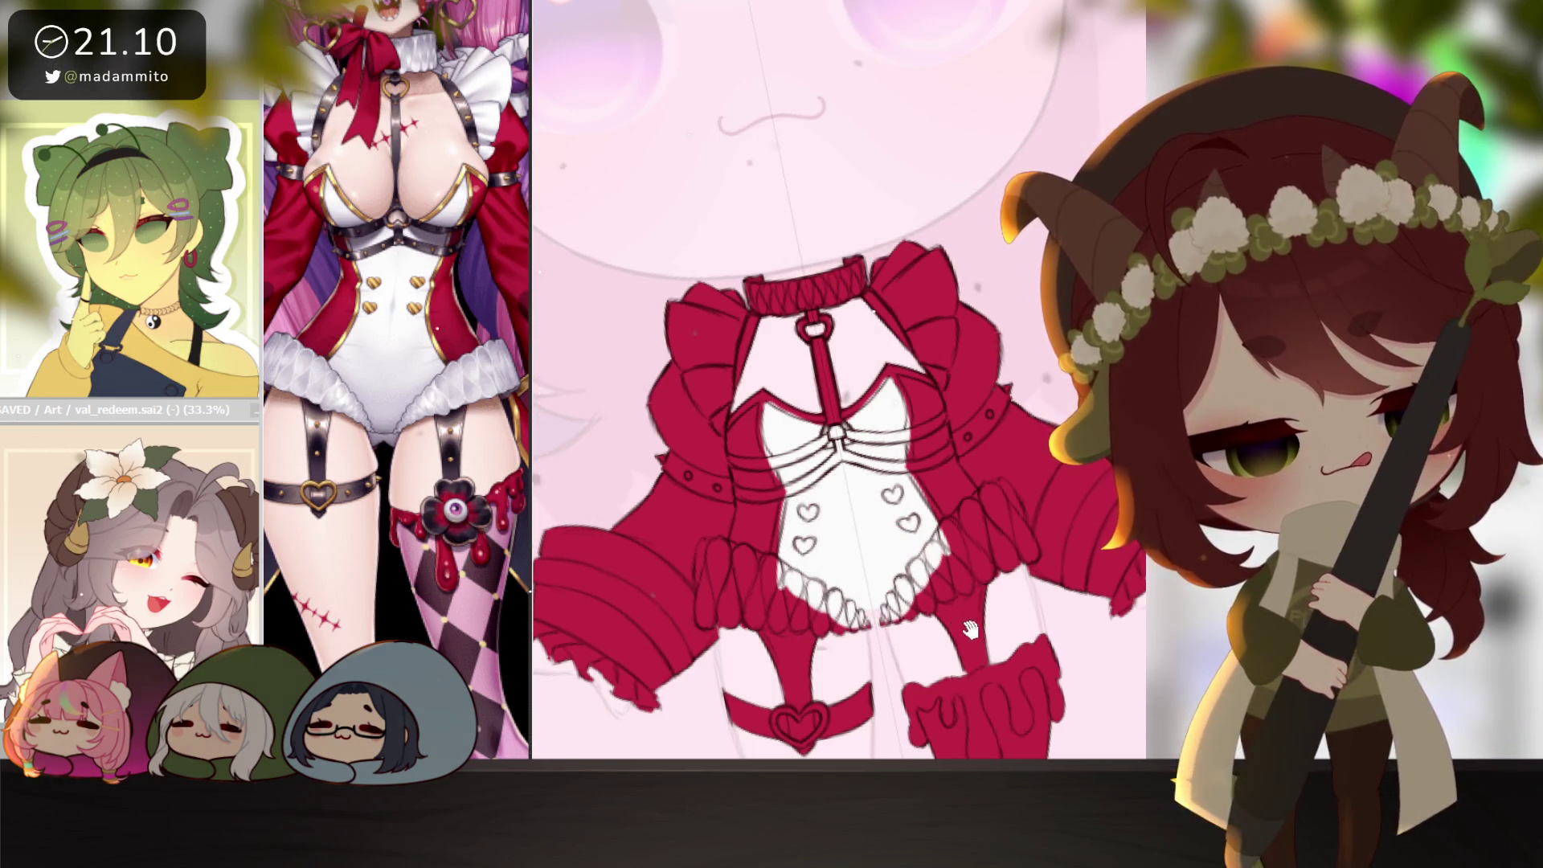
pyautogui.moveTo(969, 629); pyautogui.dragTo(953, 565)
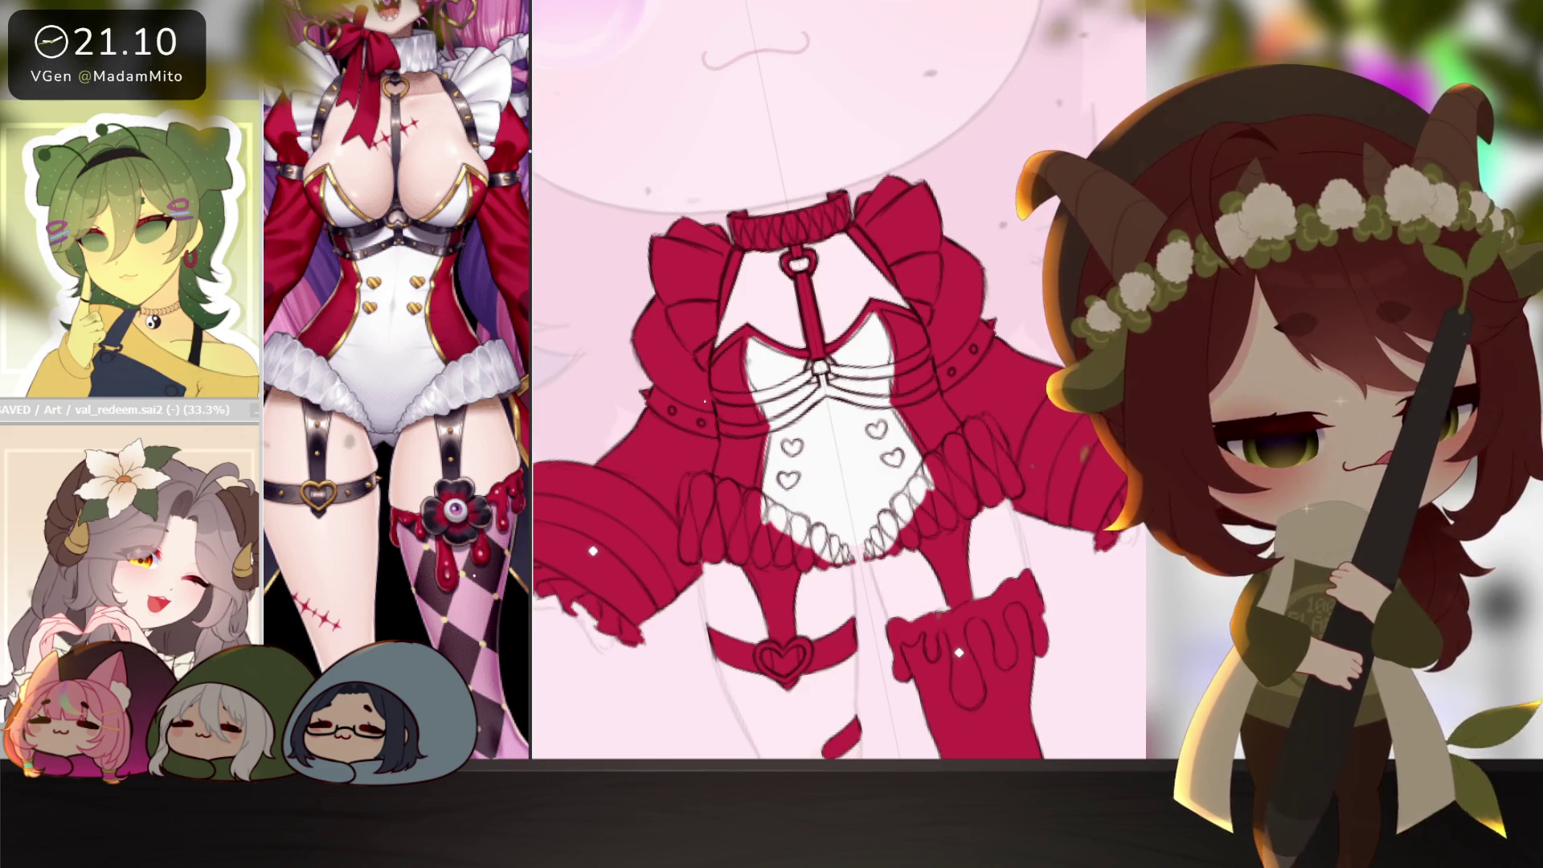
pyautogui.moveTo(968, 454); pyautogui.dragTo(839, 496)
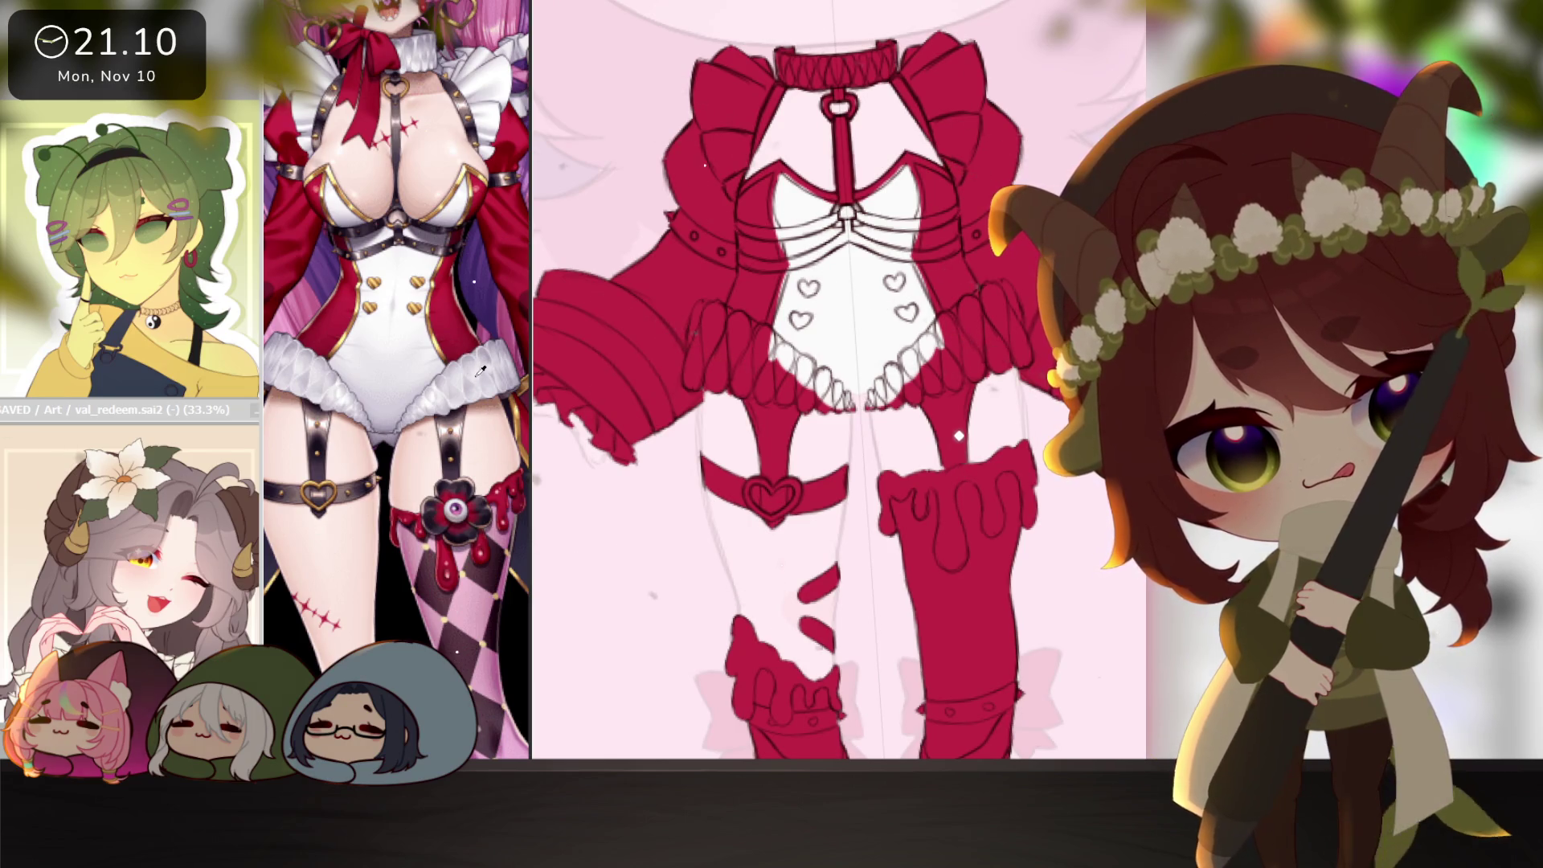
# Paint the frill tips under the bodice white, then bring up the pink chibi reference drawing.
pyautogui.moveTo(694, 375)
pyautogui.mouseDown()
pyautogui.moveTo(721, 309)
pyautogui.moveTo(743, 337)
pyautogui.moveTo(715, 322)
pyautogui.moveTo(797, 355)
pyautogui.moveTo(798, 394)
pyautogui.mouseUp()
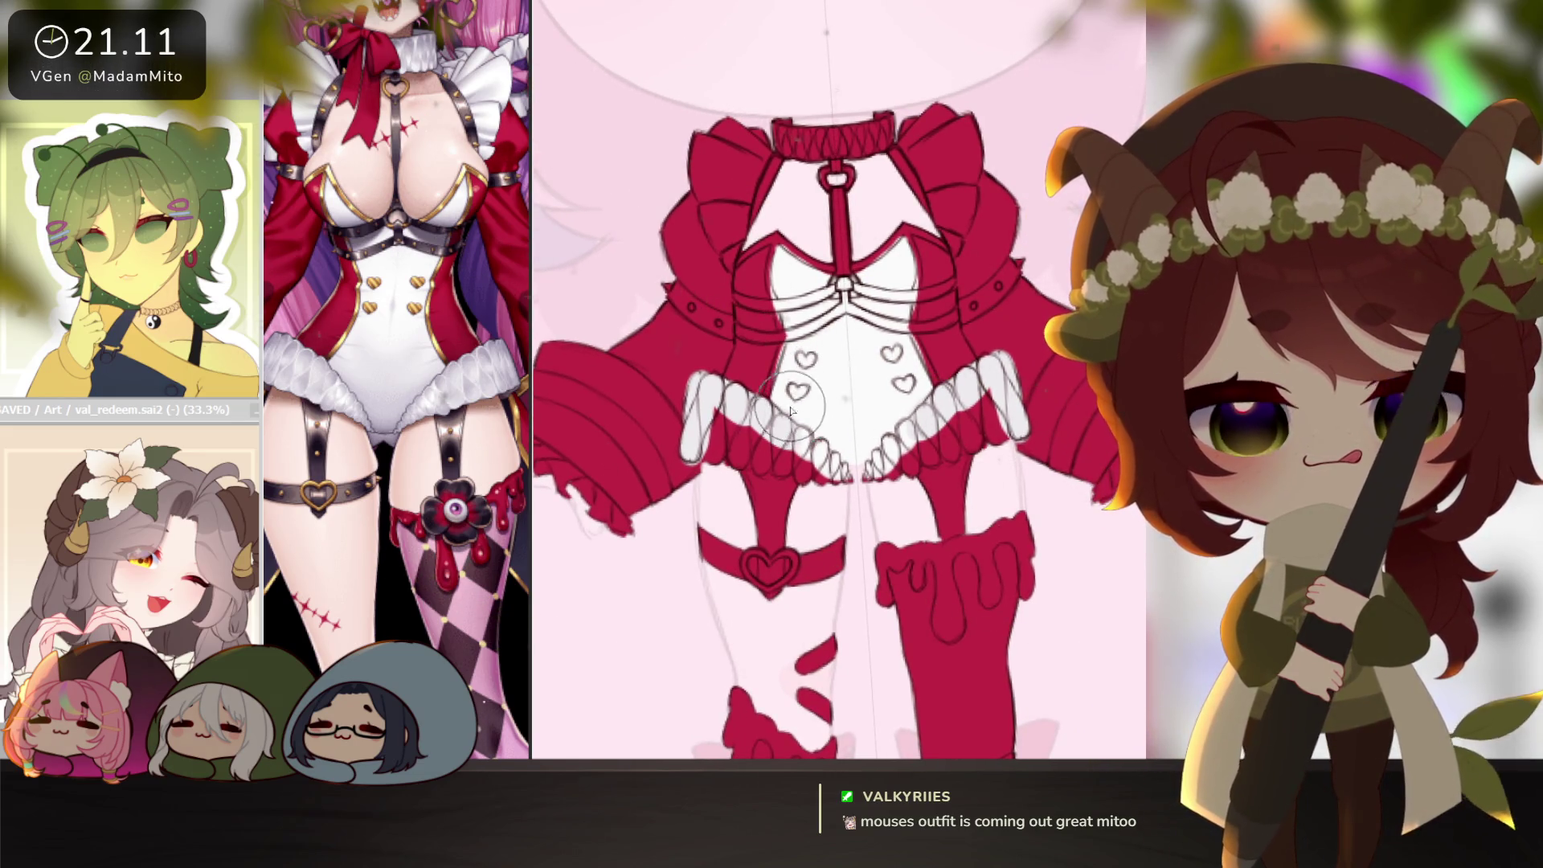
pyautogui.moveTo(727, 464)
pyautogui.mouseDown()
pyautogui.moveTo(964, 459)
pyautogui.moveTo(852, 462)
pyautogui.moveTo(891, 496)
pyautogui.mouseUp()
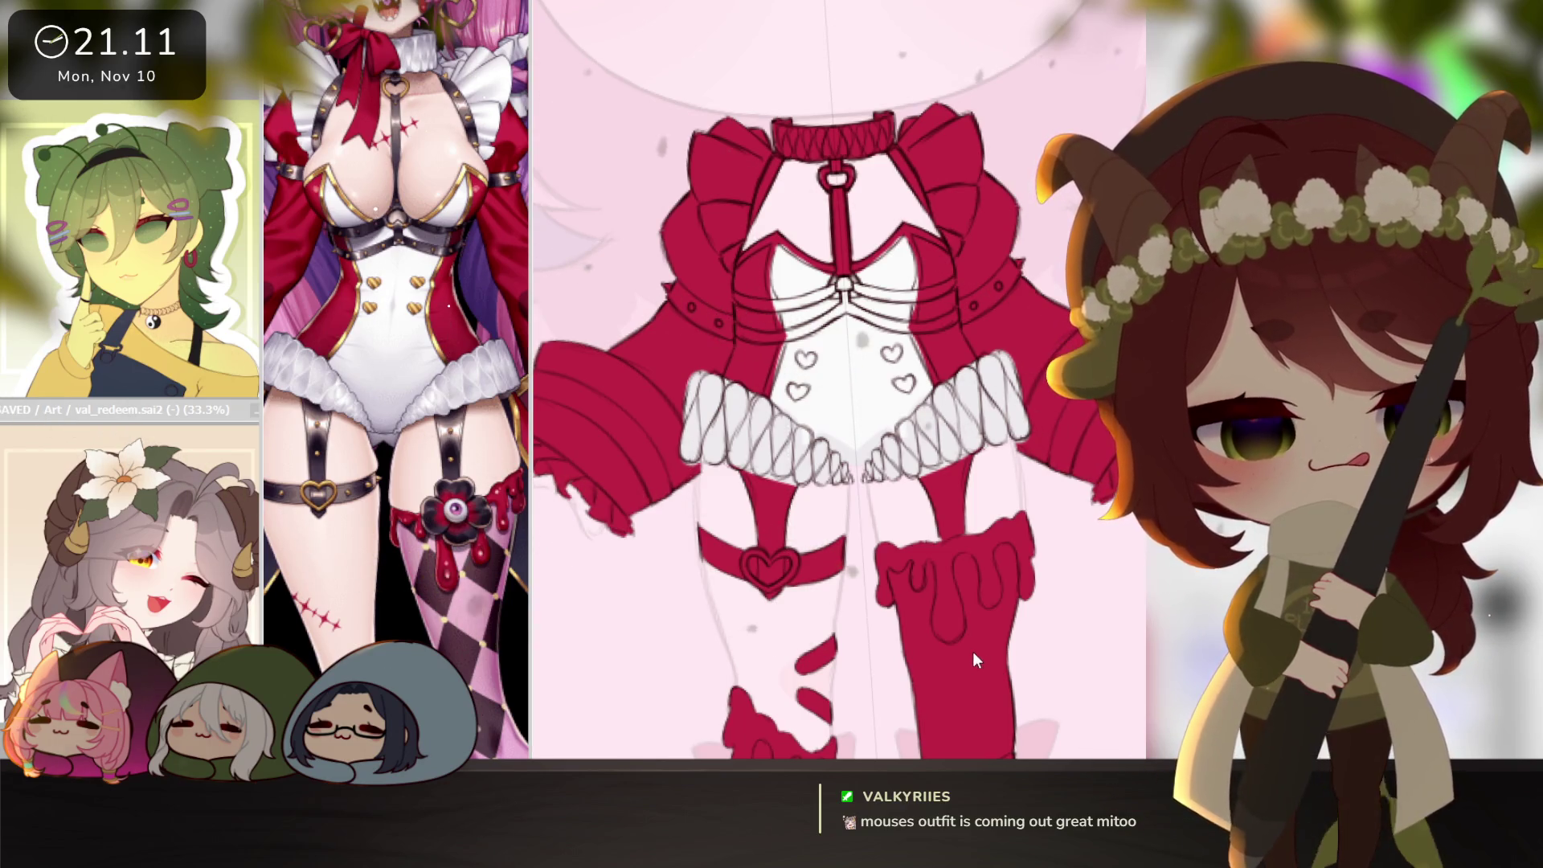
pyautogui.moveTo(392, 173); pyautogui.dragTo(737, 0)
pyautogui.moveTo(862, 542)
pyautogui.mouseDown()
pyautogui.moveTo(889, 551)
pyautogui.moveTo(1059, 758)
pyautogui.mouseUp()
pyautogui.scroll(2, 880, 580)
pyautogui.moveTo(881, 580); pyautogui.dragTo(879, 590)
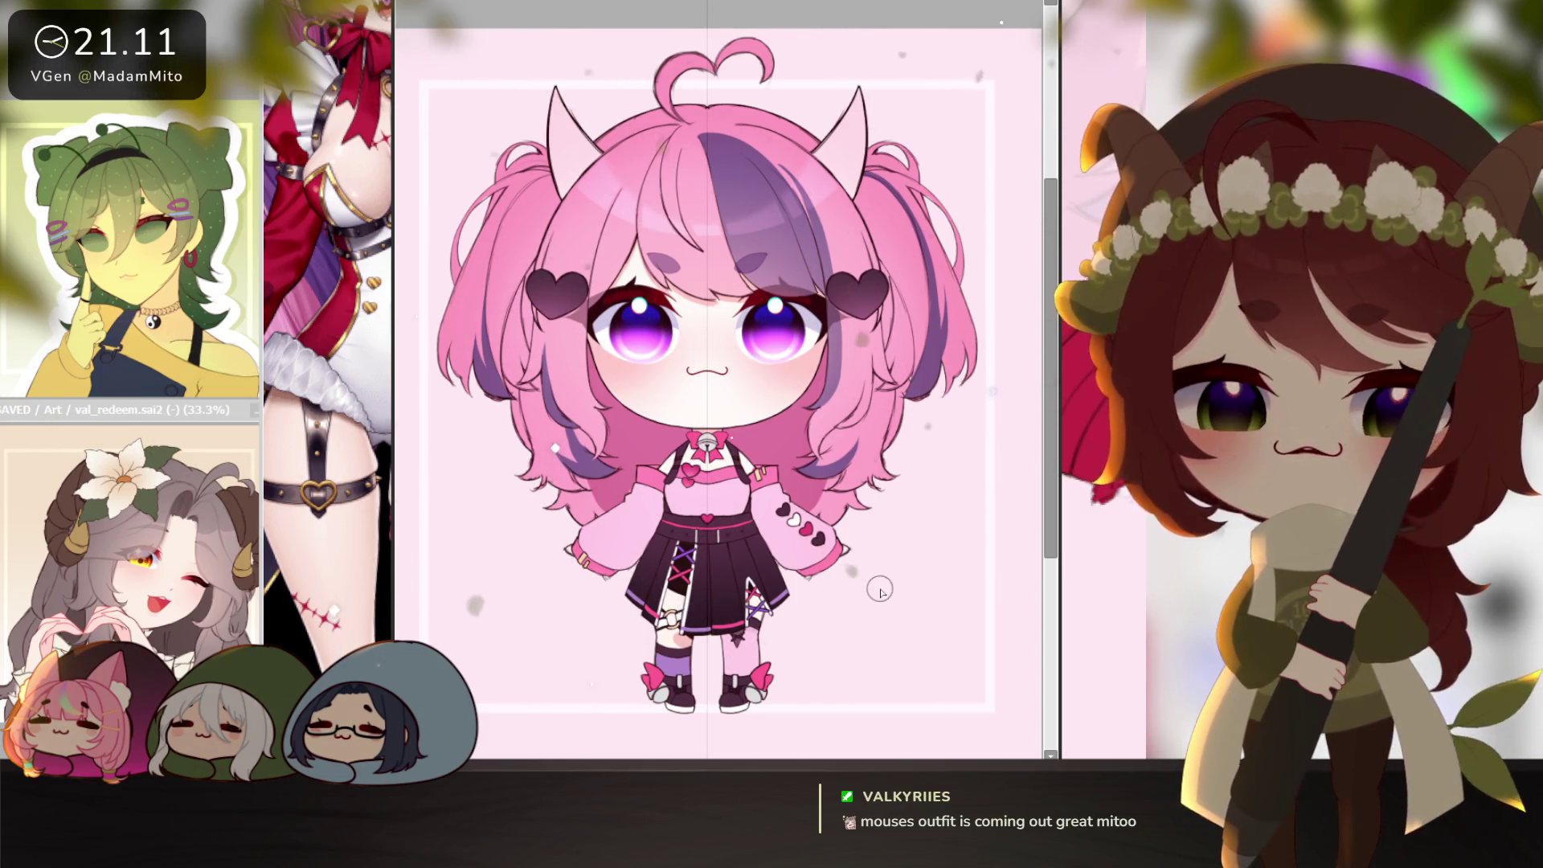
pyautogui.moveTo(996, 1); pyautogui.dragTo(1014, 12)
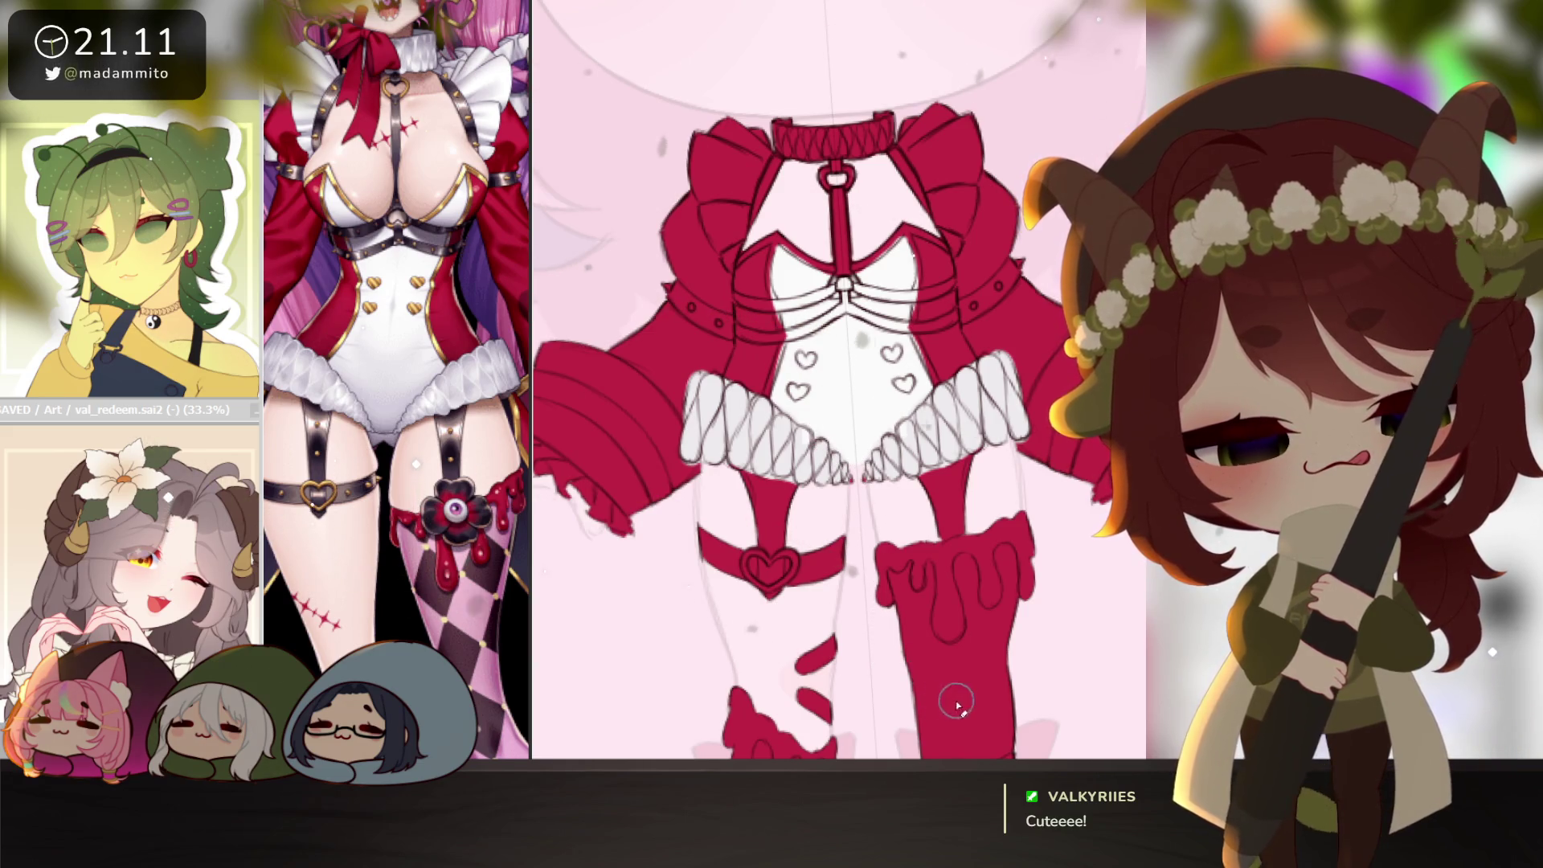
pyautogui.keyDown('ctrl'); pyautogui.keyDown('alt'); pyautogui.click(947, 593); pyautogui.keyUp('alt'); pyautogui.keyUp('ctrl')
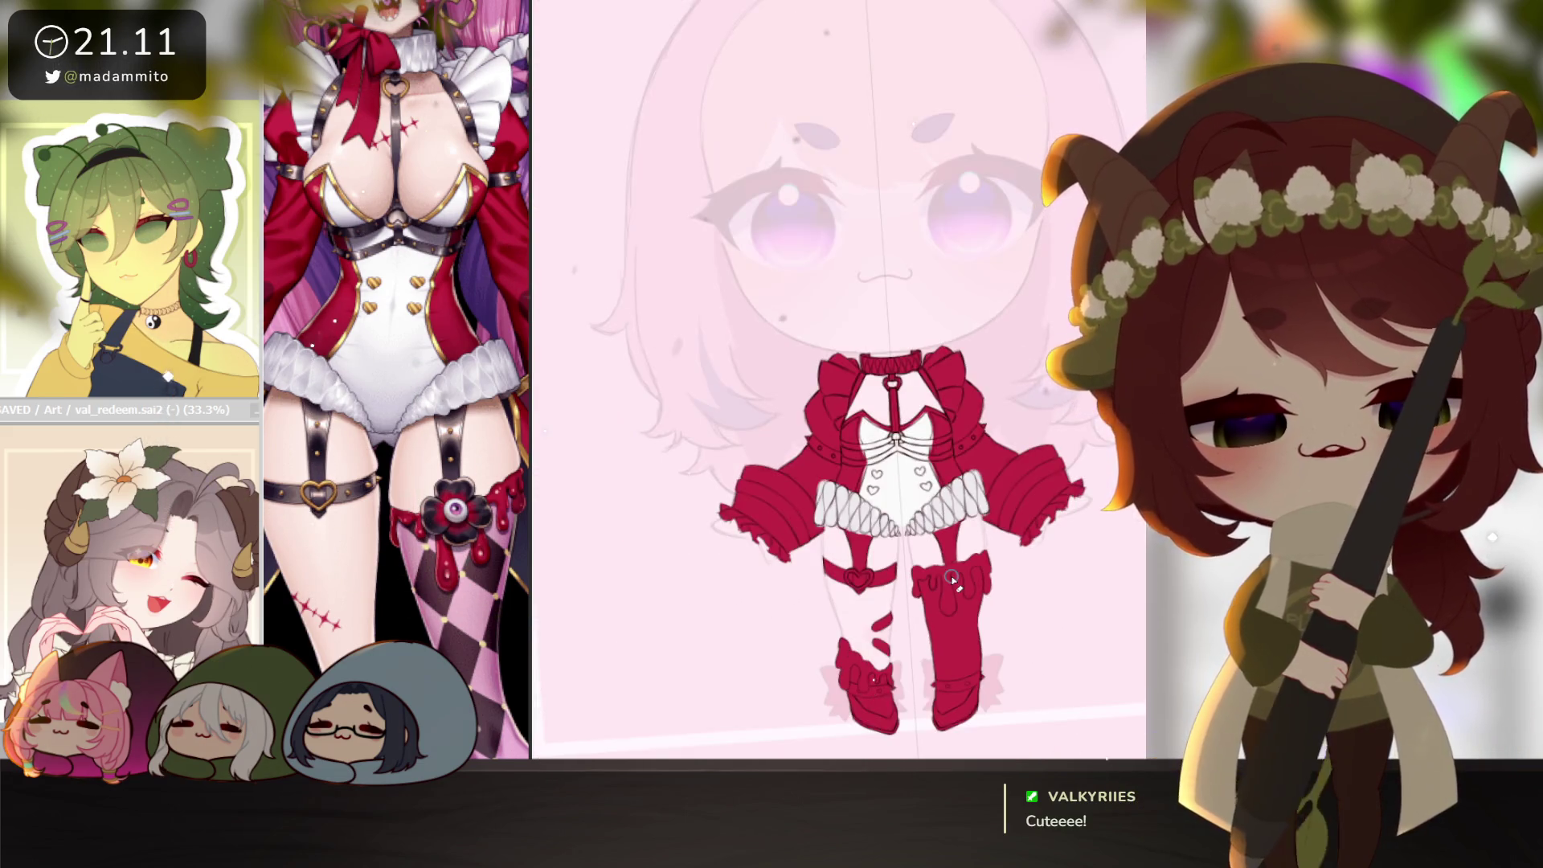
# Paint the choker white with zigzag detail.
pyautogui.keyDown('ctrl'); pyautogui.click(912, 384); pyautogui.keyUp('ctrl')
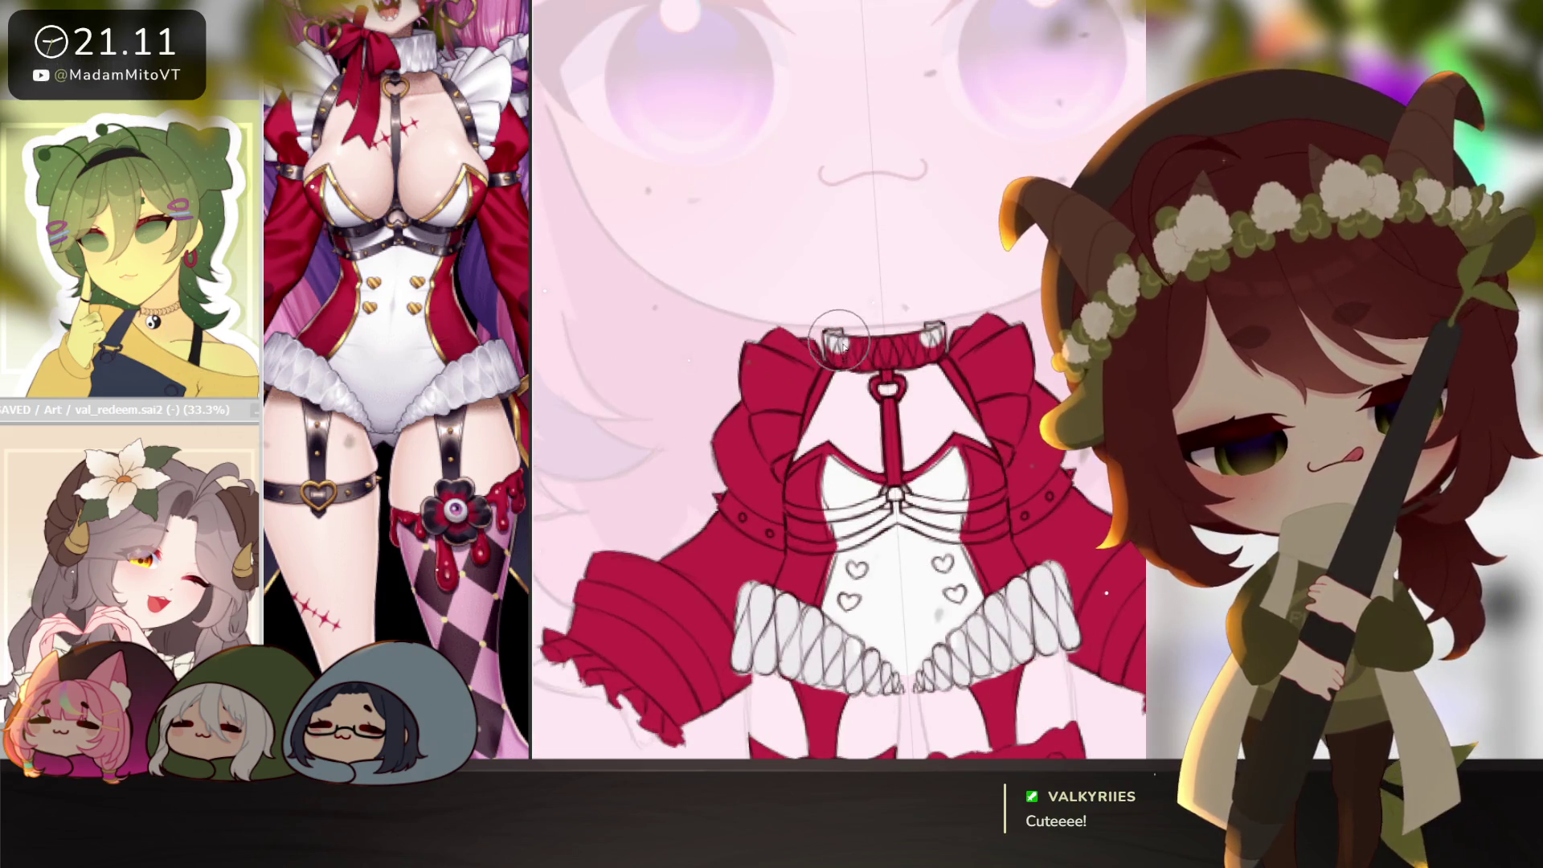
pyautogui.moveTo(834, 342); pyautogui.dragTo(898, 344)
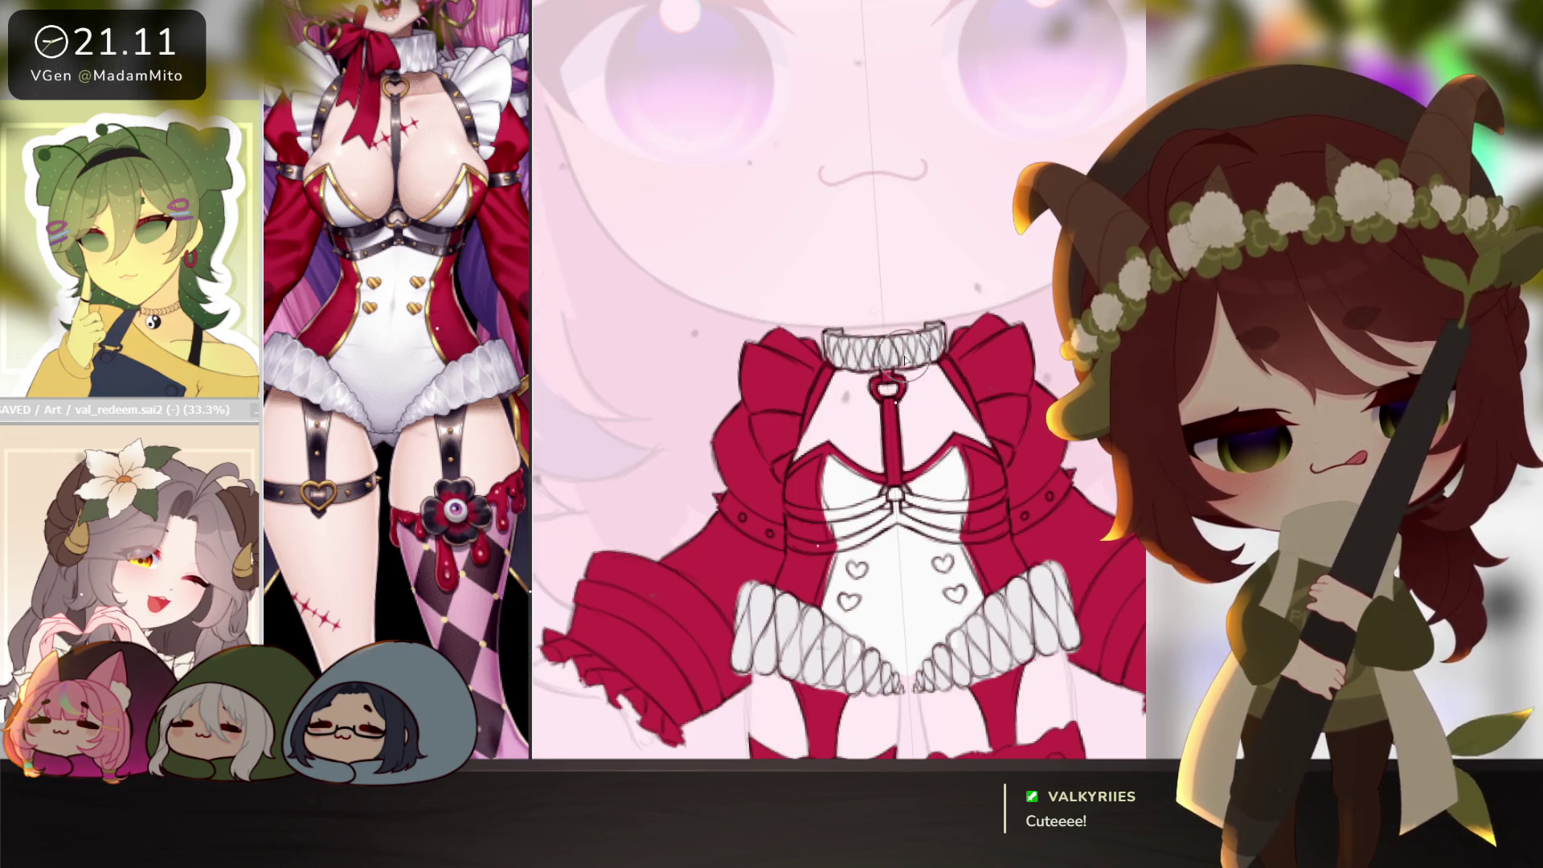
pyautogui.moveTo(1044, 526); pyautogui.dragTo(1080, 454)
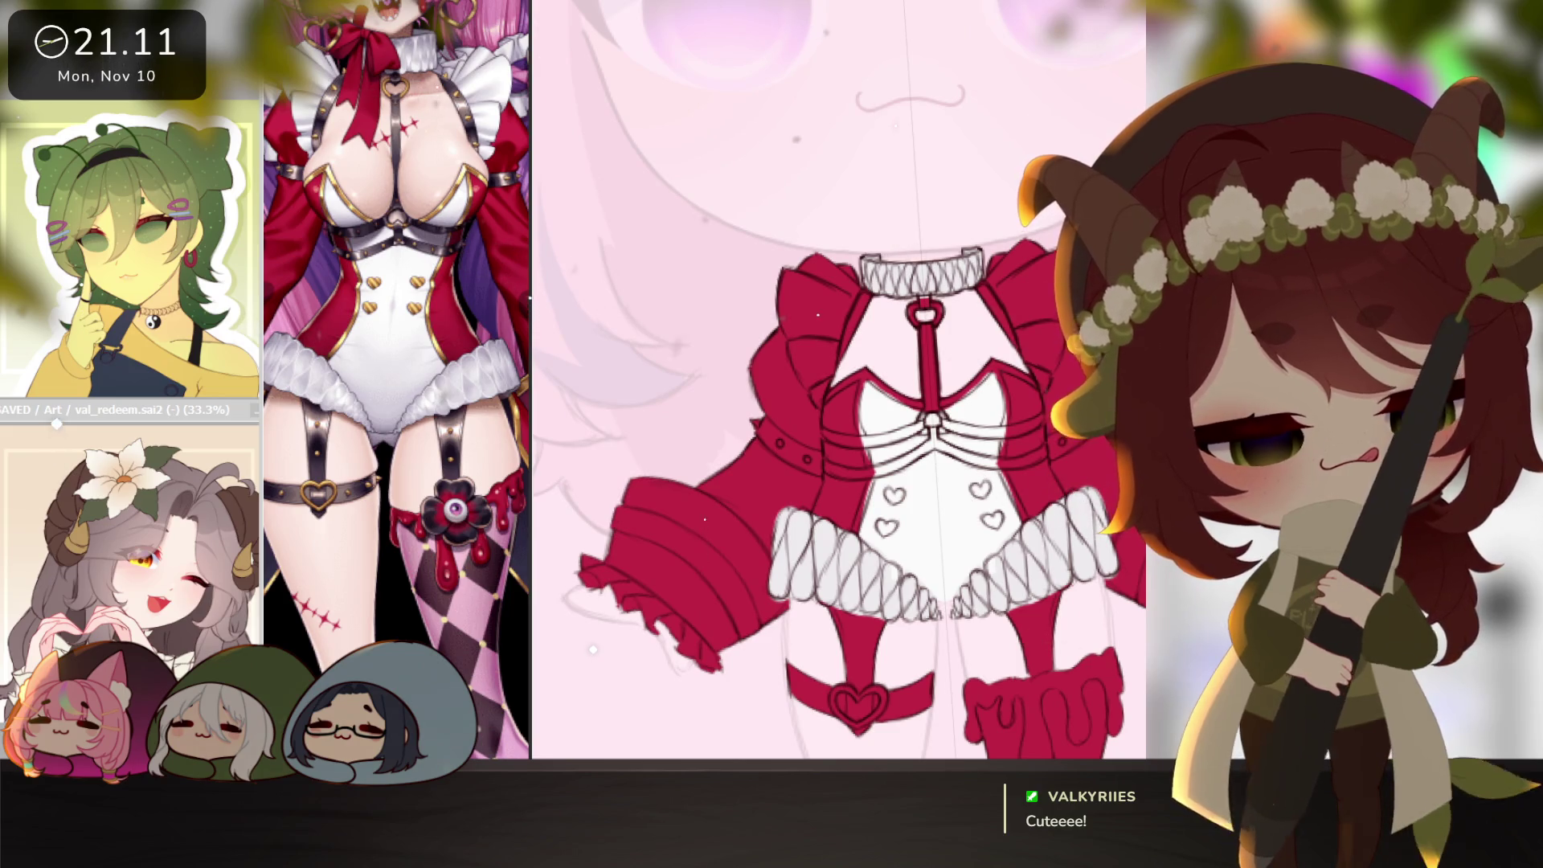
# Paint the left sleeve puff and bow white, and pan the reference to the sleeve and thigh.
pyautogui.moveTo(806, 304); pyautogui.dragTo(855, 269)
pyautogui.press('[')
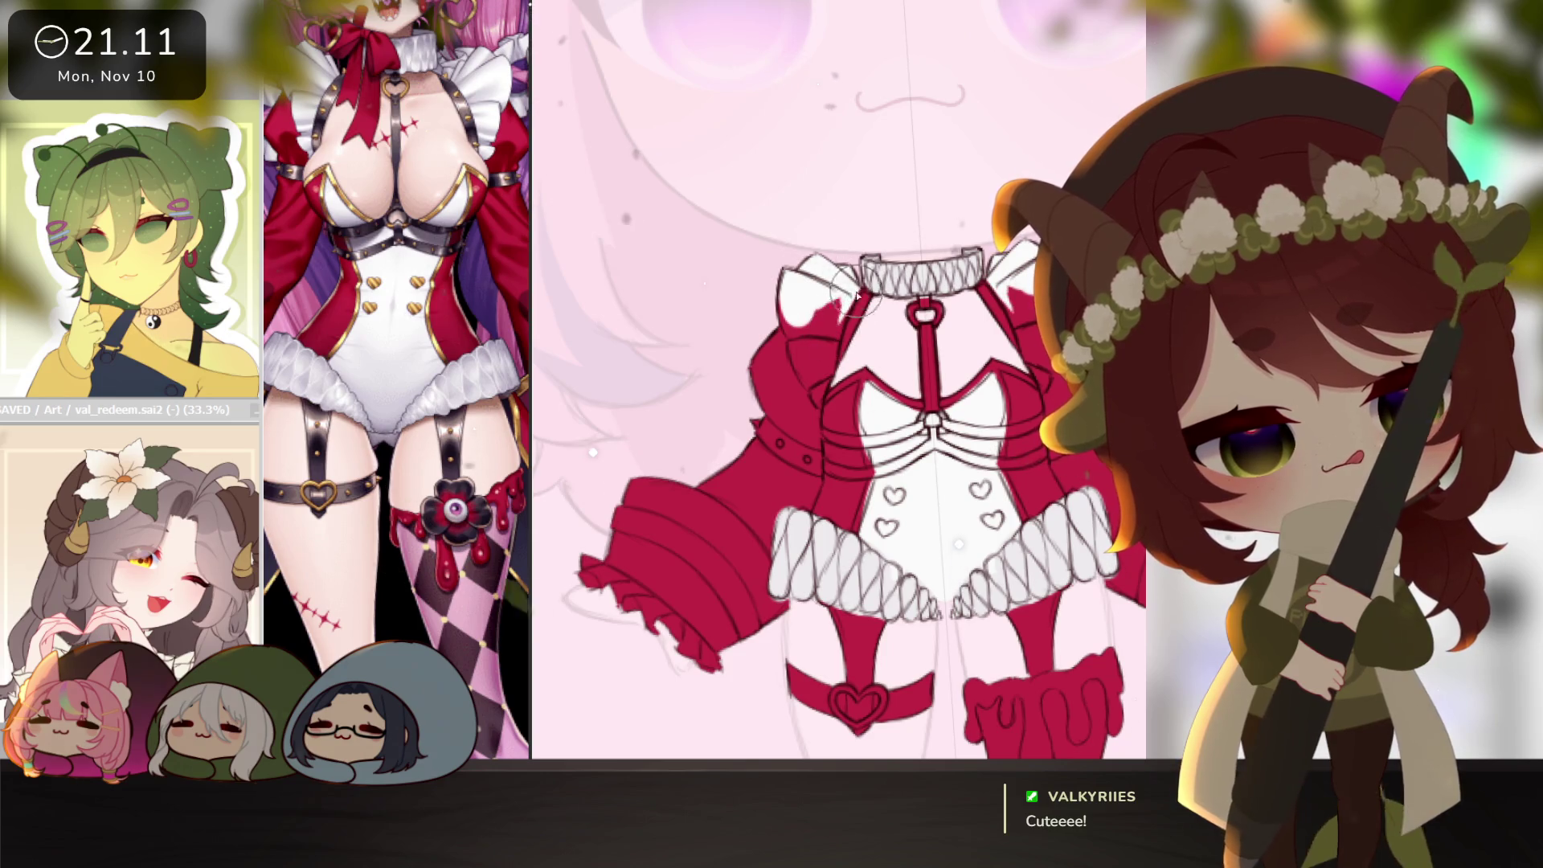
pyautogui.moveTo(836, 297)
pyautogui.mouseDown()
pyautogui.moveTo(803, 361)
pyautogui.moveTo(803, 346)
pyautogui.moveTo(817, 388)
pyautogui.mouseUp()
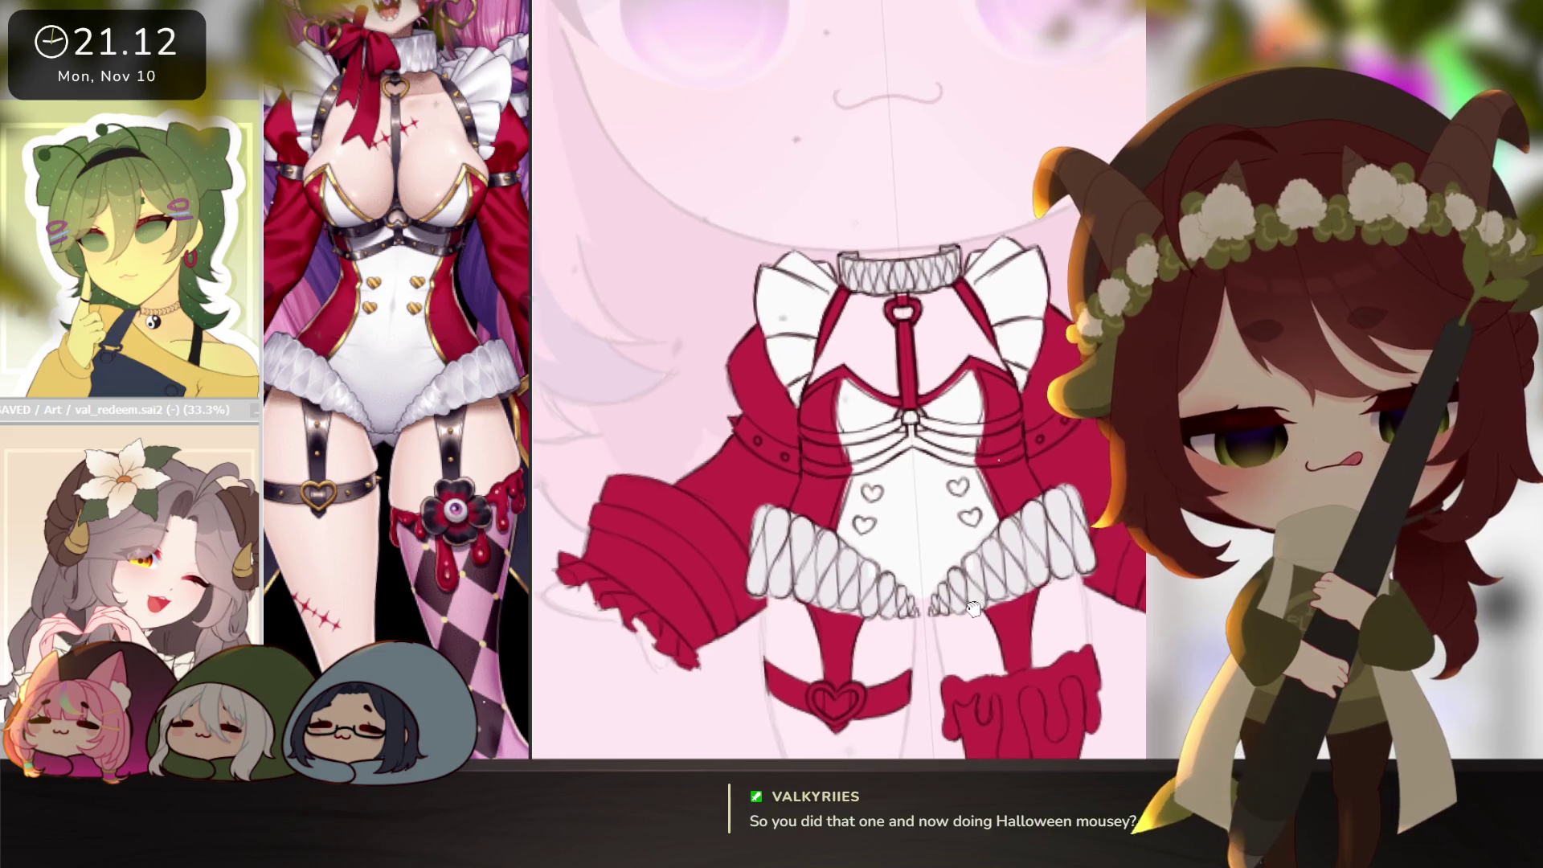
pyautogui.scroll(-4, 1025, 622)
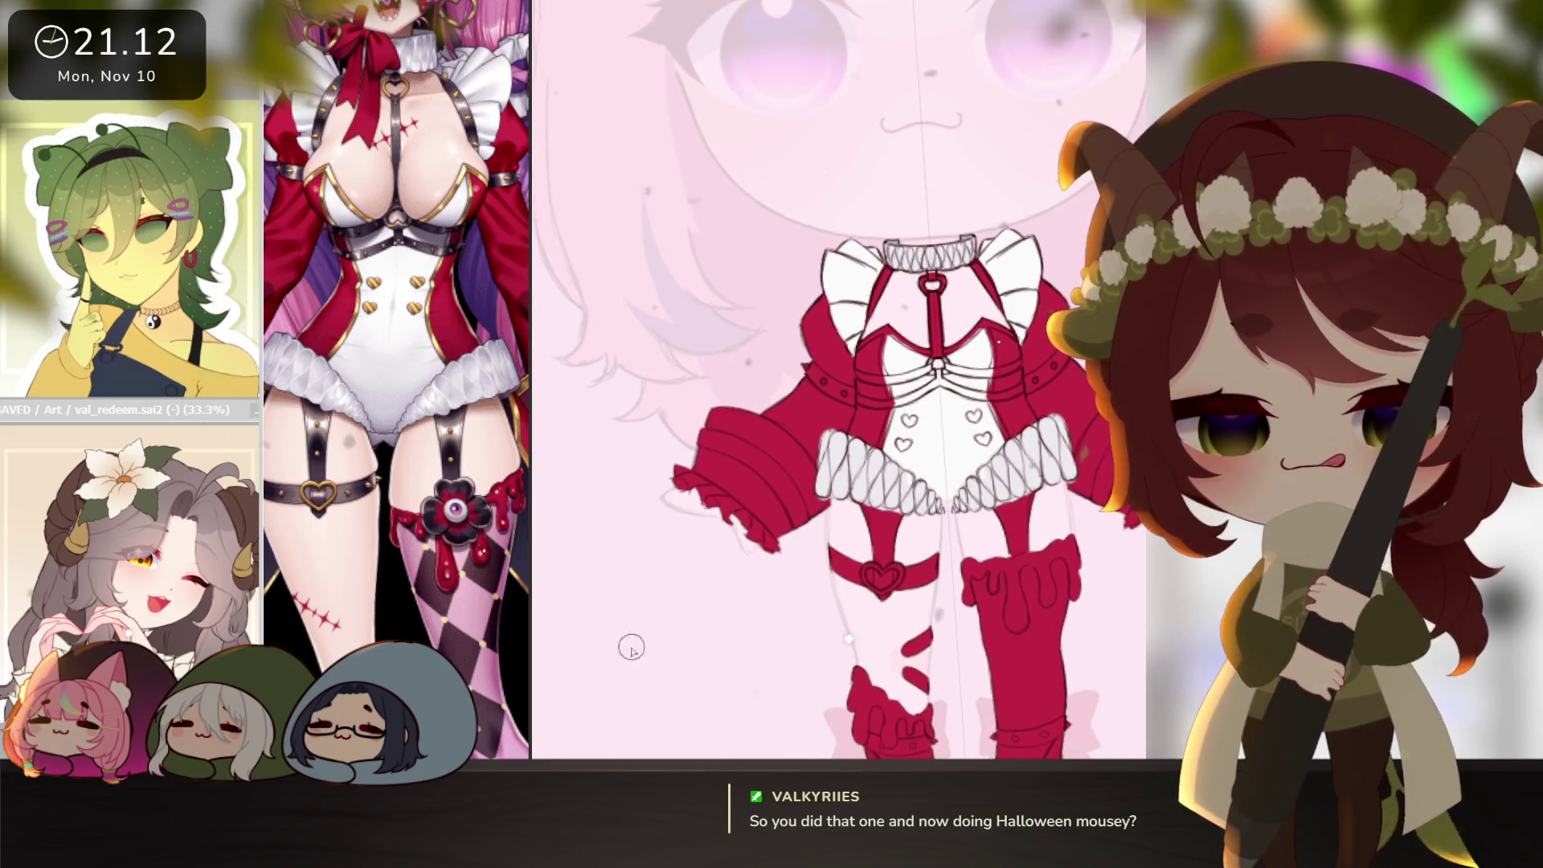
pyautogui.moveTo(316, 729); pyautogui.dragTo(498, 681)
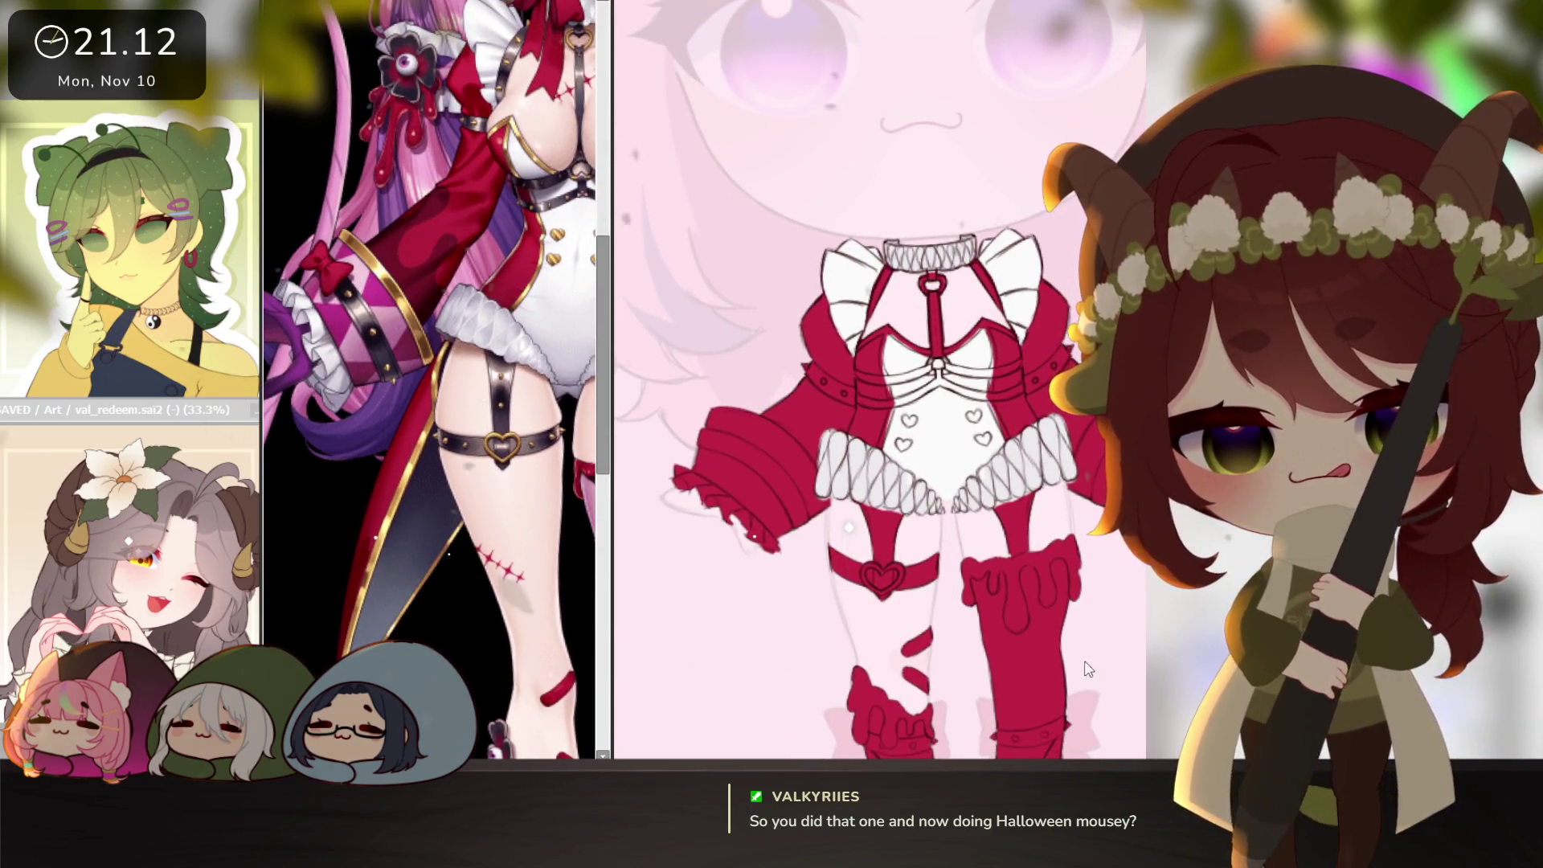
# Paint white frills along the sleeve cuff edges.
pyautogui.moveTo(609, 594); pyautogui.dragTo(530, 594)
pyautogui.moveTo(677, 486)
pyautogui.mouseDown()
pyautogui.moveTo(719, 510)
pyautogui.moveTo(691, 478)
pyautogui.moveTo(777, 566)
pyautogui.mouseUp()
pyautogui.hscroll(3, 1077, 554)
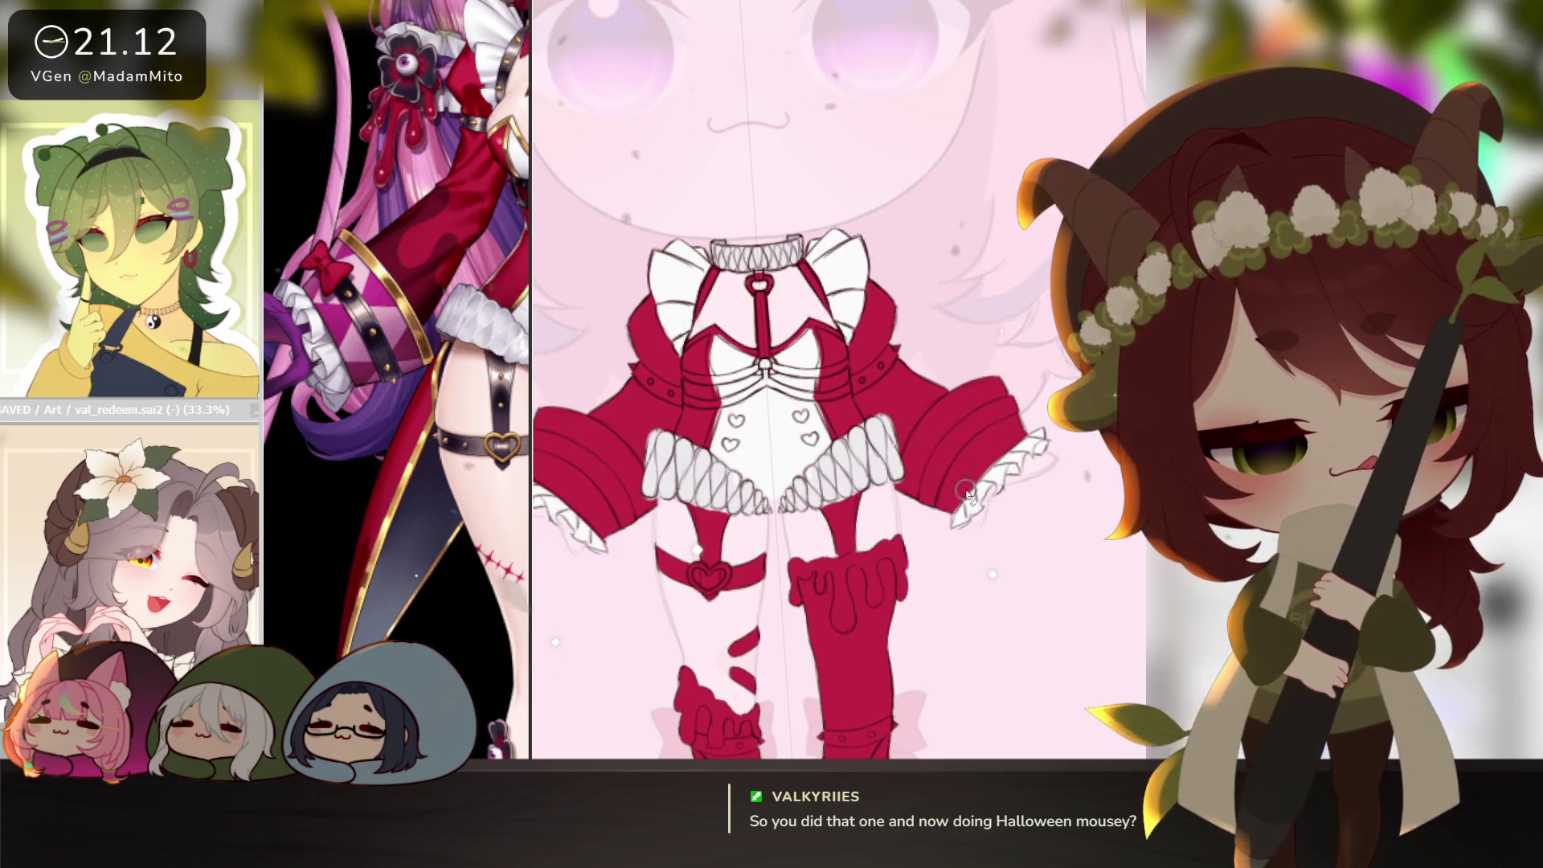
pyautogui.scroll(-3, 1022, 434)
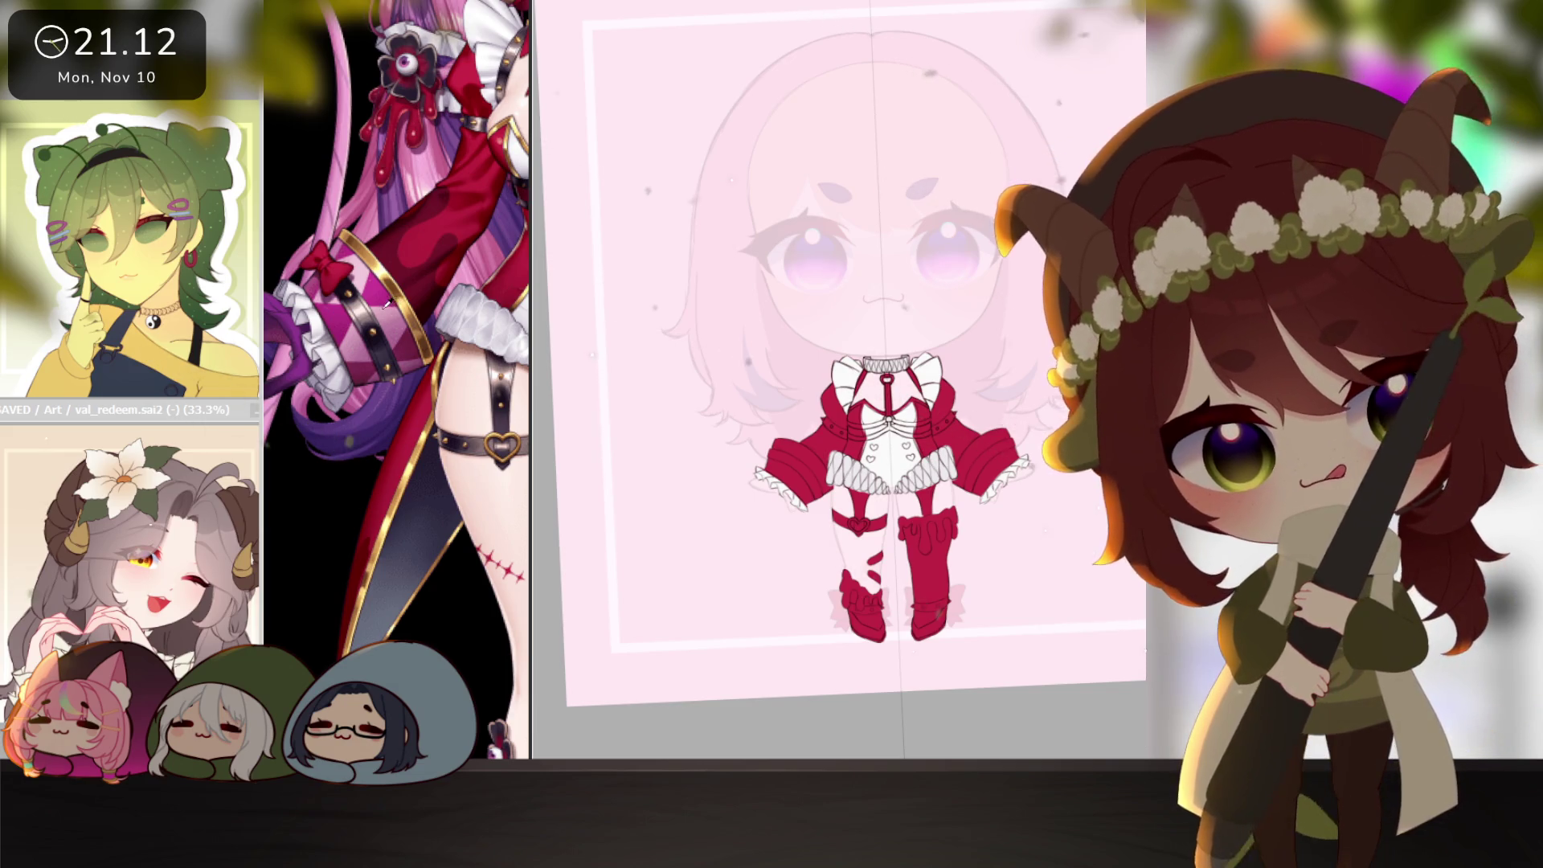
pyautogui.scroll(3, 961, 382)
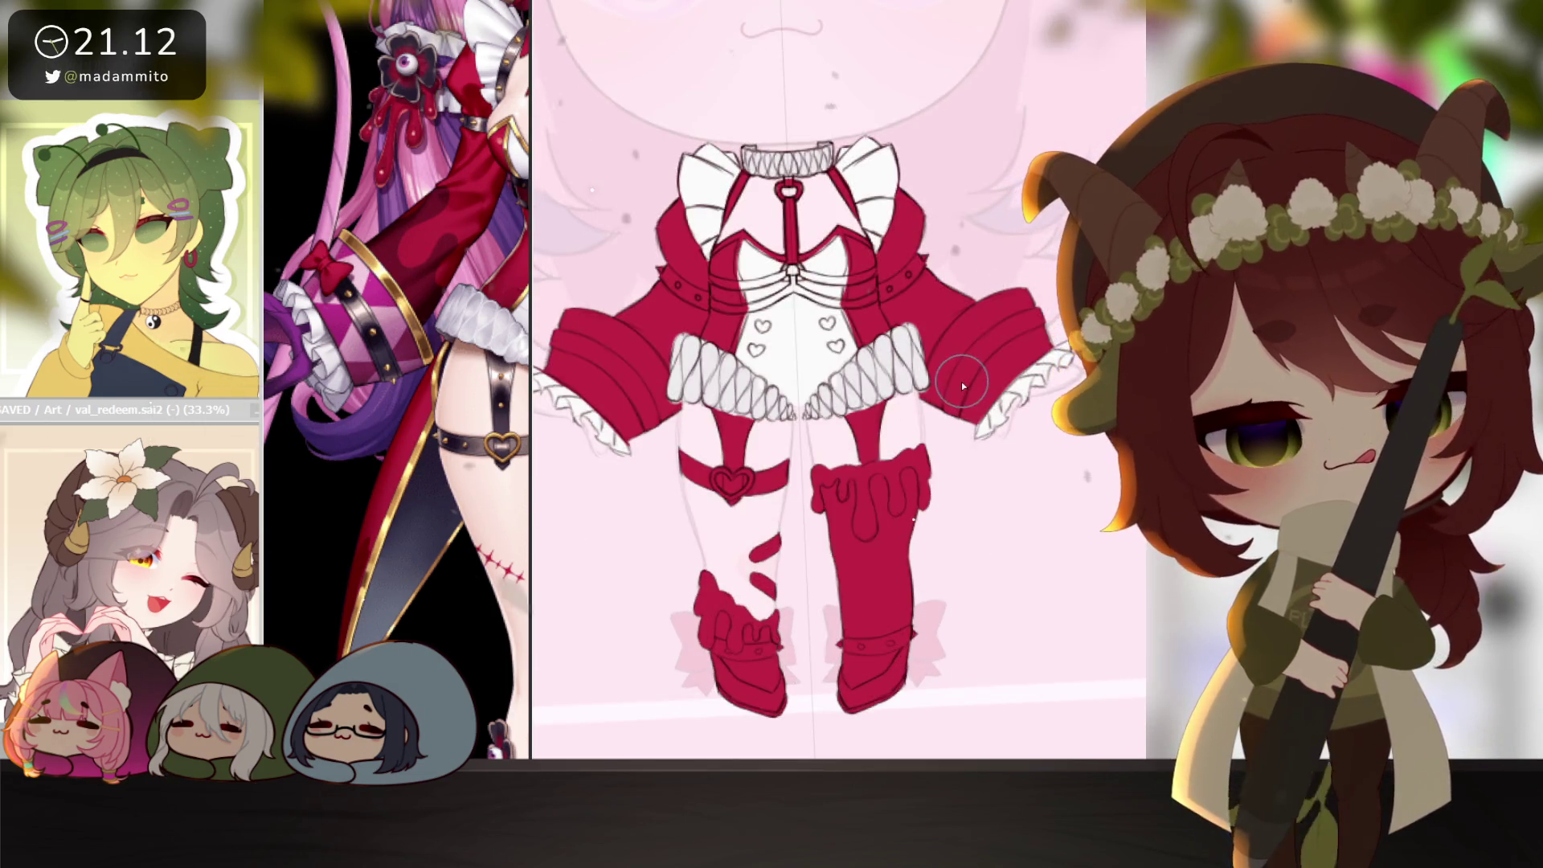
pyautogui.scroll(1, 961, 482)
# Bucket-fill both sleeve cuff bands light pink.
pyautogui.click(961, 537)
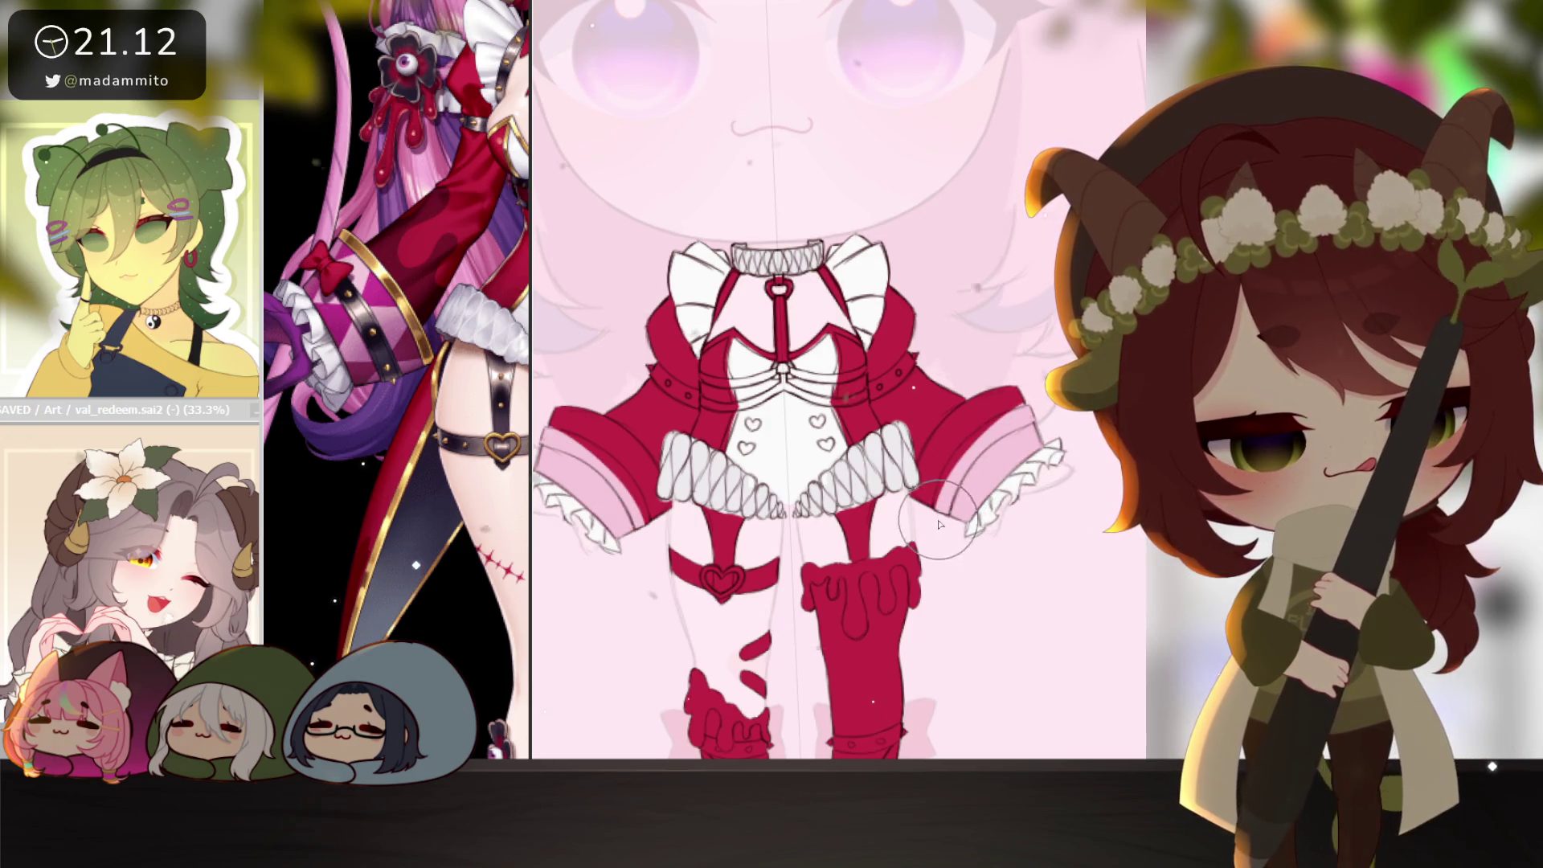
pyautogui.click(932, 497)
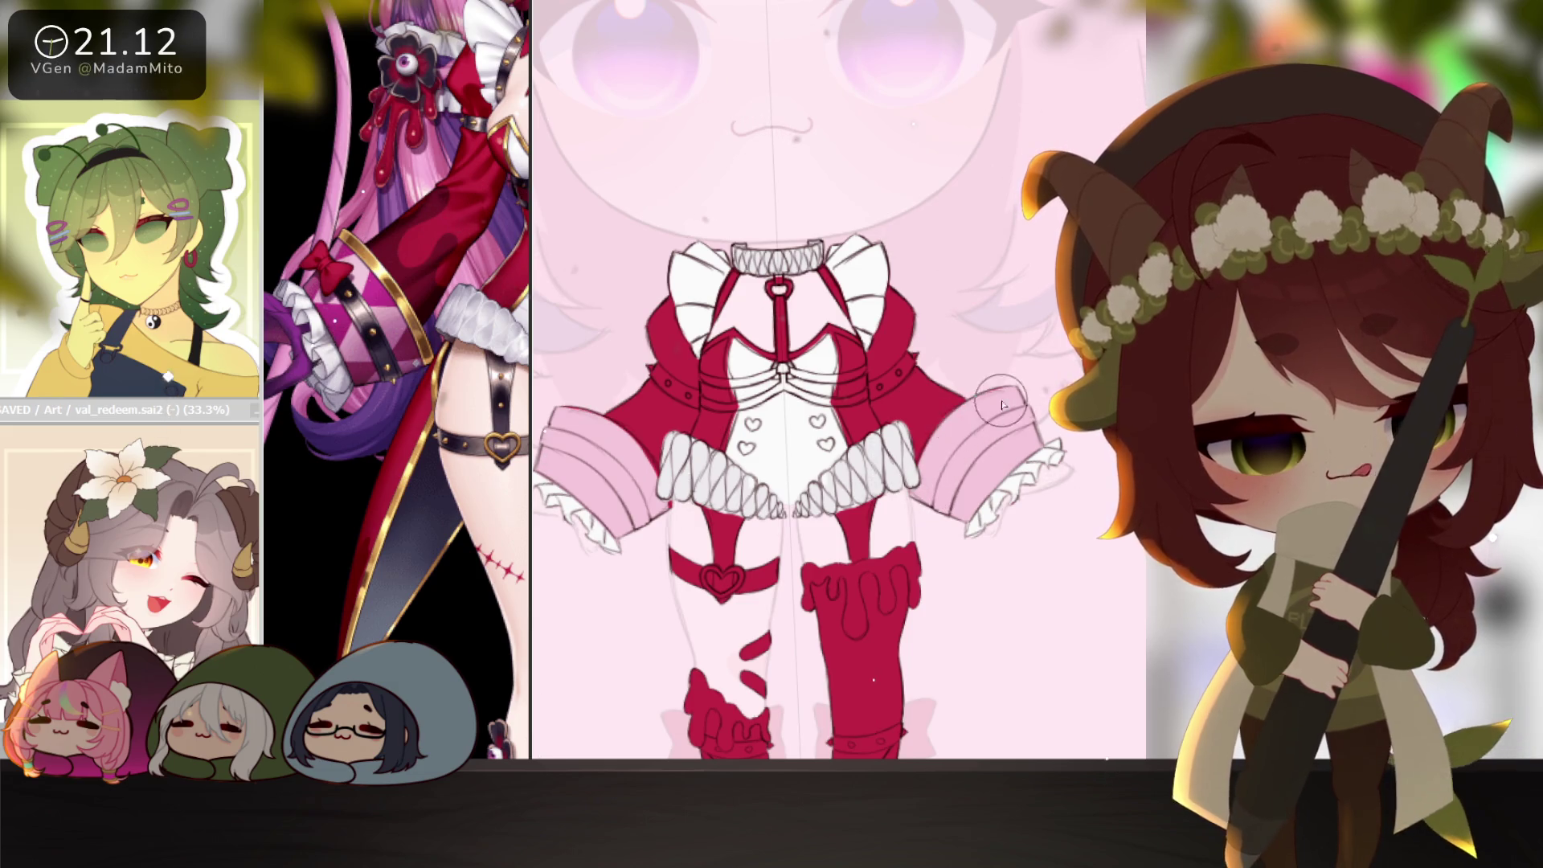
pyautogui.moveTo(1052, 397)
pyautogui.mouseDown()
pyautogui.moveTo(896, 589)
pyautogui.moveTo(918, 693)
pyautogui.mouseUp()
pyautogui.press('Home')
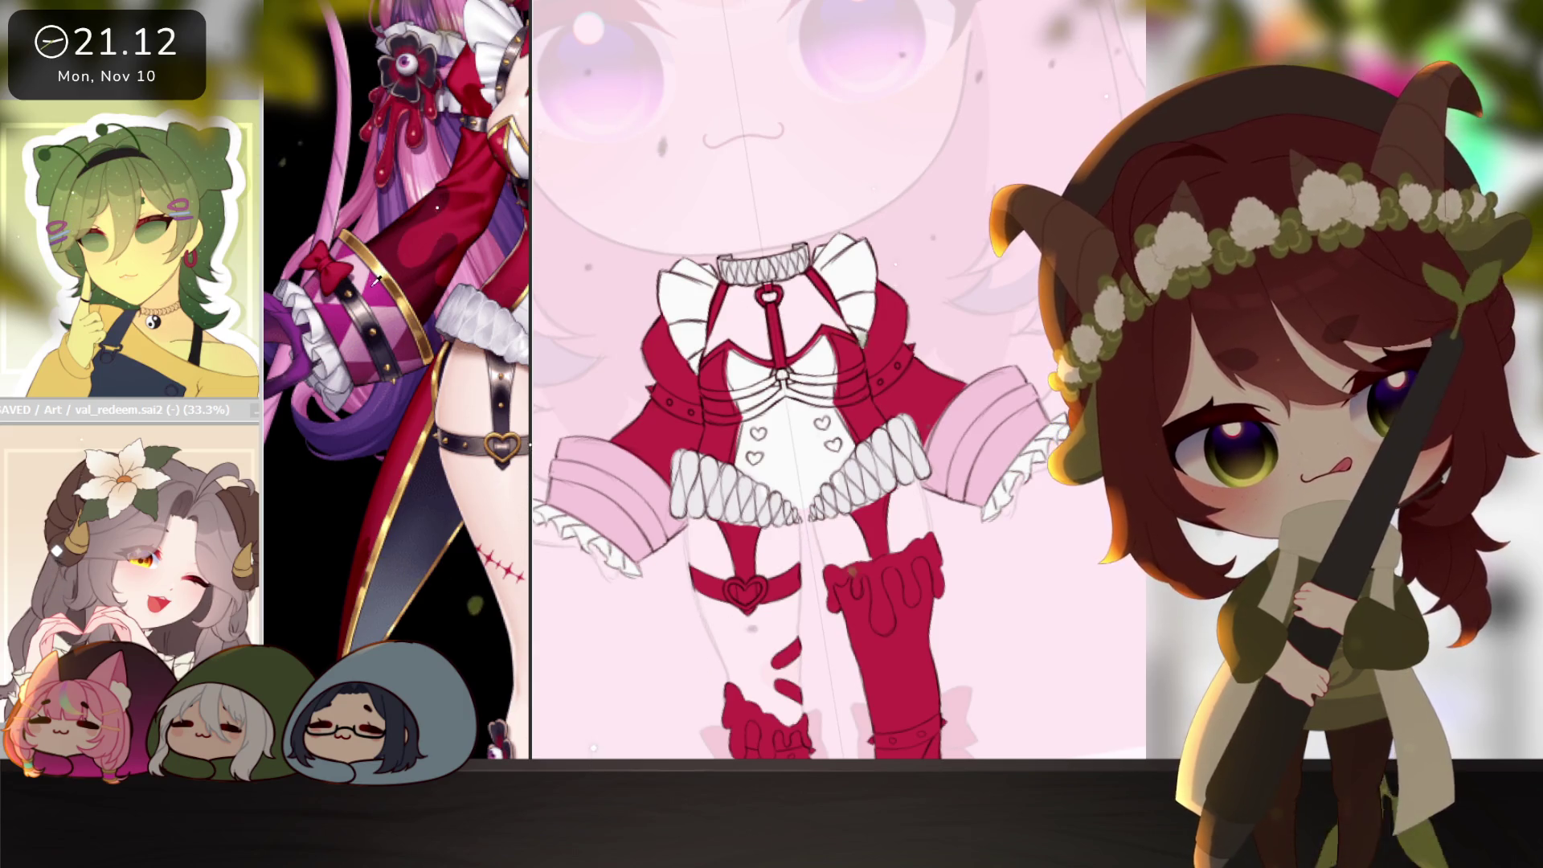
pyautogui.moveTo(685, 529); pyautogui.dragTo(878, 565)
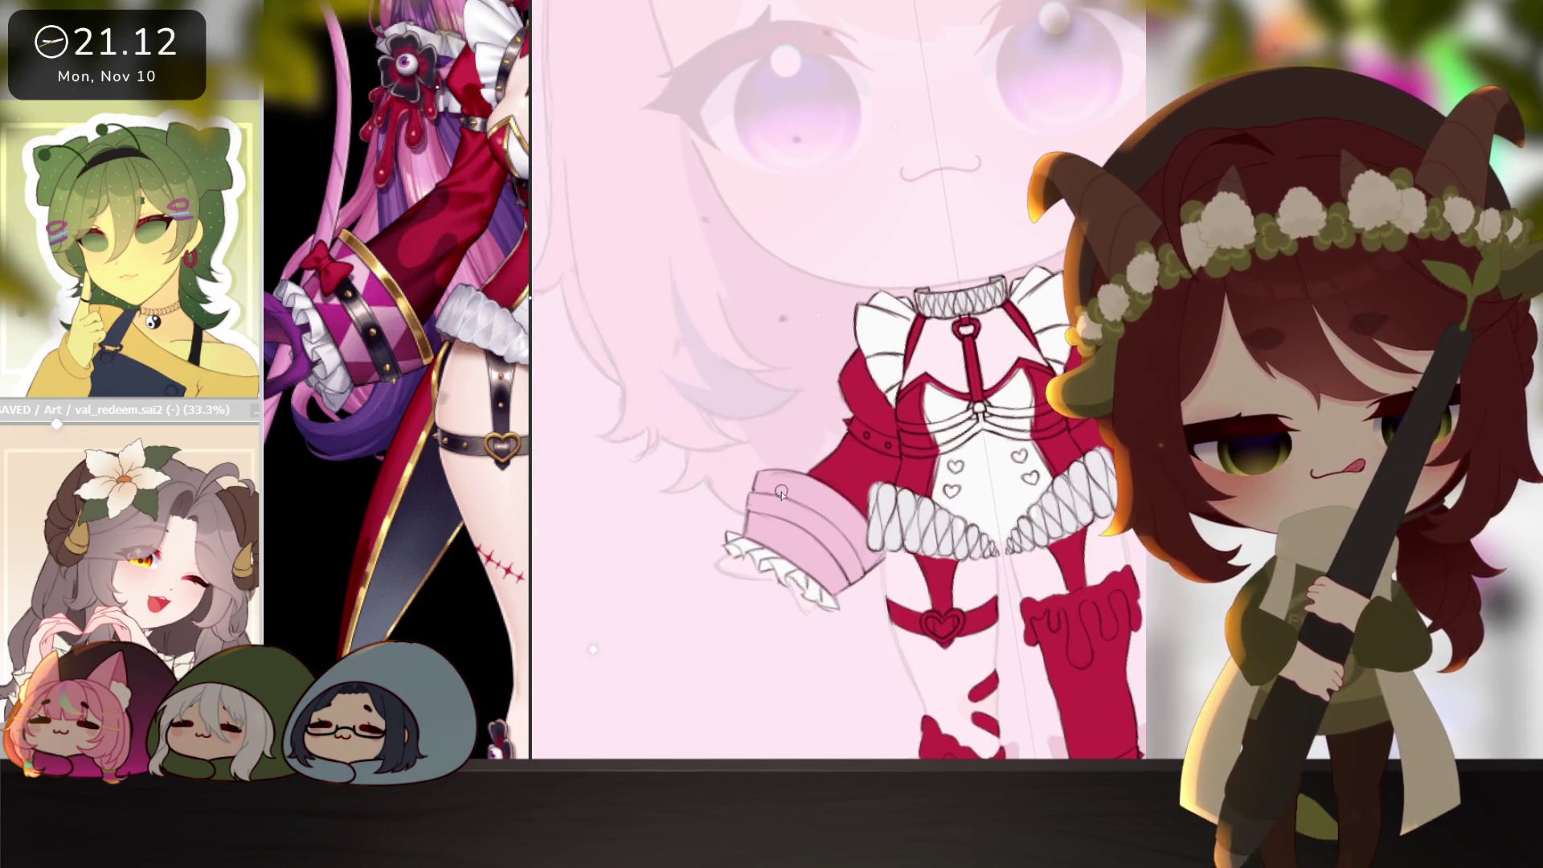
pyautogui.press('Delete')
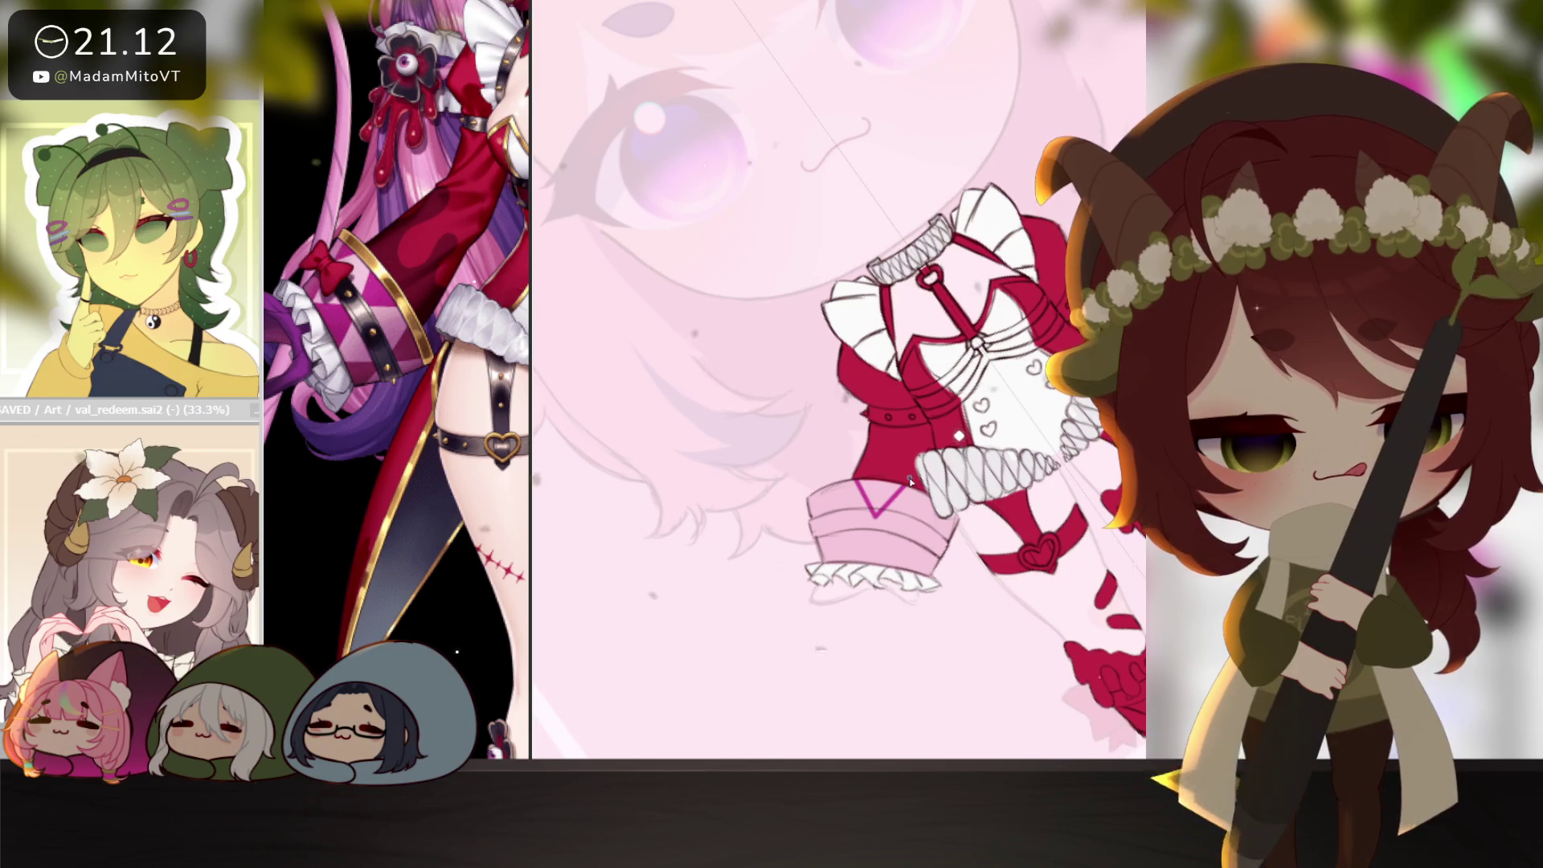
# Draw a mirrored zigzag across the cuffs and paint alternating triangles dark magenta.
pyautogui.moveTo(906, 484); pyautogui.dragTo(930, 528)
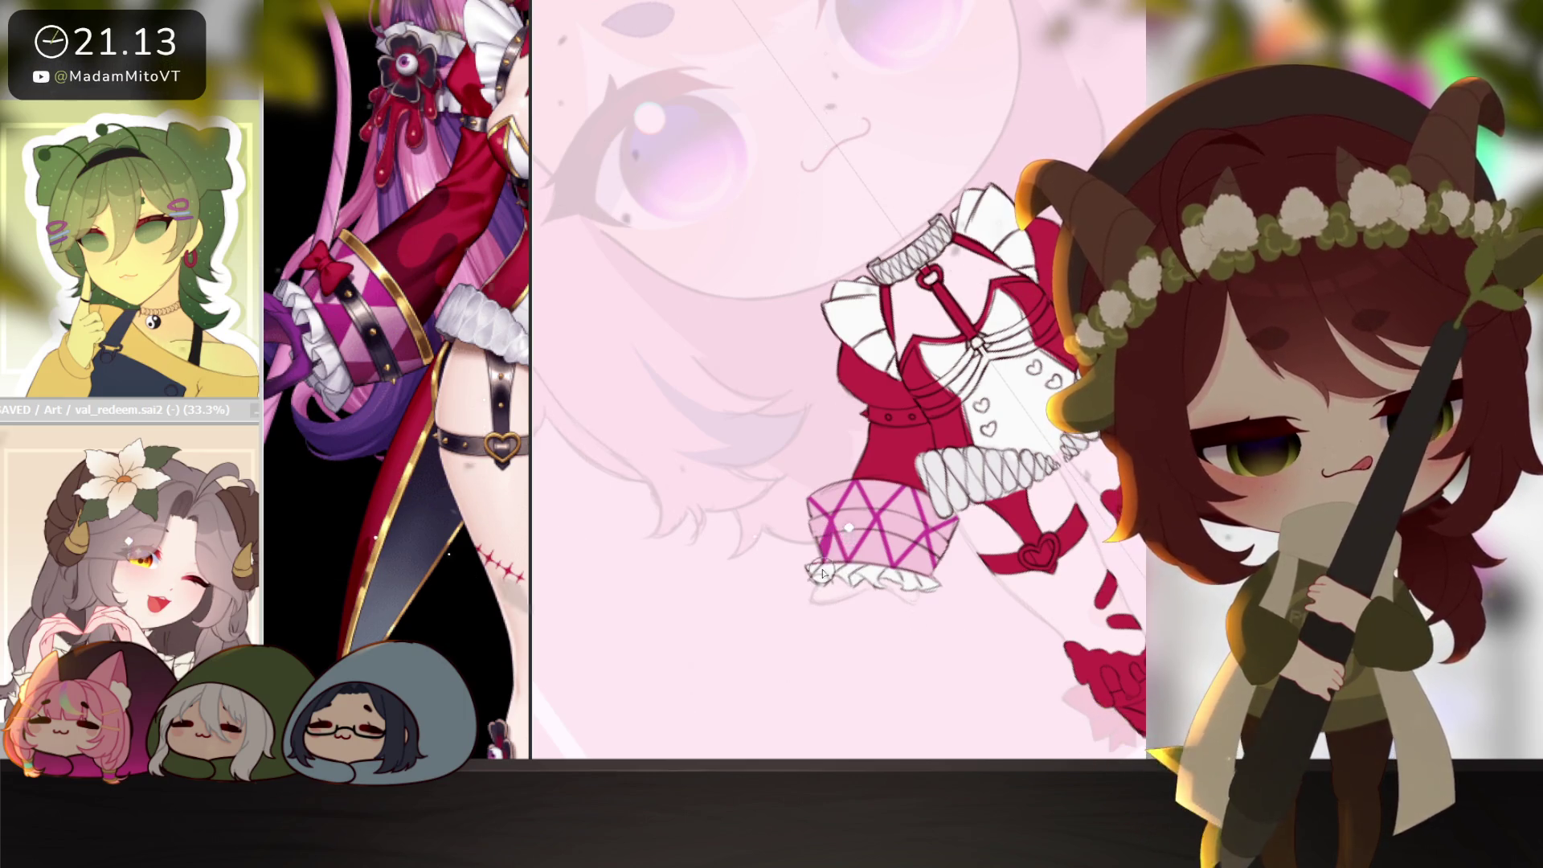
pyautogui.moveTo(838, 553)
pyautogui.mouseDown()
pyautogui.moveTo(832, 575)
pyautogui.moveTo(827, 510)
pyautogui.moveTo(813, 507)
pyautogui.moveTo(850, 470)
pyautogui.mouseUp()
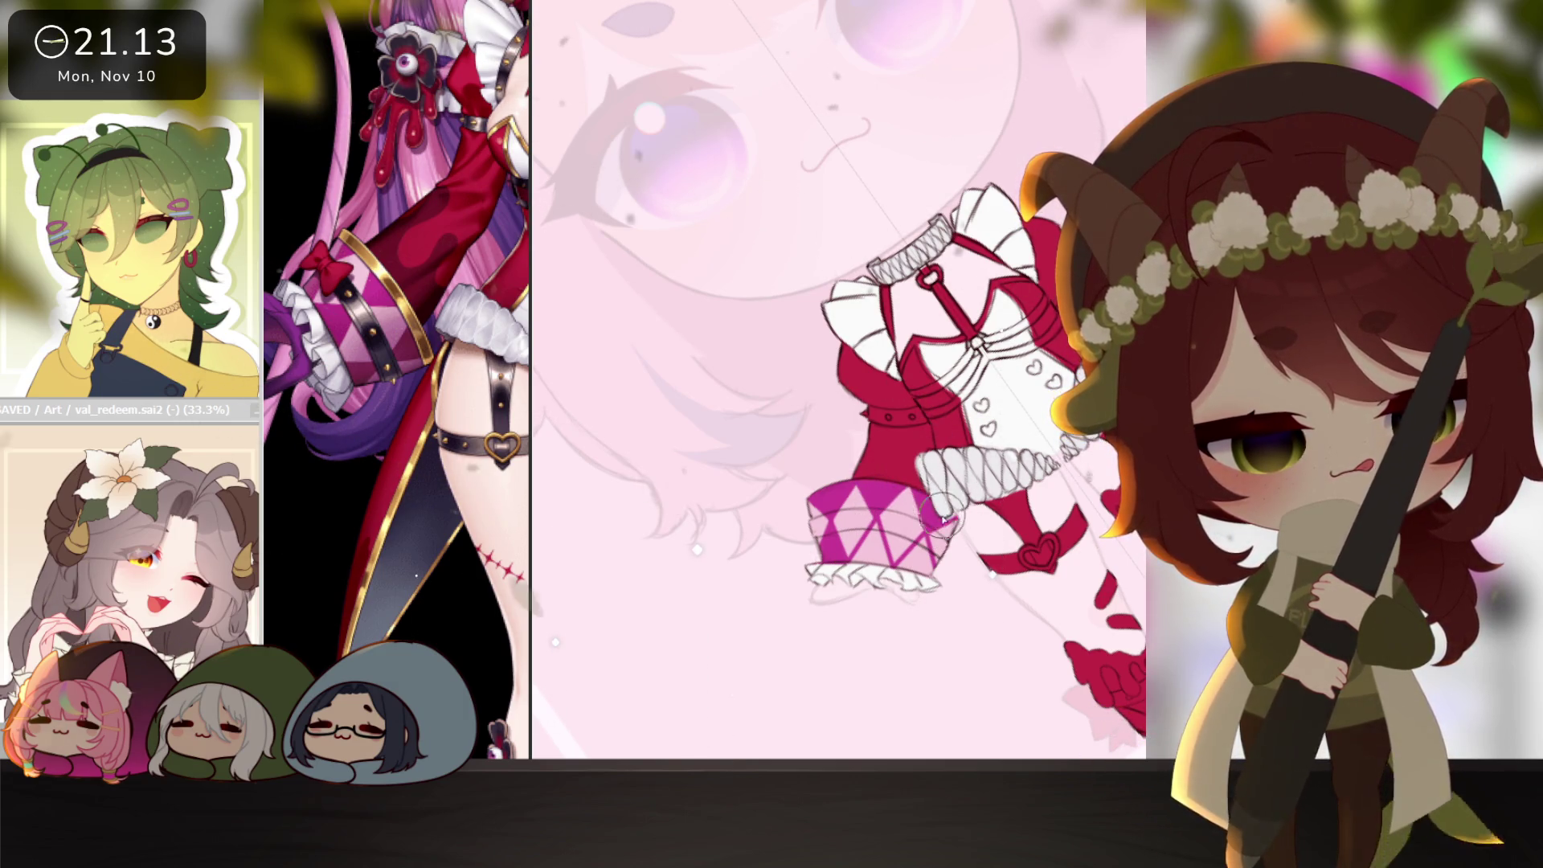
pyautogui.moveTo(930, 528); pyautogui.dragTo(990, 460)
pyautogui.moveTo(977, 540)
pyautogui.mouseDown()
pyautogui.moveTo(972, 515)
pyautogui.moveTo(984, 530)
pyautogui.moveTo(944, 526)
pyautogui.moveTo(920, 548)
pyautogui.moveTo(884, 522)
pyautogui.moveTo(973, 514)
pyautogui.mouseUp()
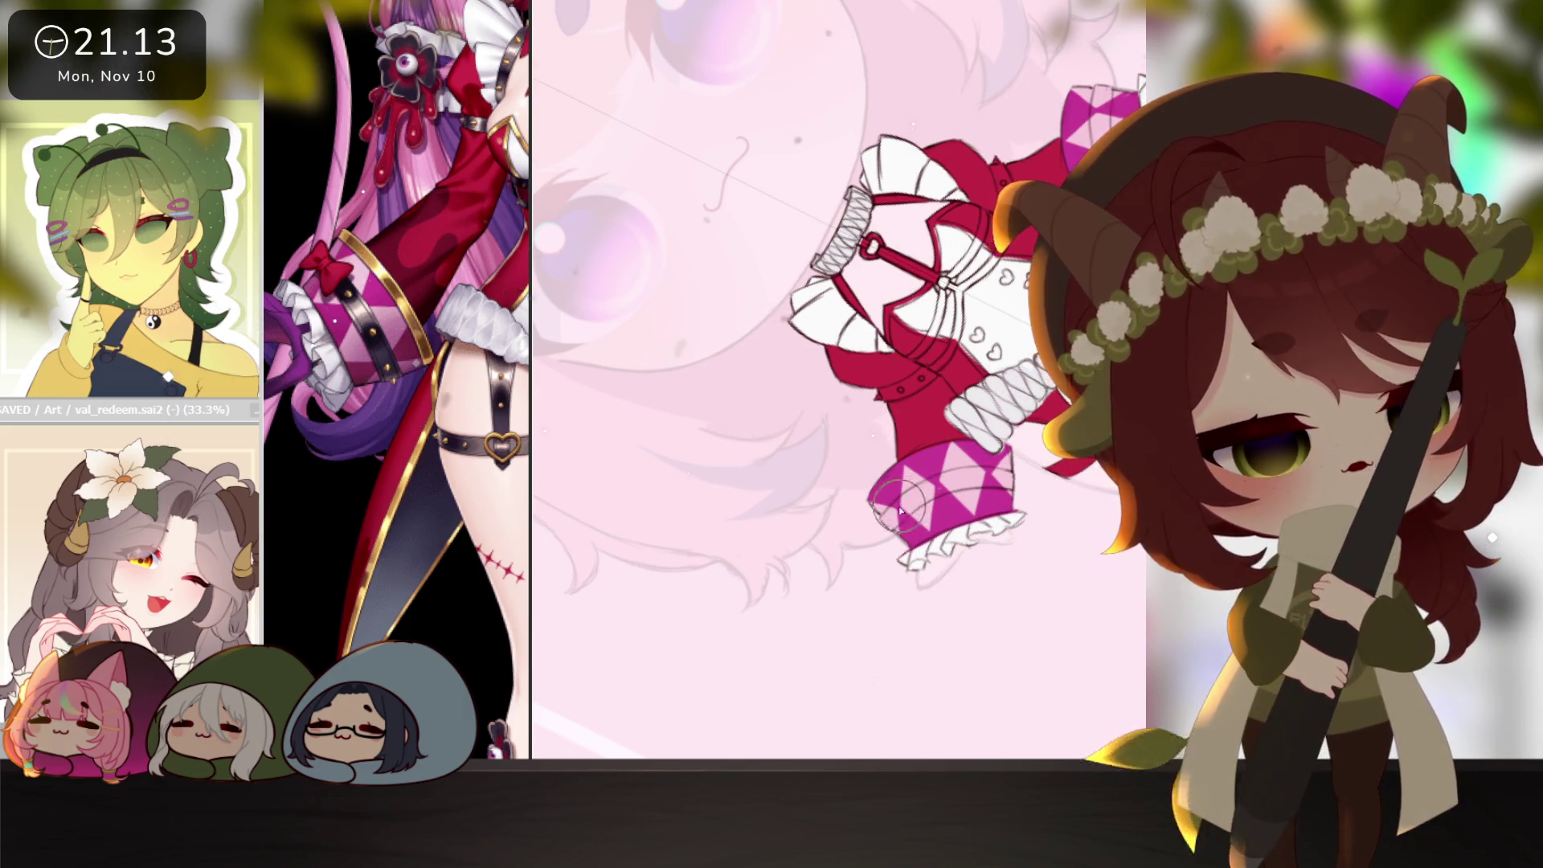
# Paint a black band across the diamond sleeve cuff and reset the view to the whole artwork.
pyautogui.moveTo(884, 523); pyautogui.dragTo(978, 491)
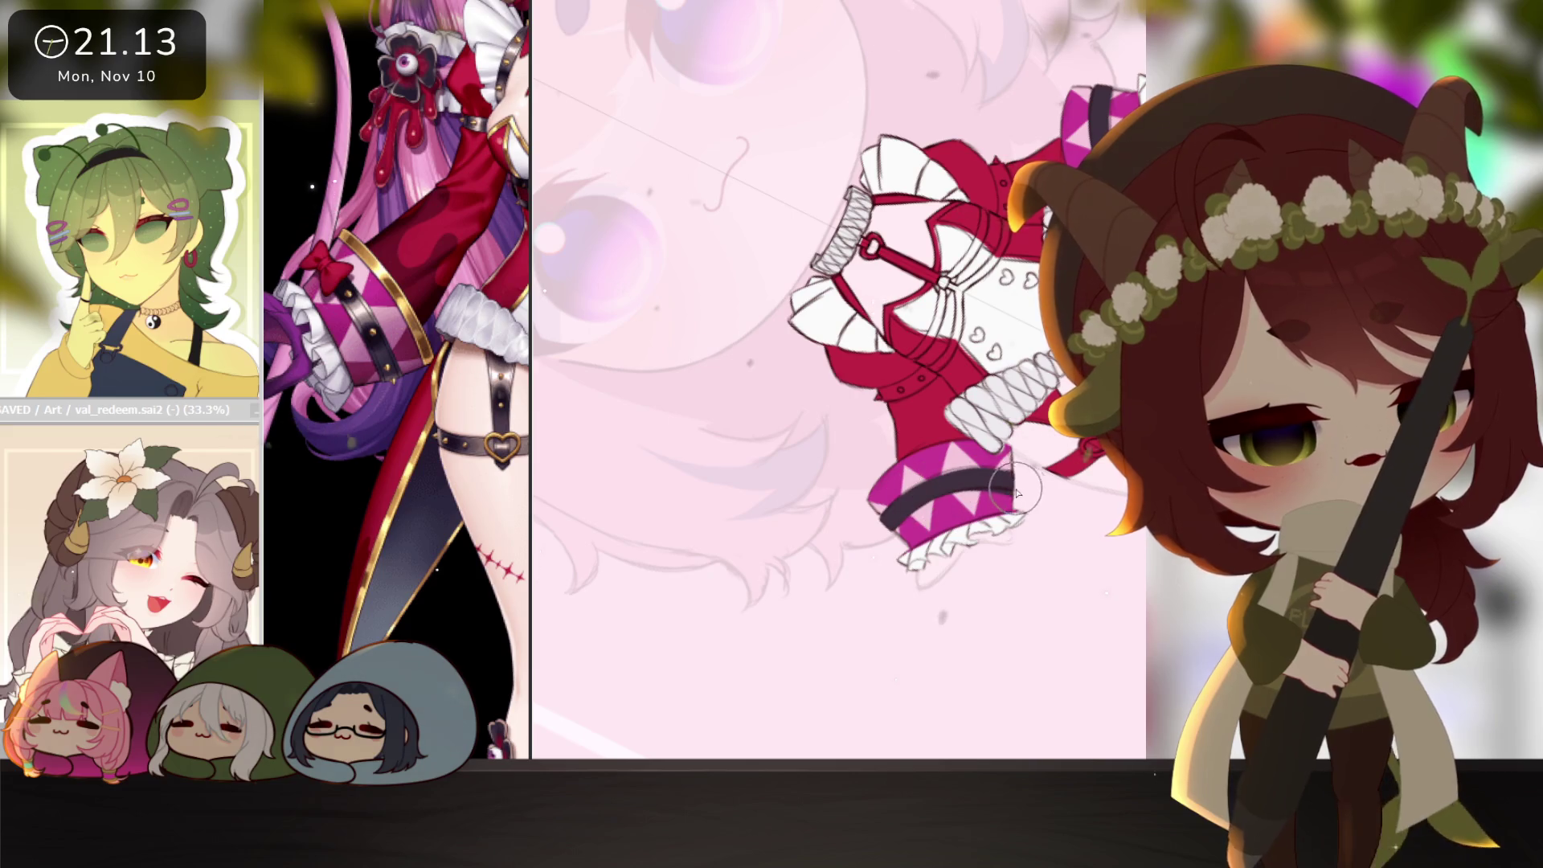
pyautogui.press('Delete')
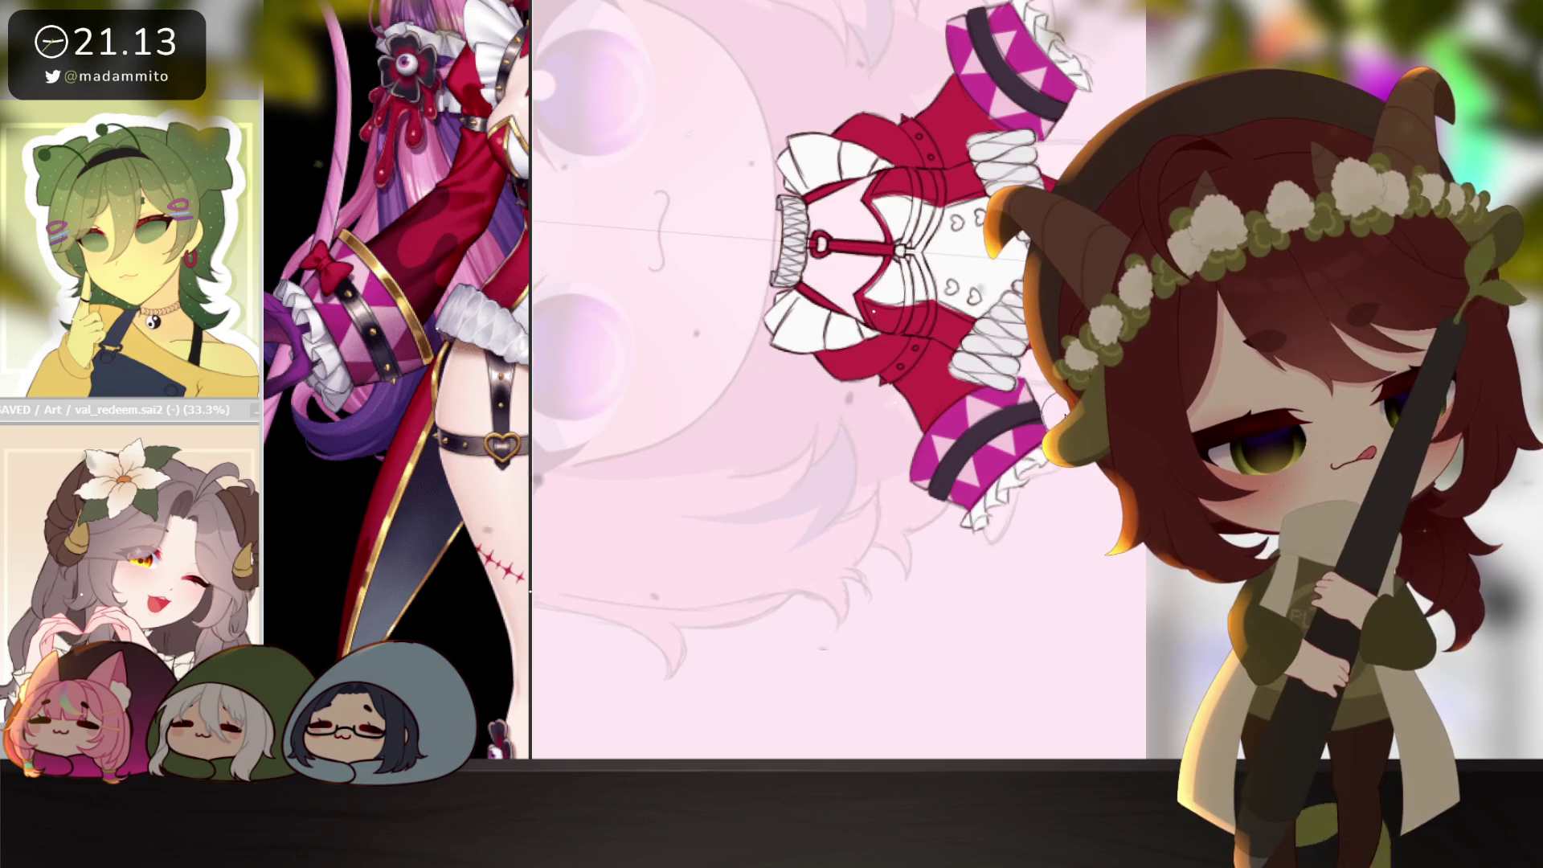
pyautogui.press('Delete')
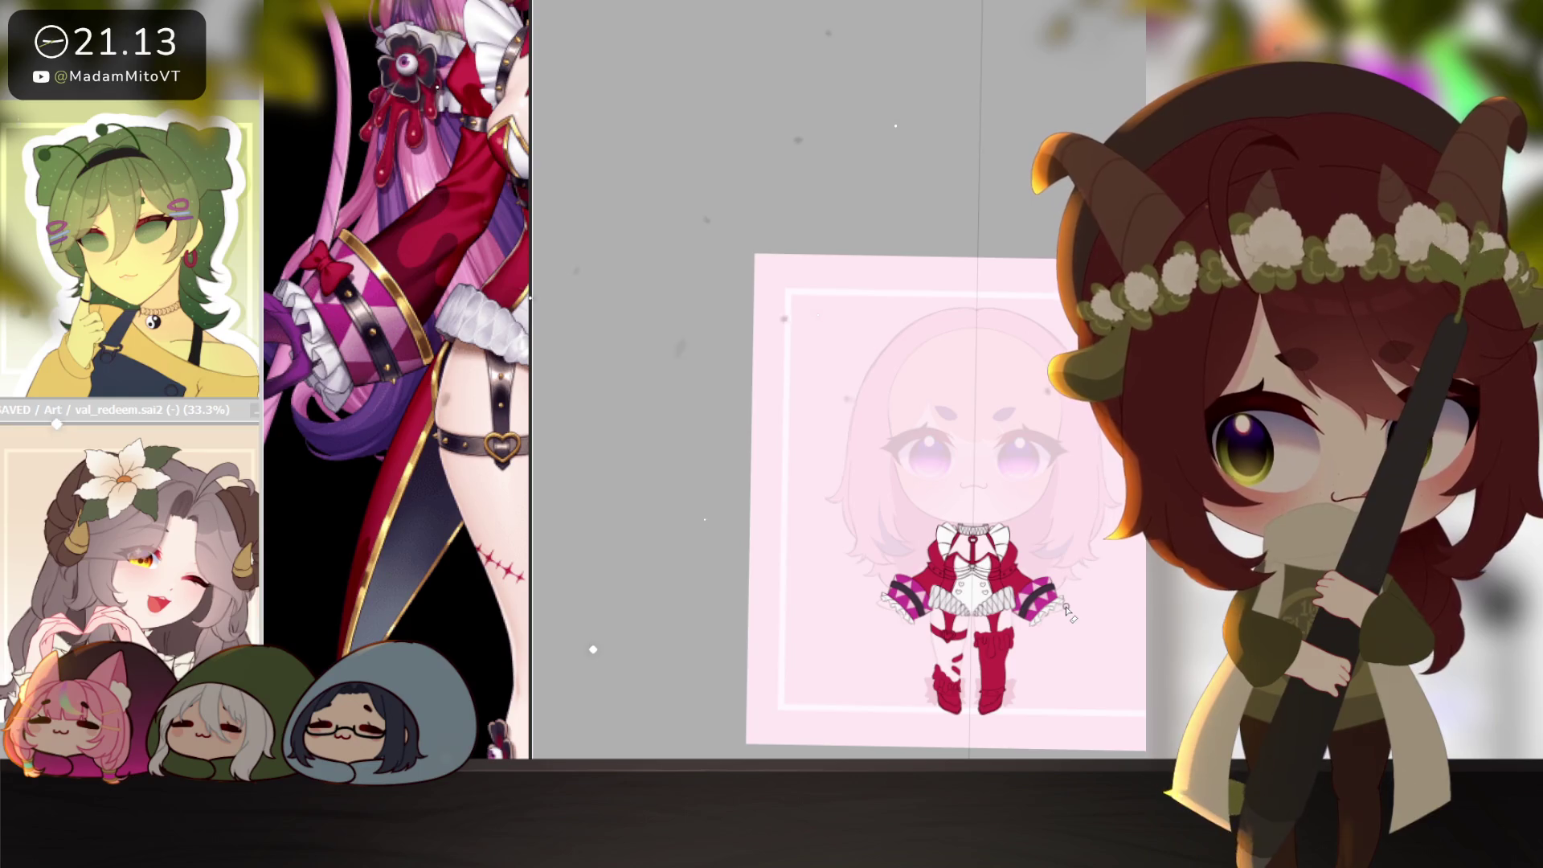
pyautogui.scroll(3, 971, 654)
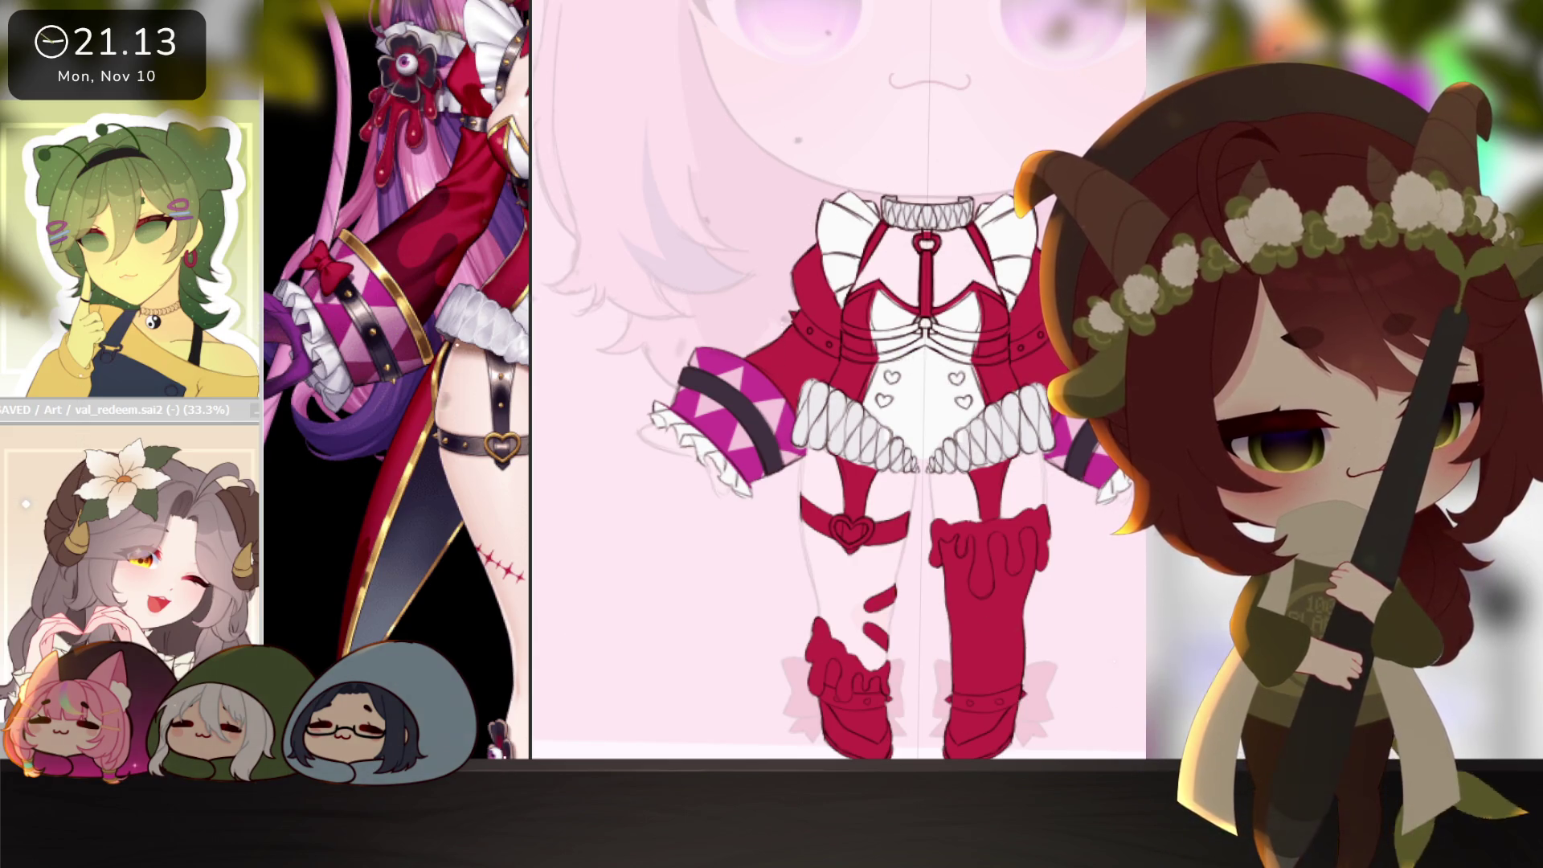
pyautogui.moveTo(892, 643); pyautogui.dragTo(876, 607)
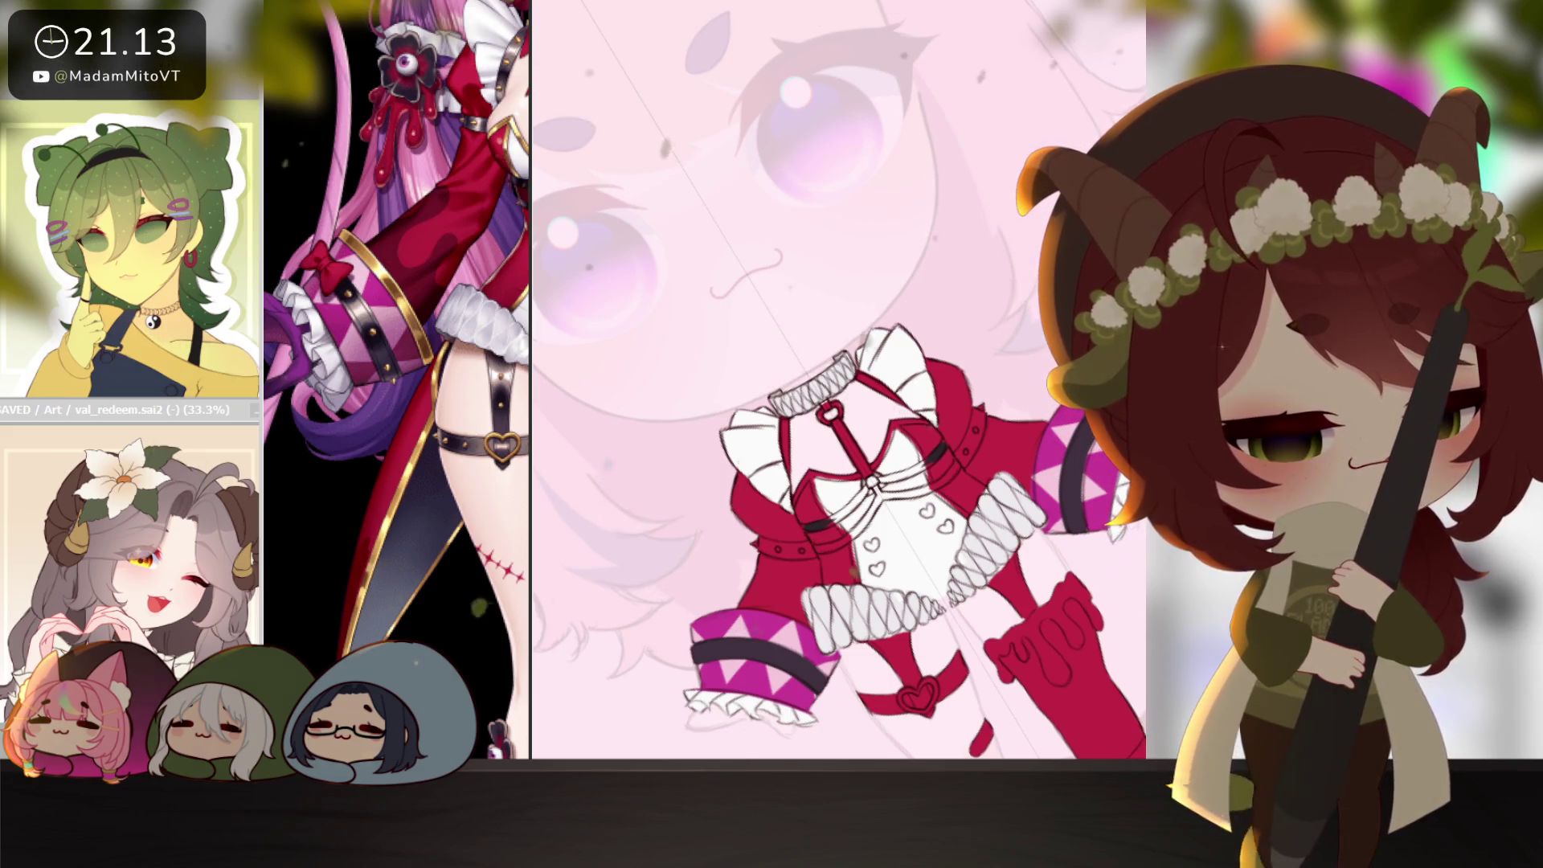
# Undo and redo the black cuff bands to compare before and after.
pyautogui.hotkey('ctrl', 'z')
pyautogui.hotkey('ctrl', 'y')
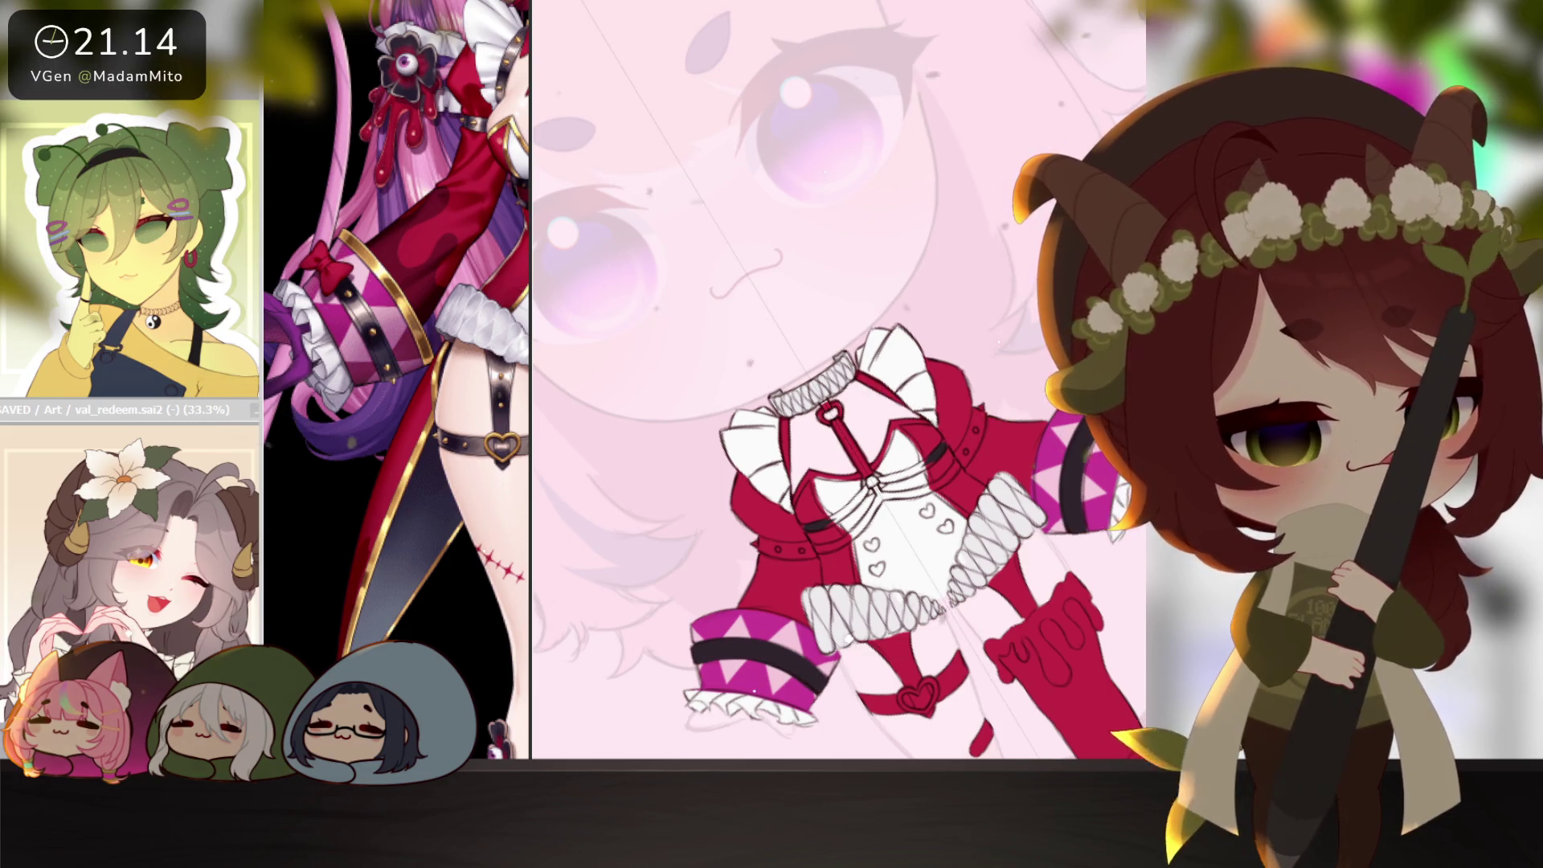
pyautogui.scroll(2, 965, 484)
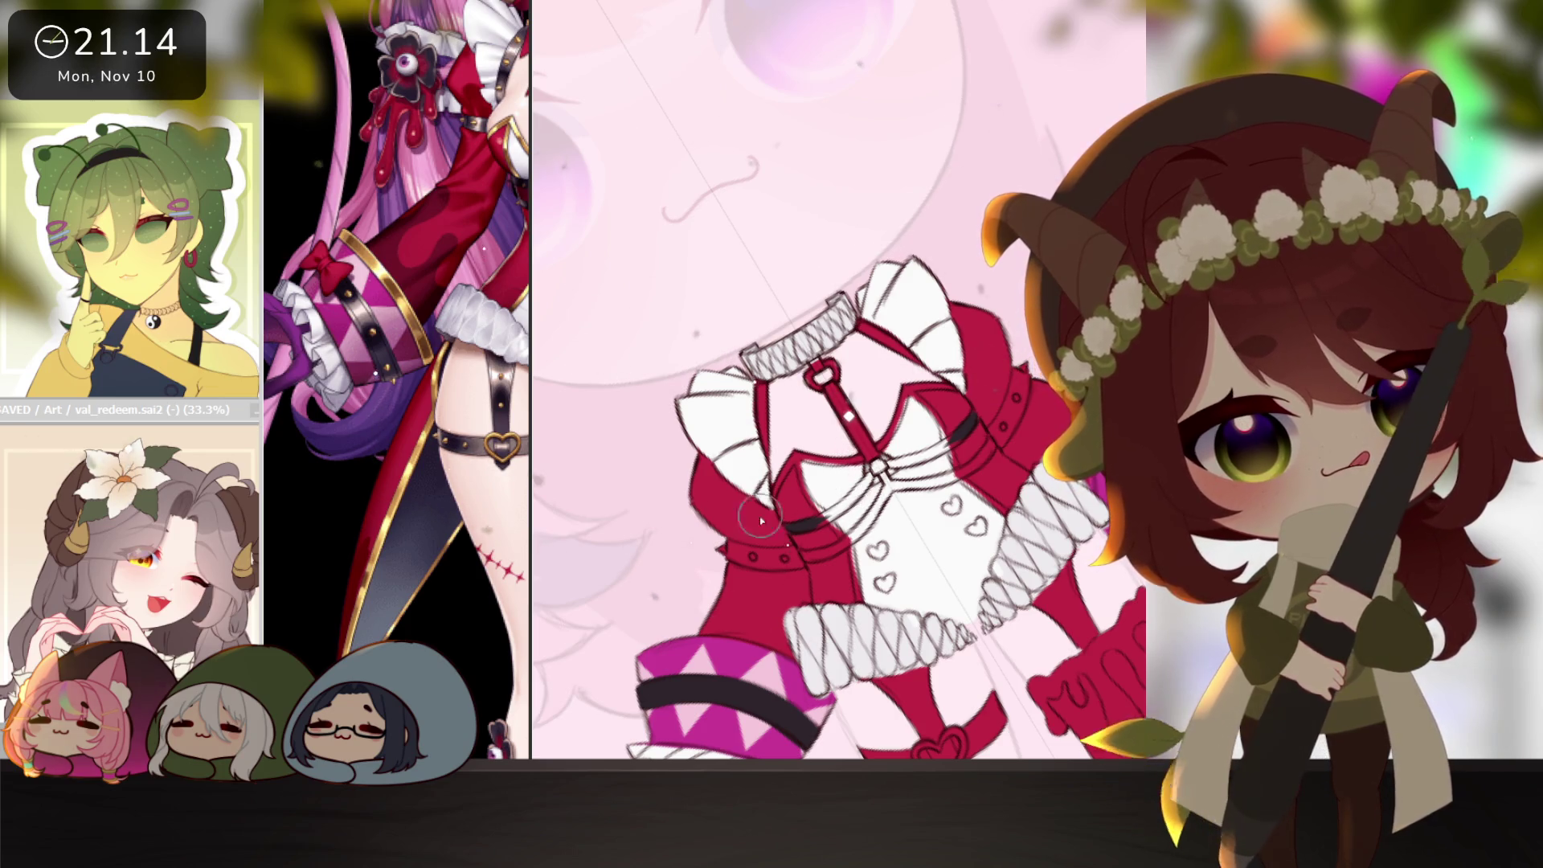
# Paint the chest harness straps and the strap running down to the belt black.
pyautogui.moveTo(788, 530); pyautogui.dragTo(843, 511)
pyautogui.moveTo(916, 454); pyautogui.dragTo(974, 421)
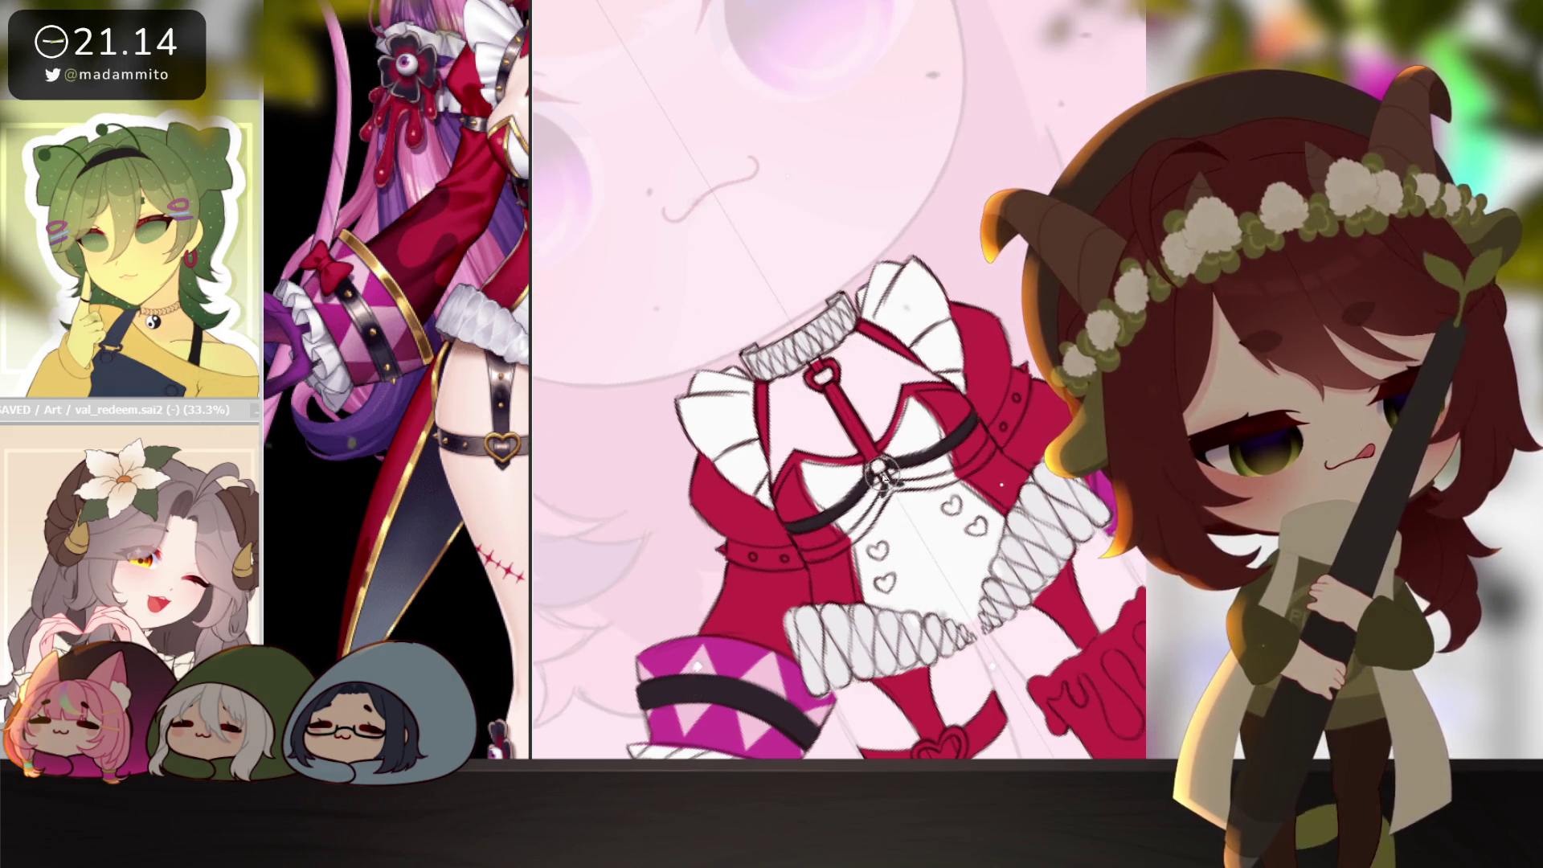
pyautogui.moveTo(883, 470); pyautogui.dragTo(836, 550)
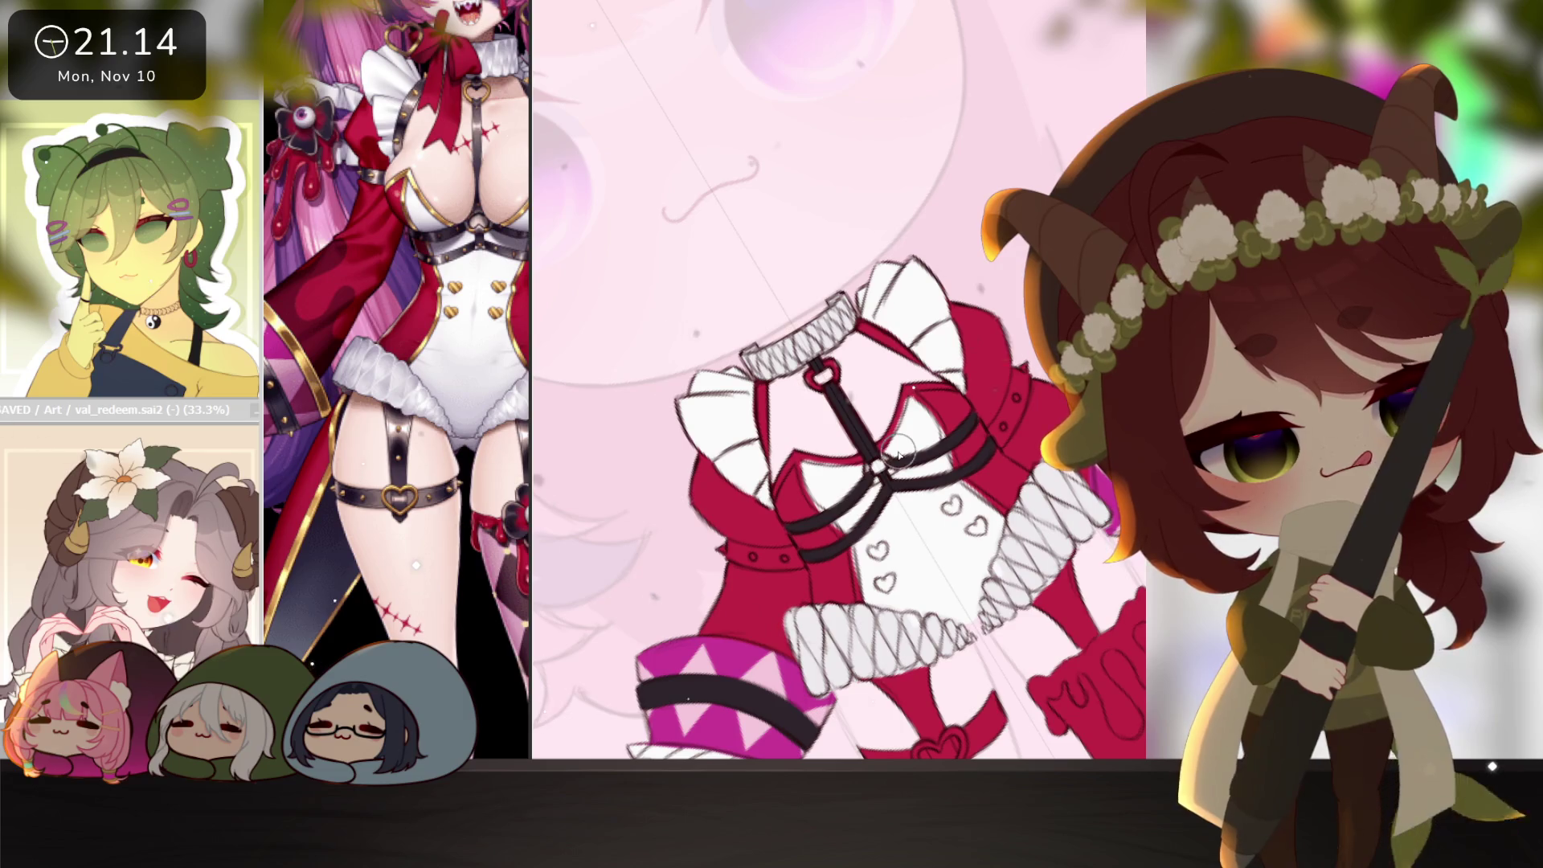
# Rotate the canvas and paint the thigh strap beside the heart charm black.
pyautogui.moveTo(940, 652); pyautogui.dragTo(947, 527)
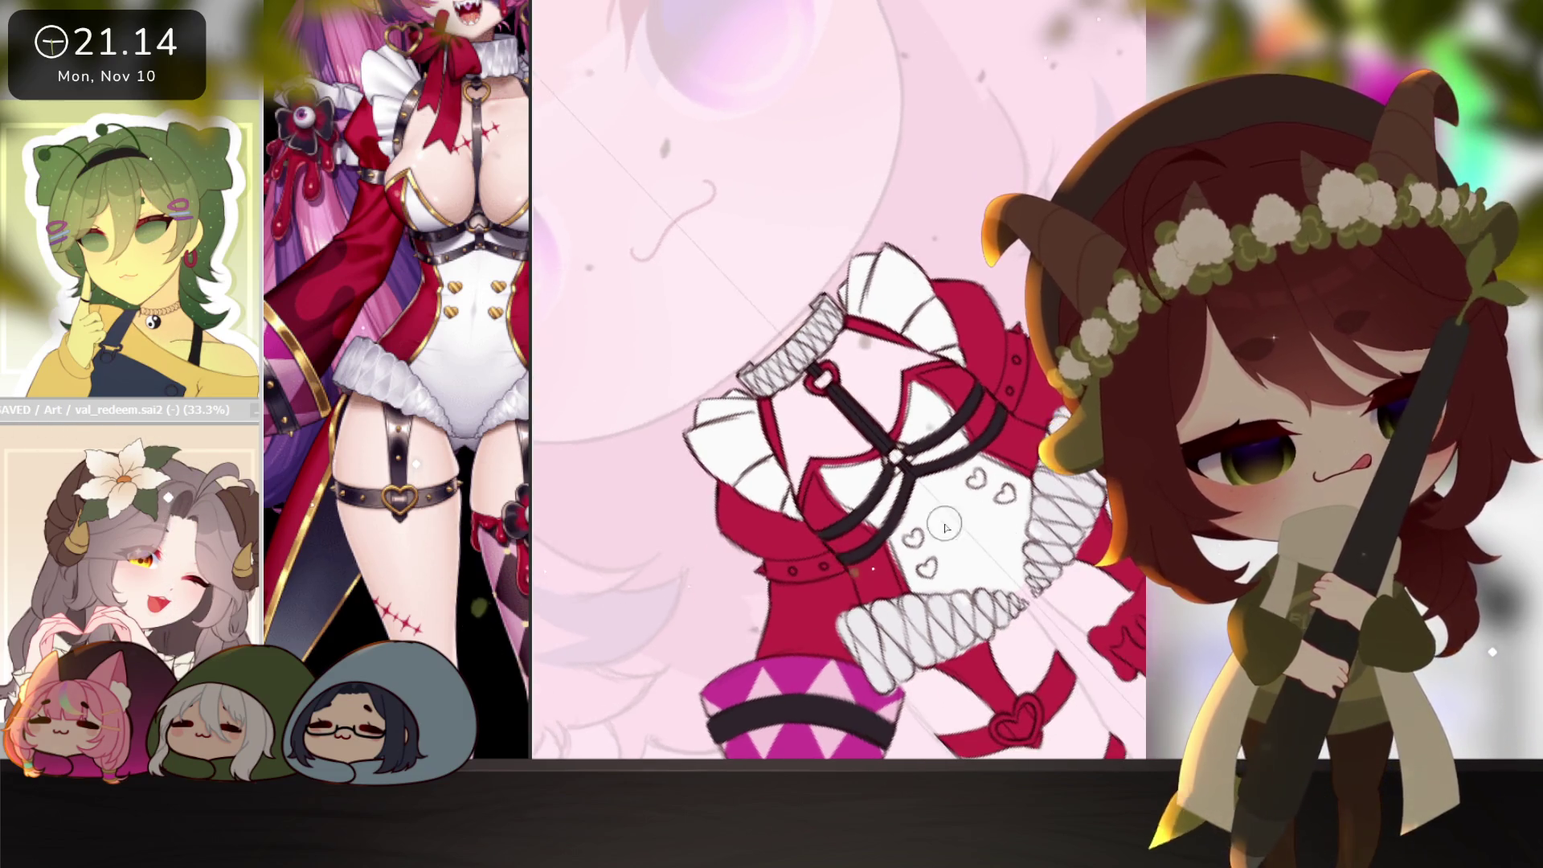
pyautogui.moveTo(819, 570); pyautogui.dragTo(955, 544)
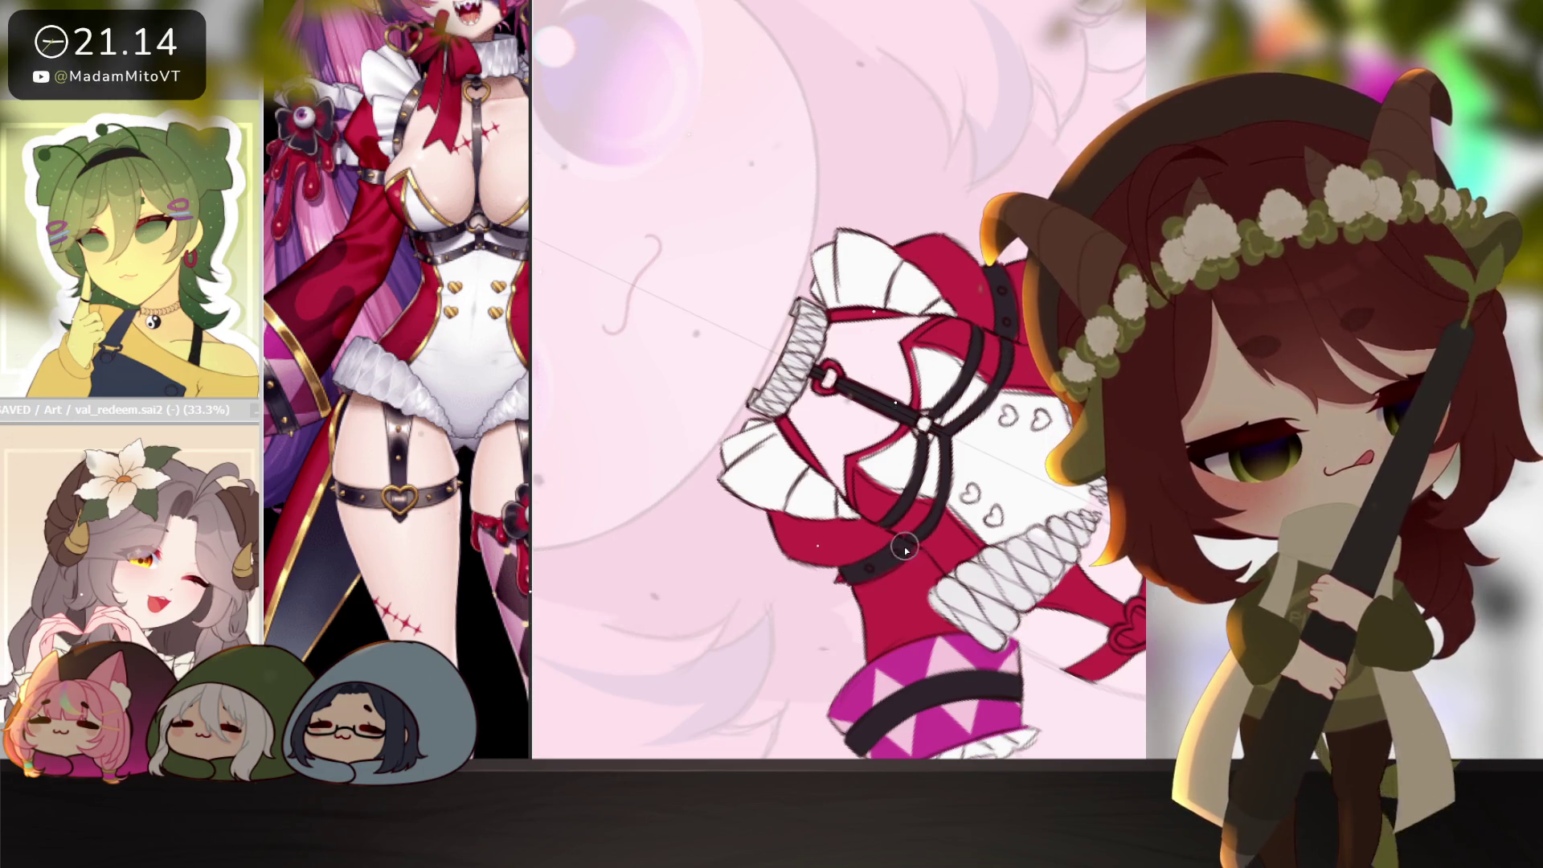
pyautogui.moveTo(914, 547)
pyautogui.mouseDown()
pyautogui.moveTo(977, 625)
pyautogui.moveTo(964, 504)
pyautogui.moveTo(916, 482)
pyautogui.moveTo(971, 411)
pyautogui.mouseUp()
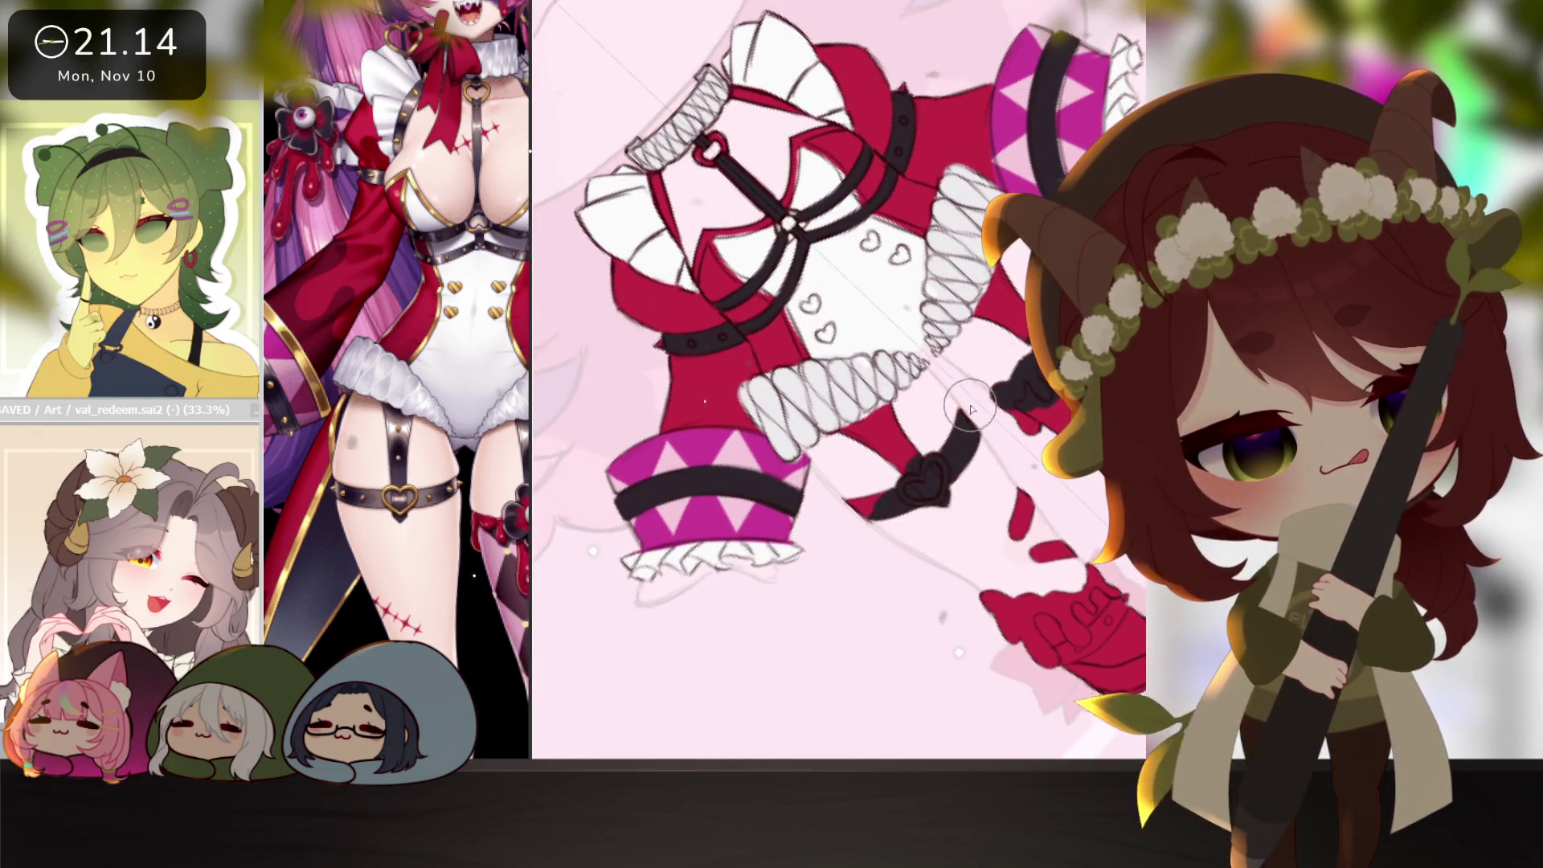
pyautogui.moveTo(878, 508)
pyautogui.mouseDown()
pyautogui.moveTo(924, 418)
pyautogui.moveTo(837, 440)
pyautogui.mouseUp()
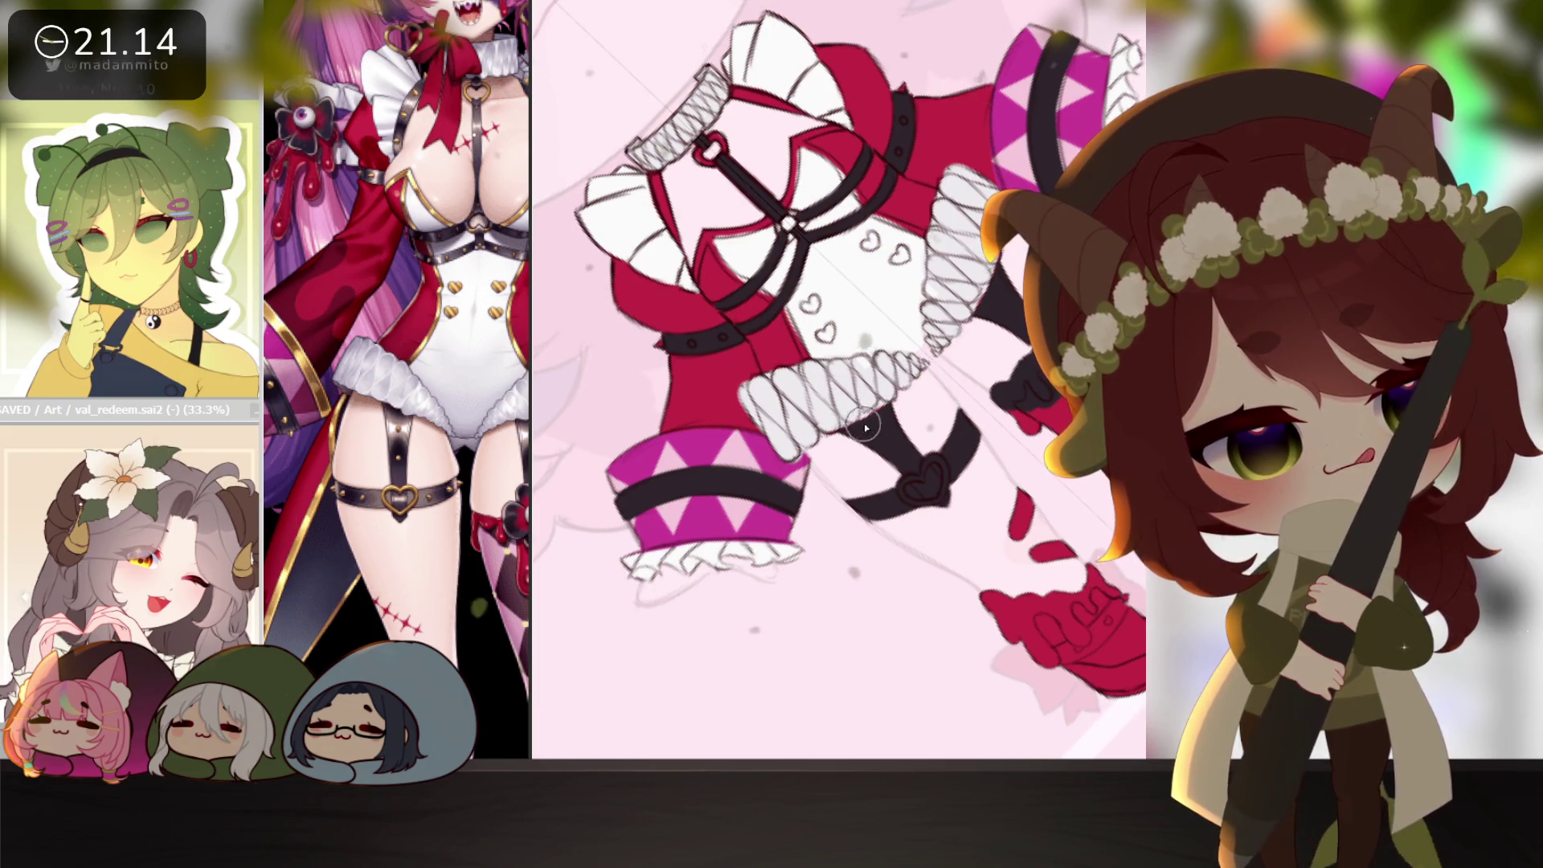
pyautogui.press('Home')
pyautogui.moveTo(1028, 572); pyautogui.dragTo(1024, 617)
pyautogui.click(1000, 576)
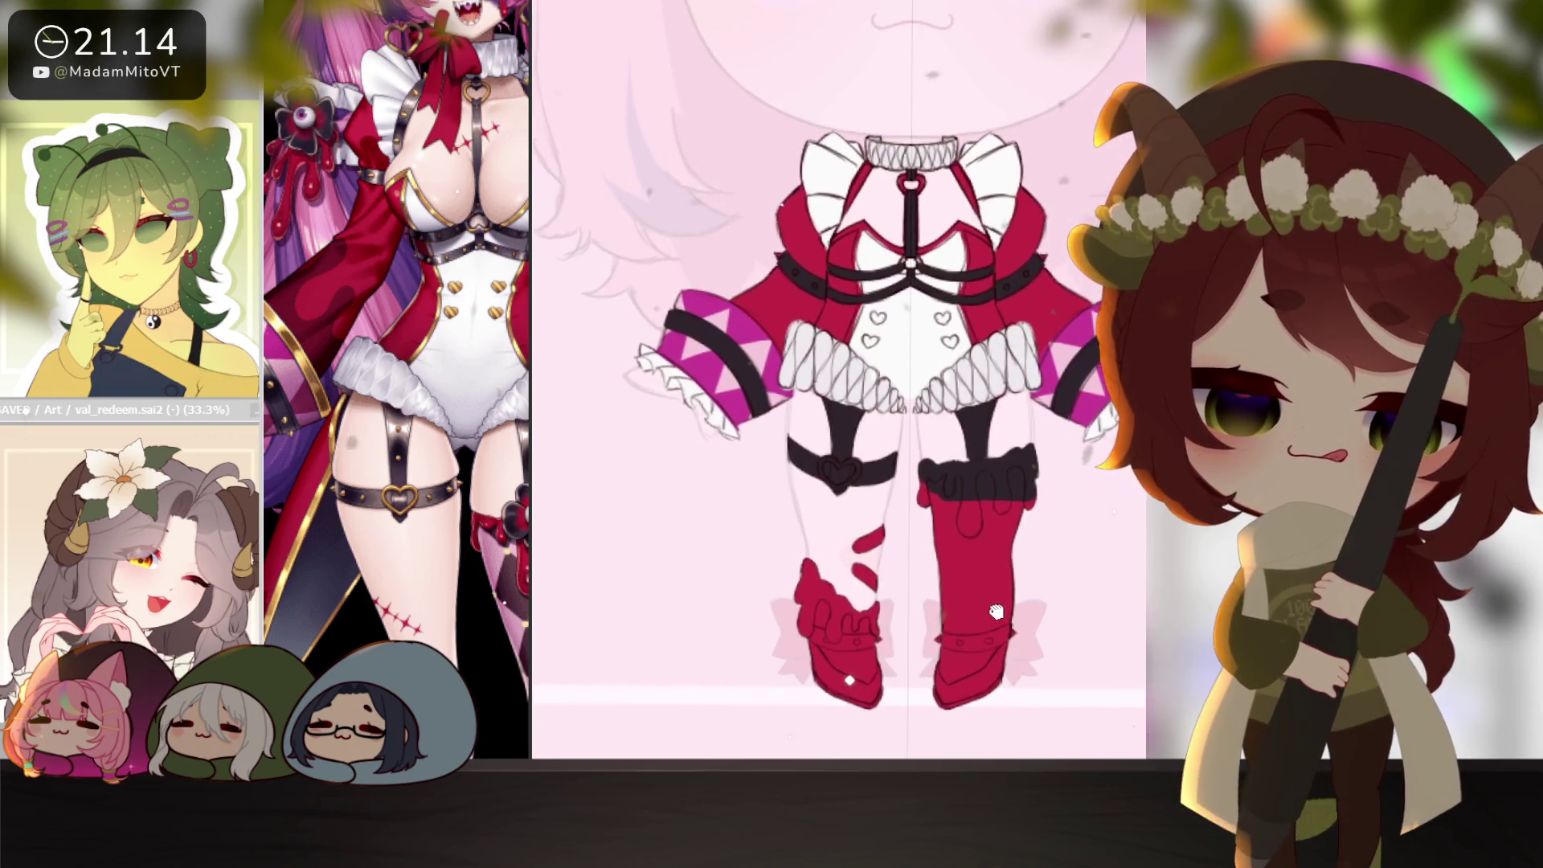
# Bring the canvas in front of the reference and paint black ankle straps across both boots.
pyautogui.moveTo(531, 611); pyautogui.dragTo(611, 611)
pyautogui.scroll(-10, 530, 499)
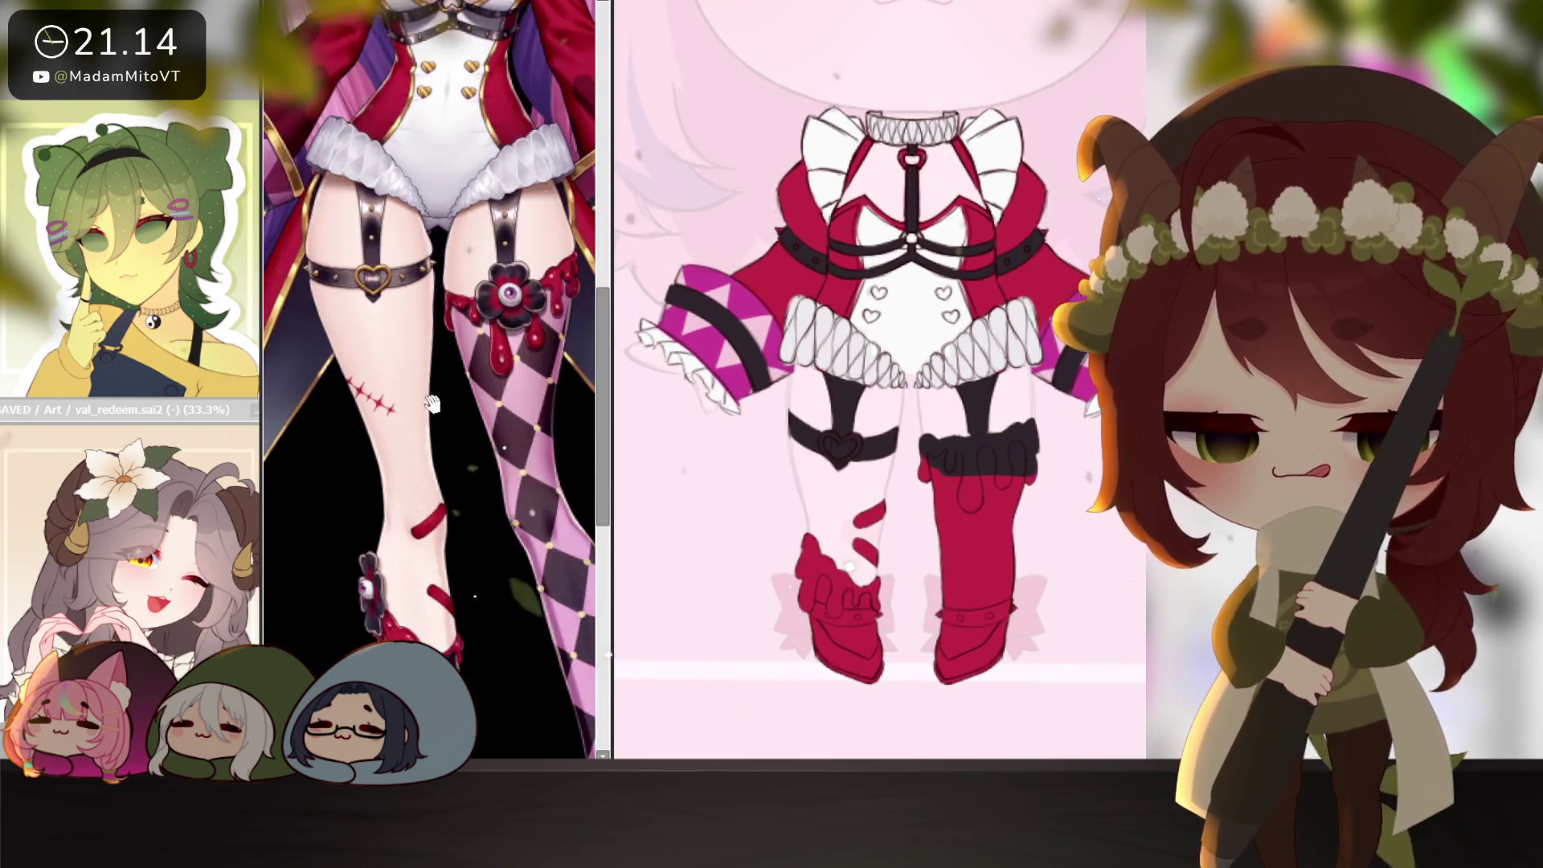
pyautogui.click(953, 620)
pyautogui.click(953, 620)
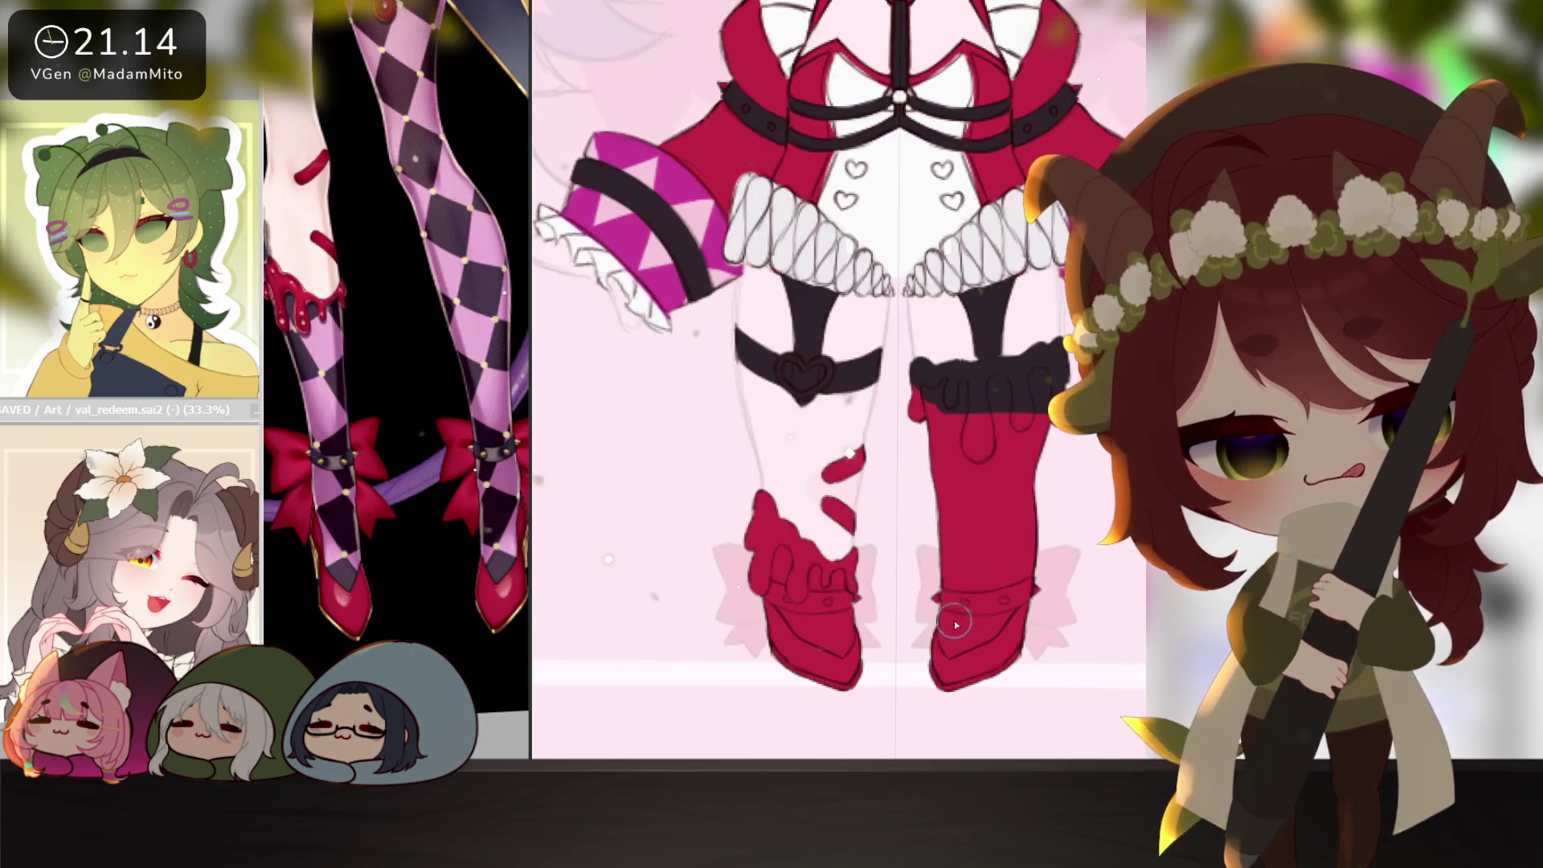
pyautogui.moveTo(887, 593); pyautogui.dragTo(783, 596)
pyautogui.moveTo(968, 580); pyautogui.dragTo(1064, 558)
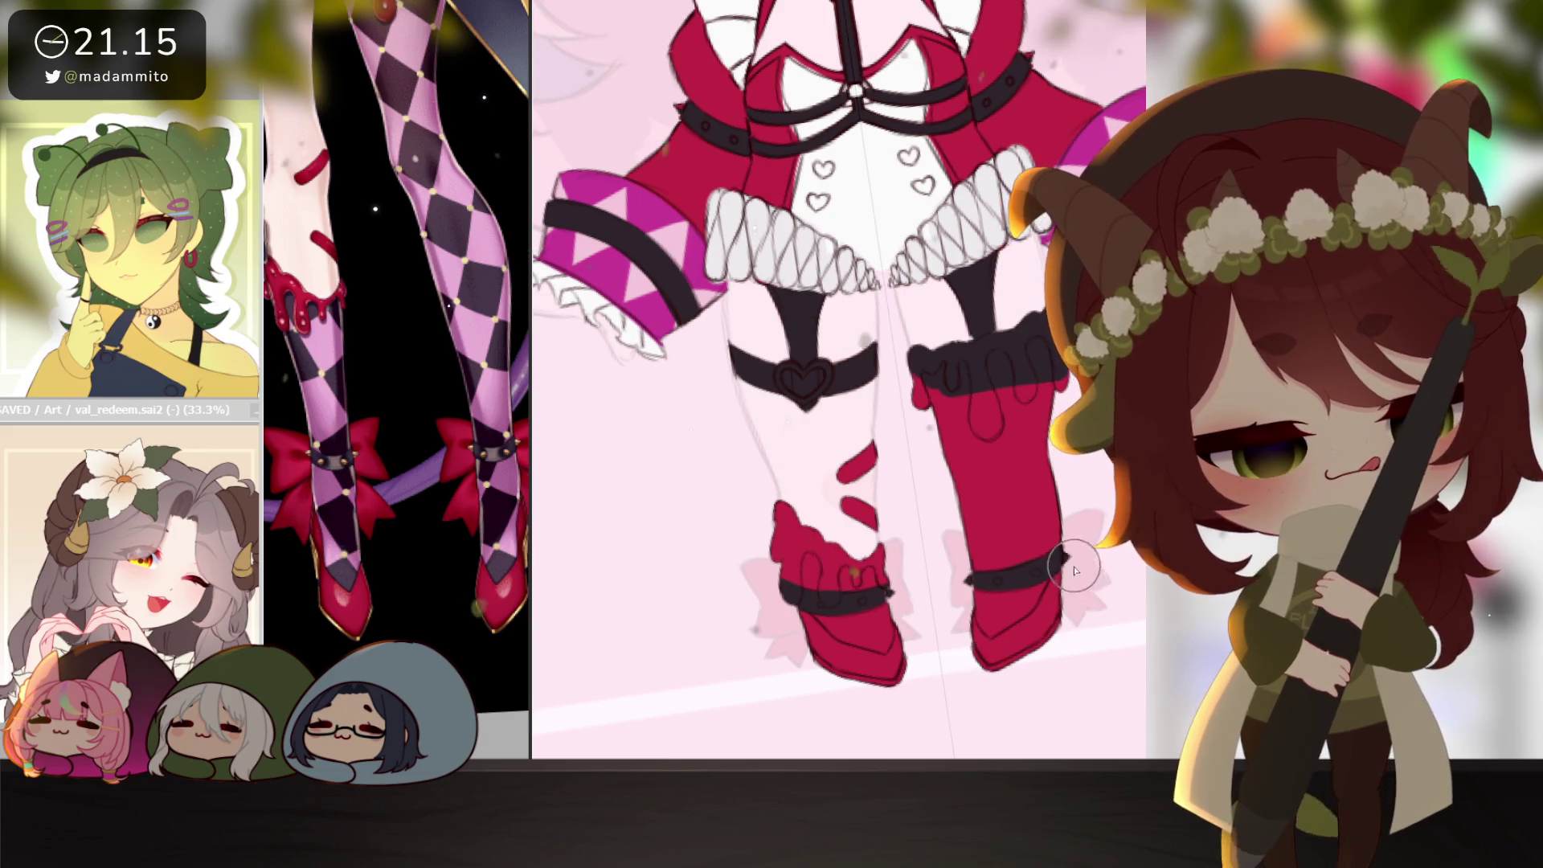
# Pan and rotate the canvas to check the black ankle straps on the boots.
pyautogui.moveTo(1034, 571); pyautogui.dragTo(1039, 620)
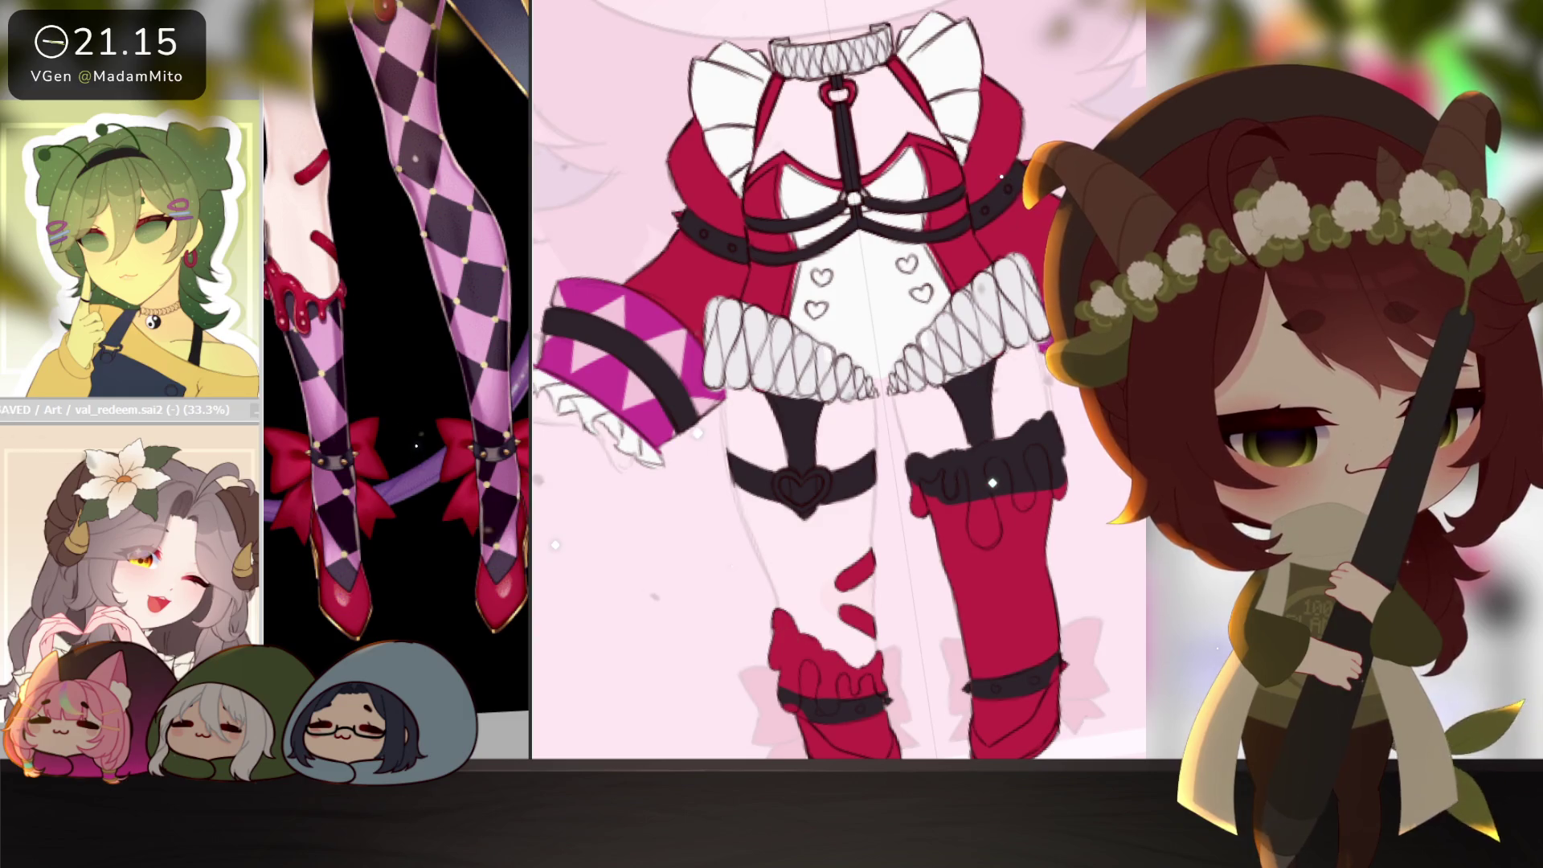
pyautogui.moveTo(1019, 724); pyautogui.dragTo(1019, 631)
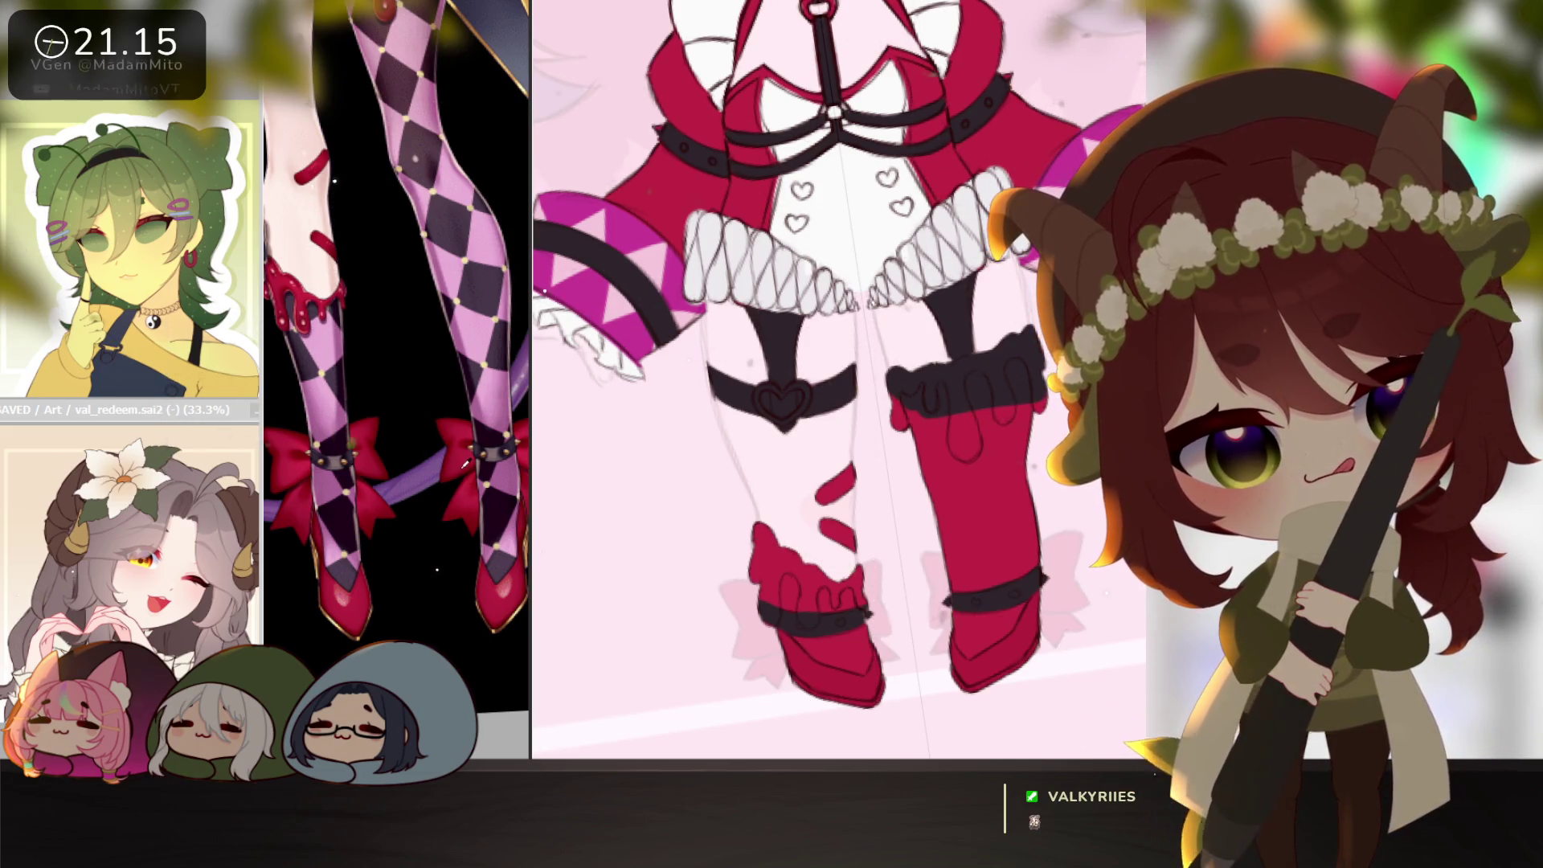
pyautogui.scroll(1, 896, 590)
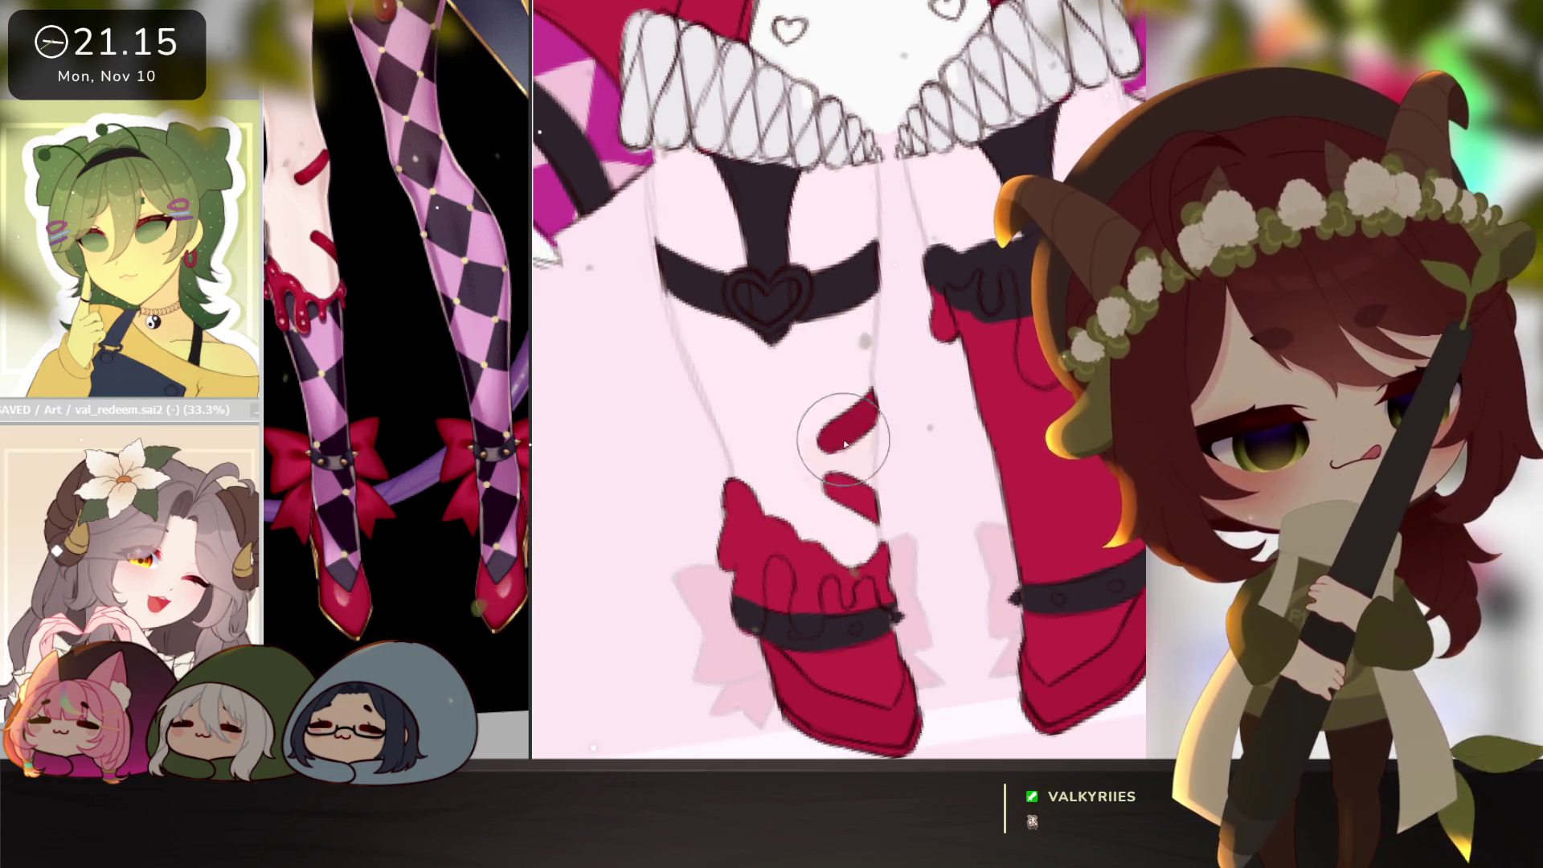
pyautogui.press('Delete')
pyautogui.press('Delete')
pyautogui.press('Delete')
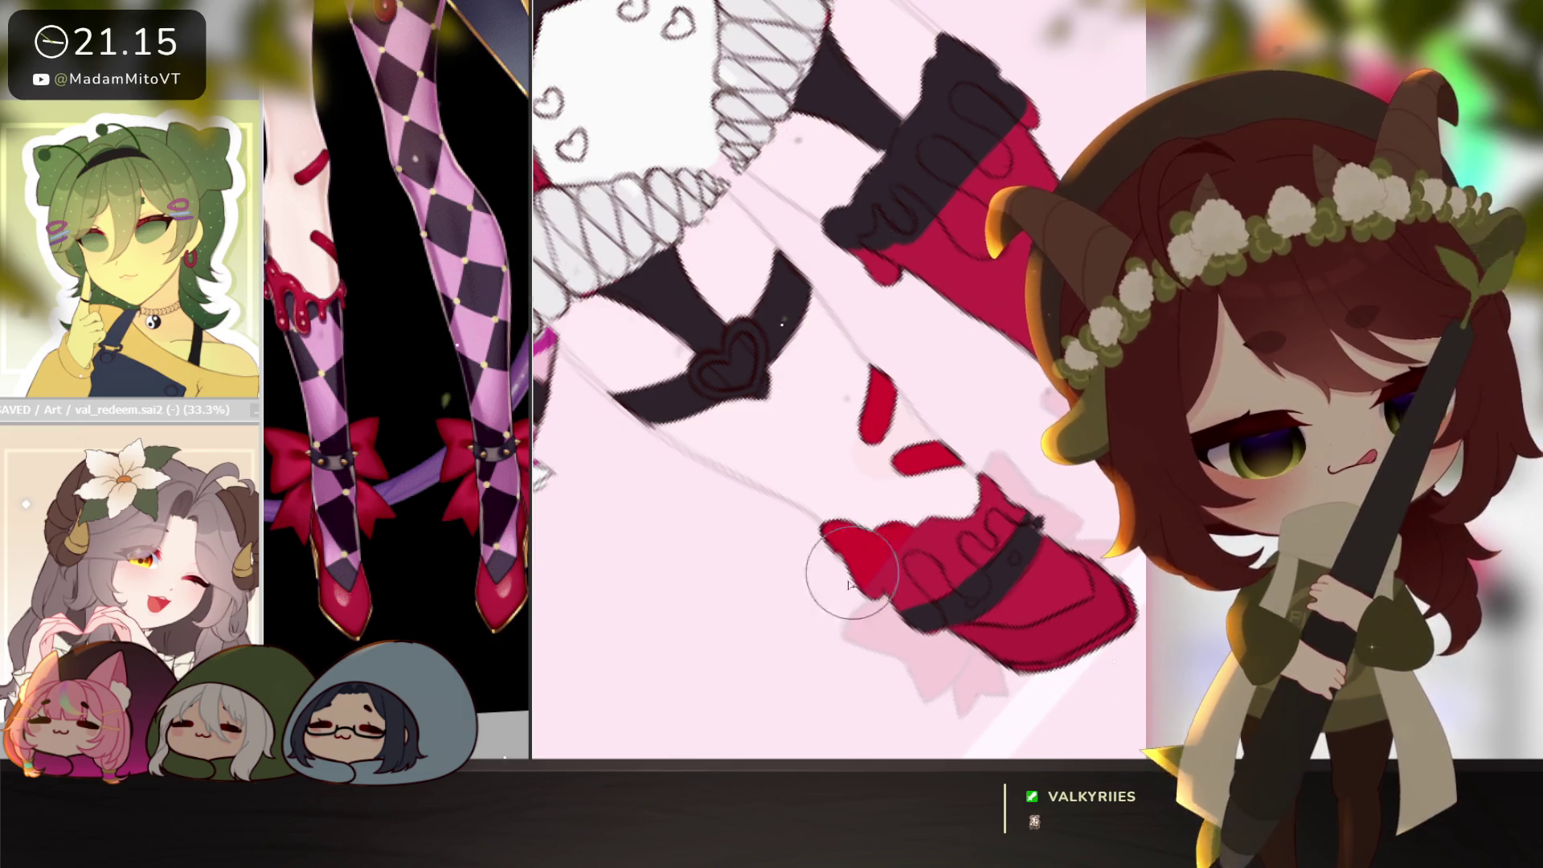
# Fill the left shoe's notch with red and retouch the red around the ankle strap.
pyautogui.scroll(1, 884, 543)
pyautogui.moveTo(875, 524); pyautogui.dragTo(932, 645)
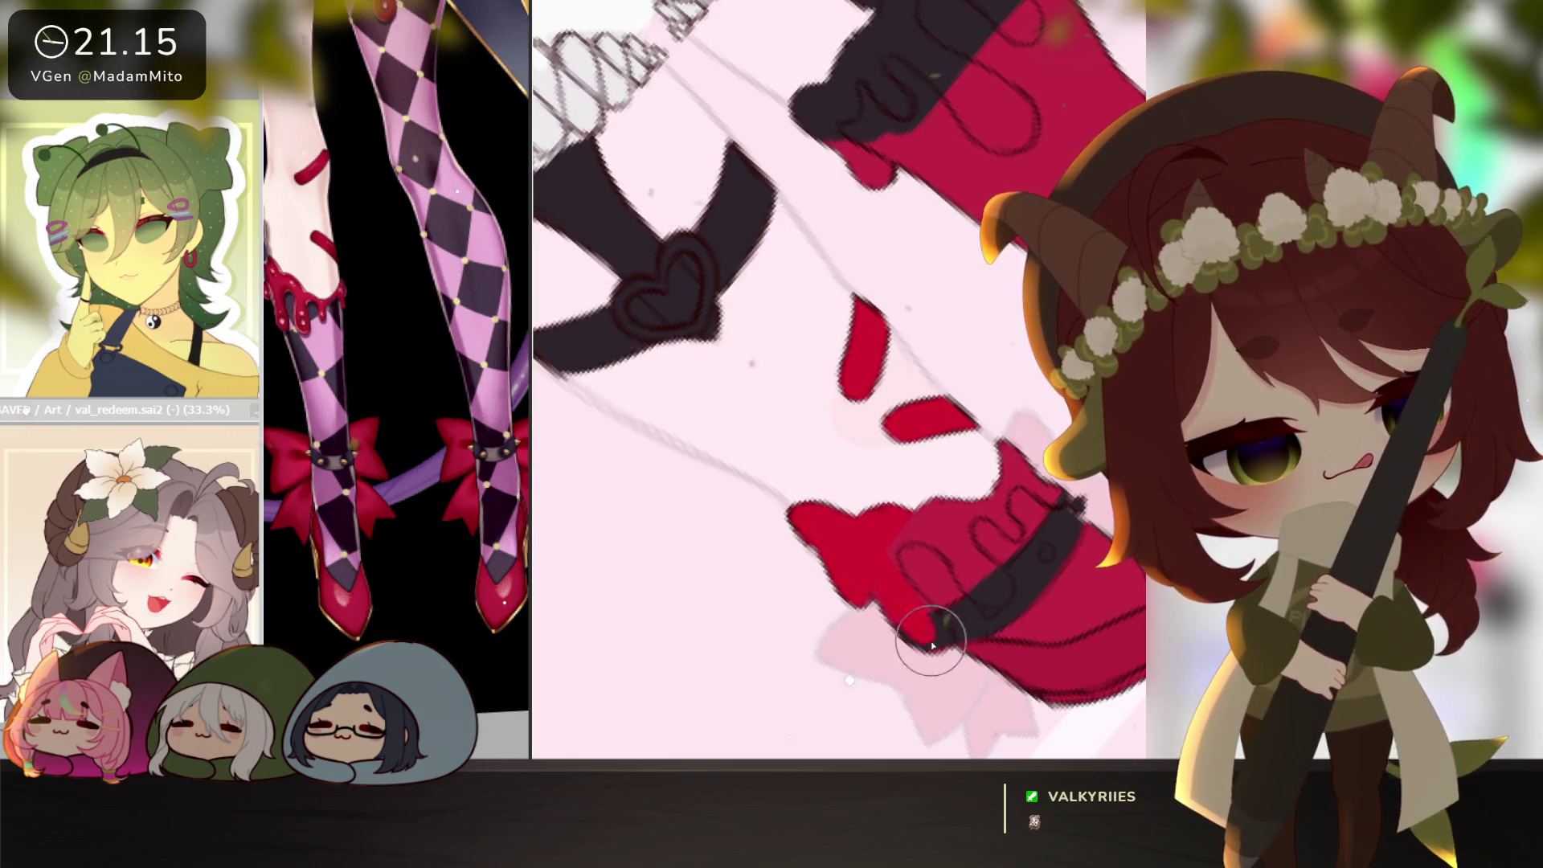
pyautogui.moveTo(881, 579); pyautogui.dragTo(936, 647)
pyautogui.moveTo(887, 581); pyautogui.dragTo(893, 530)
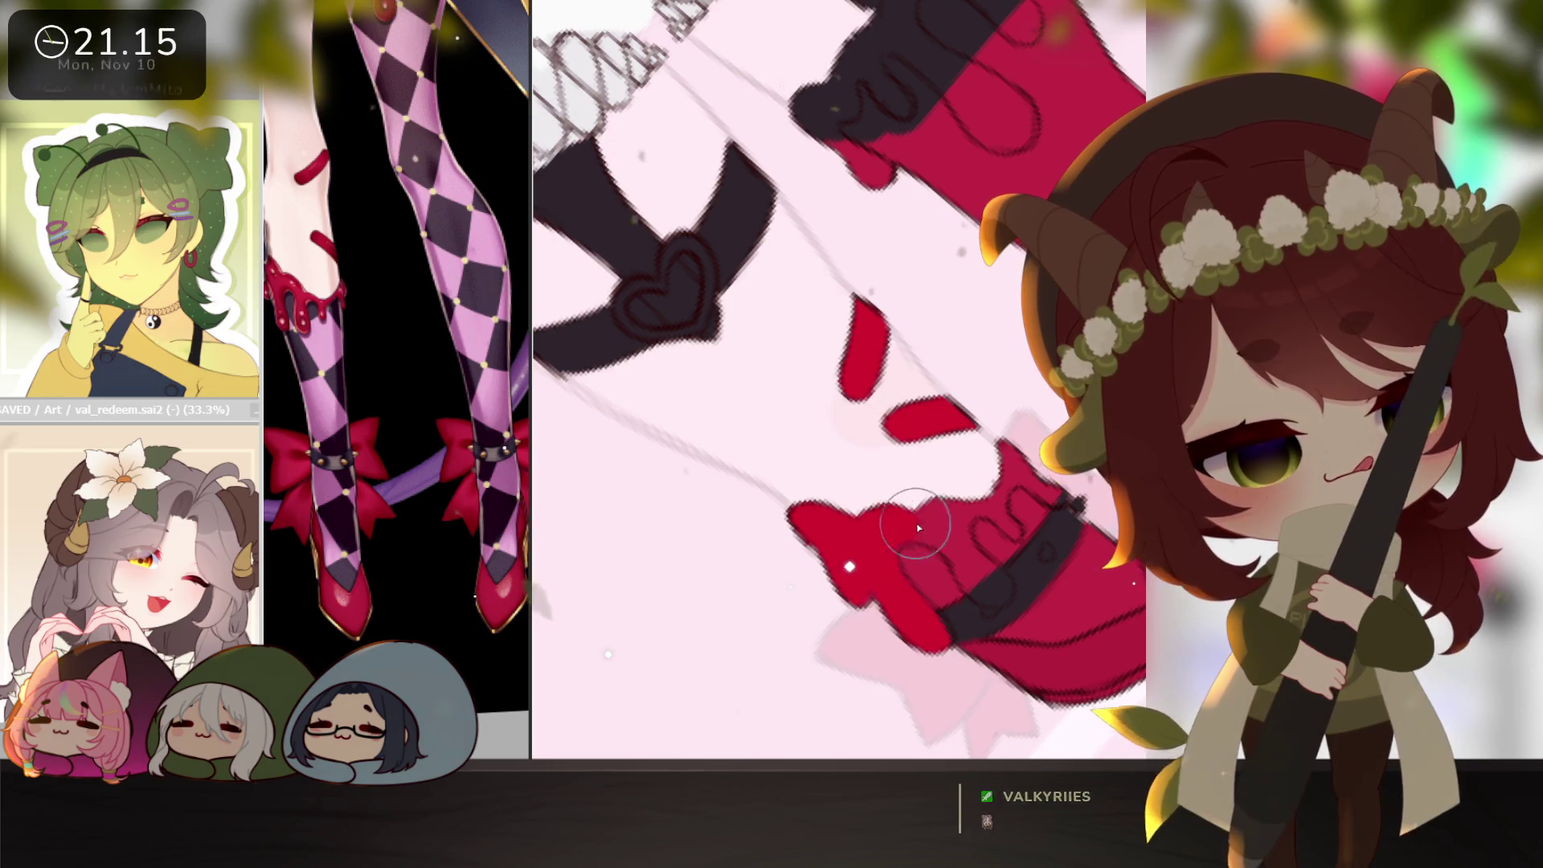
pyautogui.moveTo(983, 591)
pyautogui.mouseDown()
pyautogui.moveTo(961, 546)
pyautogui.moveTo(968, 503)
pyautogui.moveTo(983, 516)
pyautogui.mouseUp()
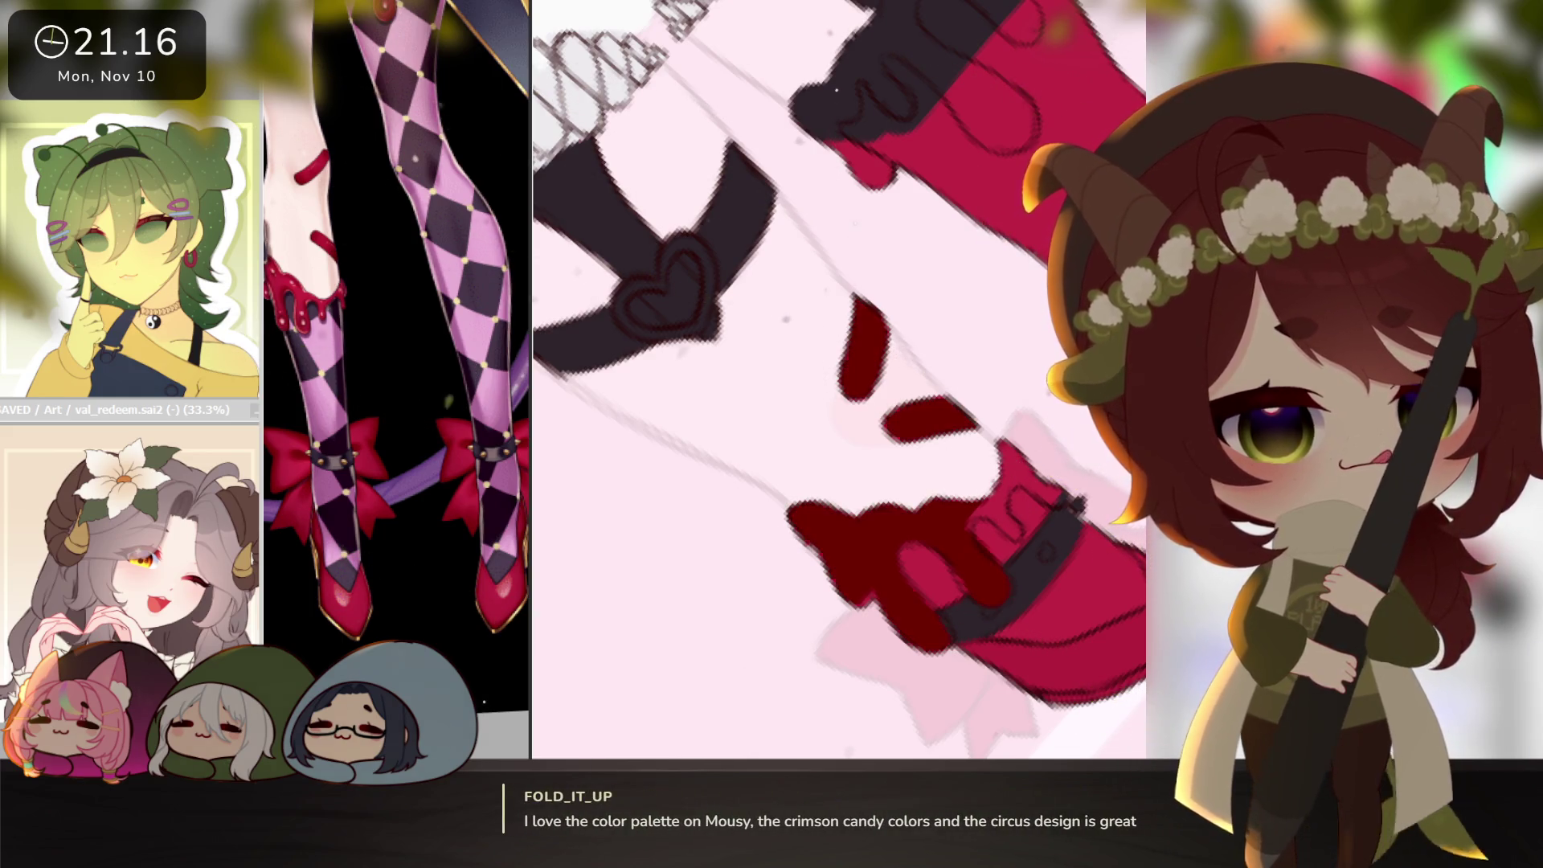
pyautogui.moveTo(988, 543)
pyautogui.mouseDown()
pyautogui.moveTo(965, 587)
pyautogui.moveTo(871, 618)
pyautogui.moveTo(844, 546)
pyautogui.moveTo(850, 583)
pyautogui.mouseUp()
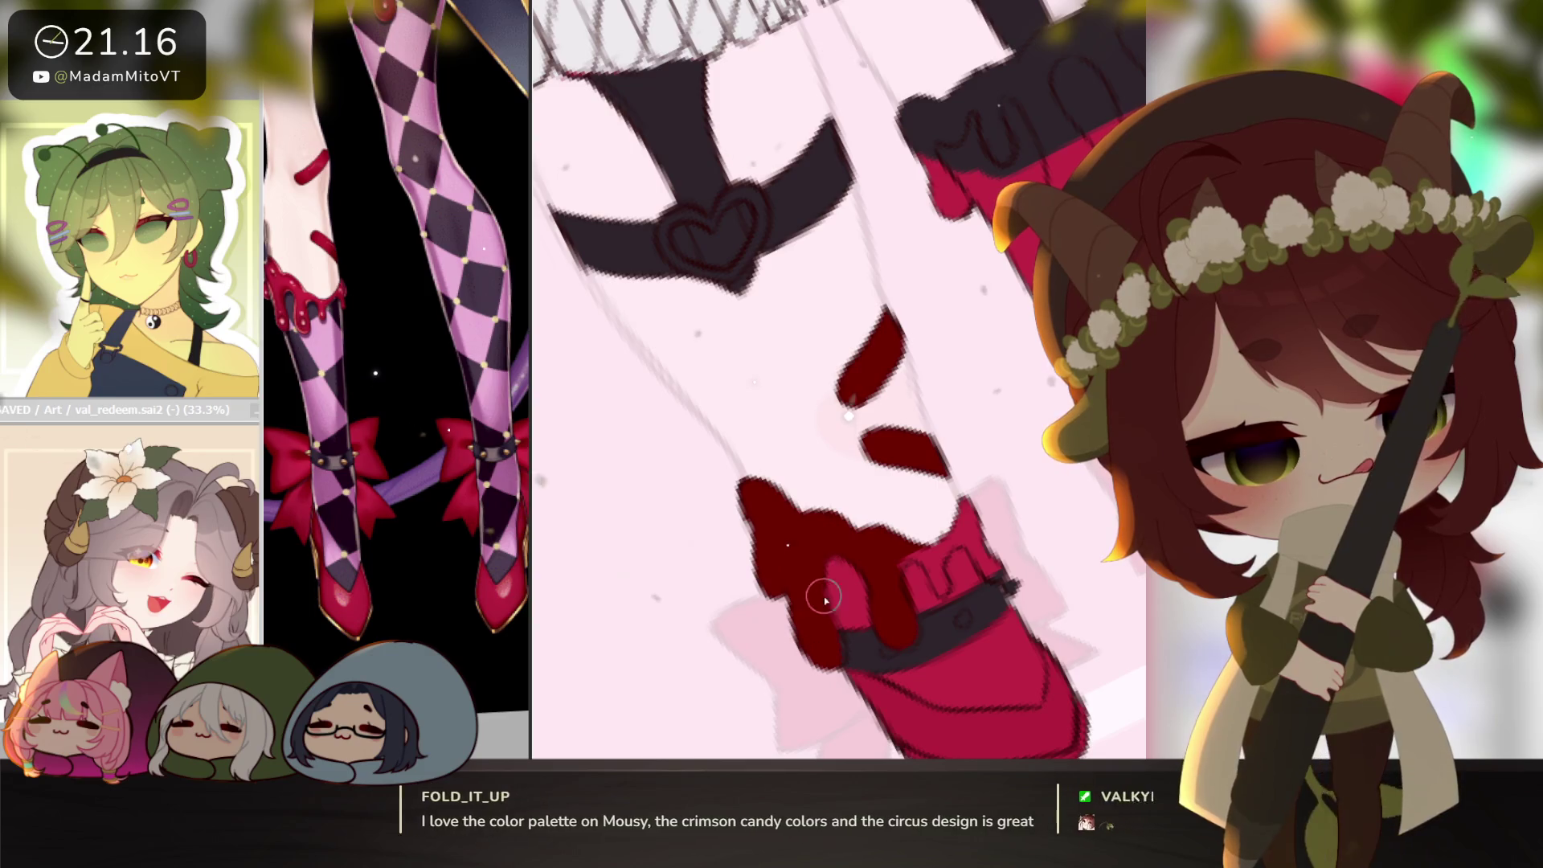
pyautogui.moveTo(841, 572); pyautogui.dragTo(839, 611)
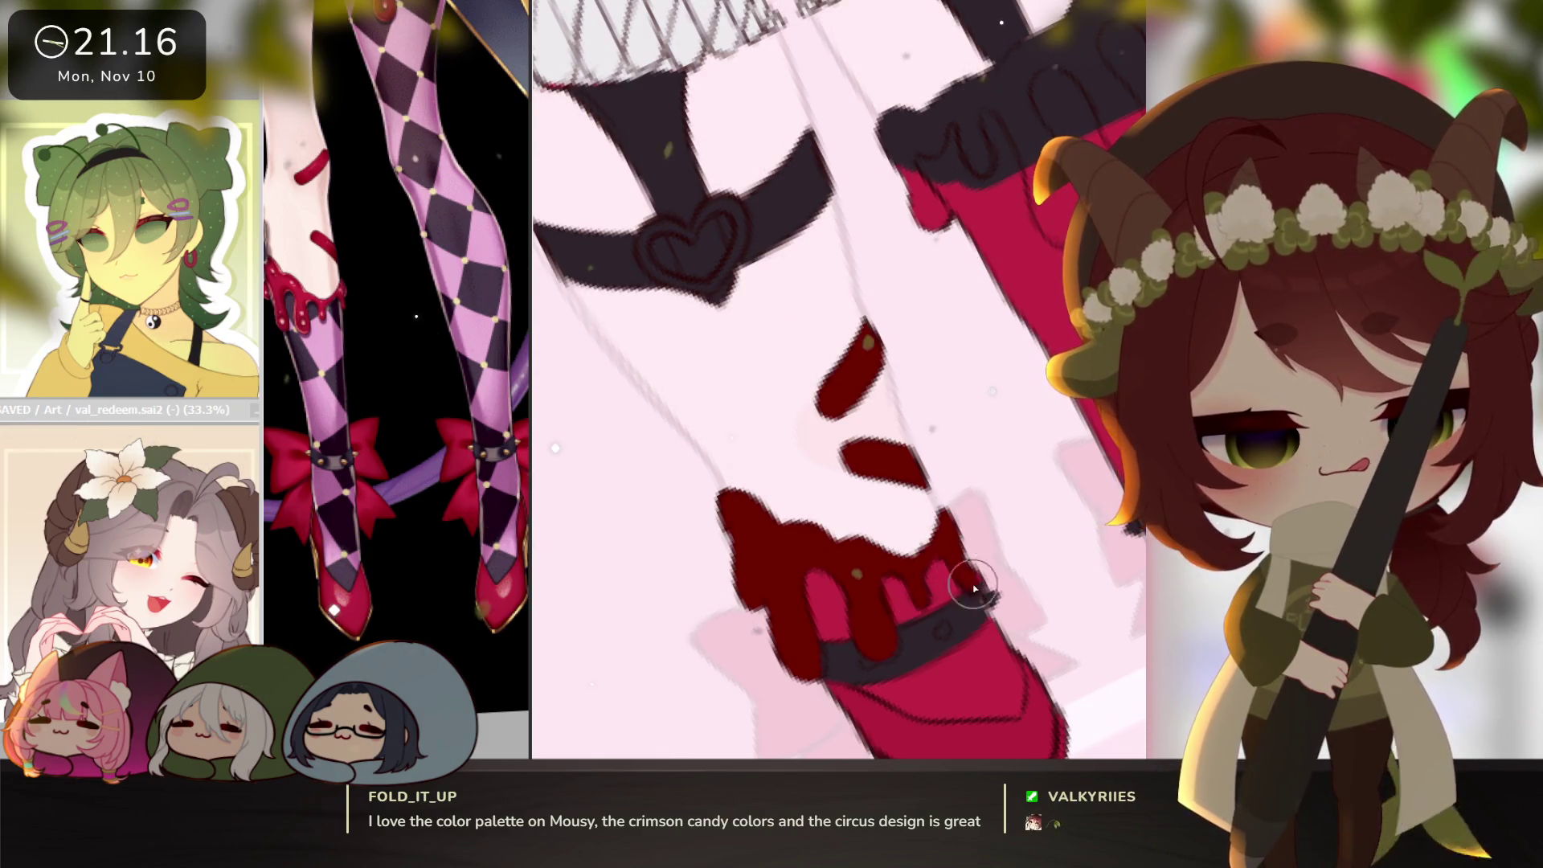
pyautogui.moveTo(1026, 503); pyautogui.dragTo(936, 665)
# Paint dark red drips along the left shoe's edge and down the right boot's top band.
pyautogui.moveTo(816, 408)
pyautogui.mouseDown()
pyautogui.moveTo(808, 381)
pyautogui.moveTo(848, 470)
pyautogui.moveTo(832, 434)
pyautogui.moveTo(898, 440)
pyautogui.moveTo(875, 571)
pyautogui.moveTo(921, 399)
pyautogui.moveTo(923, 303)
pyautogui.moveTo(924, 327)
pyautogui.moveTo(975, 303)
pyautogui.moveTo(985, 318)
pyautogui.moveTo(962, 368)
pyautogui.moveTo(1001, 334)
pyautogui.mouseUp()
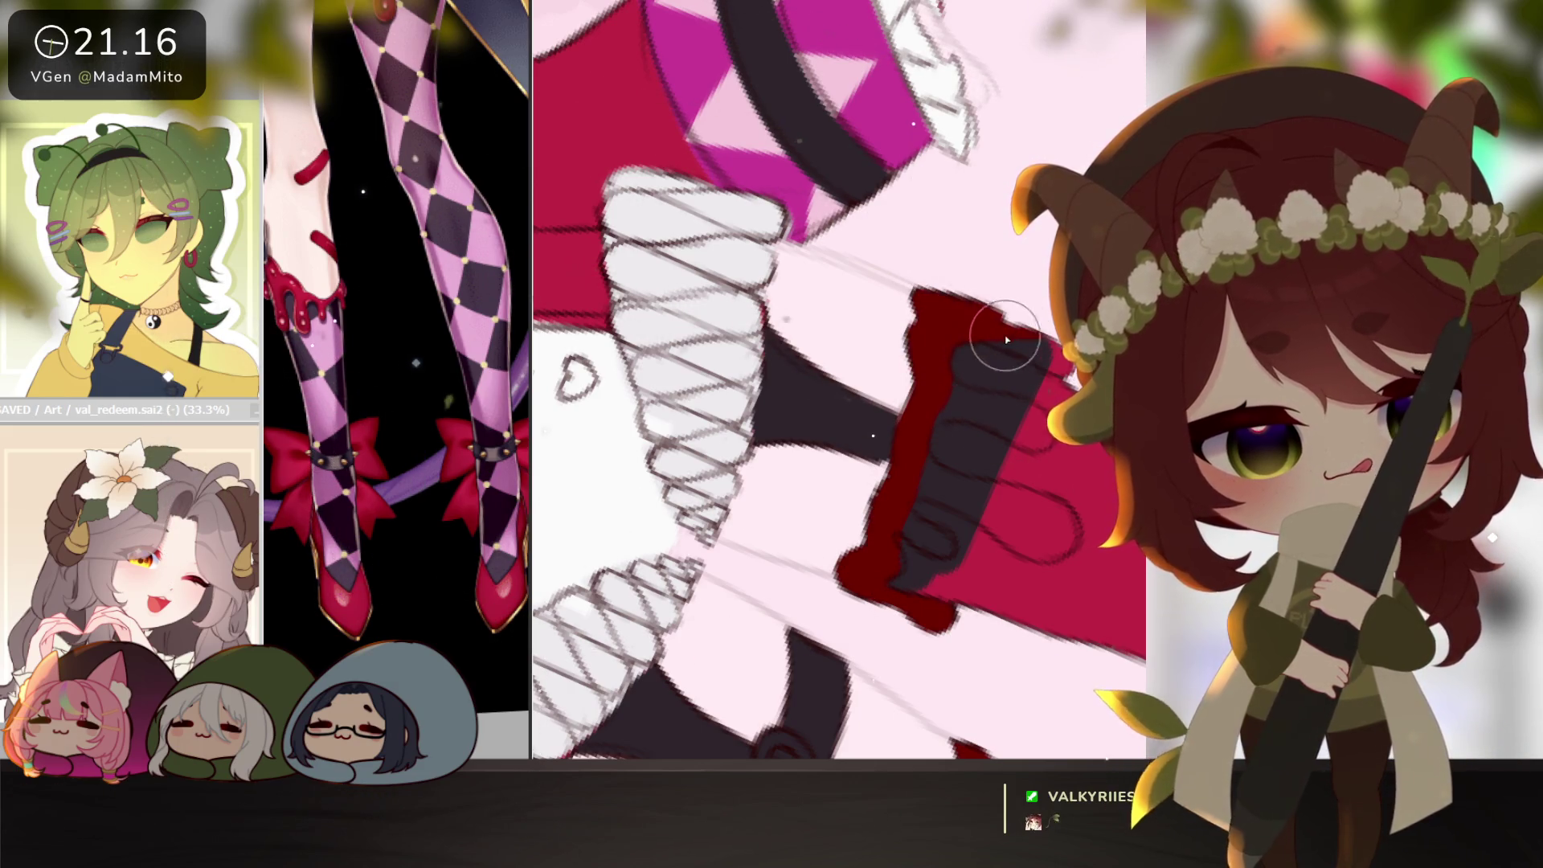
pyautogui.press('End')
pyautogui.press('End')
pyautogui.press('End')
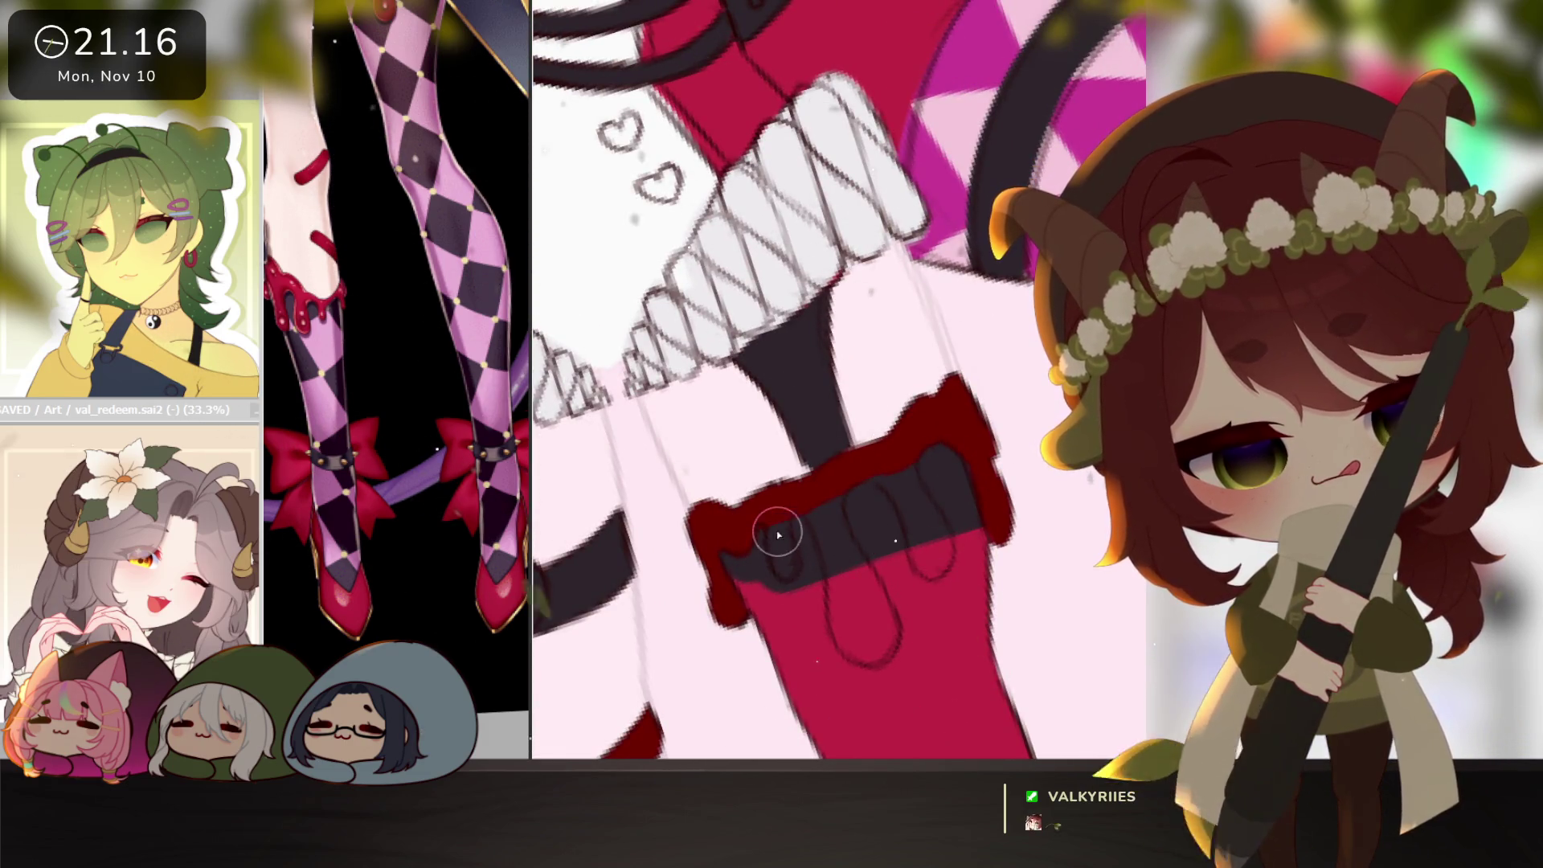
pyautogui.moveTo(799, 507)
pyautogui.mouseDown()
pyautogui.moveTo(831, 567)
pyautogui.moveTo(830, 547)
pyautogui.moveTo(839, 635)
pyautogui.moveTo(876, 657)
pyautogui.moveTo(884, 611)
pyautogui.moveTo(852, 582)
pyautogui.moveTo(834, 515)
pyautogui.moveTo(861, 620)
pyautogui.moveTo(867, 608)
pyautogui.mouseUp()
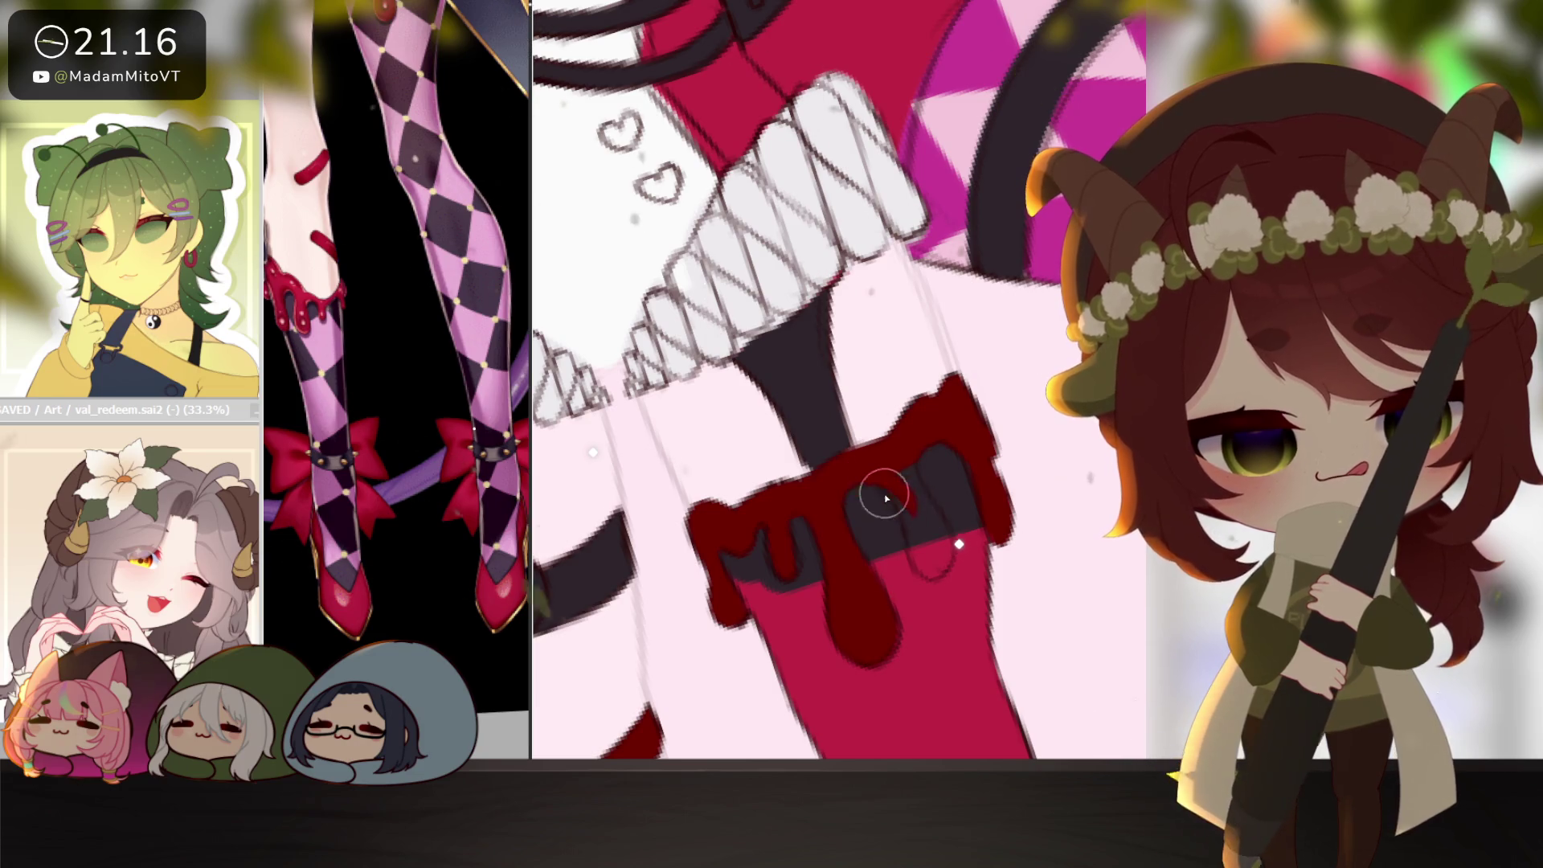
pyautogui.moveTo(890, 485)
pyautogui.mouseDown()
pyautogui.moveTo(920, 567)
pyautogui.moveTo(944, 567)
pyautogui.moveTo(924, 533)
pyautogui.mouseUp()
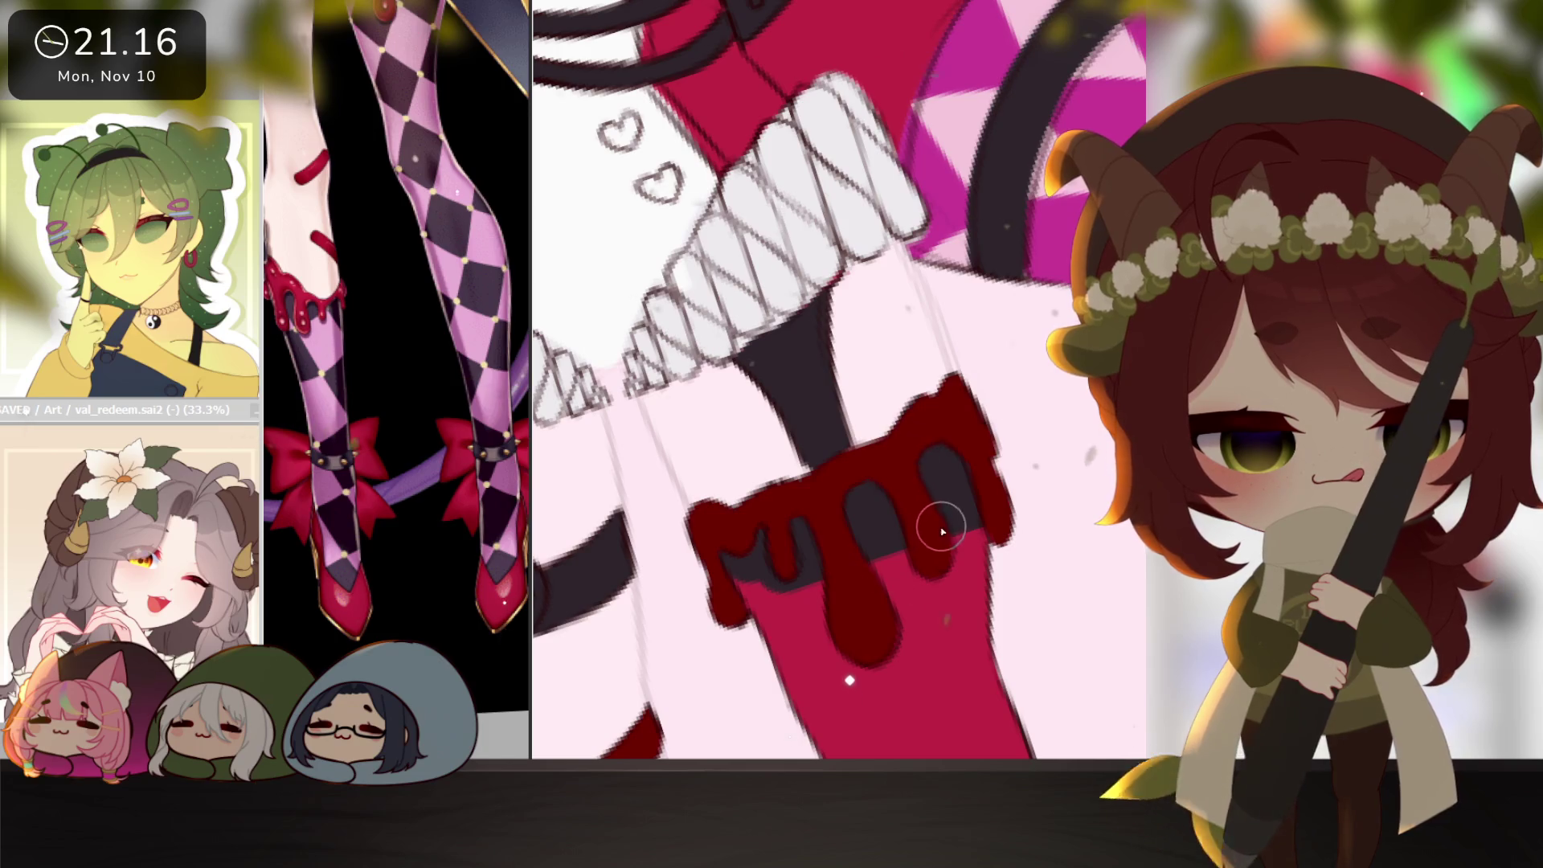
pyautogui.scroll(-5, 1038, 568)
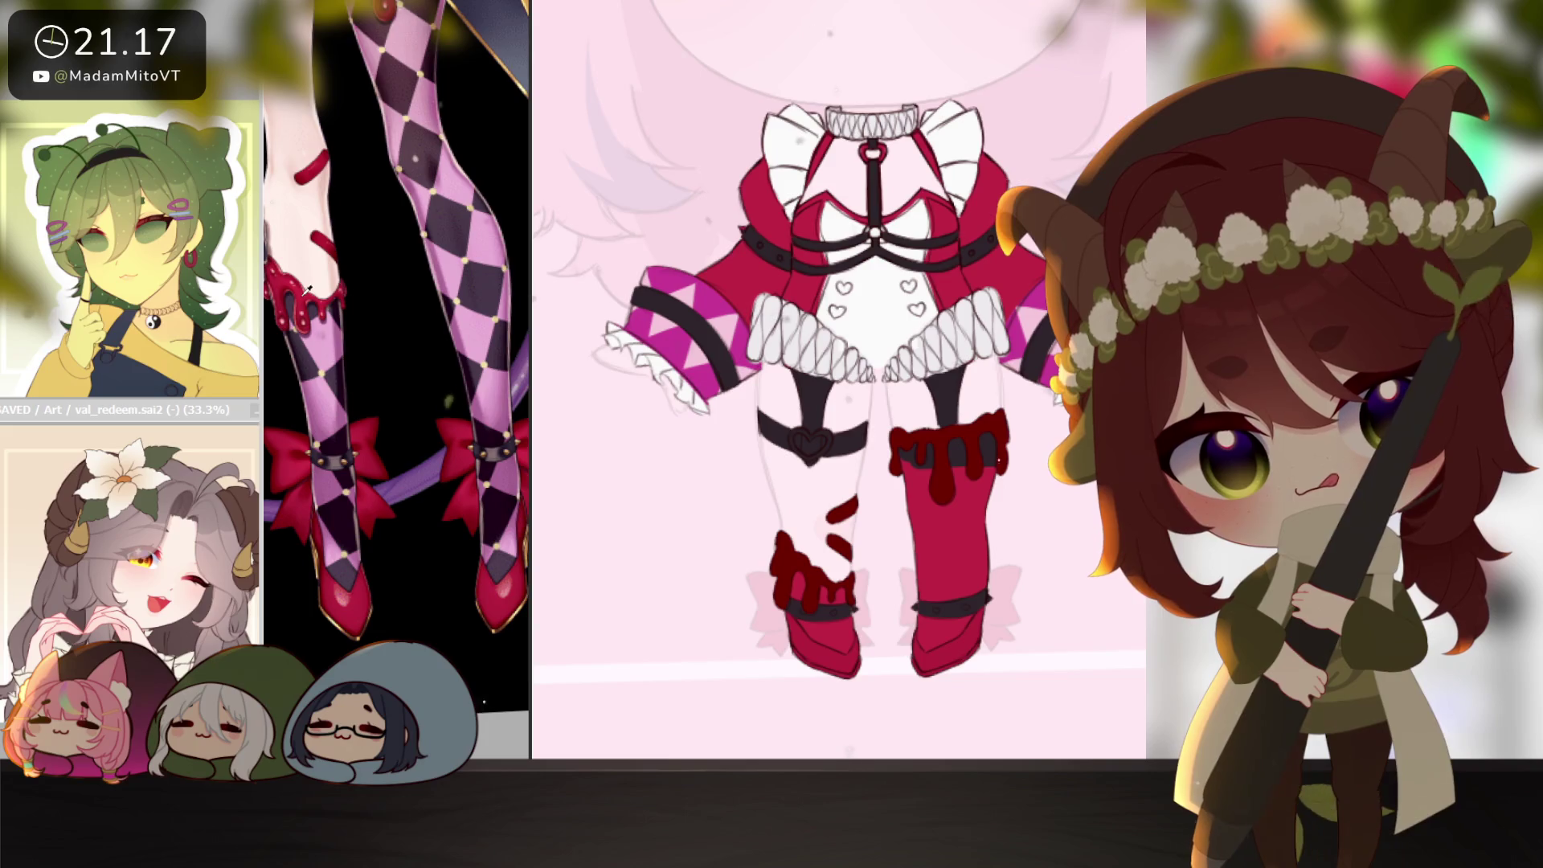
# Undo the dark red drip shading on the boots.
pyautogui.hotkey('ctrl', 'z')
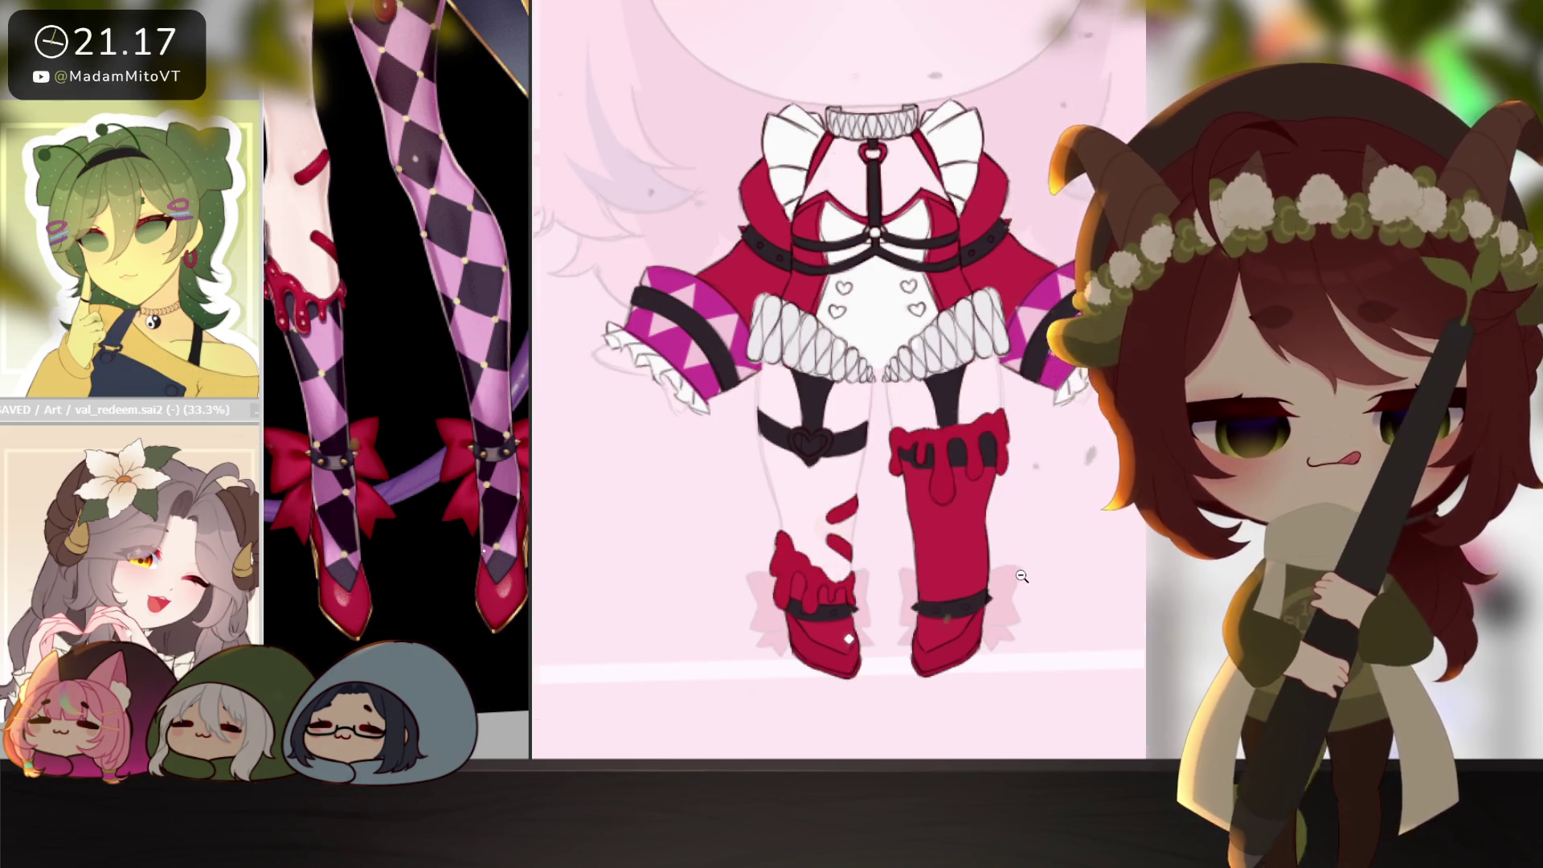
pyautogui.scroll(-3, 1022, 576)
pyautogui.scroll(2, 1033, 554)
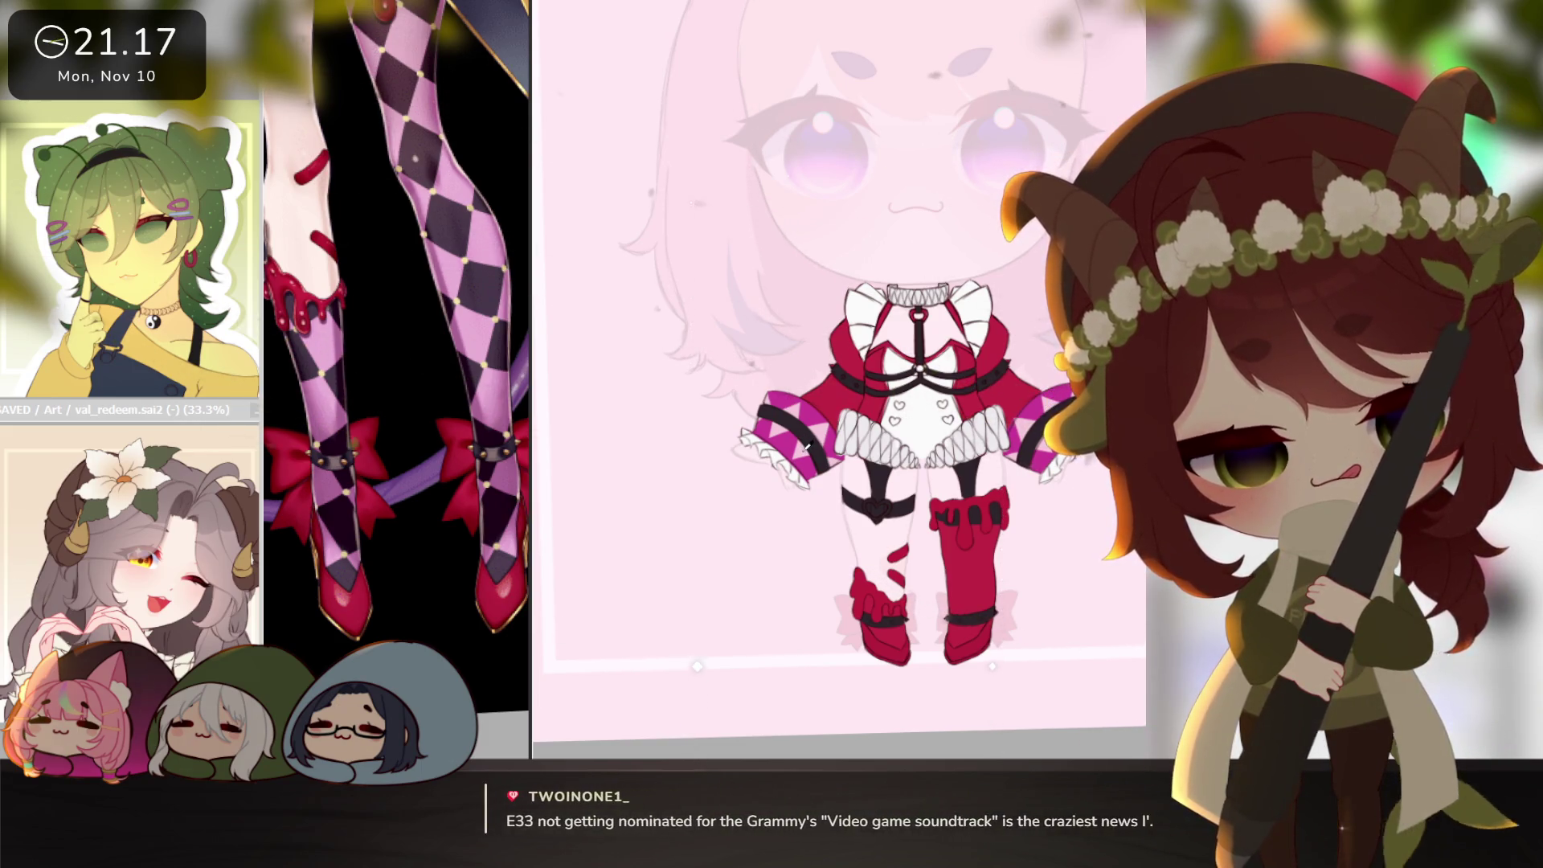
pyautogui.scroll(2, 805, 449)
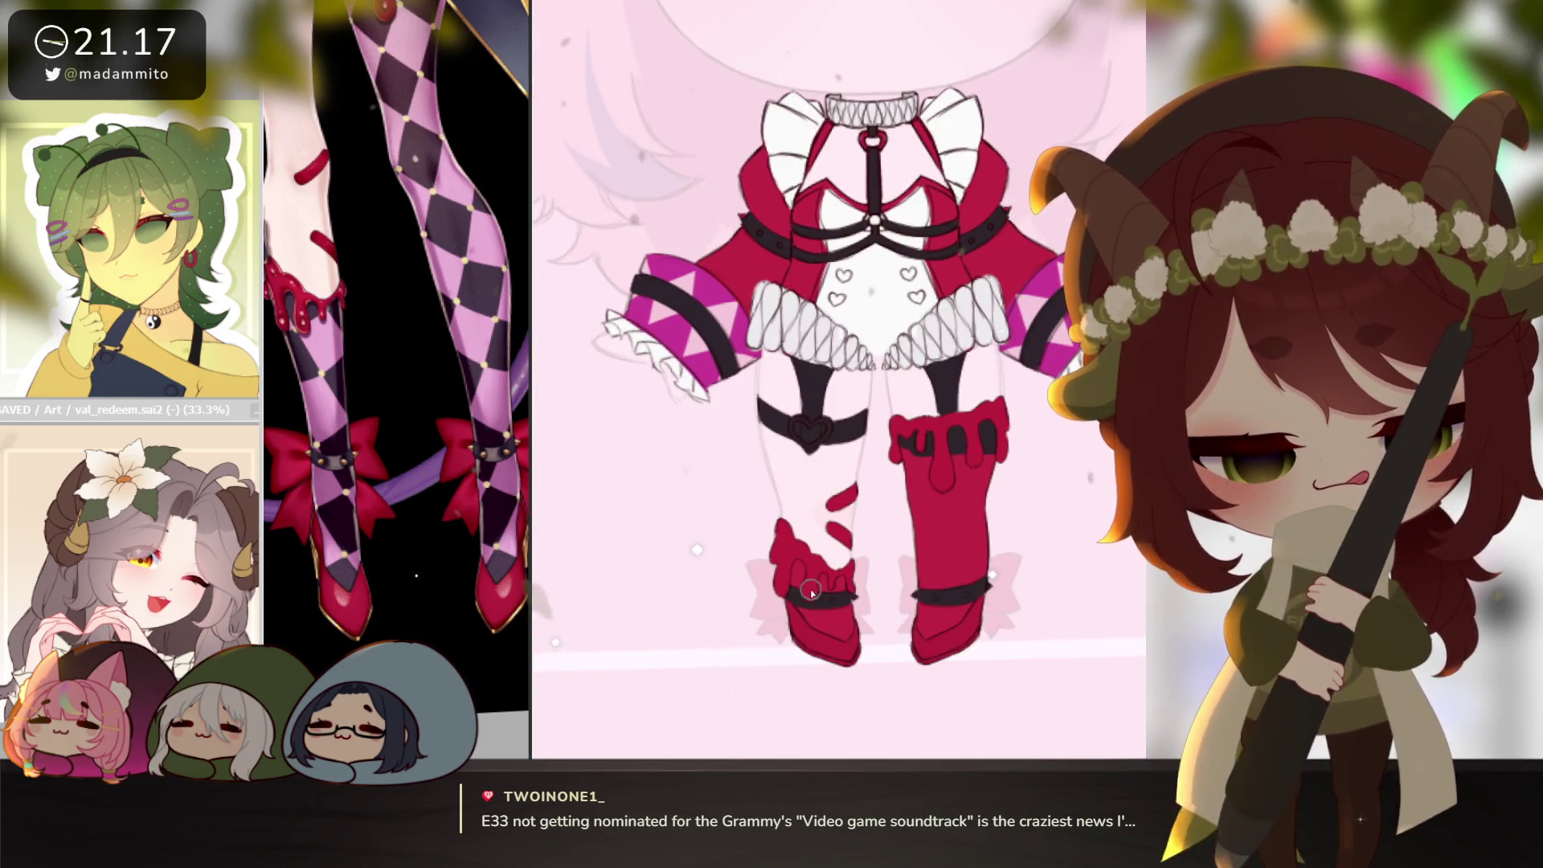
pyautogui.scroll(1, 801, 574)
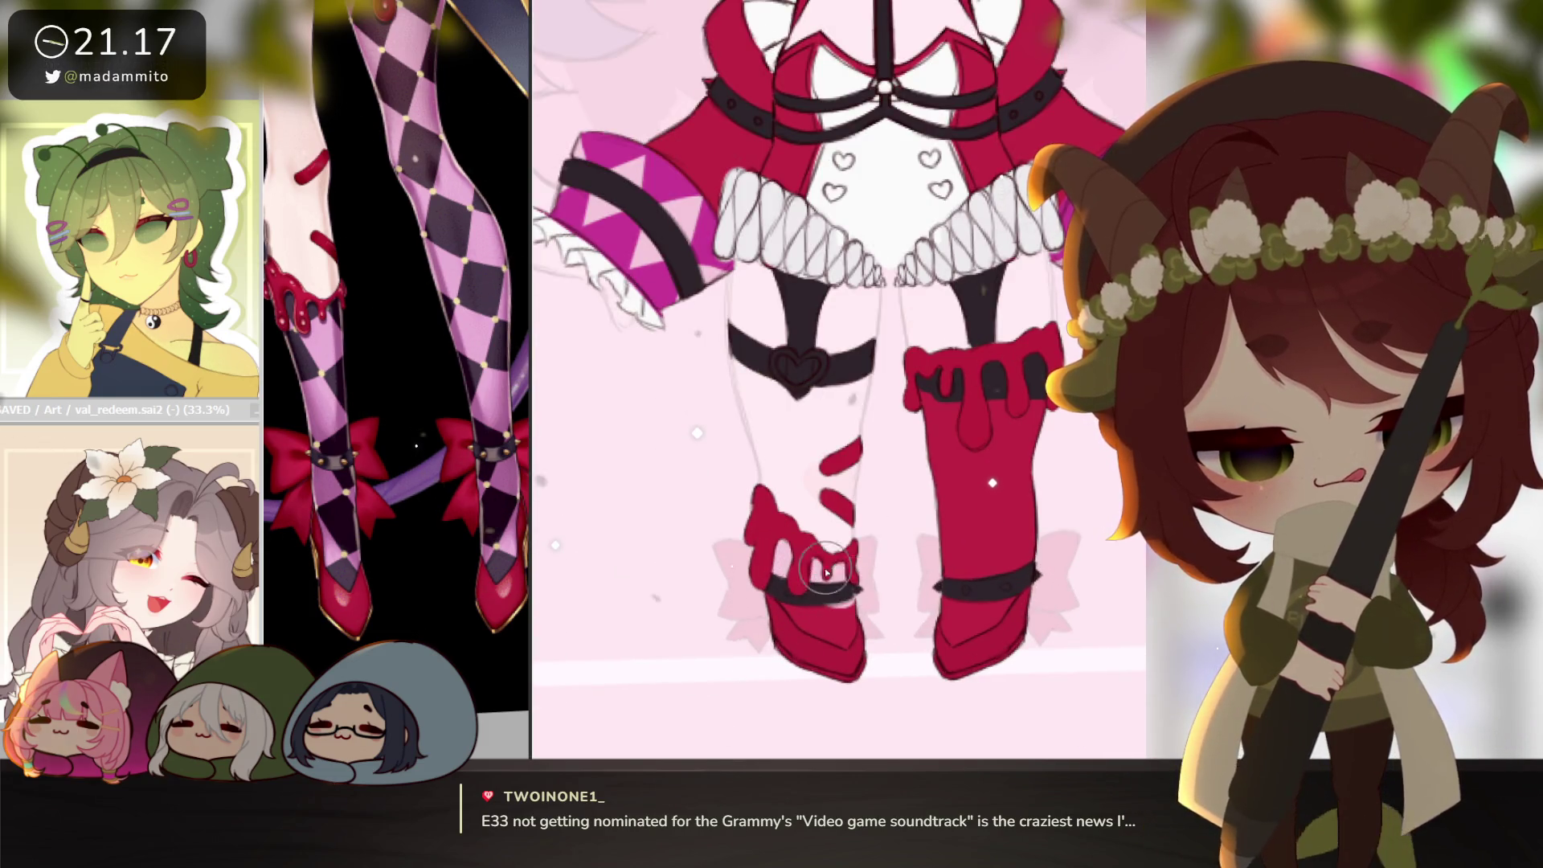
# Paint the left toe and right boot pale pink below the drips, then zoom out the reference figure.
pyautogui.moveTo(811, 579)
pyautogui.mouseDown()
pyautogui.moveTo(824, 623)
pyautogui.moveTo(803, 608)
pyautogui.mouseUp()
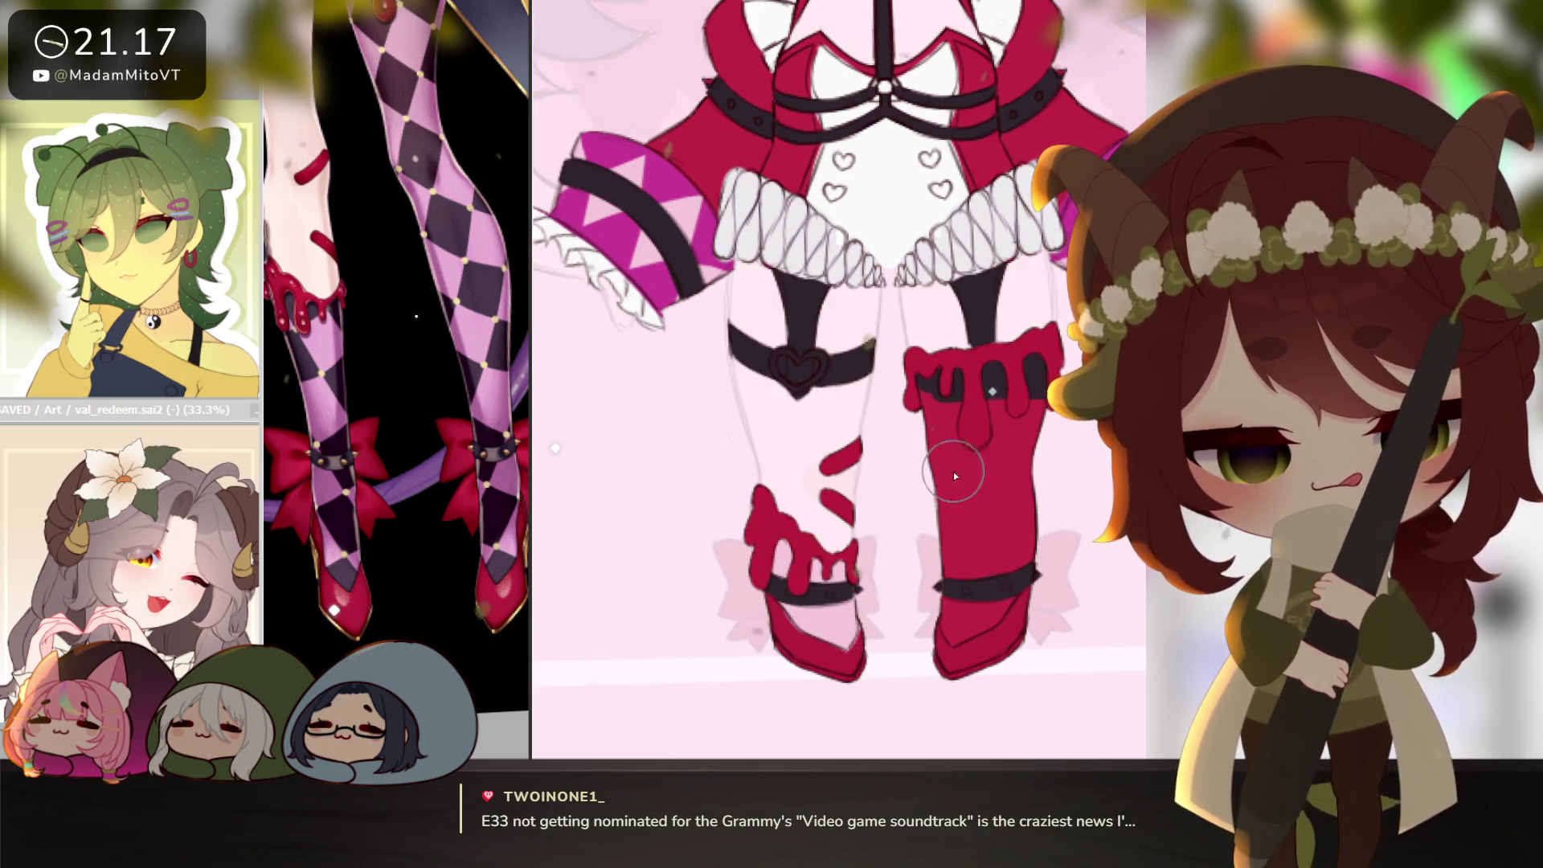
pyautogui.moveTo(925, 414)
pyautogui.mouseDown()
pyautogui.moveTo(996, 466)
pyautogui.moveTo(1049, 398)
pyautogui.moveTo(988, 546)
pyautogui.moveTo(989, 626)
pyautogui.moveTo(1016, 694)
pyautogui.mouseUp()
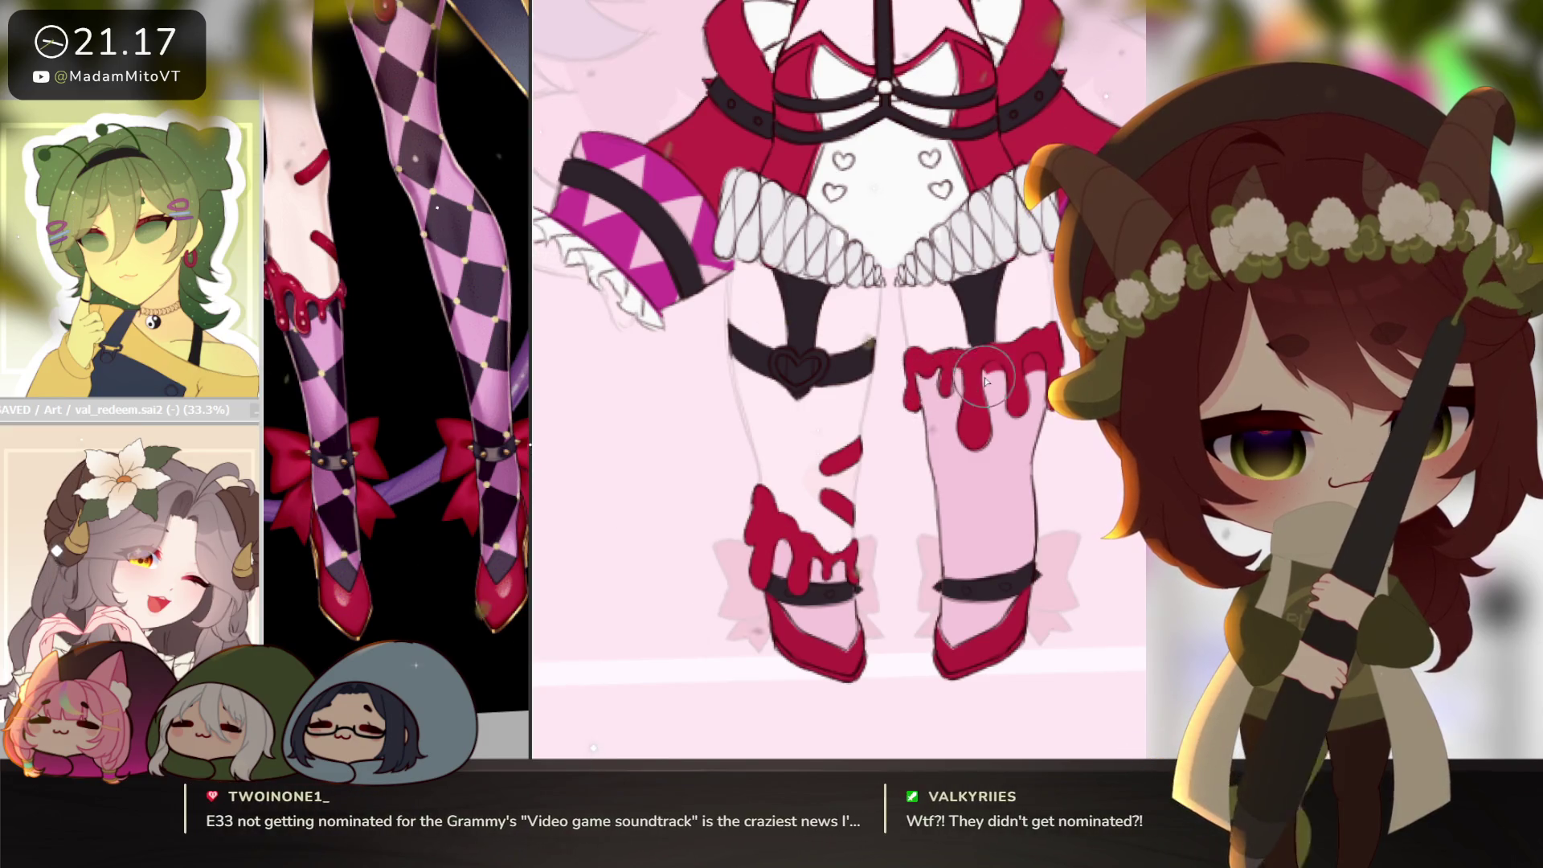
pyautogui.click(451, 533)
pyautogui.scroll(5, 498, 546)
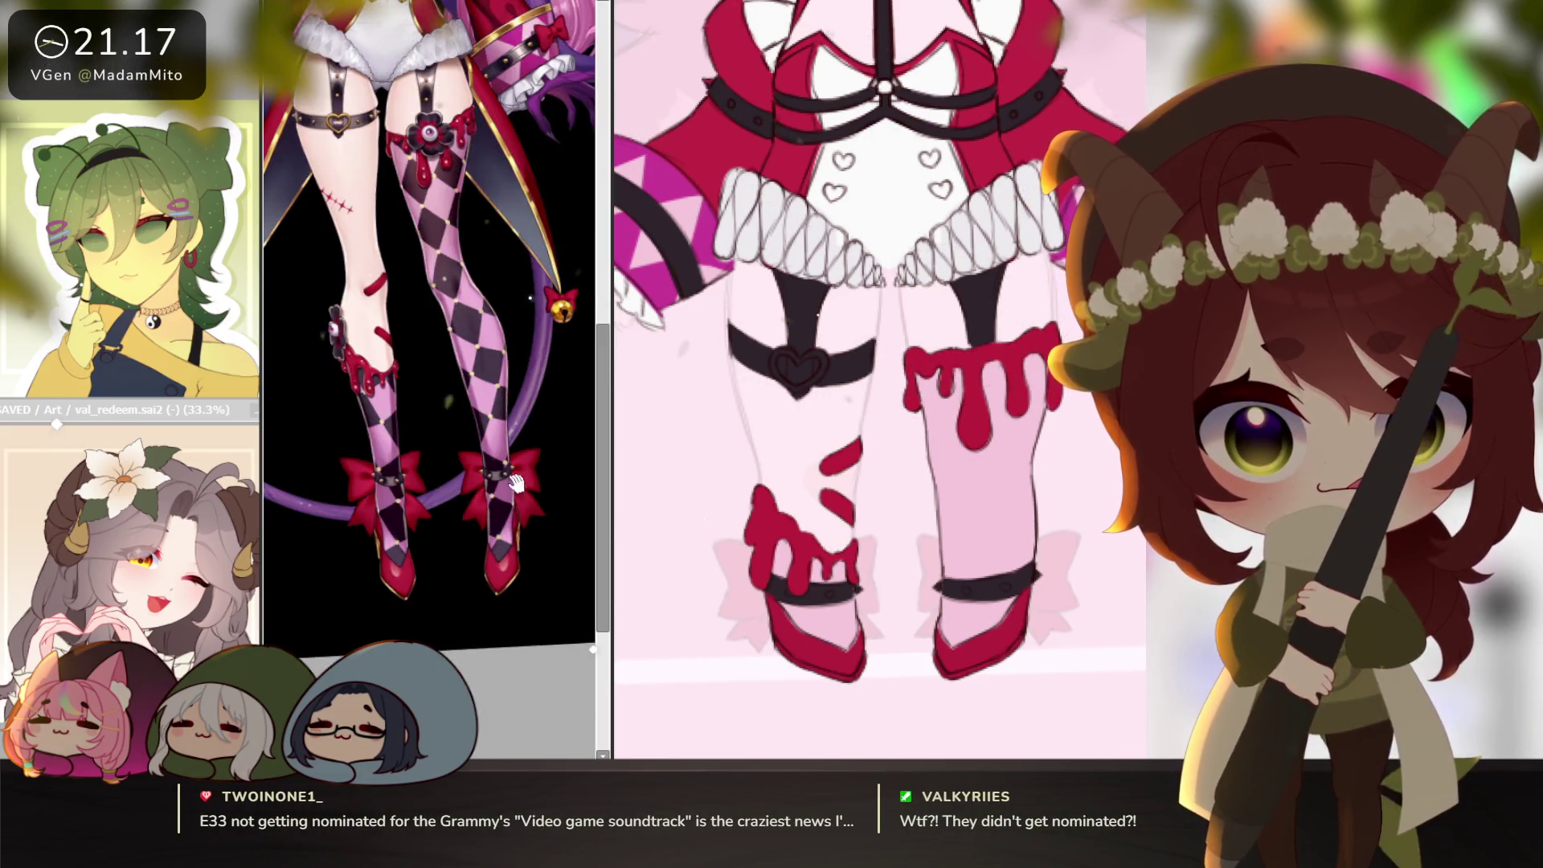
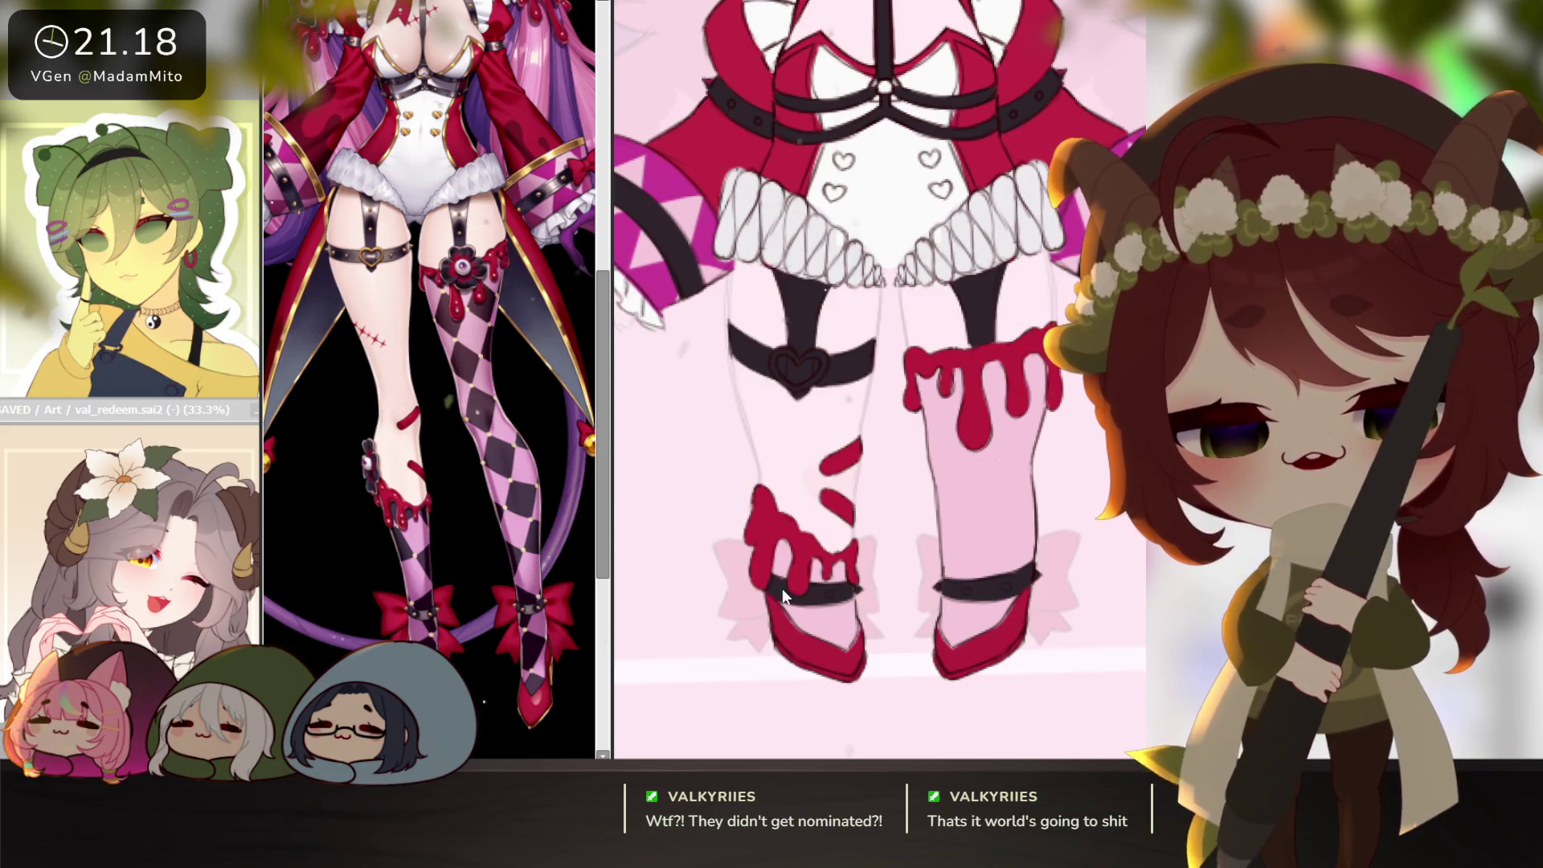
# Rule the first straight diagonal guide lines across the pink right stocking on a clipped pen layer.
pyautogui.click(858, 594)
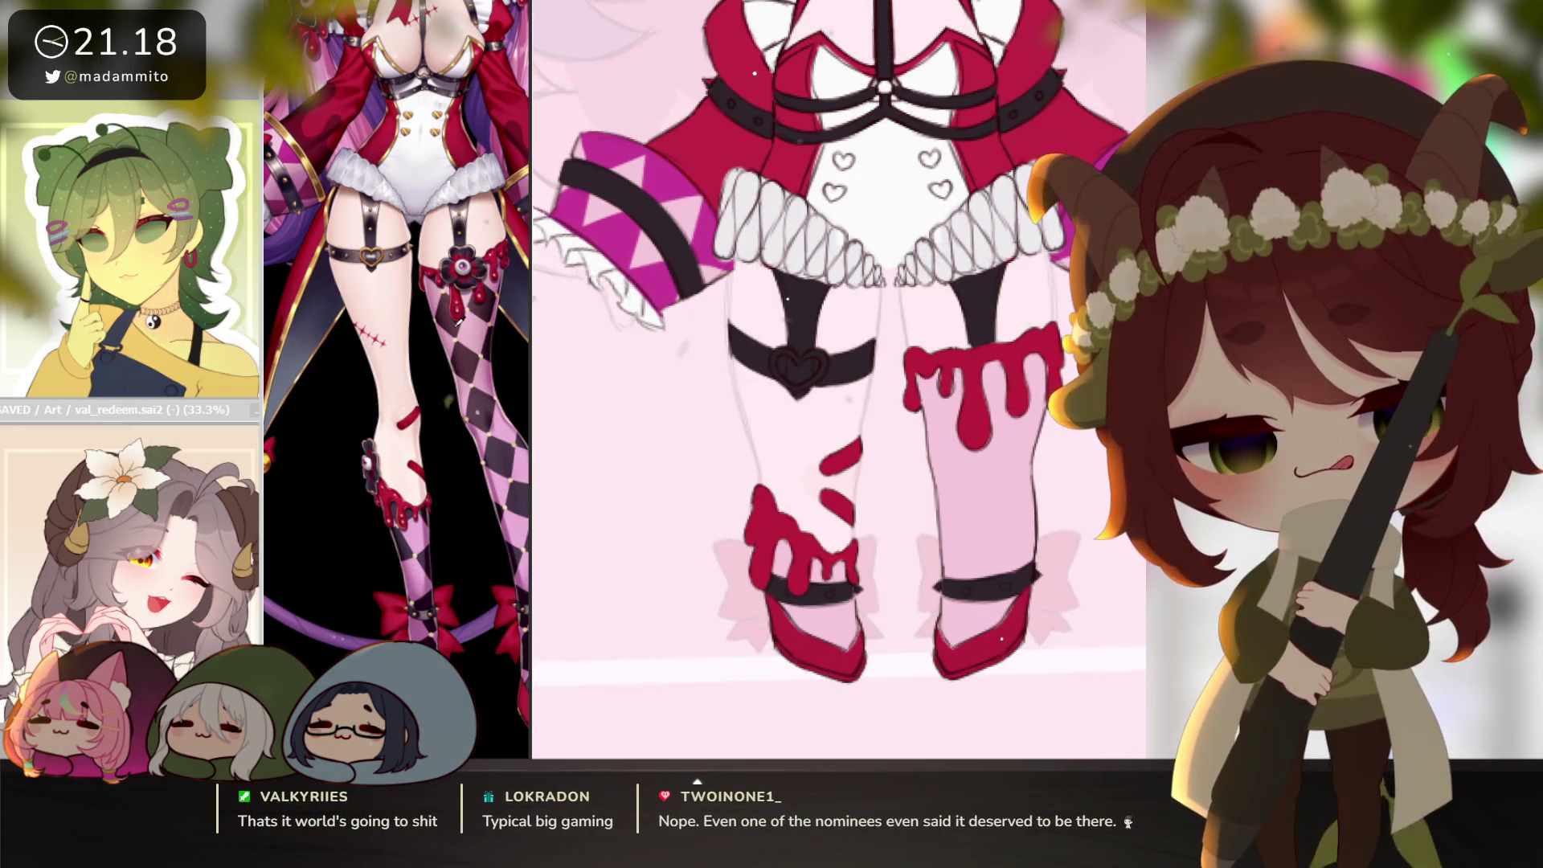
pyautogui.scroll(2, 1011, 601)
pyautogui.moveTo(1010, 600); pyautogui.dragTo(999, 591)
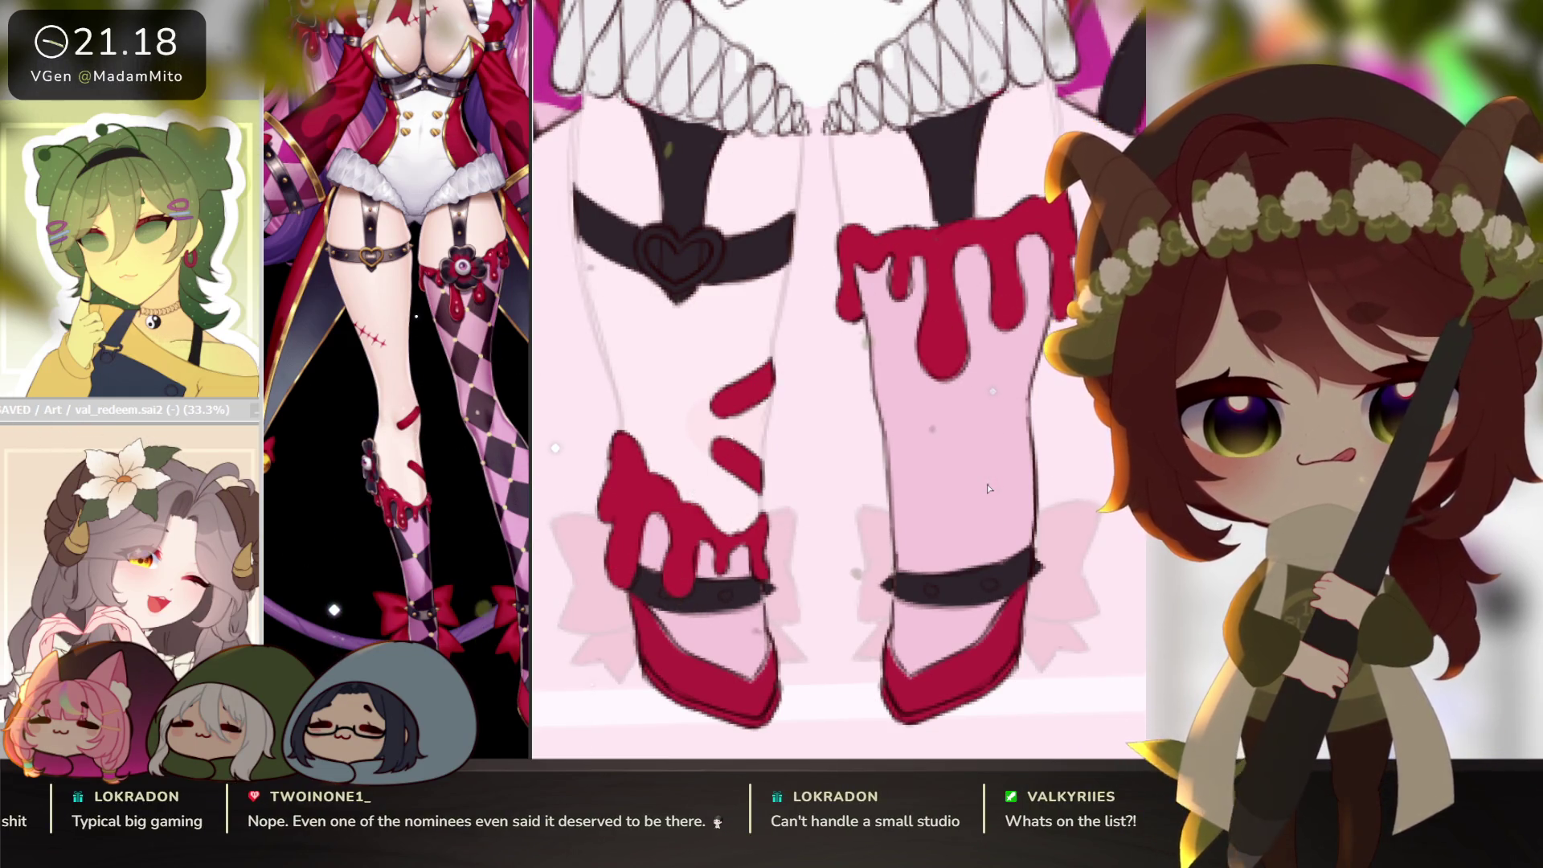
pyautogui.moveTo(941, 263); pyautogui.dragTo(856, 476)
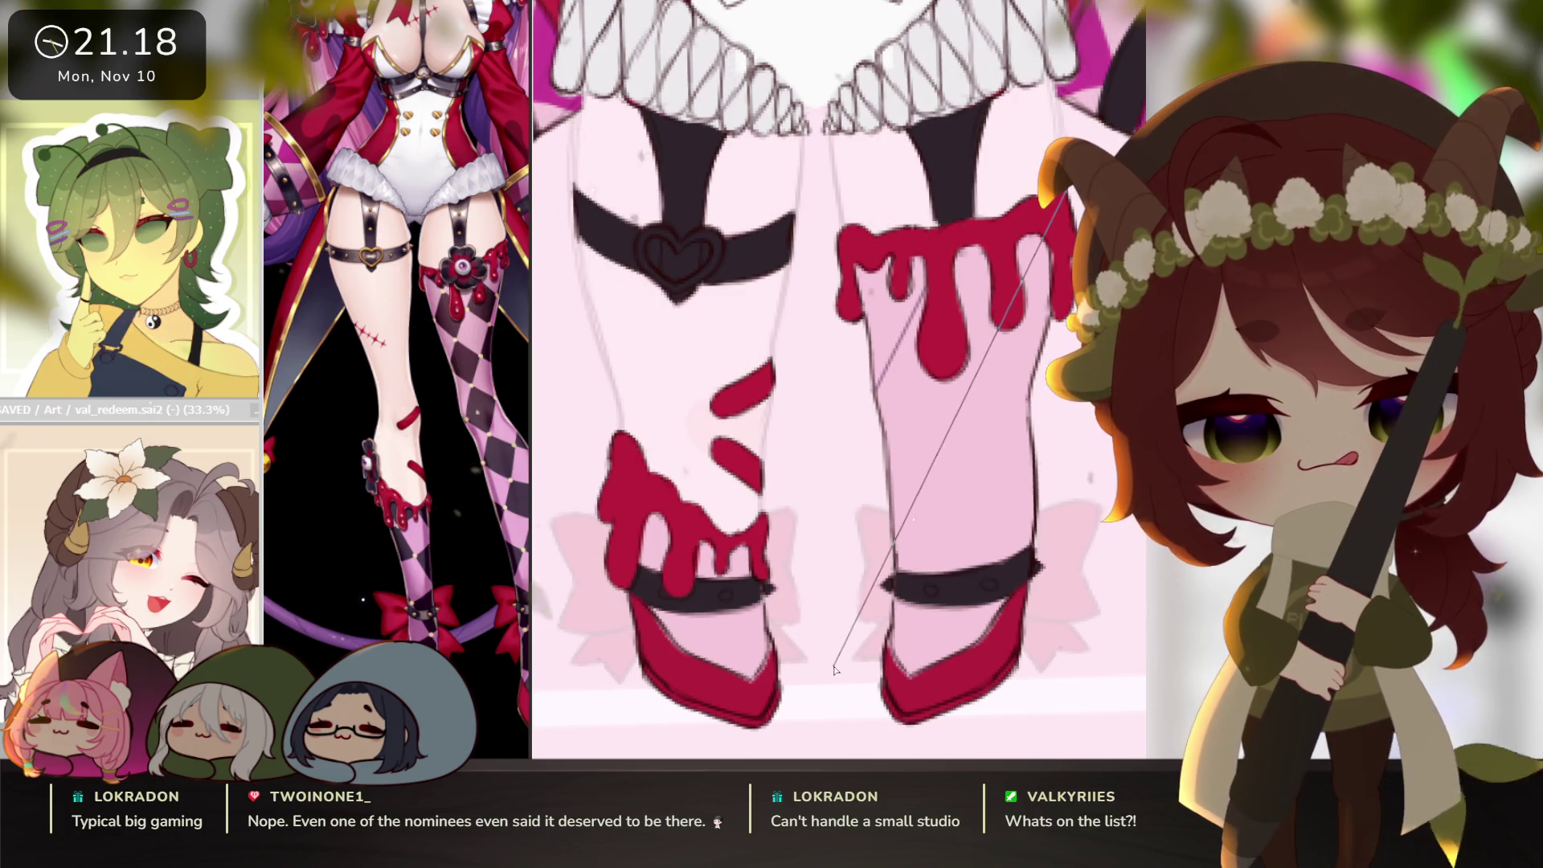
pyautogui.moveTo(1000, 321); pyautogui.dragTo(892, 546)
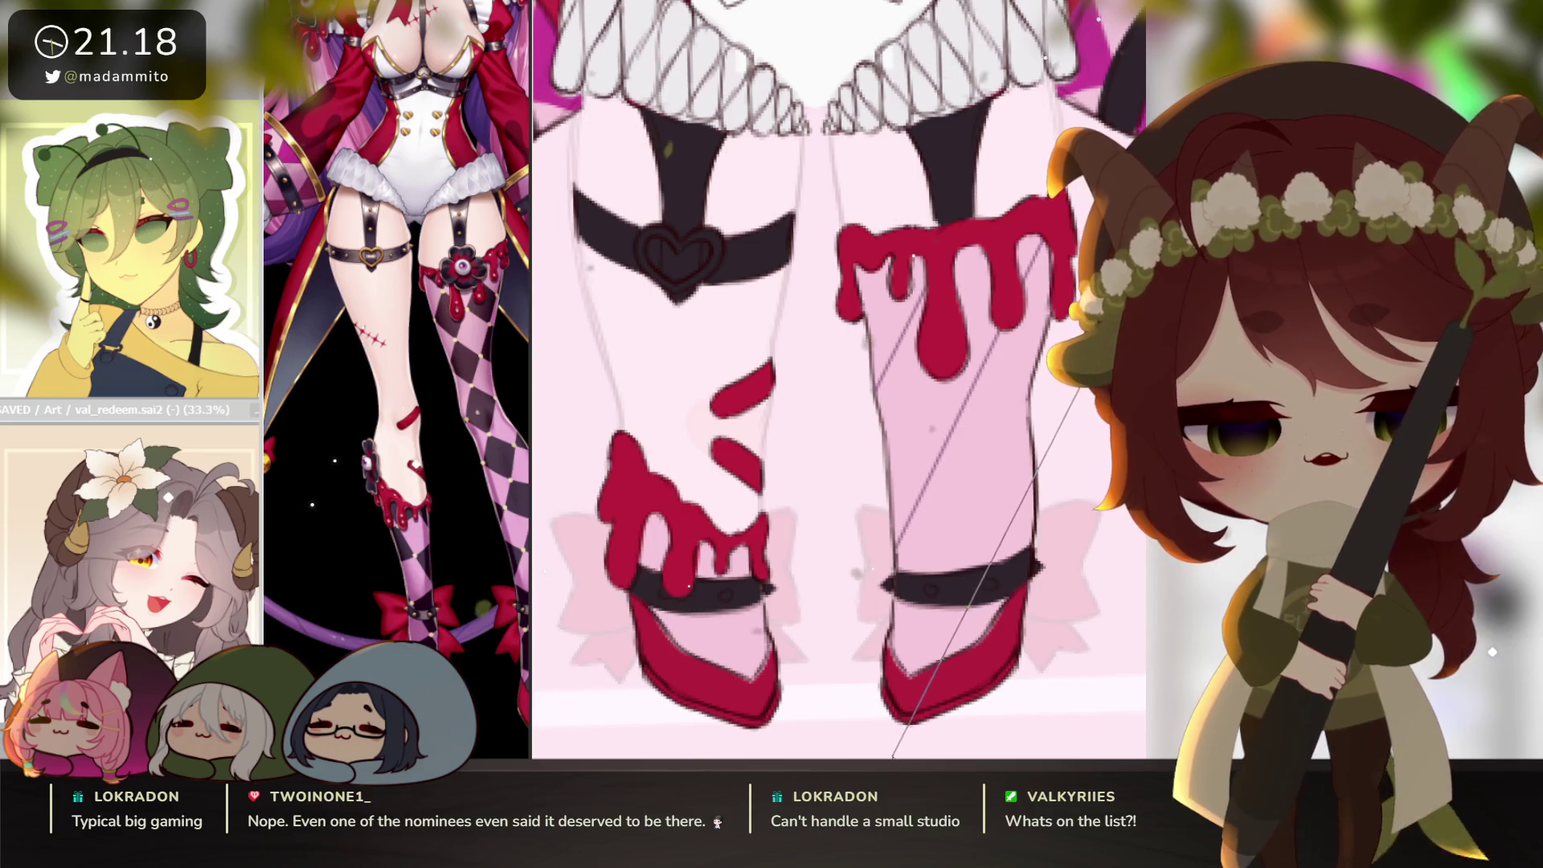
pyautogui.keyDown('shift'); pyautogui.click(891, 751); pyautogui.keyUp('shift')
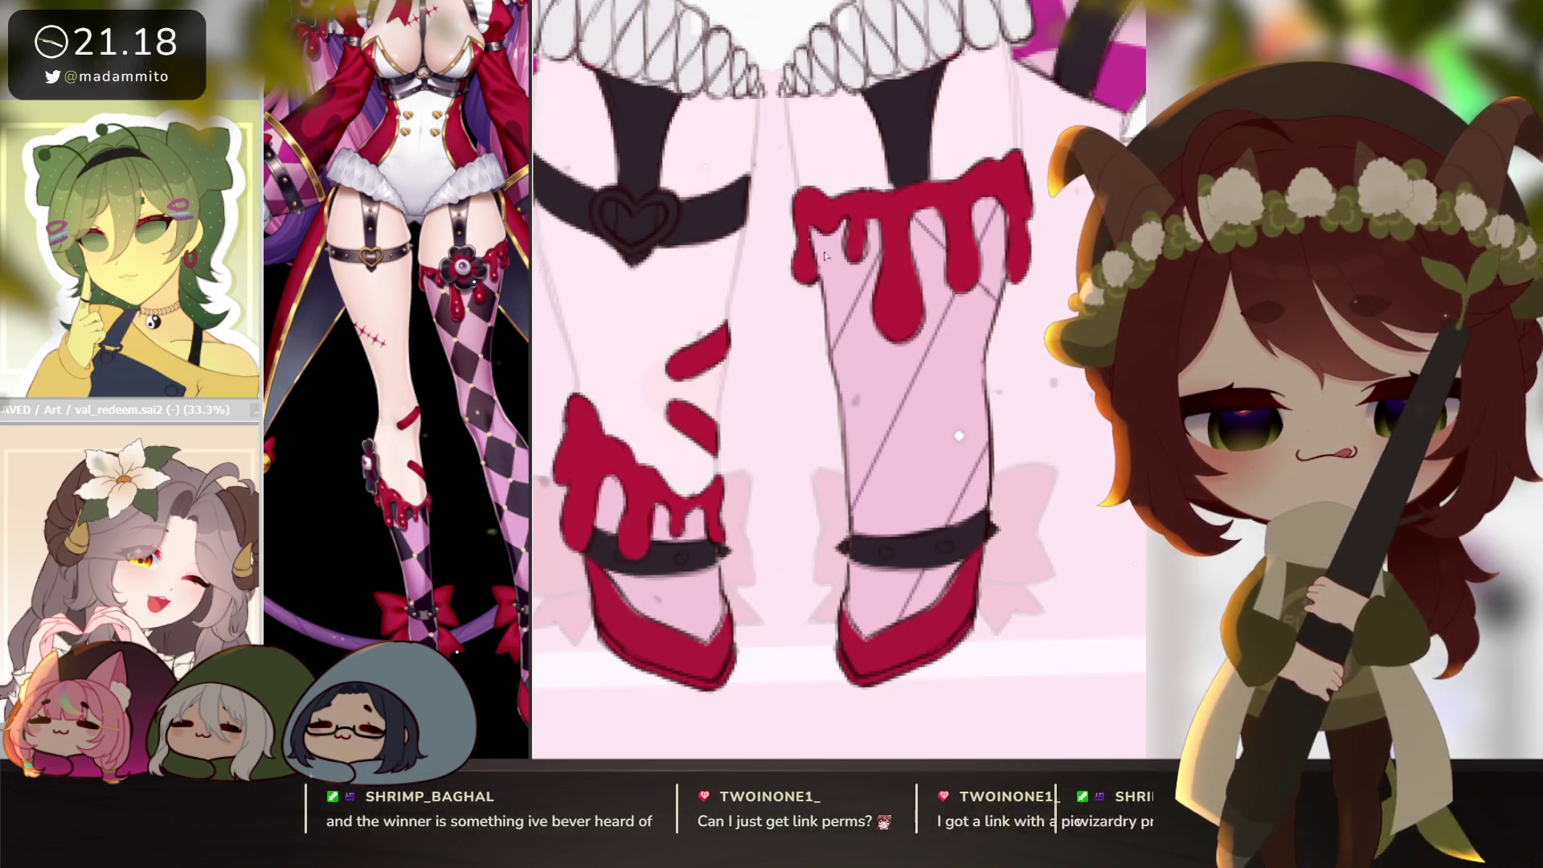
# Add the crossing diagonals on the right stocking, undoing one stray long line.
pyautogui.moveTo(839, 257); pyautogui.dragTo(959, 383)
pyautogui.moveTo(762, 319)
pyautogui.mouseDown()
pyautogui.moveTo(1109, 652)
pyautogui.moveTo(999, 660)
pyautogui.mouseUp()
pyautogui.hotkey('ctrl', 'z')
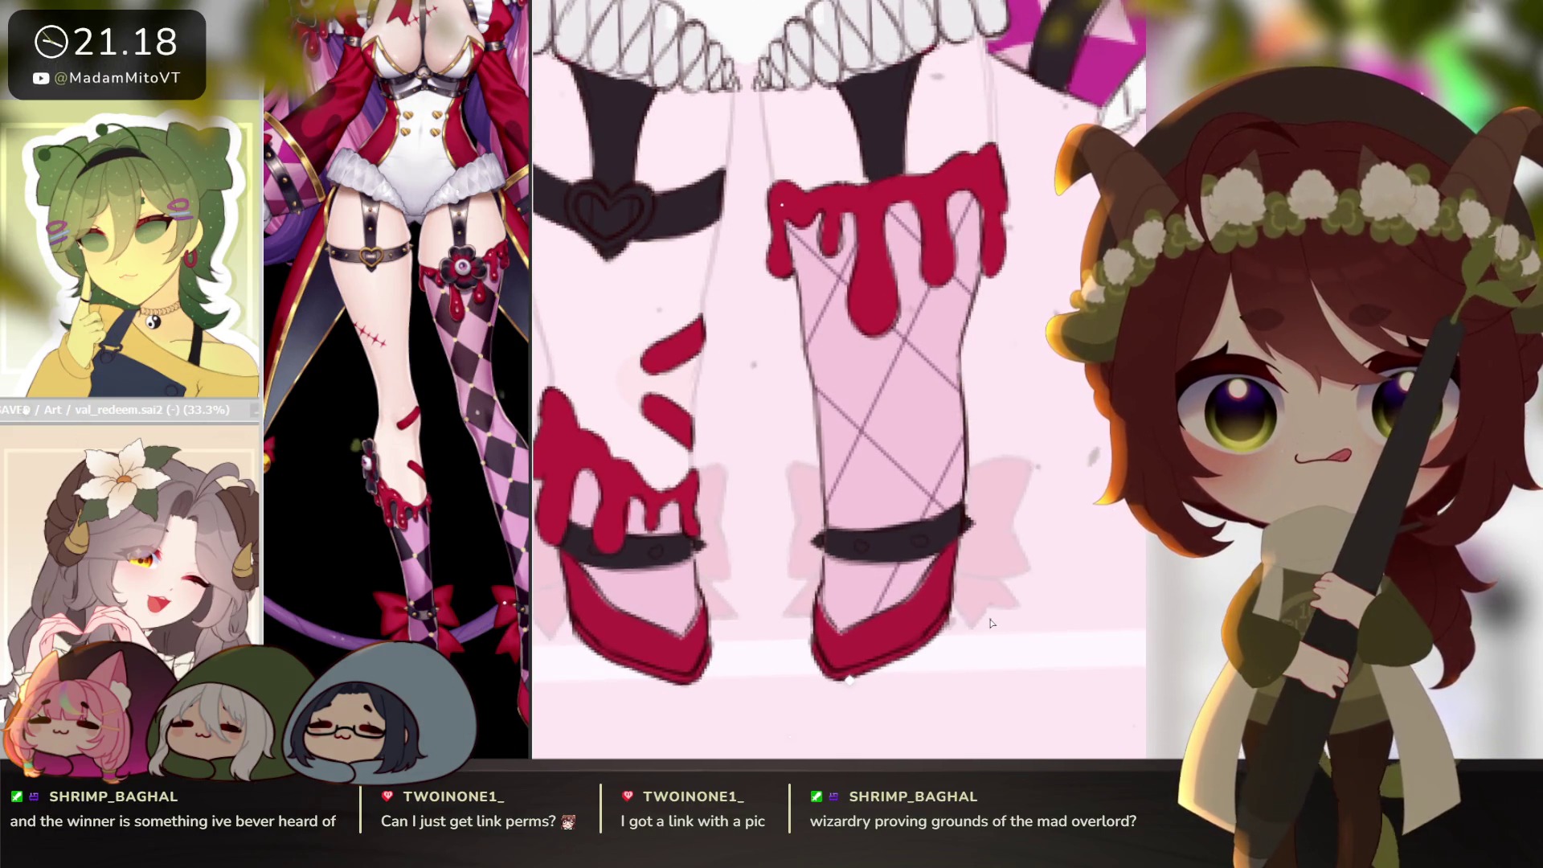
pyautogui.moveTo(756, 439); pyautogui.dragTo(1044, 727)
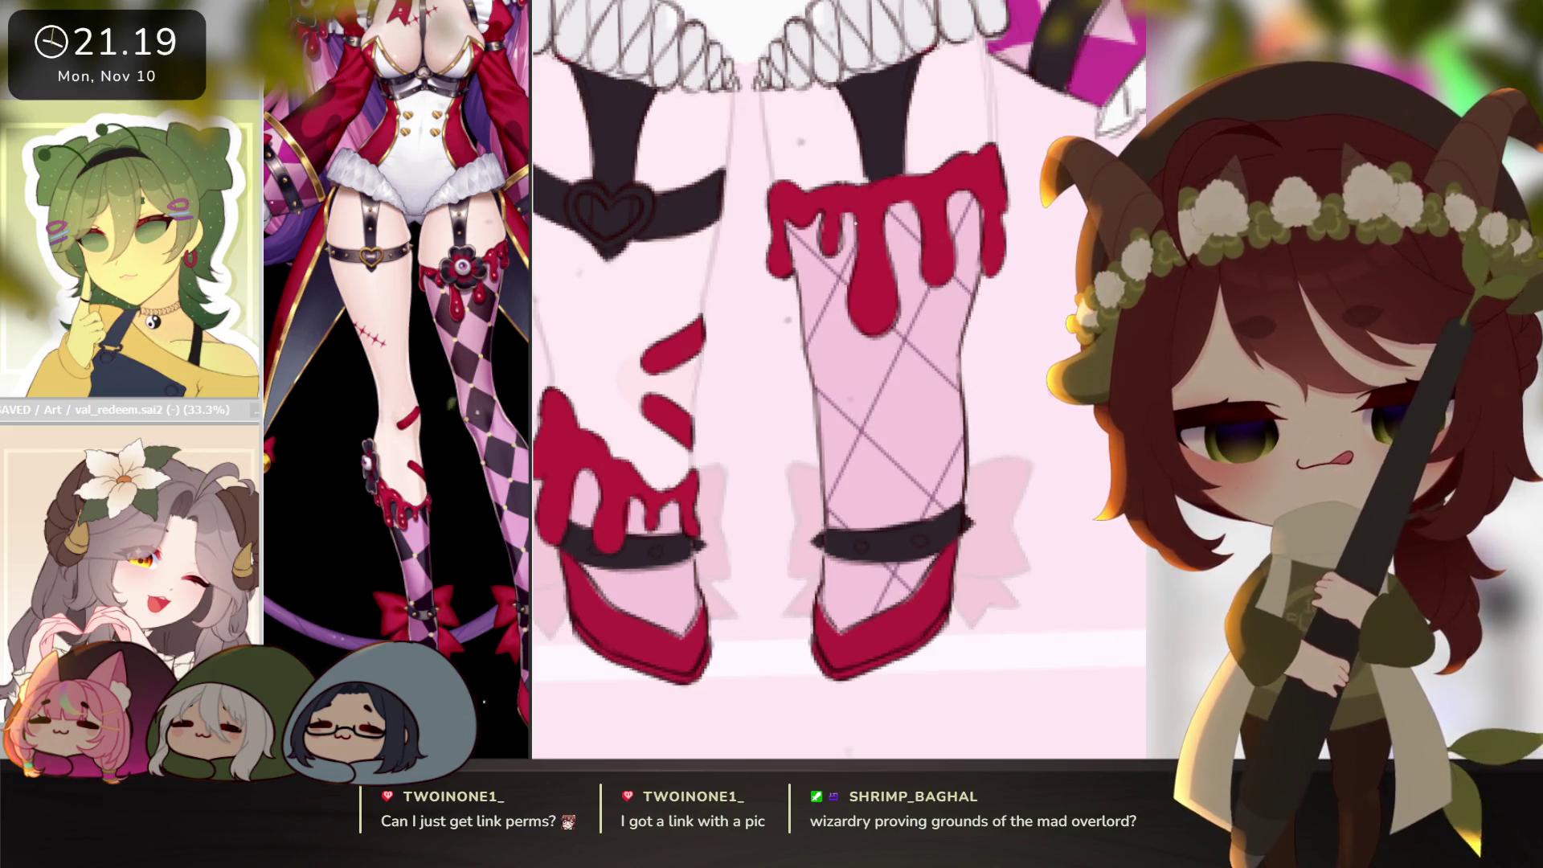
# Bucket-fill alternating stocking diamonds dark purple, including the one below the strap.
pyautogui.click(955, 338)
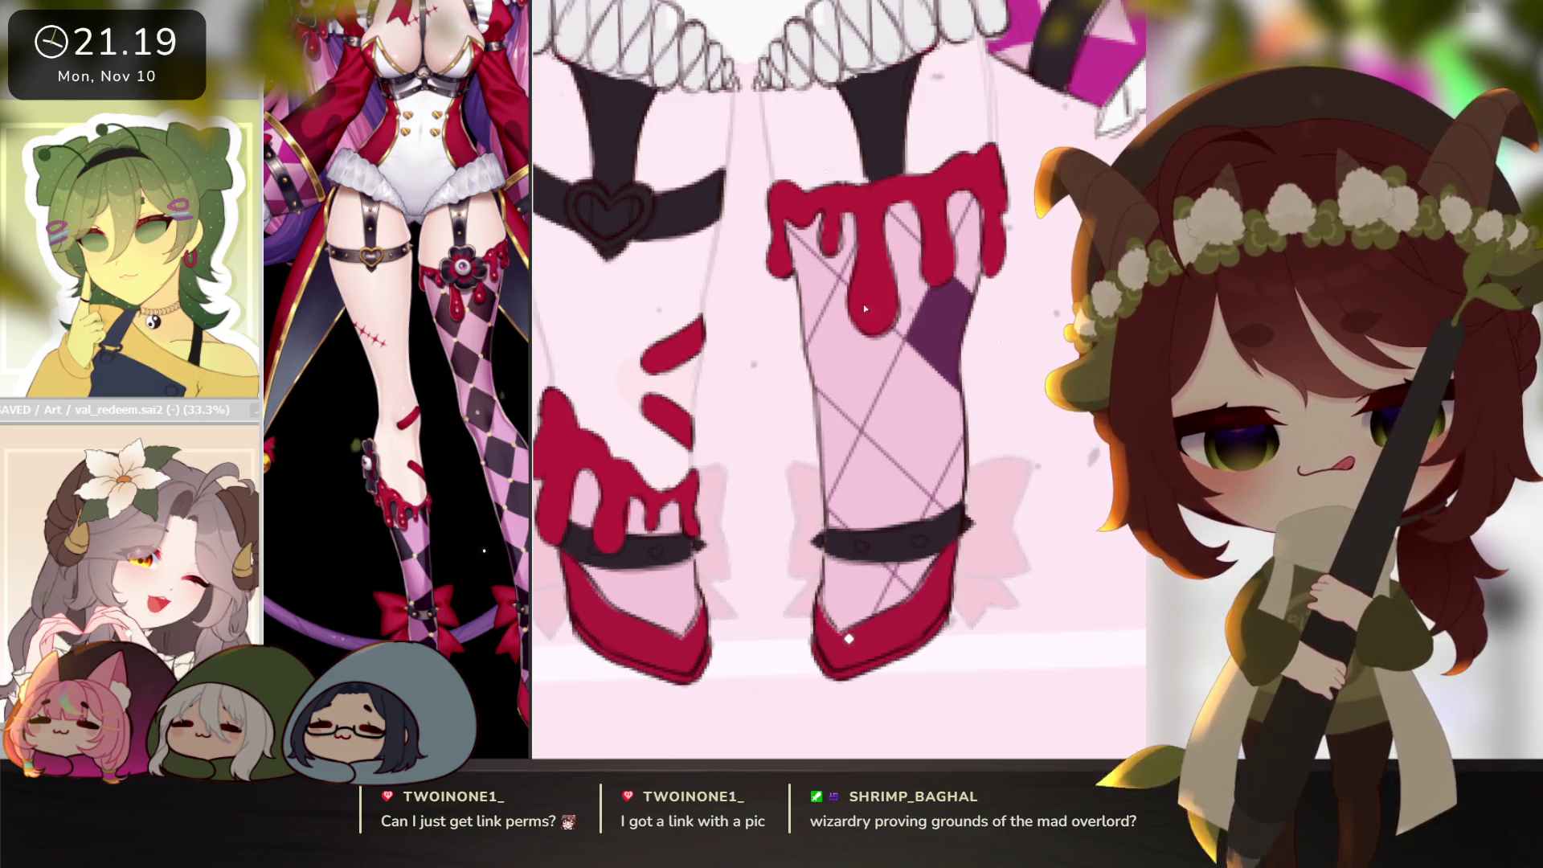
pyautogui.click(852, 362)
pyautogui.click(820, 241)
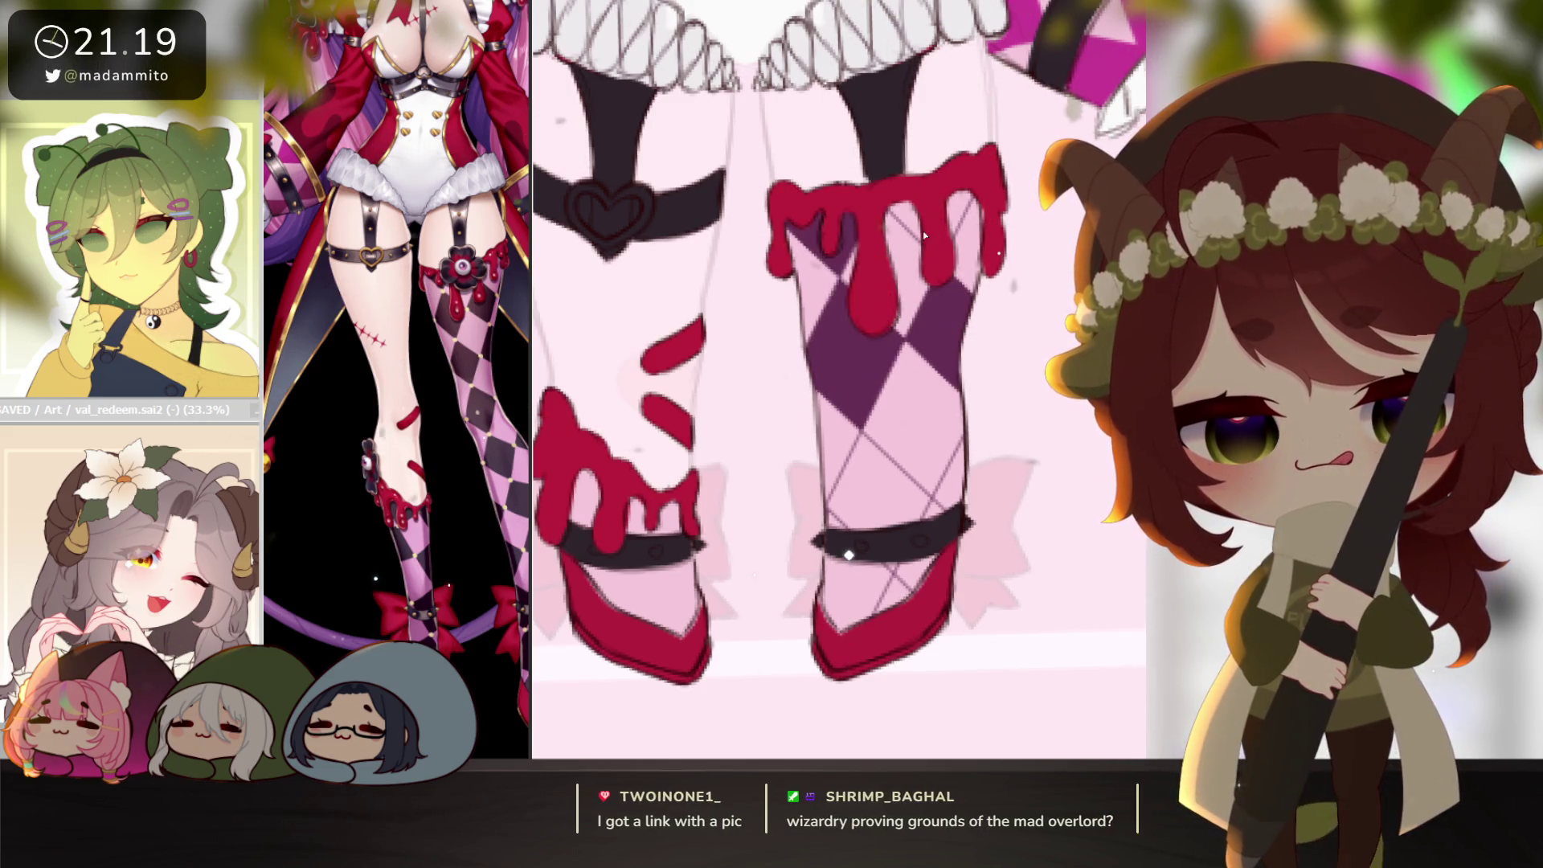
pyautogui.click(912, 434)
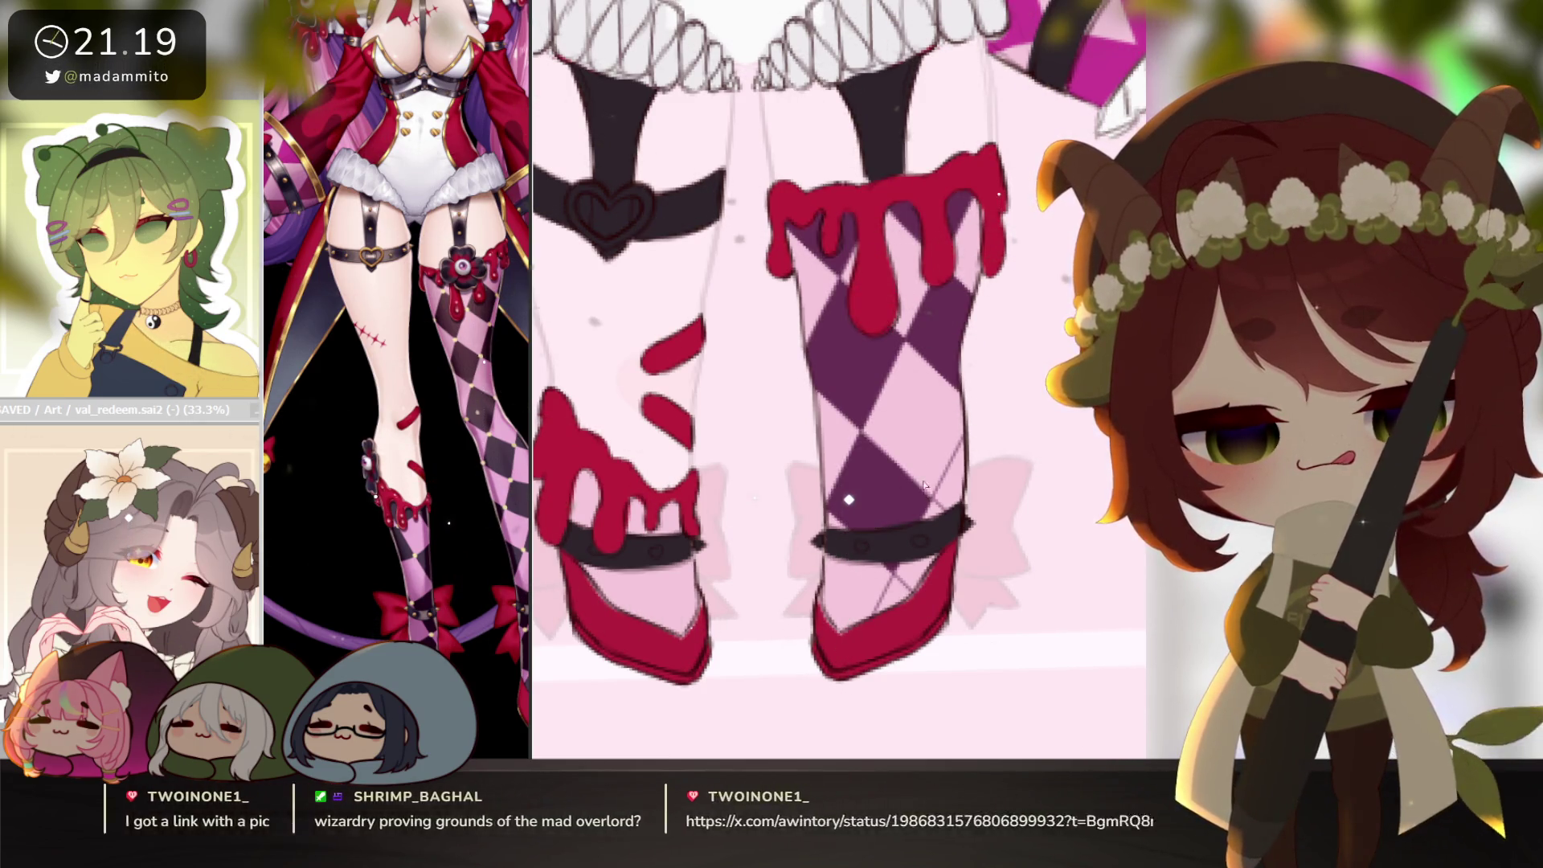
pyautogui.click(880, 607)
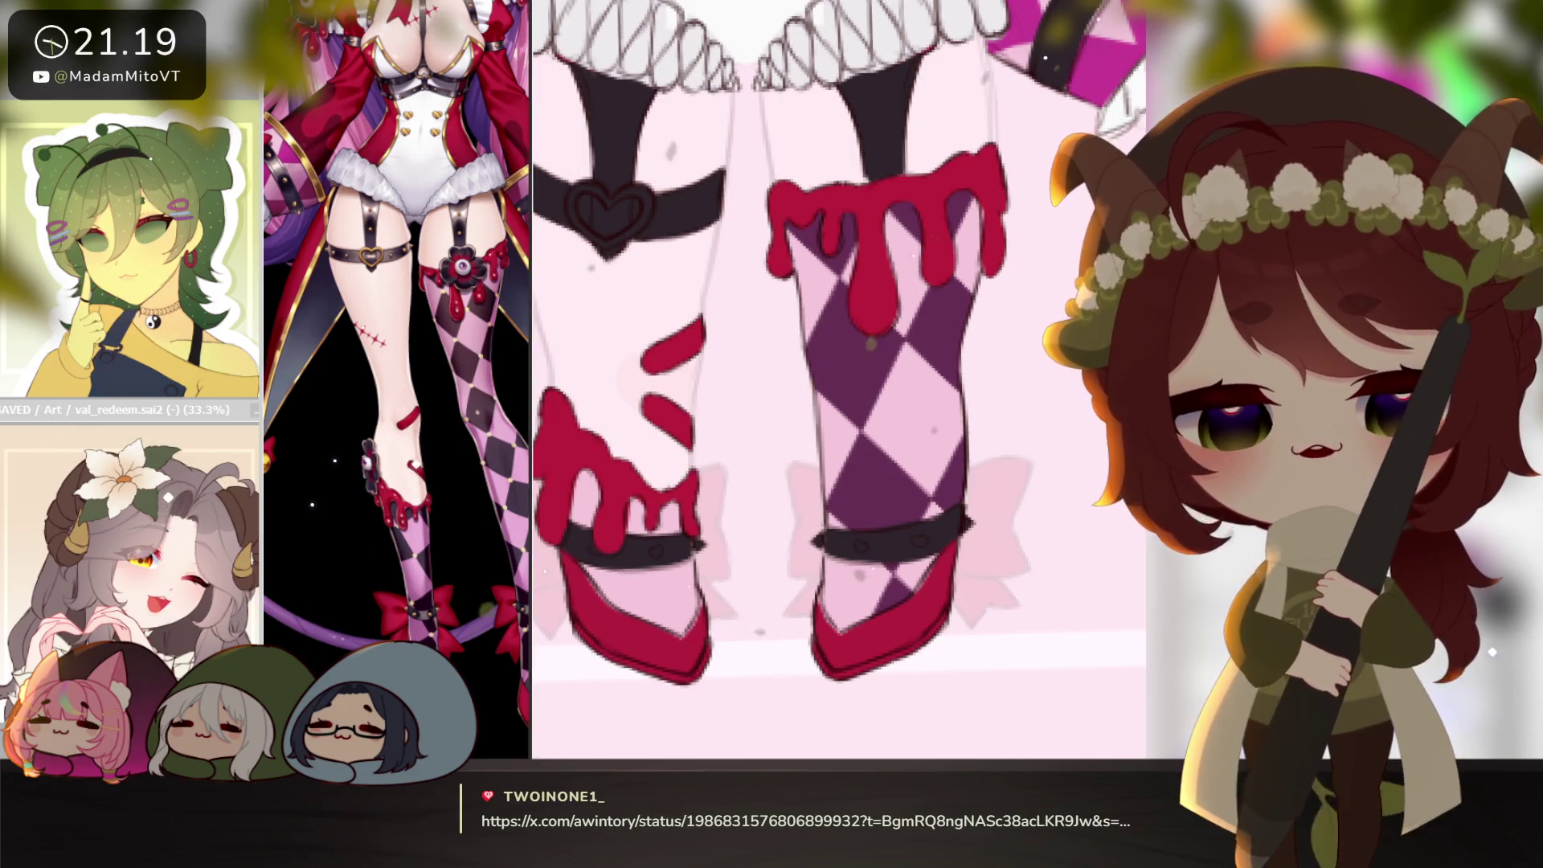
pyautogui.scroll(-2, 1025, 521)
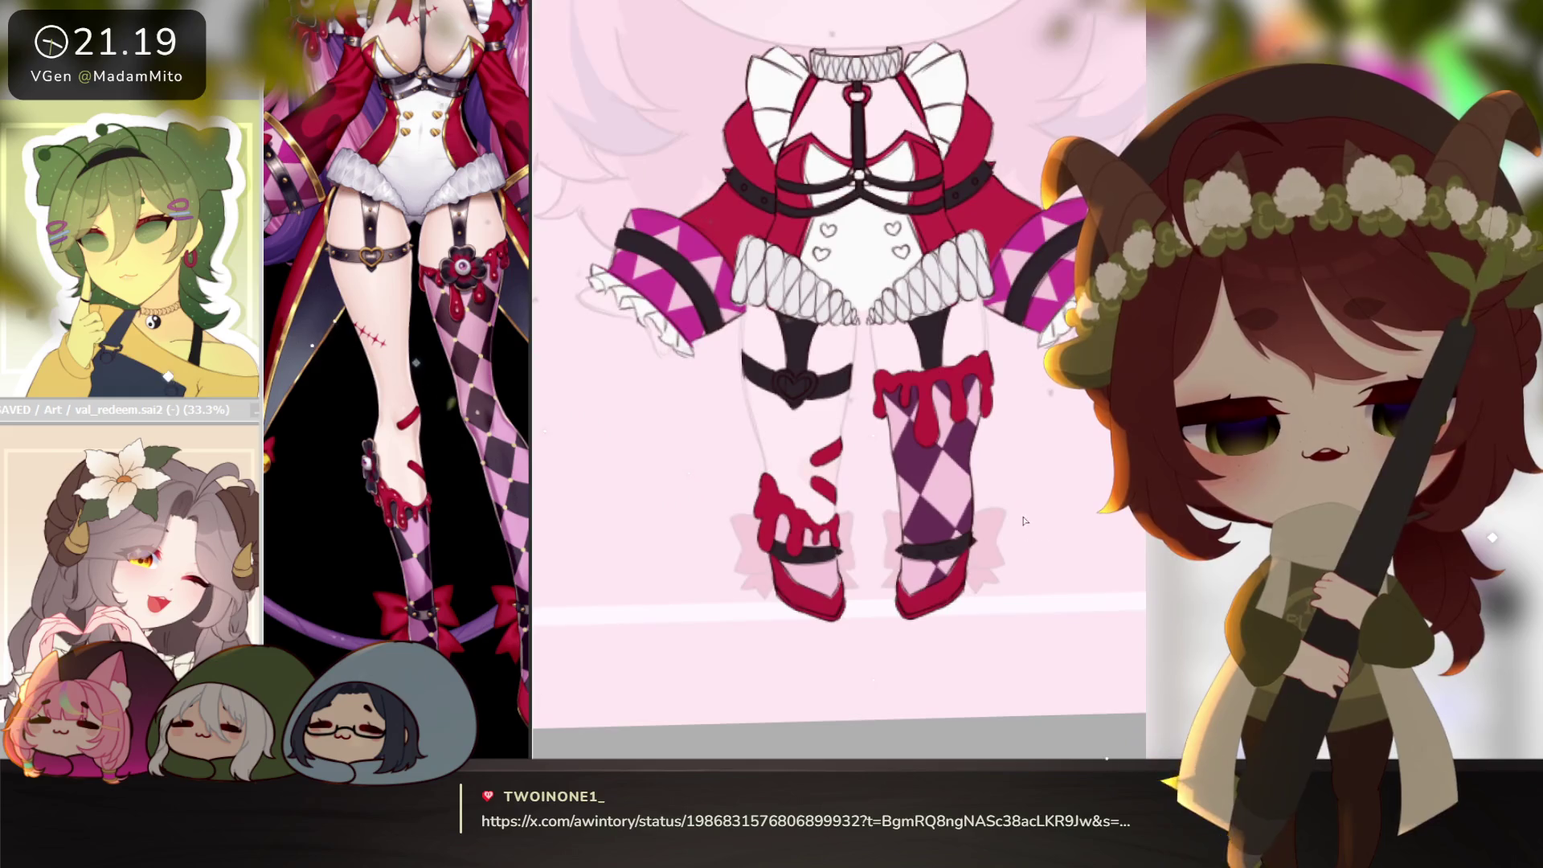
# Try moving a copy of the right stocking onto the left leg, then cancel it.
pyautogui.scroll(-3, 964, 553)
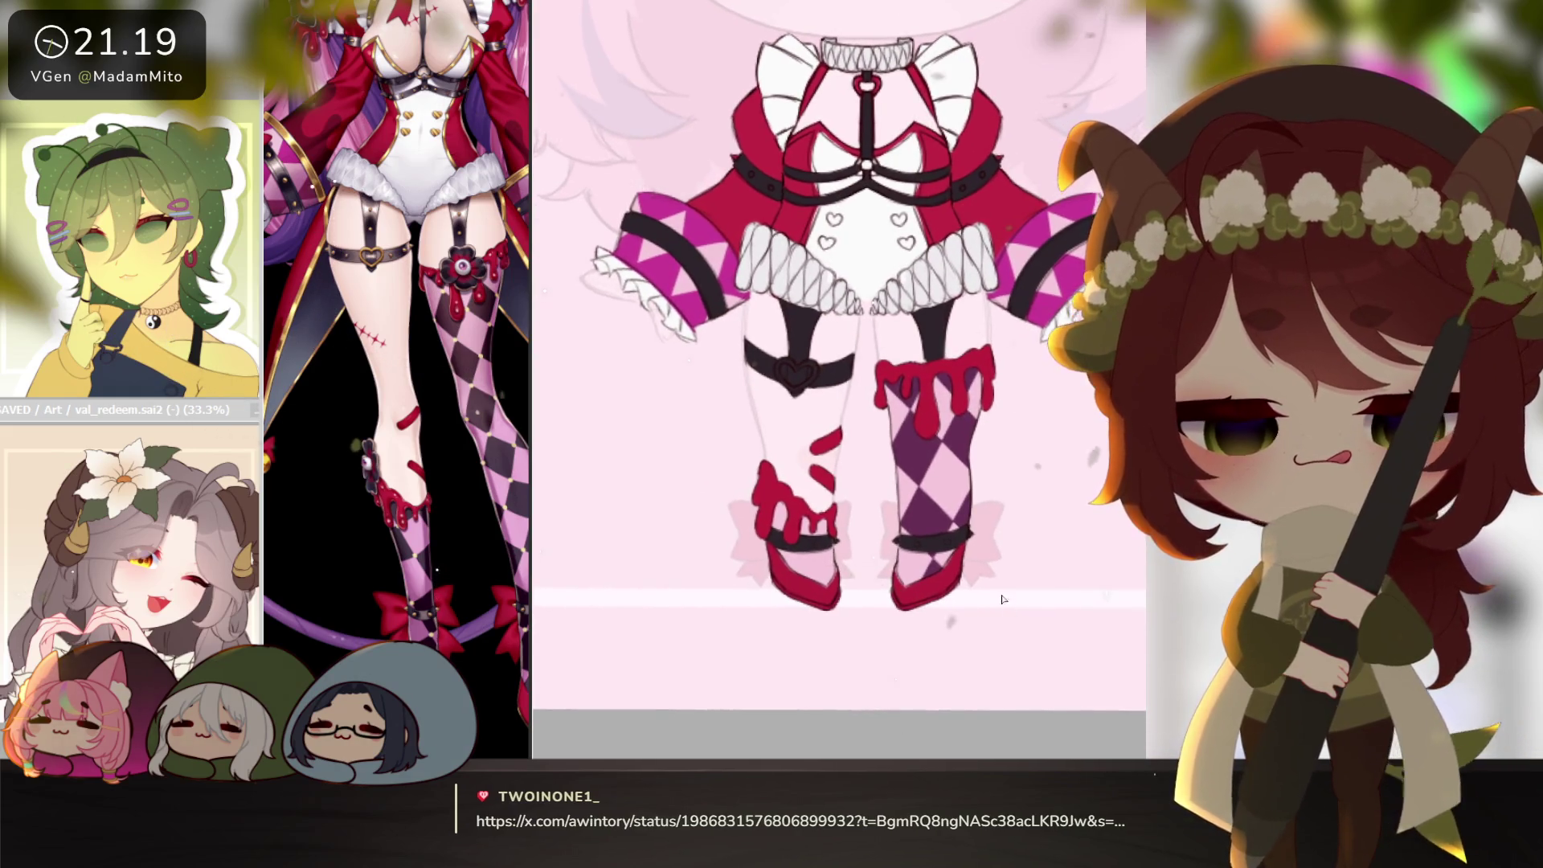
pyautogui.scroll(3, 997, 575)
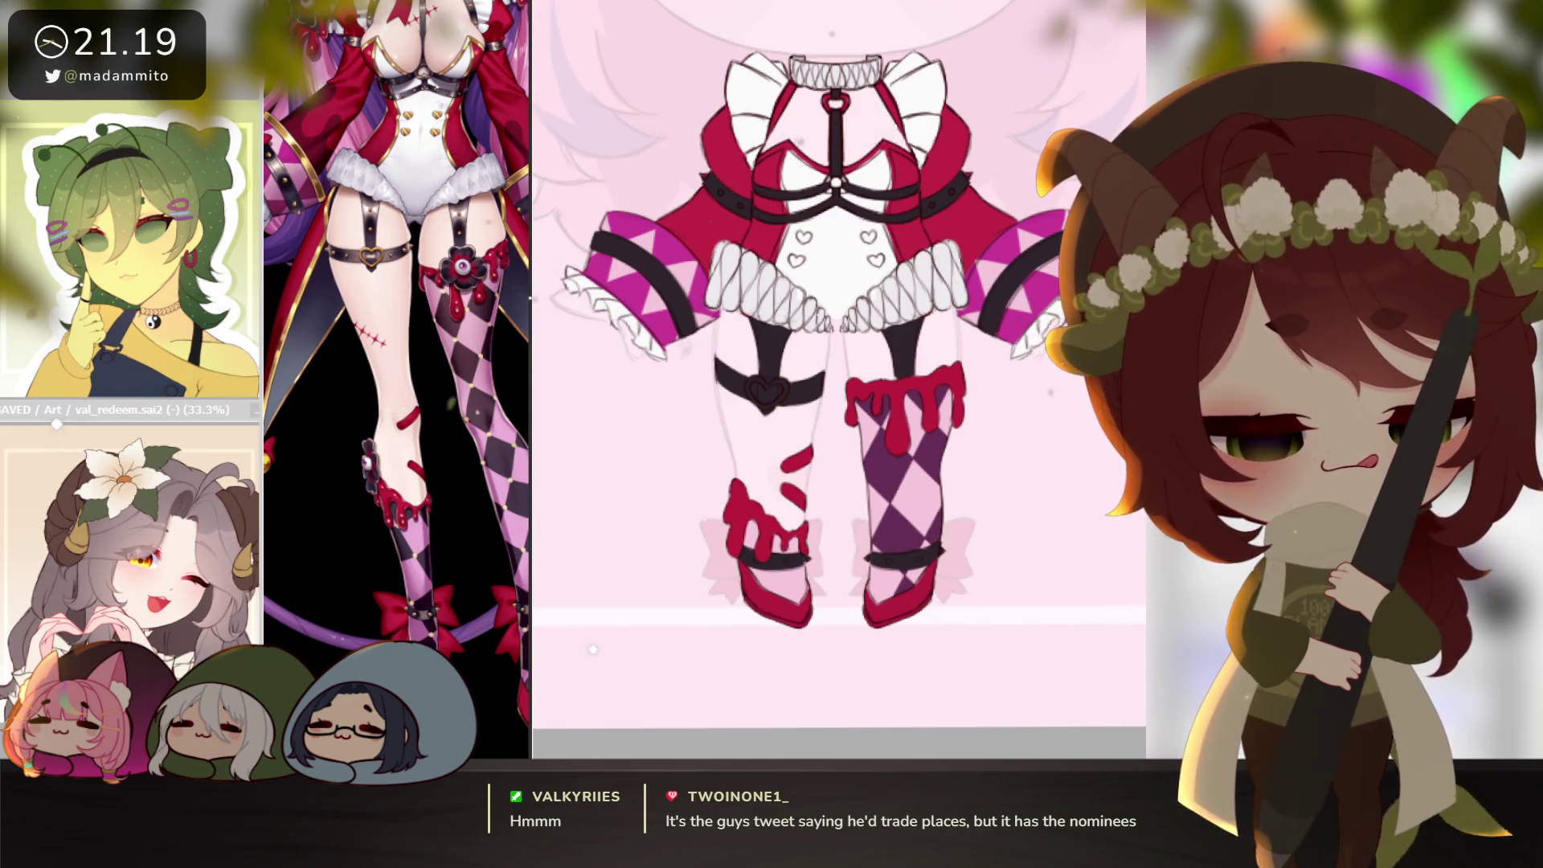
pyautogui.hotkey('ctrl', 't')
pyautogui.moveTo(960, 502); pyautogui.dragTo(815, 516)
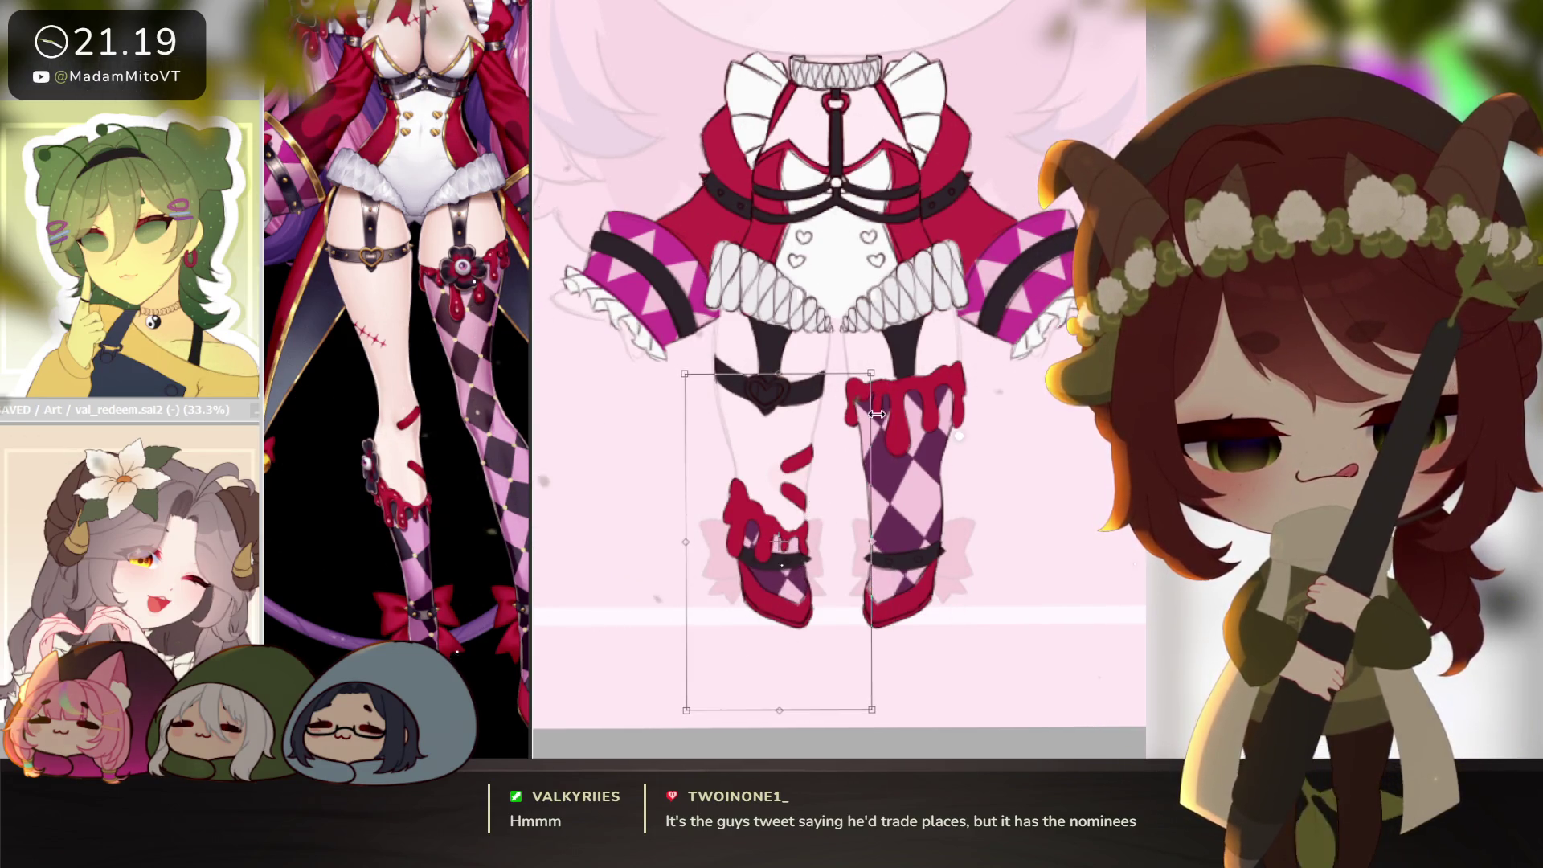
pyautogui.press('Escape')
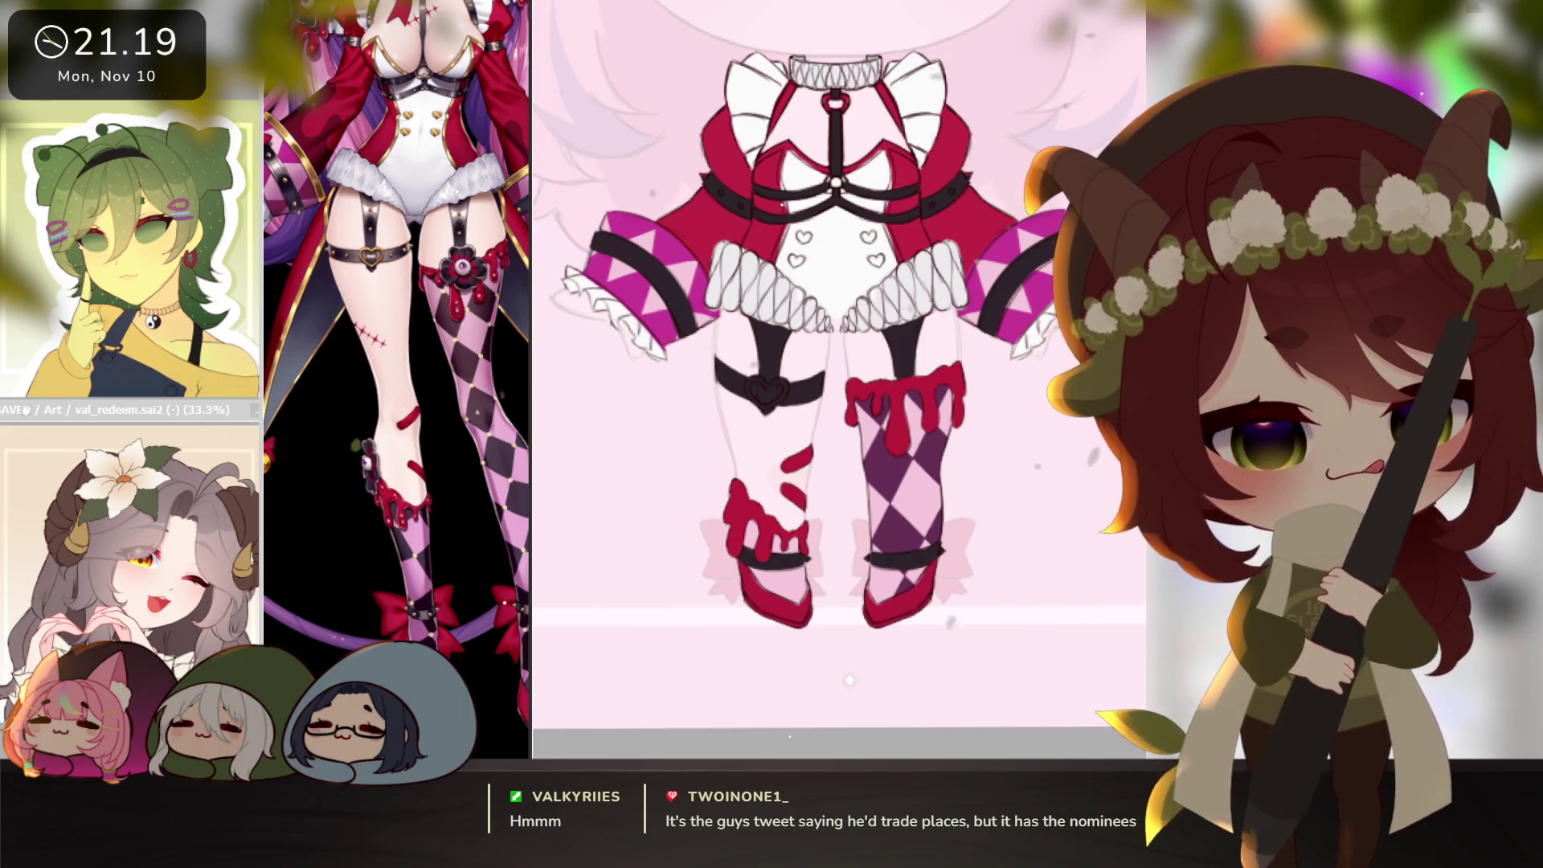
# Scale the right stocking down slightly and nudge it upward.
pyautogui.hotkey('ctrl', 't')
pyautogui.moveTo(1004, 340); pyautogui.dragTo(998, 352)
pyautogui.moveTo(959, 427); pyautogui.dragTo(958, 422)
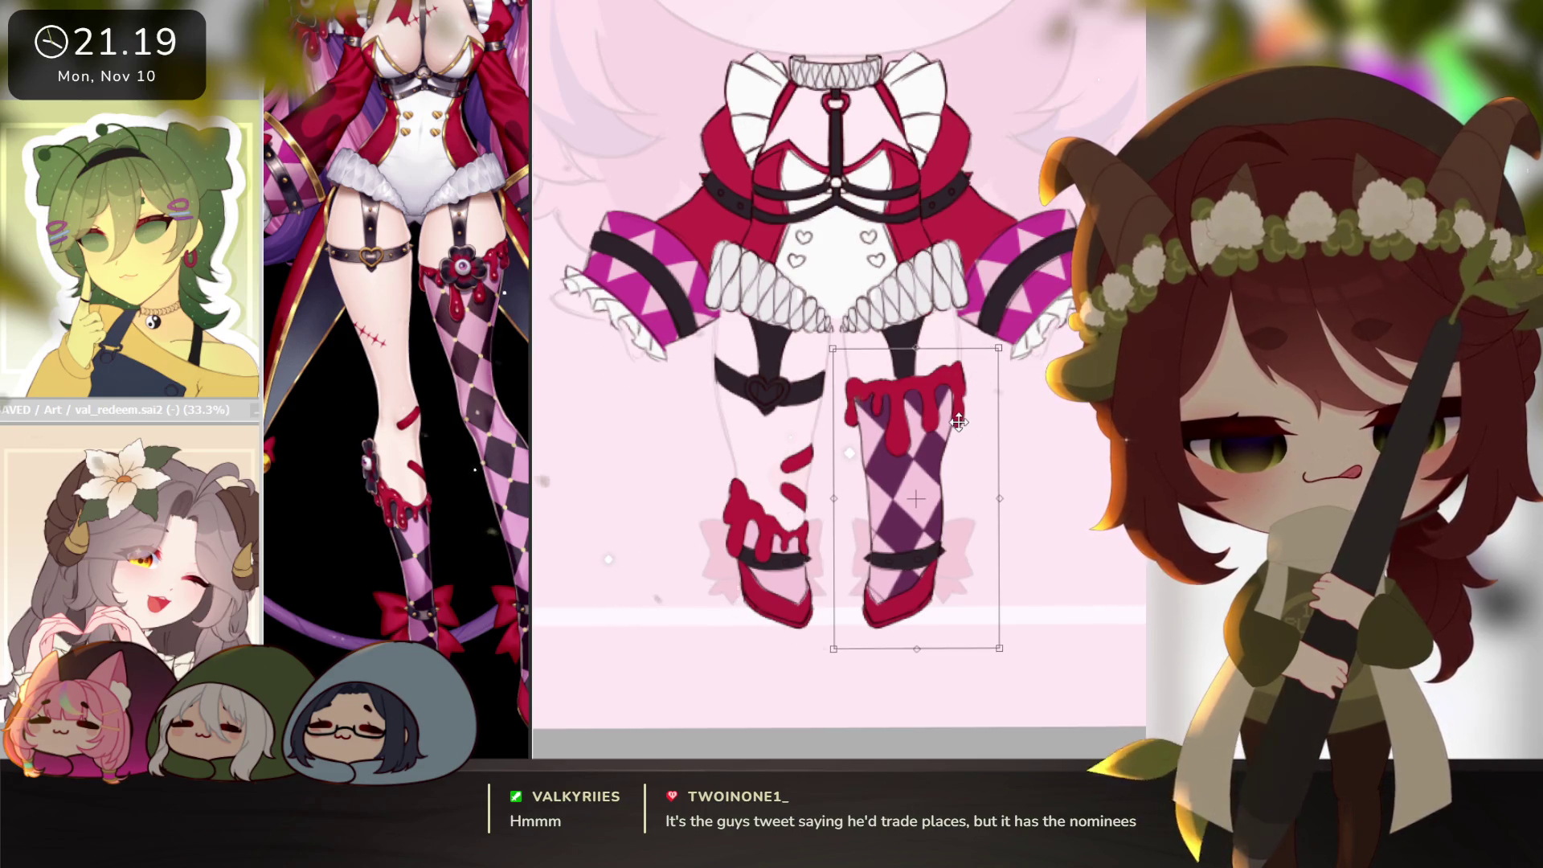
pyautogui.press('Return')
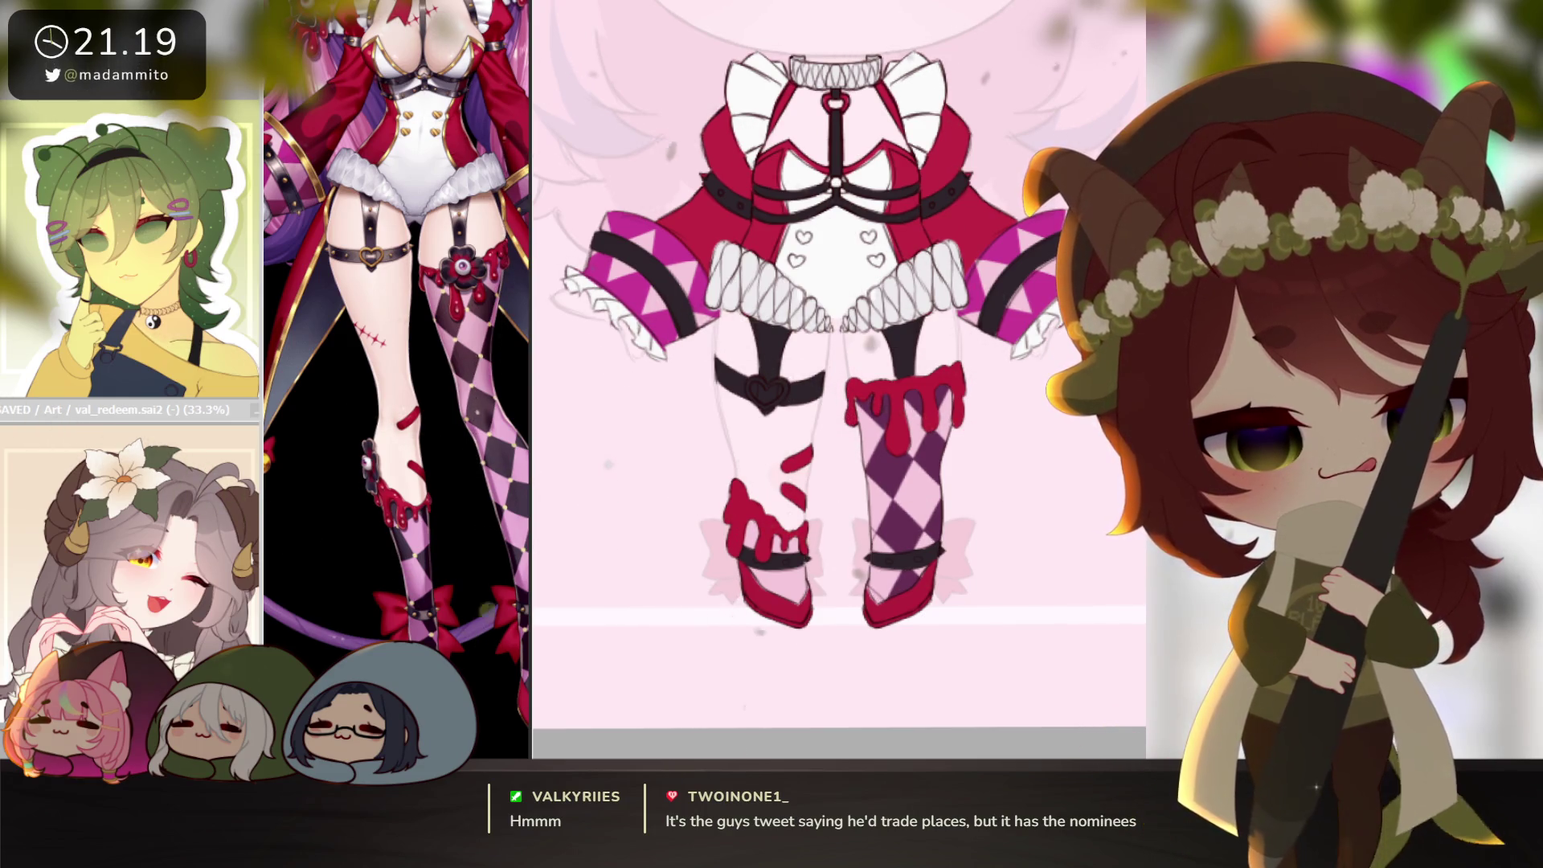
# Zoom in on the shoes and revert the left shoe's purple fill to pink.
pyautogui.click(951, 568)
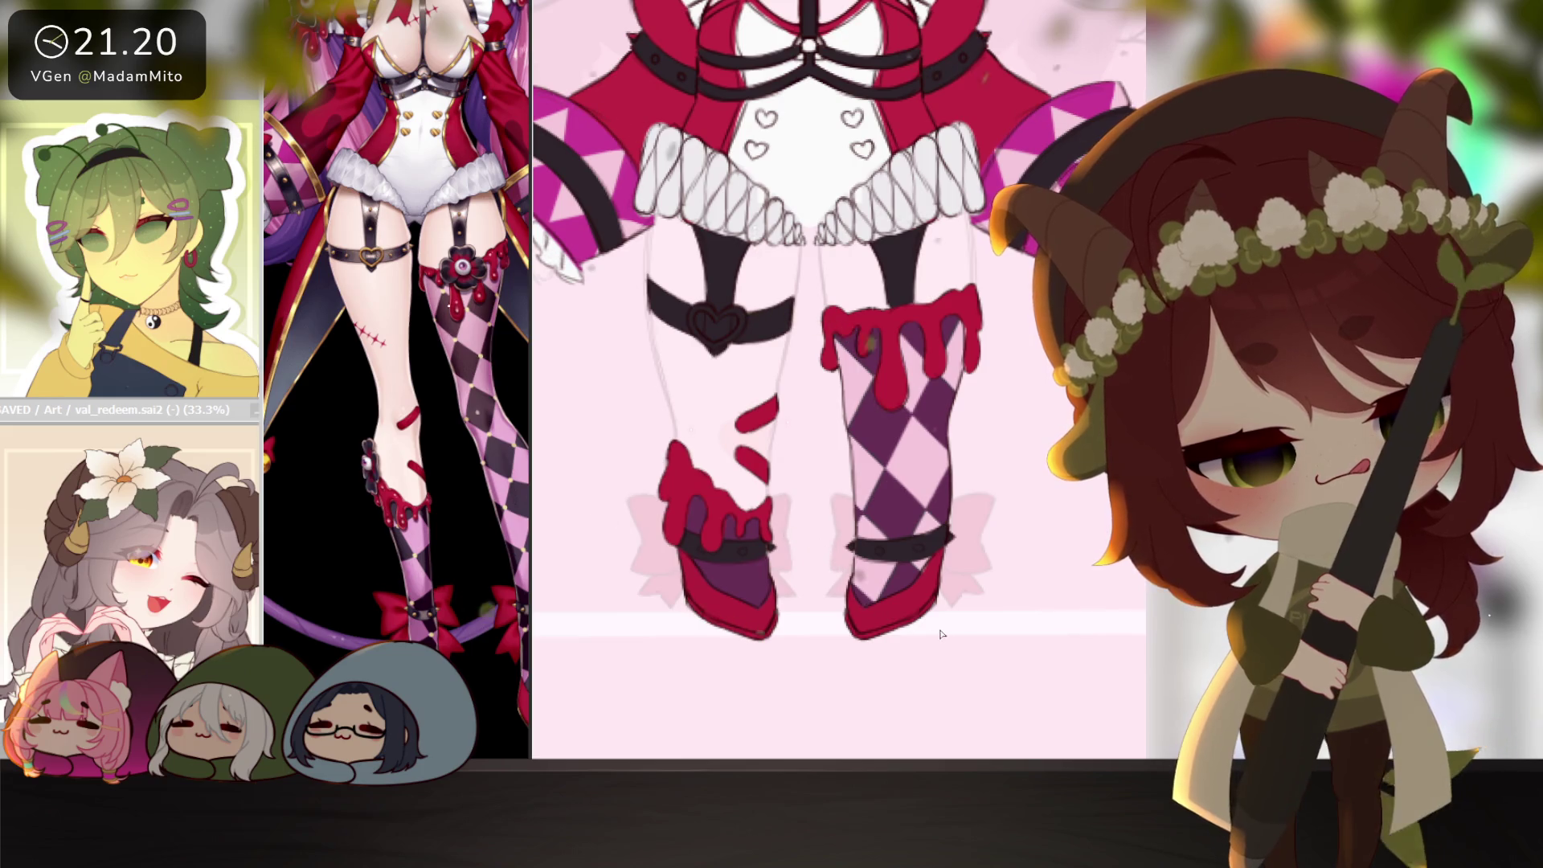
pyautogui.hotkey('ctrl', 'z')
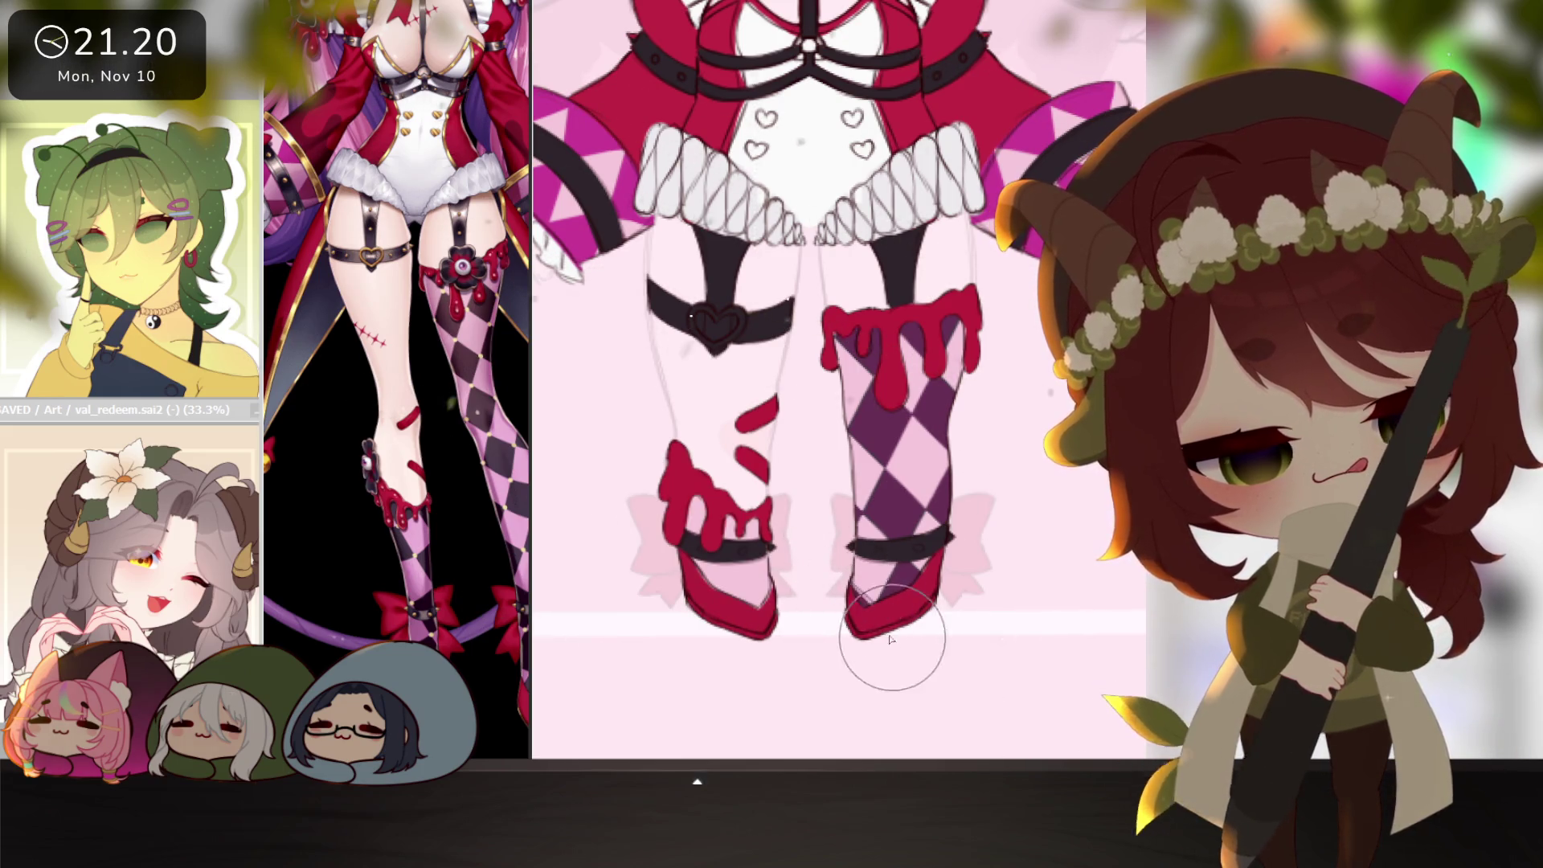
pyautogui.scroll(-2, 1019, 620)
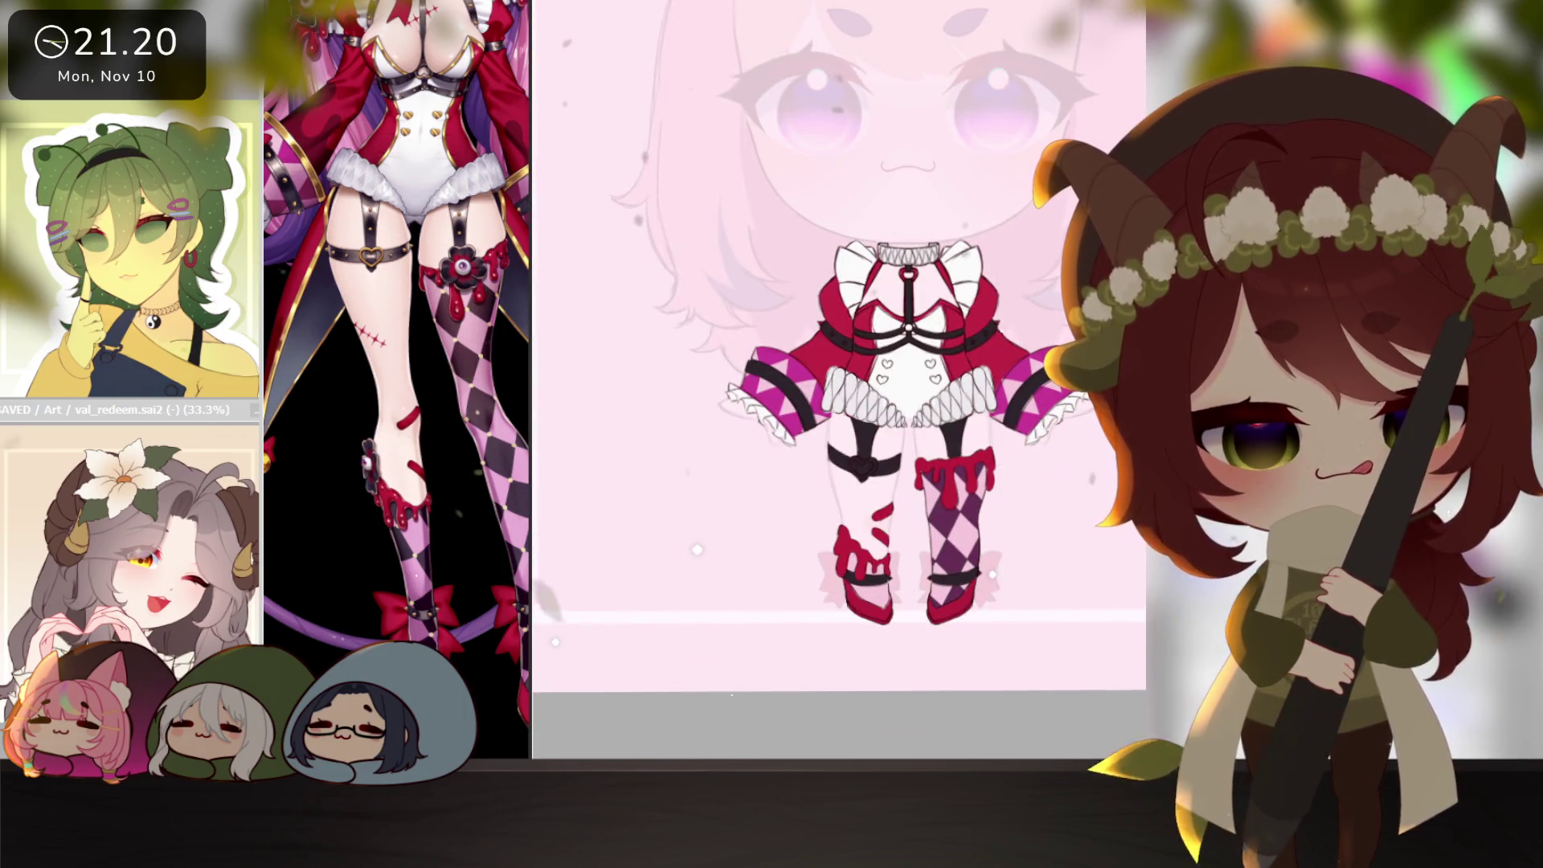
# Move the leg piece across onto the left leg.
pyautogui.hotkey('ctrl', 't')
pyautogui.moveTo(967, 543); pyautogui.dragTo(852, 549)
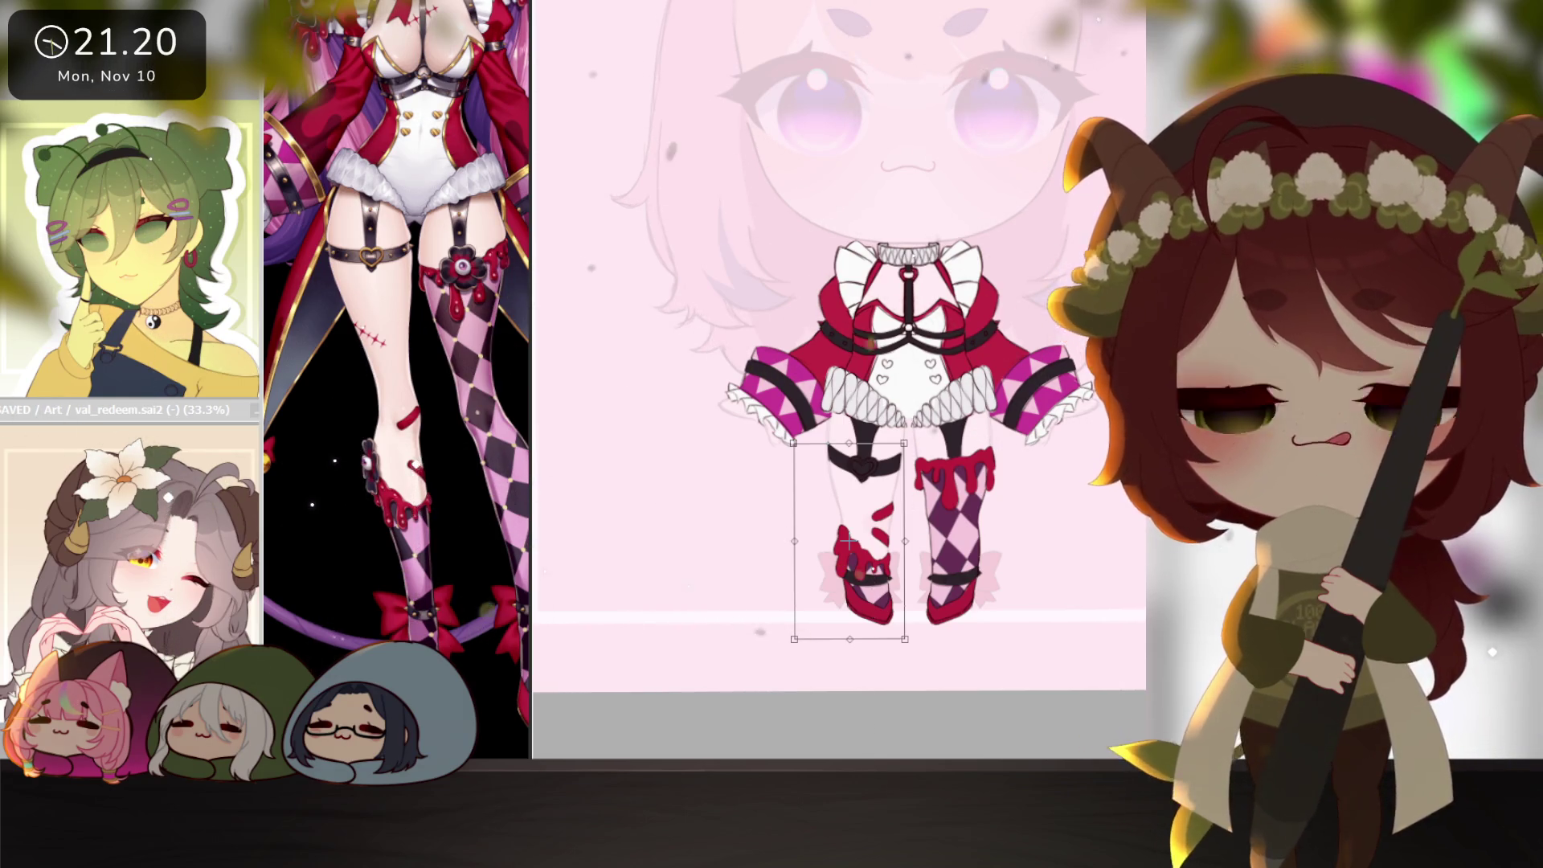
pyautogui.press('Return')
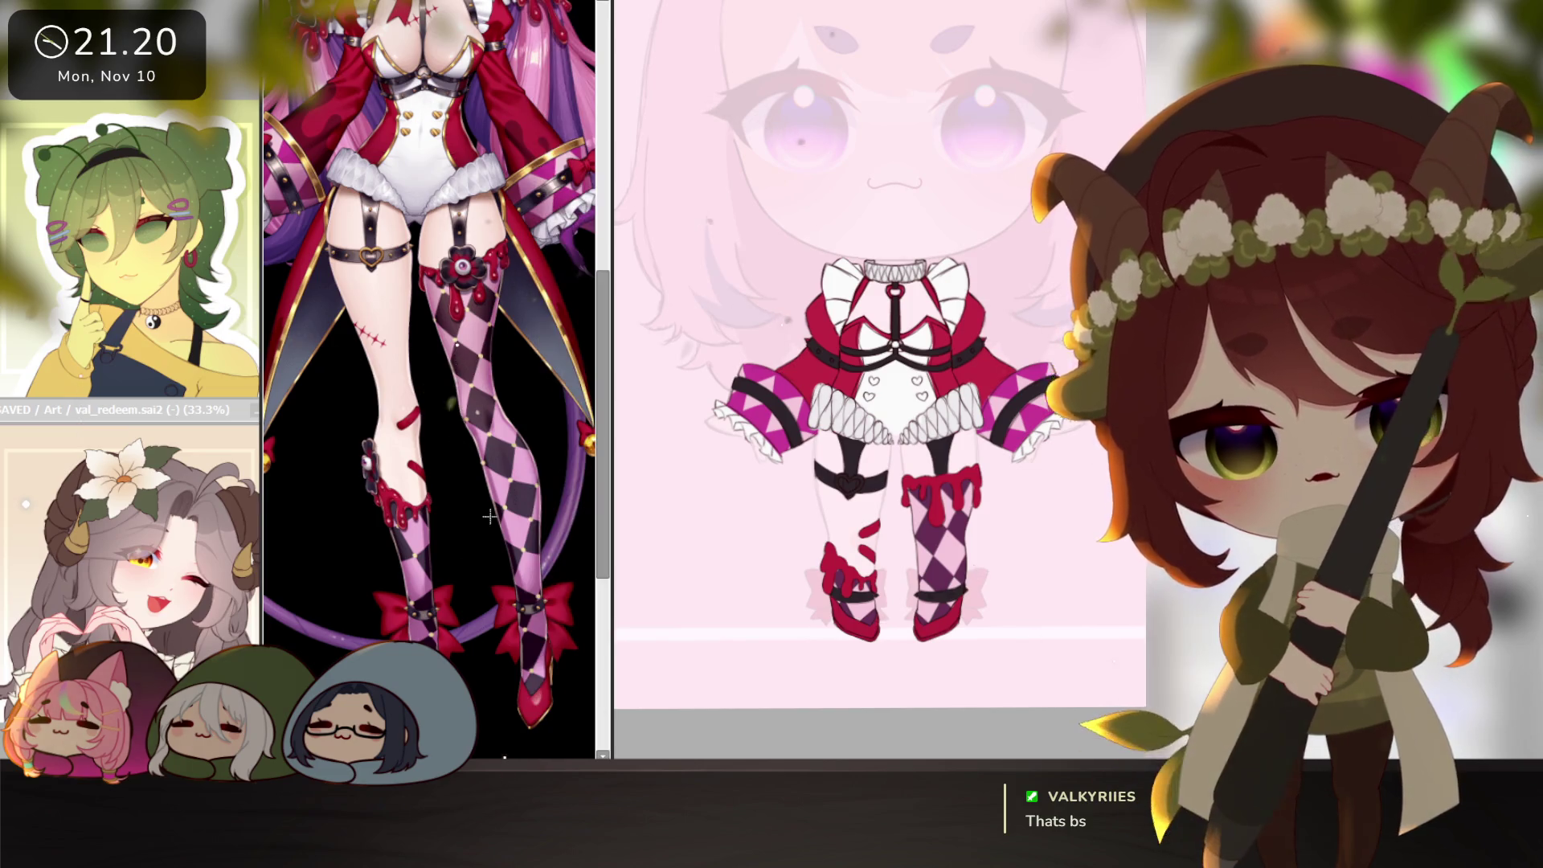
pyautogui.scroll(5, 444, 271)
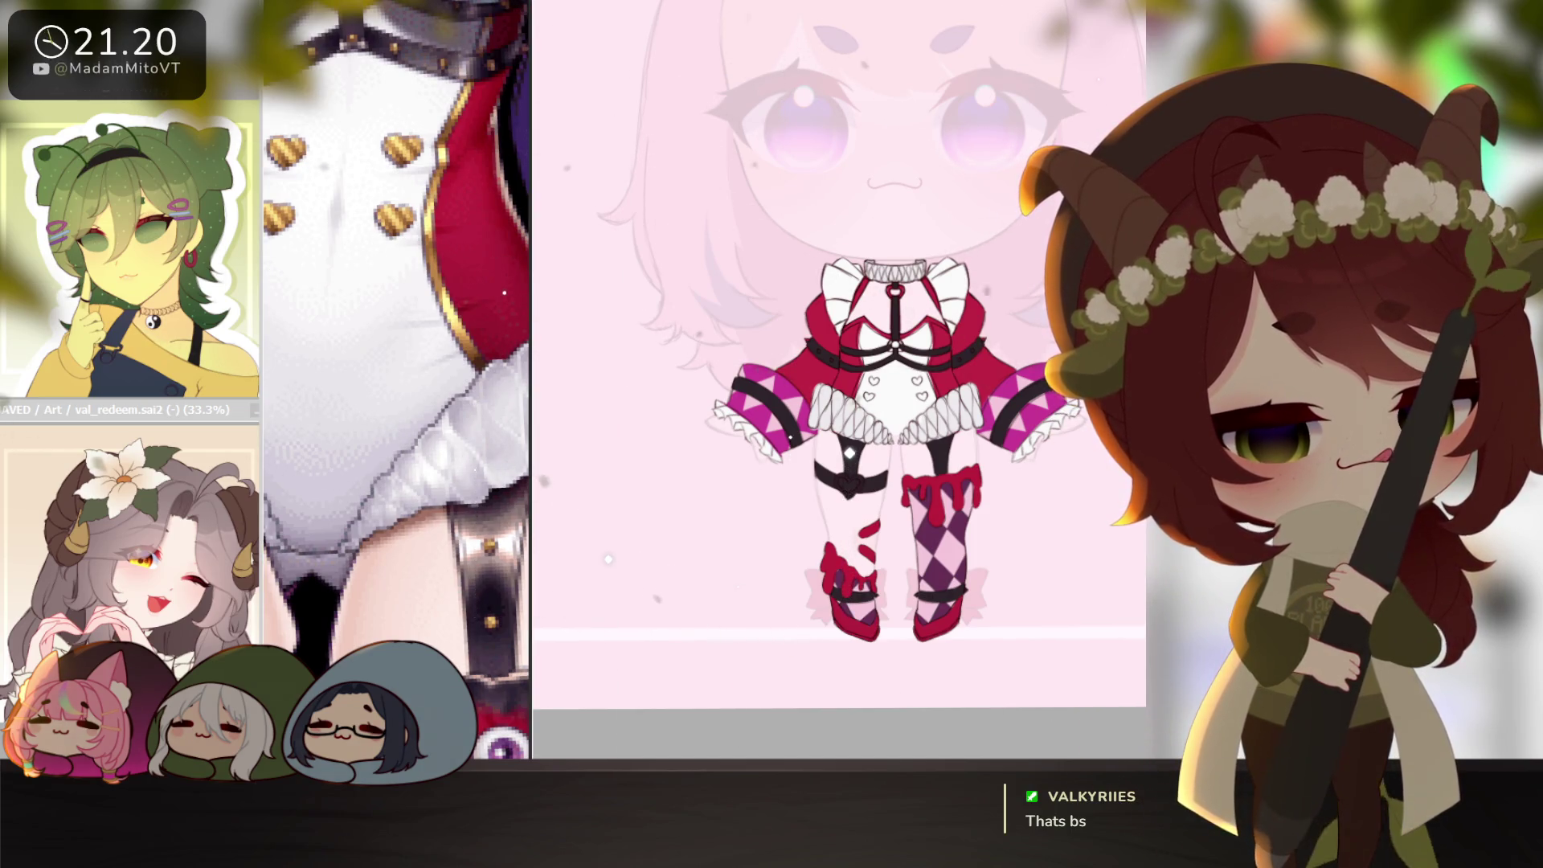
pyautogui.scroll(5, 798, 406)
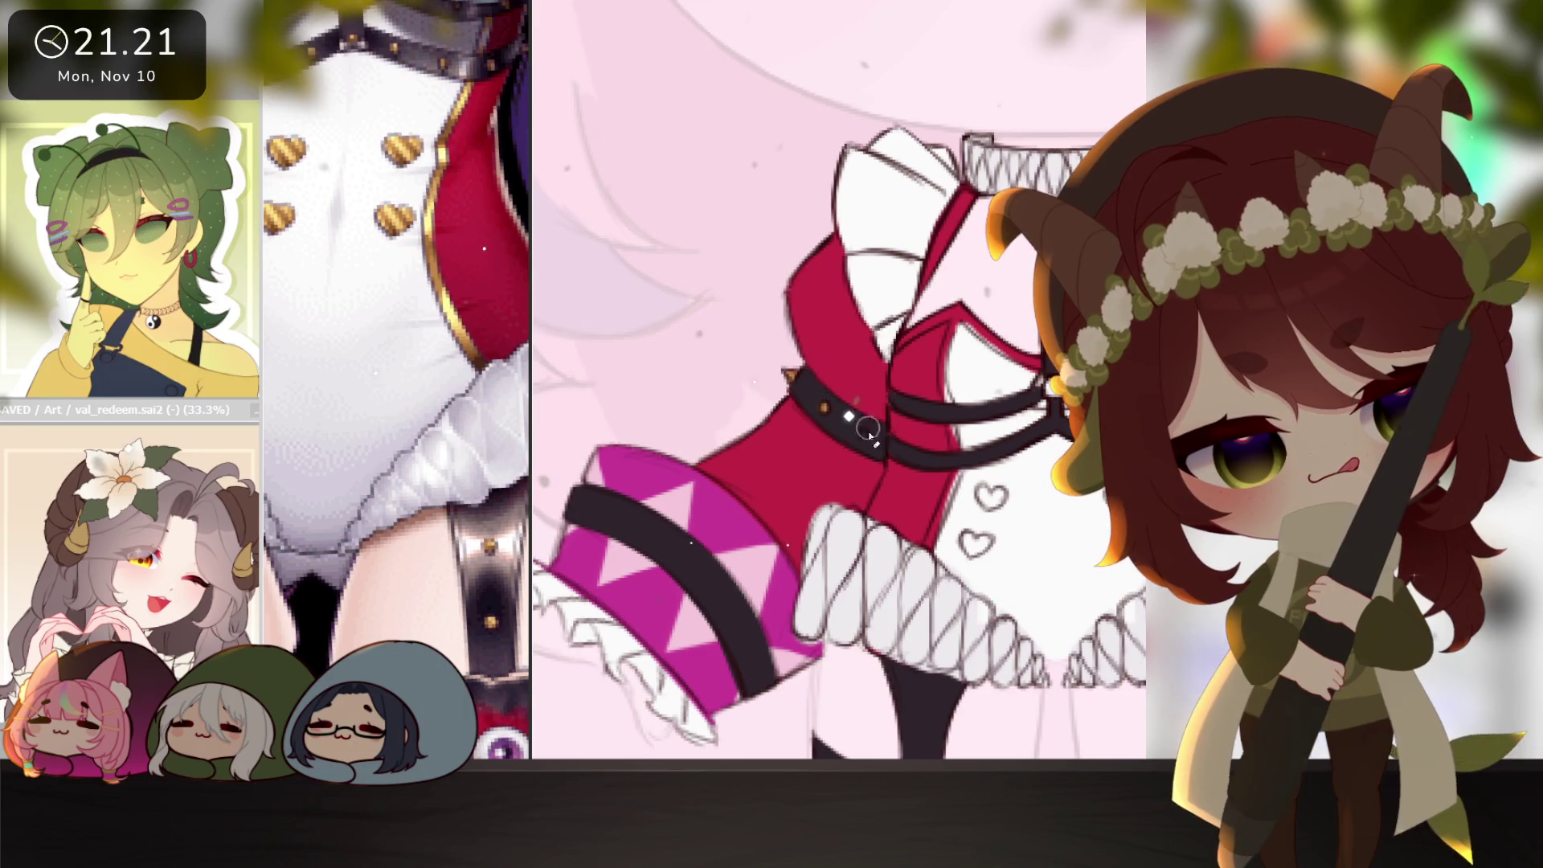
pyautogui.press('Home')
pyautogui.scroll(2, 964, 402)
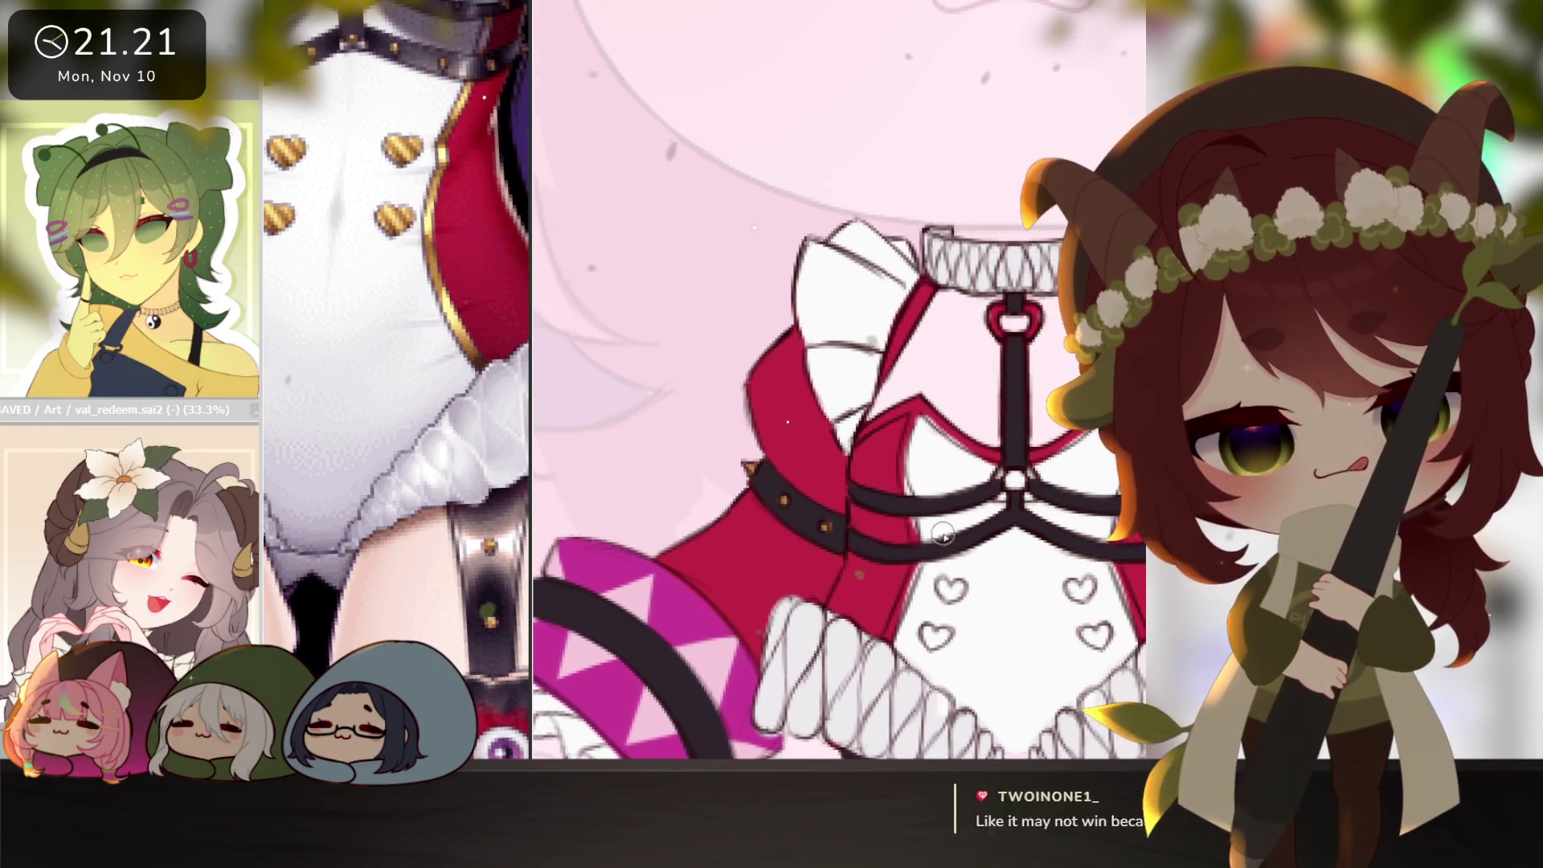
pyautogui.moveTo(888, 416)
pyautogui.mouseDown()
pyautogui.moveTo(871, 427)
pyautogui.moveTo(919, 400)
pyautogui.moveTo(992, 457)
pyautogui.mouseUp()
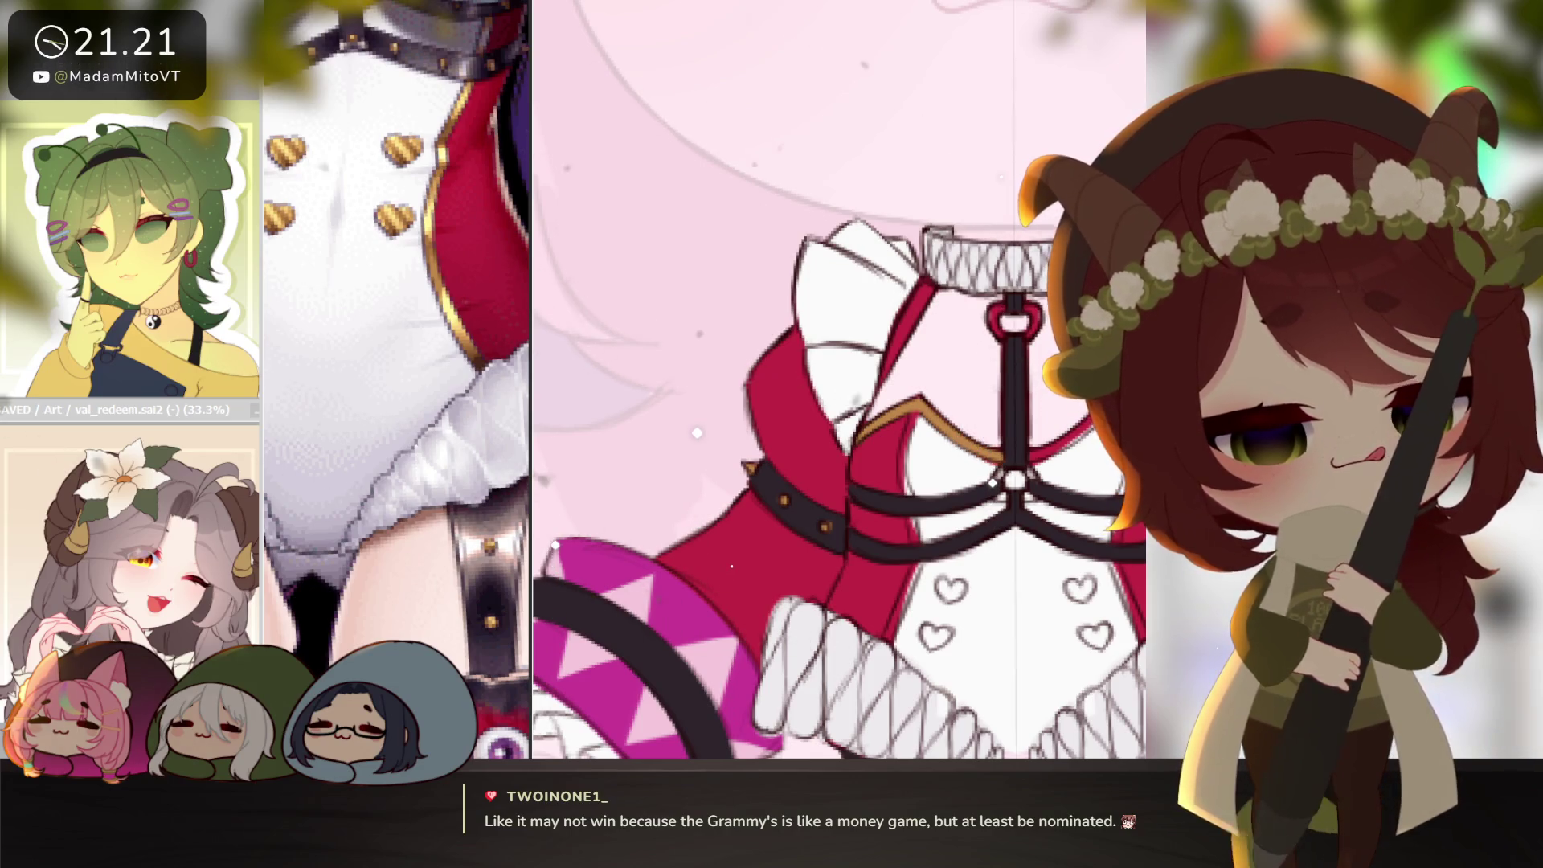
pyautogui.moveTo(1073, 448); pyautogui.dragTo(1003, 497)
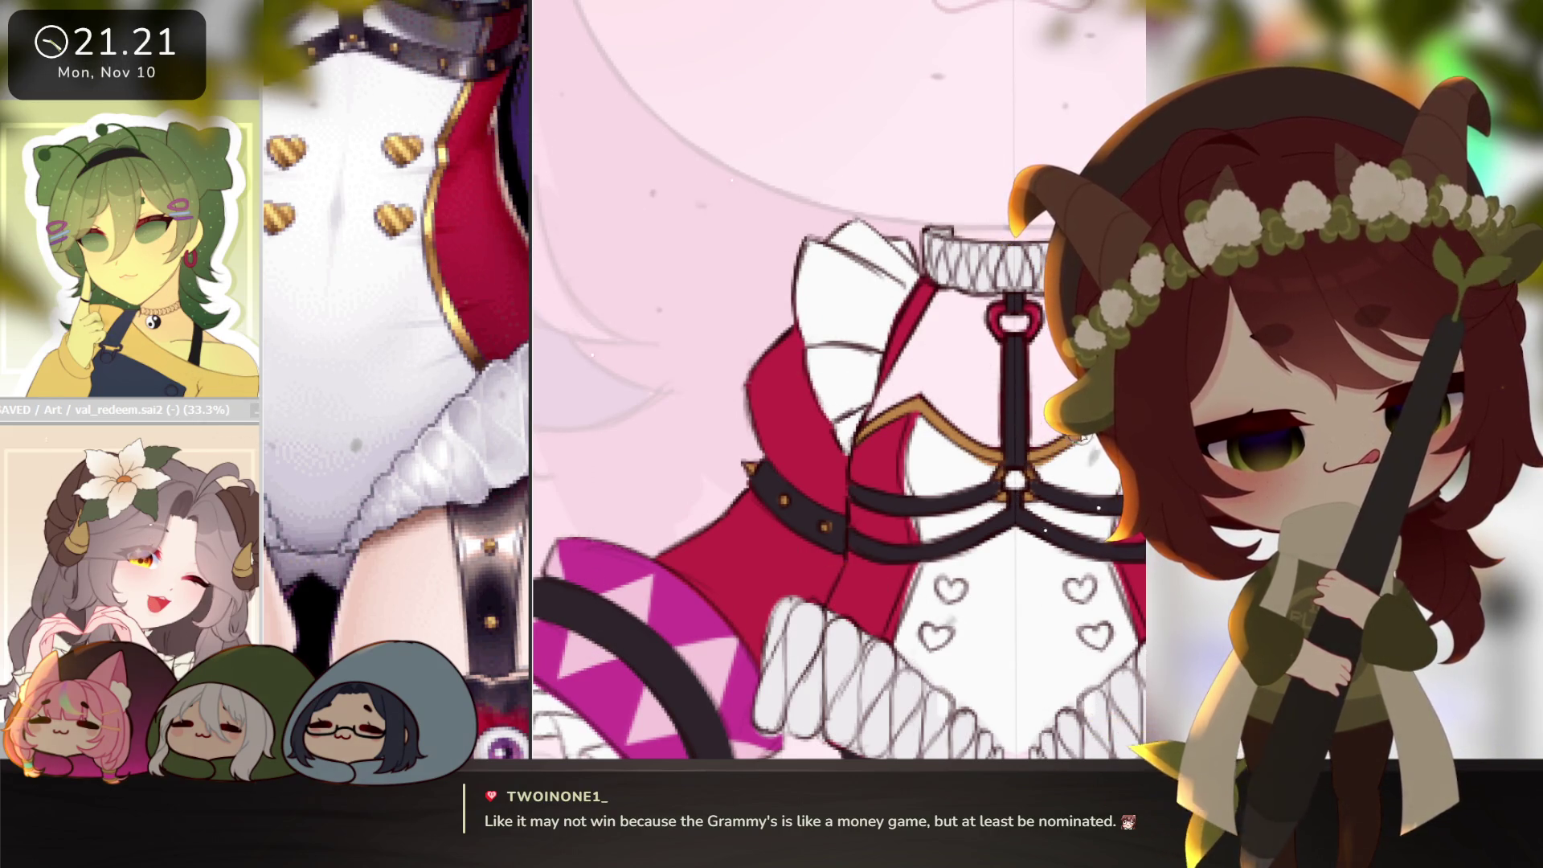
pyautogui.moveTo(1063, 468); pyautogui.dragTo(964, 488)
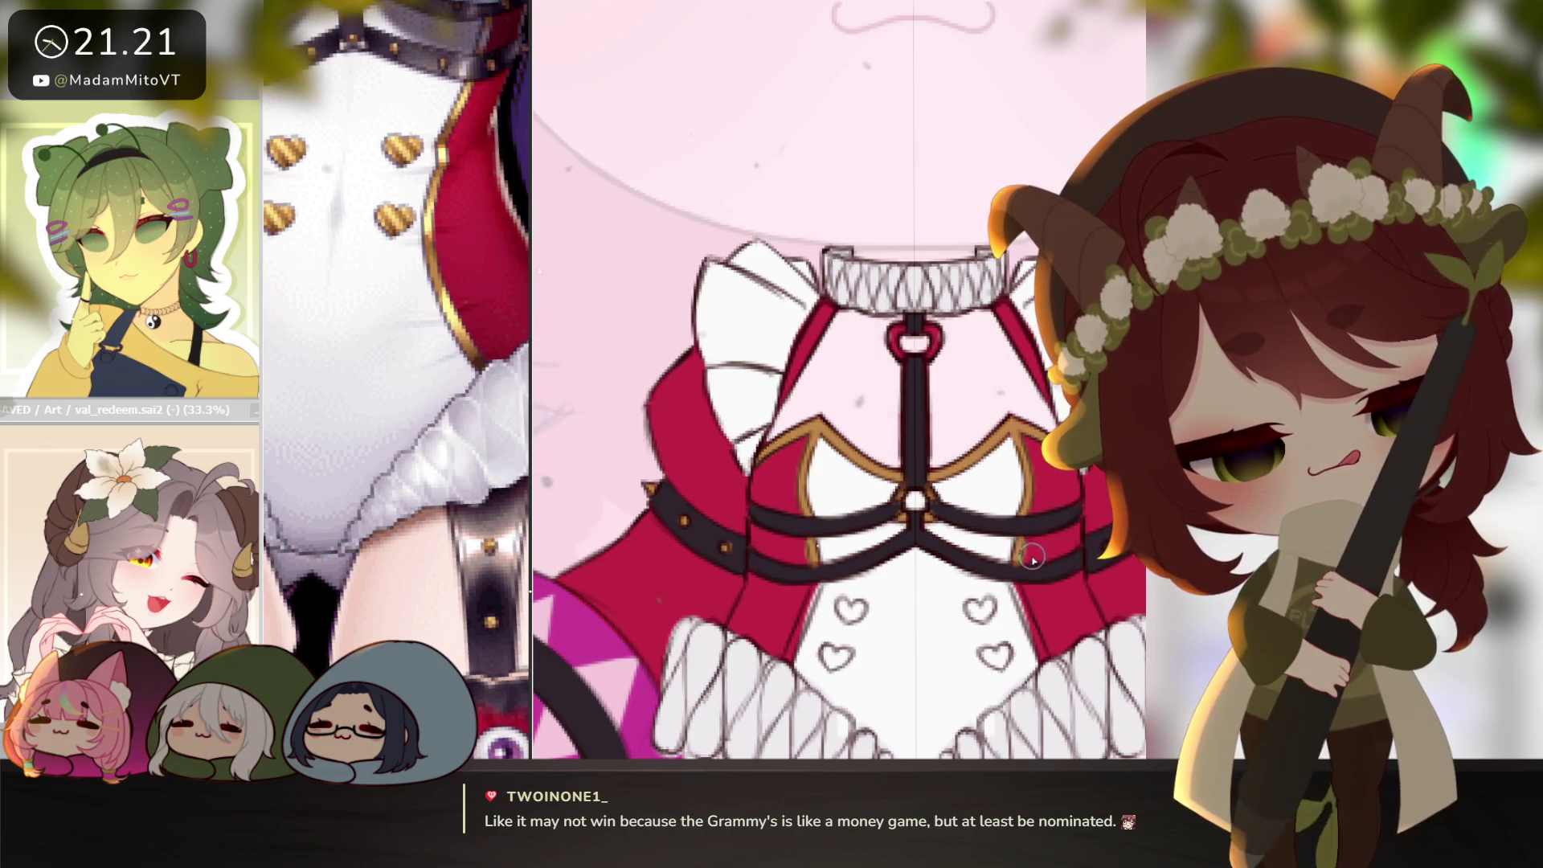
pyautogui.press(']')
pyautogui.press(']')
pyautogui.press(']')
pyautogui.press('[')
pyautogui.press('[')
pyautogui.press('[')
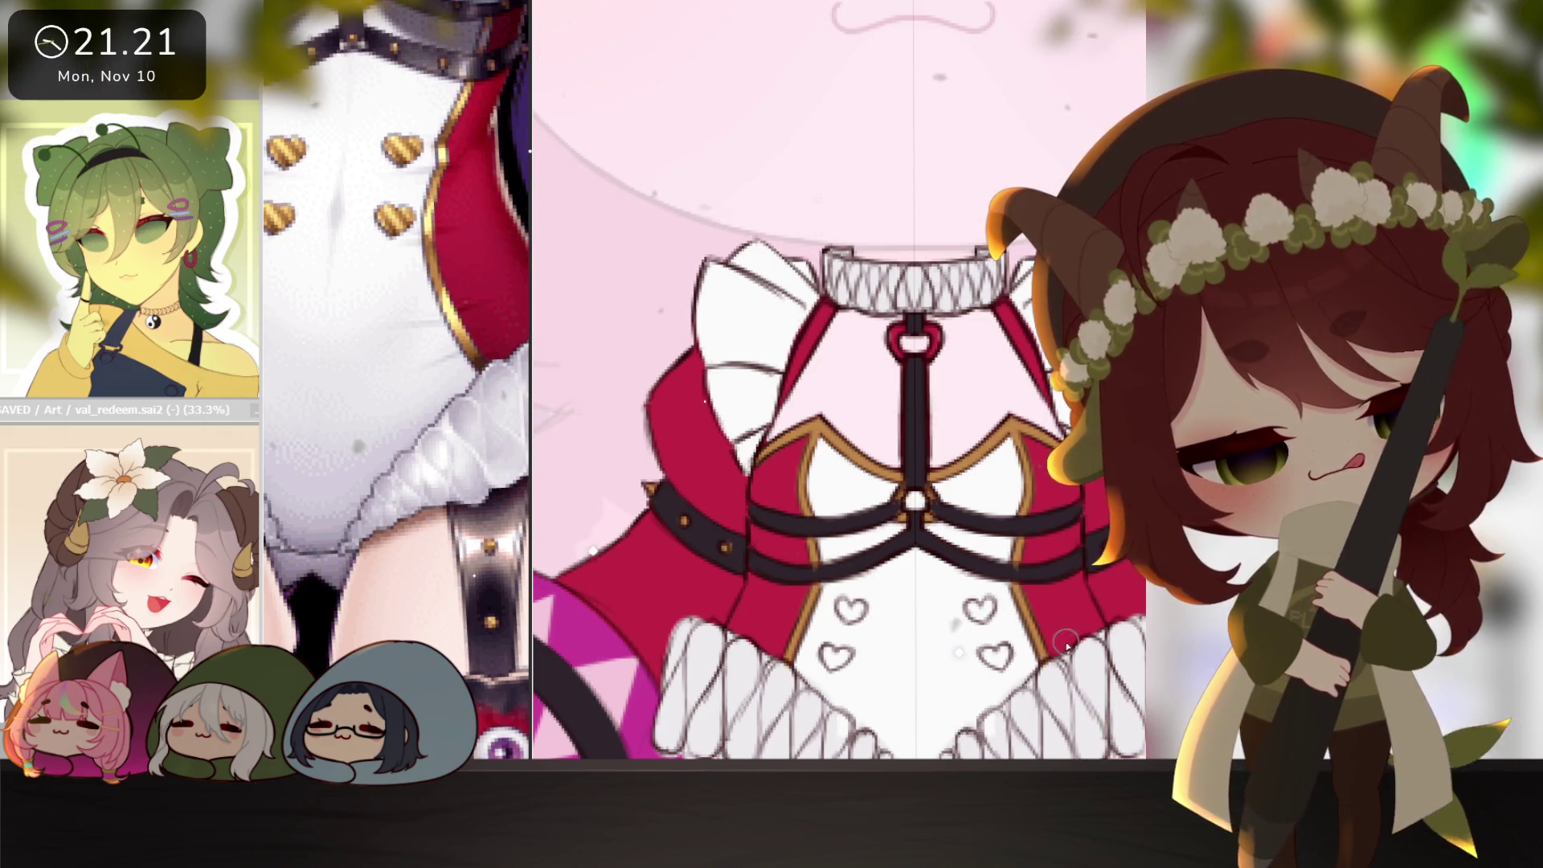
# Bucket-fill the upper and lower pairs of bodice hearts gold.
pyautogui.click(976, 611)
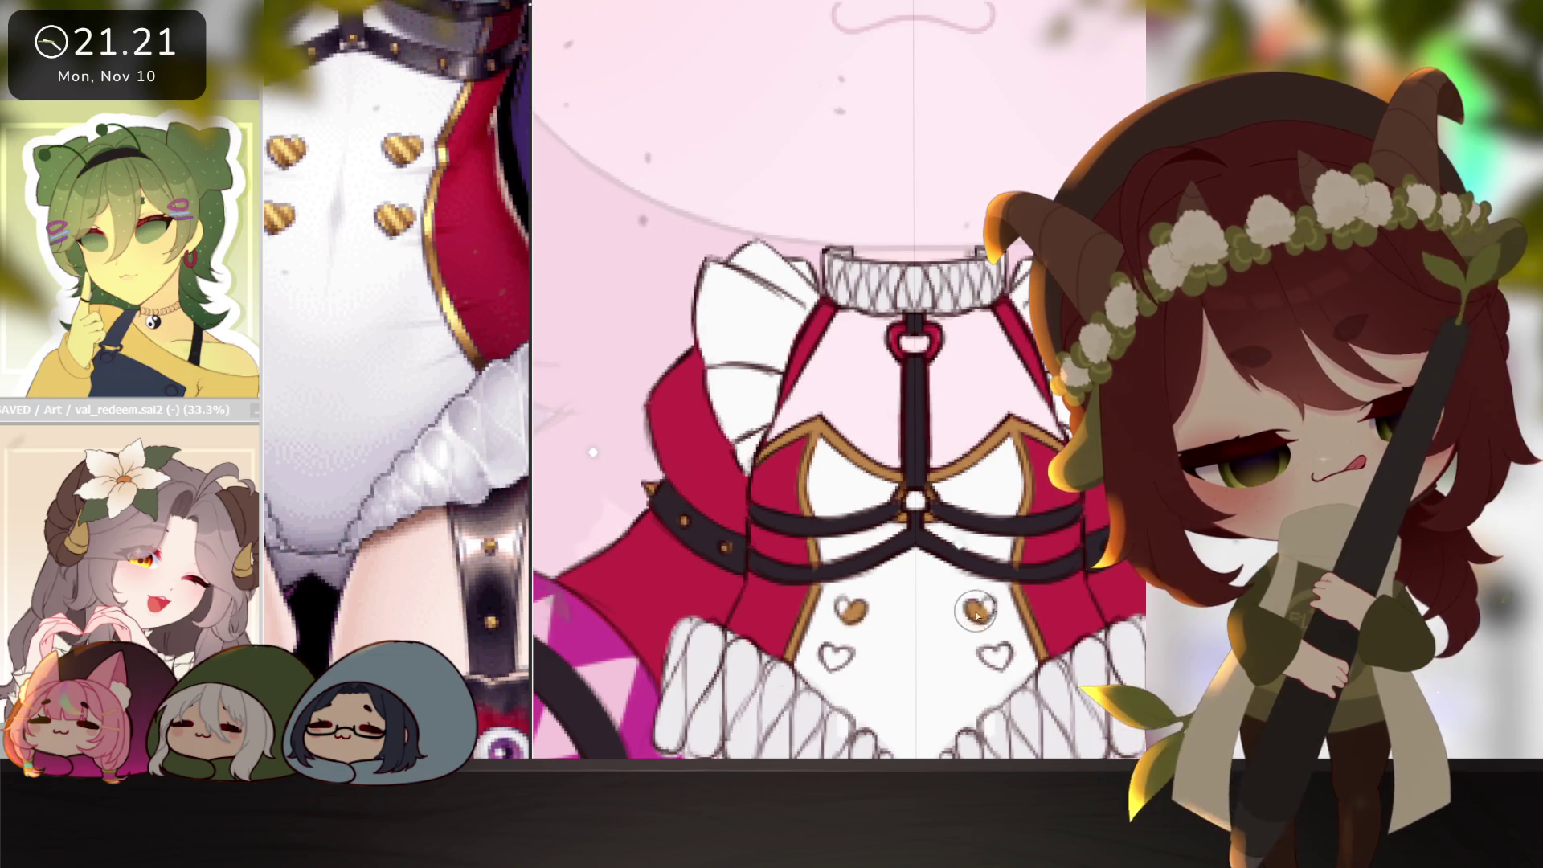
pyautogui.click(994, 655)
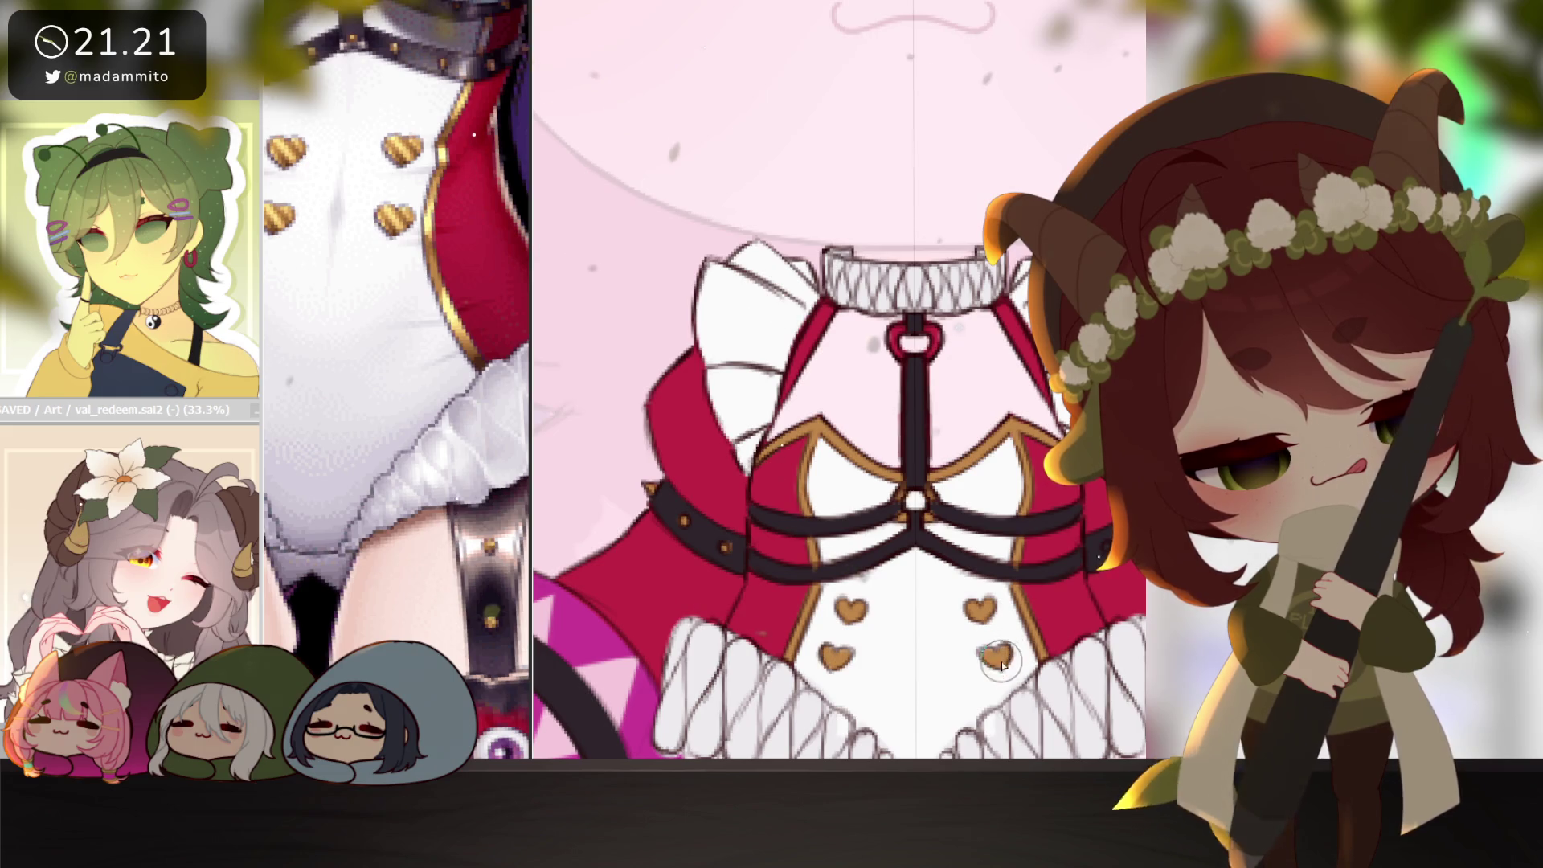
pyautogui.scroll(-5, 1065, 652)
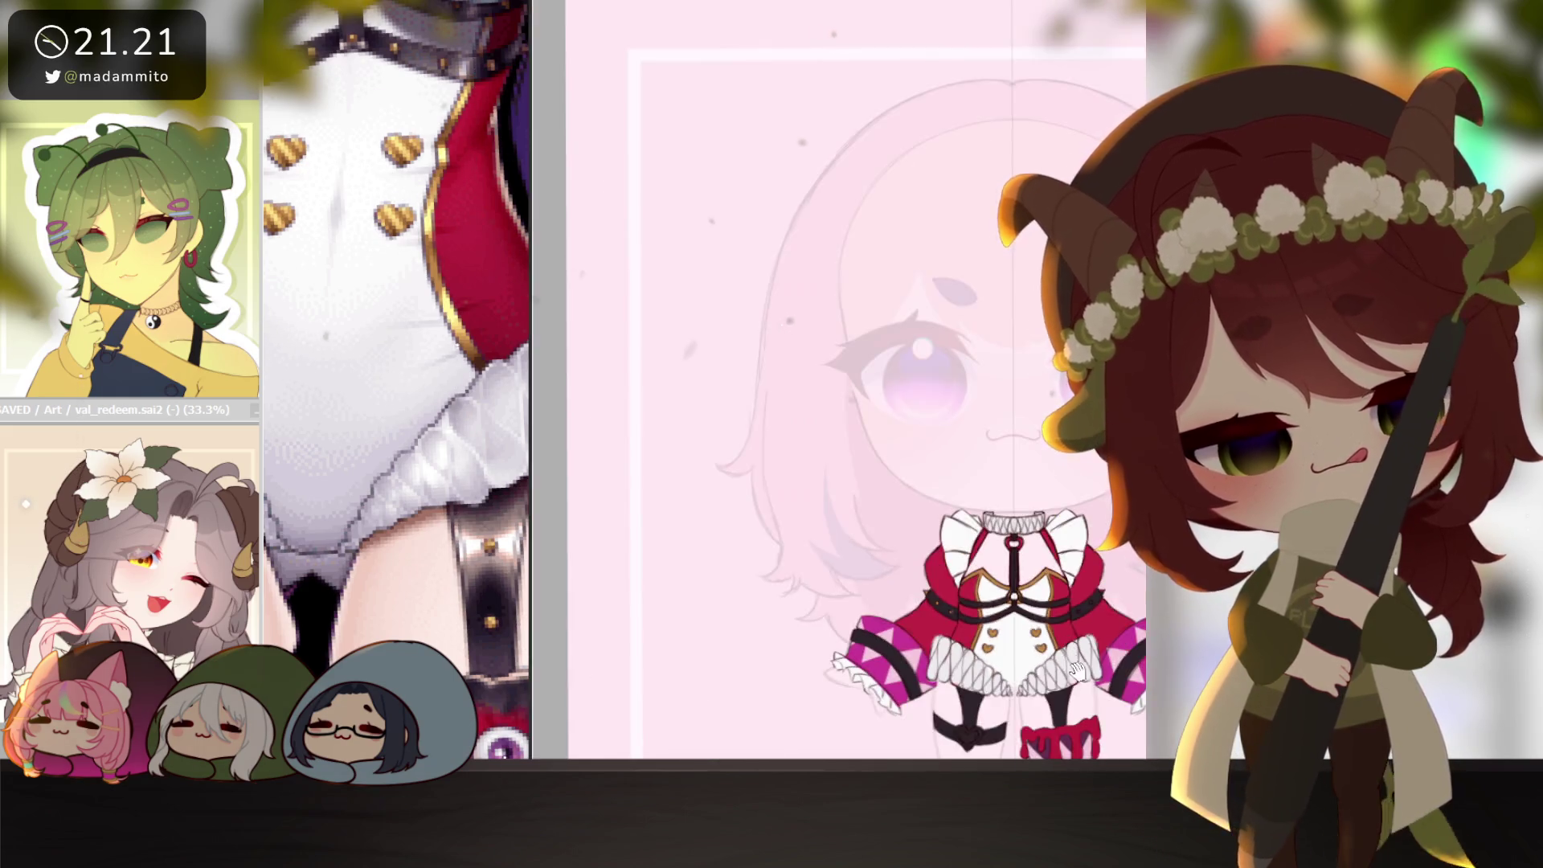
pyautogui.scroll(4, 1048, 640)
pyautogui.scroll(2, 1049, 640)
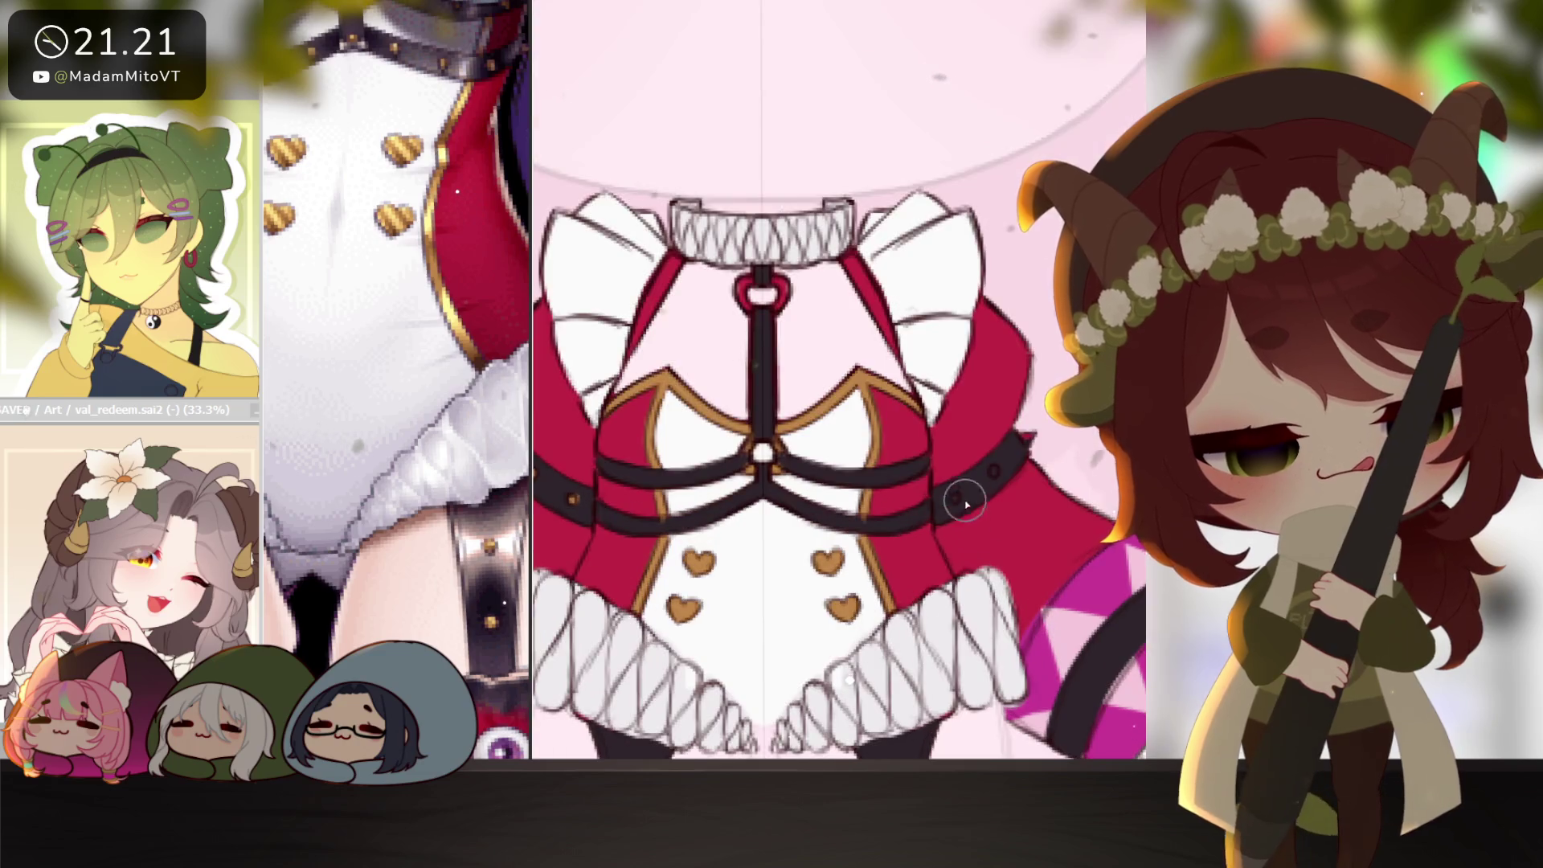
pyautogui.scroll(-3, 515, 539)
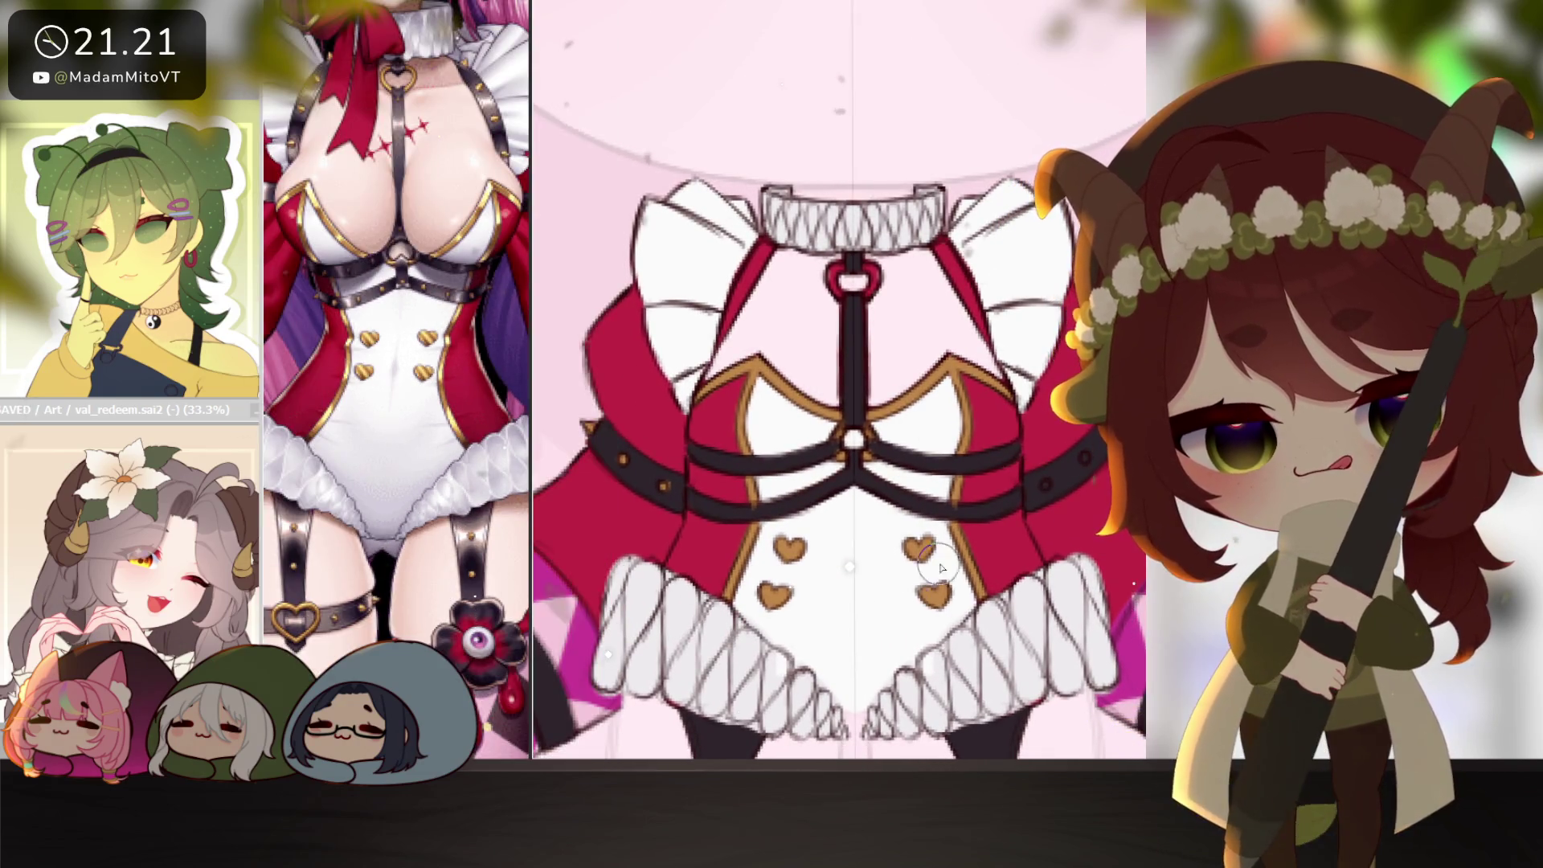
# Bring the canvas back over the reference and pan out to check the bodice, sleeves and legs.
pyautogui.click(643, 562)
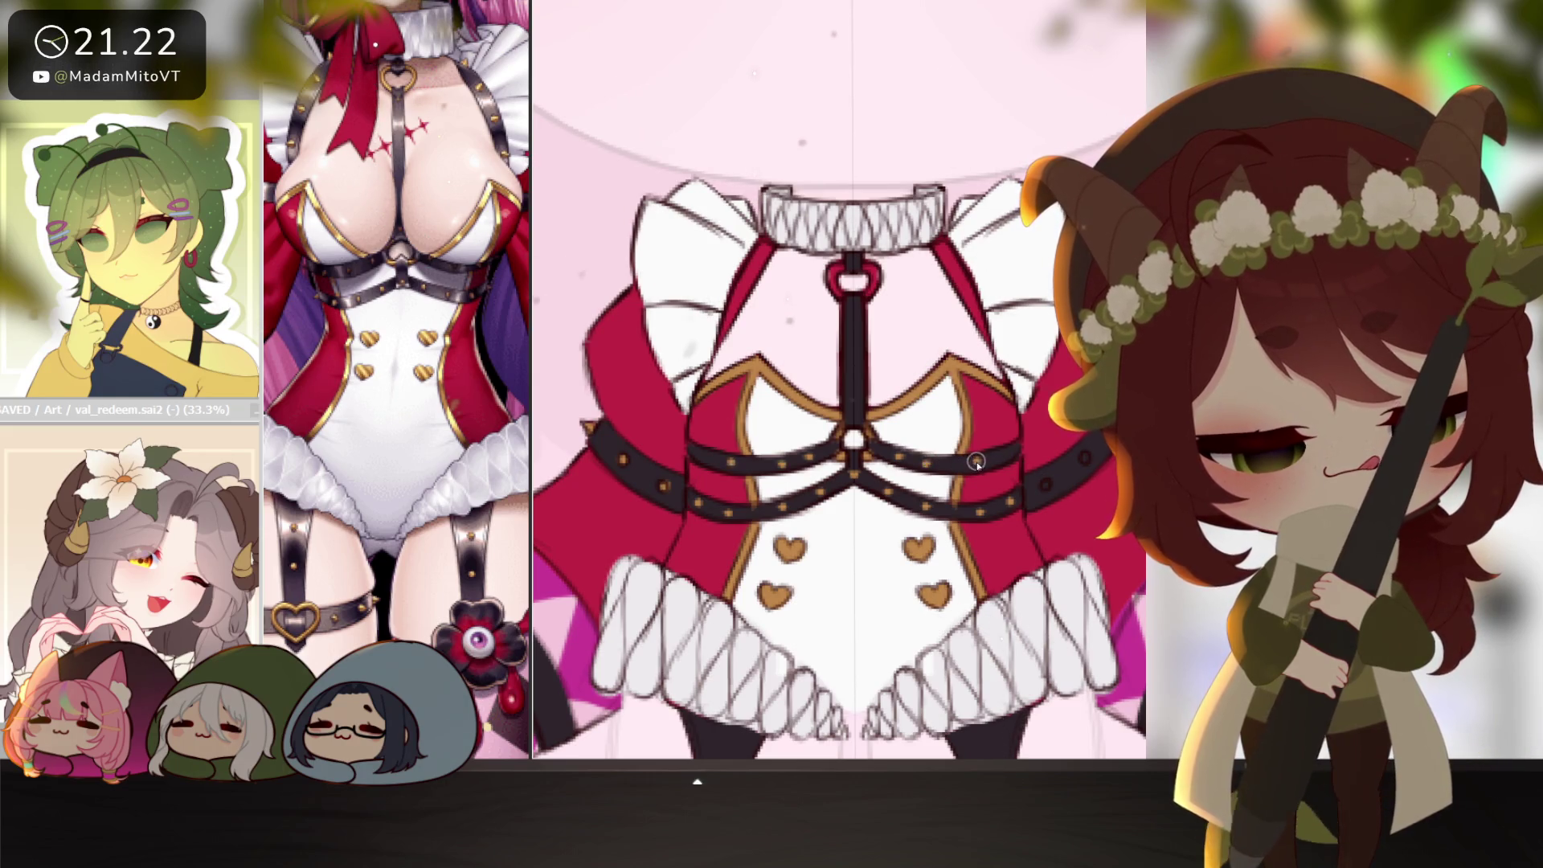
pyautogui.moveTo(1045, 487); pyautogui.dragTo(951, 479)
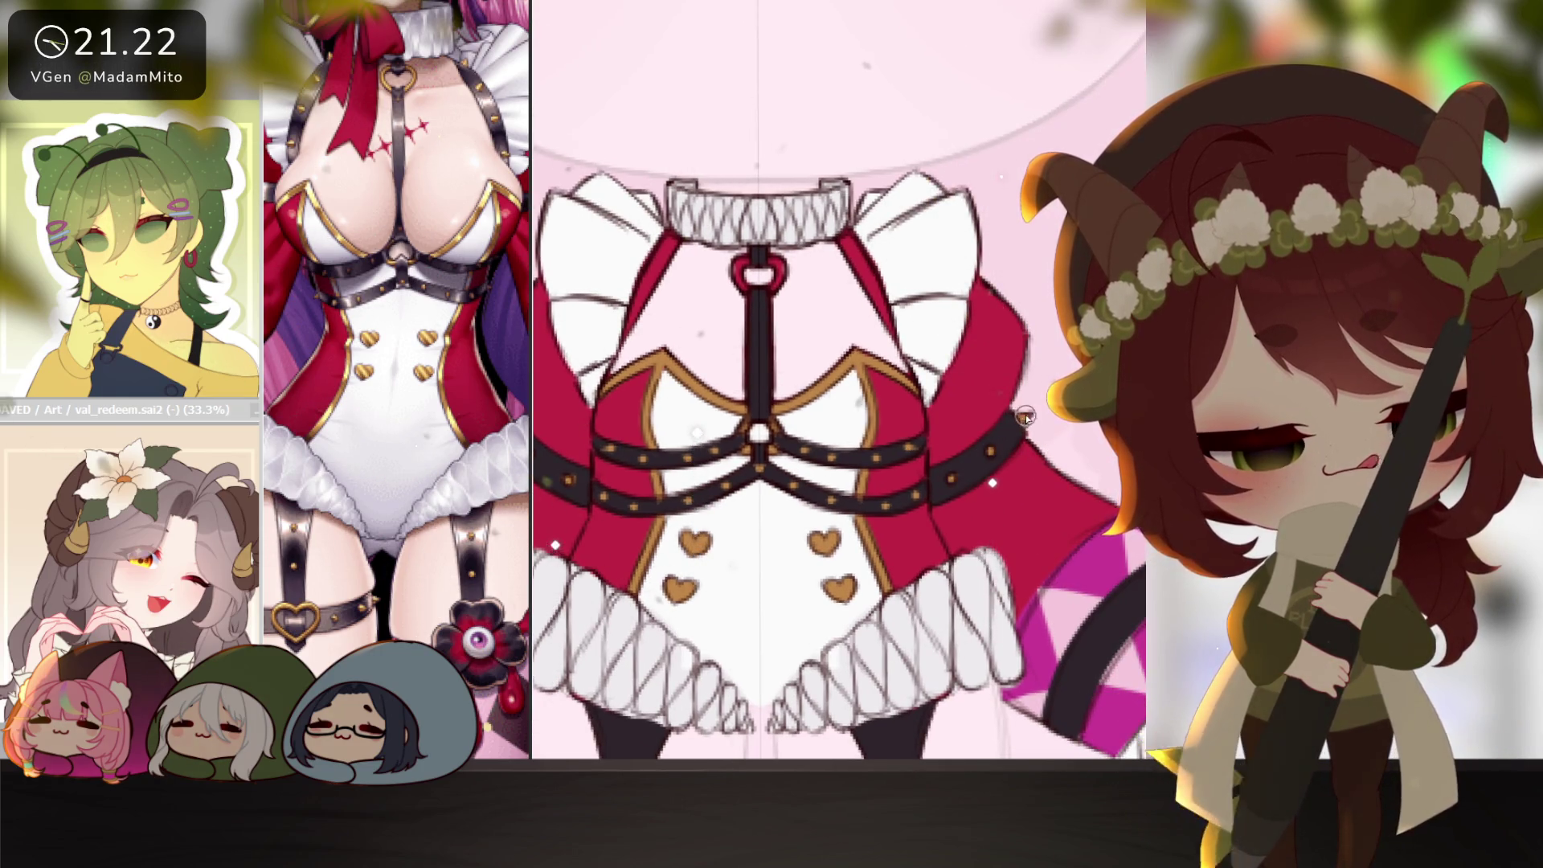
pyautogui.scroll(-2, 1077, 659)
pyautogui.moveTo(1077, 658); pyautogui.dragTo(956, 514)
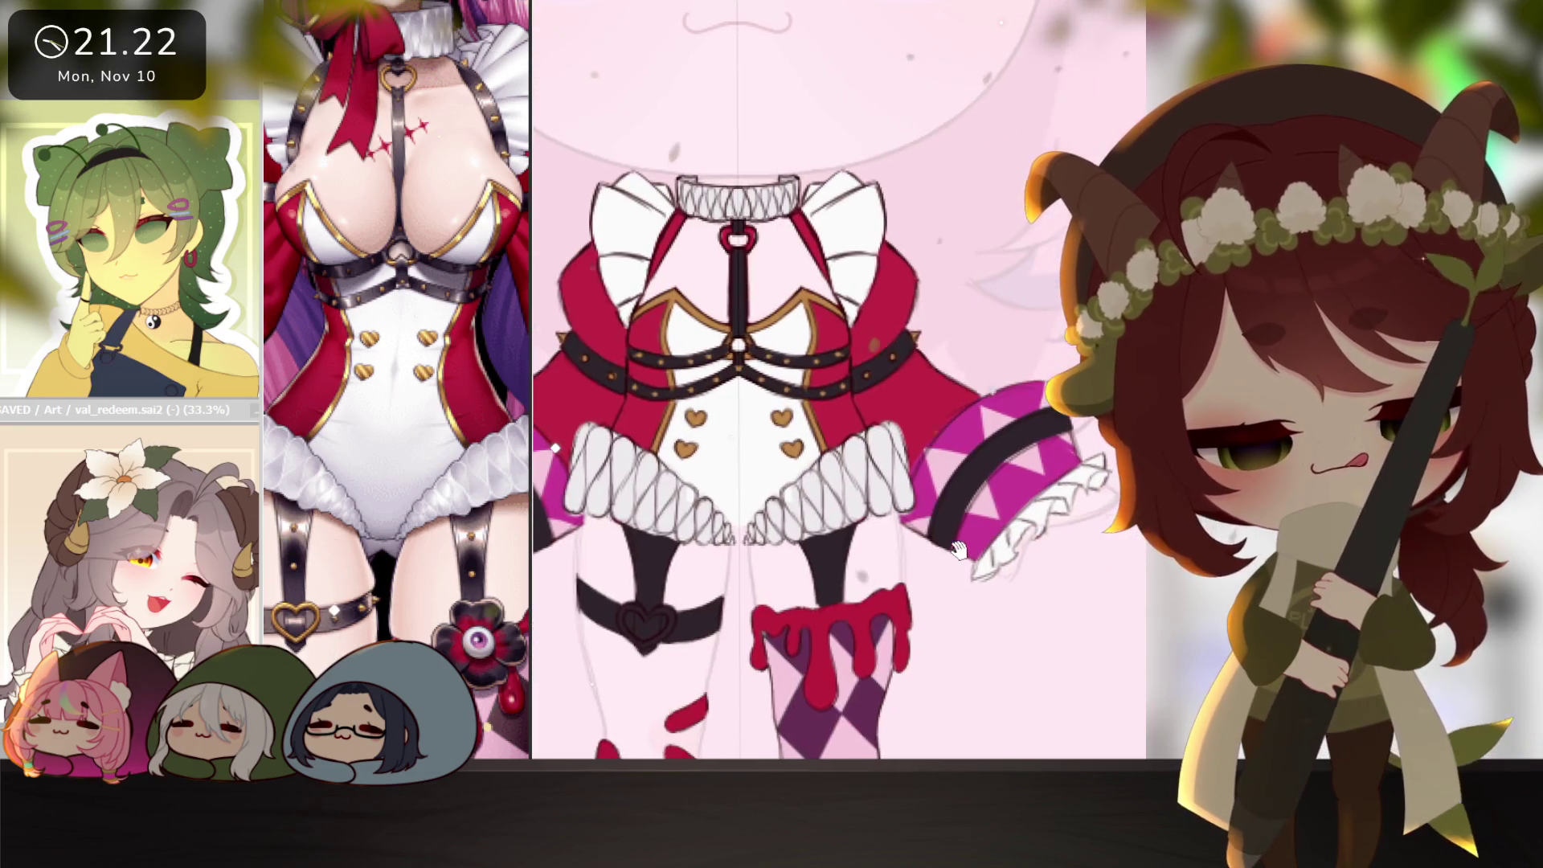
pyautogui.moveTo(531, 402); pyautogui.dragTo(595, 402)
pyautogui.scroll(2, 402, 402)
pyautogui.click(1016, 615)
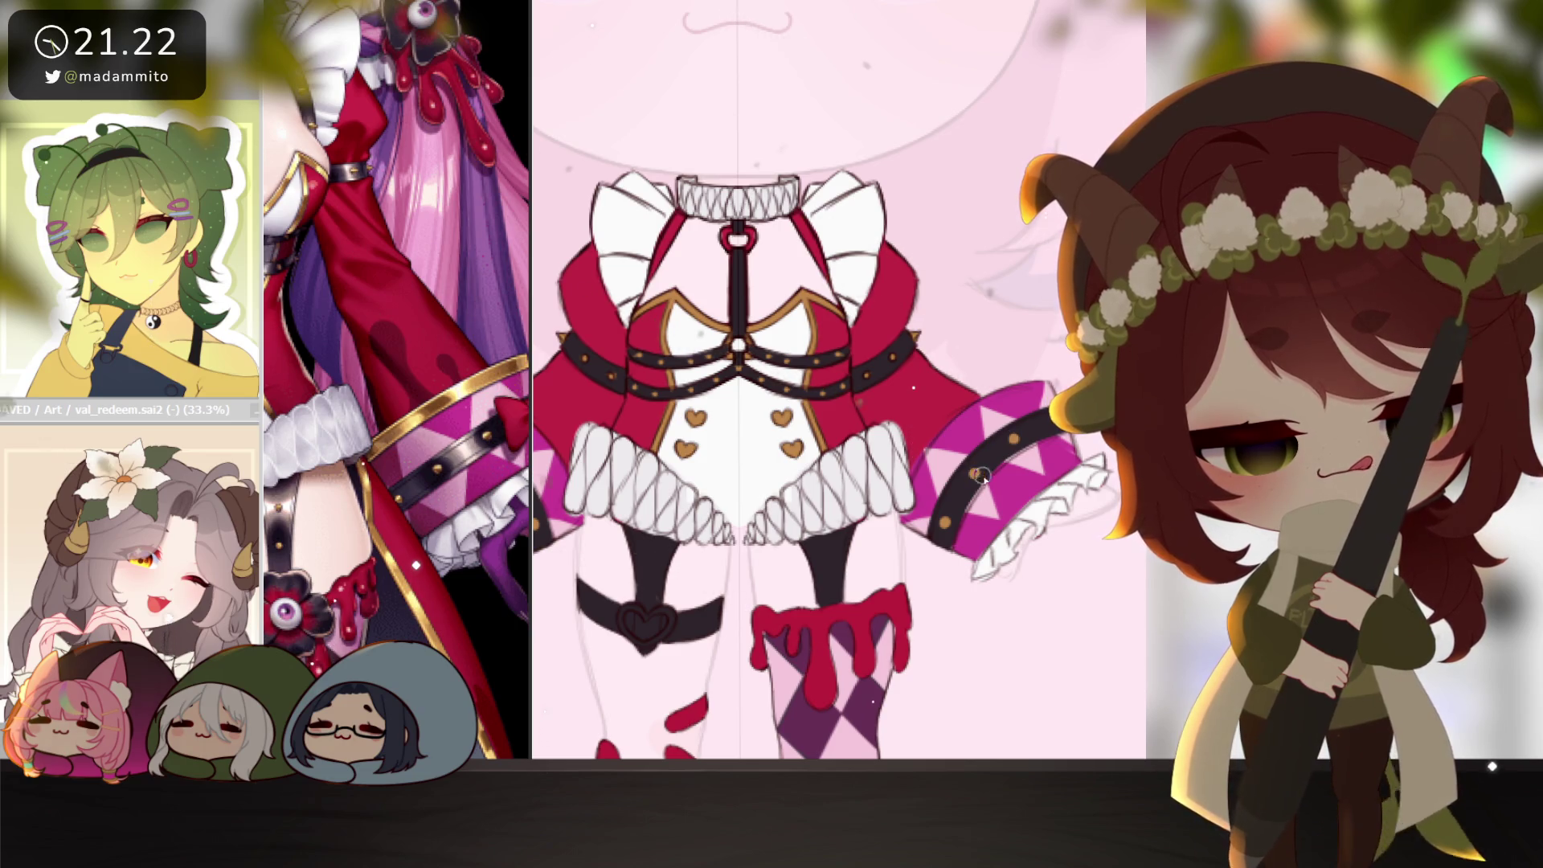
pyautogui.scroll(-5, 984, 475)
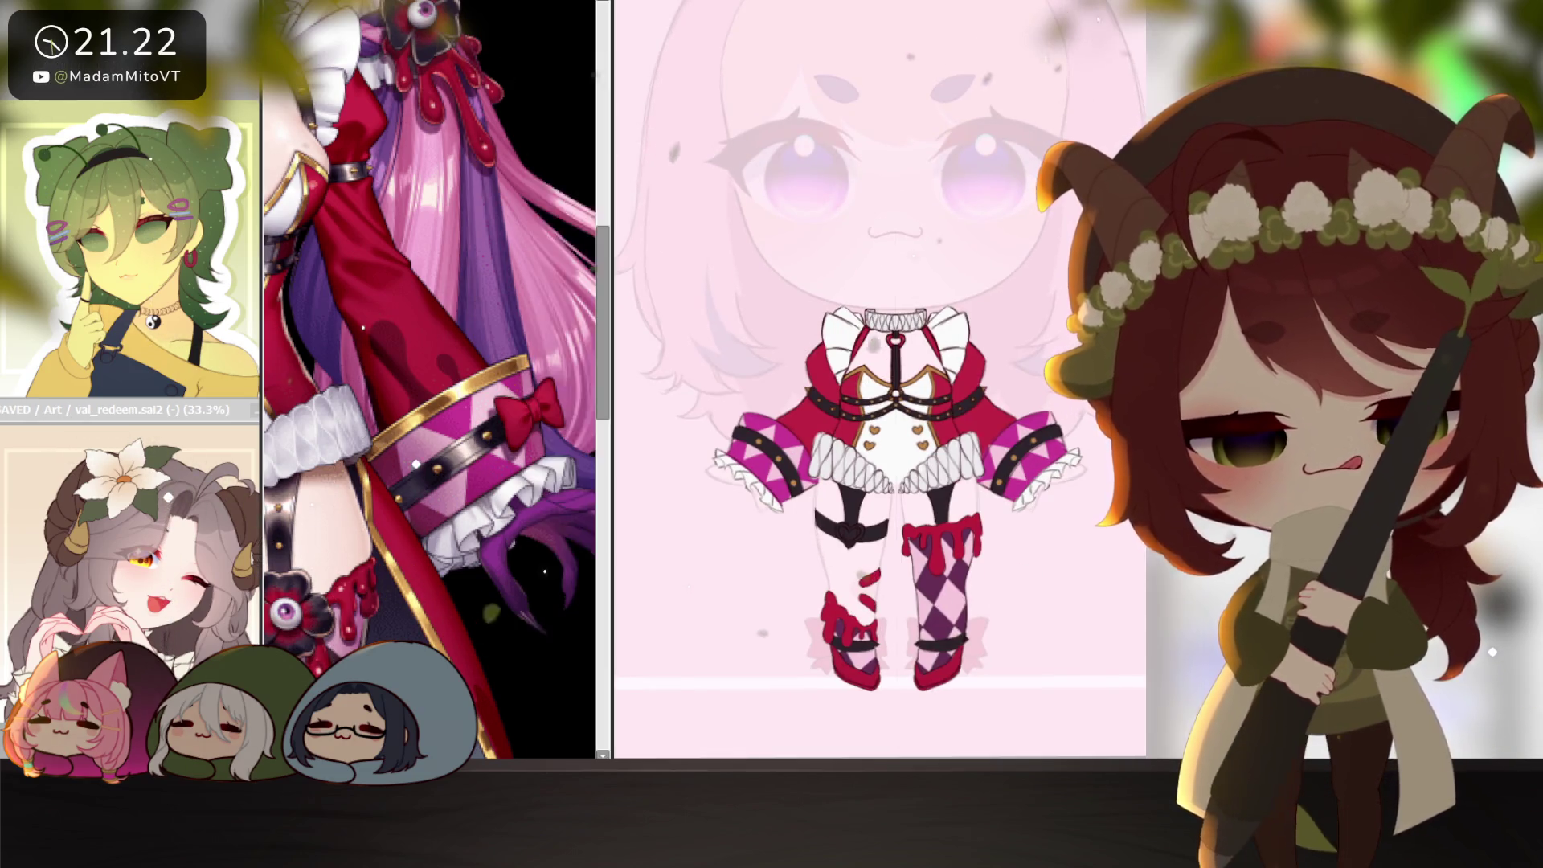
pyautogui.scroll(-2, 434, 377)
pyautogui.scroll(5, 961, 452)
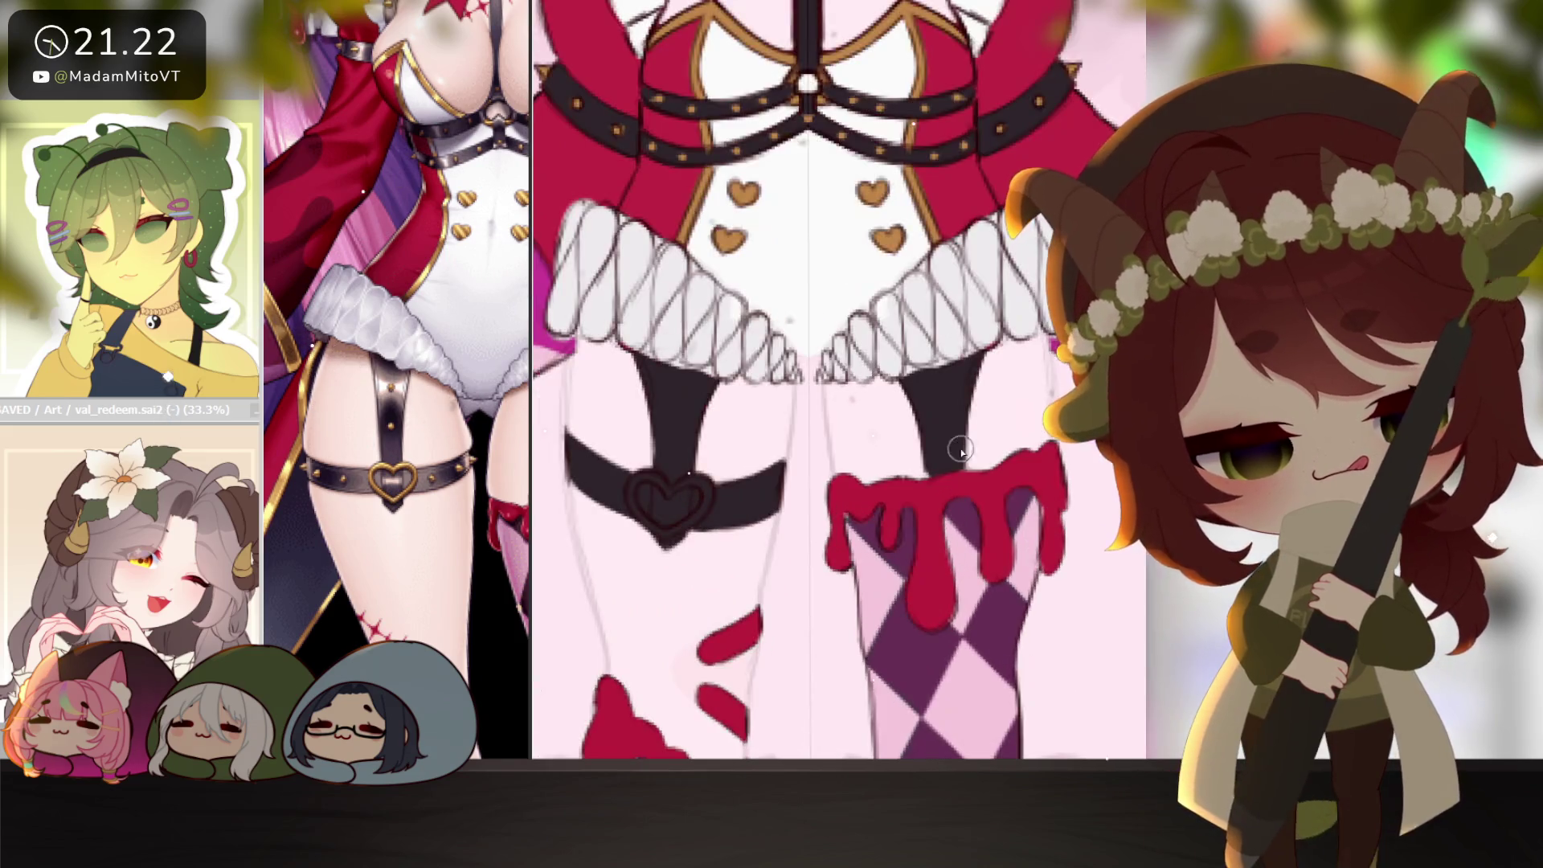
# Stroke a gold outline around the thigh-strap heart buckle, undoing the stray gold heart on the stocking.
pyautogui.moveTo(658, 514); pyautogui.dragTo(767, 582)
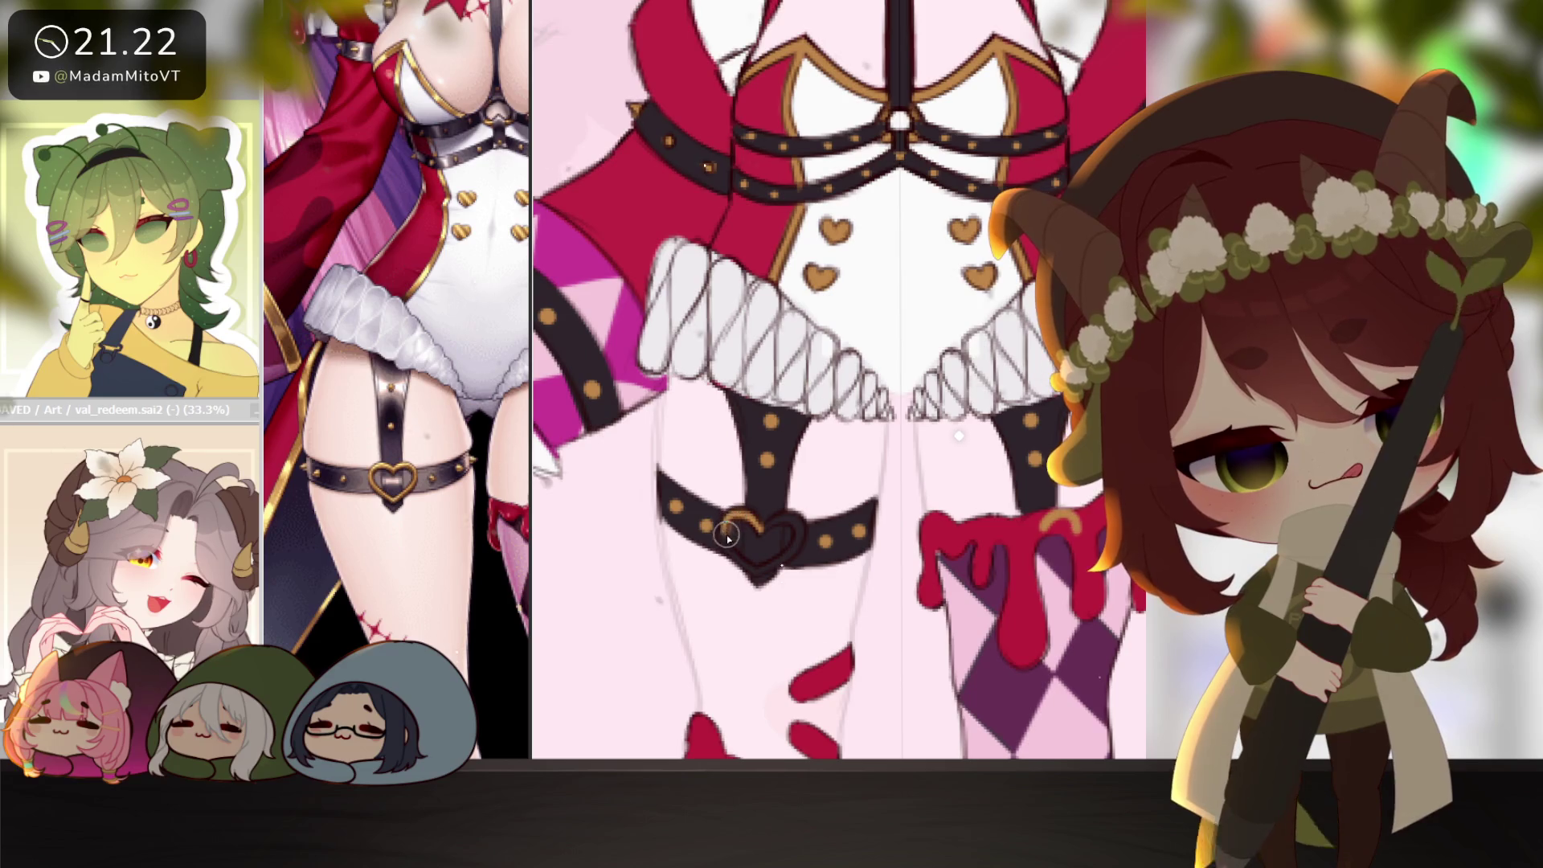
pyautogui.moveTo(760, 518)
pyautogui.mouseDown()
pyautogui.moveTo(725, 525)
pyautogui.moveTo(759, 578)
pyautogui.moveTo(792, 544)
pyautogui.moveTo(766, 522)
pyautogui.mouseUp()
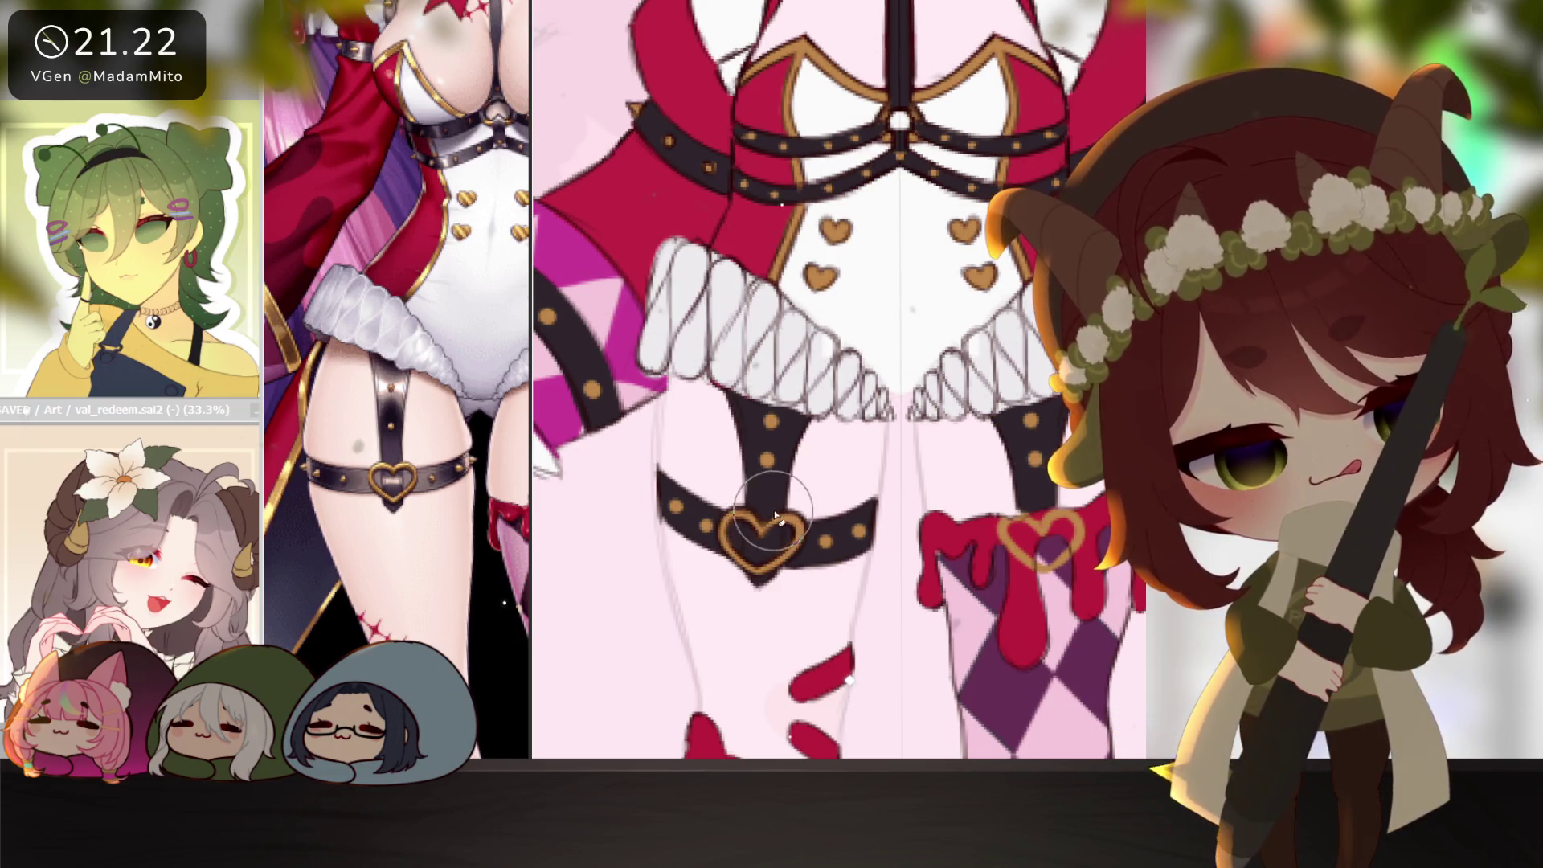
pyautogui.moveTo(996, 626); pyautogui.dragTo(849, 566)
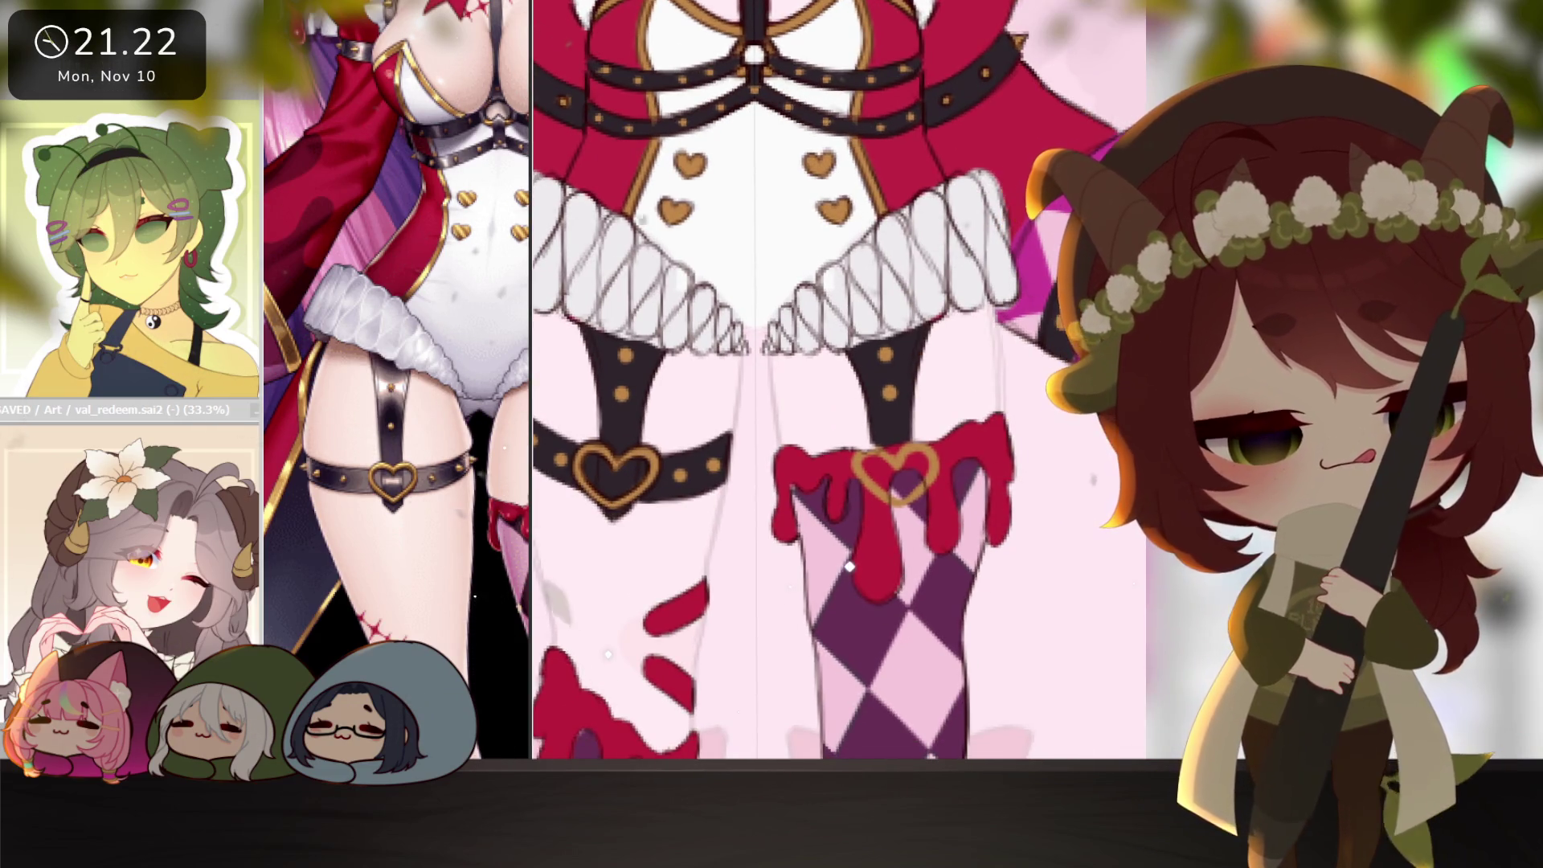
pyautogui.hotkey('ctrl', 'z')
pyautogui.scroll(-4, 1018, 584)
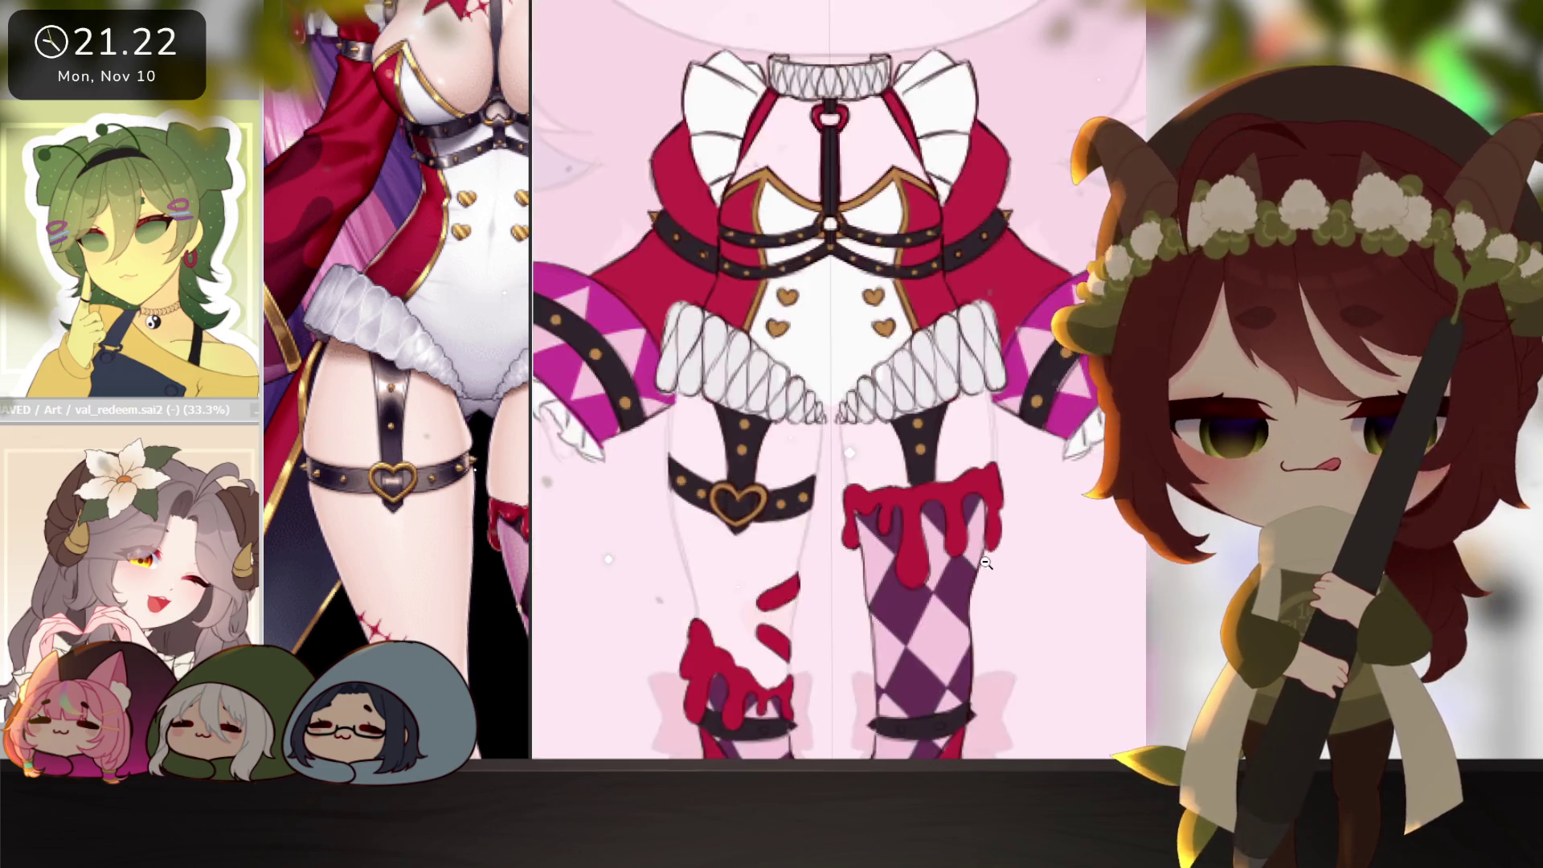
pyautogui.scroll(4, 956, 574)
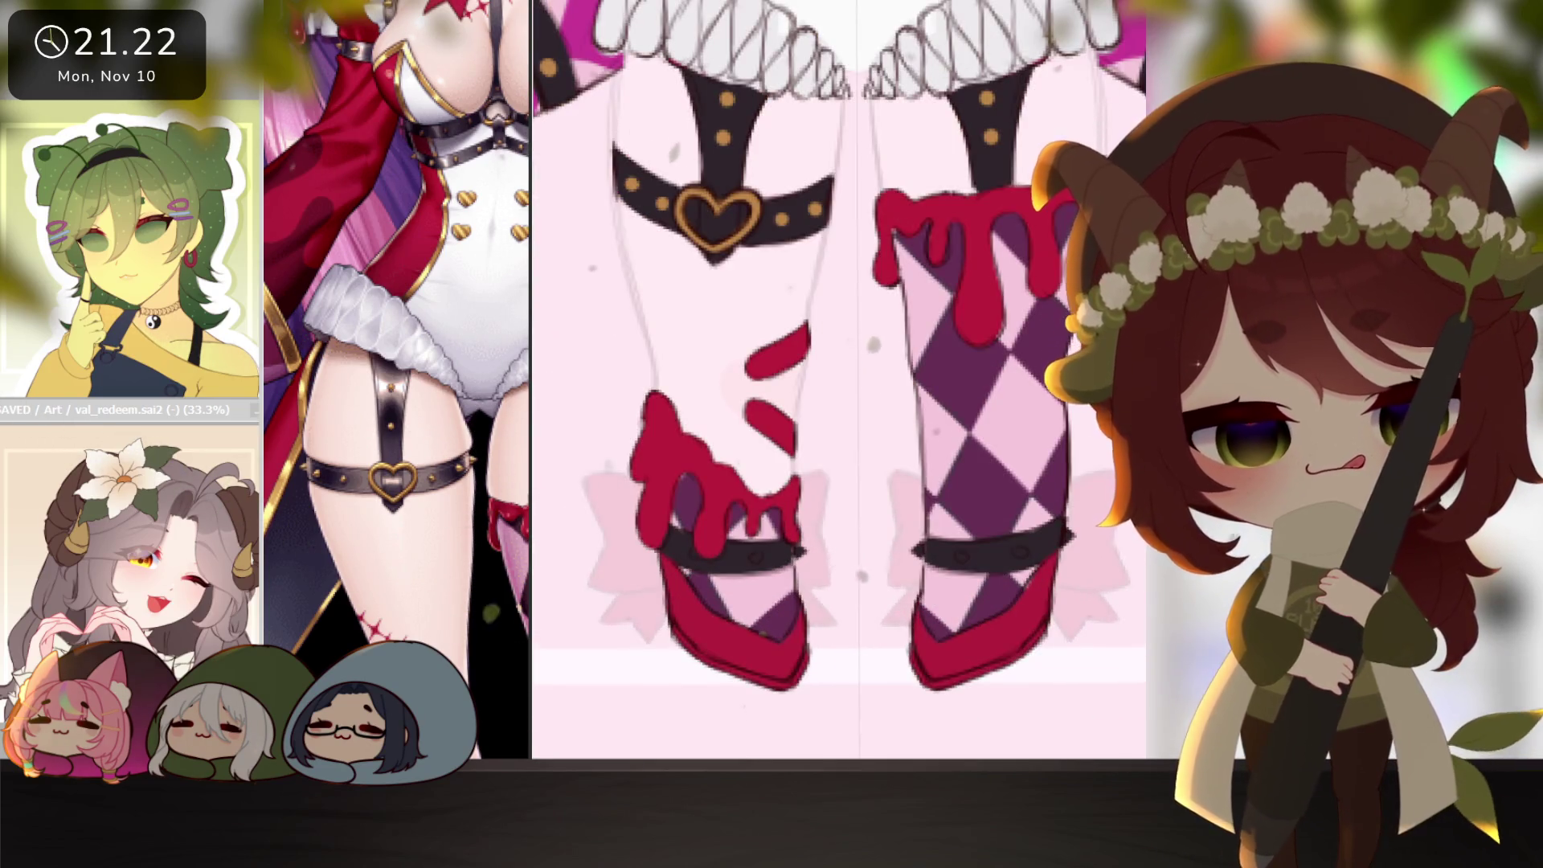
pyautogui.scroll(1, 964, 566)
# Dot gold studs onto both shoe straps.
pyautogui.click(940, 545)
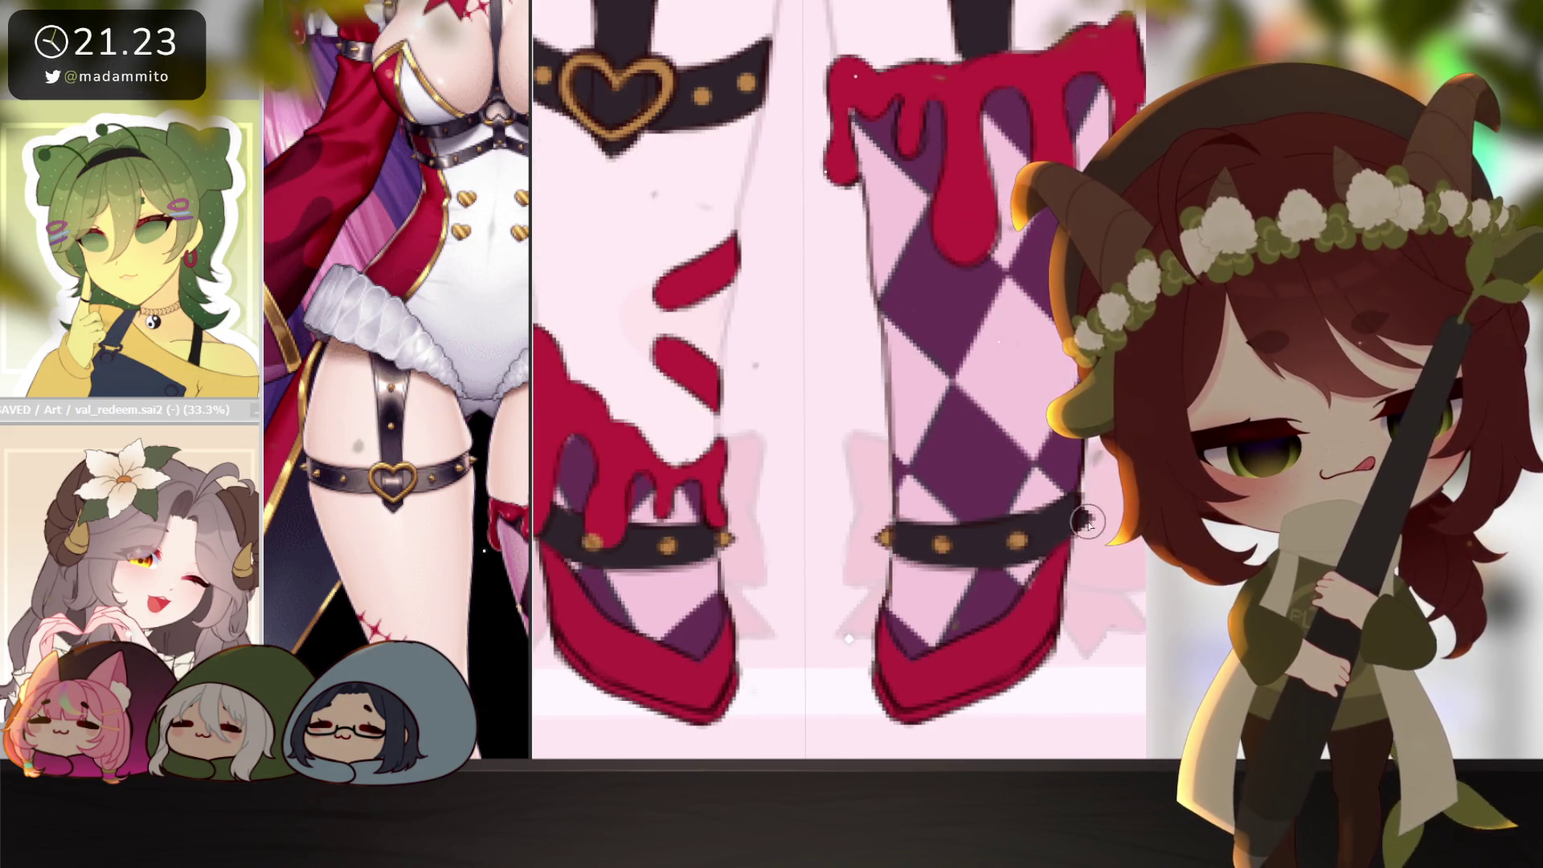
pyautogui.scroll(-5, 1102, 505)
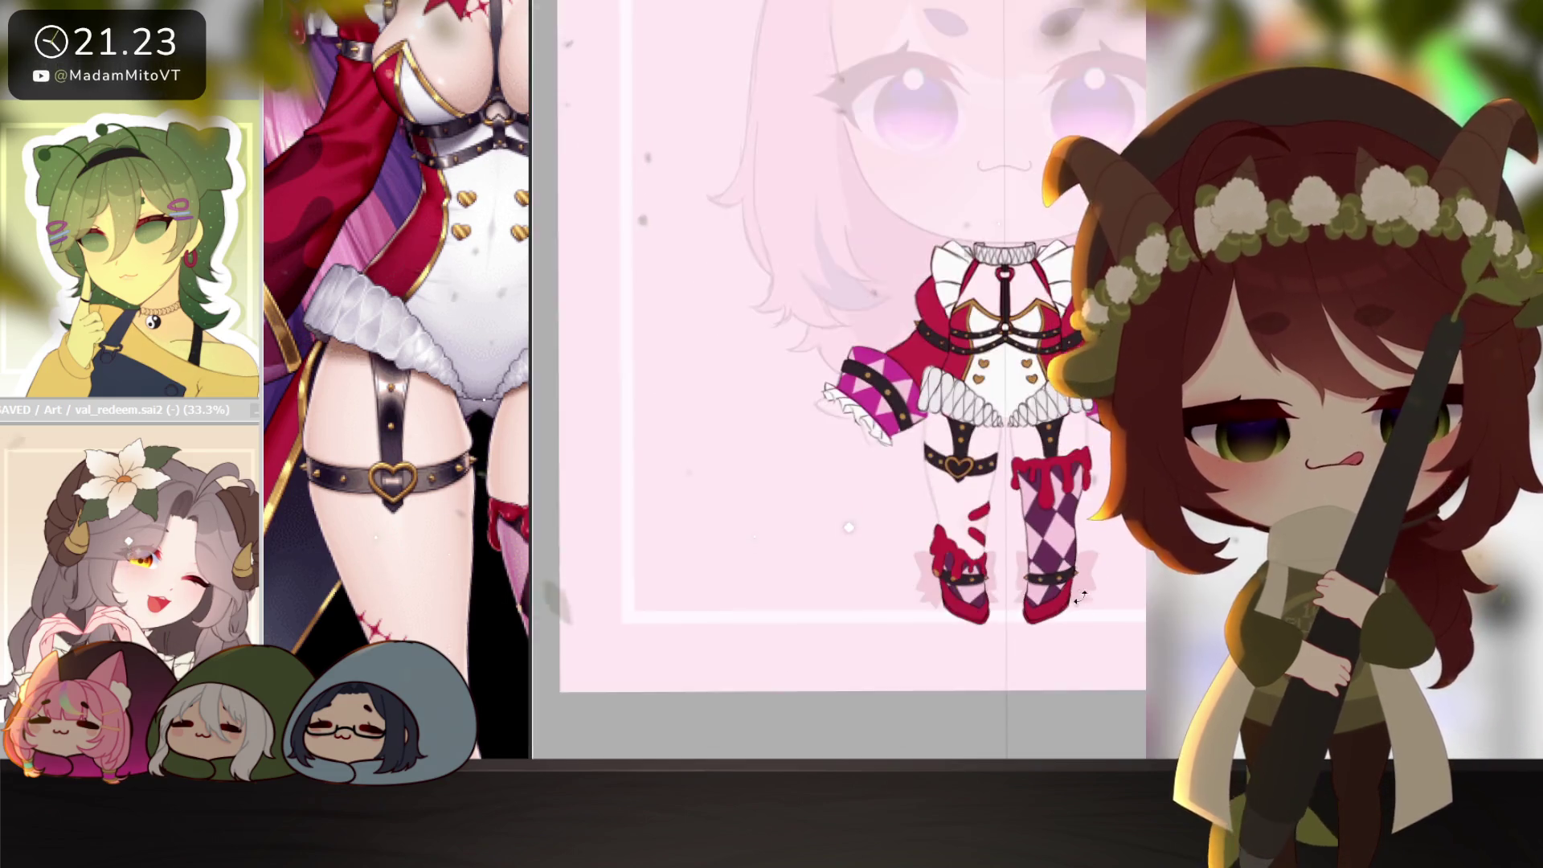
pyautogui.scroll(1, 1043, 617)
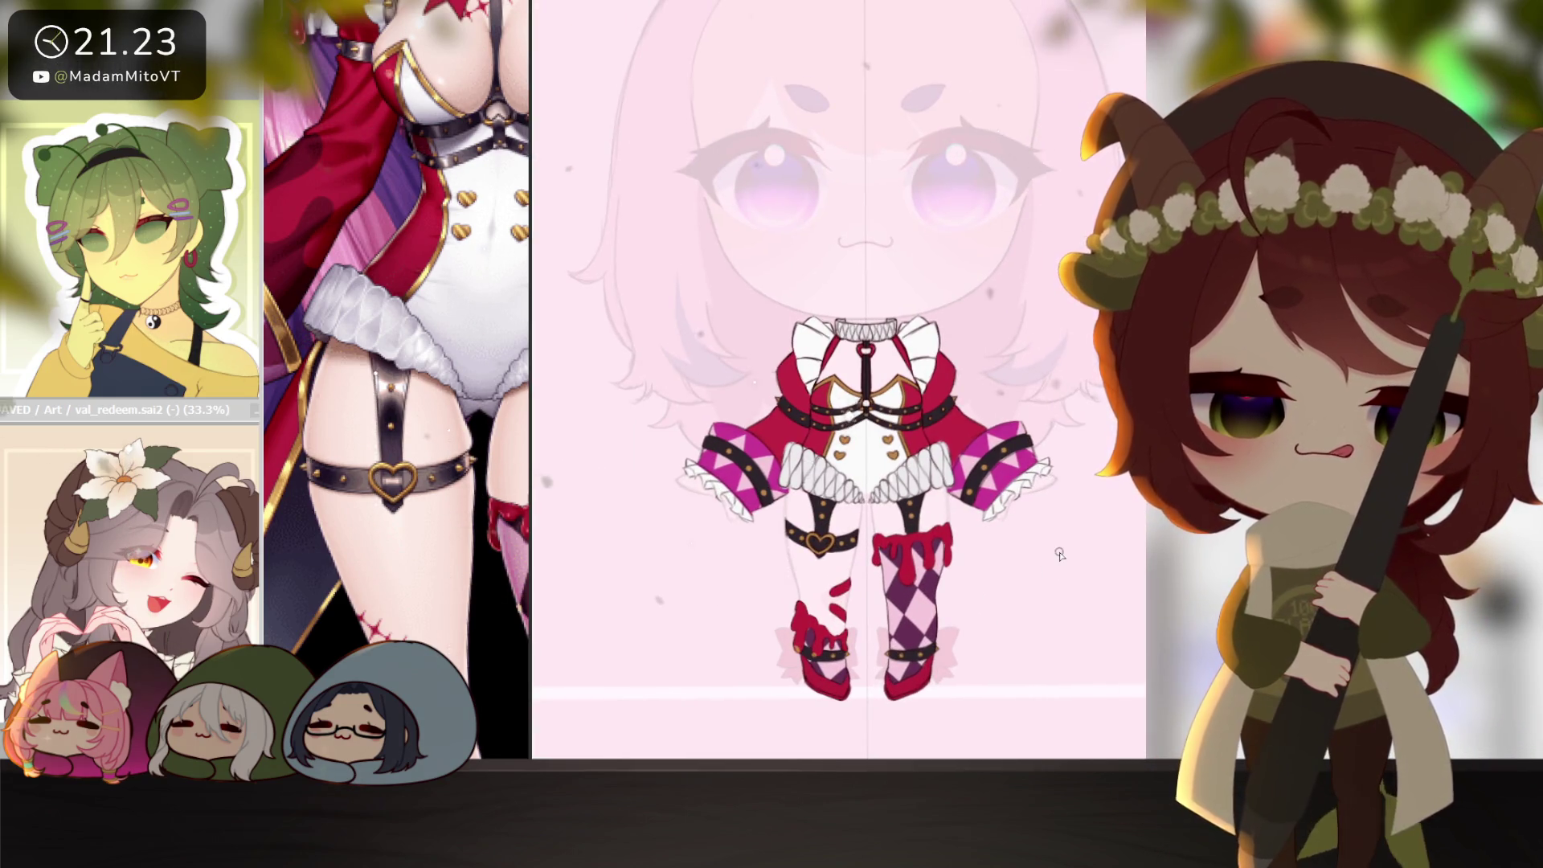
pyautogui.scroll(4, 847, 529)
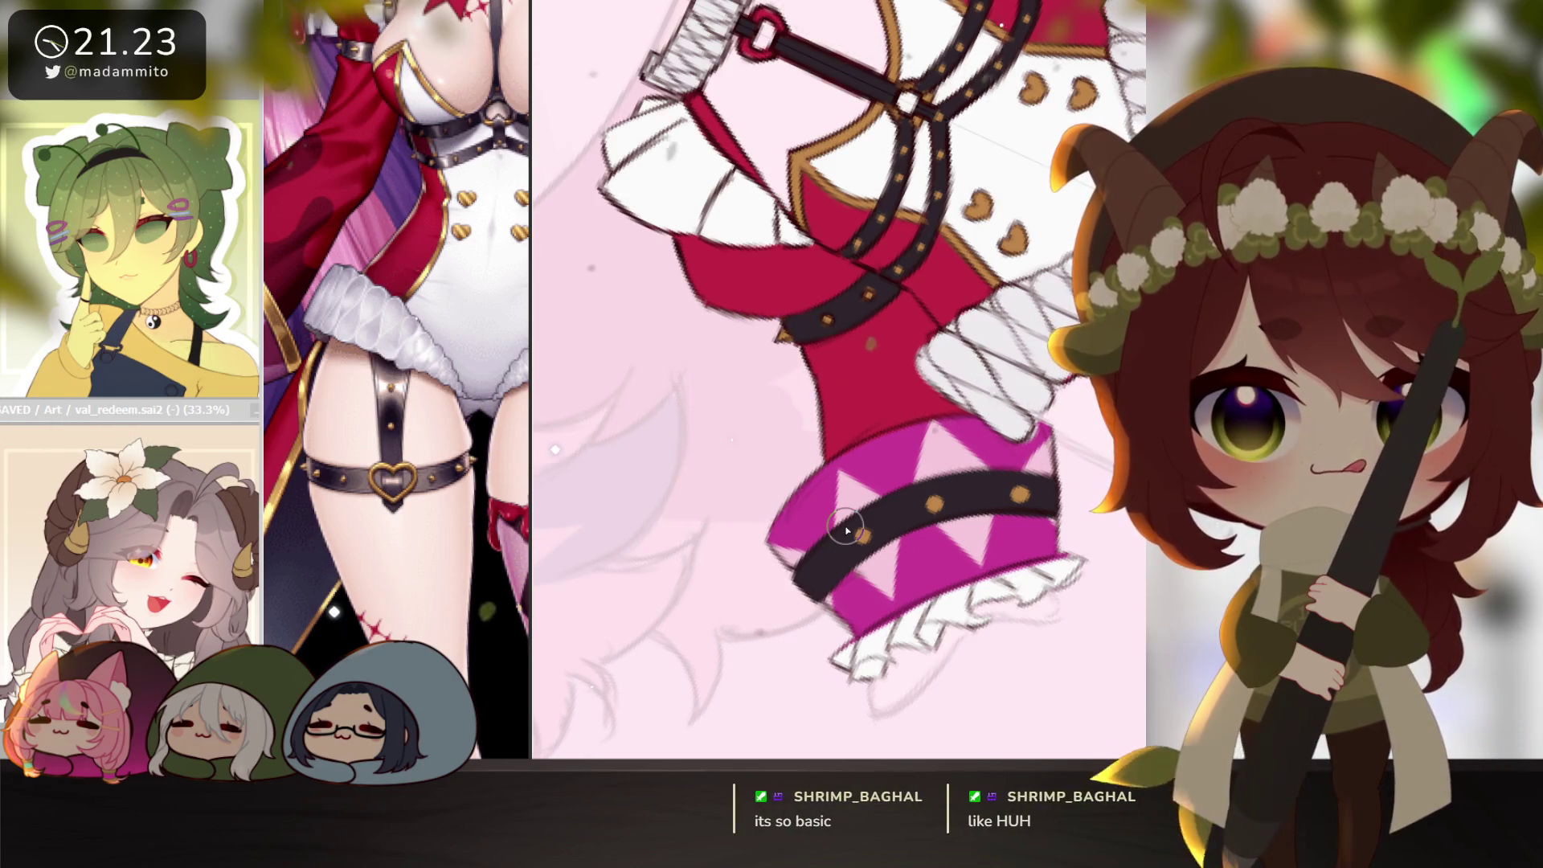
# Stroke gold trim along the lower and upper edges of the magenta sleeve cuff.
pyautogui.moveTo(770, 549)
pyautogui.mouseDown()
pyautogui.moveTo(836, 480)
pyautogui.moveTo(819, 521)
pyautogui.moveTo(878, 512)
pyautogui.mouseUp()
pyautogui.moveTo(847, 575)
pyautogui.mouseDown()
pyautogui.moveTo(1000, 421)
pyautogui.moveTo(1080, 406)
pyautogui.mouseUp()
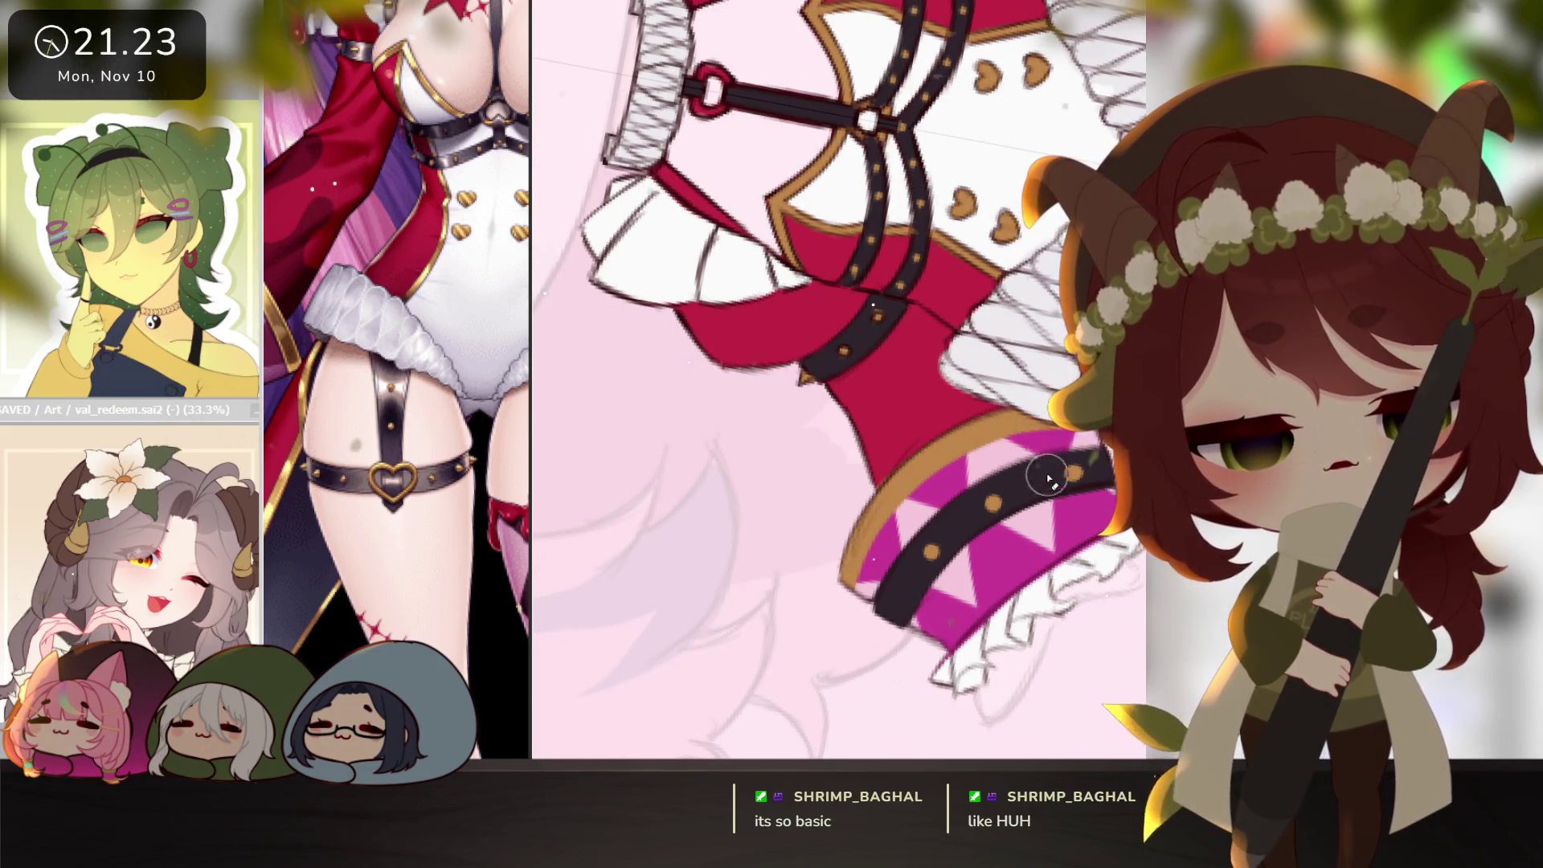
pyautogui.scroll(-6, 994, 481)
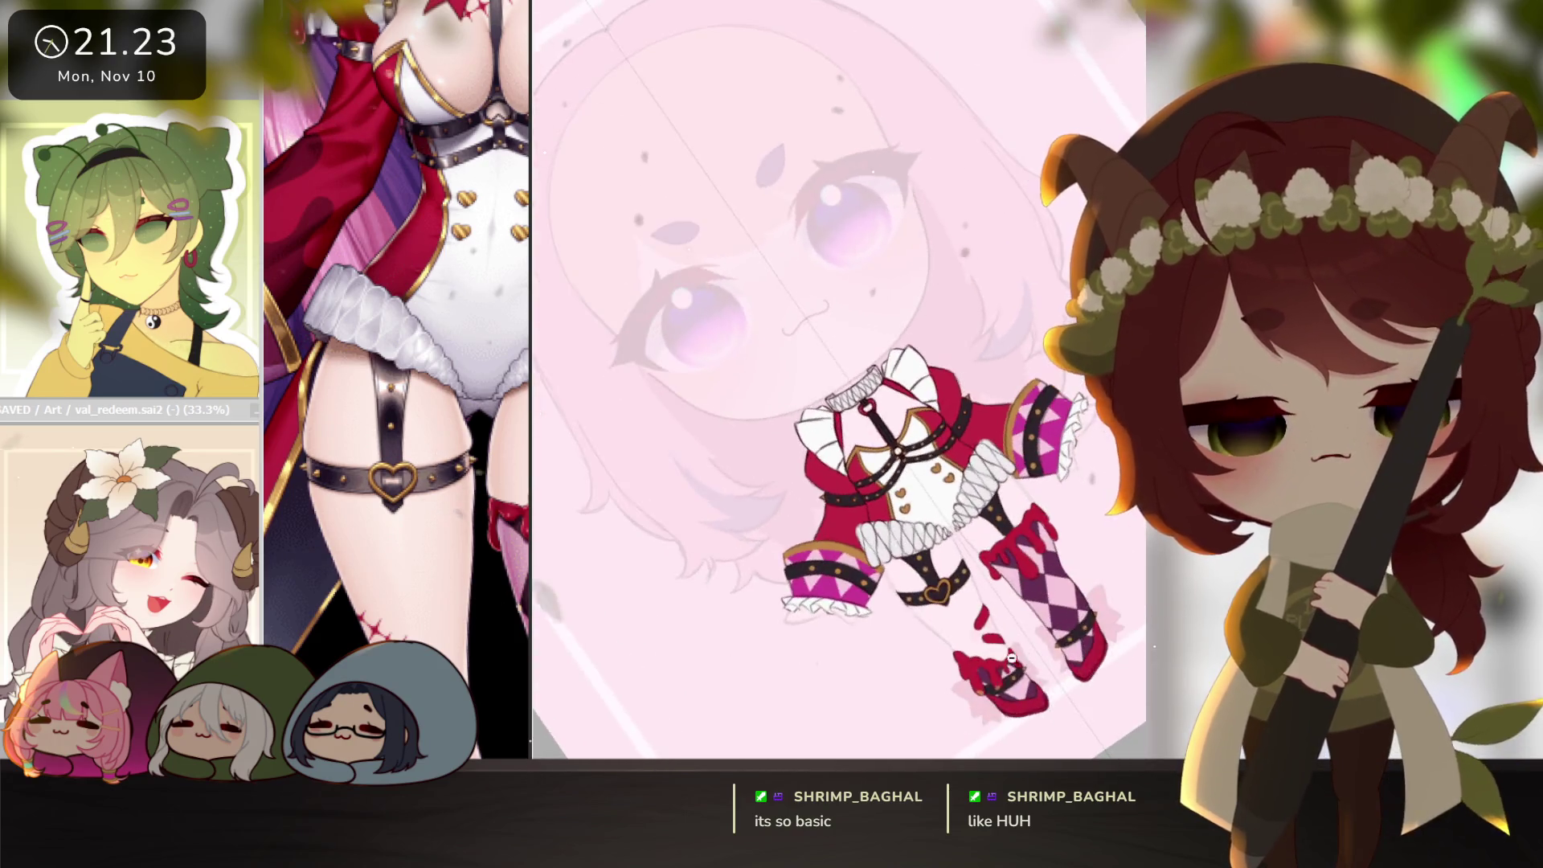
# Lower the character layers' opacity and reframe the view on the faded chibi's legs.
pyautogui.scroll(-3, 1053, 562)
pyautogui.scroll(5, 944, 542)
pyautogui.scroll(5, 944, 543)
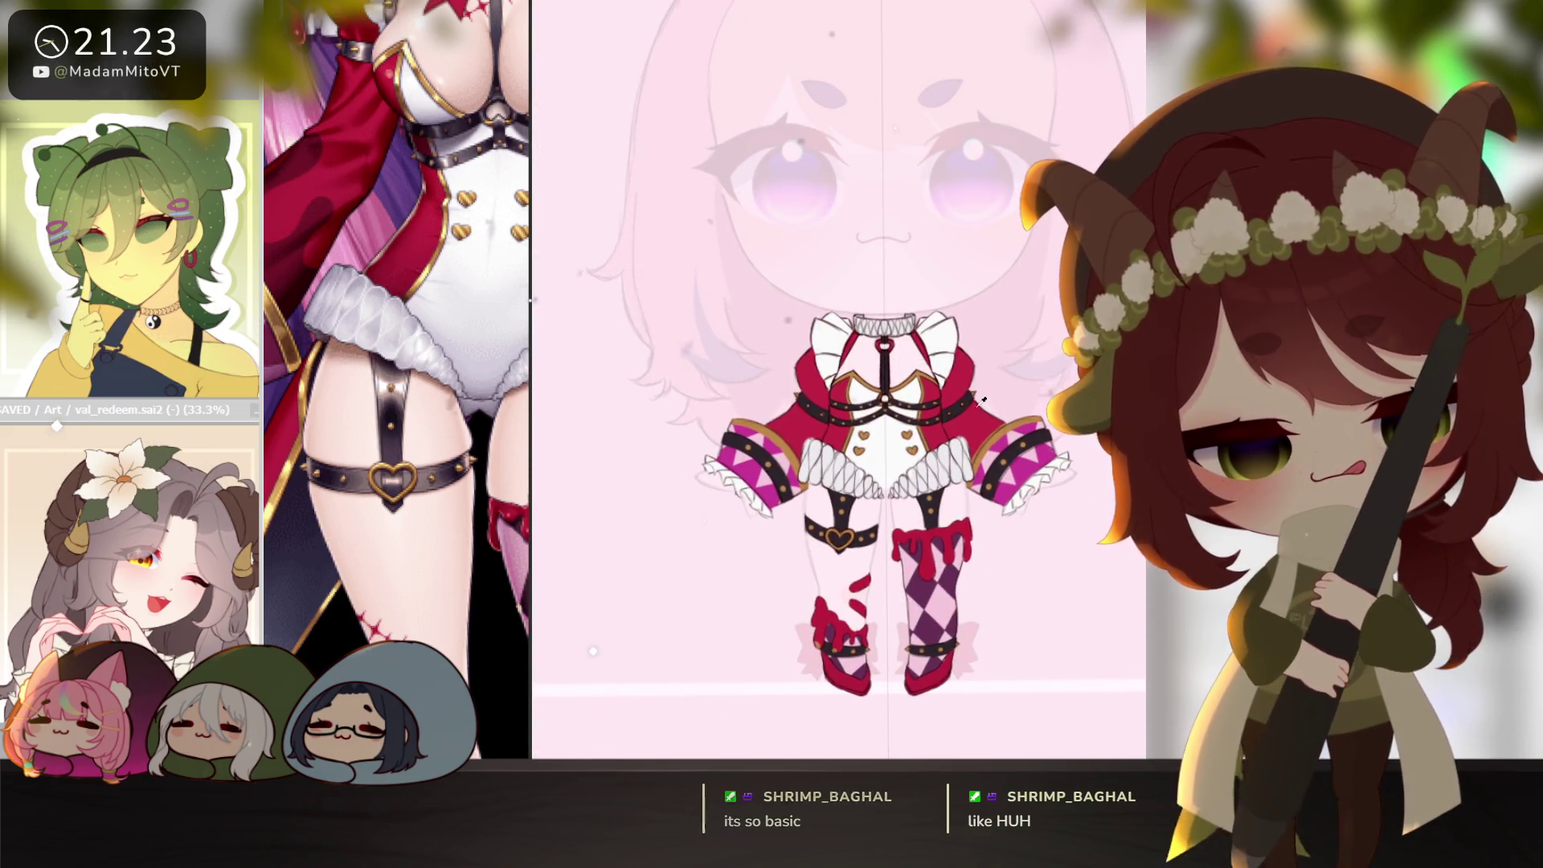
pyautogui.moveTo(485, 366); pyautogui.dragTo(478, 565)
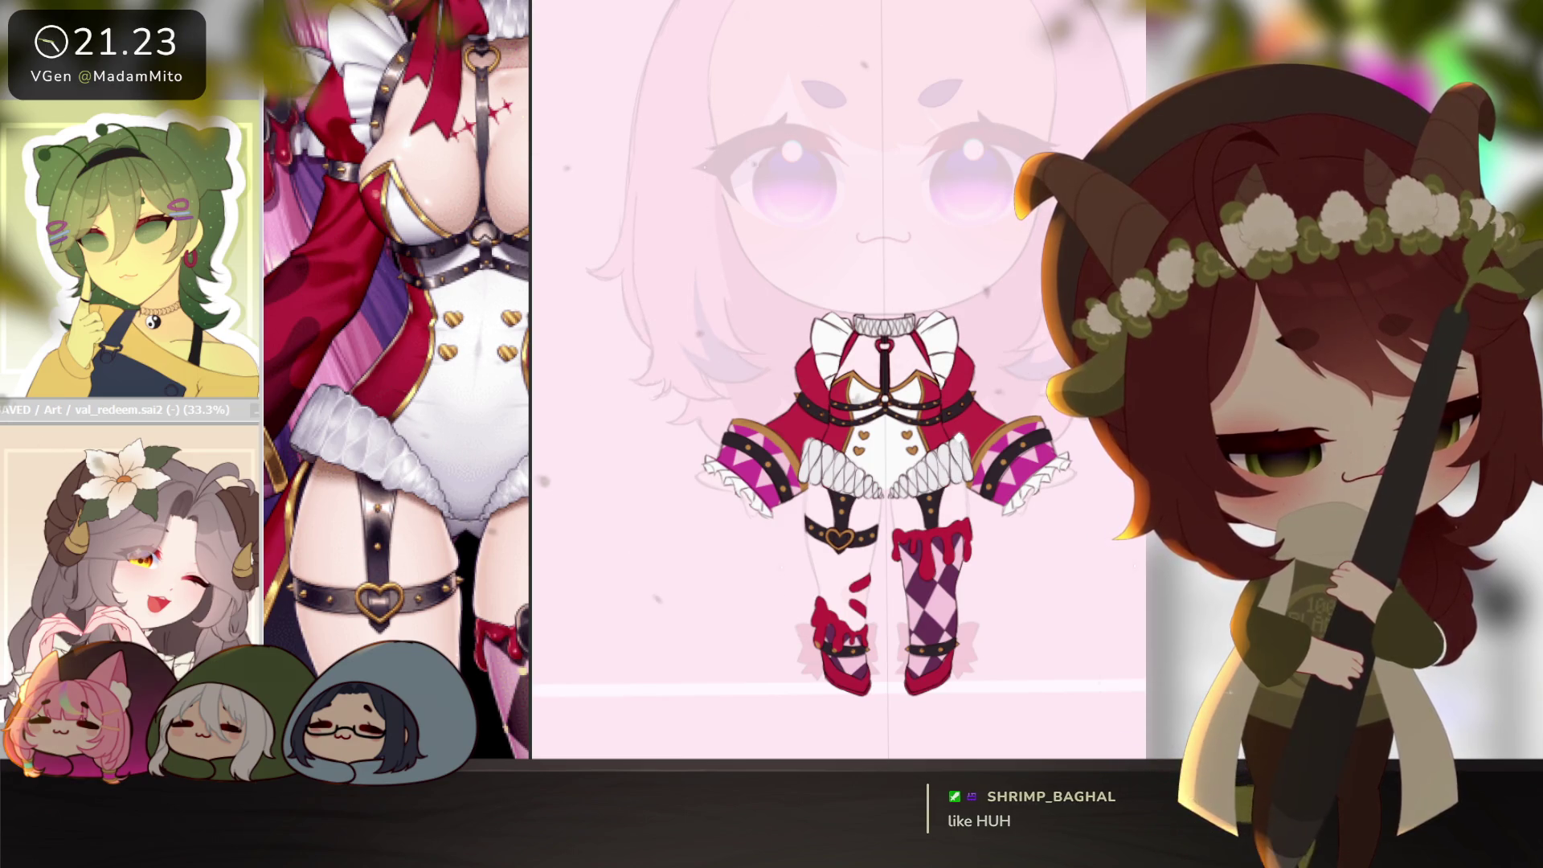
pyautogui.scroll(3, 852, 334)
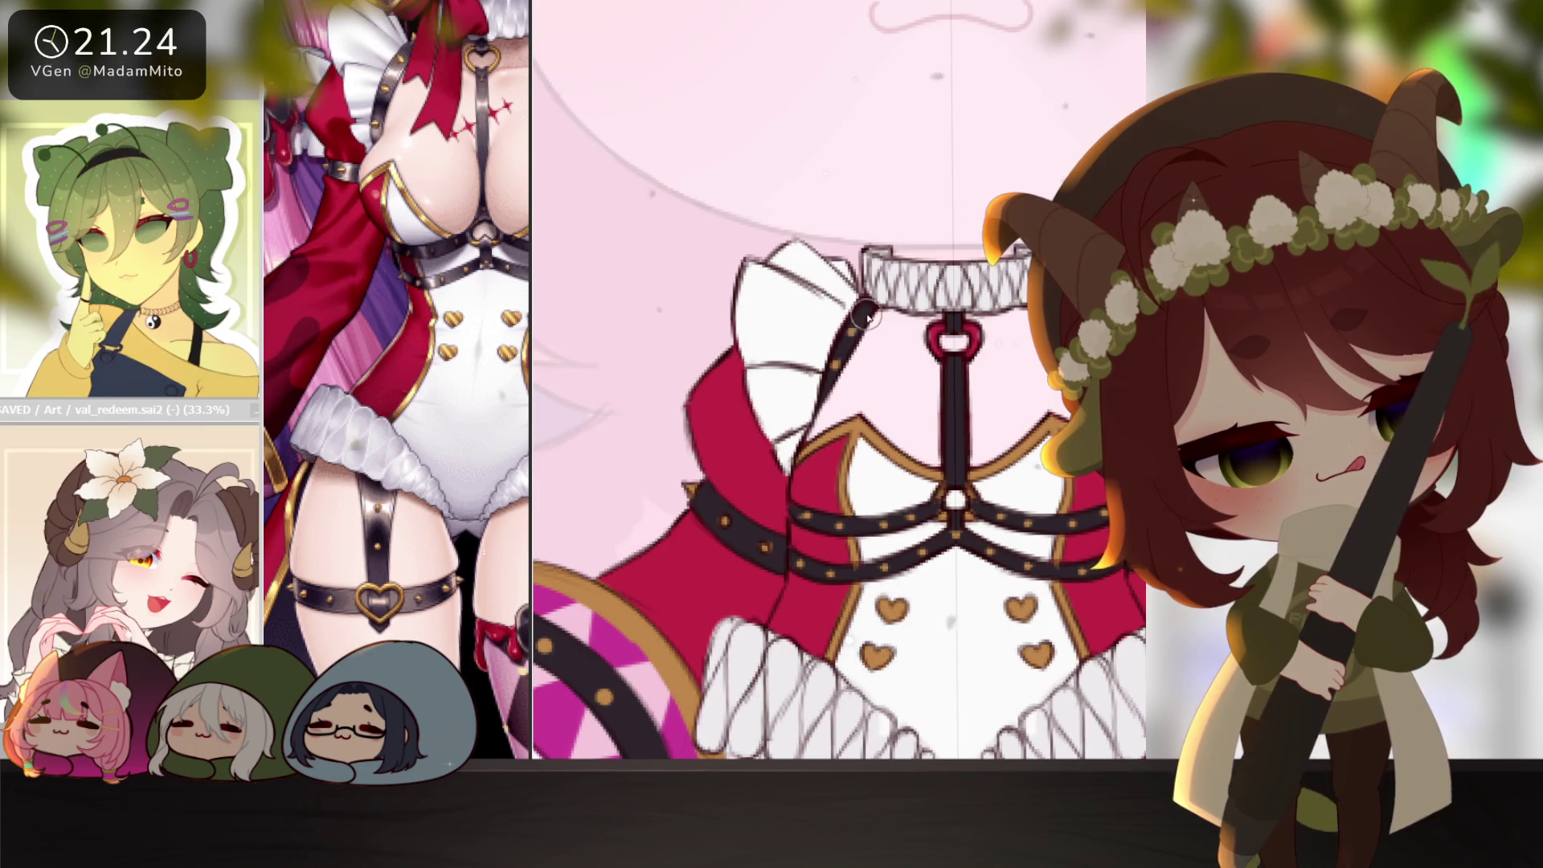
pyautogui.scroll(-2, 1034, 573)
pyautogui.scroll(-3, 1035, 572)
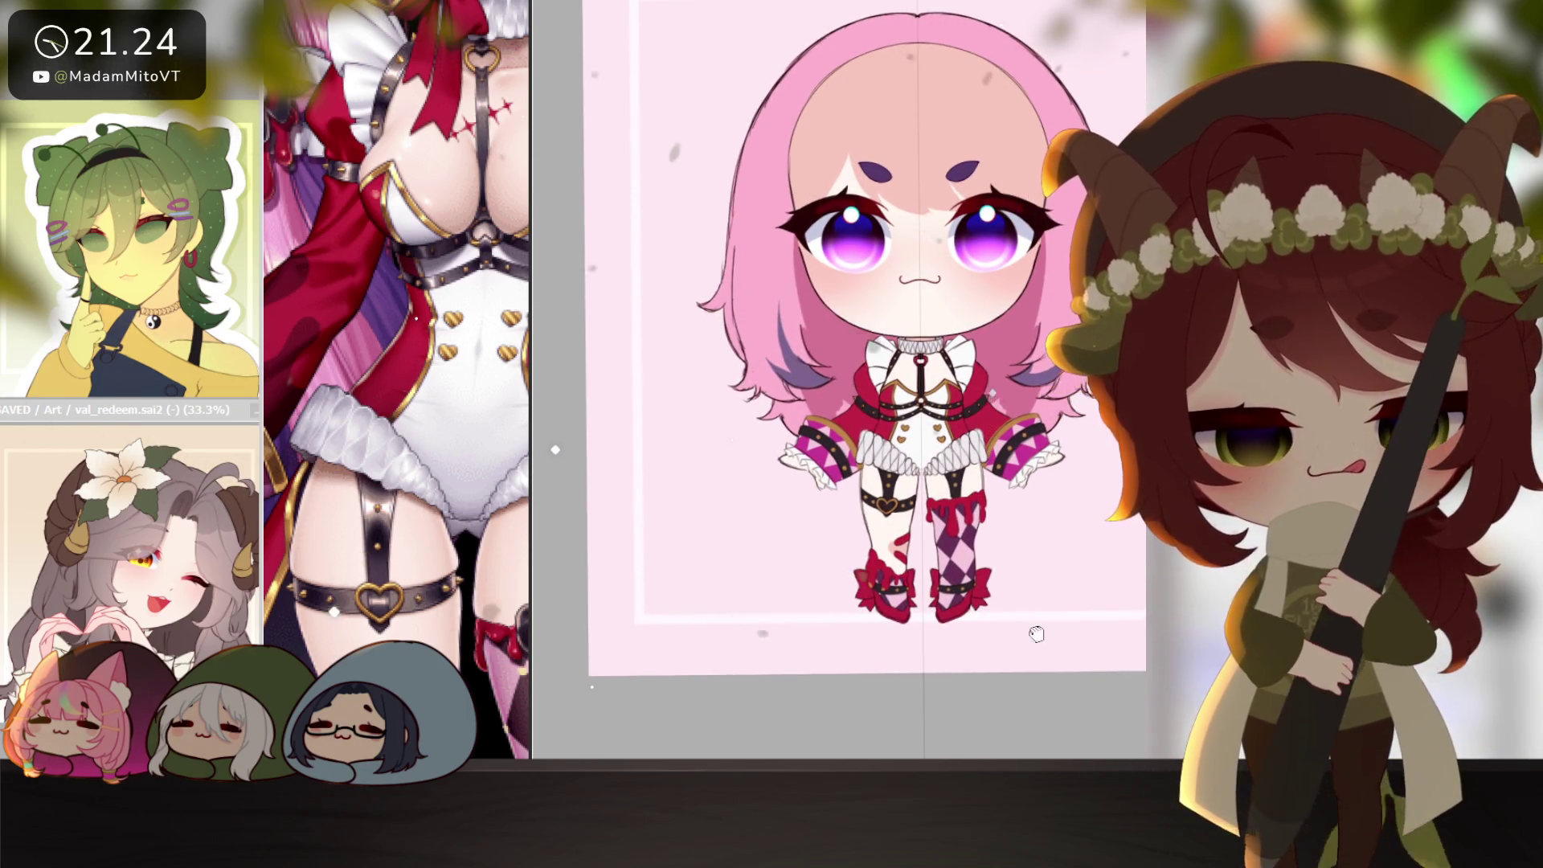
pyautogui.moveTo(1036, 634); pyautogui.dragTo(1021, 608)
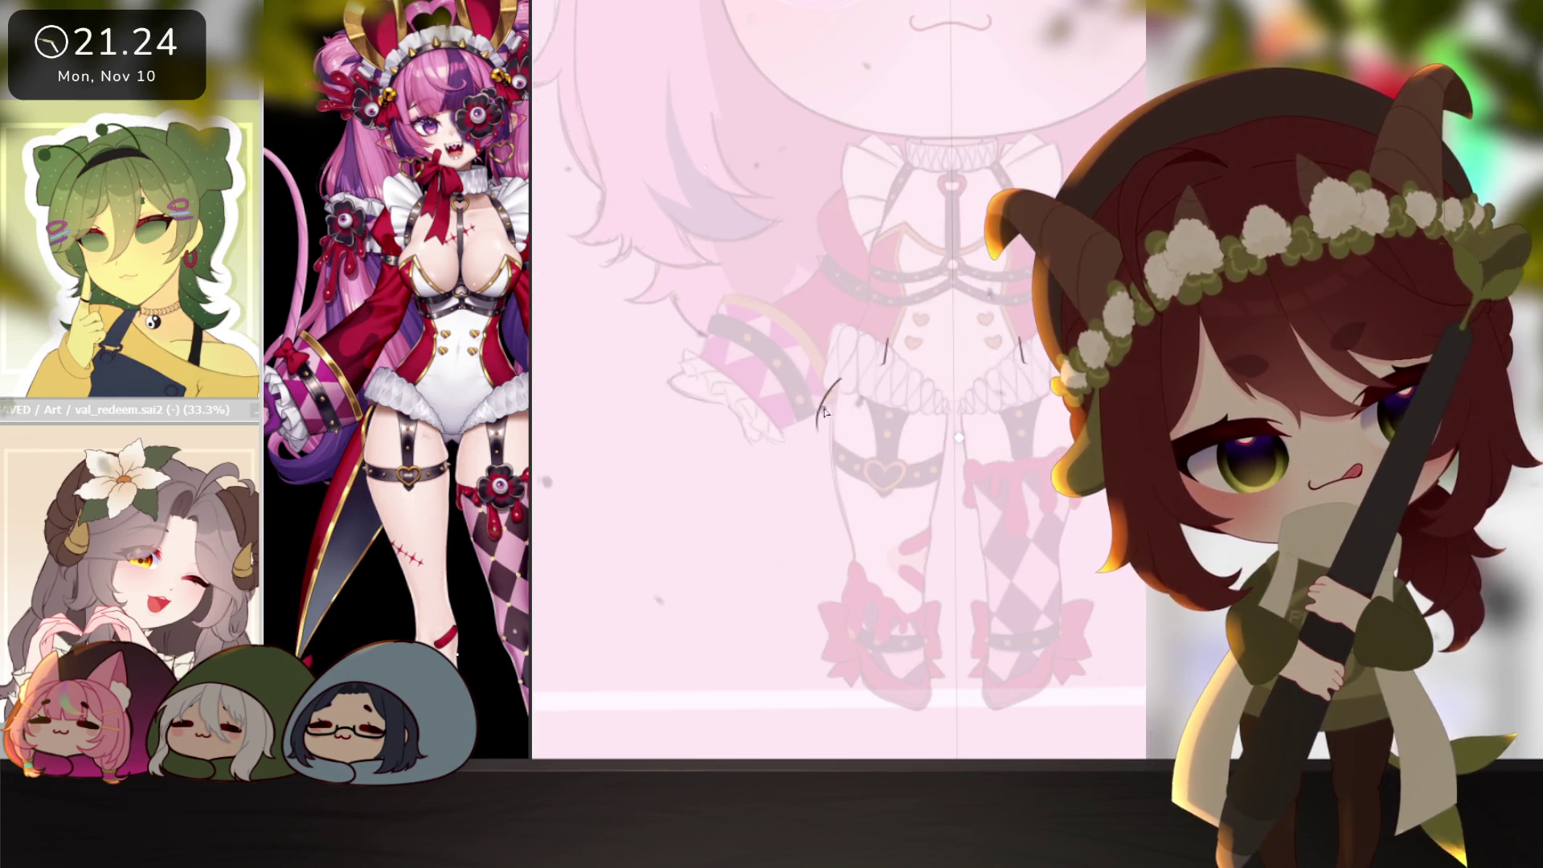
# Sketch mirrored pointed coat-tail outlines from the hips down to their tips over both legs.
pyautogui.moveTo(826, 440); pyautogui.dragTo(757, 599)
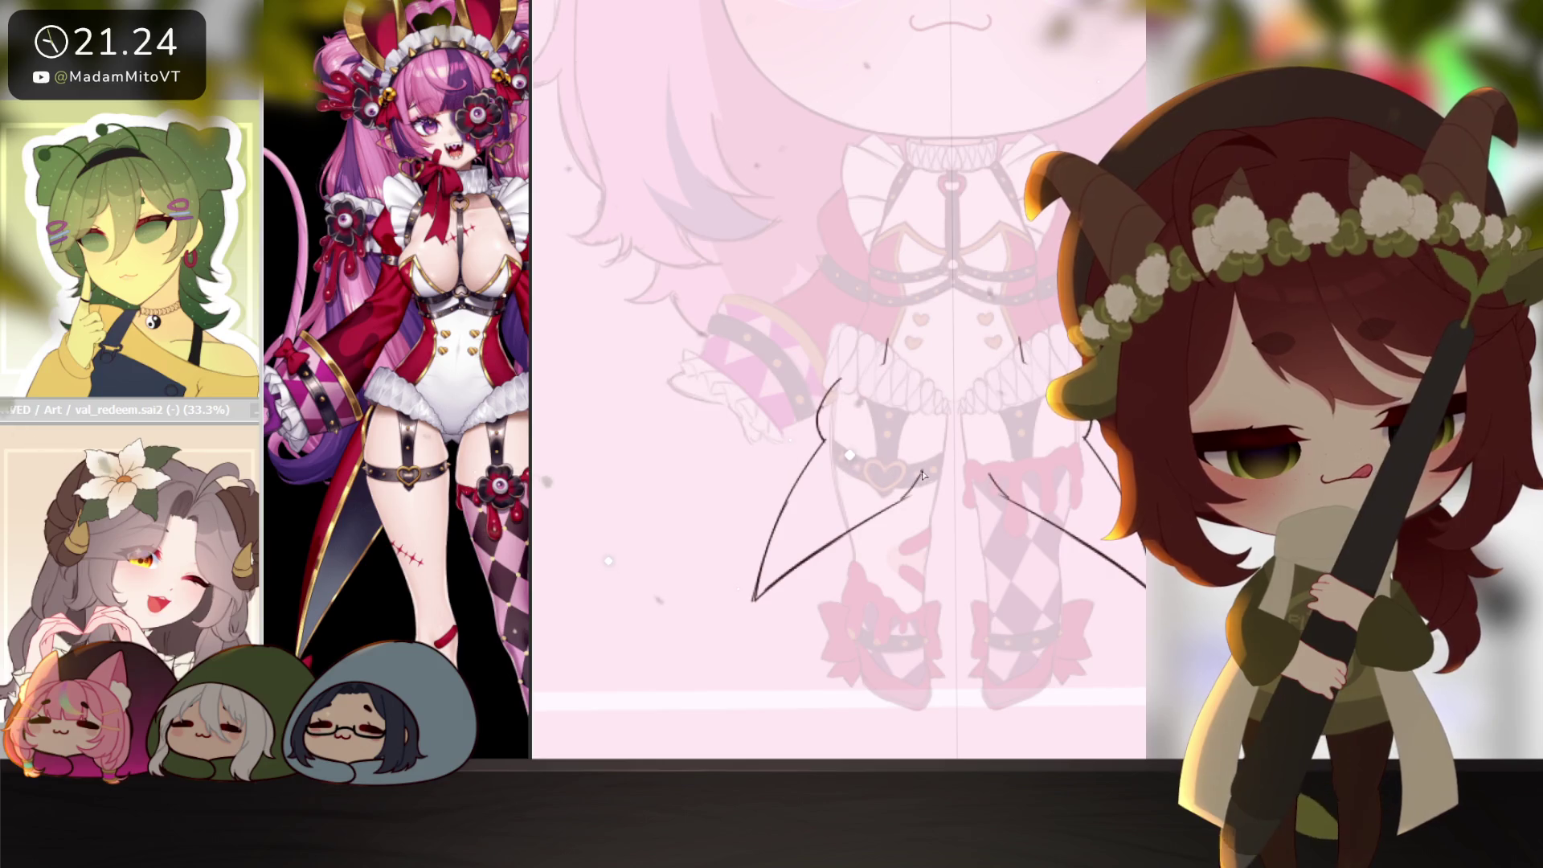
pyautogui.moveTo(909, 499); pyautogui.dragTo(938, 402)
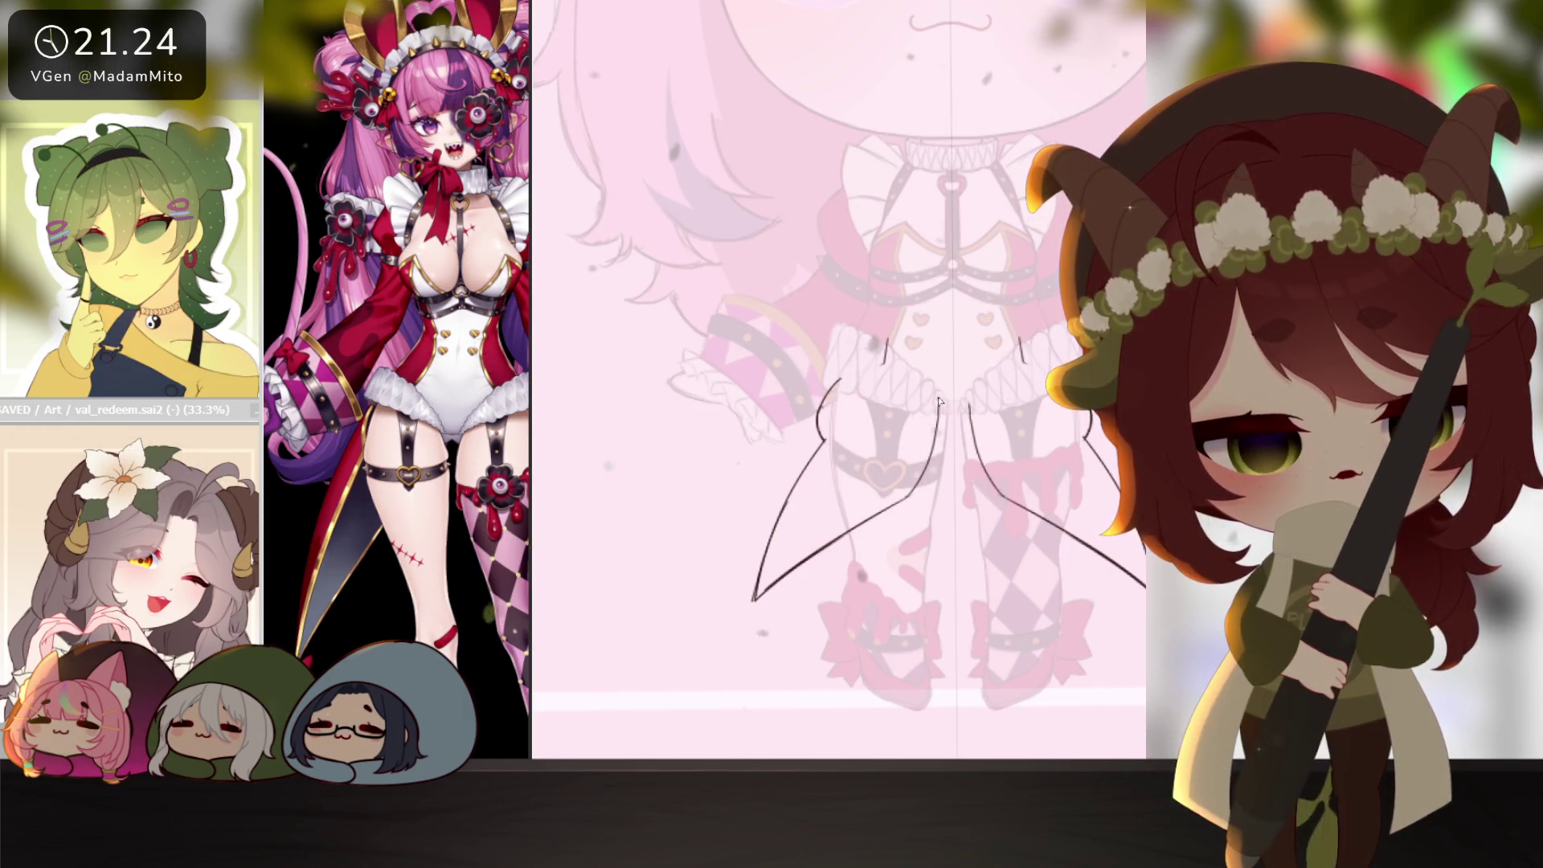
pyautogui.moveTo(873, 362); pyautogui.dragTo(938, 403)
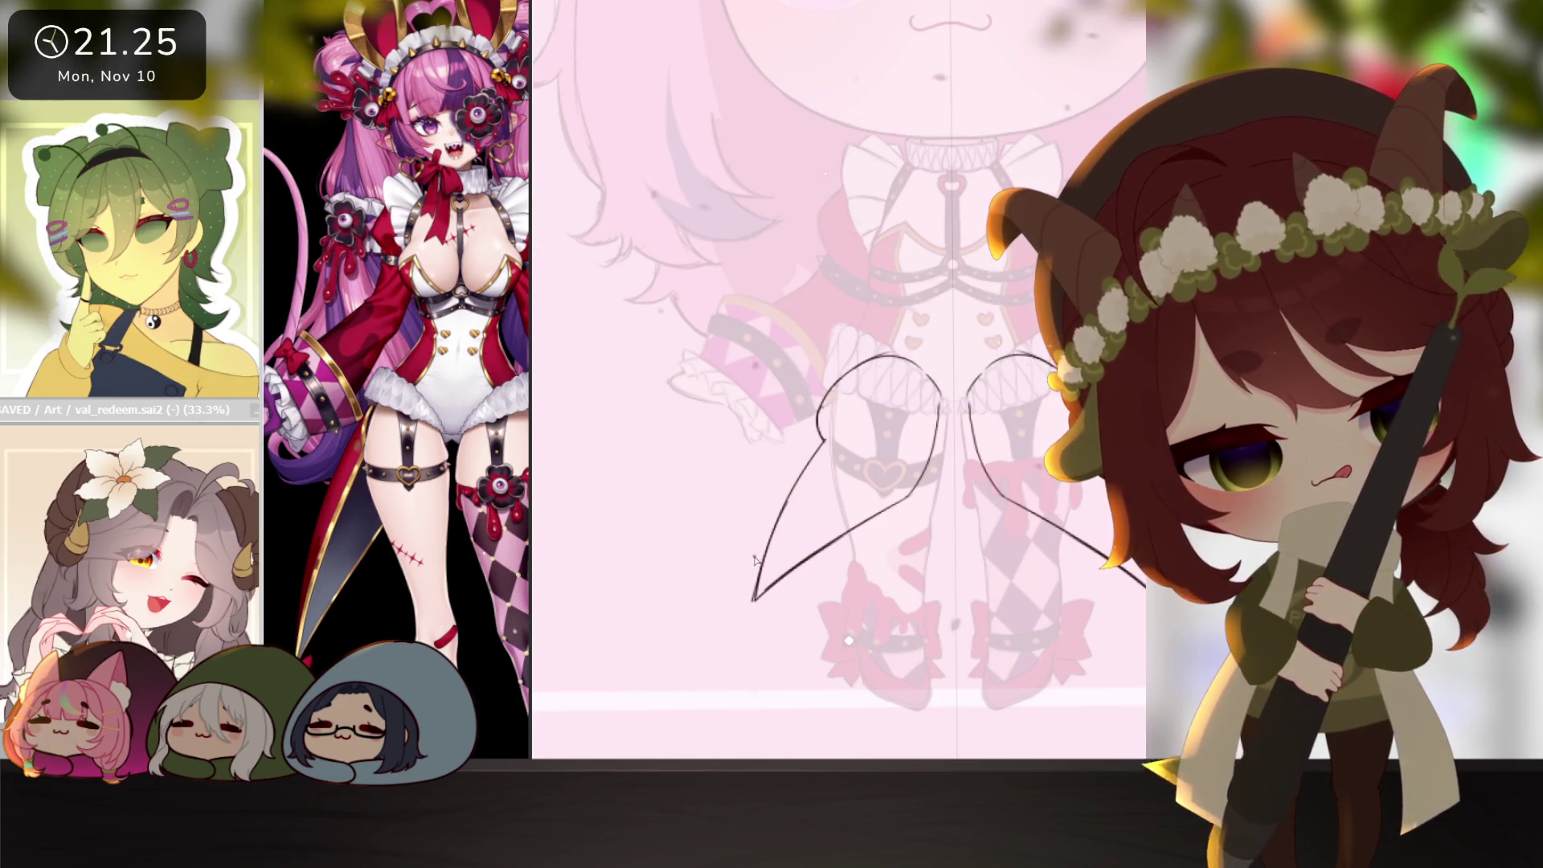
pyautogui.moveTo(773, 484)
pyautogui.mouseDown()
pyautogui.moveTo(792, 446)
pyautogui.moveTo(819, 436)
pyautogui.mouseUp()
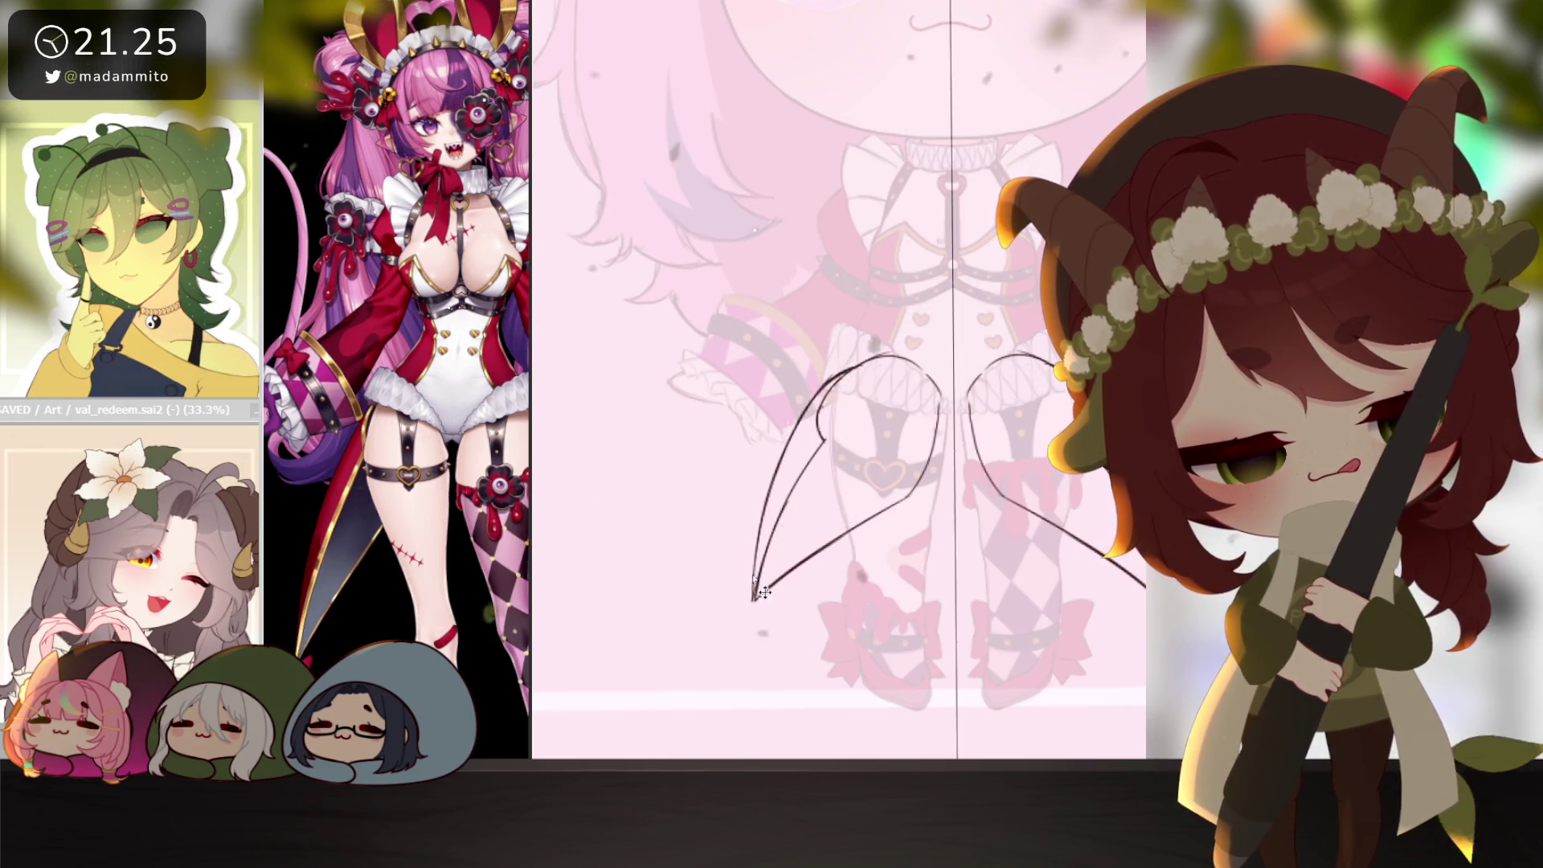
pyautogui.scroll(-3, 778, 462)
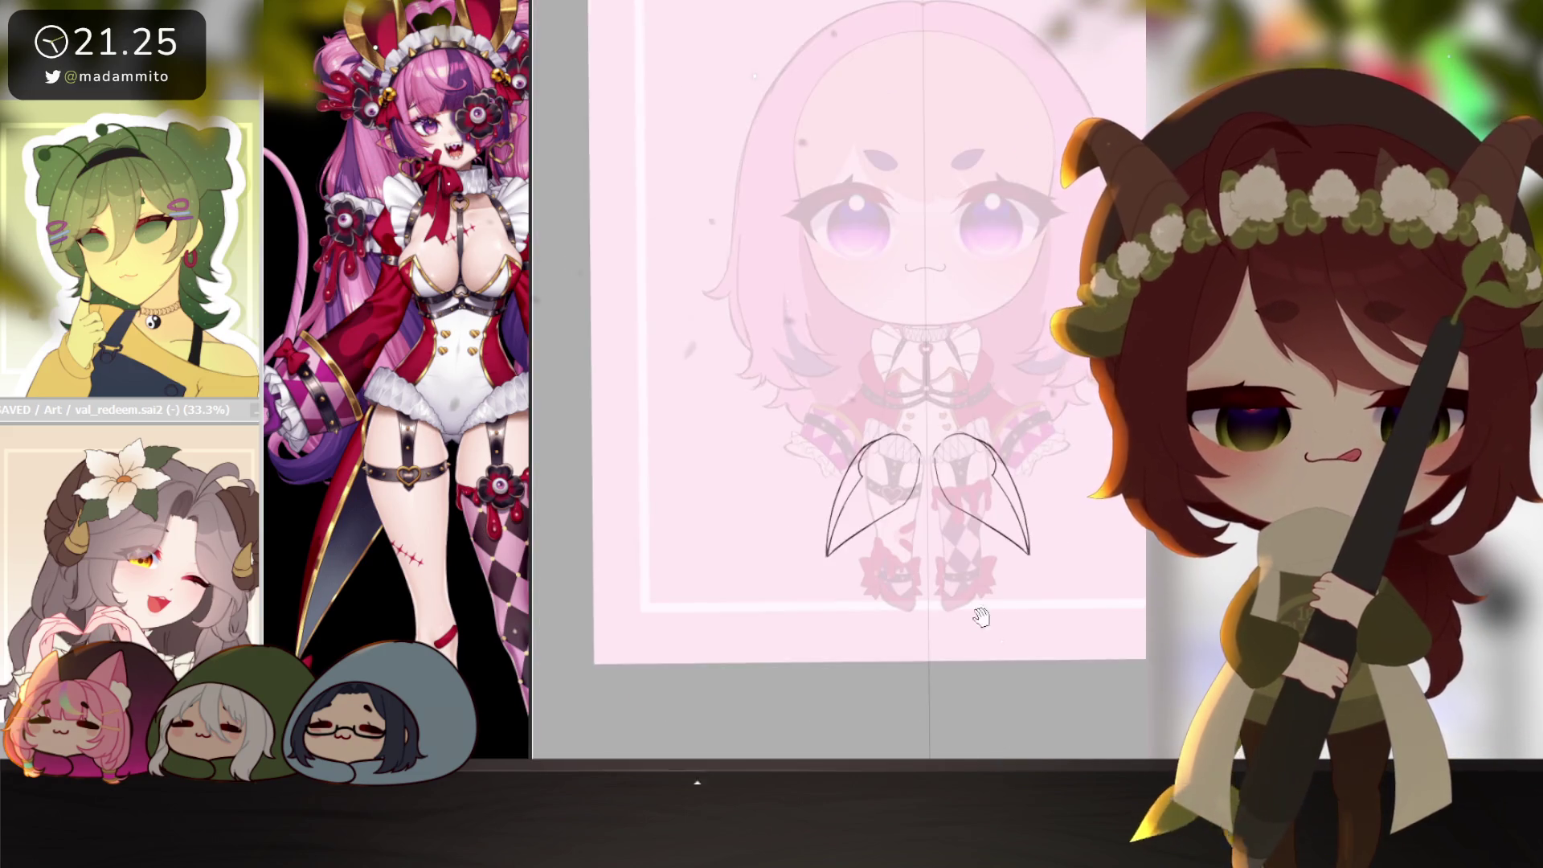
pyautogui.scroll(5, 434, 402)
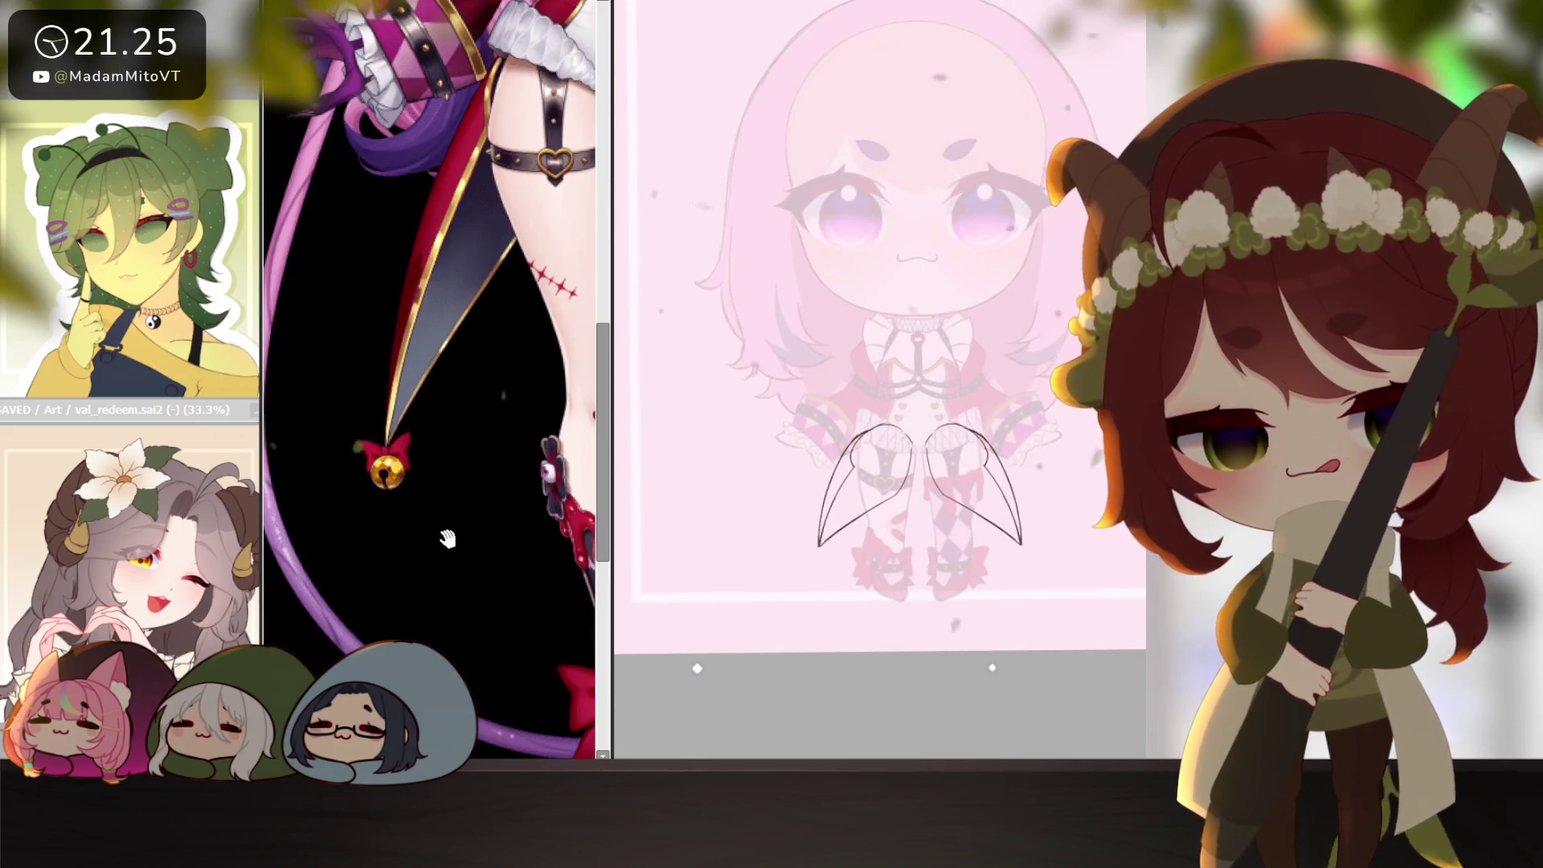
# Draw a small bow and round jingle bell at the coat-tail tip, then select around the tail.
pyautogui.moveTo(611, 402); pyautogui.dragTo(530, 401)
pyautogui.scroll(3, 810, 594)
pyautogui.scroll(2, 810, 594)
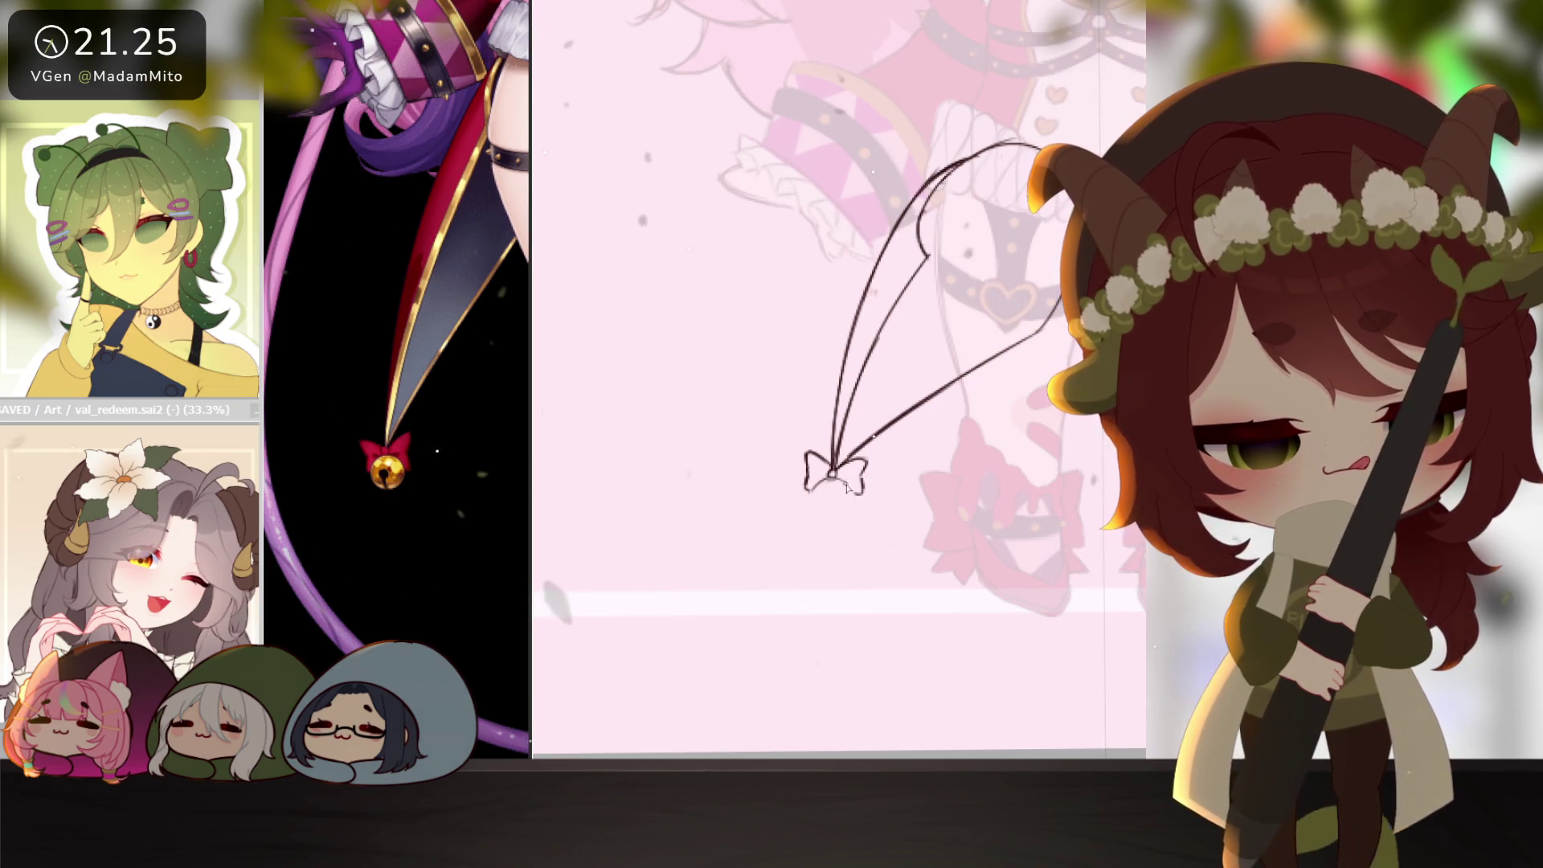
pyautogui.moveTo(854, 508); pyautogui.dragTo(824, 490)
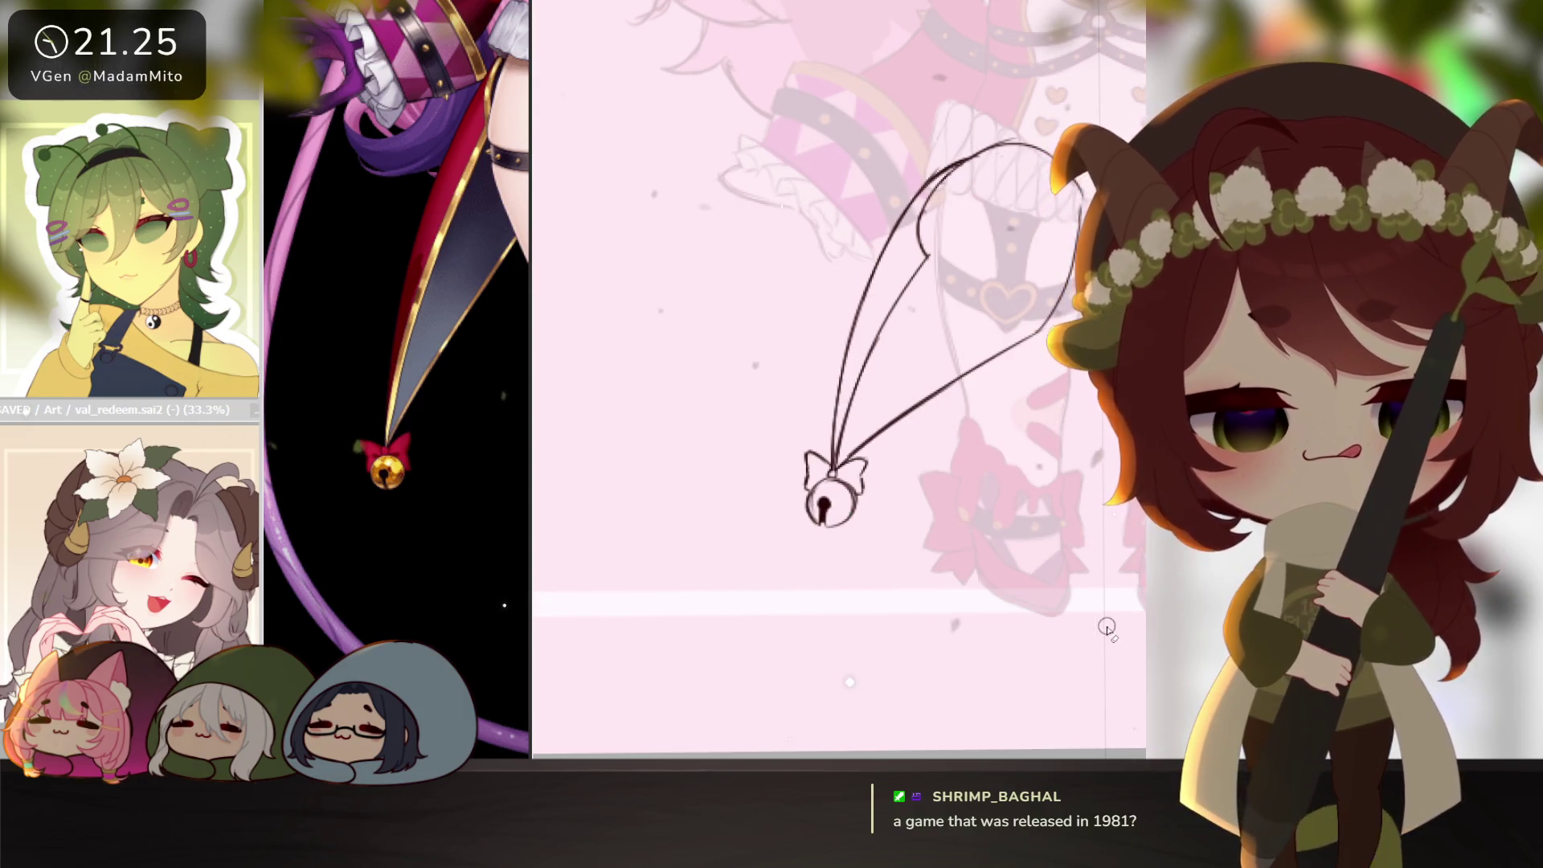
pyautogui.moveTo(994, 629)
pyautogui.mouseDown()
pyautogui.moveTo(962, 641)
pyautogui.moveTo(1018, 616)
pyautogui.mouseUp()
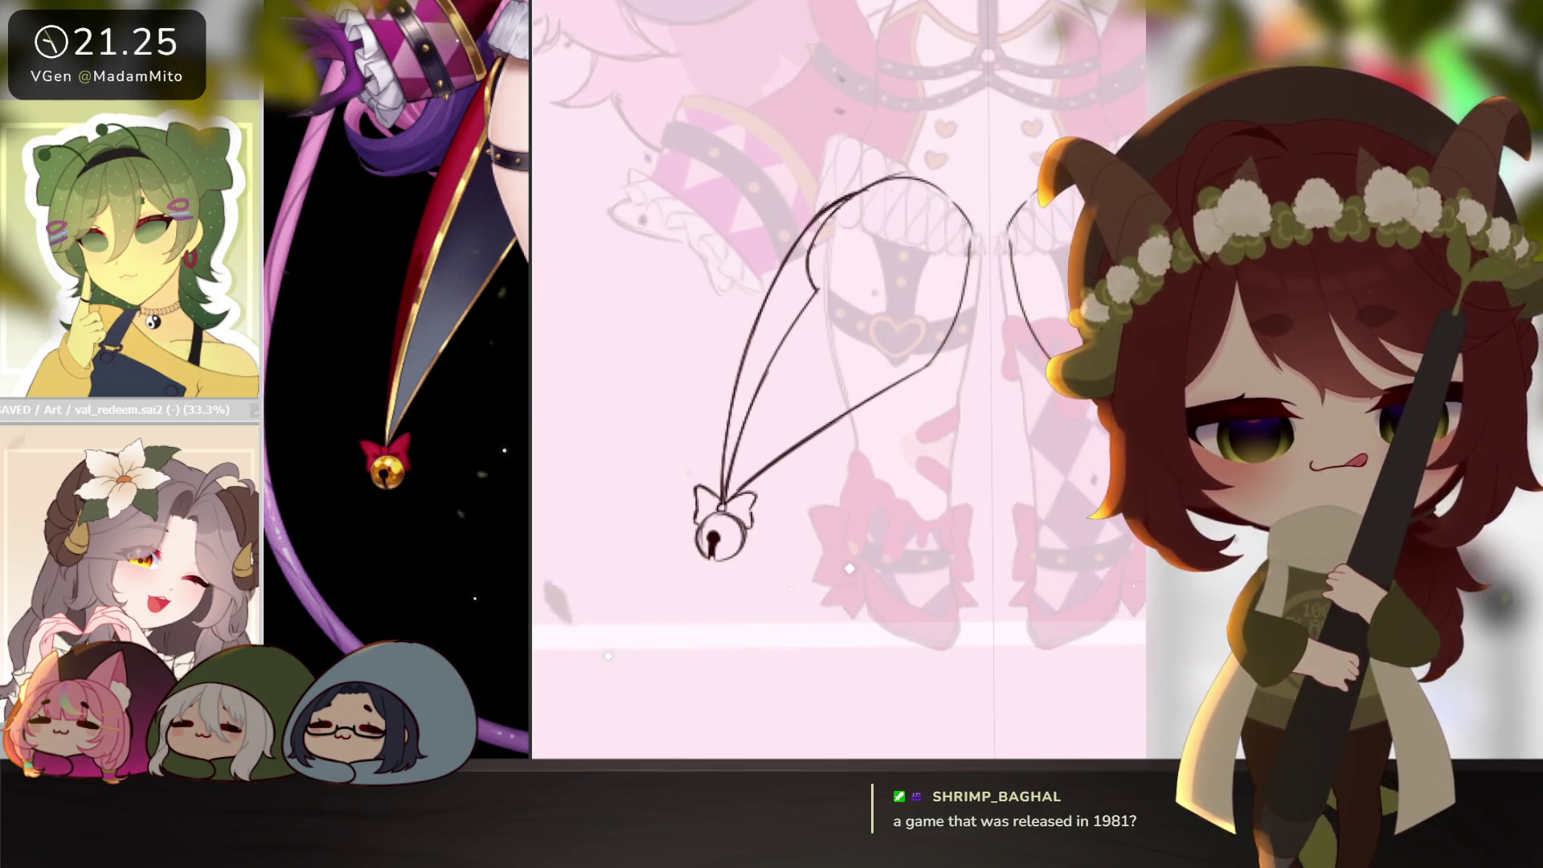
pyautogui.click(849, 614)
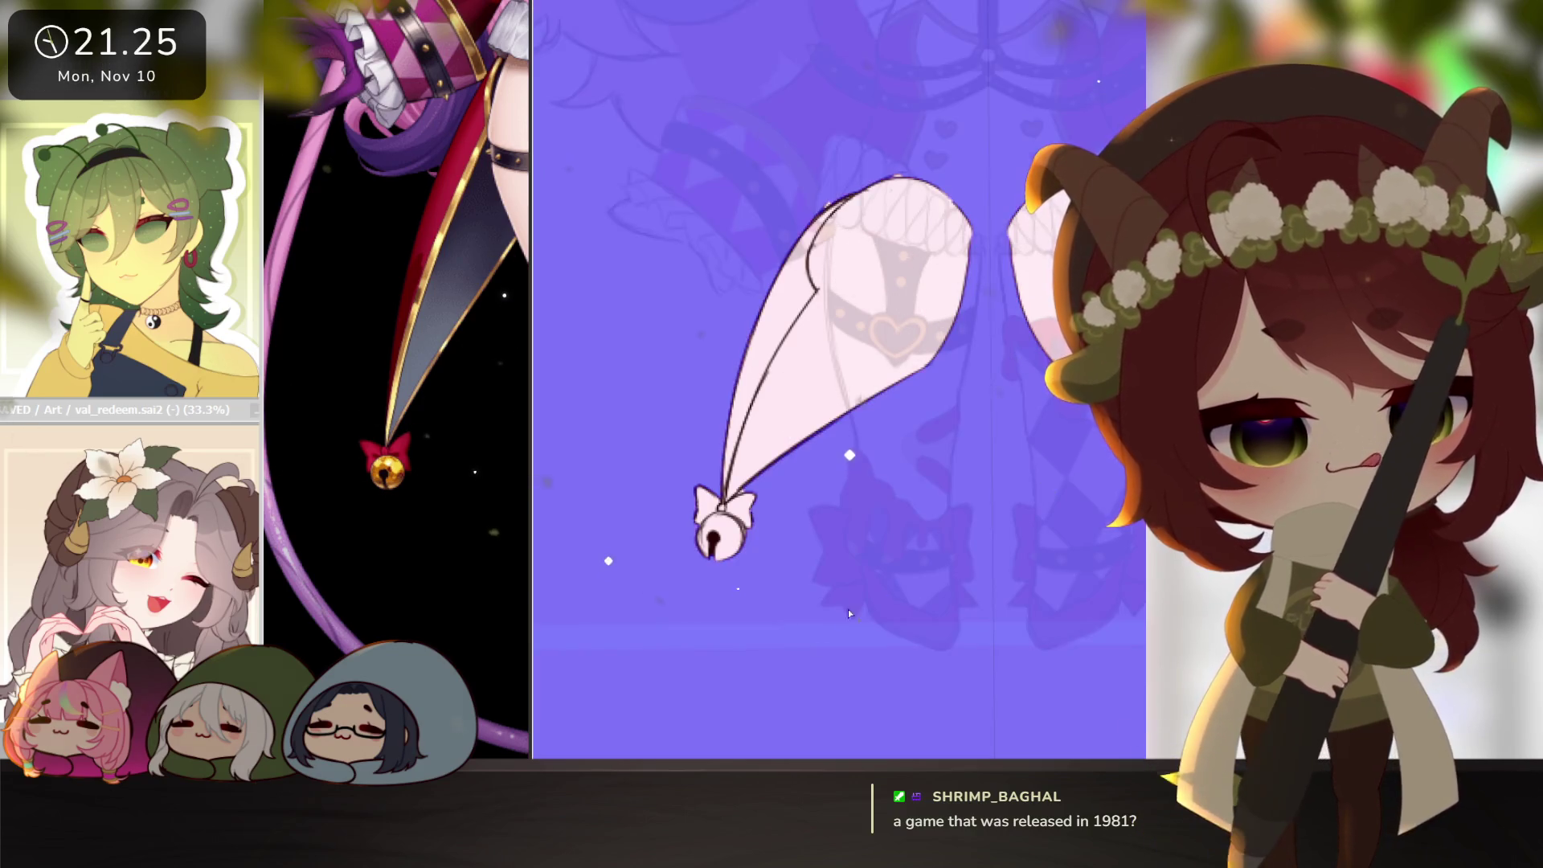
# Invert the selection onto the coat tail, clear its pale fill, and fill tail and bell red.
pyautogui.hotkey('ctrl', 'i')
pyautogui.press('Delete')
pyautogui.moveTo(530, 252); pyautogui.dragTo(612, 252)
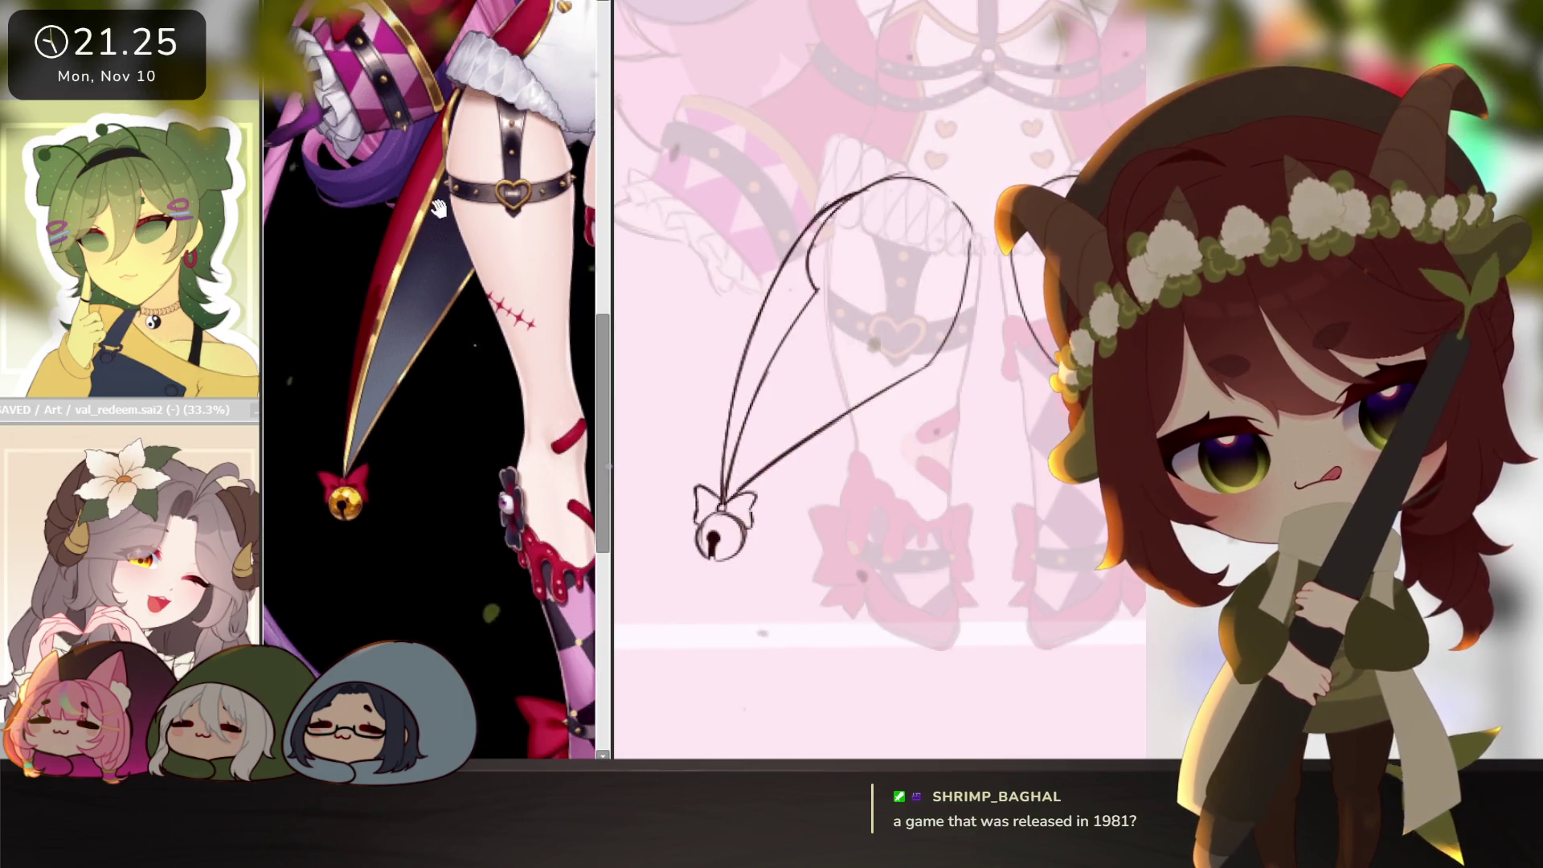
pyautogui.moveTo(612, 402); pyautogui.dragTo(530, 401)
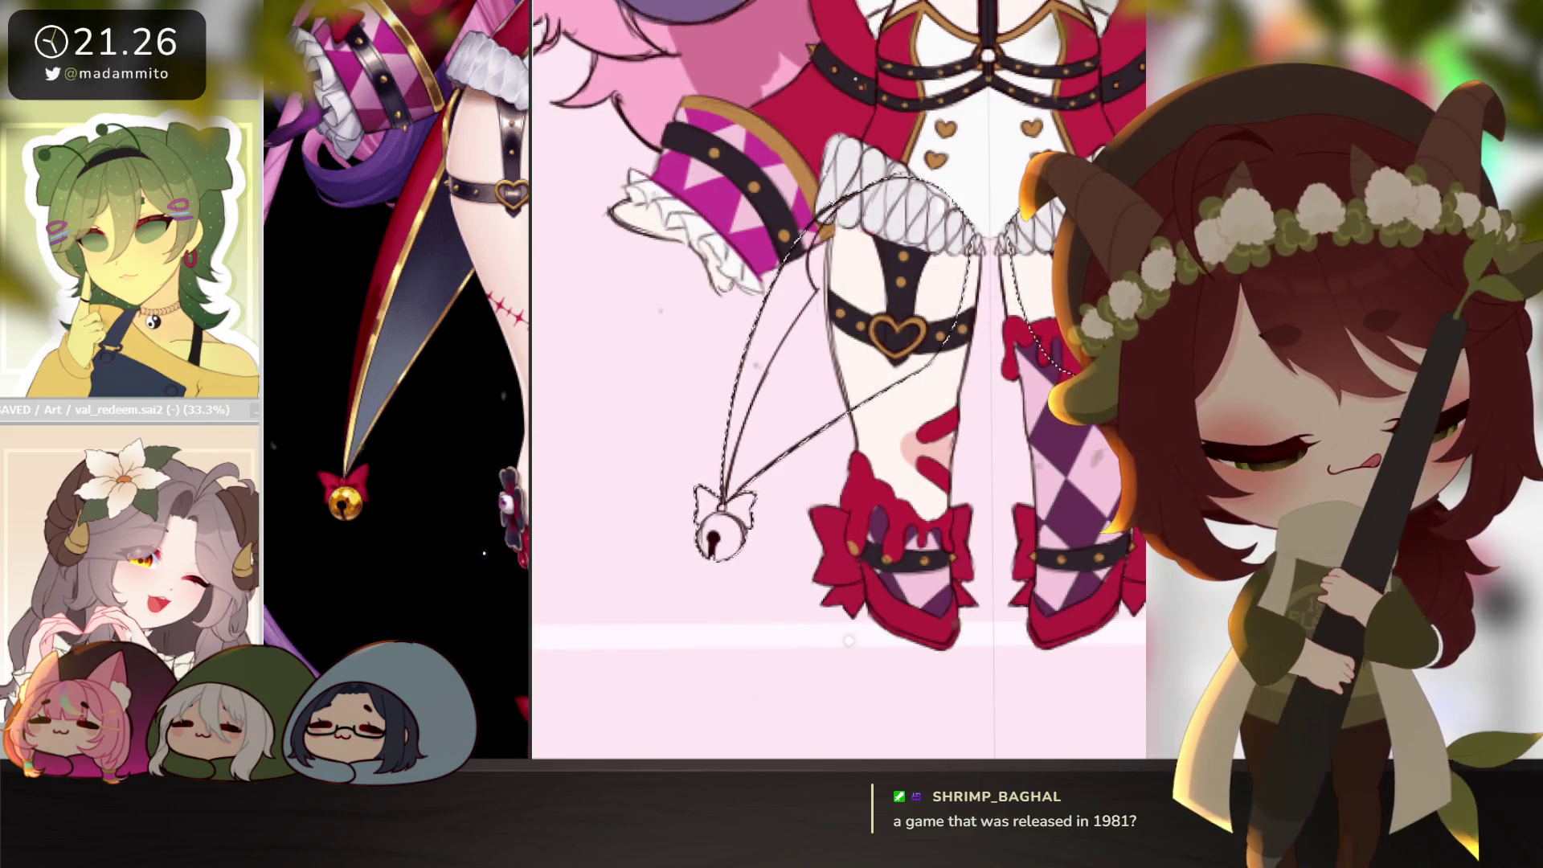
pyautogui.hotkey('ctrl', 'f')
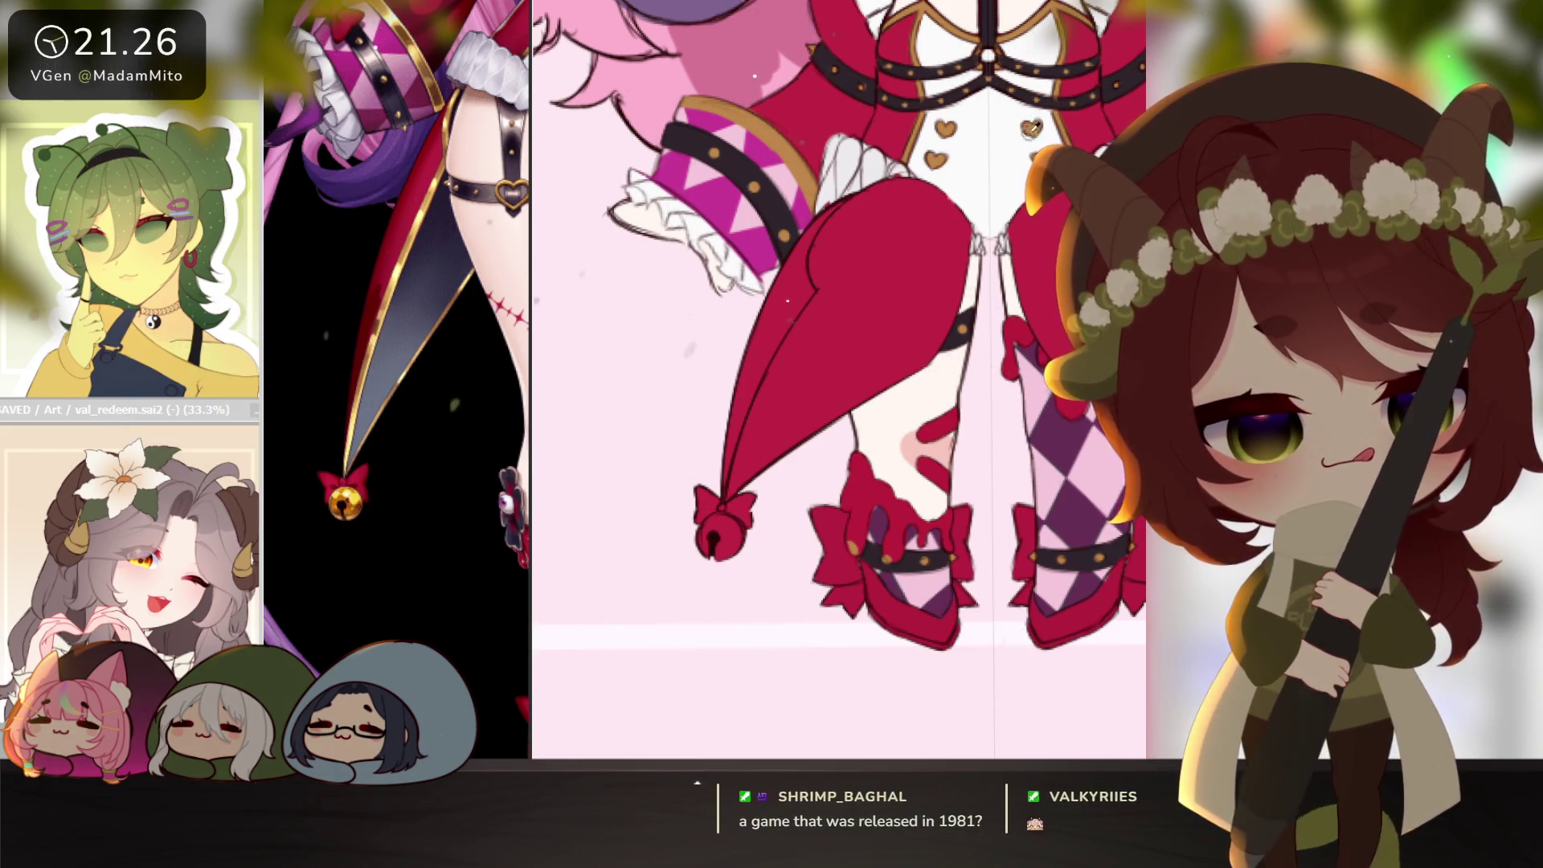
pyautogui.scroll(2, 697, 723)
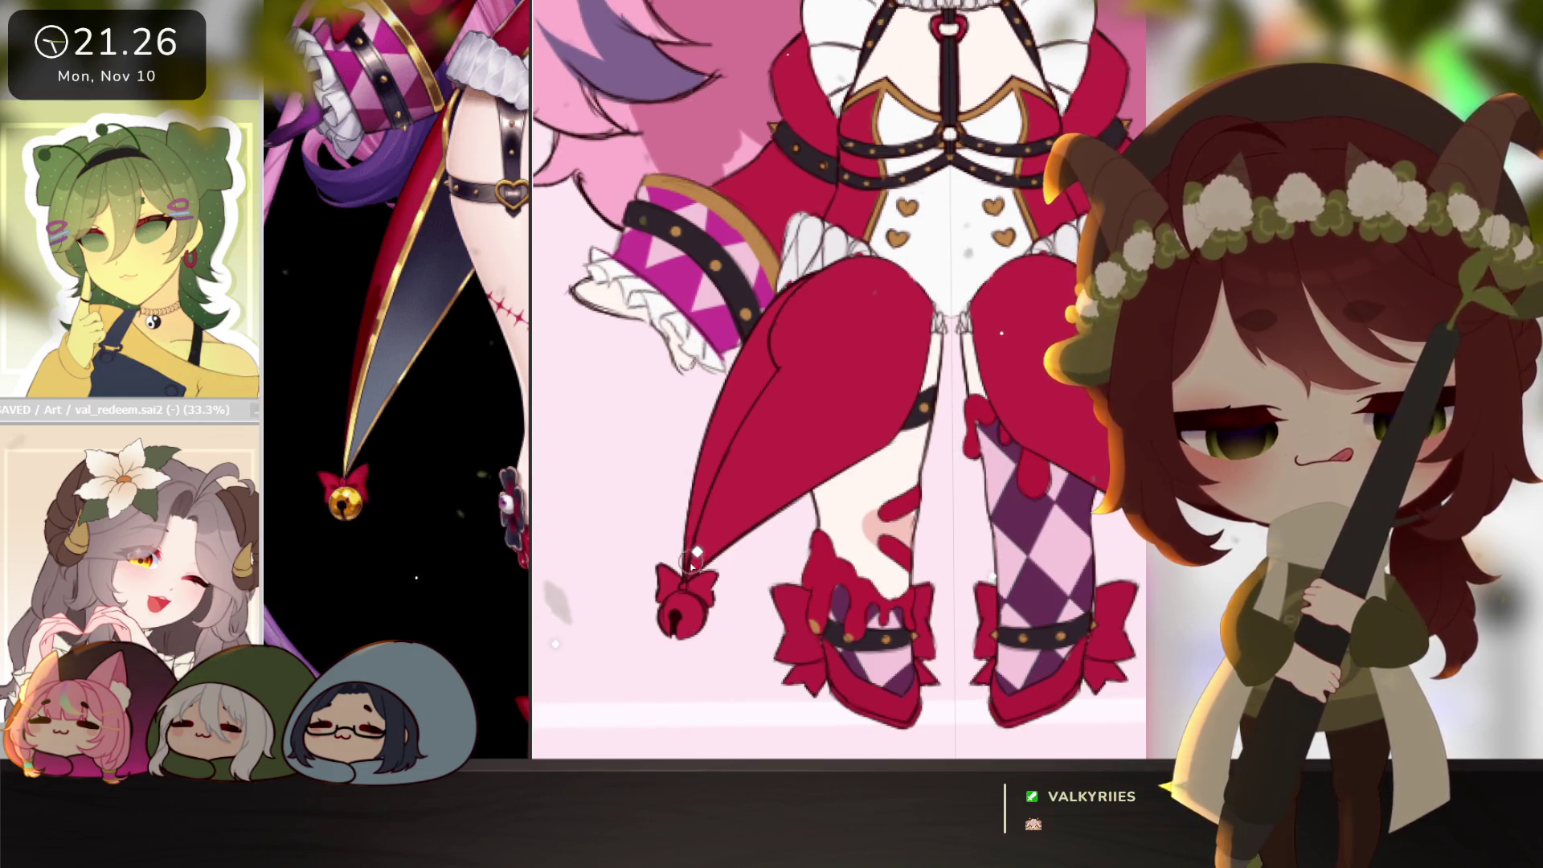
# Trace a gold edge along the coat tail's left side.
pyautogui.moveTo(711, 484)
pyautogui.mouseDown()
pyautogui.moveTo(689, 563)
pyautogui.moveTo(799, 281)
pyautogui.mouseUp()
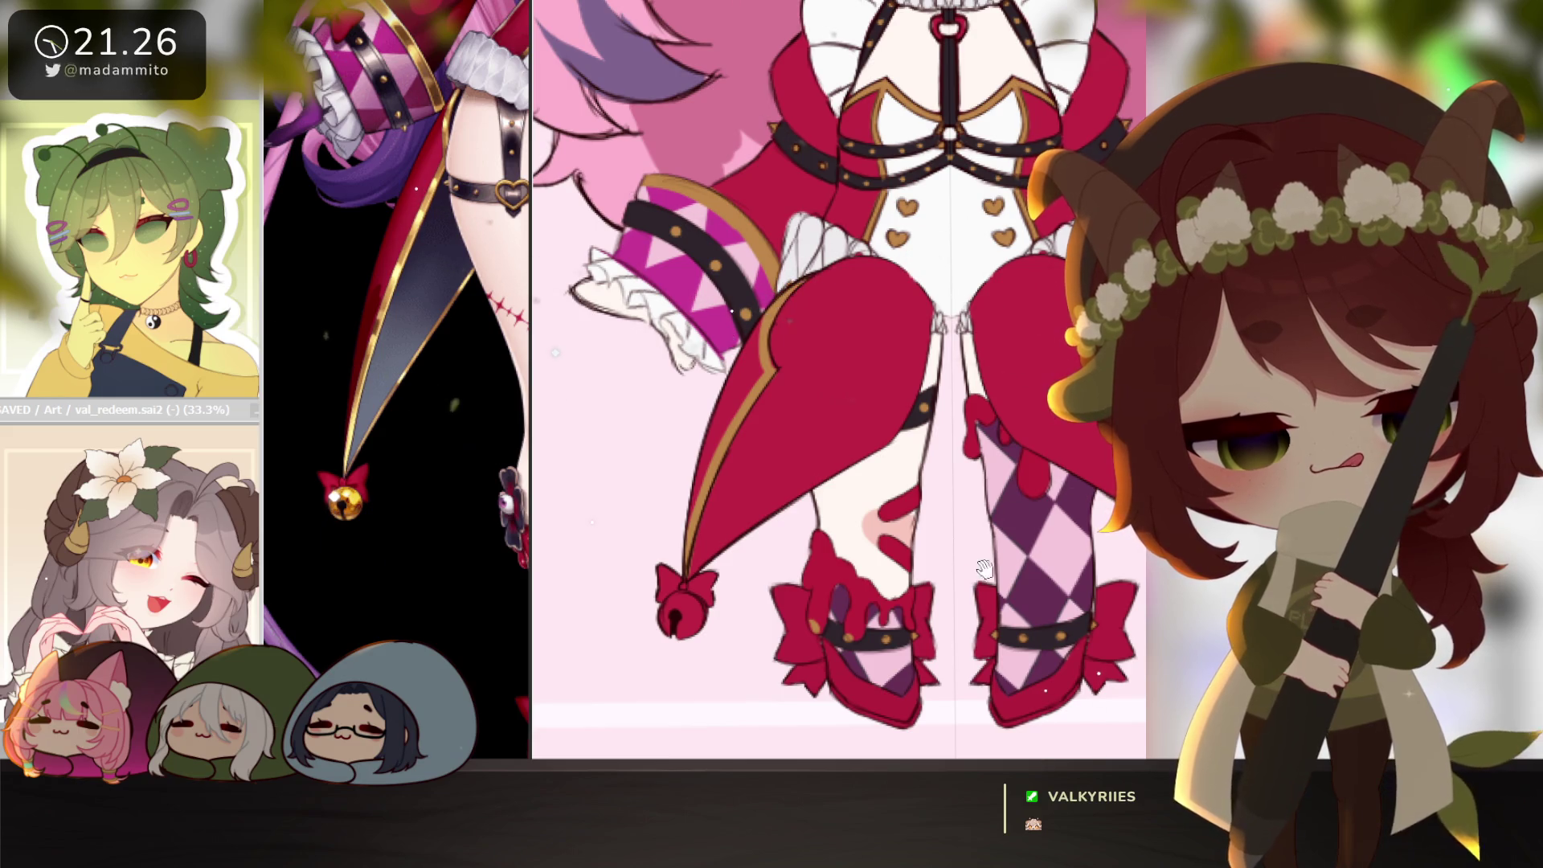
pyautogui.moveTo(984, 568); pyautogui.dragTo(960, 565)
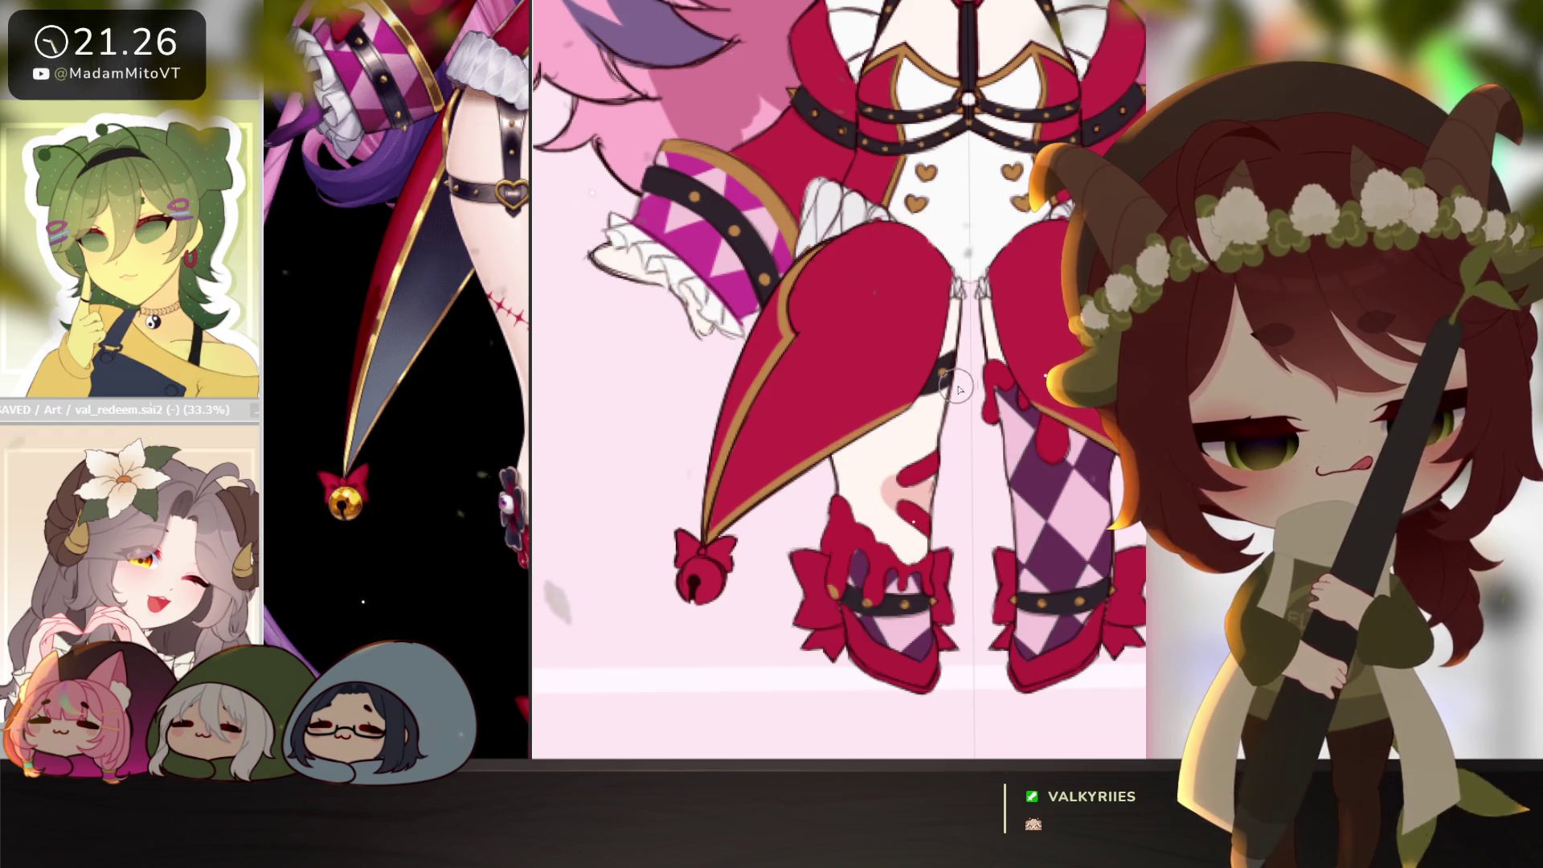
pyautogui.moveTo(972, 586); pyautogui.dragTo(954, 604)
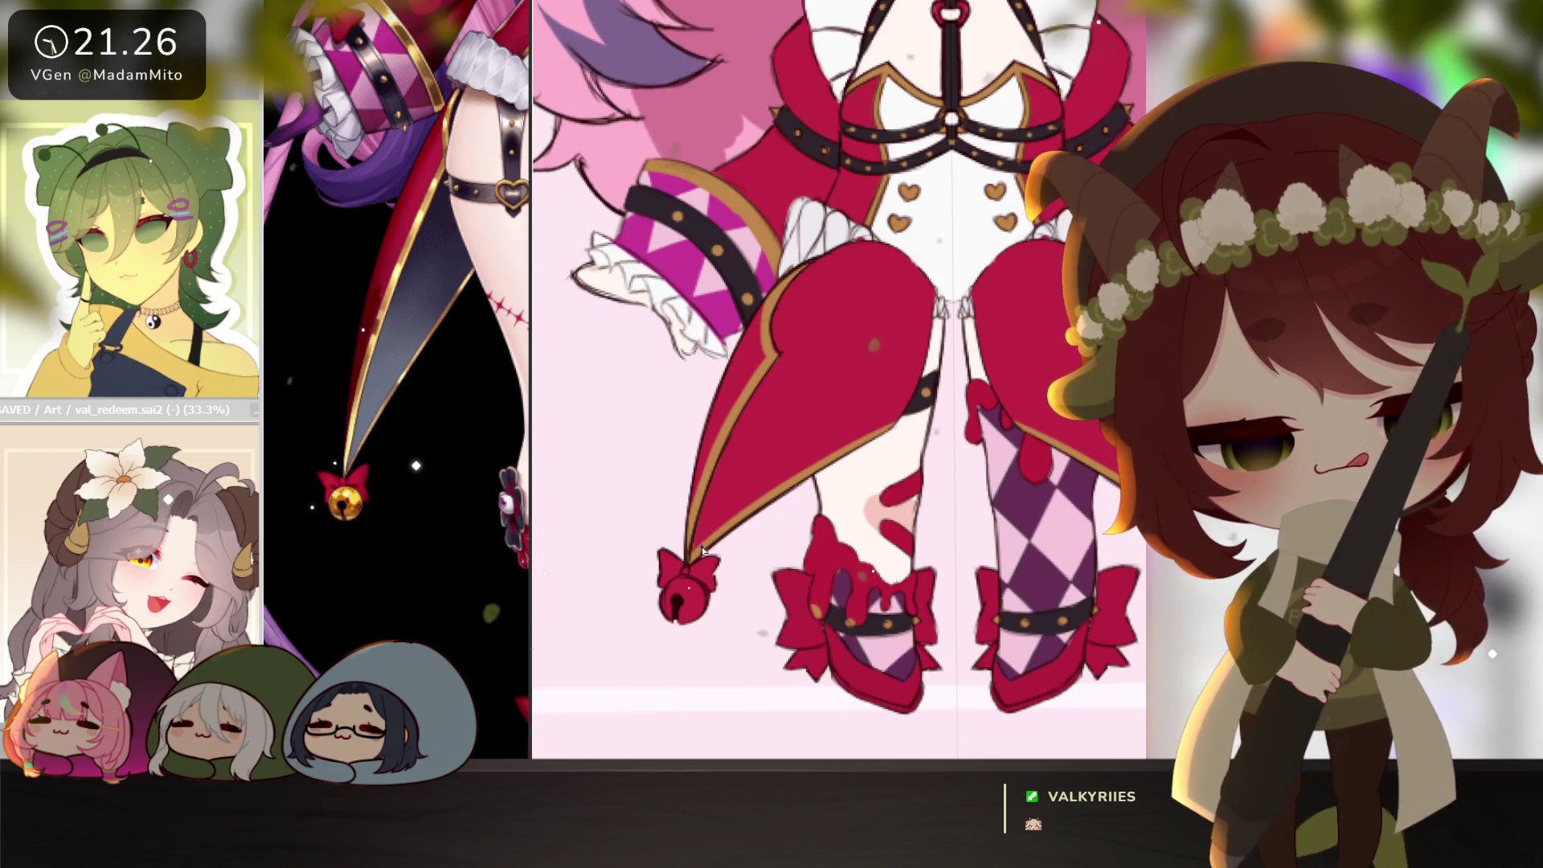
# Shade the tail tops and thigh pieces dark navy, keep the bow and bell red, and airbrush a grey-blue gradient.
pyautogui.moveTo(701, 553)
pyautogui.mouseDown()
pyautogui.moveTo(785, 372)
pyautogui.moveTo(772, 389)
pyautogui.moveTo(797, 297)
pyautogui.moveTo(792, 350)
pyautogui.mouseUp()
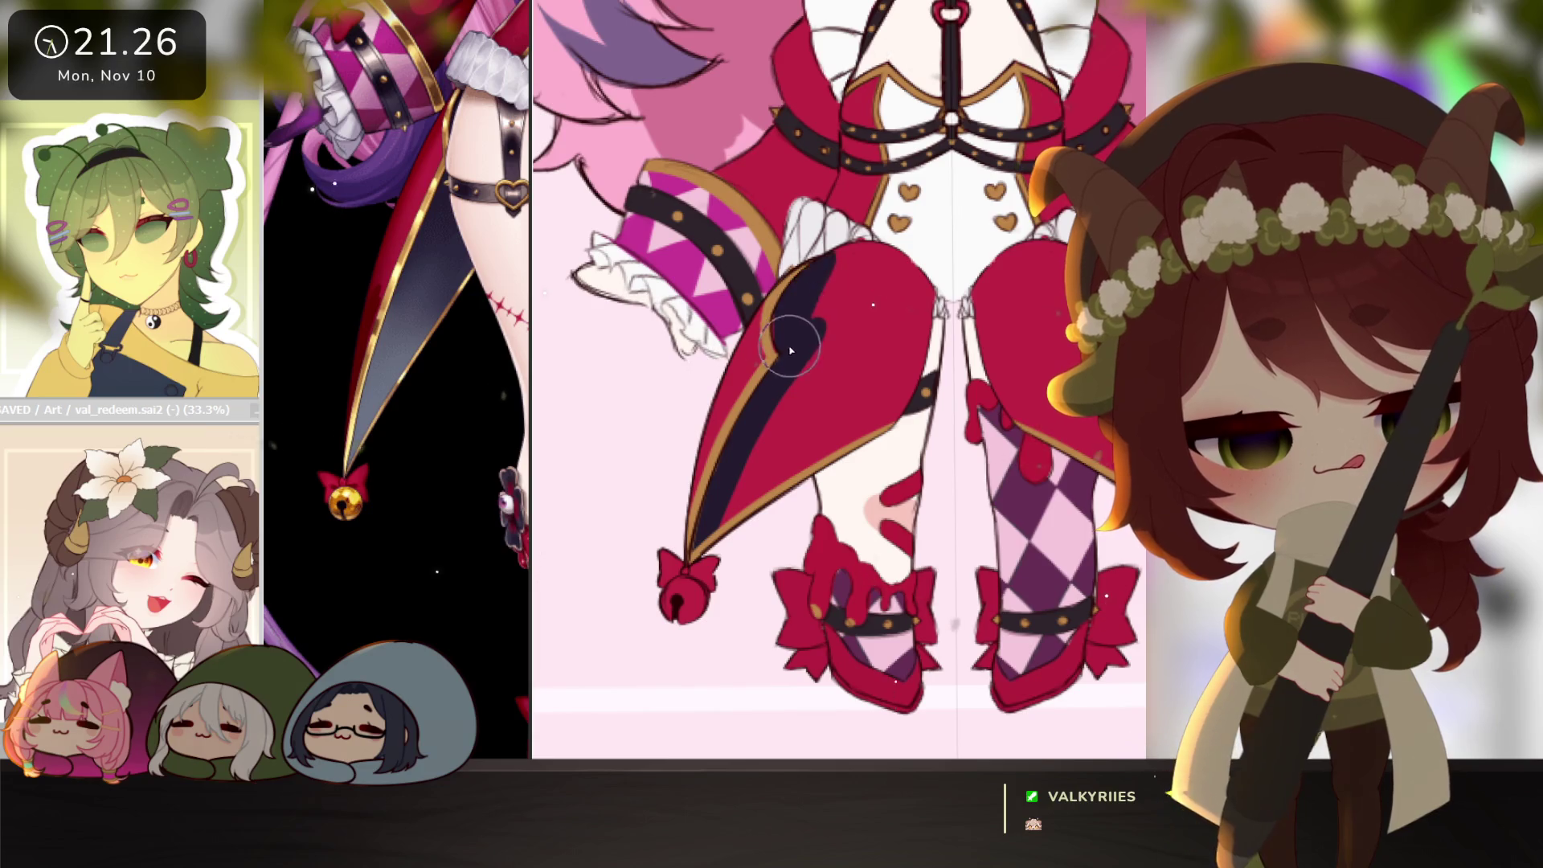
pyautogui.moveTo(820, 255)
pyautogui.mouseDown()
pyautogui.moveTo(803, 327)
pyautogui.moveTo(820, 369)
pyautogui.moveTo(691, 552)
pyautogui.moveTo(891, 428)
pyautogui.mouseUp()
pyautogui.moveTo(690, 577); pyautogui.dragTo(730, 572)
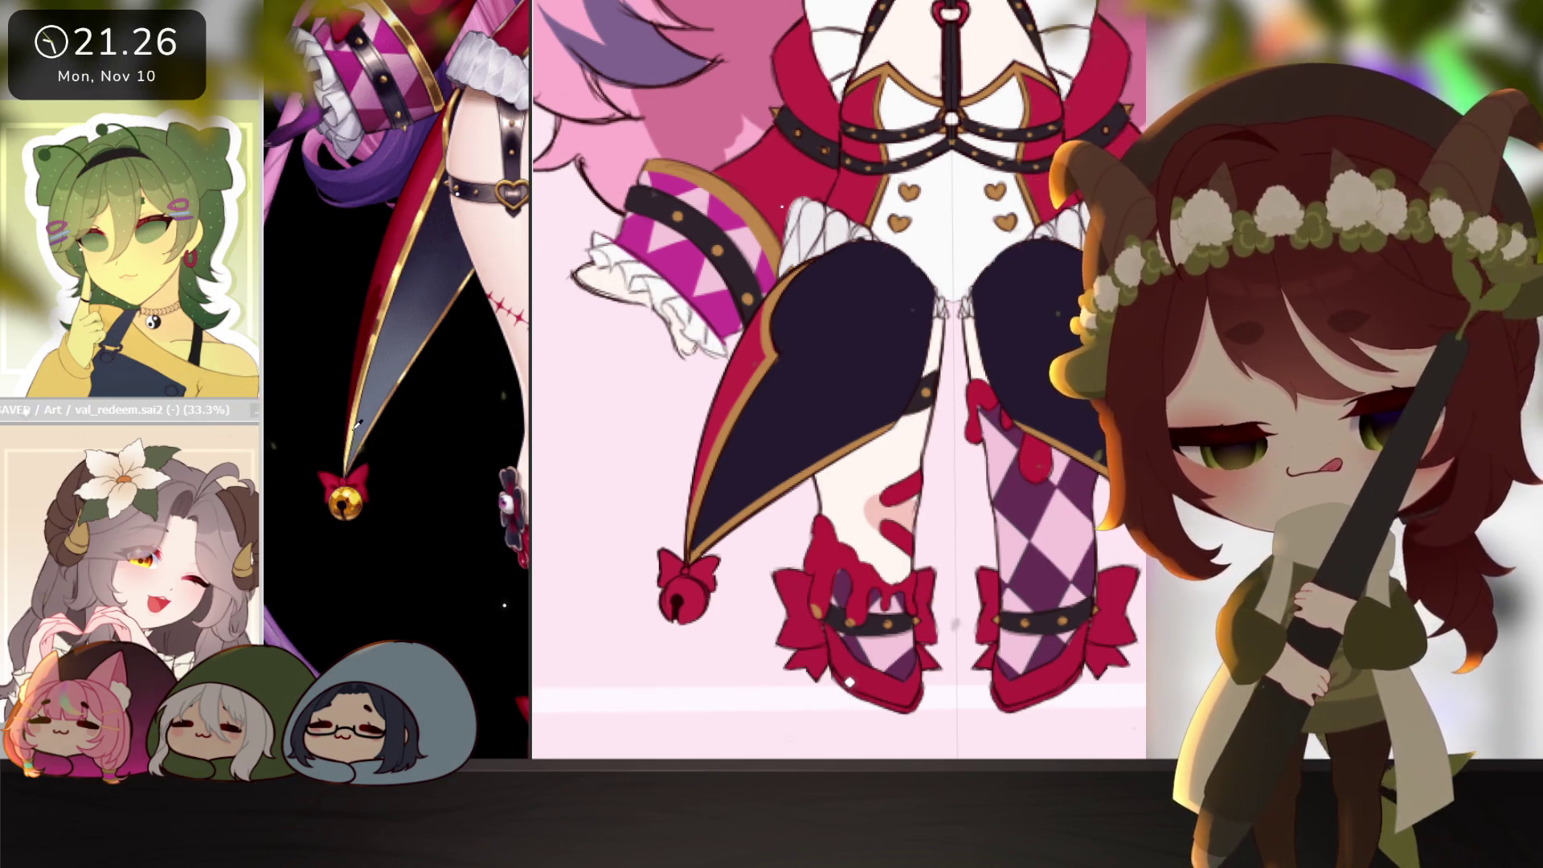
pyautogui.moveTo(849, 653)
pyautogui.mouseDown()
pyautogui.moveTo(706, 592)
pyautogui.moveTo(679, 627)
pyautogui.moveTo(723, 619)
pyautogui.moveTo(631, 551)
pyautogui.mouseUp()
# Redo the grey-blue airbrush gradient further up the coat tail, then zoom out to the whole chibi.
pyautogui.hotkey('ctrl', 'z')
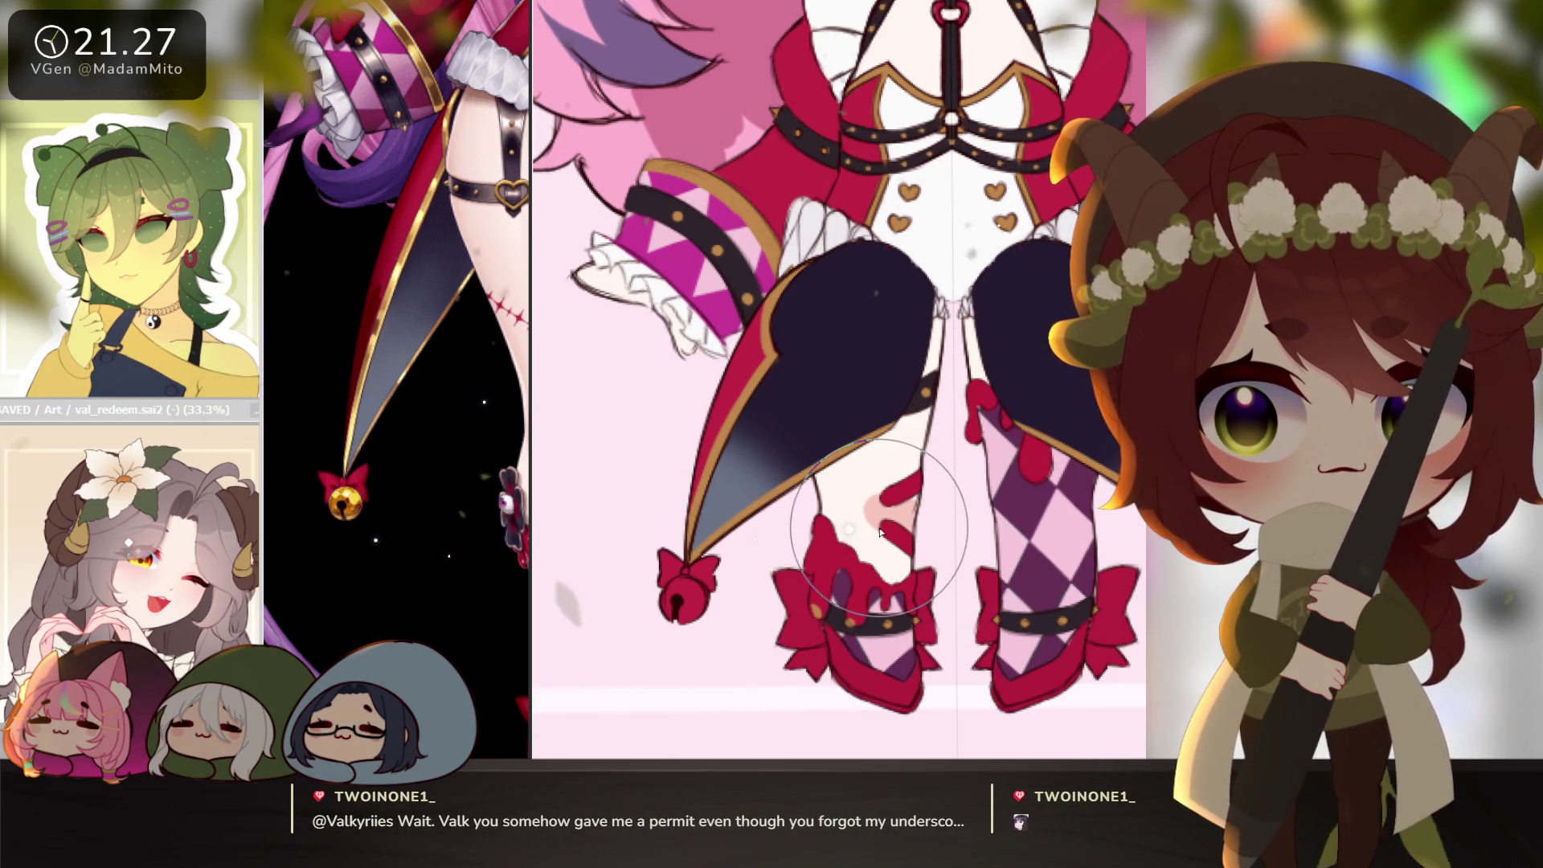
pyautogui.moveTo(880, 532)
pyautogui.mouseDown()
pyautogui.moveTo(795, 450)
pyautogui.moveTo(796, 495)
pyautogui.moveTo(711, 374)
pyautogui.moveTo(687, 376)
pyautogui.moveTo(871, 565)
pyautogui.mouseUp()
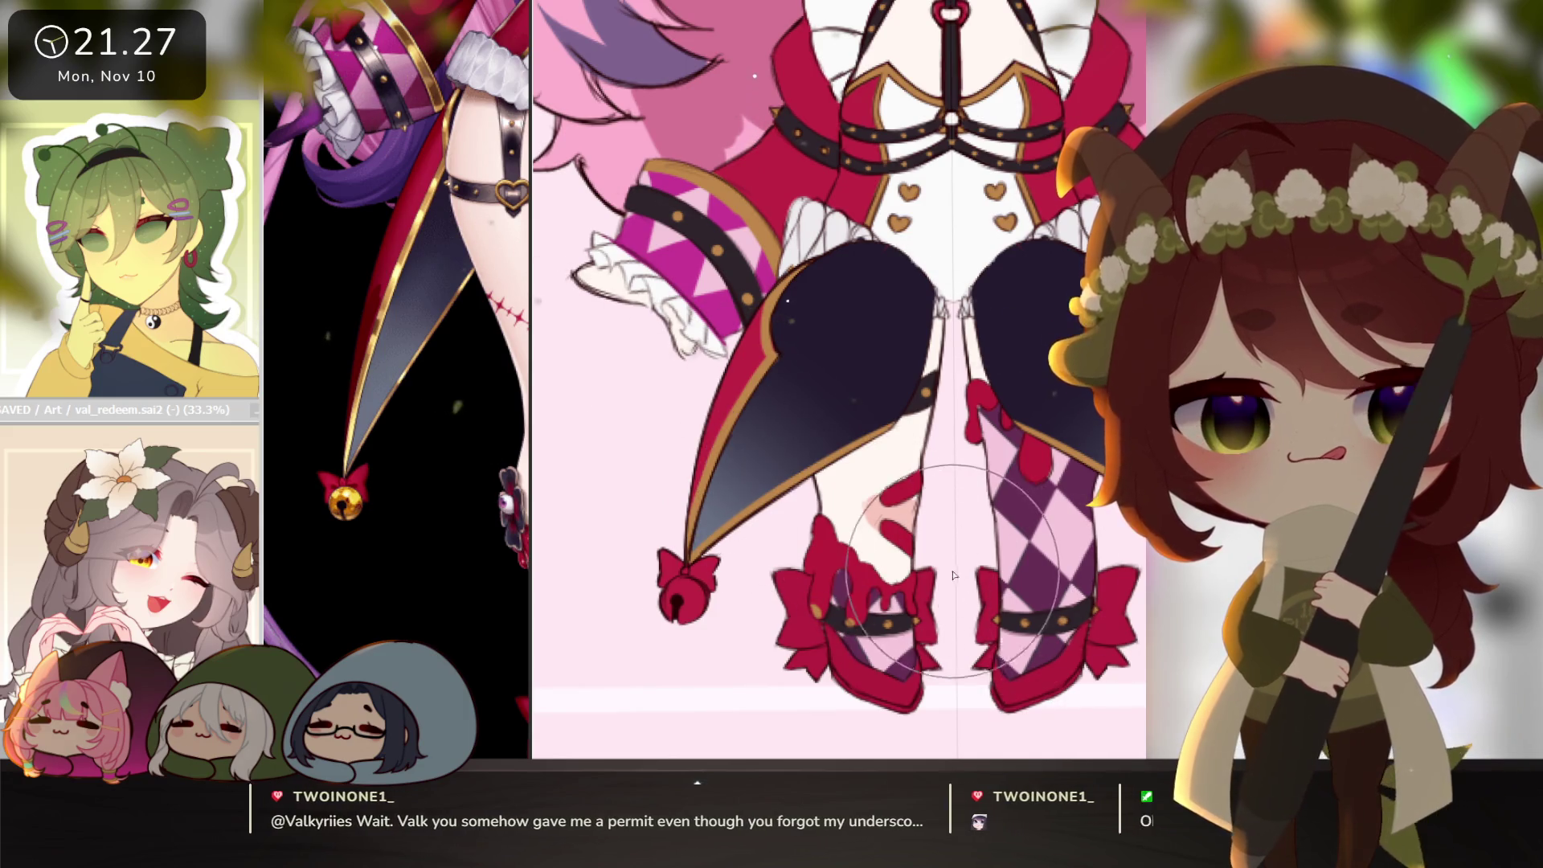
pyautogui.scroll(-3, 911, 545)
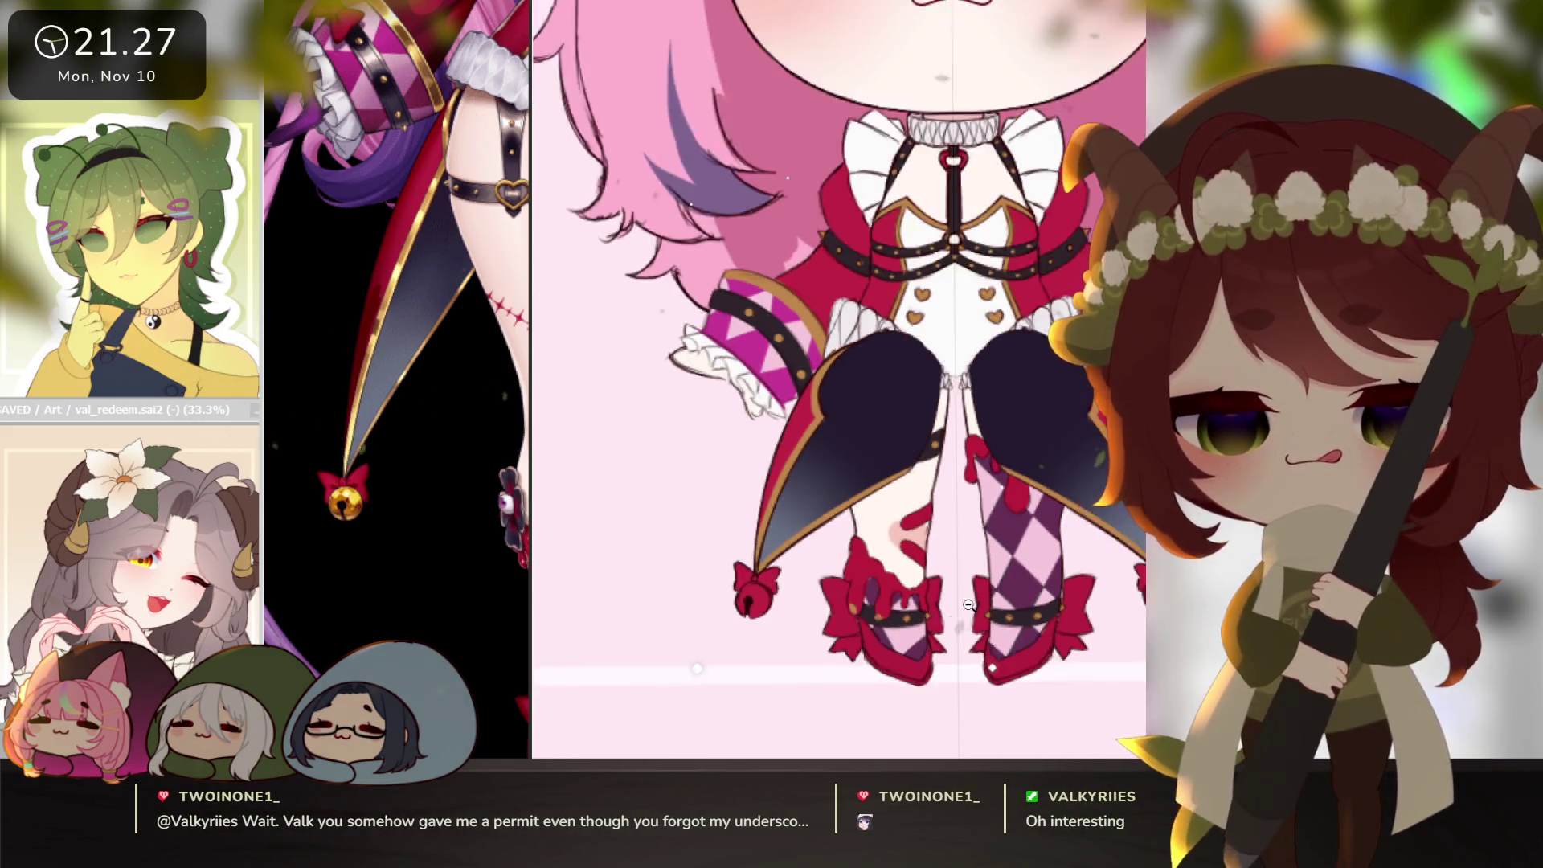
pyautogui.scroll(3, 1034, 621)
pyautogui.moveTo(1034, 621); pyautogui.dragTo(1035, 613)
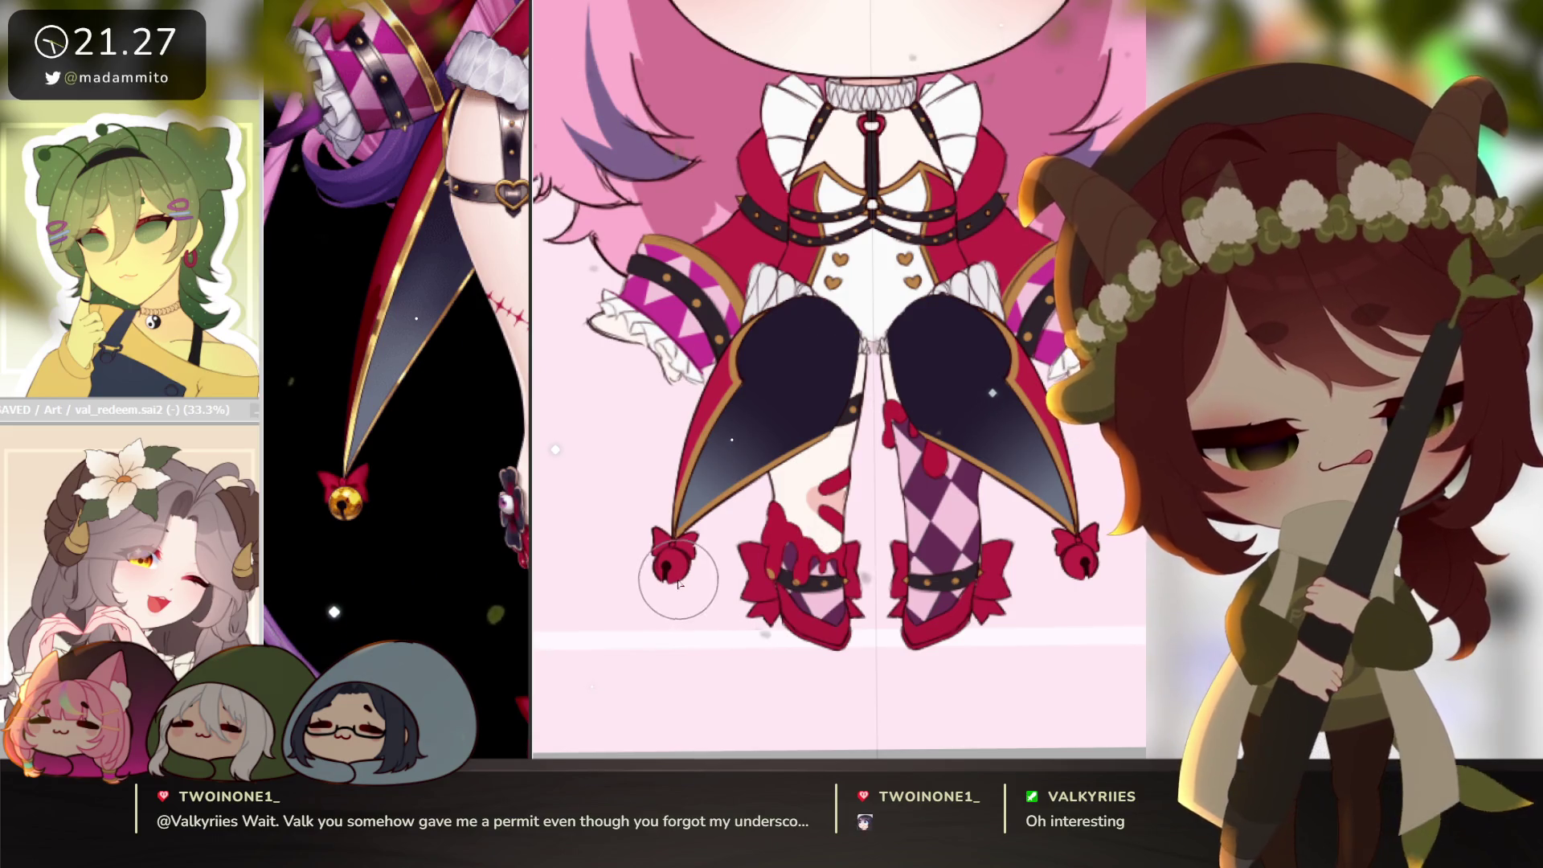
pyautogui.keyDown('ctrl'); pyautogui.keyDown('alt'); pyautogui.click(1044, 609); pyautogui.keyUp('alt'); pyautogui.keyUp('ctrl')
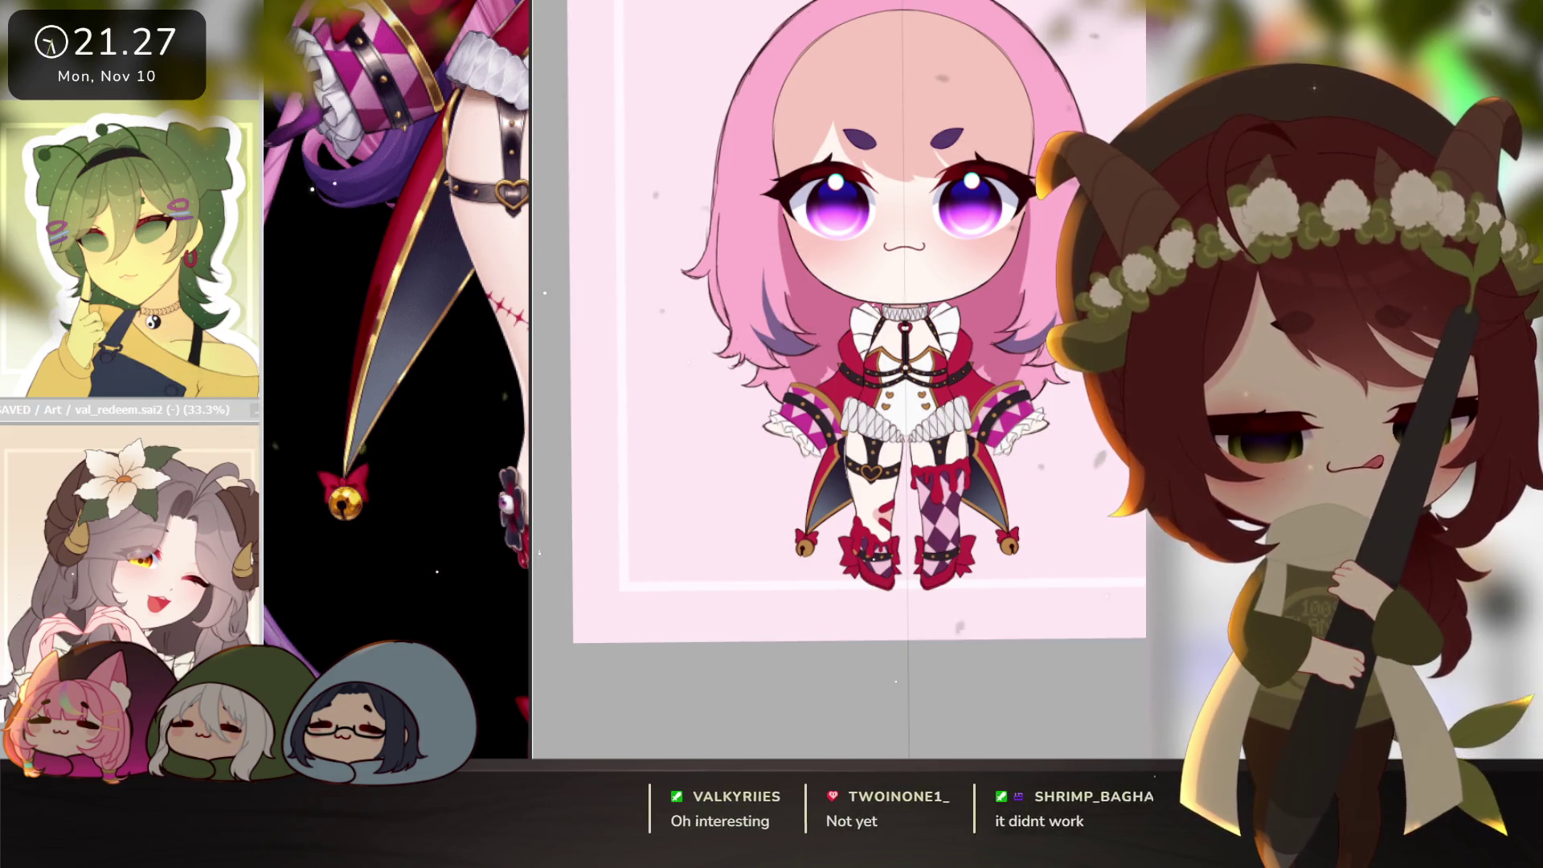
# Undo the dark fill on both thighs to restore the garter straps and frills.
pyautogui.click(878, 388)
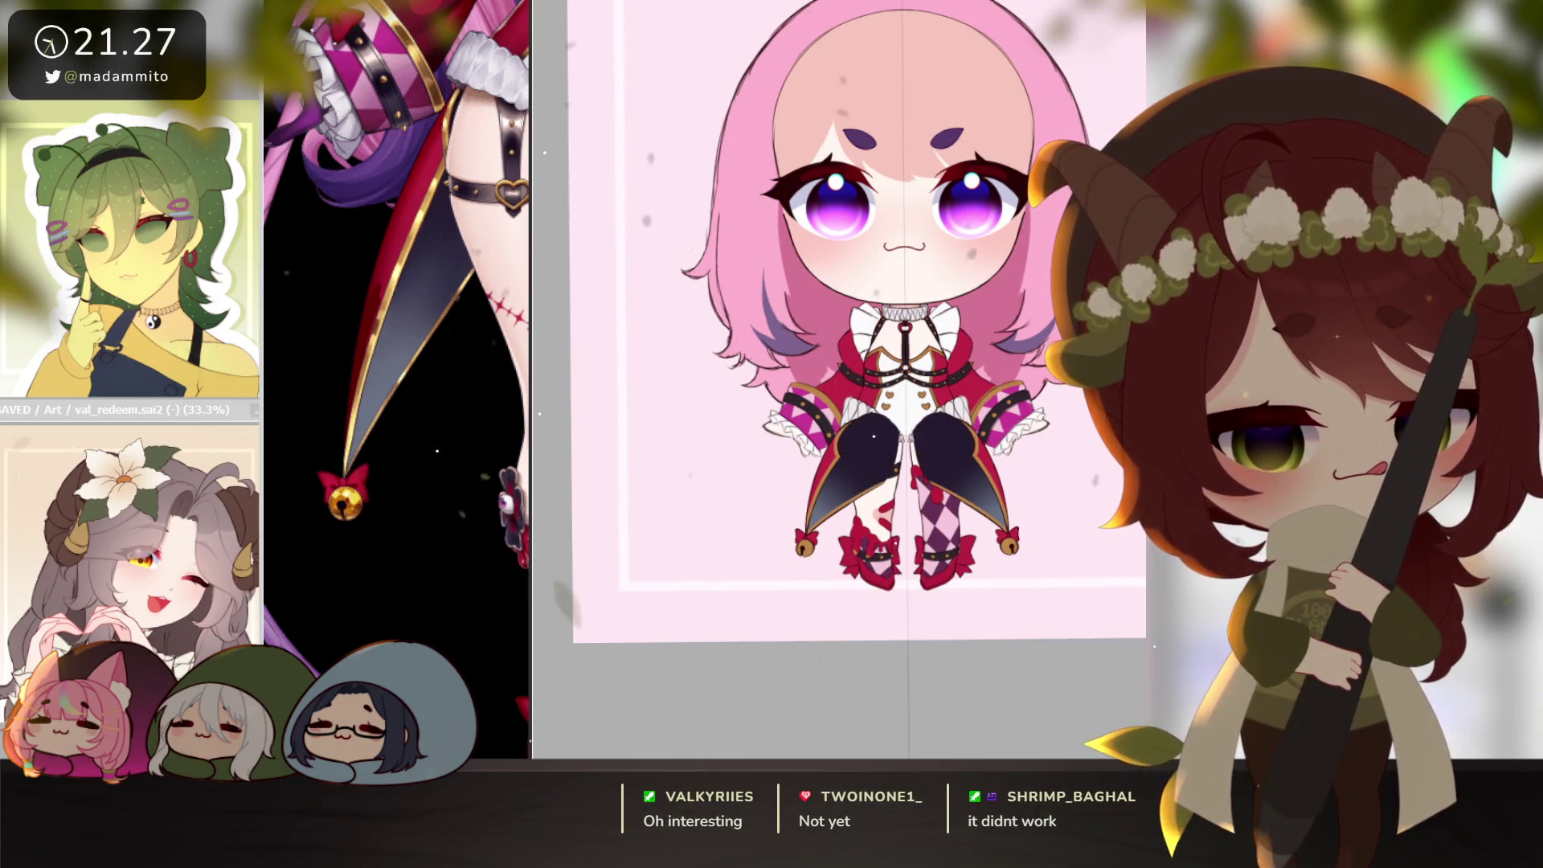
pyautogui.scroll(2, 878, 388)
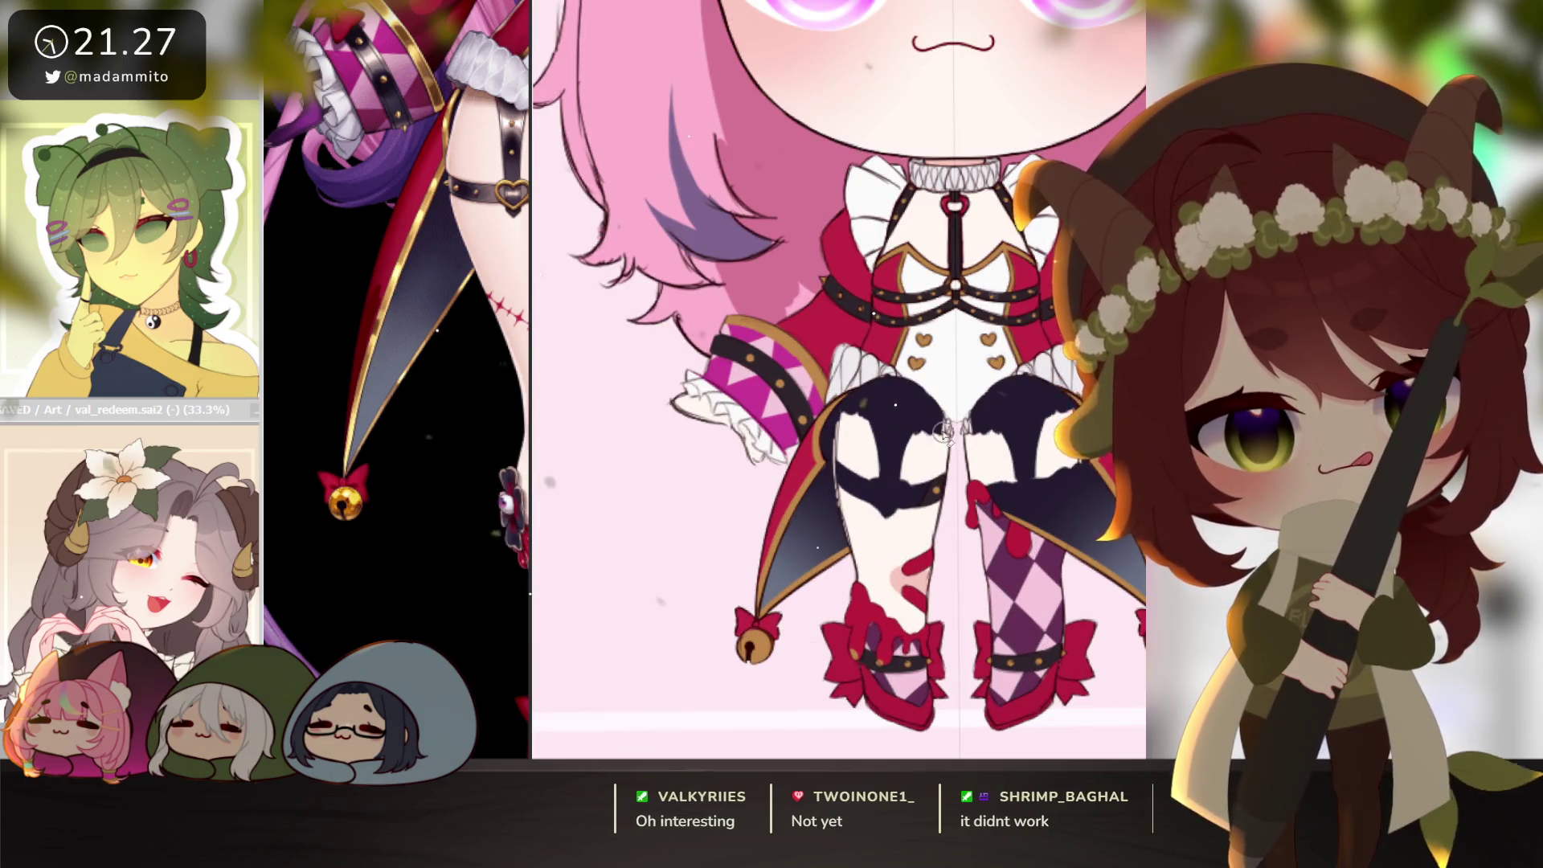
pyautogui.scroll(1, 962, 470)
pyautogui.hotkey('ctrl', 'z')
pyautogui.hotkey('ctrl', 'z')
pyautogui.hotkey('ctrl', 'z')
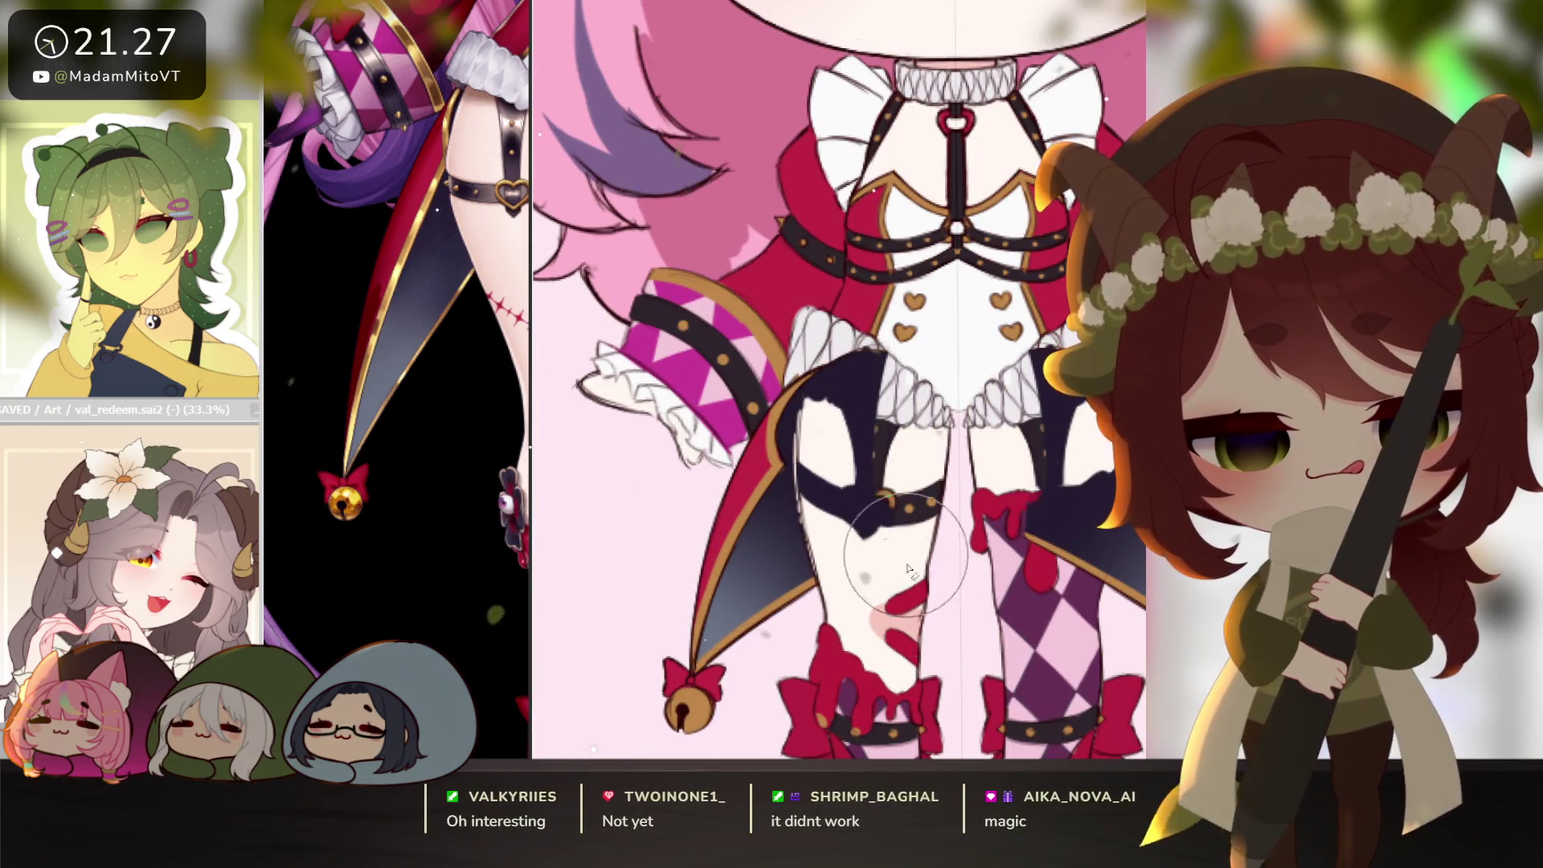
# Touch up the dark edge of the thigh strap.
pyautogui.scroll(1, 850, 510)
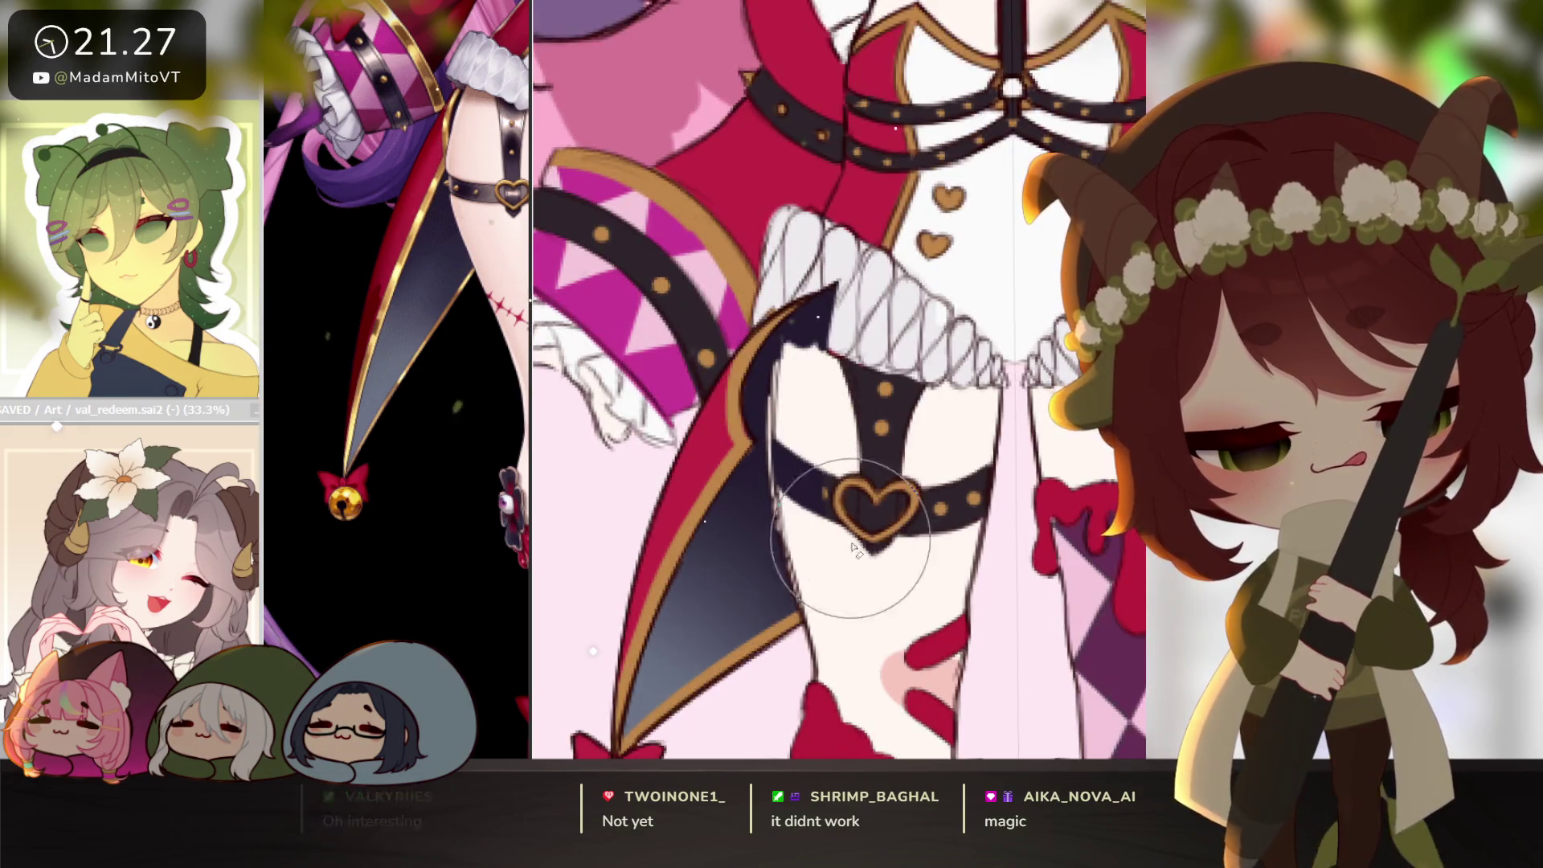
pyautogui.scroll(1, 800, 422)
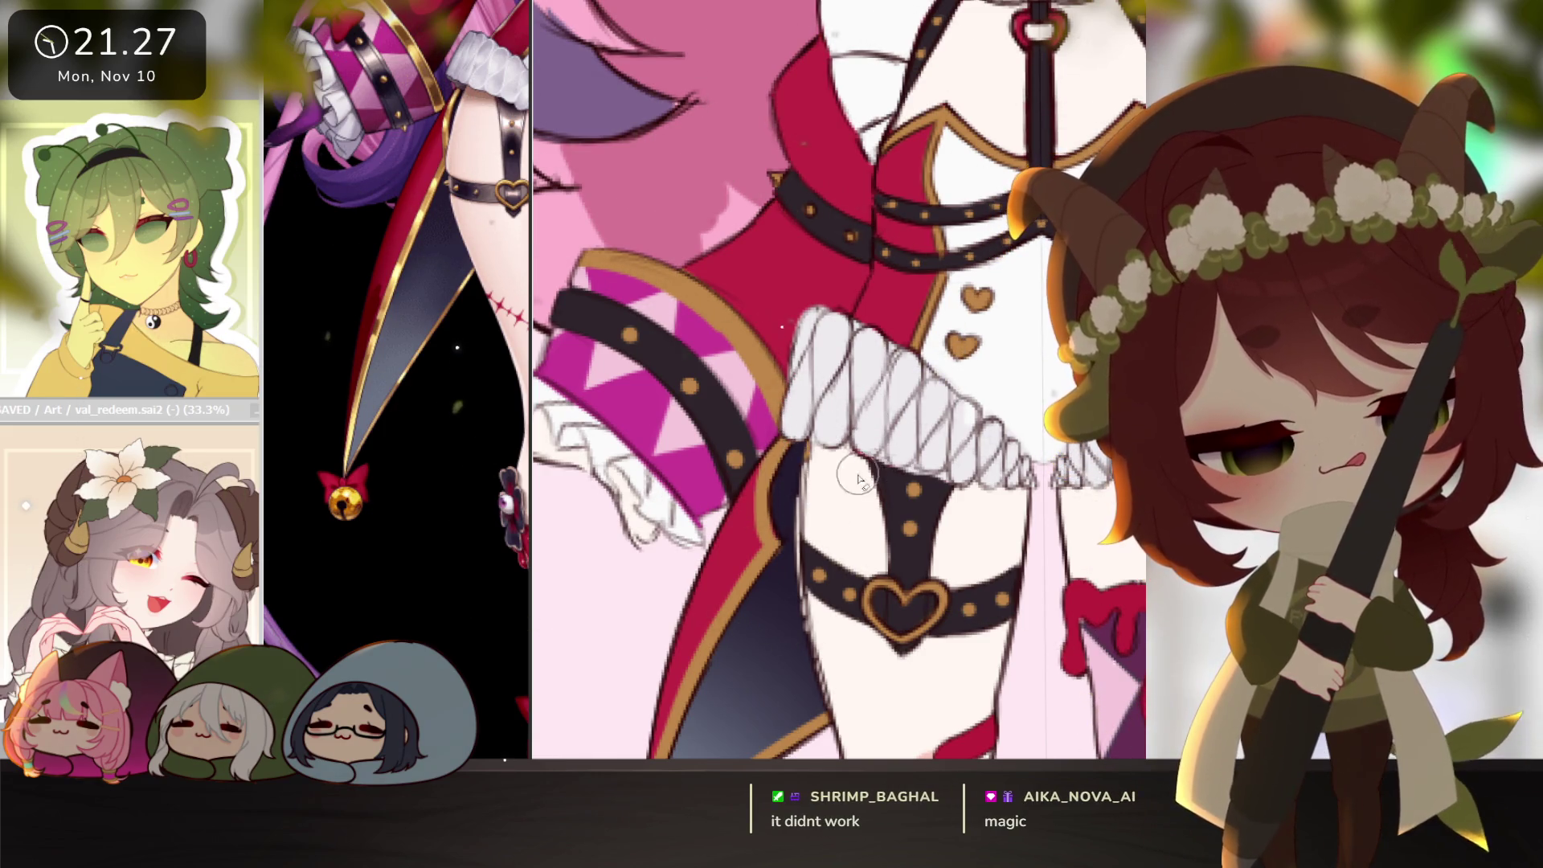
pyautogui.scroll(-4, 876, 539)
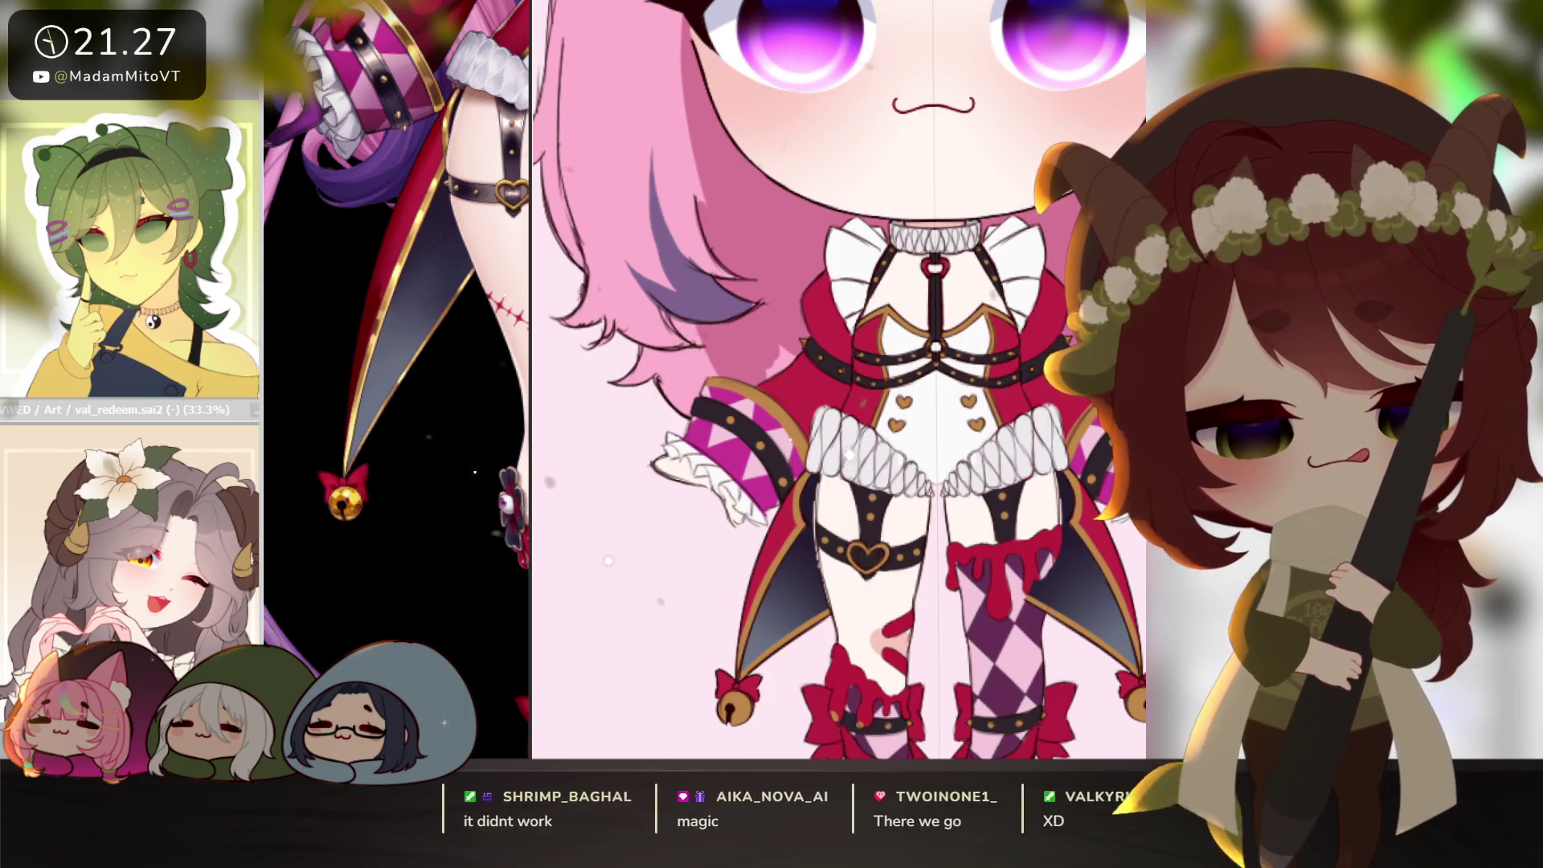
pyautogui.scroll(5, 905, 519)
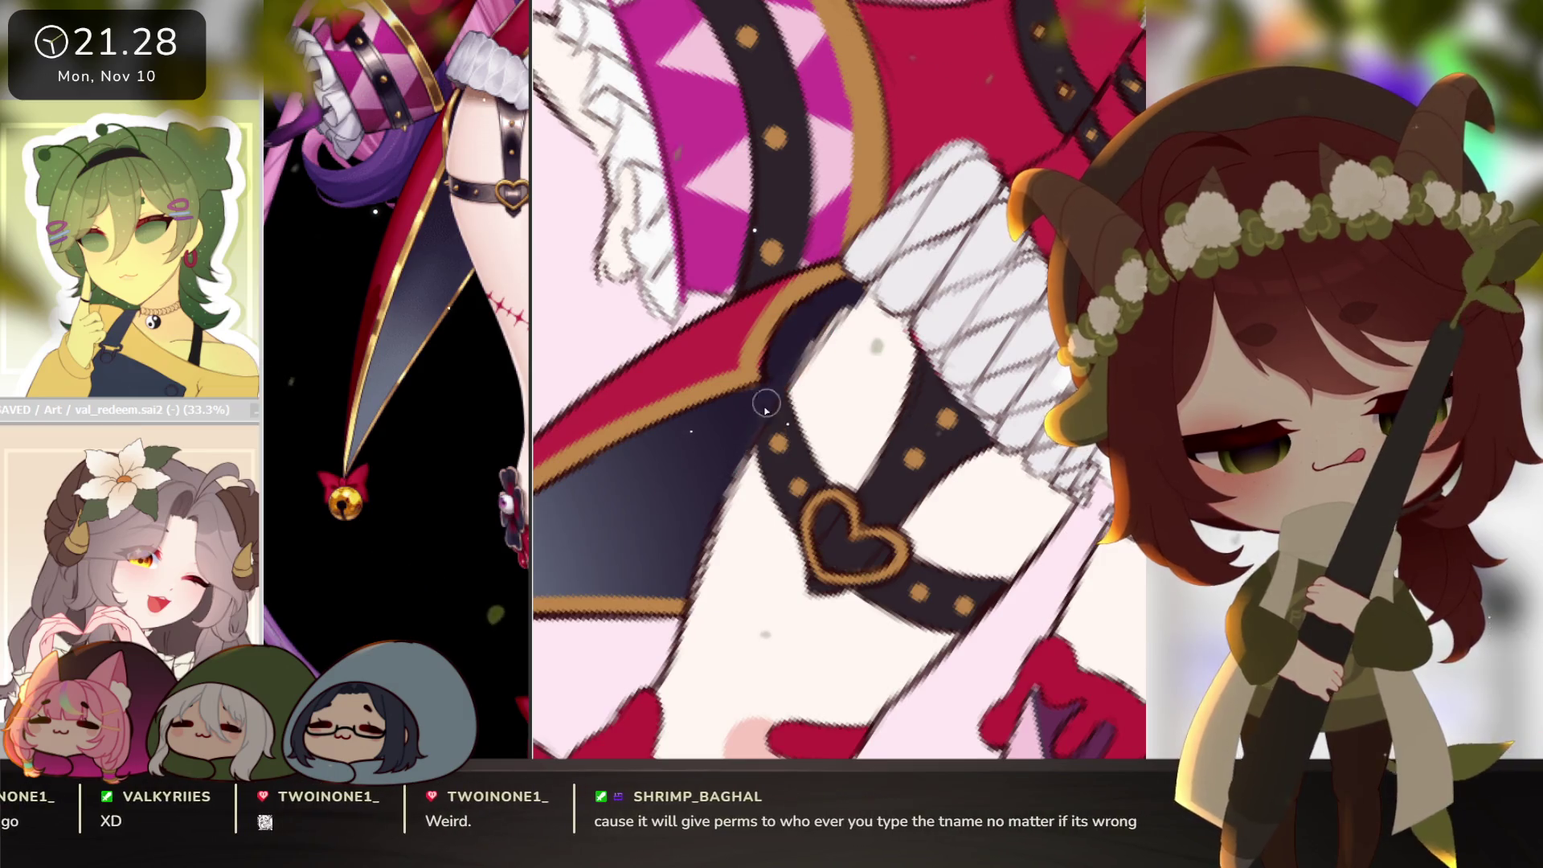
pyautogui.moveTo(851, 293); pyautogui.dragTo(805, 352)
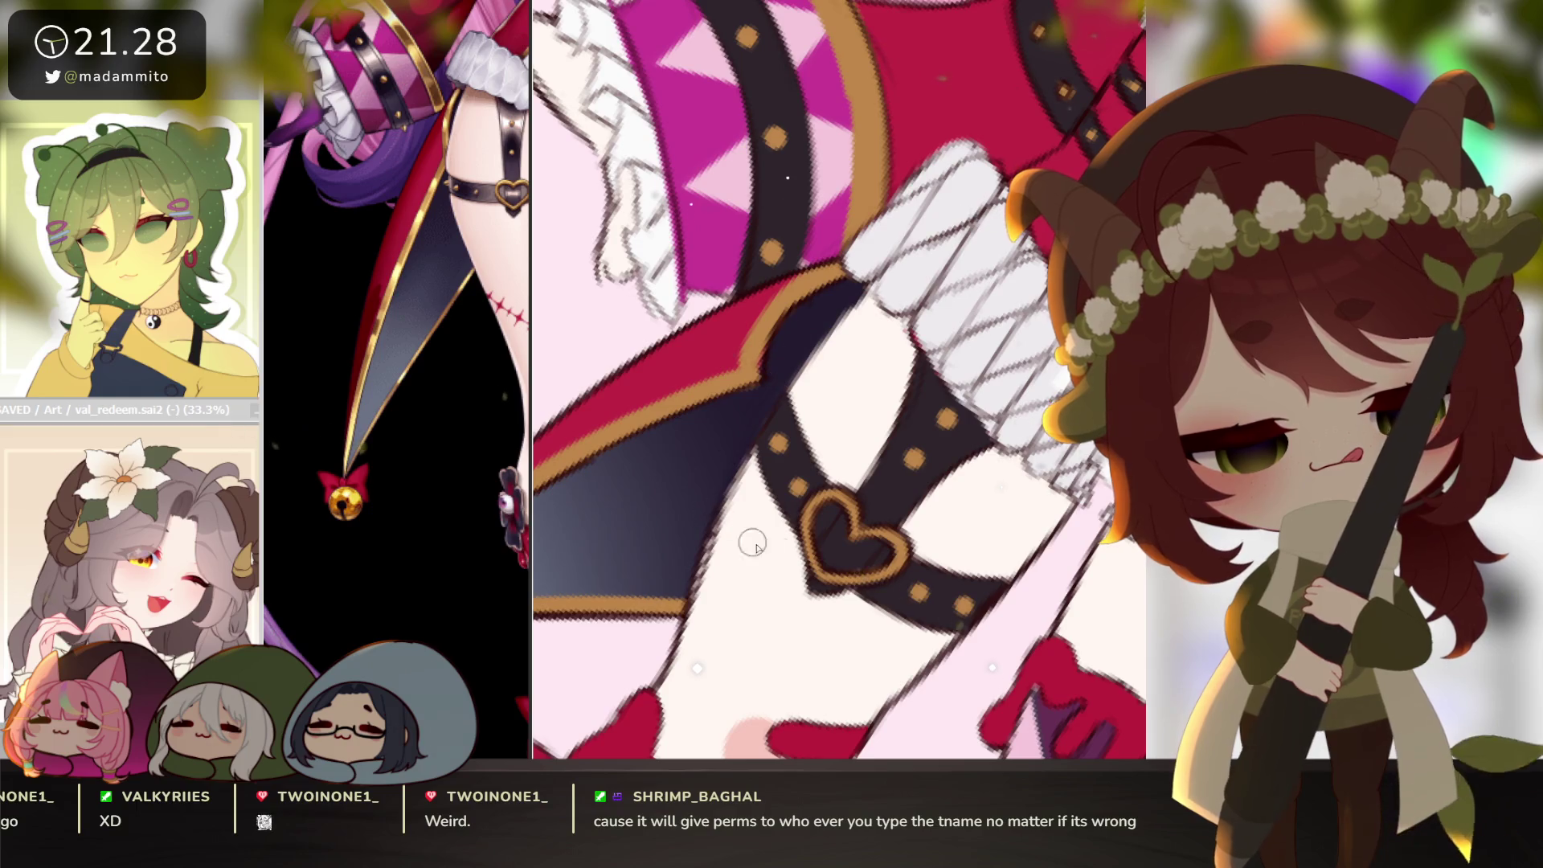
# Soften the stocking drips and checker stripes below the skirt and boots.
pyautogui.scroll(-3, 753, 544)
pyautogui.scroll(3, 1066, 548)
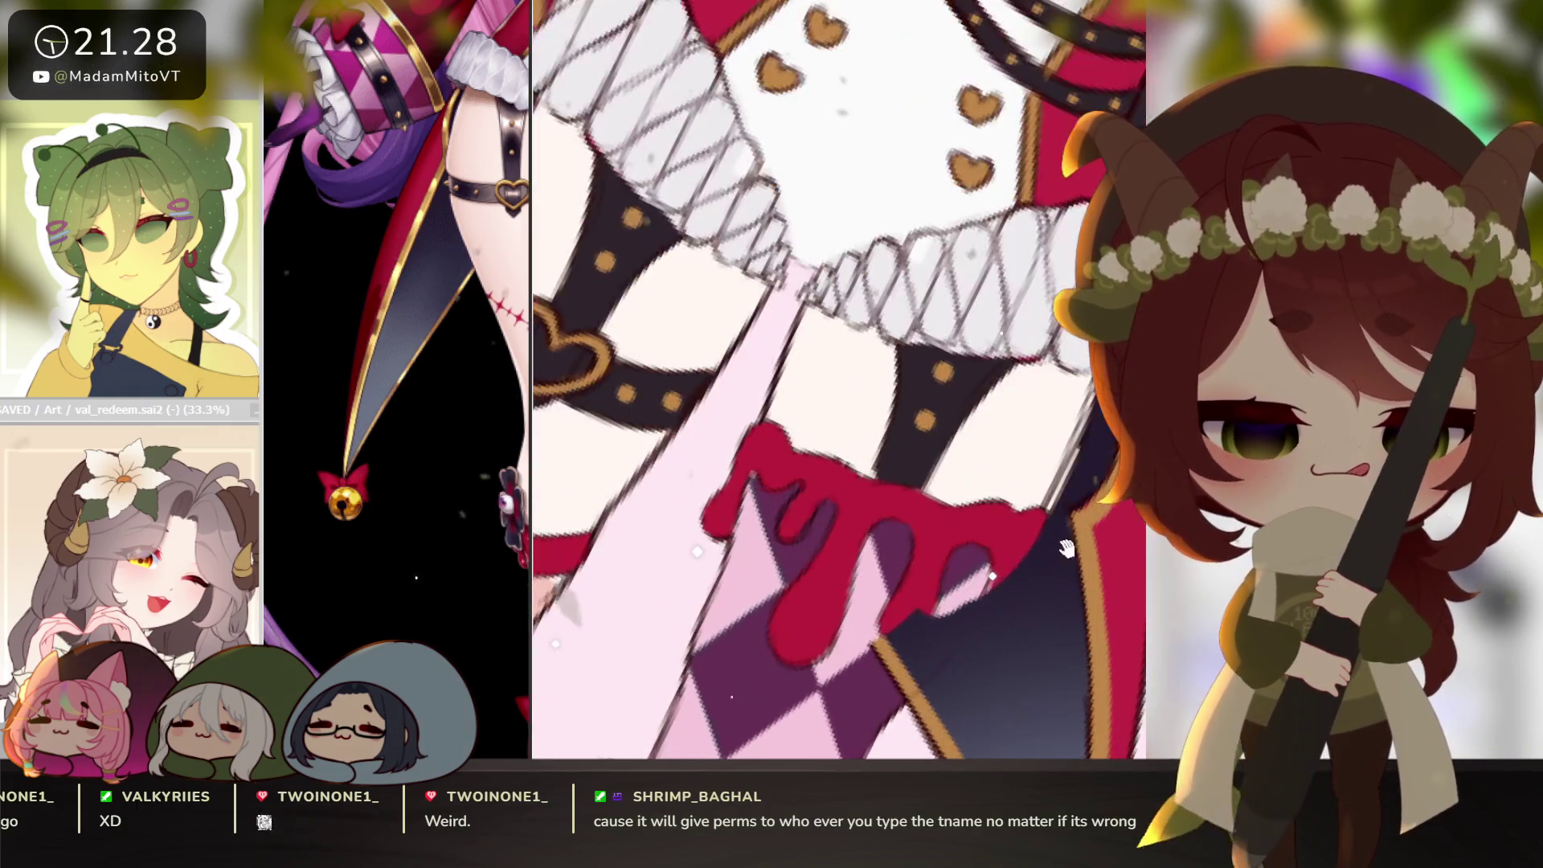
pyautogui.moveTo(1066, 547); pyautogui.dragTo(1062, 480)
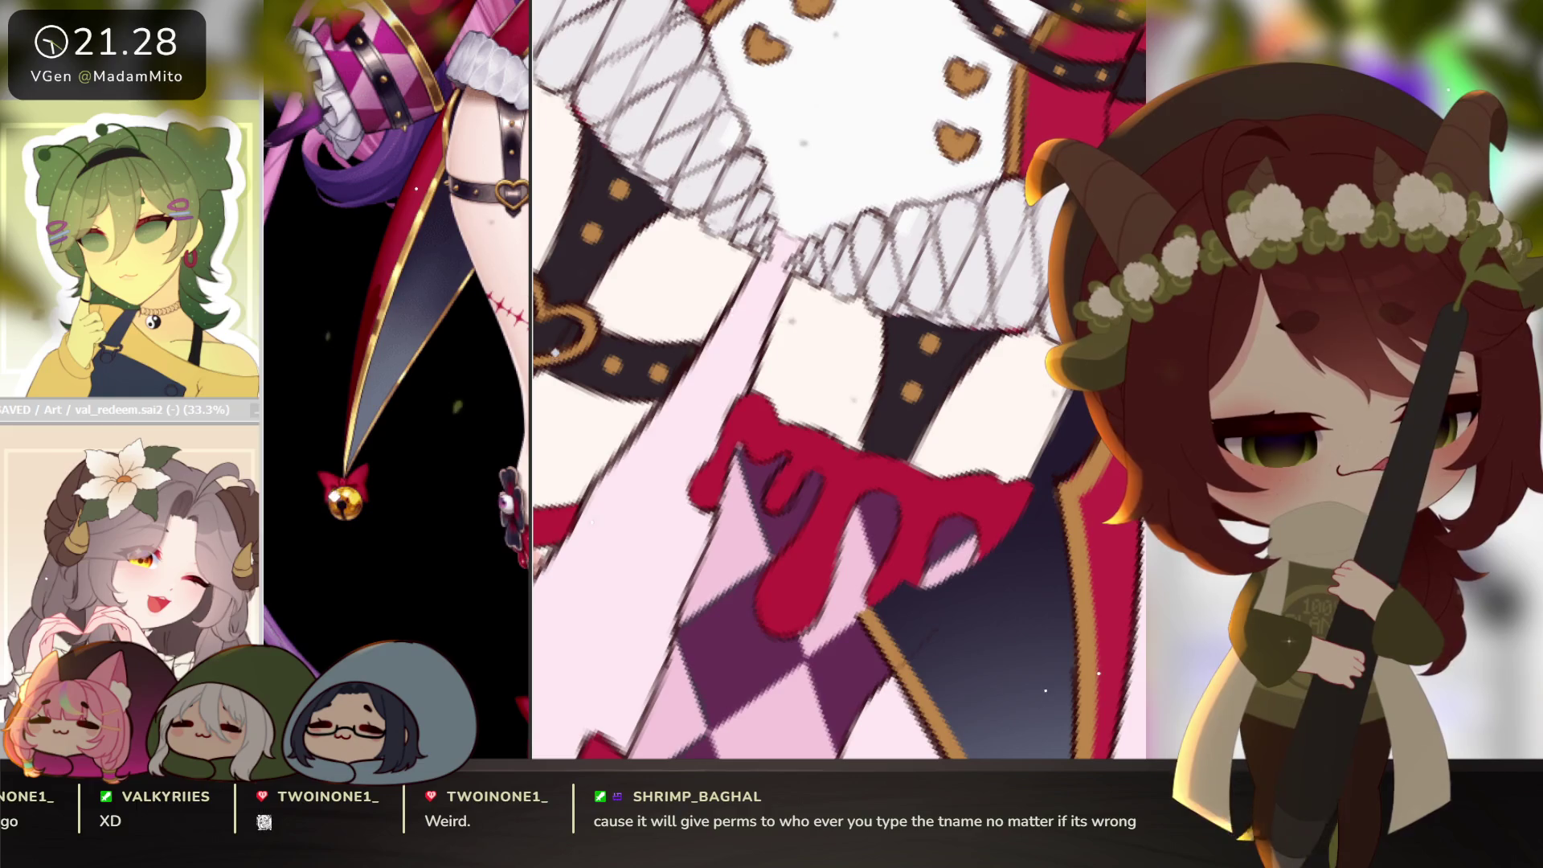
pyautogui.moveTo(1012, 522)
pyautogui.mouseDown()
pyautogui.moveTo(867, 659)
pyautogui.moveTo(924, 595)
pyautogui.moveTo(904, 635)
pyautogui.moveTo(952, 621)
pyautogui.mouseUp()
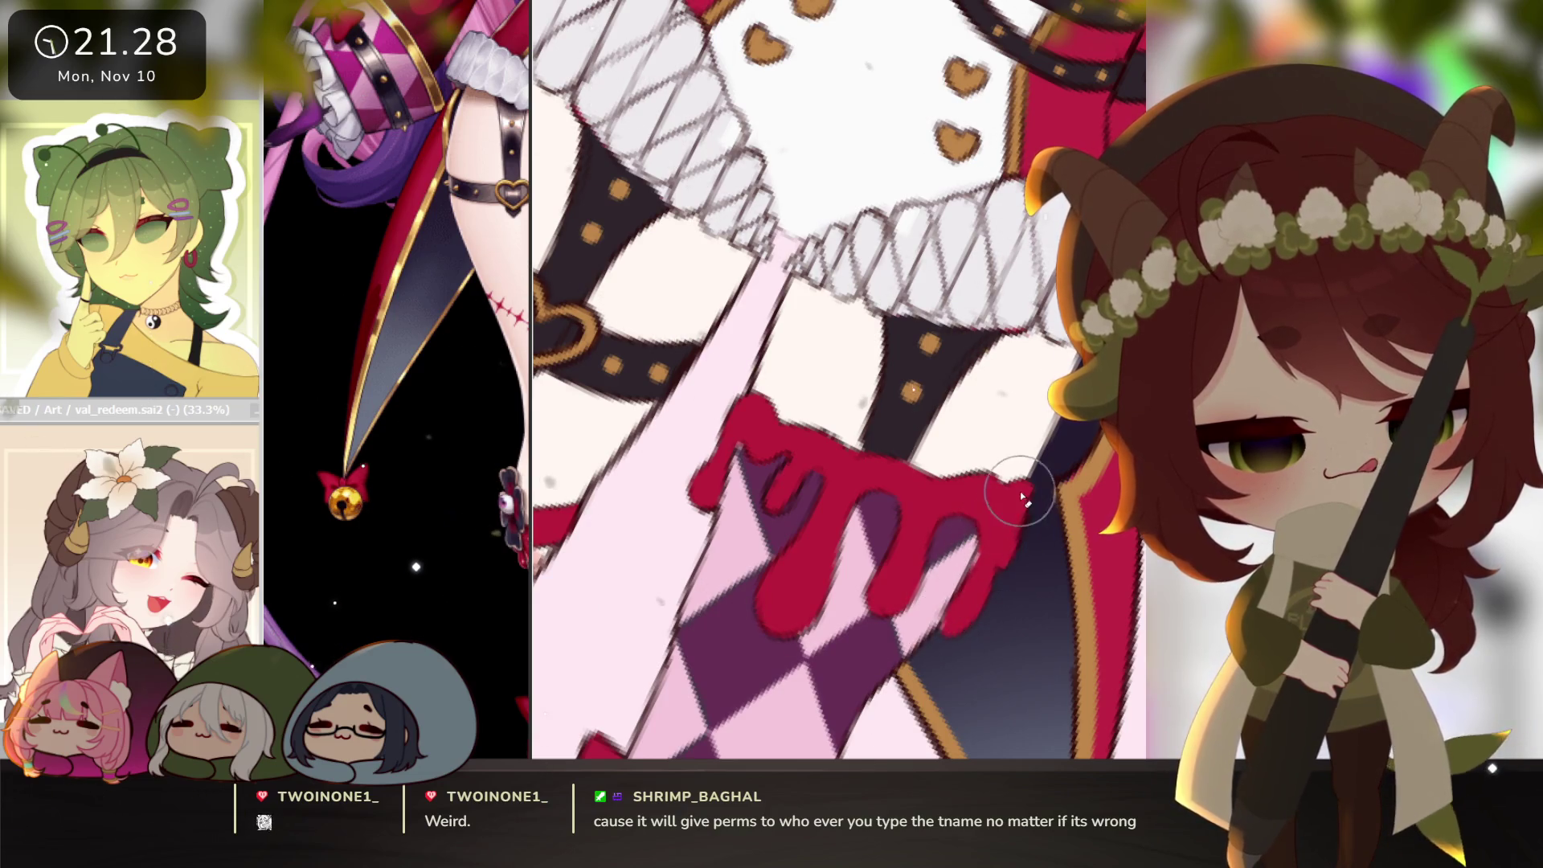
pyautogui.scroll(-5, 1058, 532)
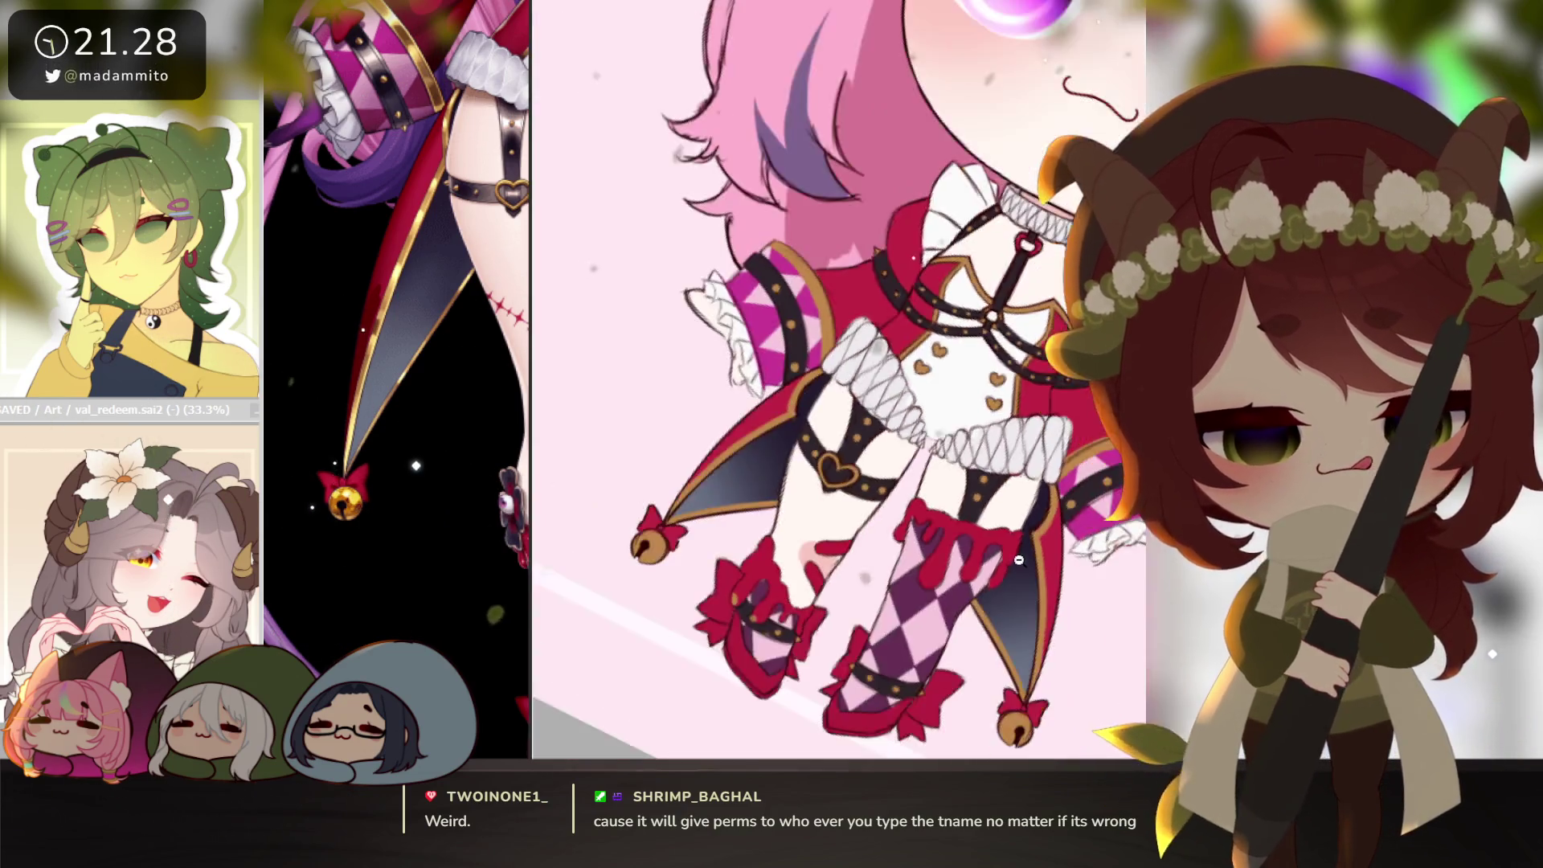
pyautogui.moveTo(1082, 546); pyautogui.dragTo(1065, 571)
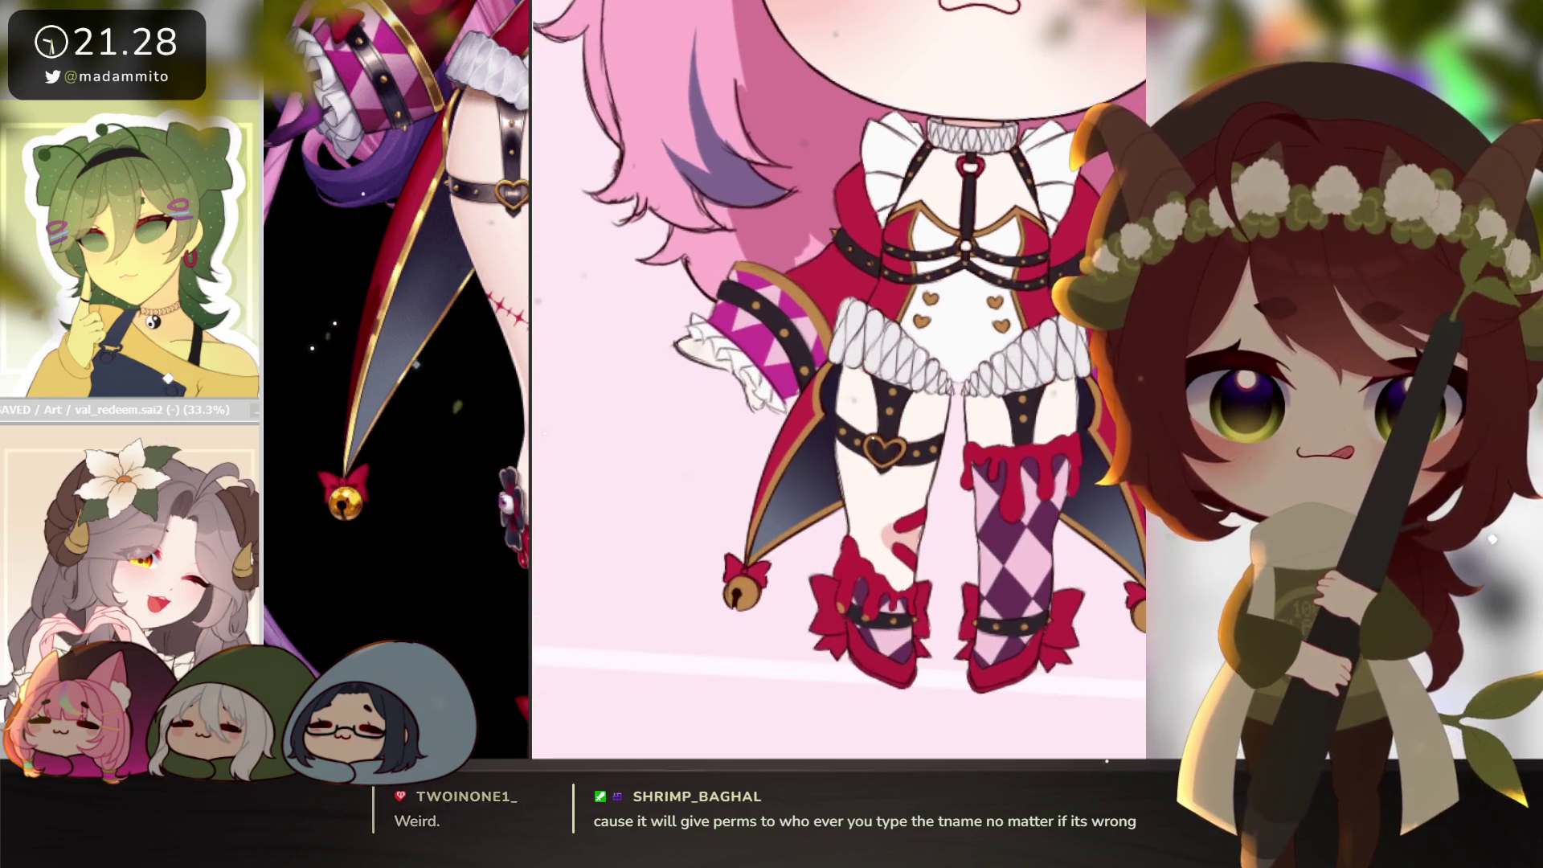
pyautogui.scroll(3, 1102, 458)
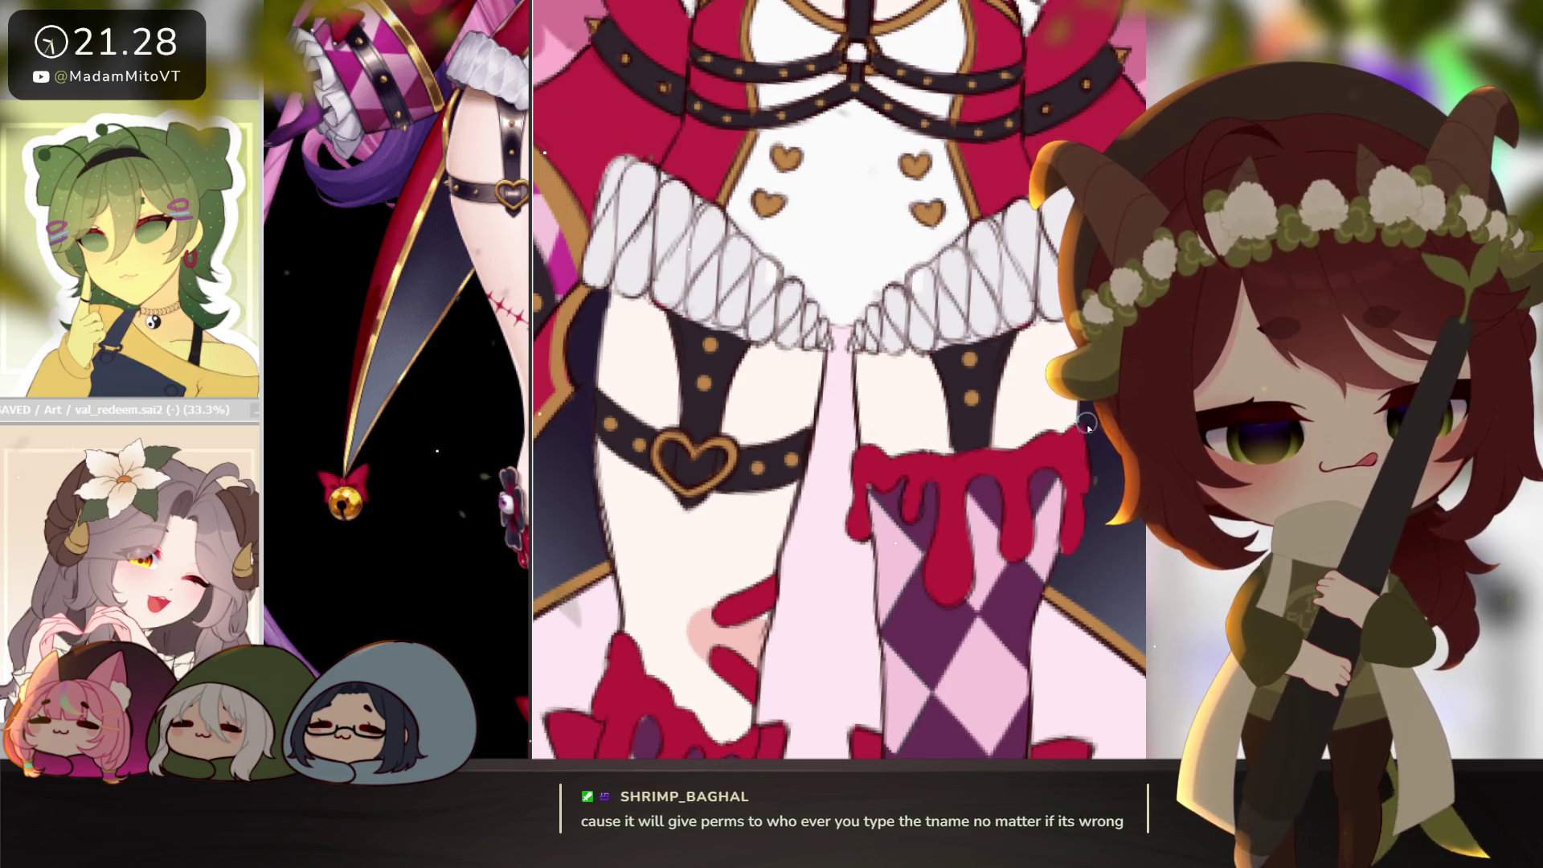
pyautogui.scroll(-3, 1052, 578)
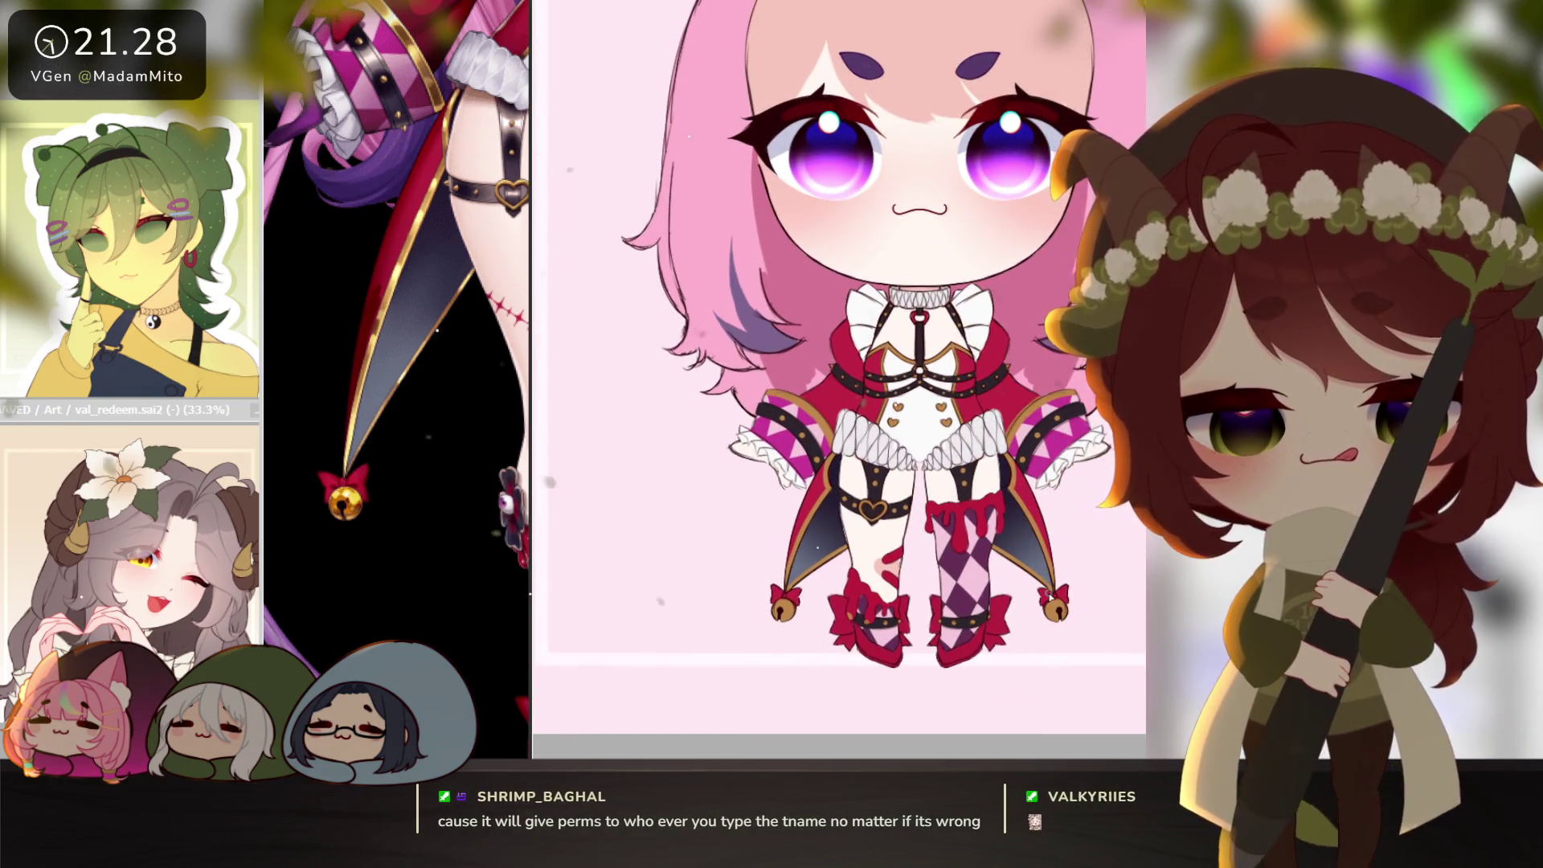
pyautogui.scroll(-2, 1045, 595)
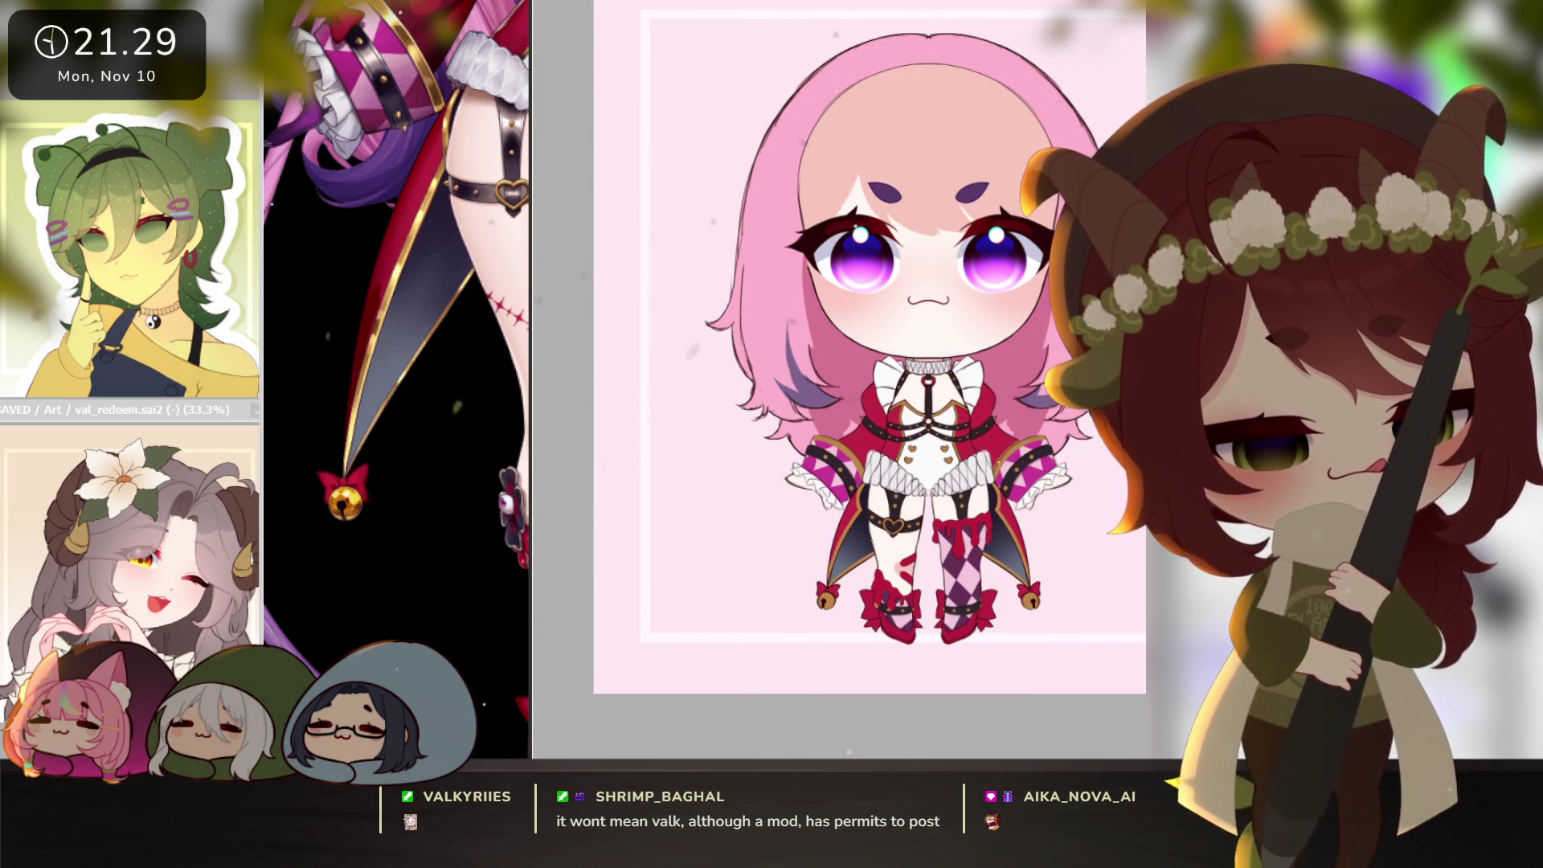
pyautogui.scroll(1, 1032, 556)
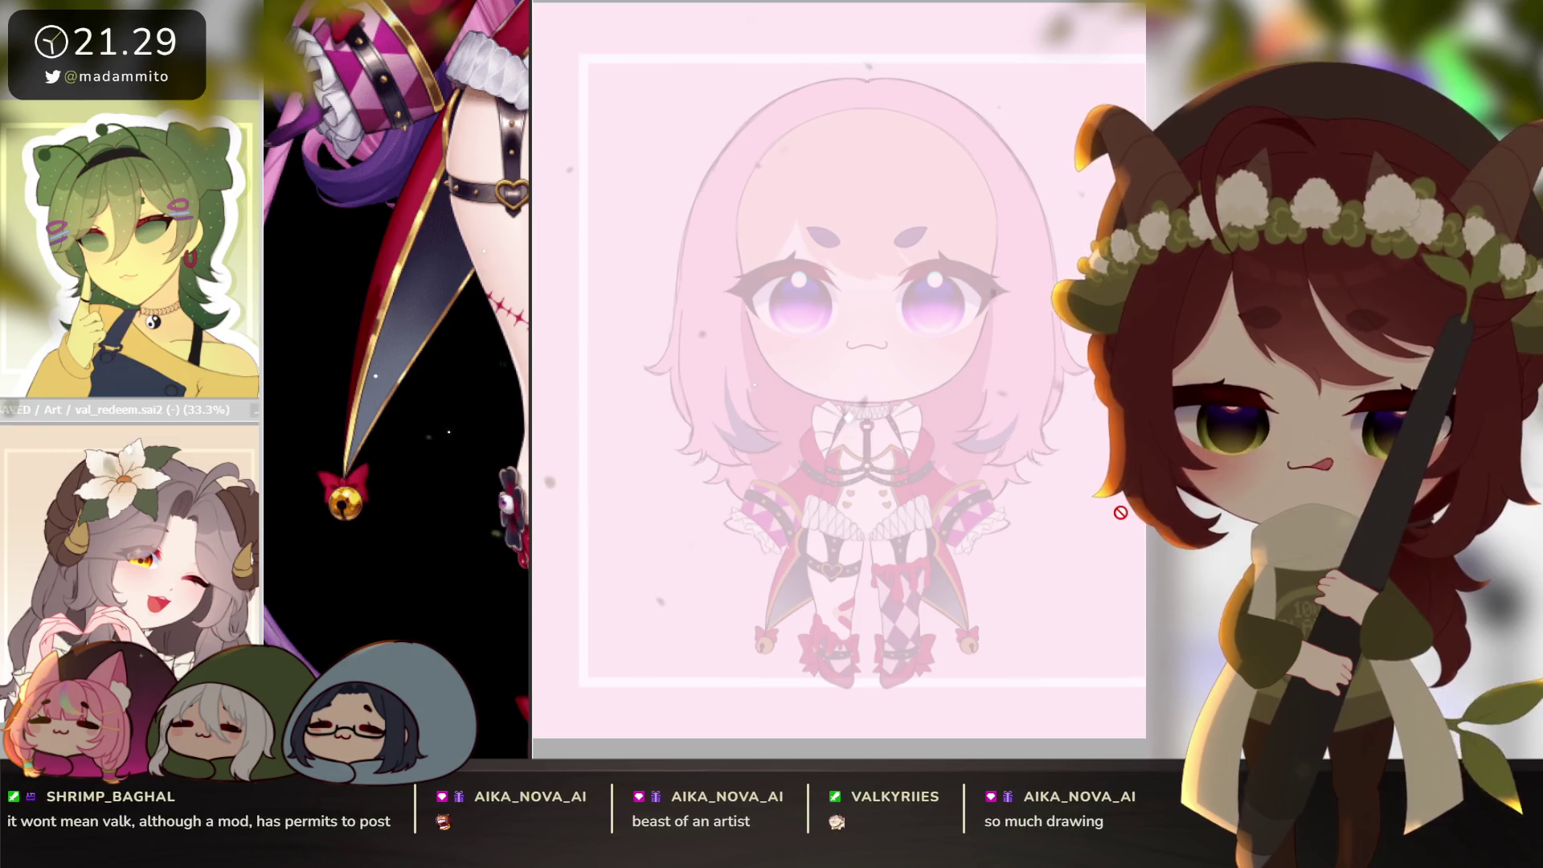
# Check the eye-flower on the reference, then zoom the canvas below the skirt frills.
pyautogui.click(413, 405)
pyautogui.scroll(5, 413, 406)
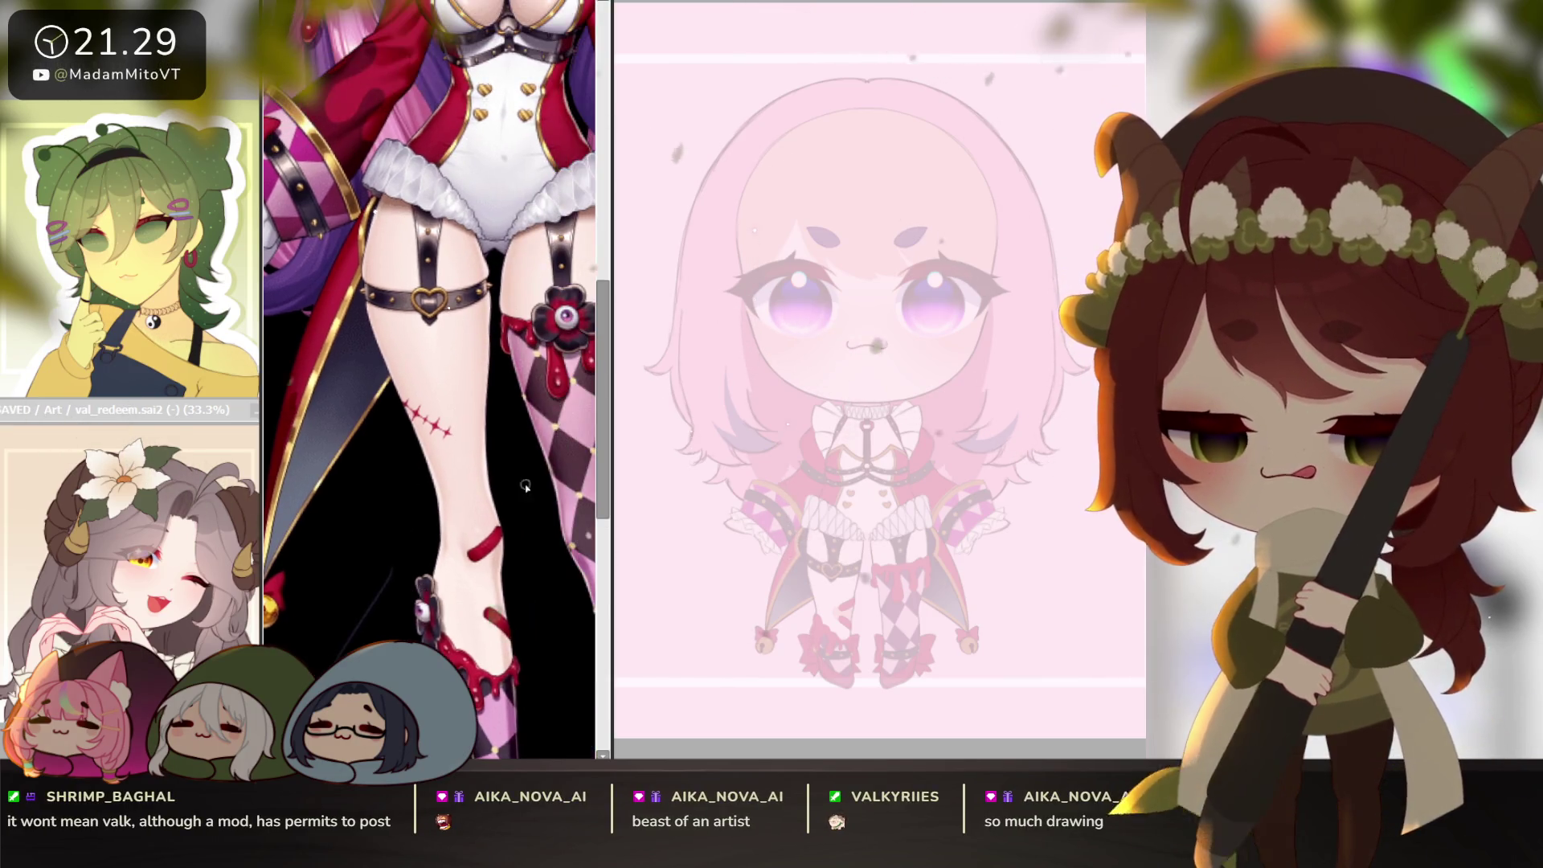
pyautogui.scroll(3, 414, 405)
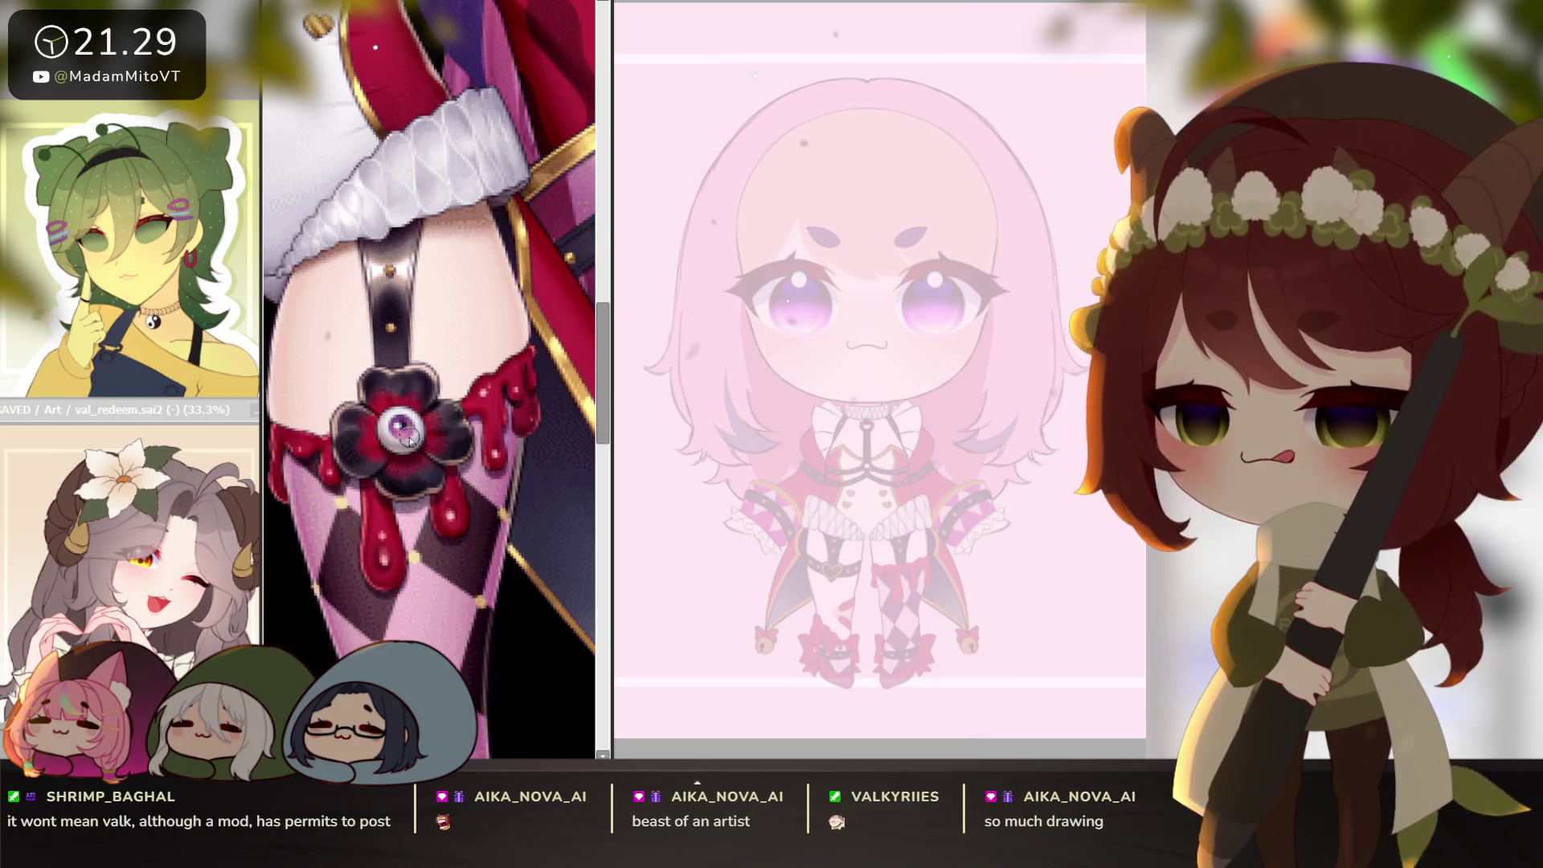
pyautogui.click(932, 656)
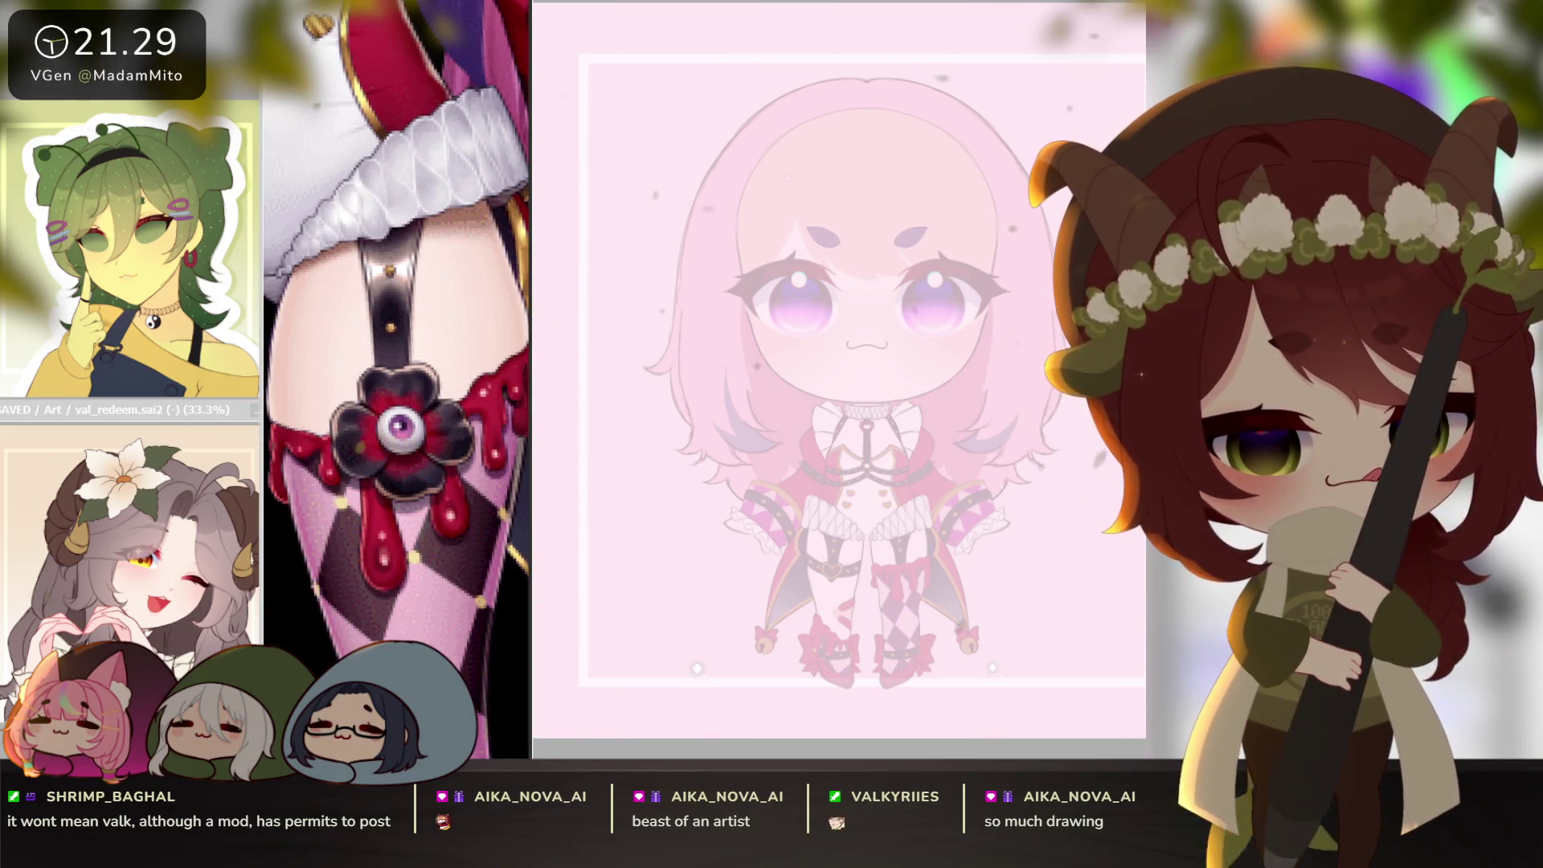
pyautogui.scroll(5, 908, 502)
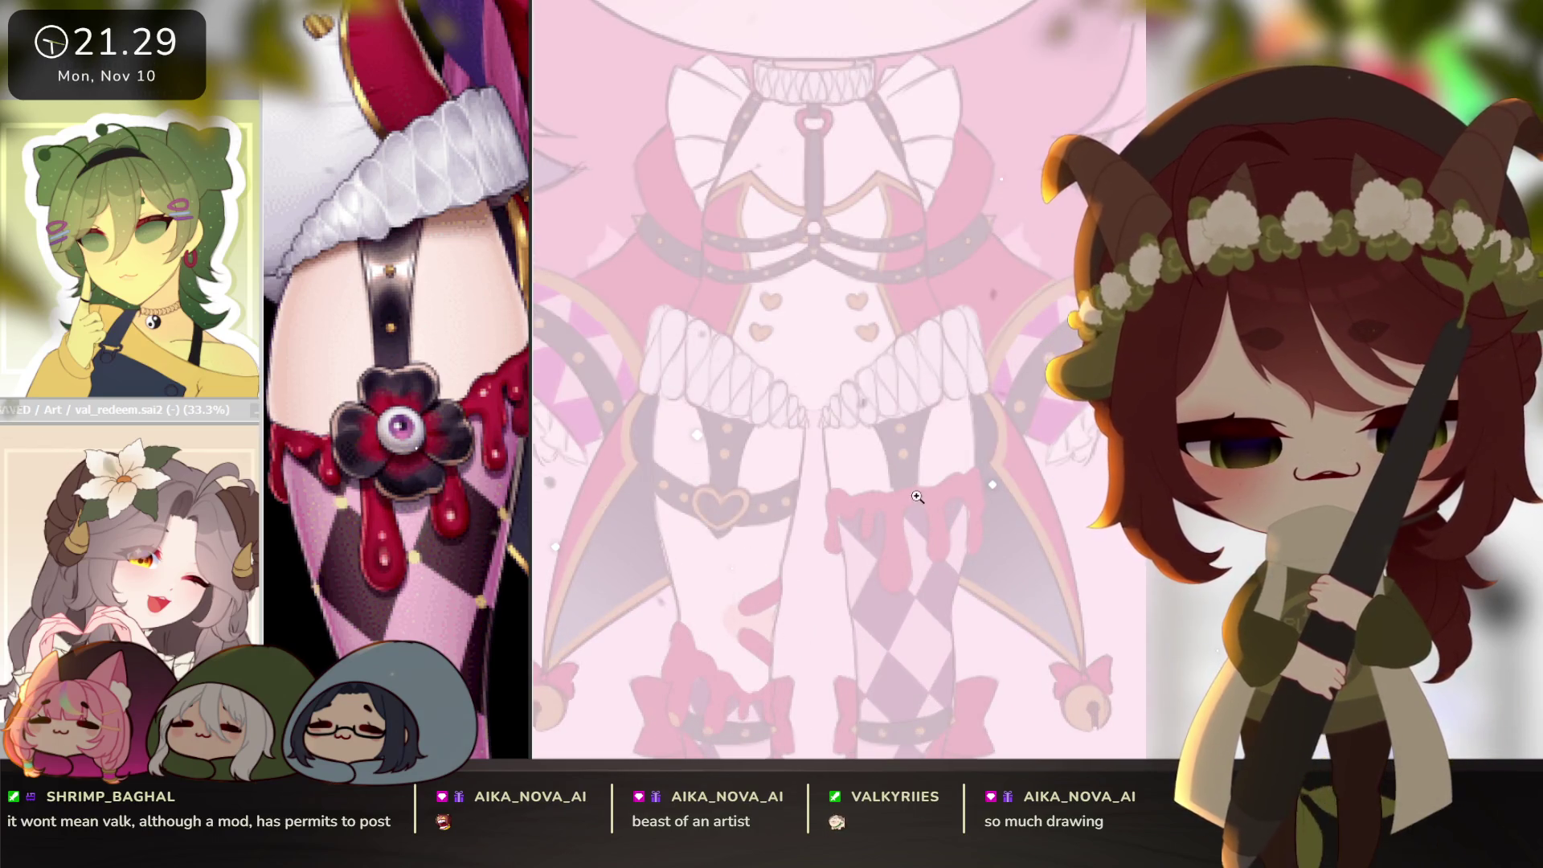
pyautogui.scroll(4, 916, 497)
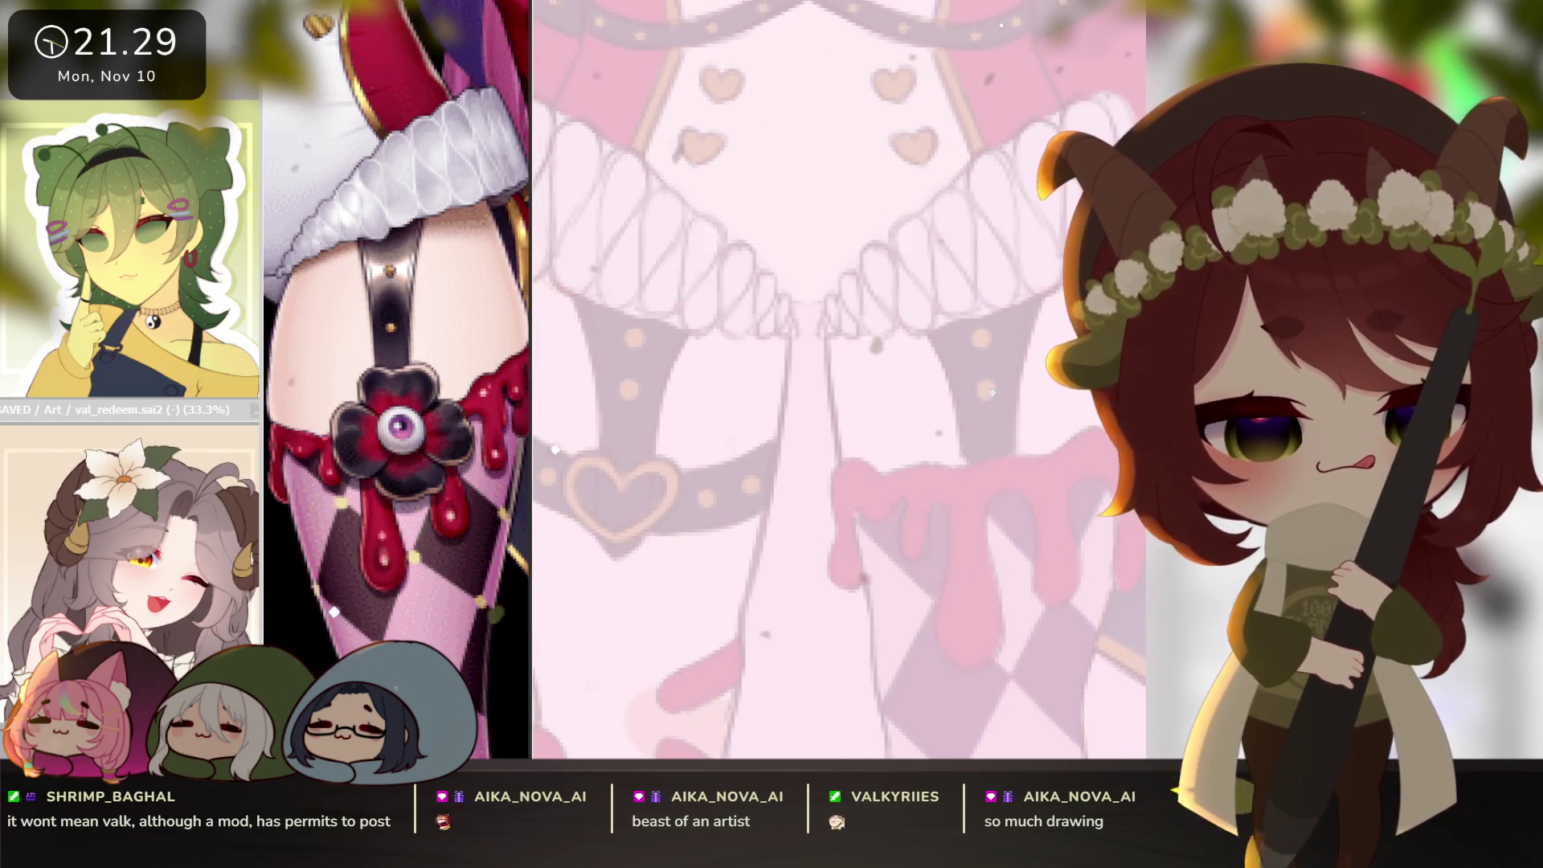
pyautogui.moveTo(790, 394); pyautogui.dragTo(862, 466)
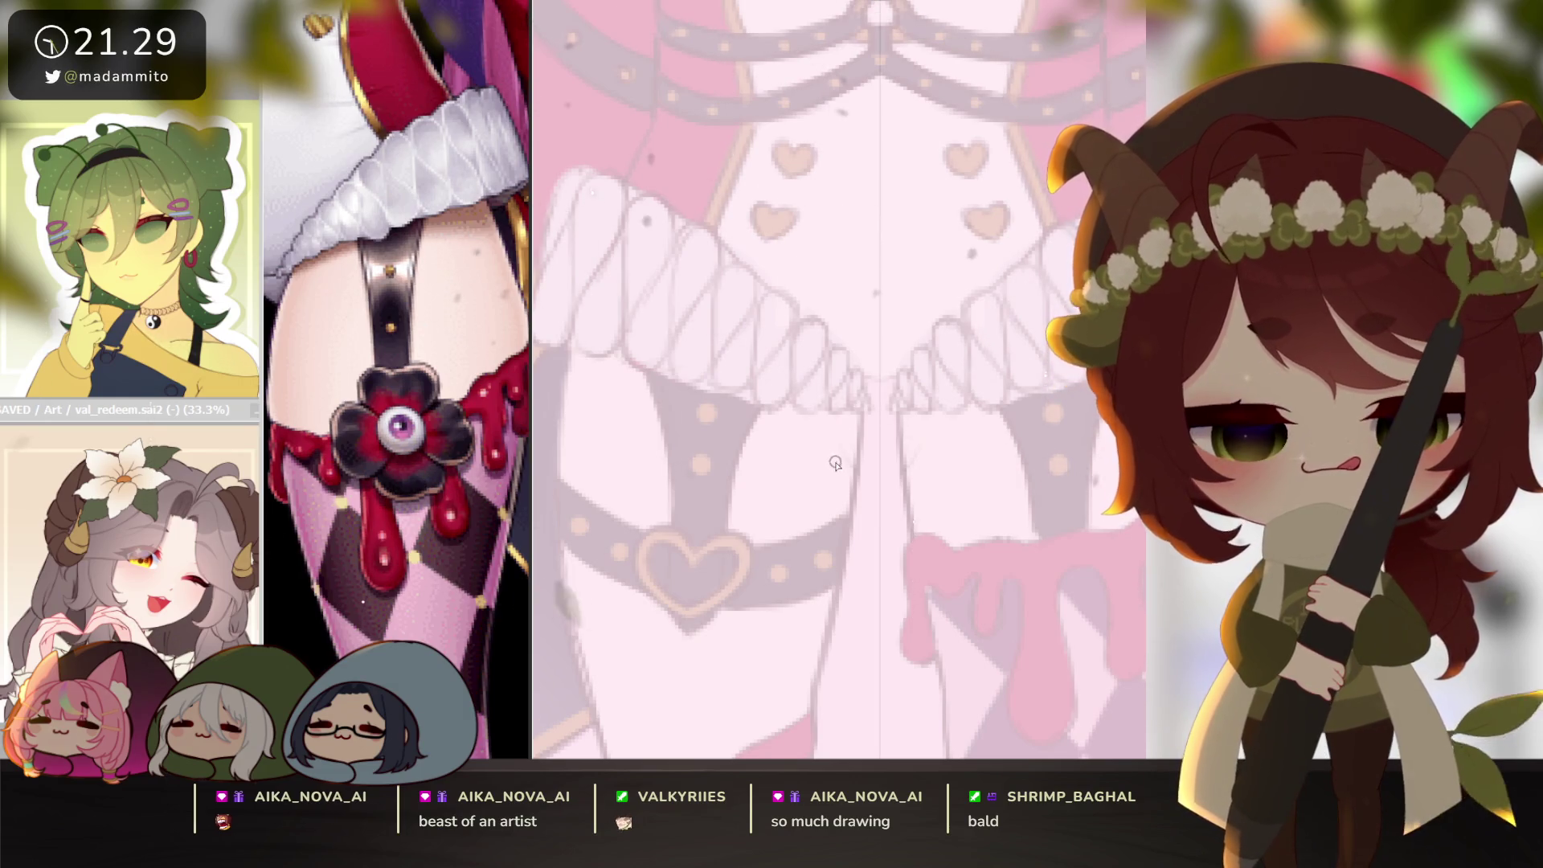
# Draw the four clover petals: heart-shaped top arcs and curled lower petals.
pyautogui.moveTo(844, 470); pyautogui.dragTo(816, 438)
pyautogui.moveTo(908, 466); pyautogui.dragTo(944, 402)
pyautogui.moveTo(820, 442)
pyautogui.mouseDown()
pyautogui.moveTo(810, 418)
pyautogui.moveTo(851, 395)
pyautogui.moveTo(883, 409)
pyautogui.mouseUp()
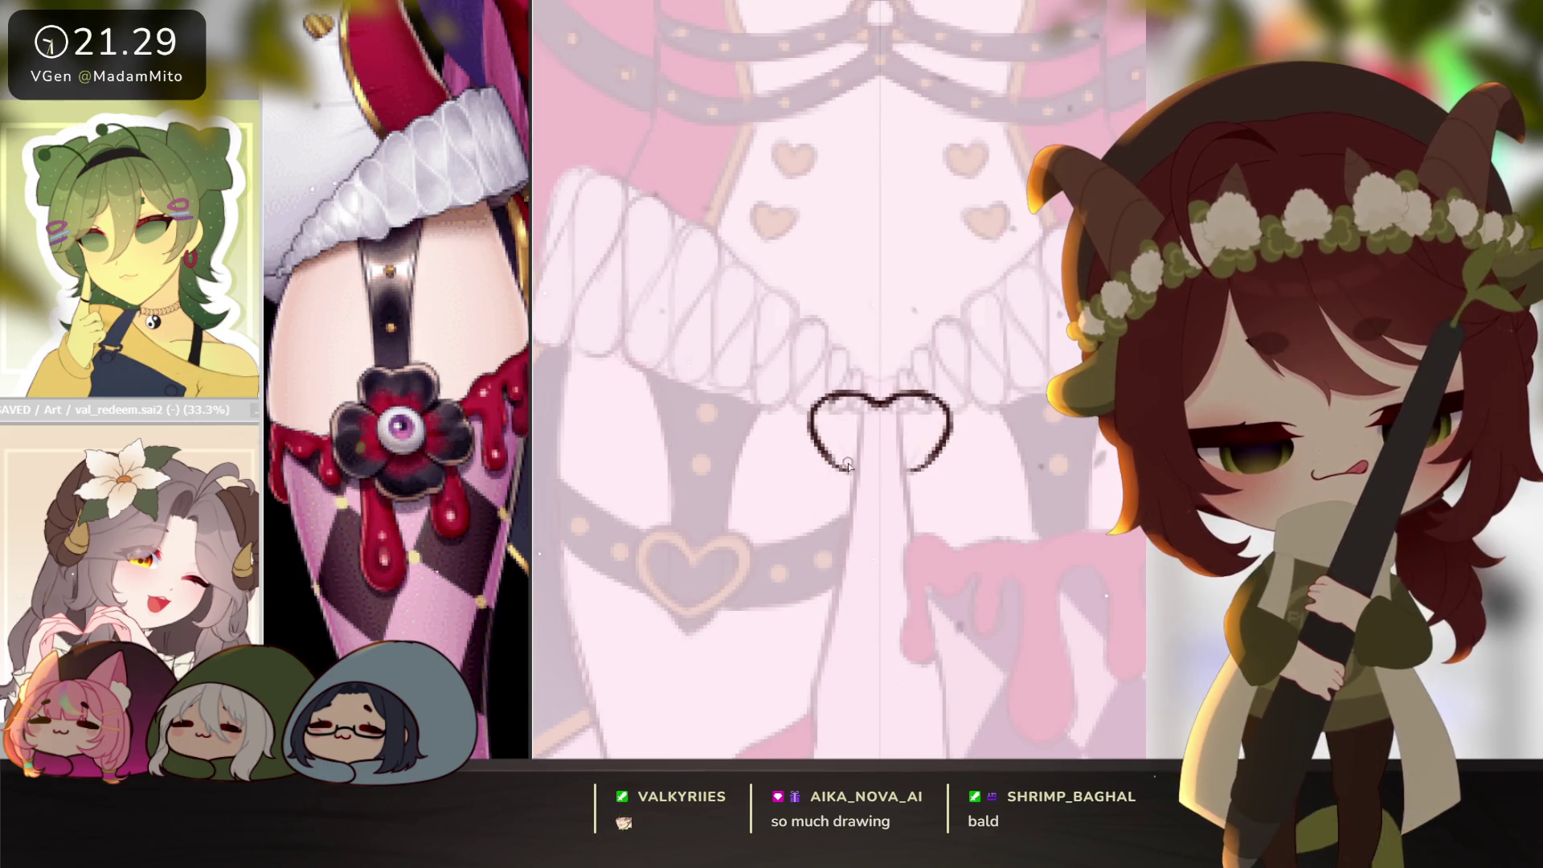
pyautogui.moveTo(840, 464); pyautogui.dragTo(776, 482)
pyautogui.moveTo(907, 462); pyautogui.dragTo(979, 507)
pyautogui.moveTo(775, 478); pyautogui.dragTo(784, 521)
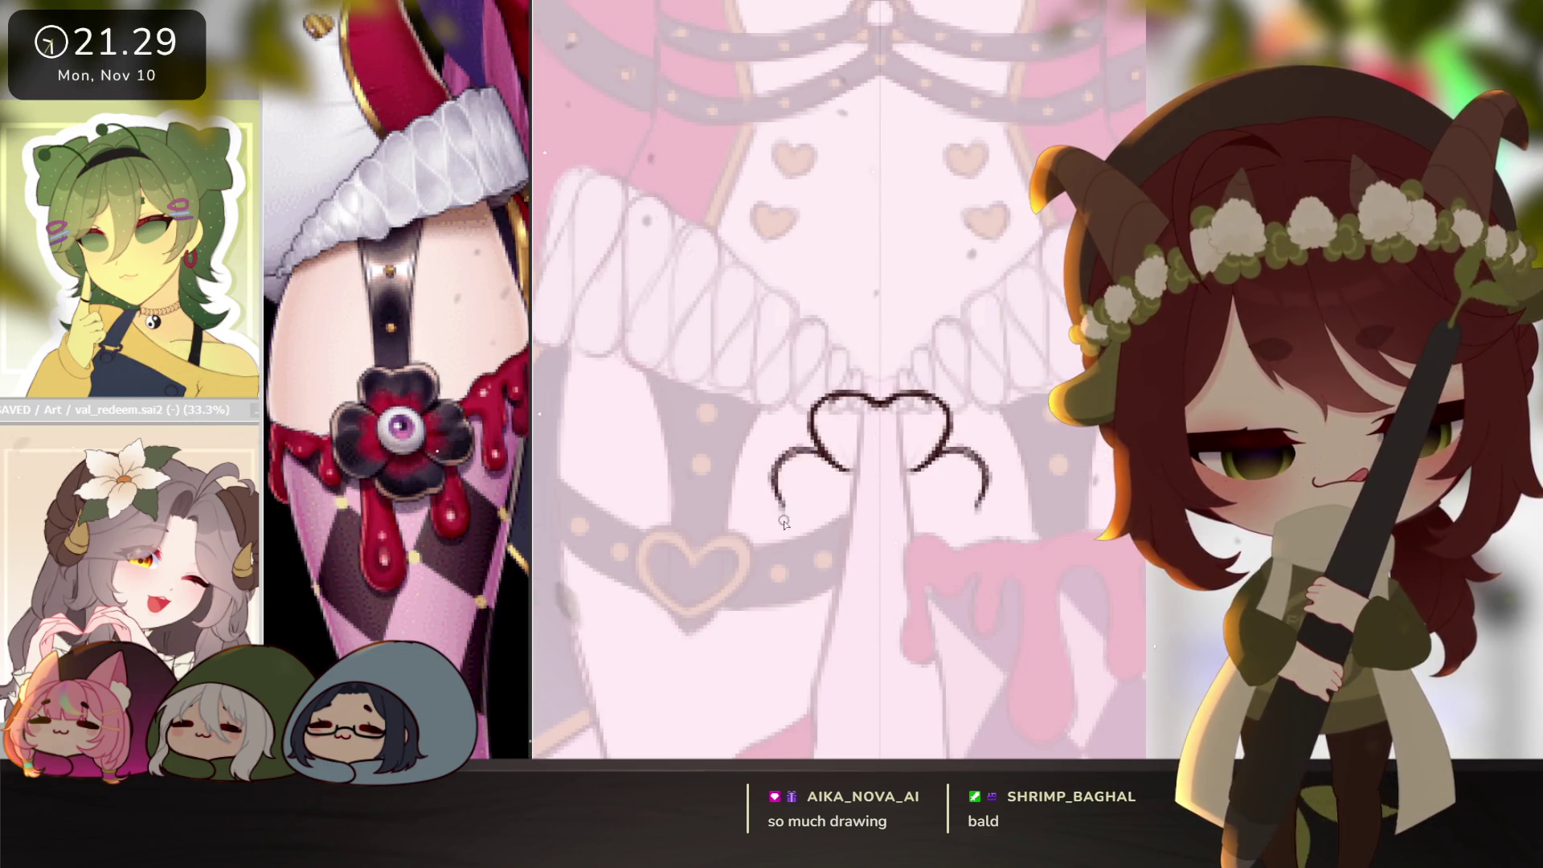
pyautogui.moveTo(978, 506); pyautogui.dragTo(904, 544)
pyautogui.moveTo(776, 494)
pyautogui.mouseDown()
pyautogui.moveTo(820, 570)
pyautogui.moveTo(859, 537)
pyautogui.moveTo(832, 596)
pyautogui.moveTo(900, 588)
pyautogui.moveTo(860, 598)
pyautogui.moveTo(877, 596)
pyautogui.mouseUp()
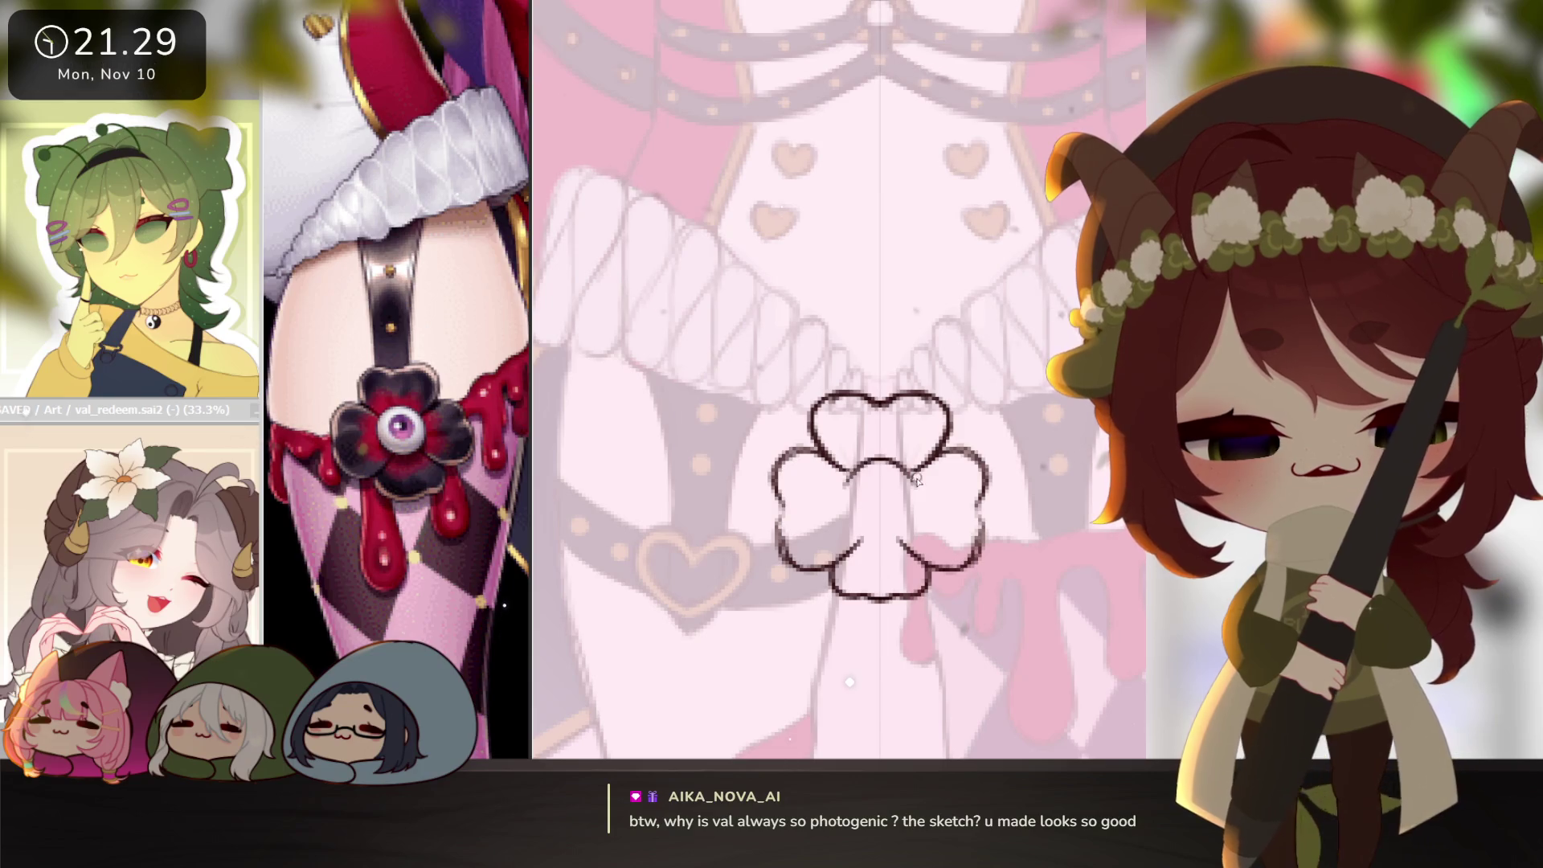
# Add the round flower centre and select the clover by inverting an outside selection.
pyautogui.moveTo(865, 470)
pyautogui.mouseDown()
pyautogui.moveTo(840, 490)
pyautogui.moveTo(850, 526)
pyautogui.moveTo(912, 527)
pyautogui.moveTo(872, 538)
pyautogui.mouseUp()
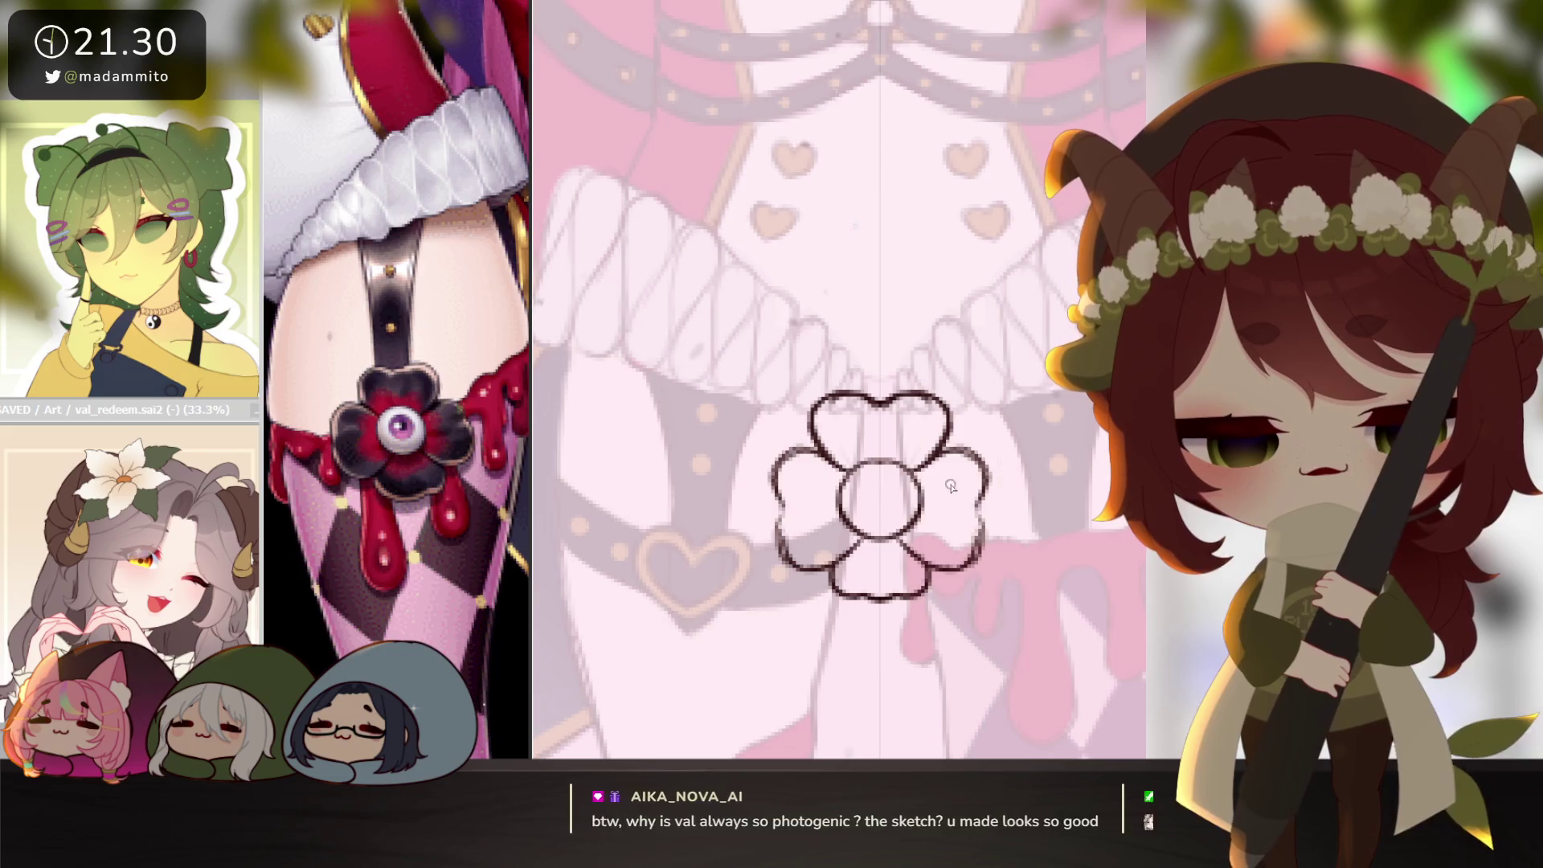
pyautogui.scroll(-4, 983, 548)
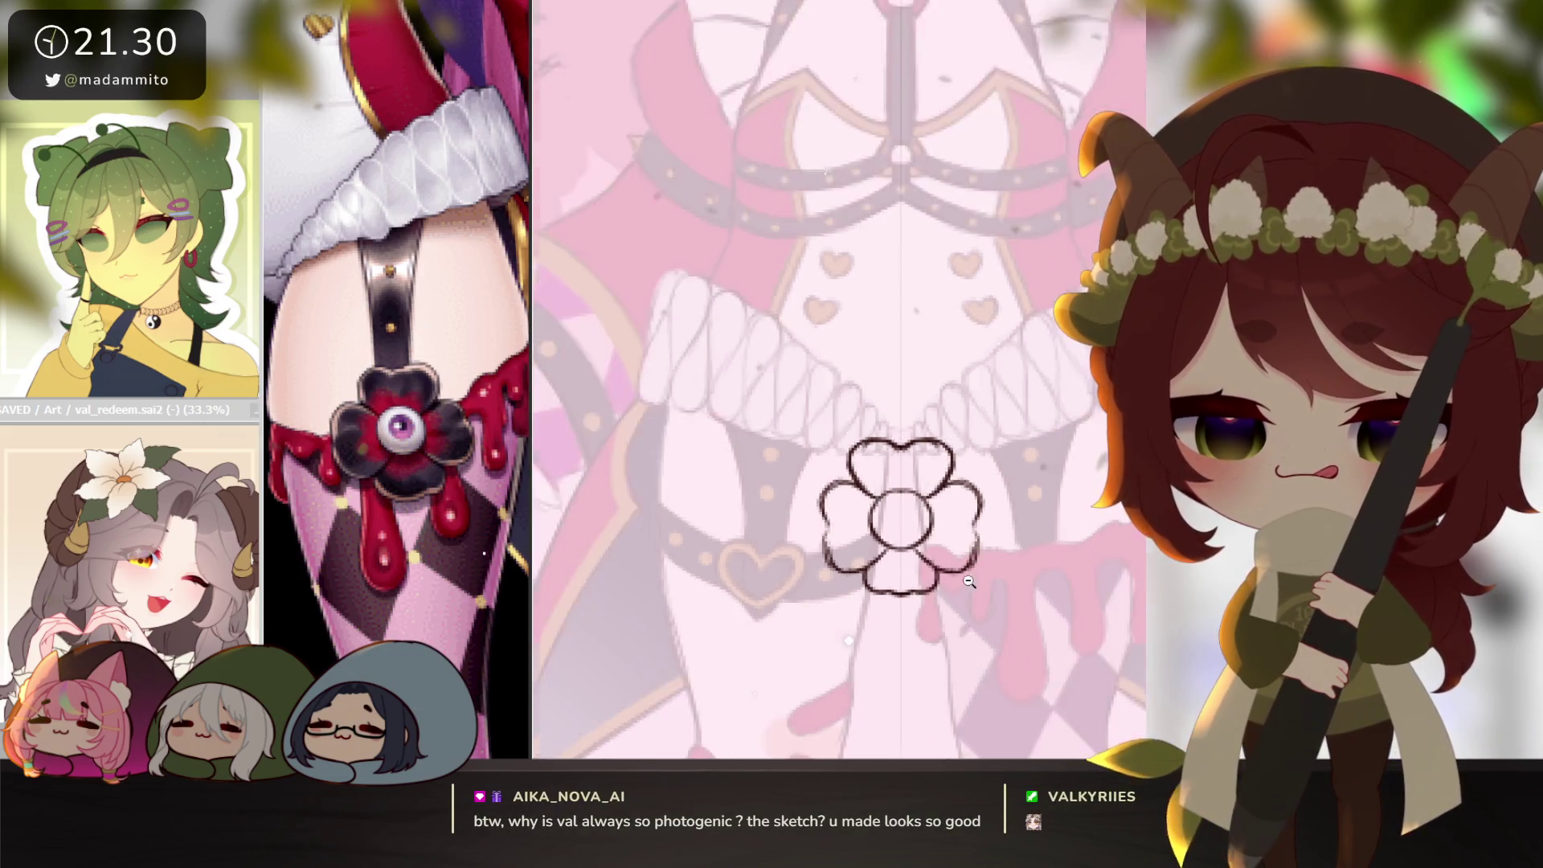
pyautogui.scroll(4, 980, 535)
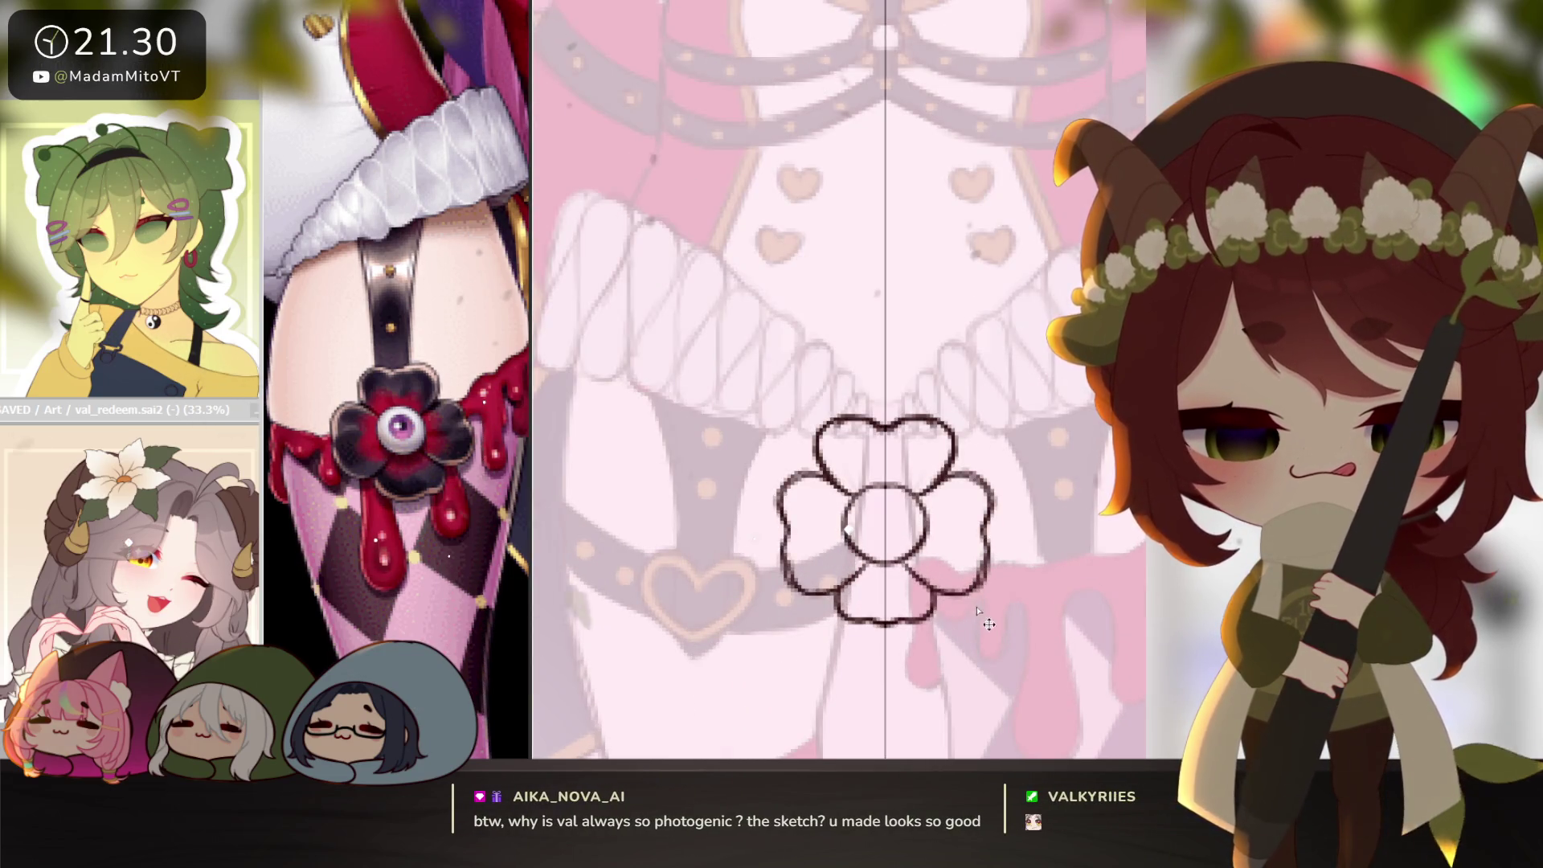
pyautogui.scroll(-4, 980, 562)
pyautogui.scroll(4, 980, 562)
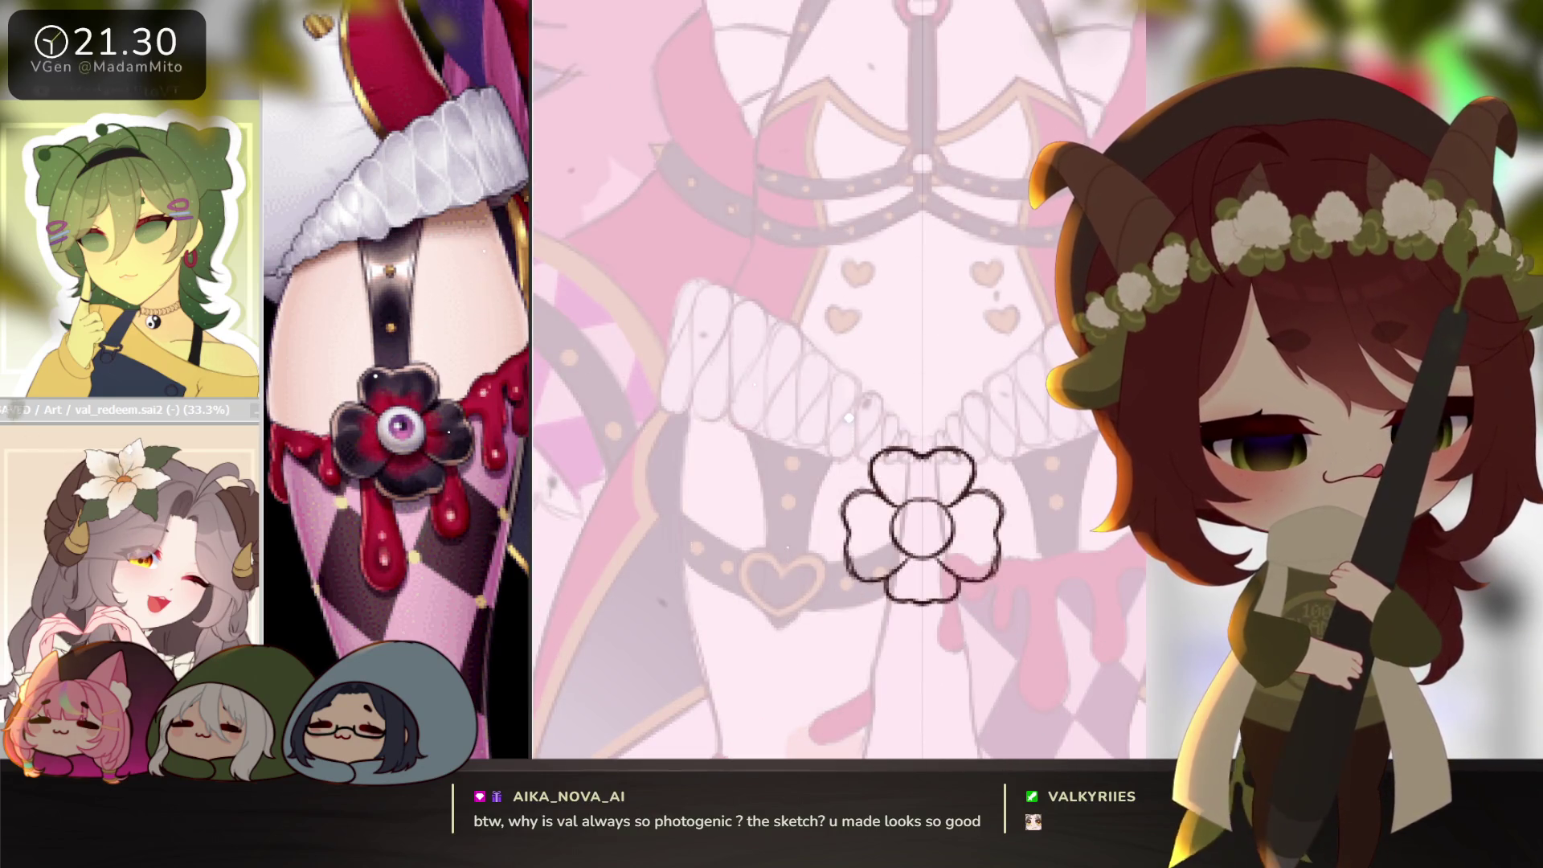
pyautogui.click(838, 334)
pyautogui.hotkey('ctrl', 'i')
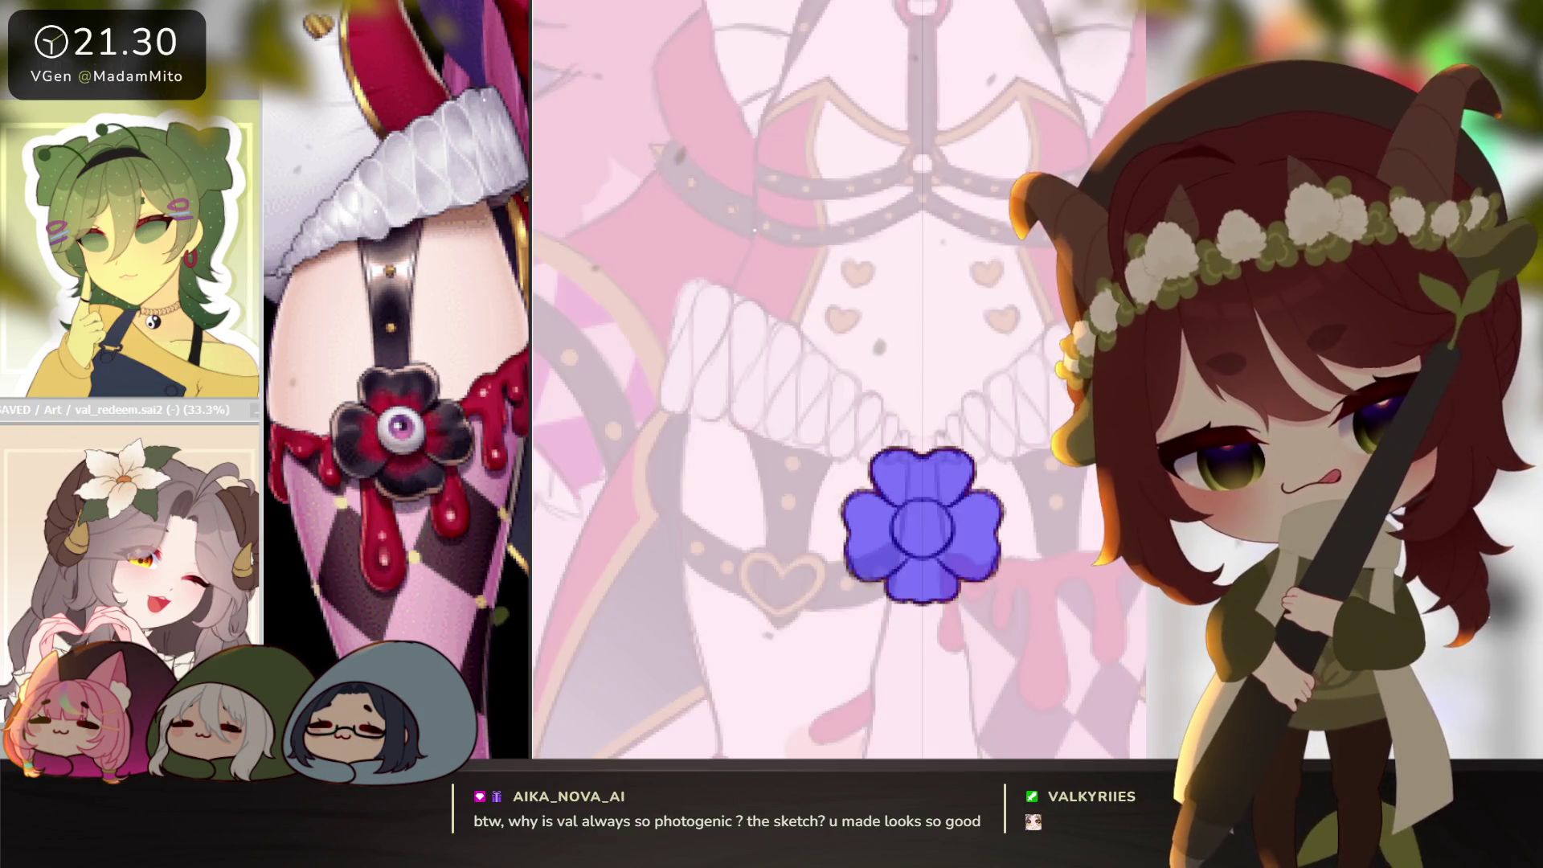
# Fill the selected clover with a dark colour, discarding a trial red stroke on the centre.
pyautogui.press('b')
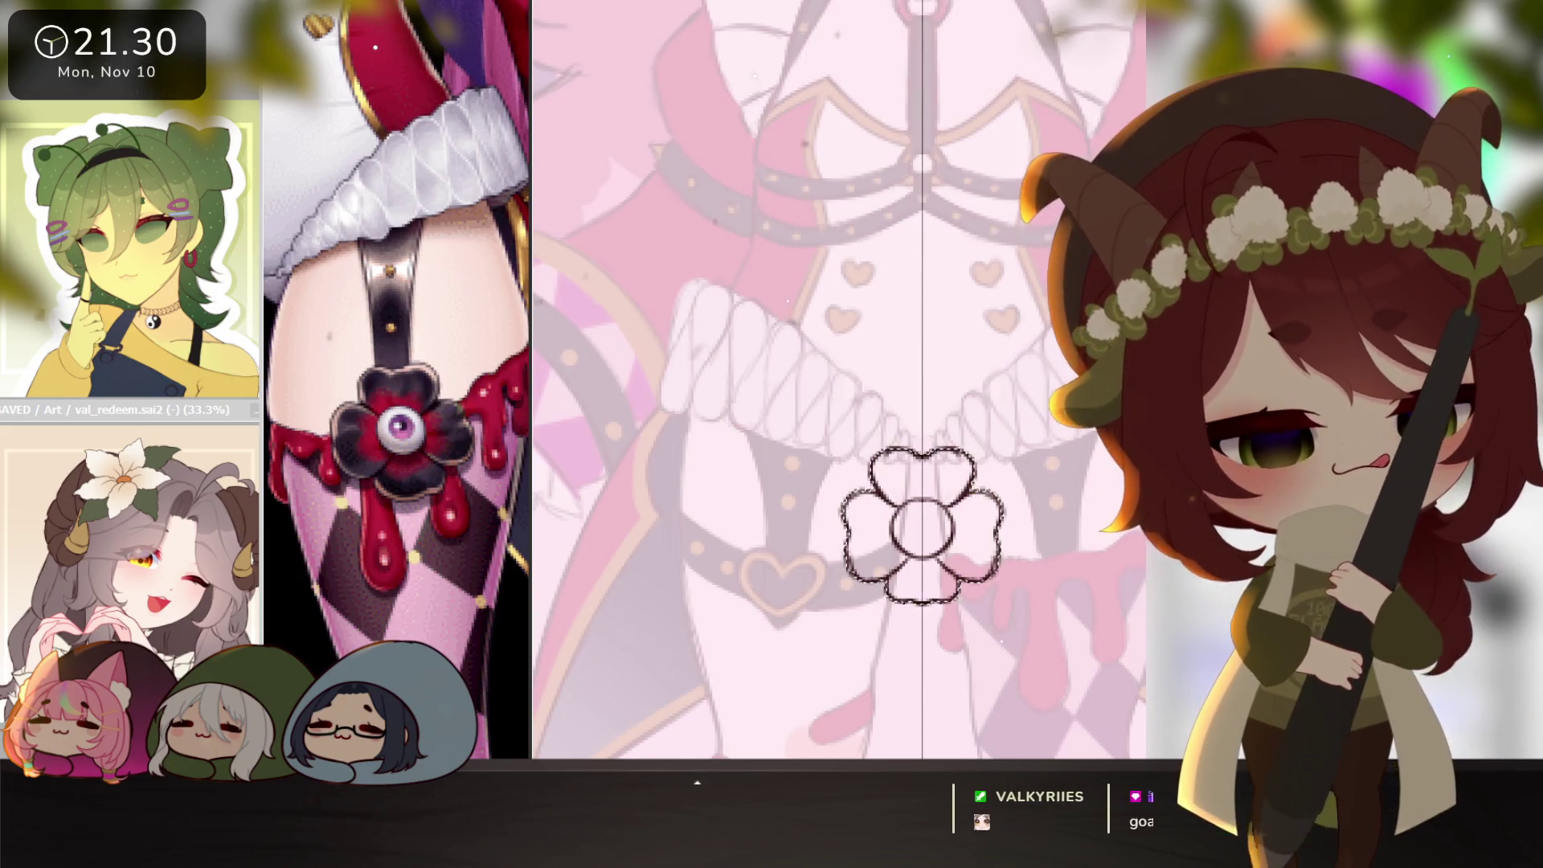
pyautogui.click(923, 530)
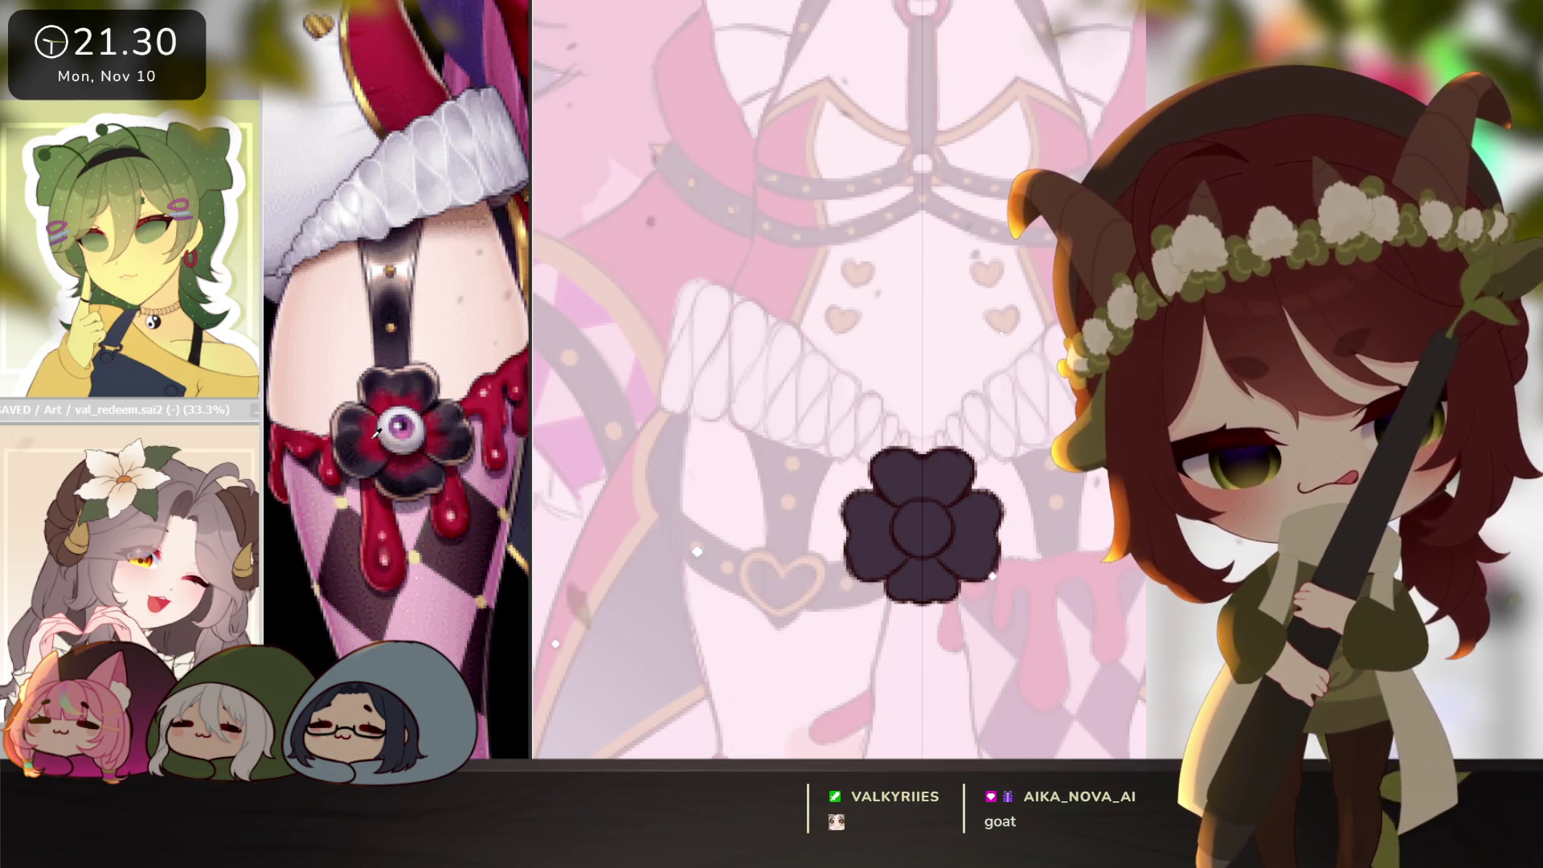
pyautogui.scroll(2, 993, 575)
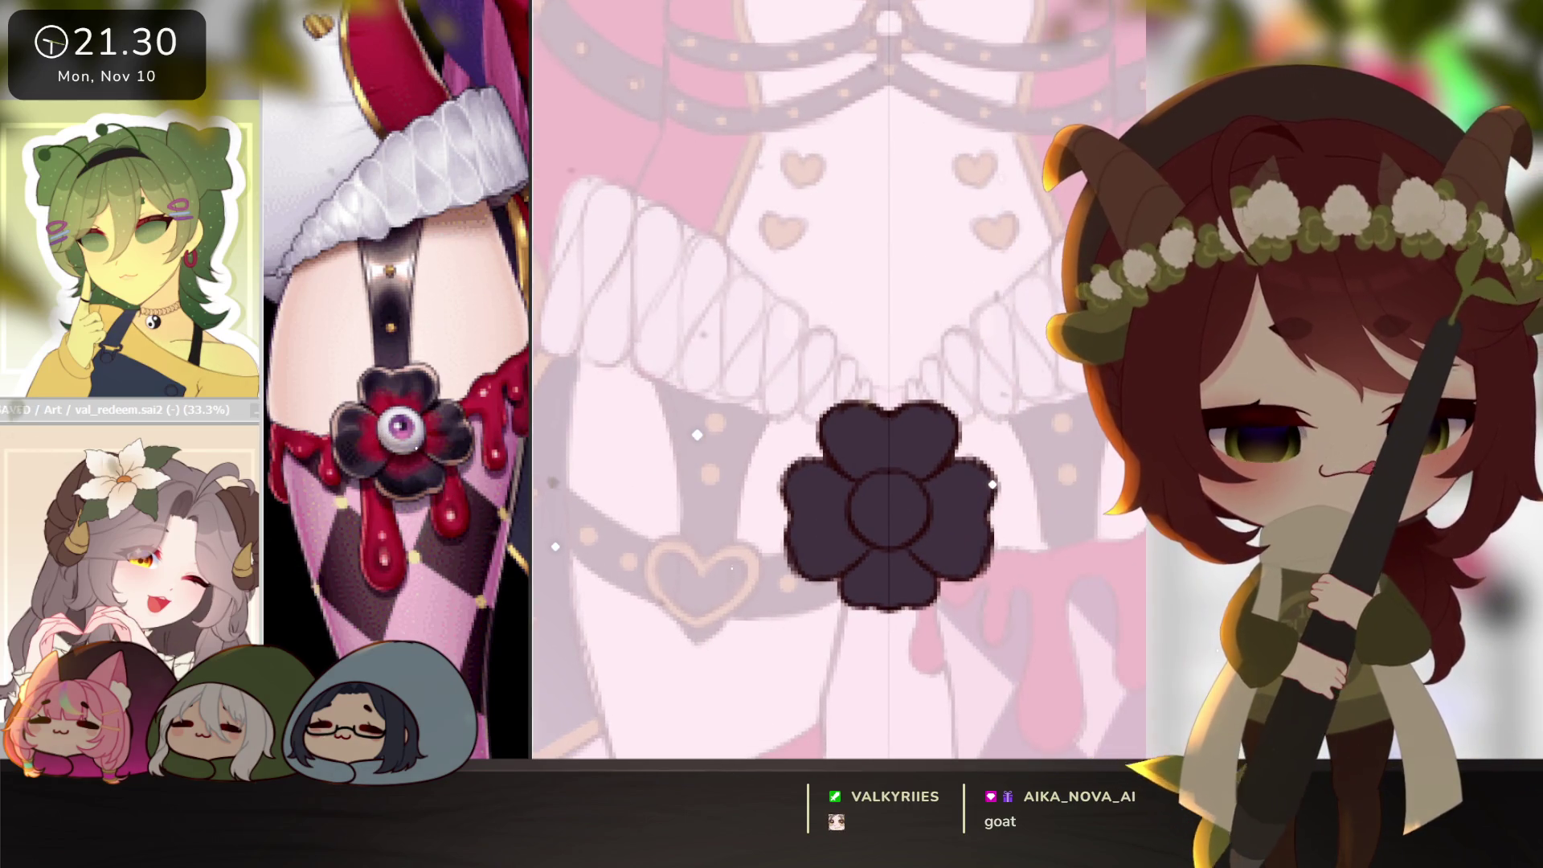
pyautogui.press('[')
pyautogui.press('[')
pyautogui.press('[')
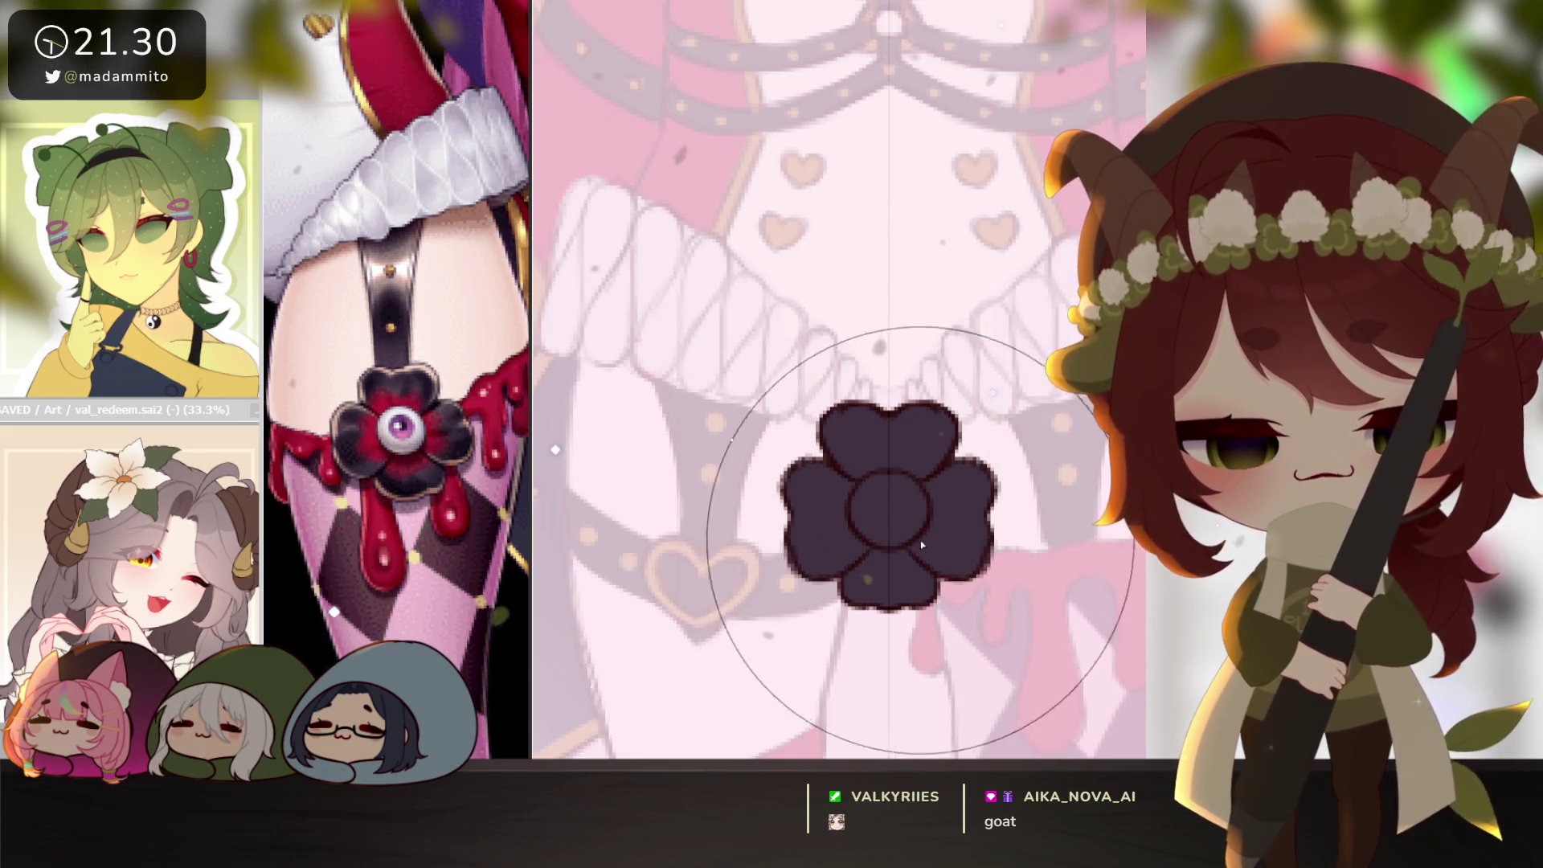
pyautogui.moveTo(881, 516); pyautogui.dragTo(888, 500)
pyautogui.hotkey('ctrl', 'z')
pyautogui.hotkey('ctrl', 'z')
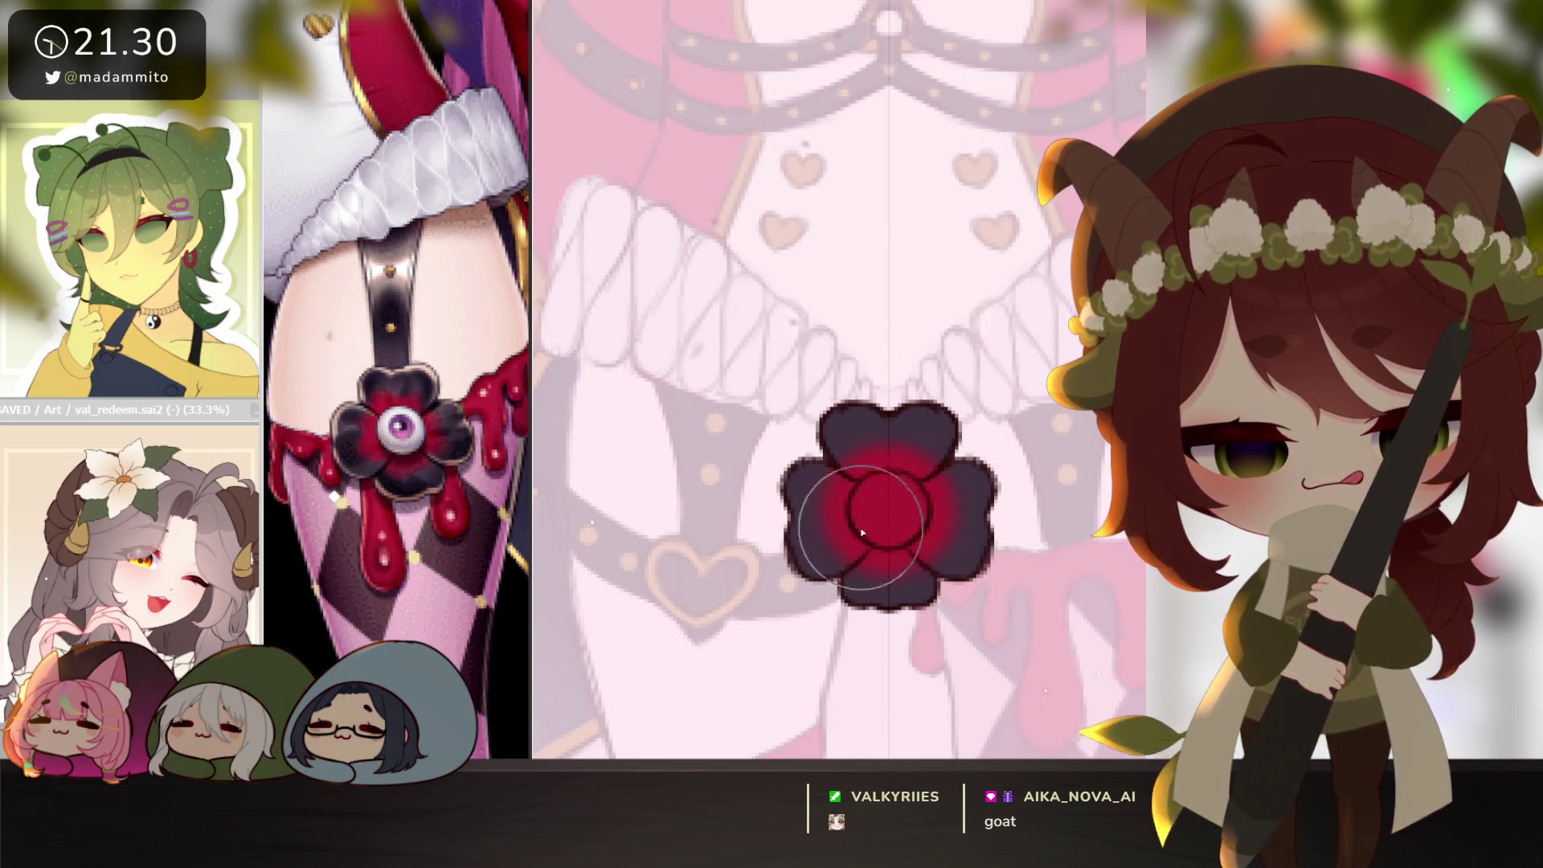
pyautogui.press(']')
pyautogui.press(']')
pyautogui.press(']')
# Shade the top and right petals red, then paint a white eyeball, pink iris and pupil.
pyautogui.press('[')
pyautogui.press('[')
pyautogui.press('[')
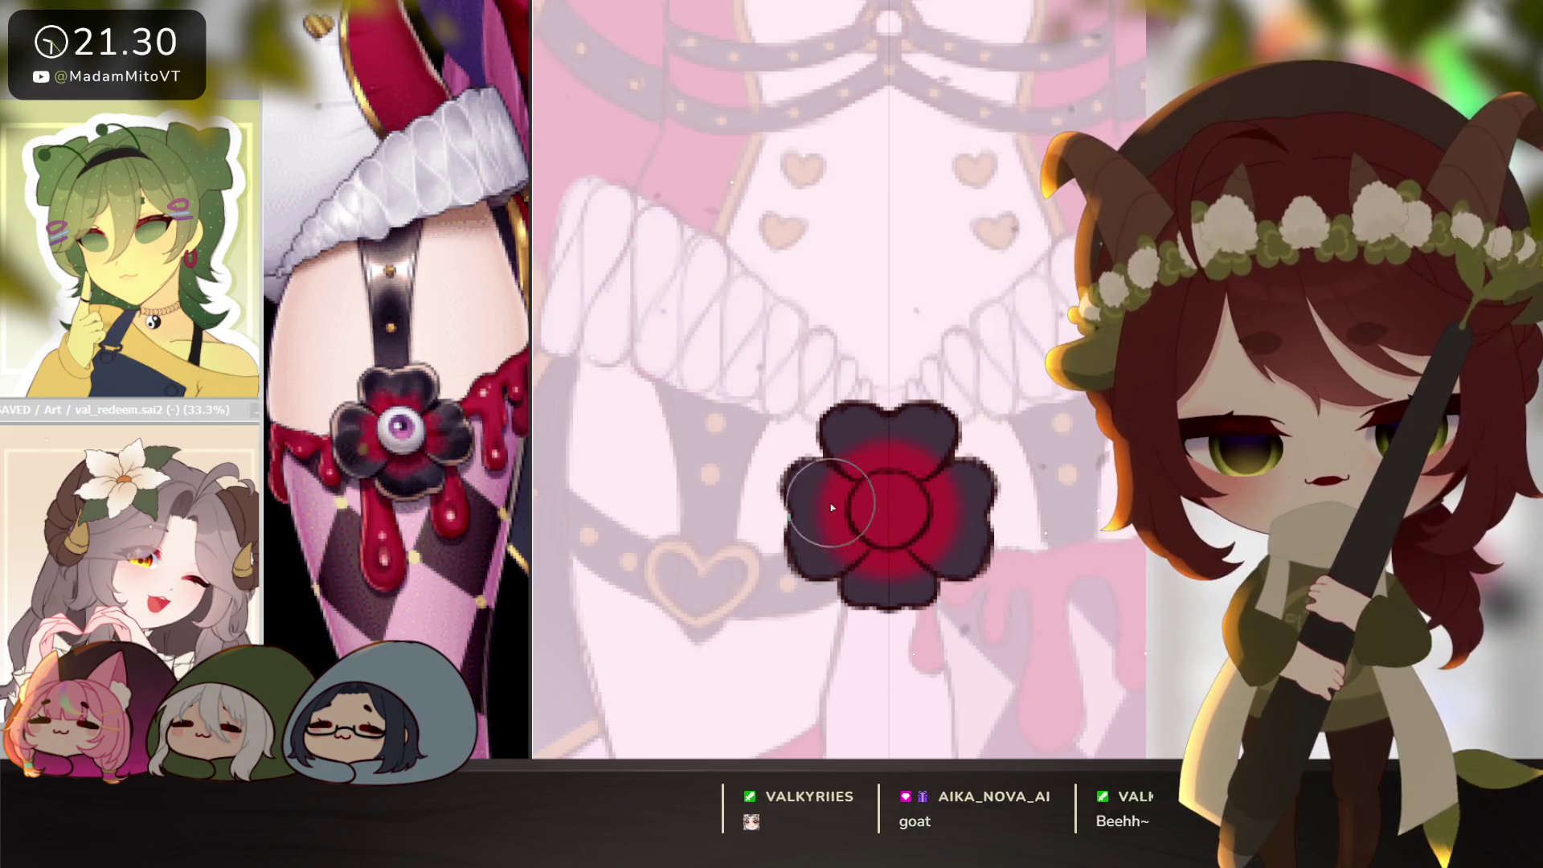
pyautogui.moveTo(891, 438)
pyautogui.mouseDown()
pyautogui.moveTo(964, 482)
pyautogui.moveTo(961, 539)
pyautogui.mouseUp()
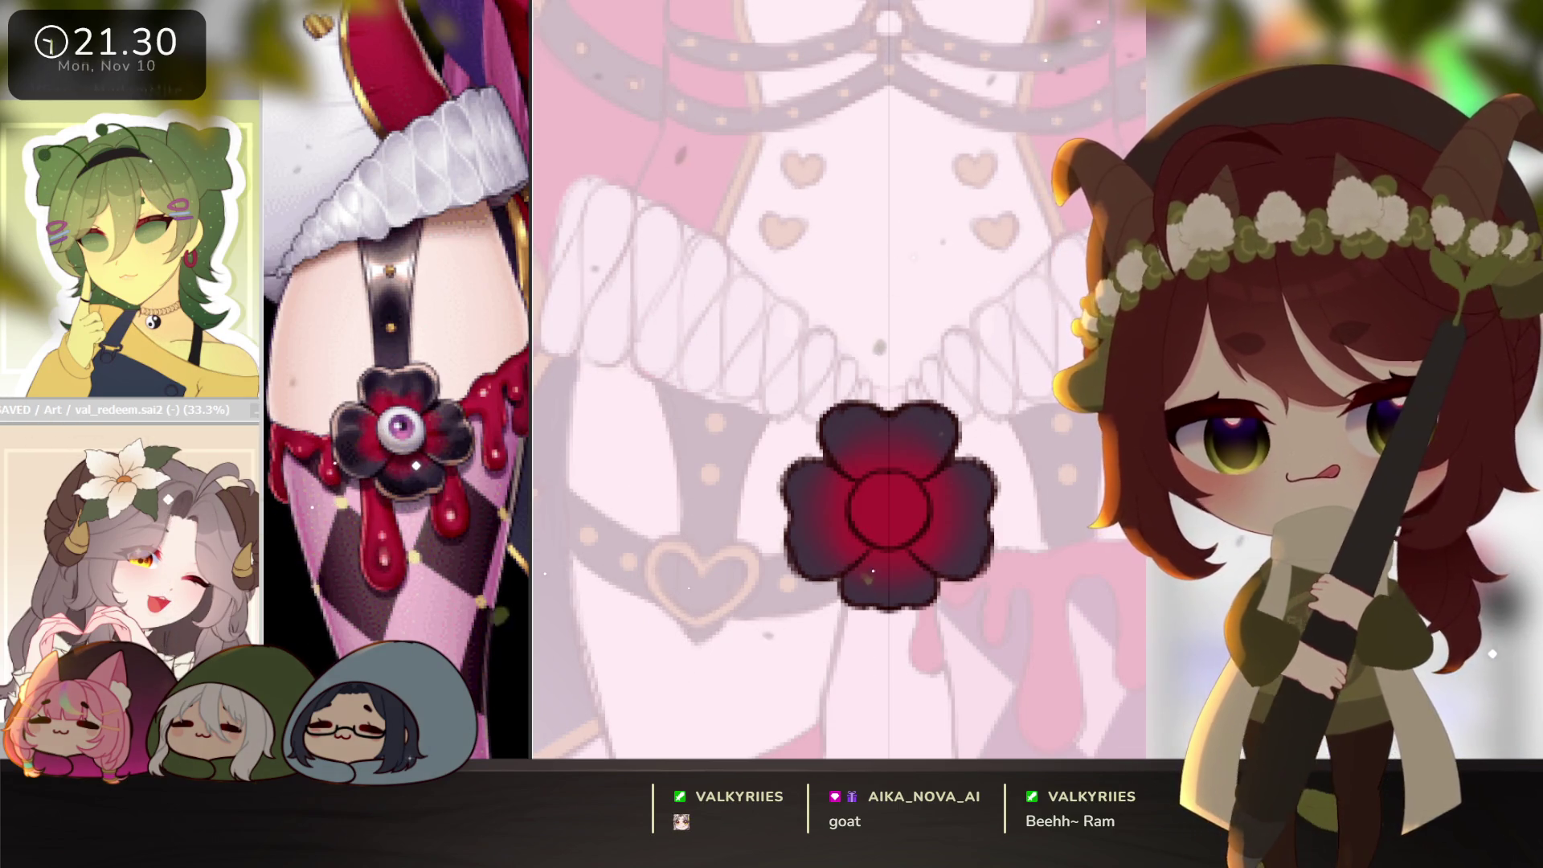
pyautogui.moveTo(873, 537); pyautogui.dragTo(852, 516)
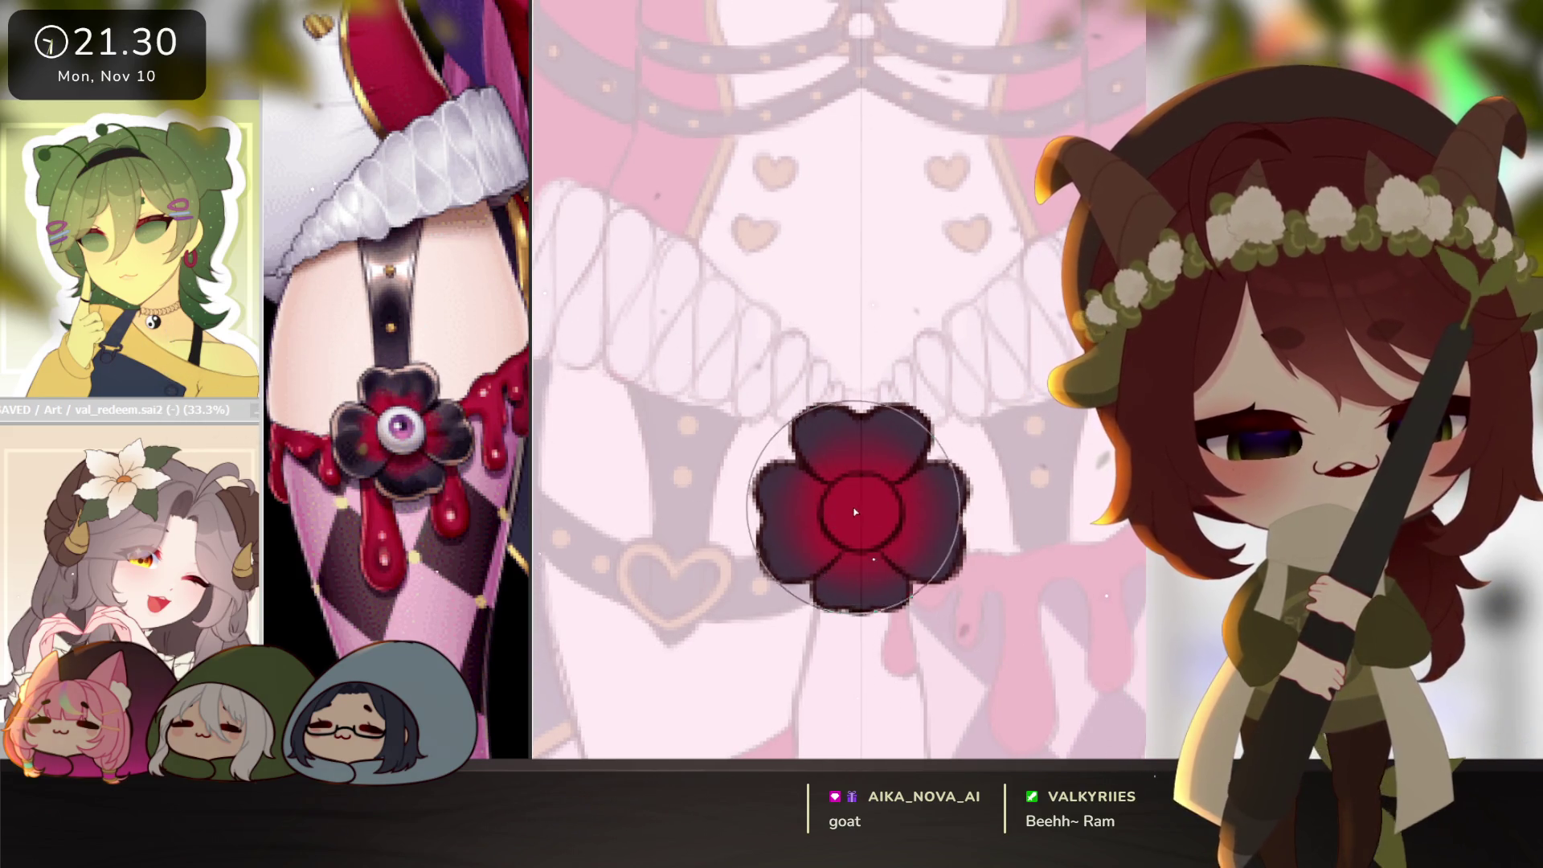
pyautogui.moveTo(853, 513); pyautogui.dragTo(856, 517)
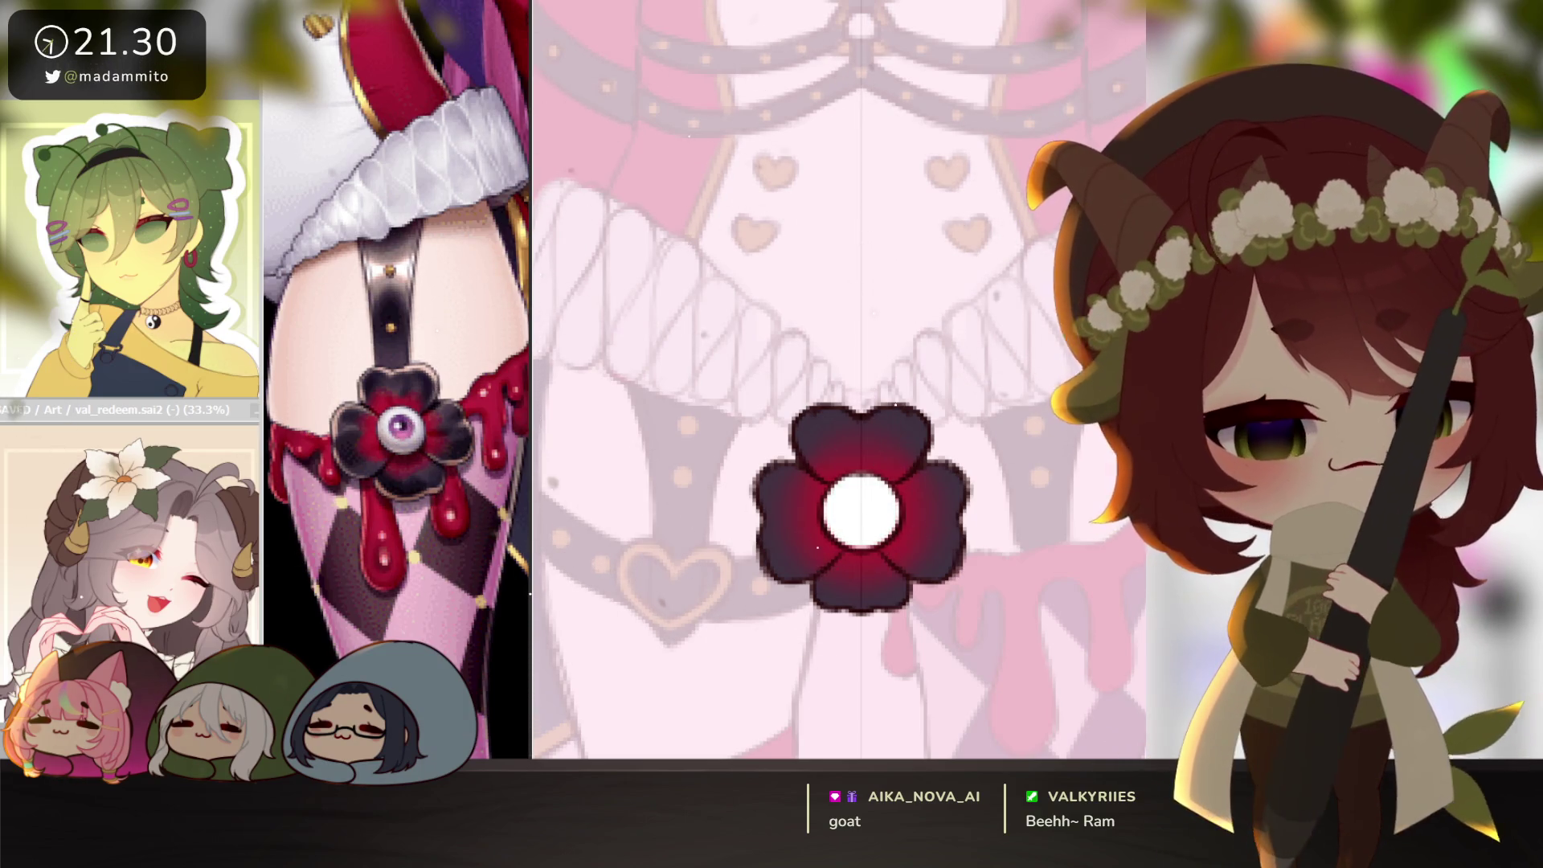
pyautogui.moveTo(853, 504); pyautogui.dragTo(862, 505)
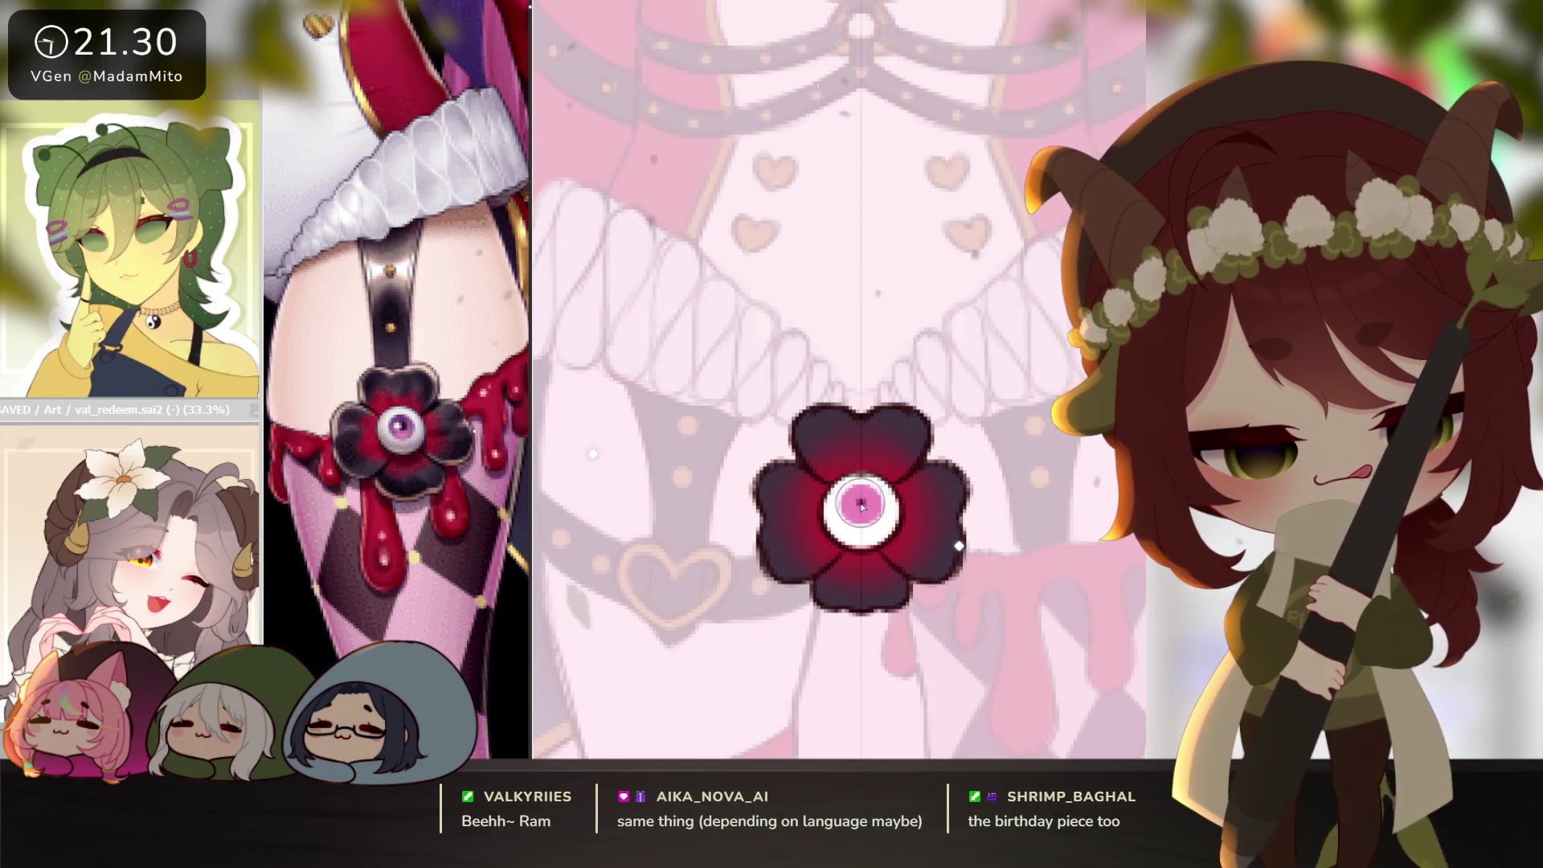
pyautogui.moveTo(858, 504); pyautogui.dragTo(861, 505)
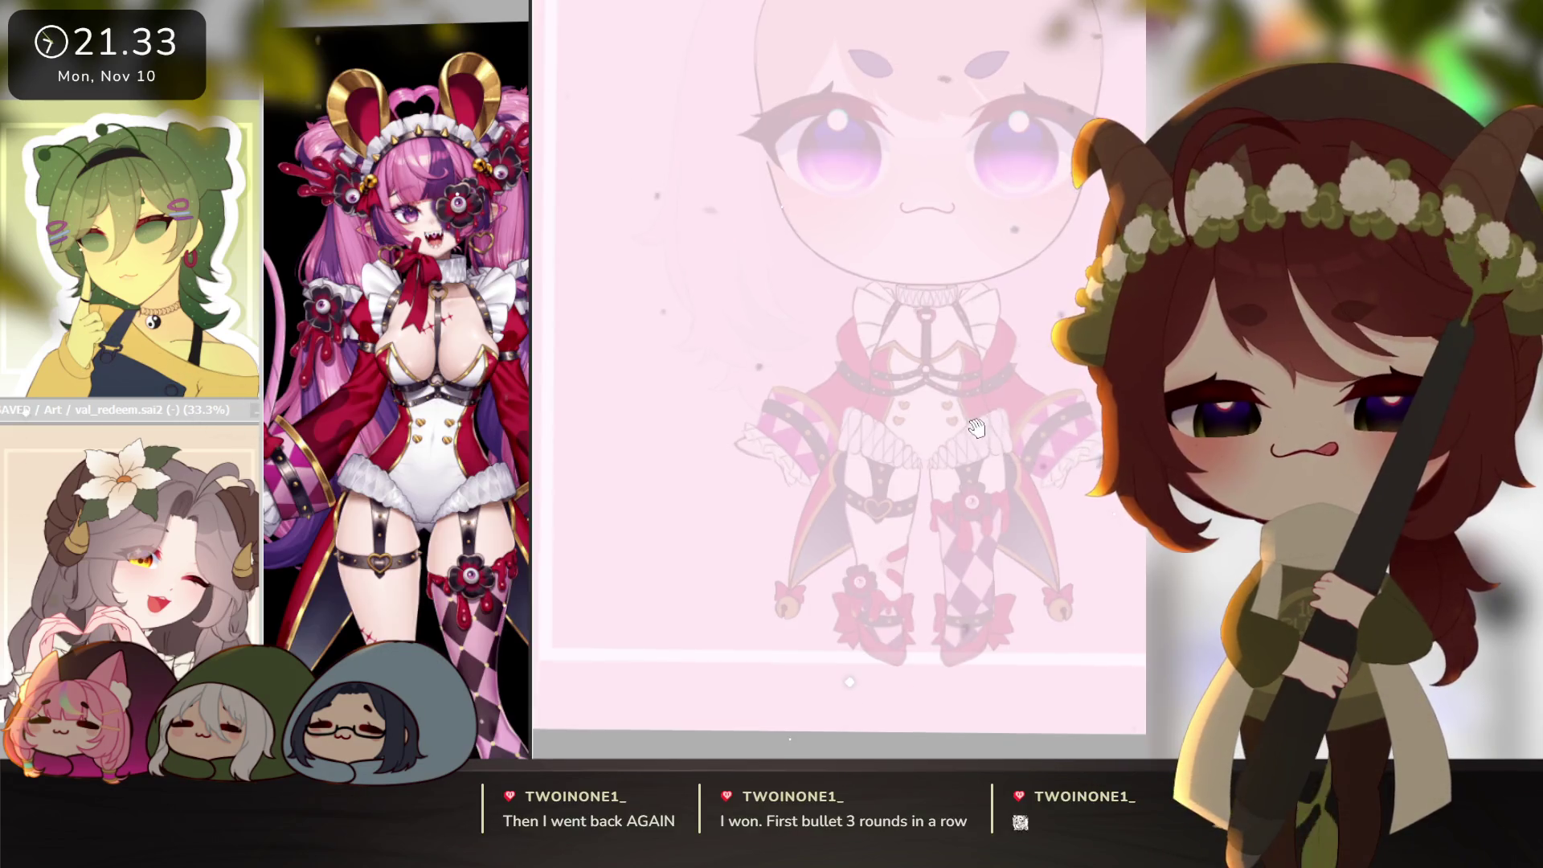
# Frame the chibi's face and draw the long left hair contour, redrawing it with a better curve.
pyautogui.moveTo(972, 474); pyautogui.dragTo(924, 536)
pyautogui.moveTo(871, 492); pyautogui.dragTo(946, 492)
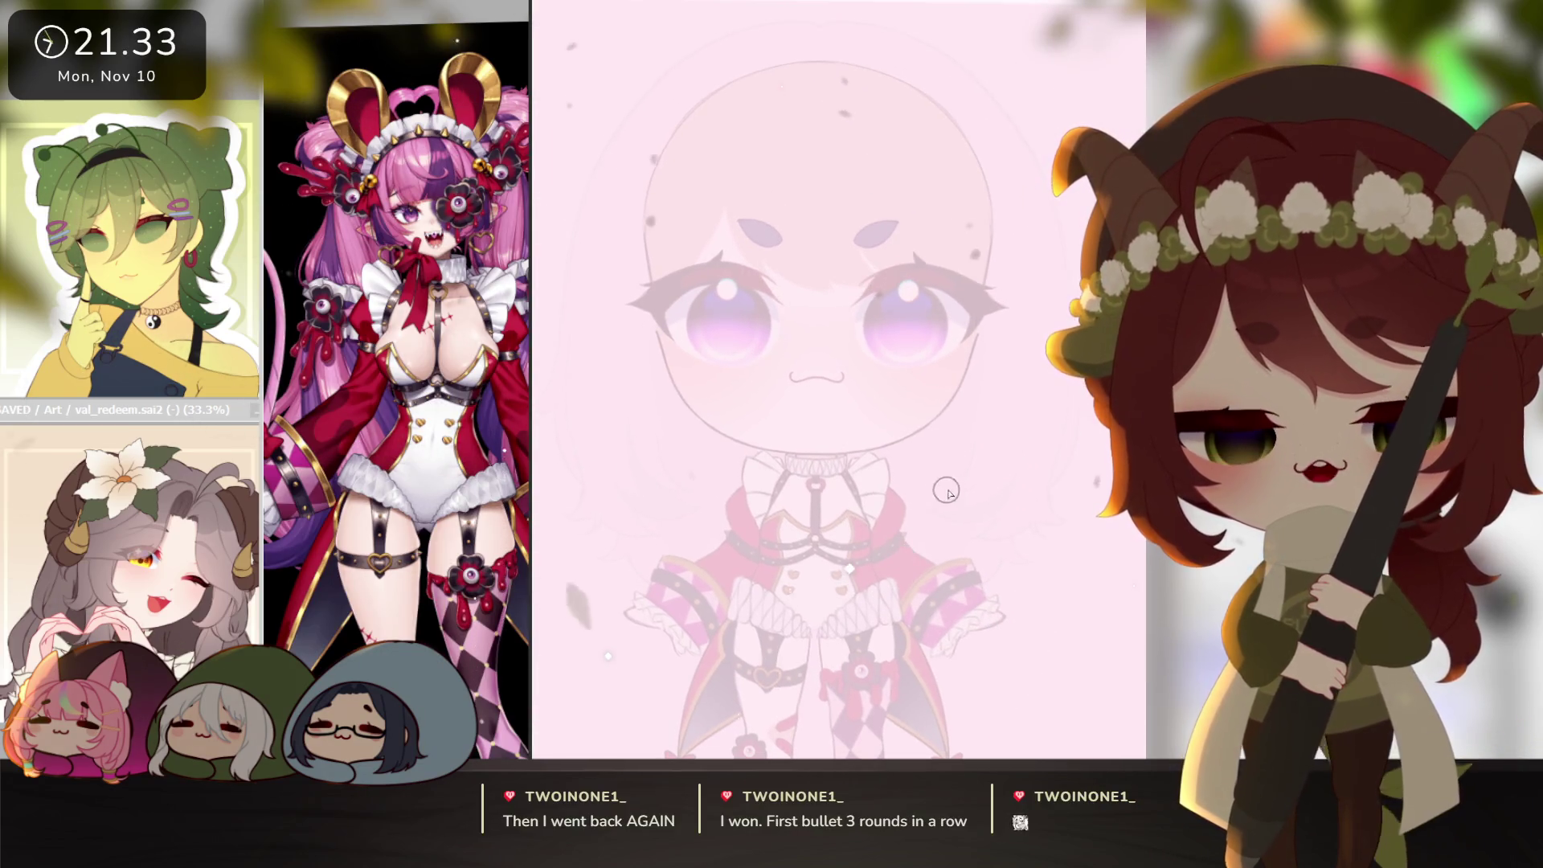
pyautogui.moveTo(716, 293); pyautogui.dragTo(773, 341)
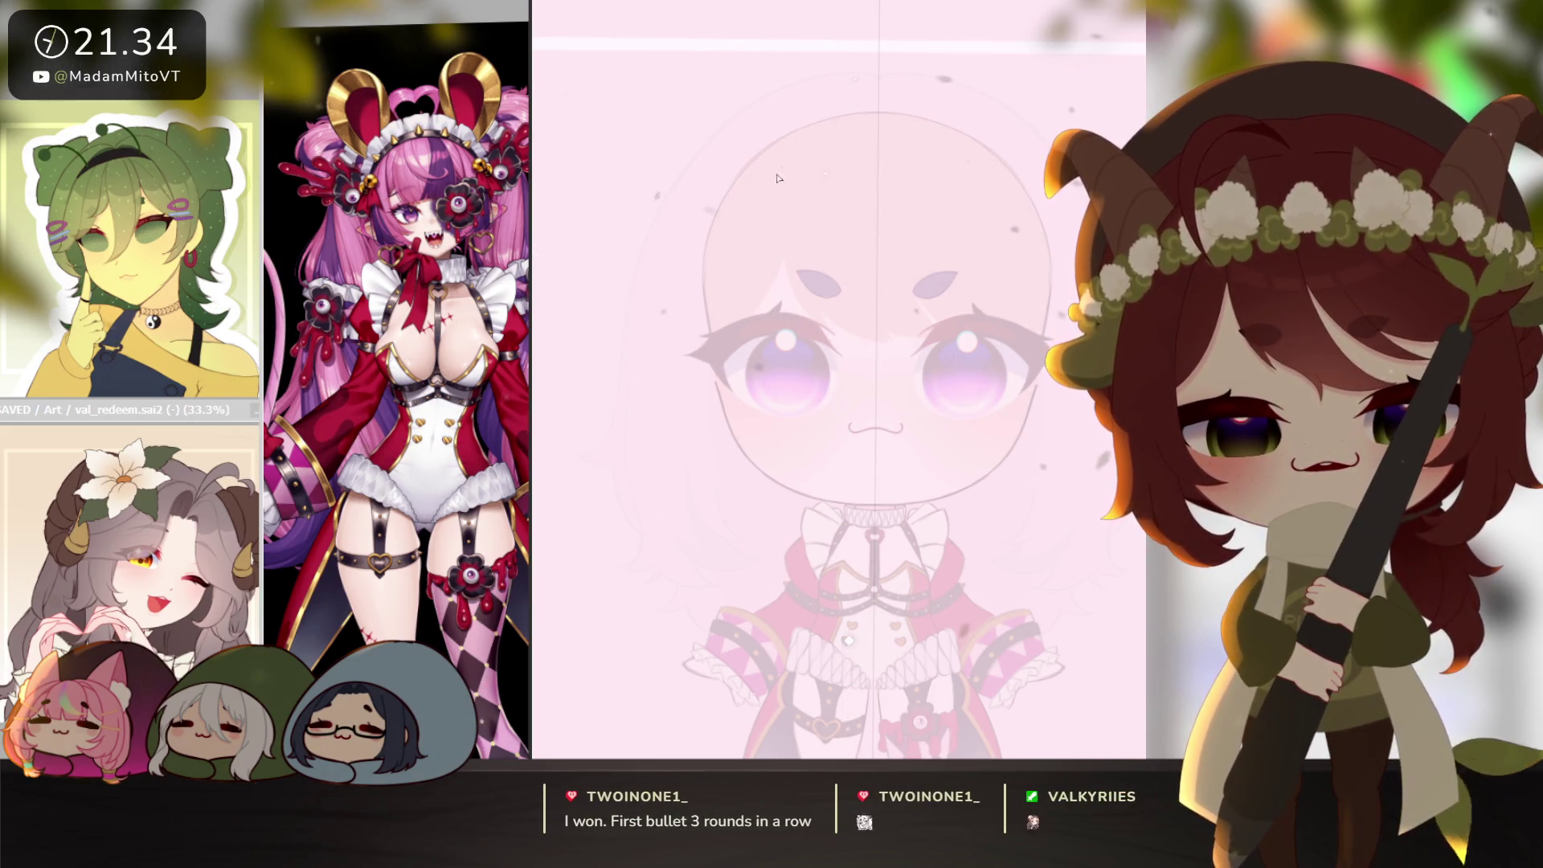
pyautogui.moveTo(771, 178); pyautogui.dragTo(731, 290)
pyautogui.moveTo(751, 230); pyautogui.dragTo(722, 364)
pyautogui.hotkey('ctrl', 'z')
pyautogui.moveTo(786, 161); pyautogui.dragTo(723, 330)
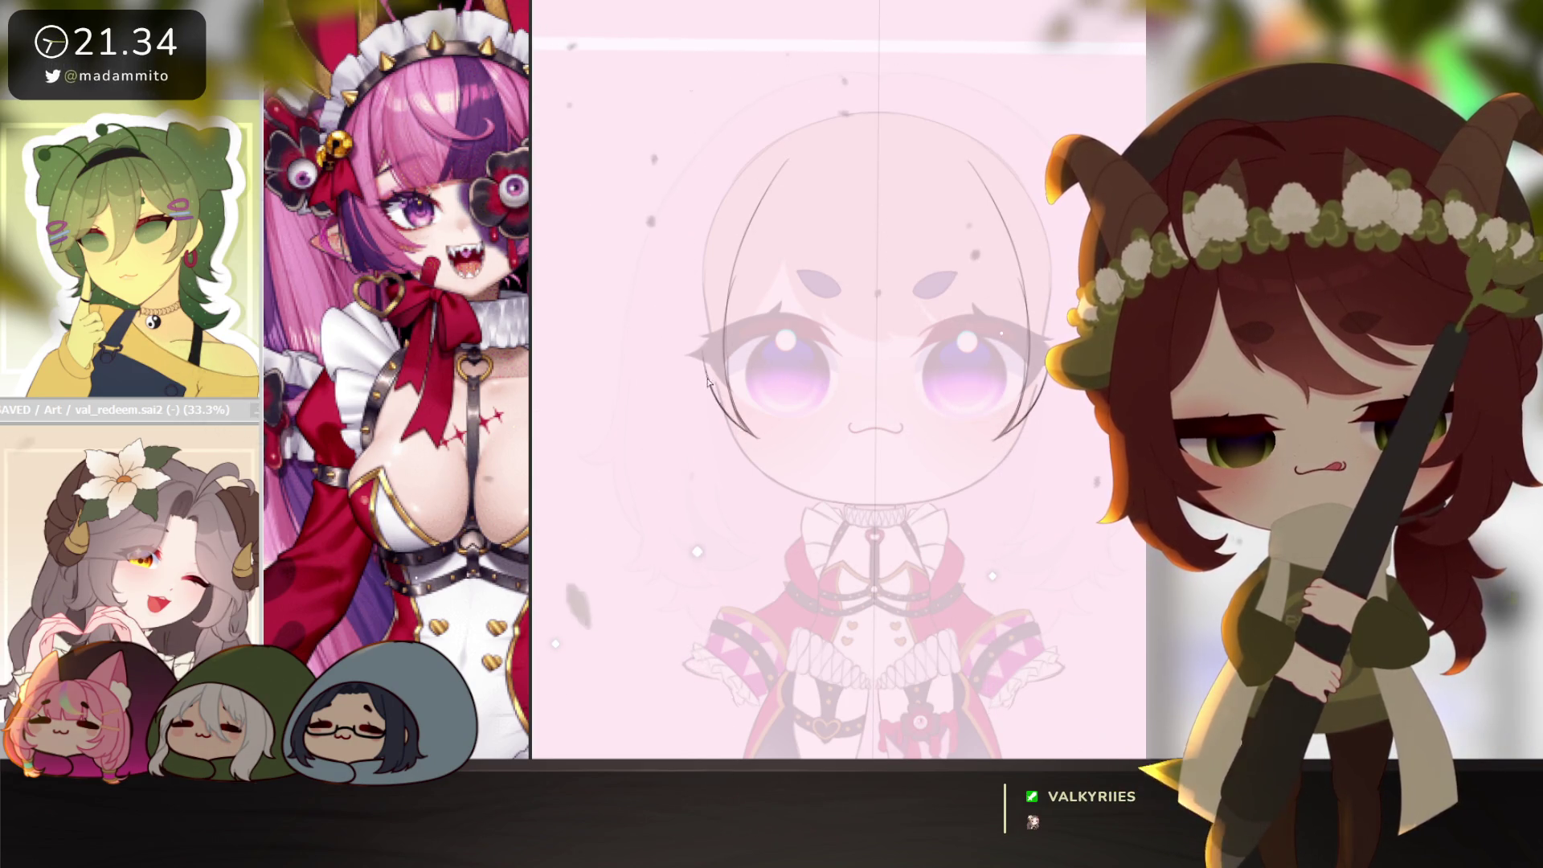
# Adjust the view and the val_redeem.sai2 reference window beside the hair sketch.
pyautogui.moveTo(748, 432); pyautogui.dragTo(733, 456)
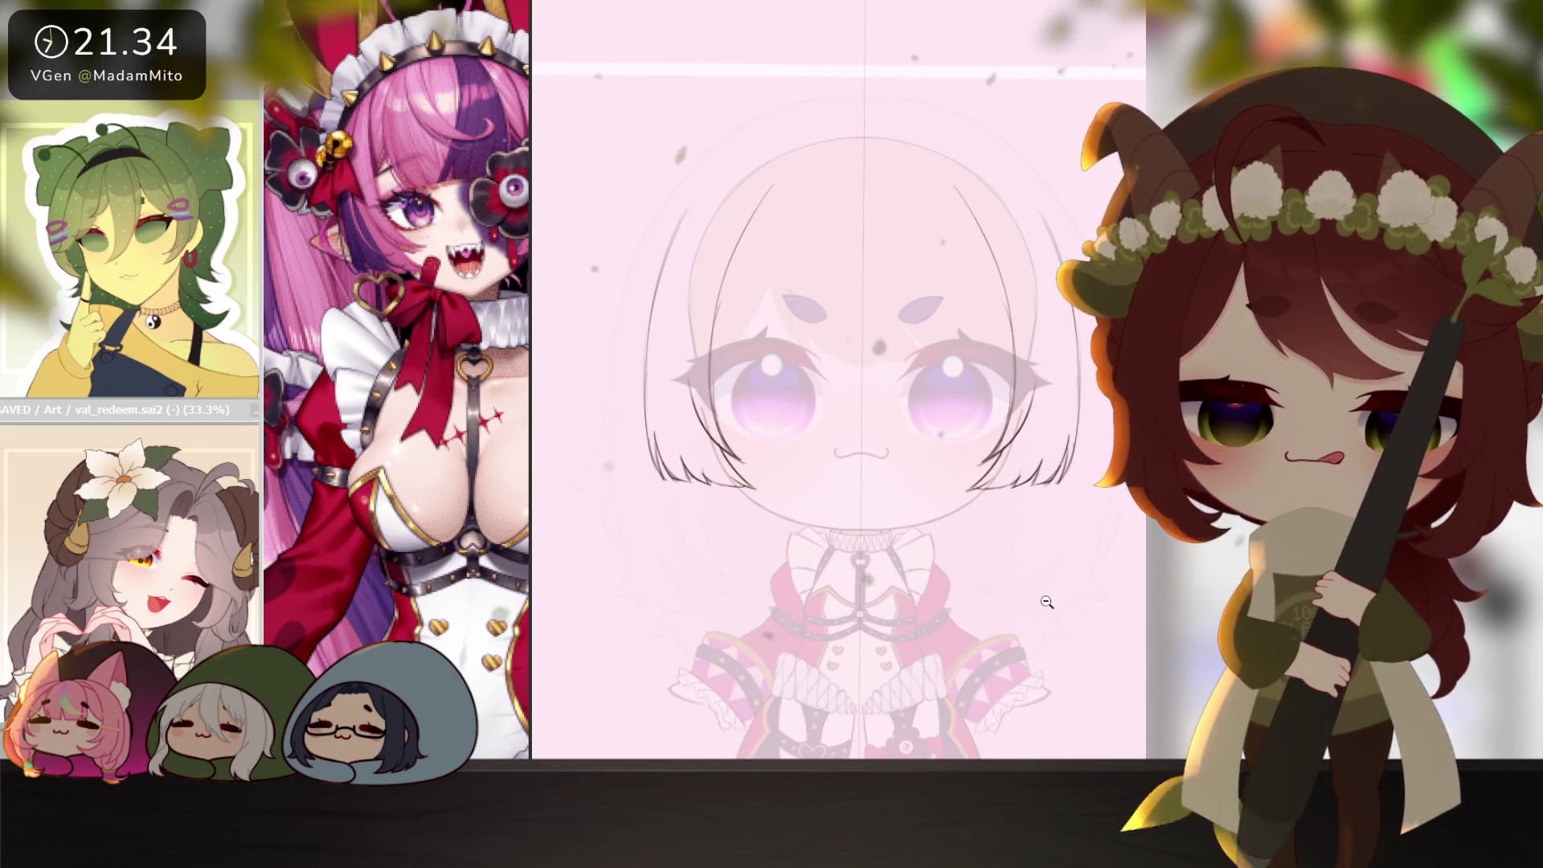
pyautogui.scroll(-5, 1088, 617)
pyautogui.scroll(5, 1088, 617)
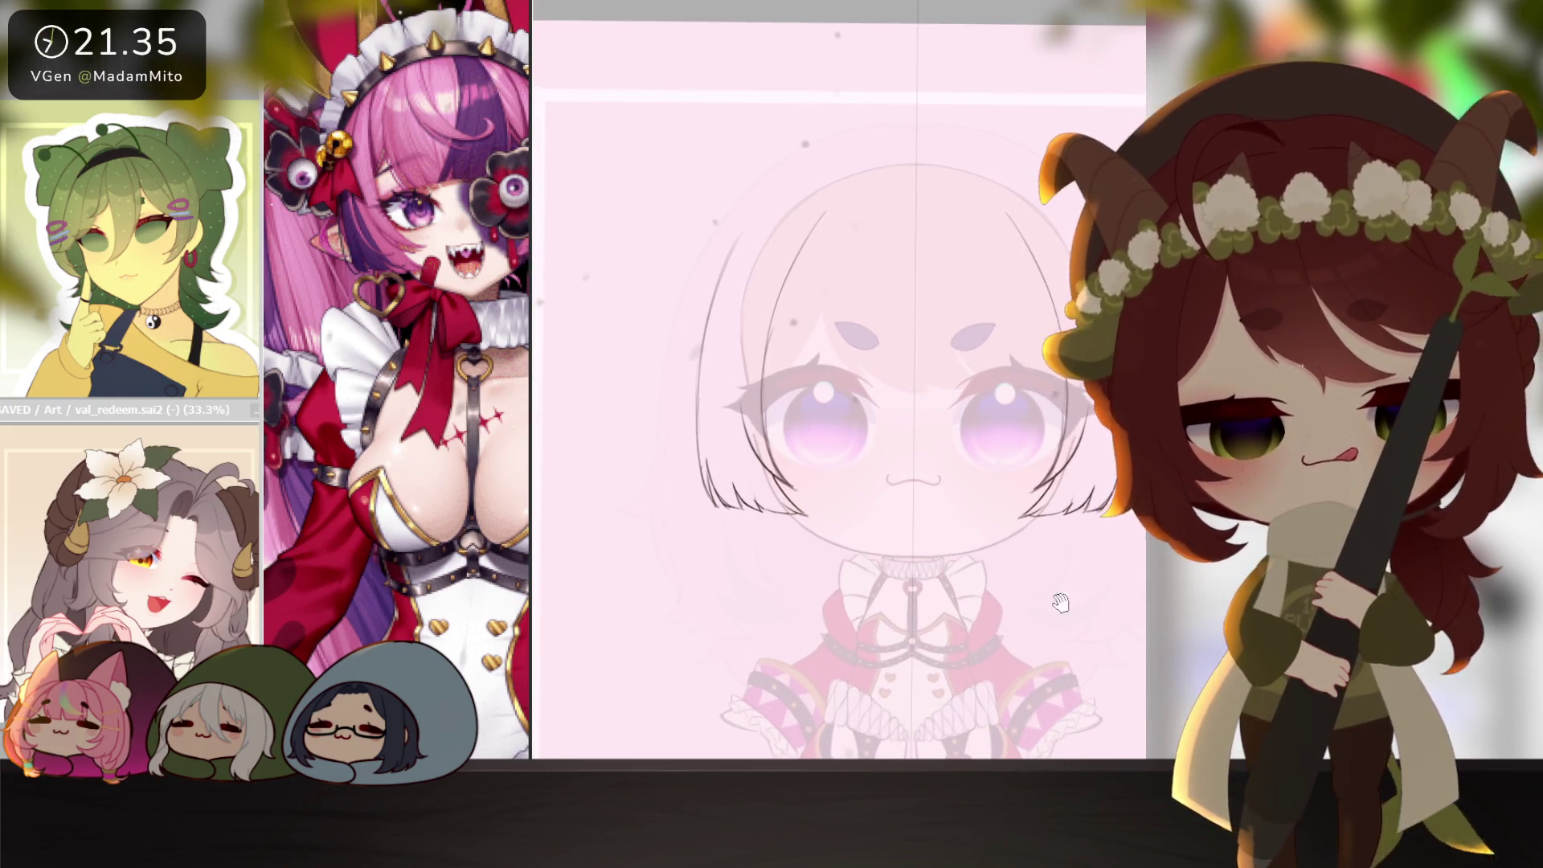
pyautogui.moveTo(1051, 593); pyautogui.dragTo(1099, 625)
pyautogui.moveTo(531, 560)
pyautogui.mouseDown()
pyautogui.moveTo(611, 560)
pyautogui.moveTo(530, 560)
pyautogui.mouseUp()
pyautogui.scroll(-3, 434, 560)
pyautogui.moveTo(797, 530); pyautogui.dragTo(756, 521)
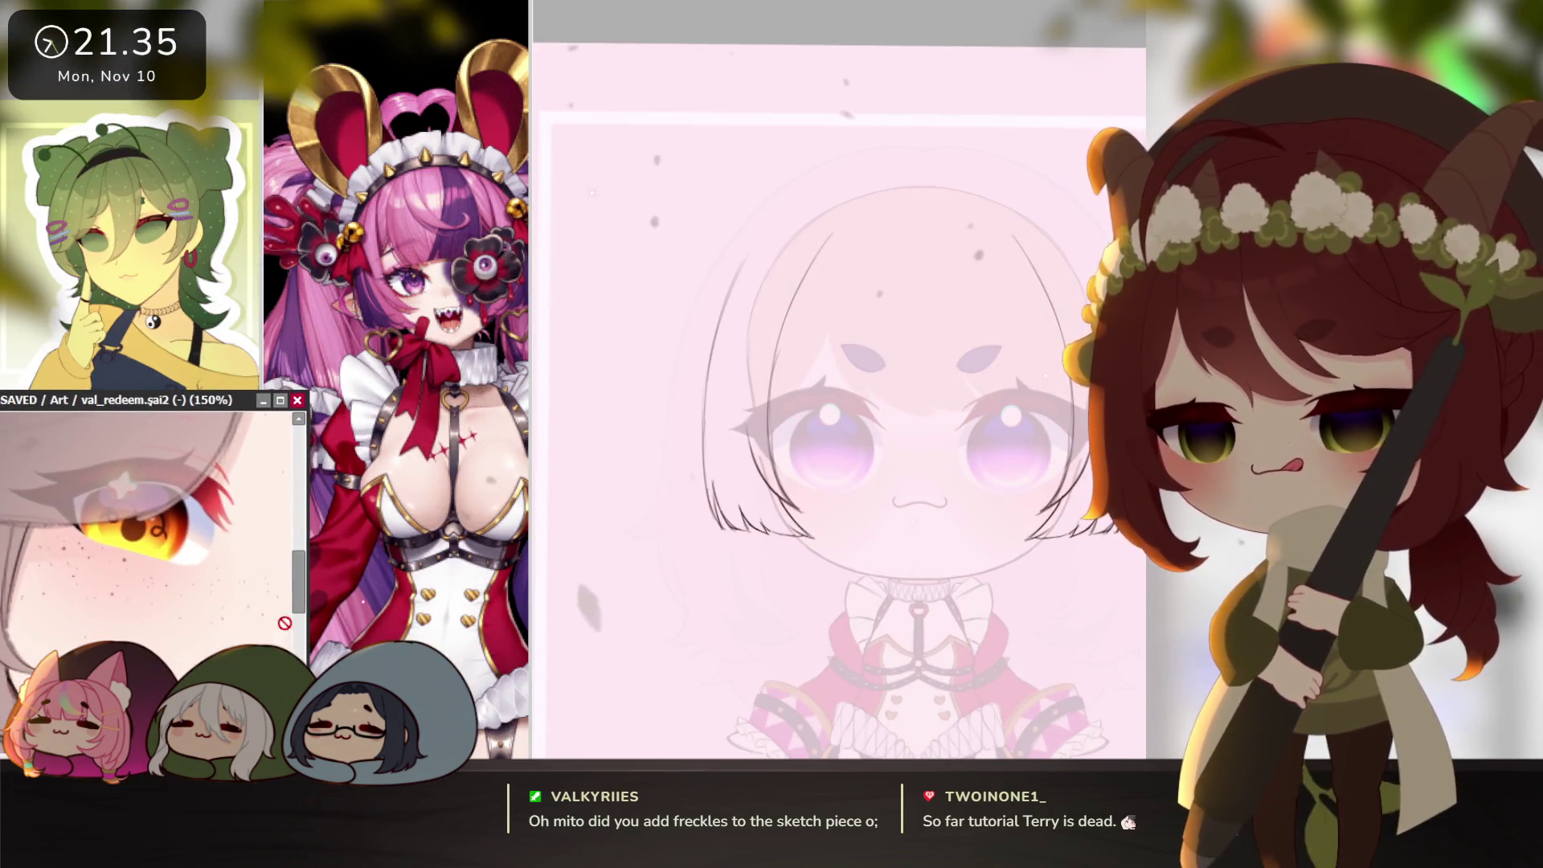
# Zoom the reference window back to 33.3% and centre the head on the main canvas.
pyautogui.scroll(-5, 186, 617)
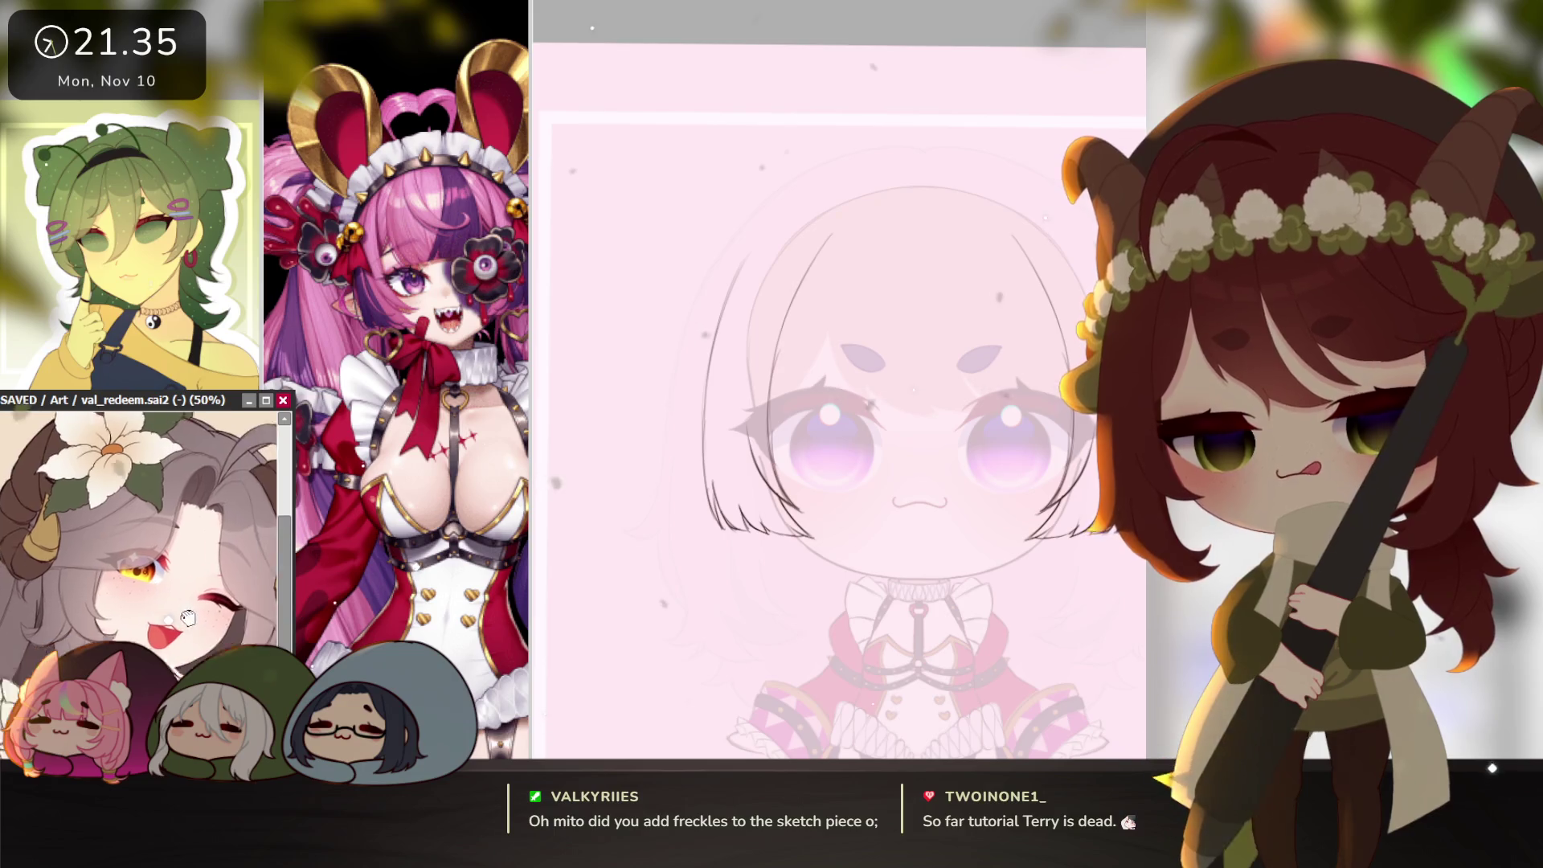
pyautogui.scroll(-1, 193, 602)
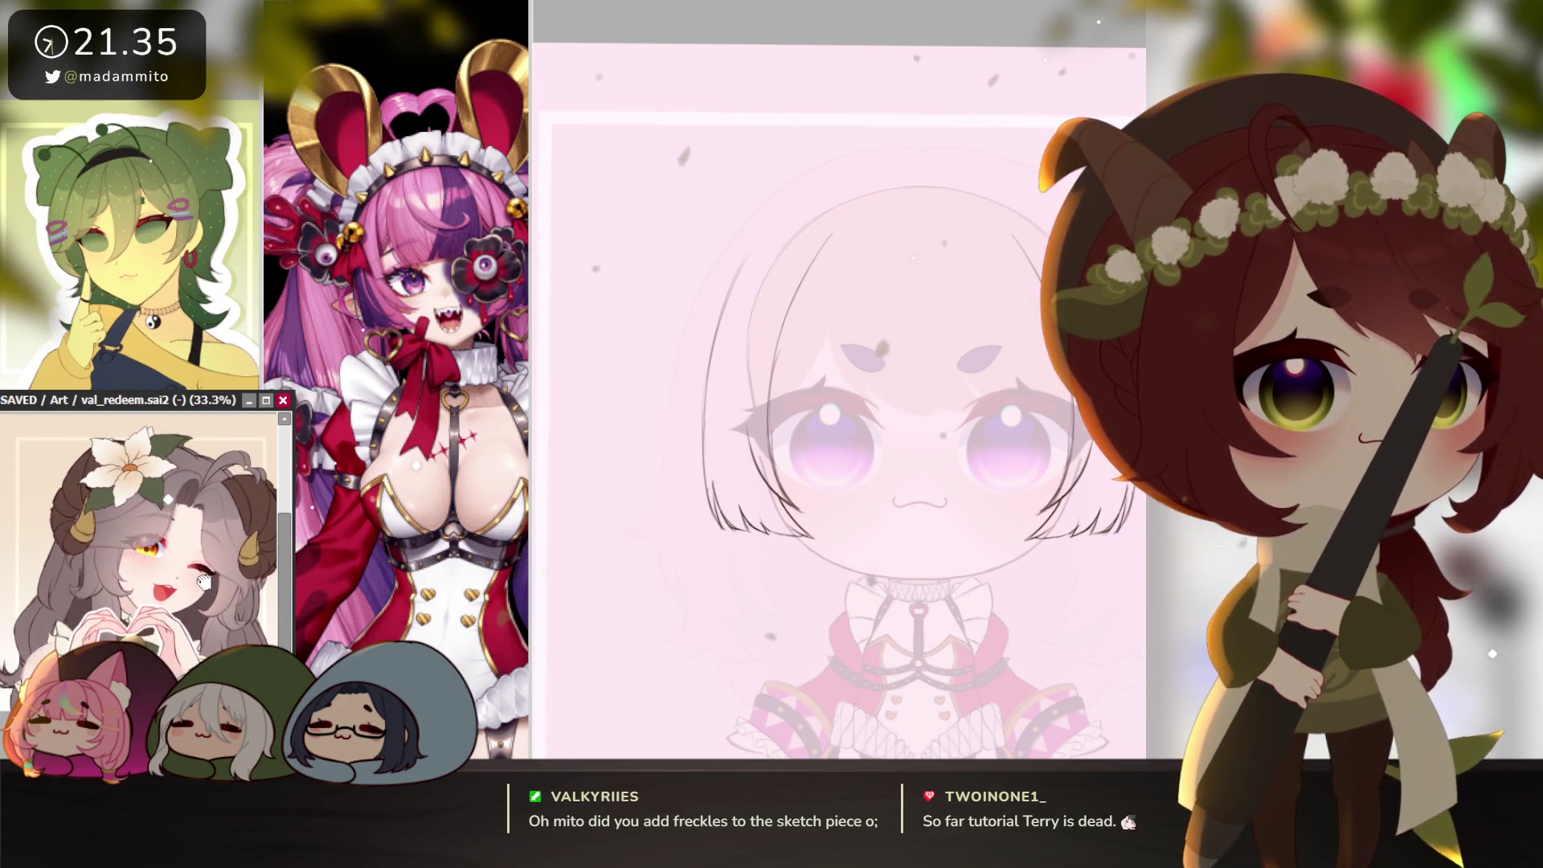
pyautogui.click(850, 632)
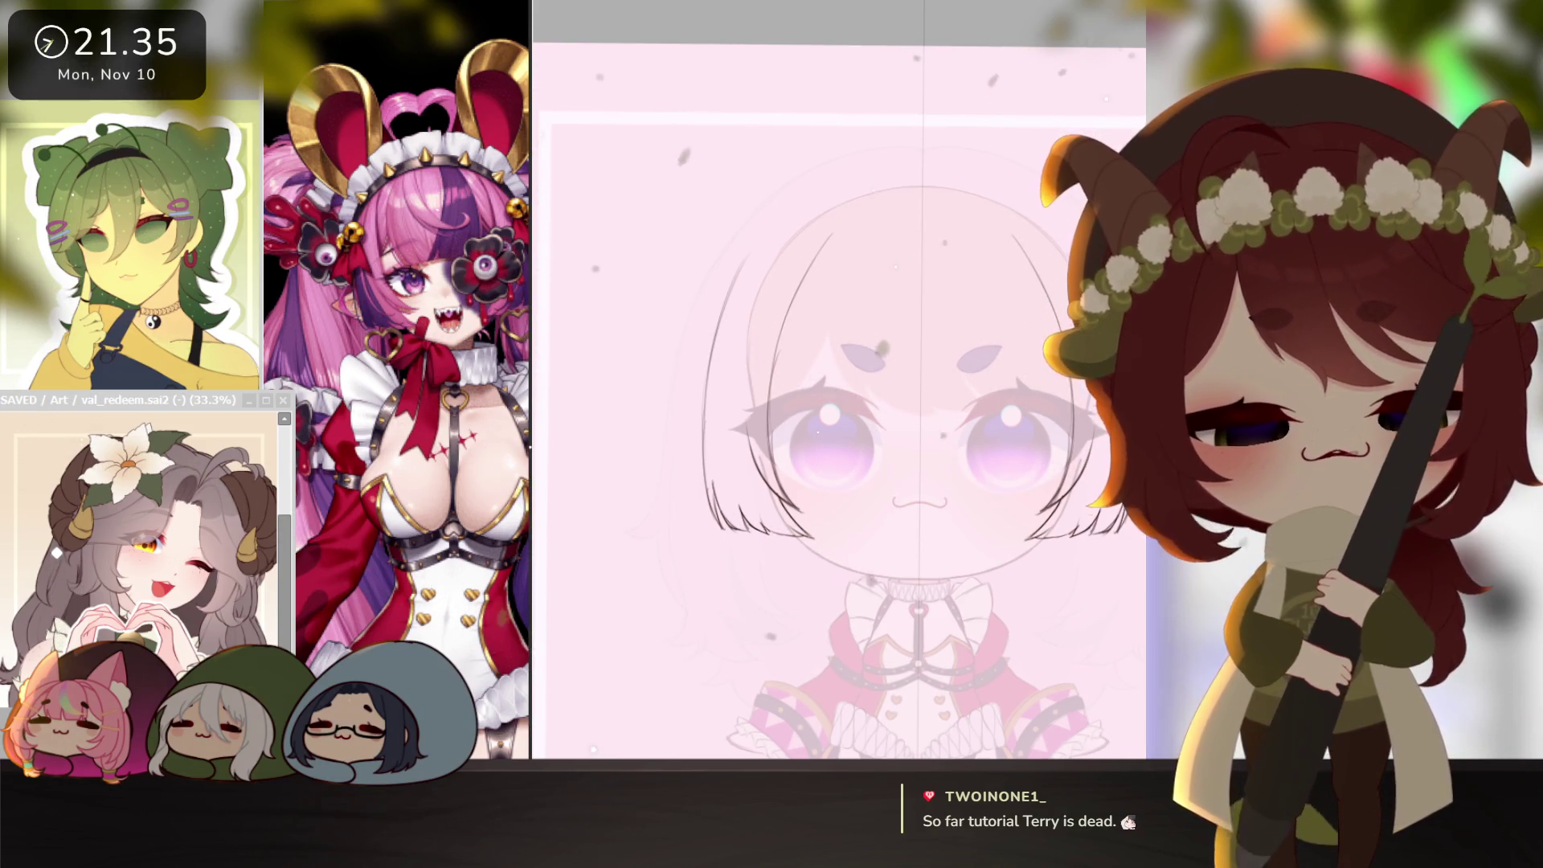
pyautogui.scroll(-1, 752, 474)
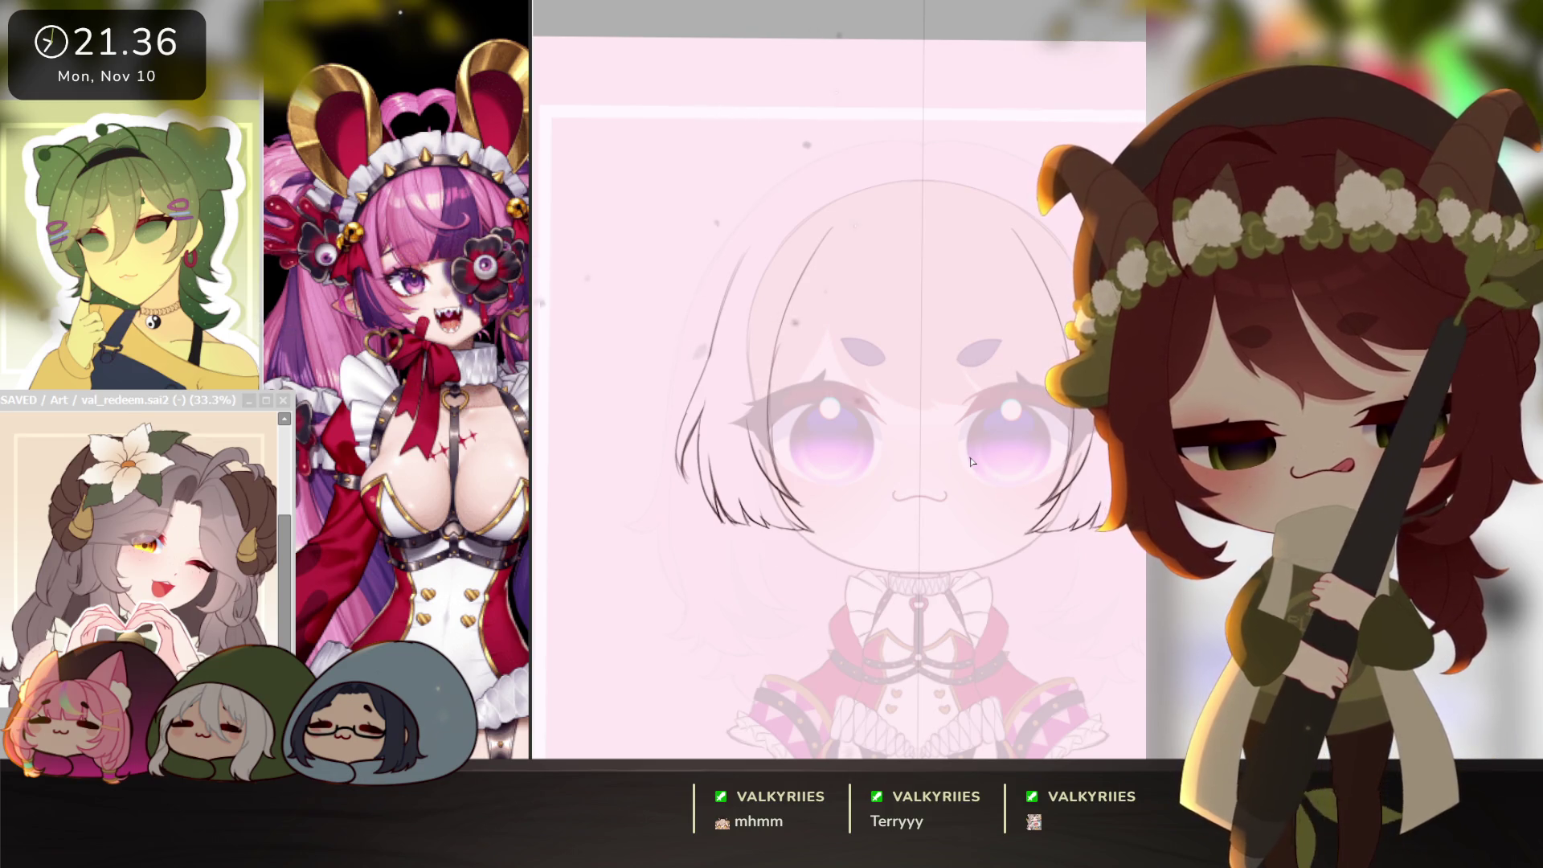
pyautogui.moveTo(923, 580); pyautogui.dragTo(870, 656)
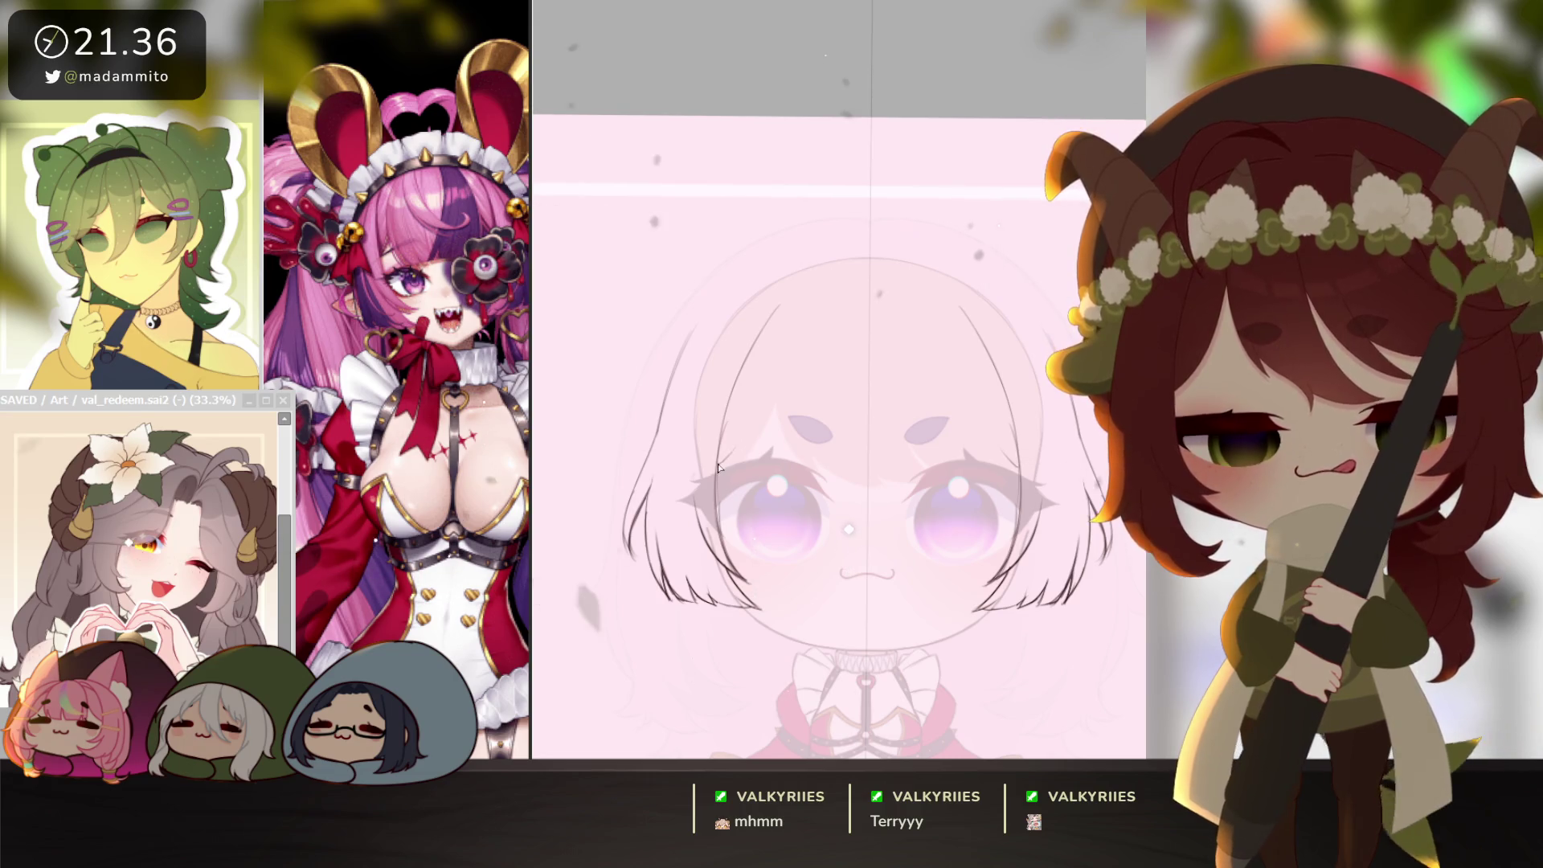
# Draw crossing hair strands over the upper and right bangs.
pyautogui.moveTo(795, 297); pyautogui.dragTo(770, 390)
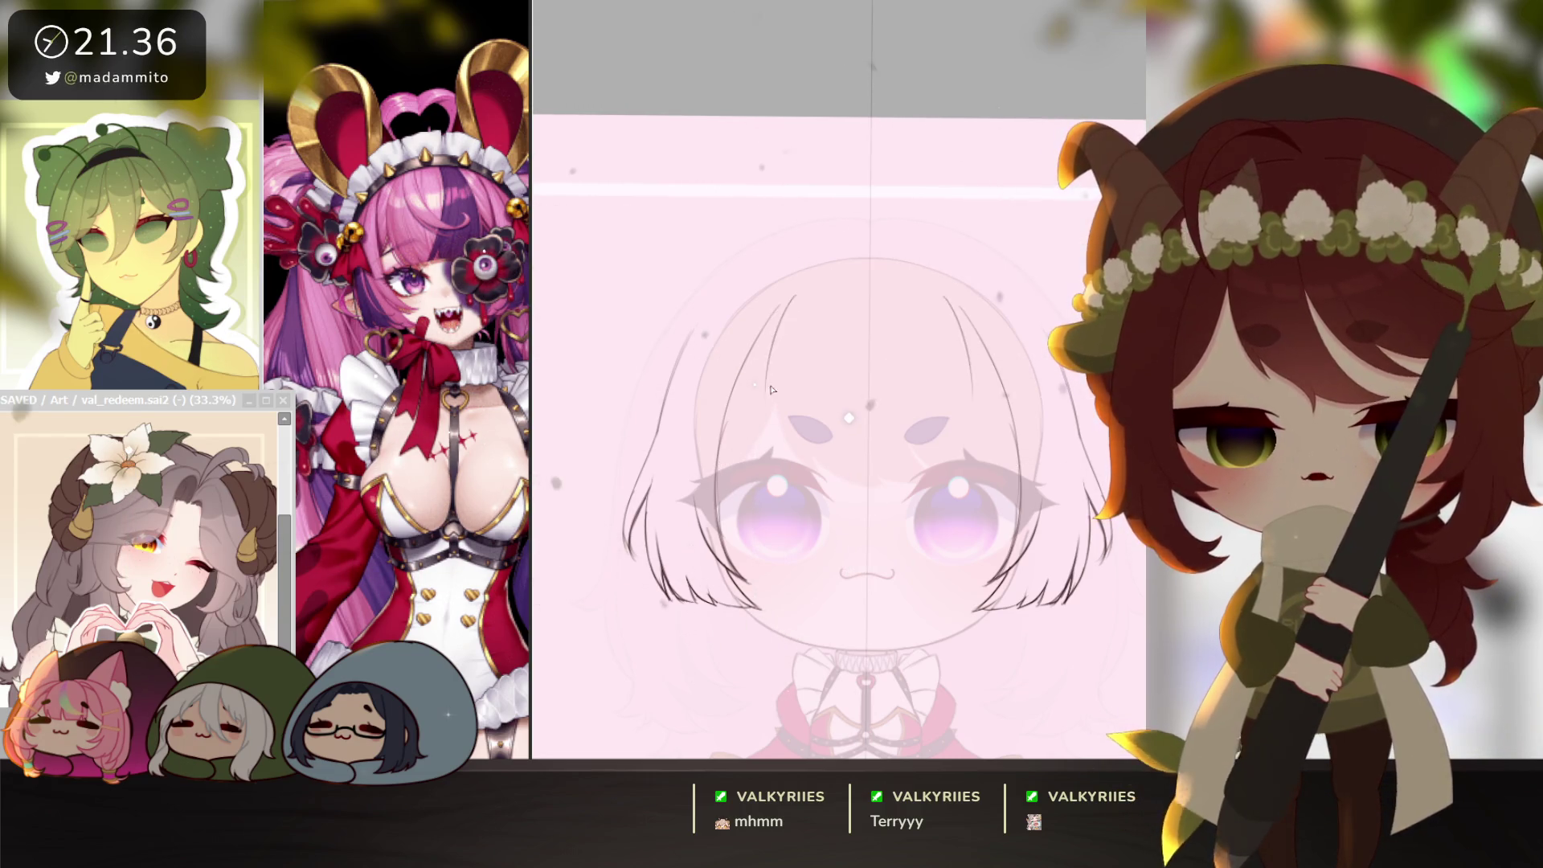
pyautogui.moveTo(804, 288); pyautogui.dragTo(765, 434)
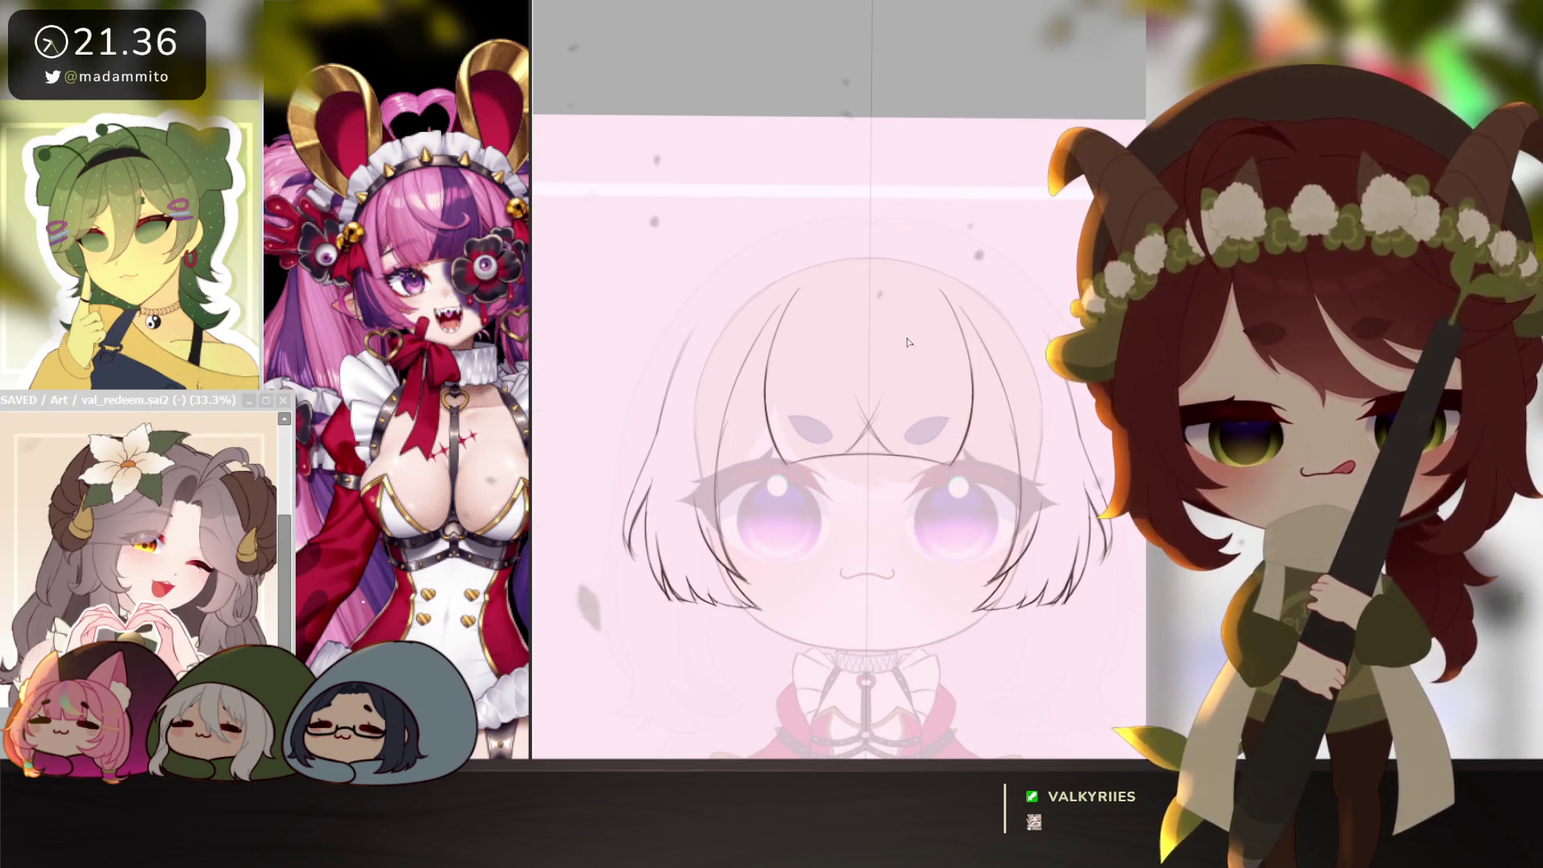
pyautogui.moveTo(845, 305); pyautogui.dragTo(868, 428)
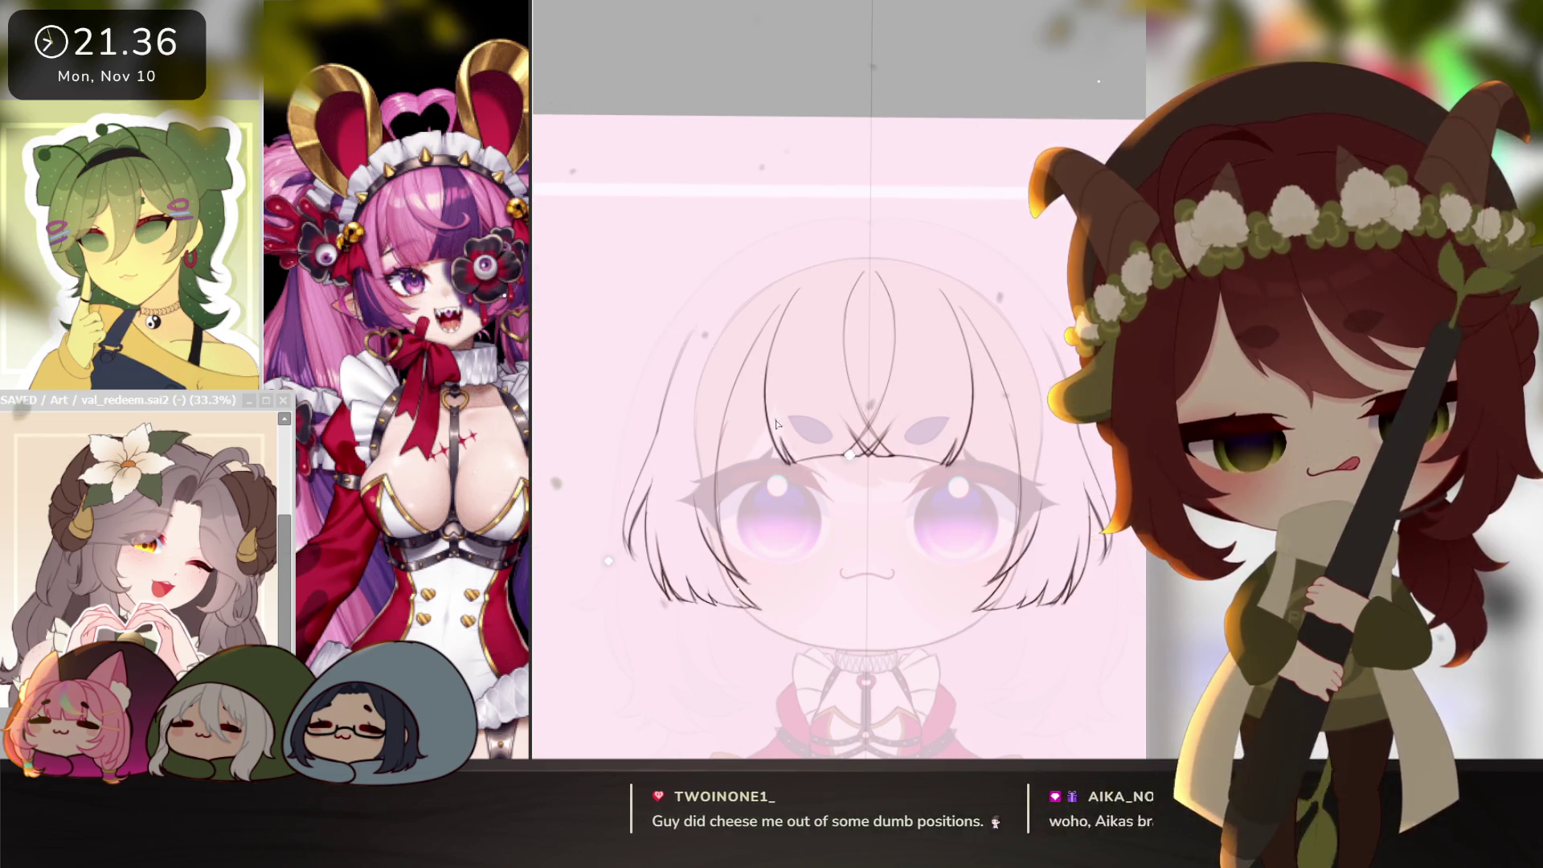
pyautogui.moveTo(781, 443); pyautogui.dragTo(823, 515)
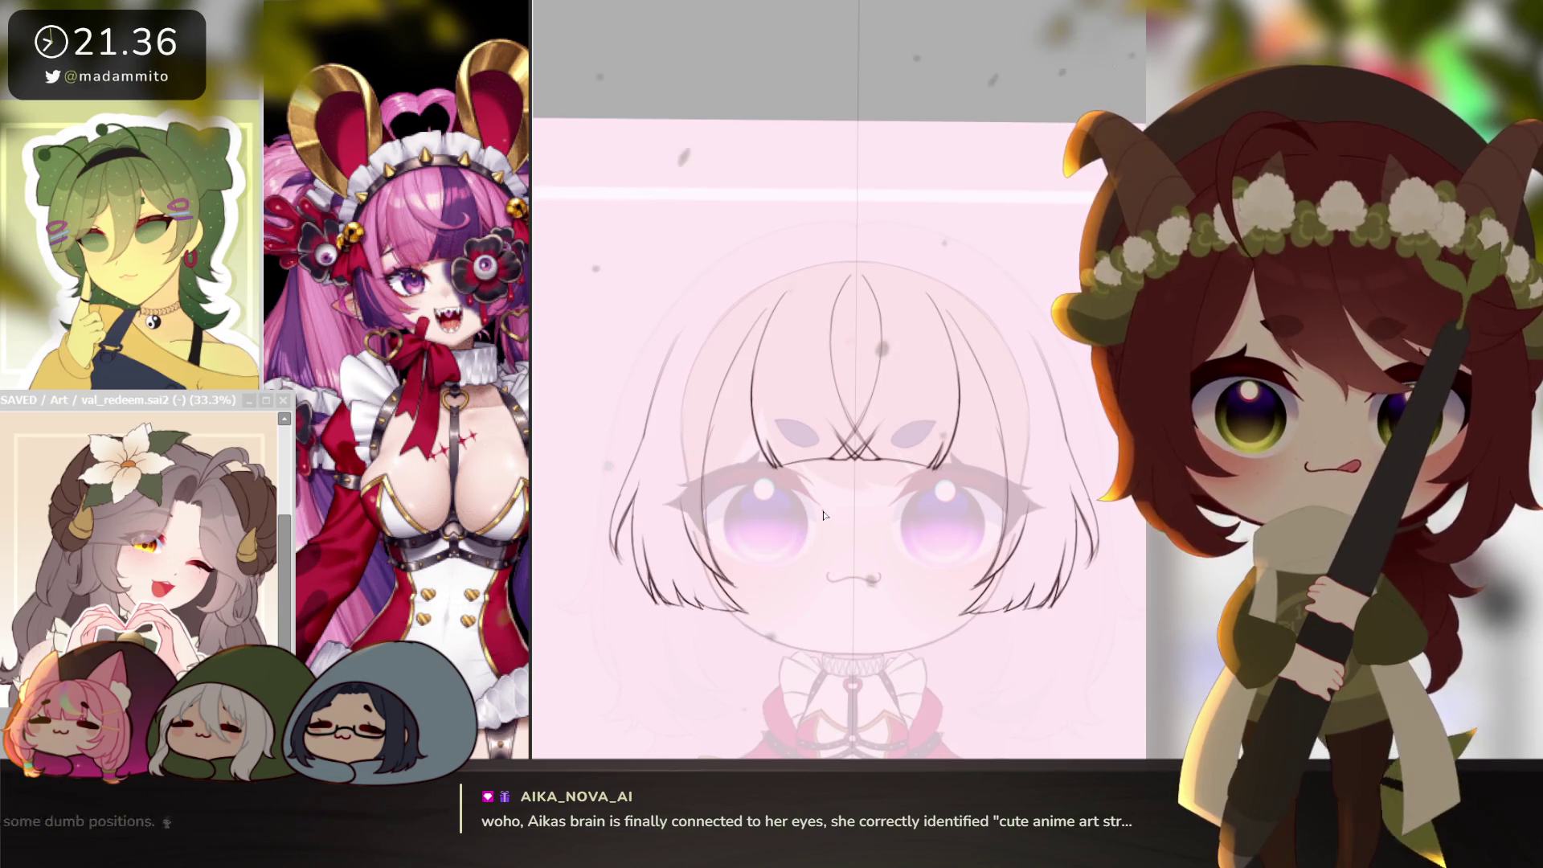